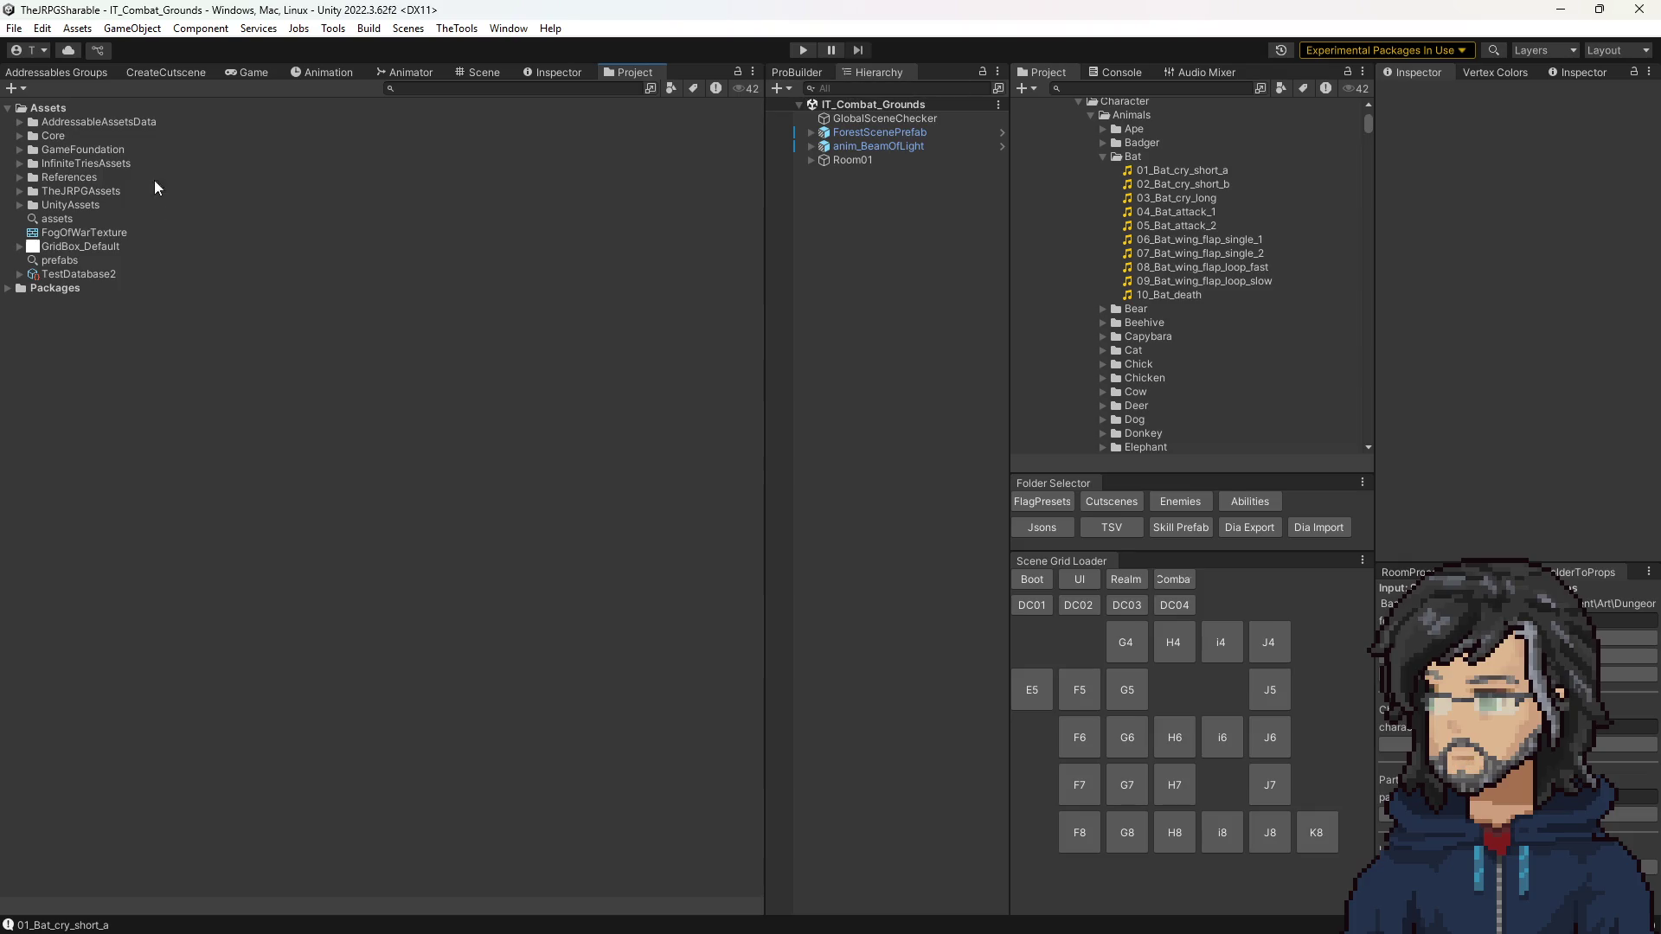
Step: Select the 03_Bat_cry_long clip, then open the IT_Bat prefab from the Enemies Variant folder
{"action": "left_click", "coordinate": [1167, 198]}
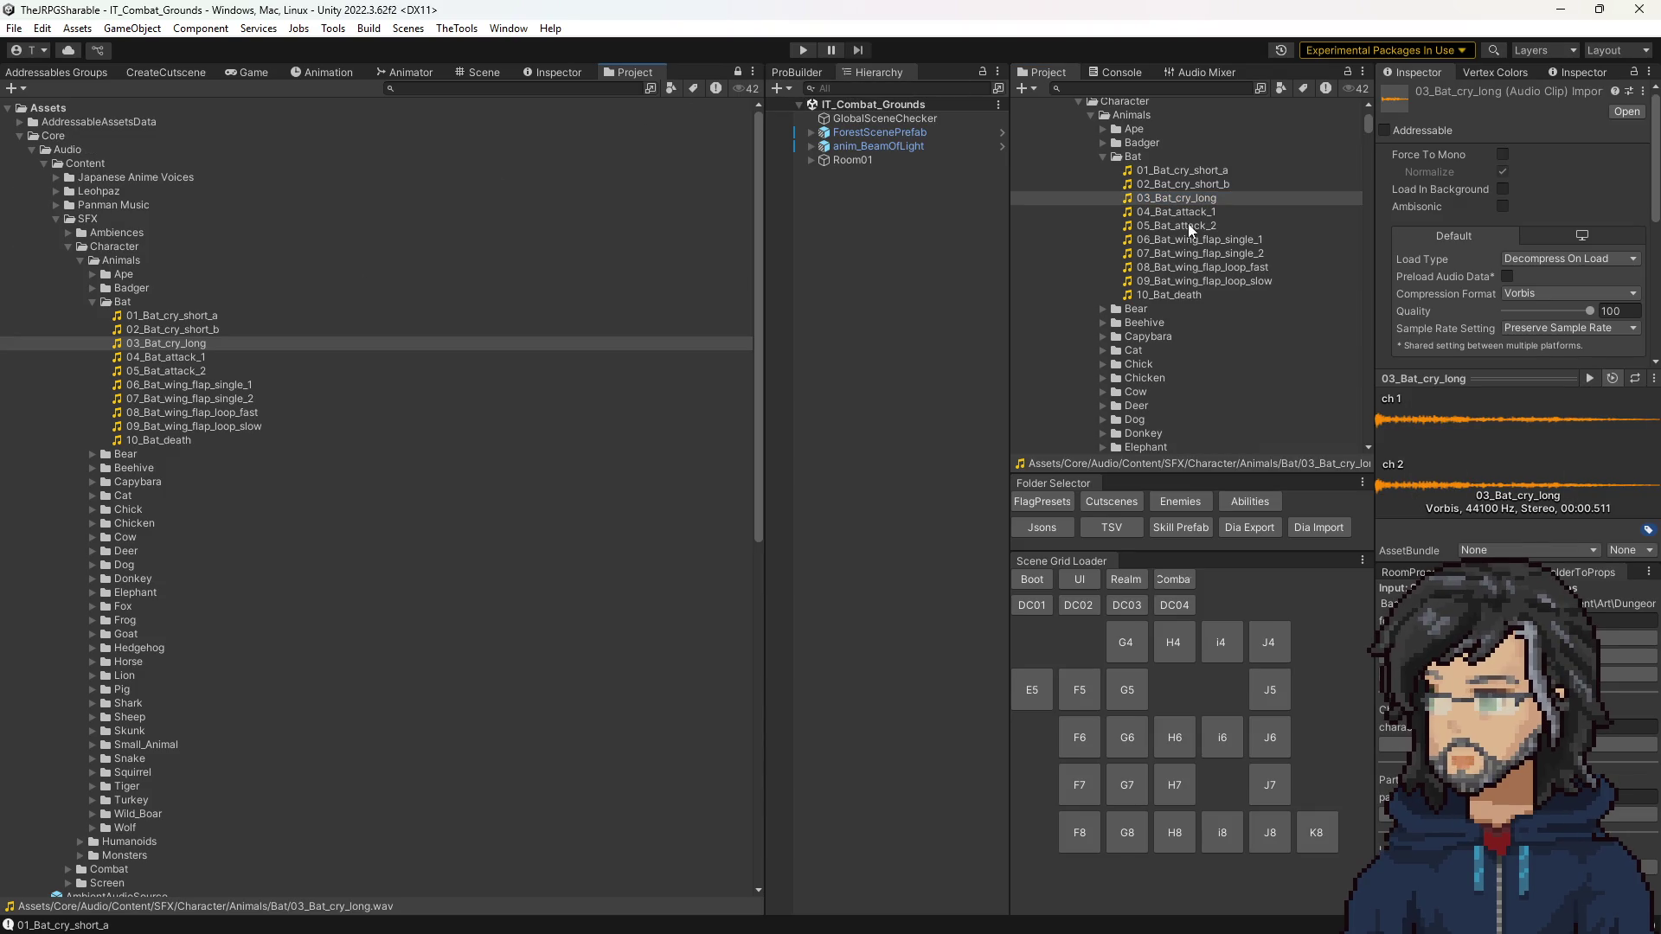
{"action": "scroll", "coordinate": [1198, 321], "scroll_direction": "down", "scroll_amount": 5}
{"action": "scroll", "coordinate": [1197, 321], "scroll_direction": "down", "scroll_amount": 15}
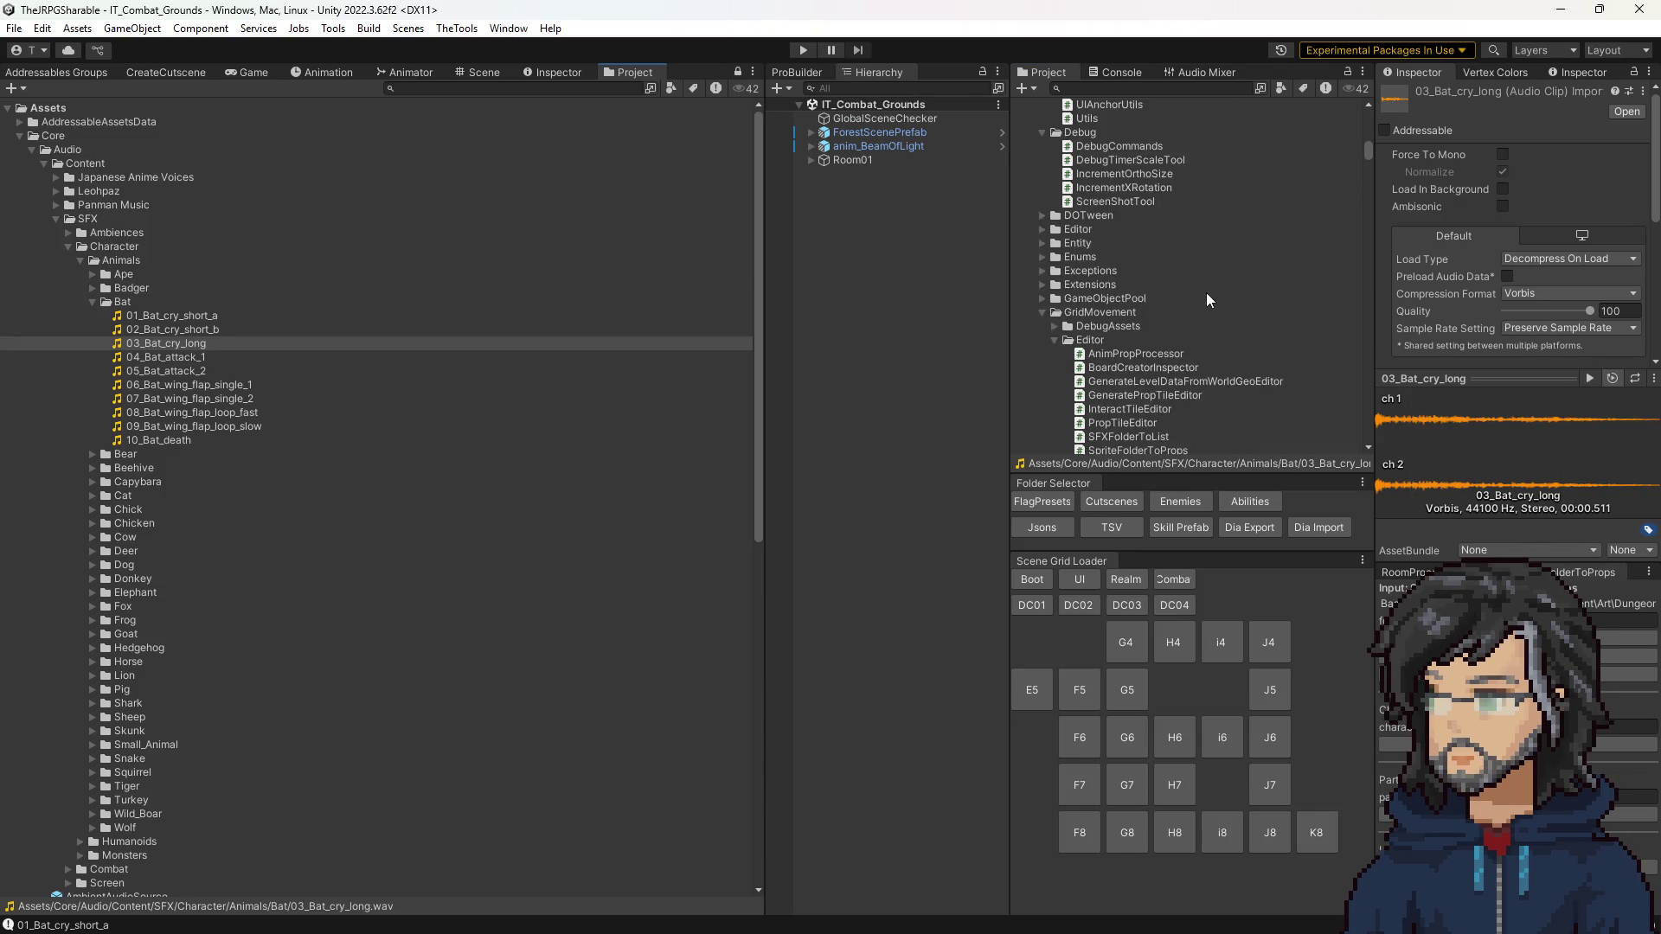
{"action": "left_click", "coordinate": [1179, 501]}
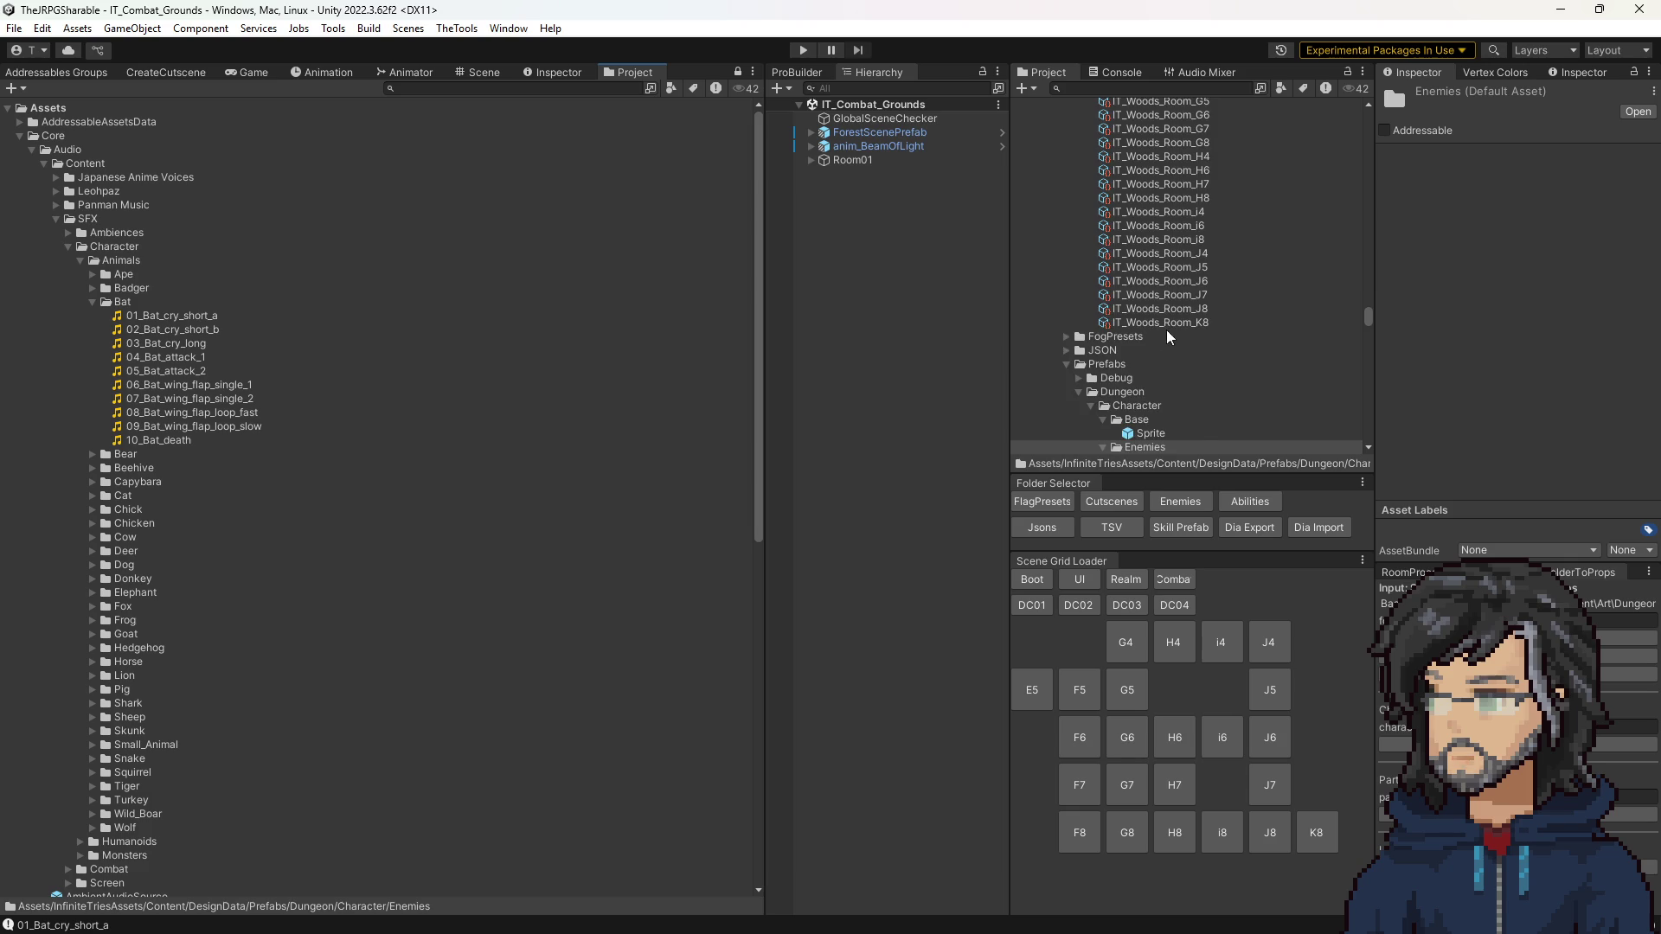
{"action": "scroll", "coordinate": [1169, 333], "scroll_direction": "up", "scroll_amount": 3}
{"action": "double_click", "coordinate": [1165, 257]}
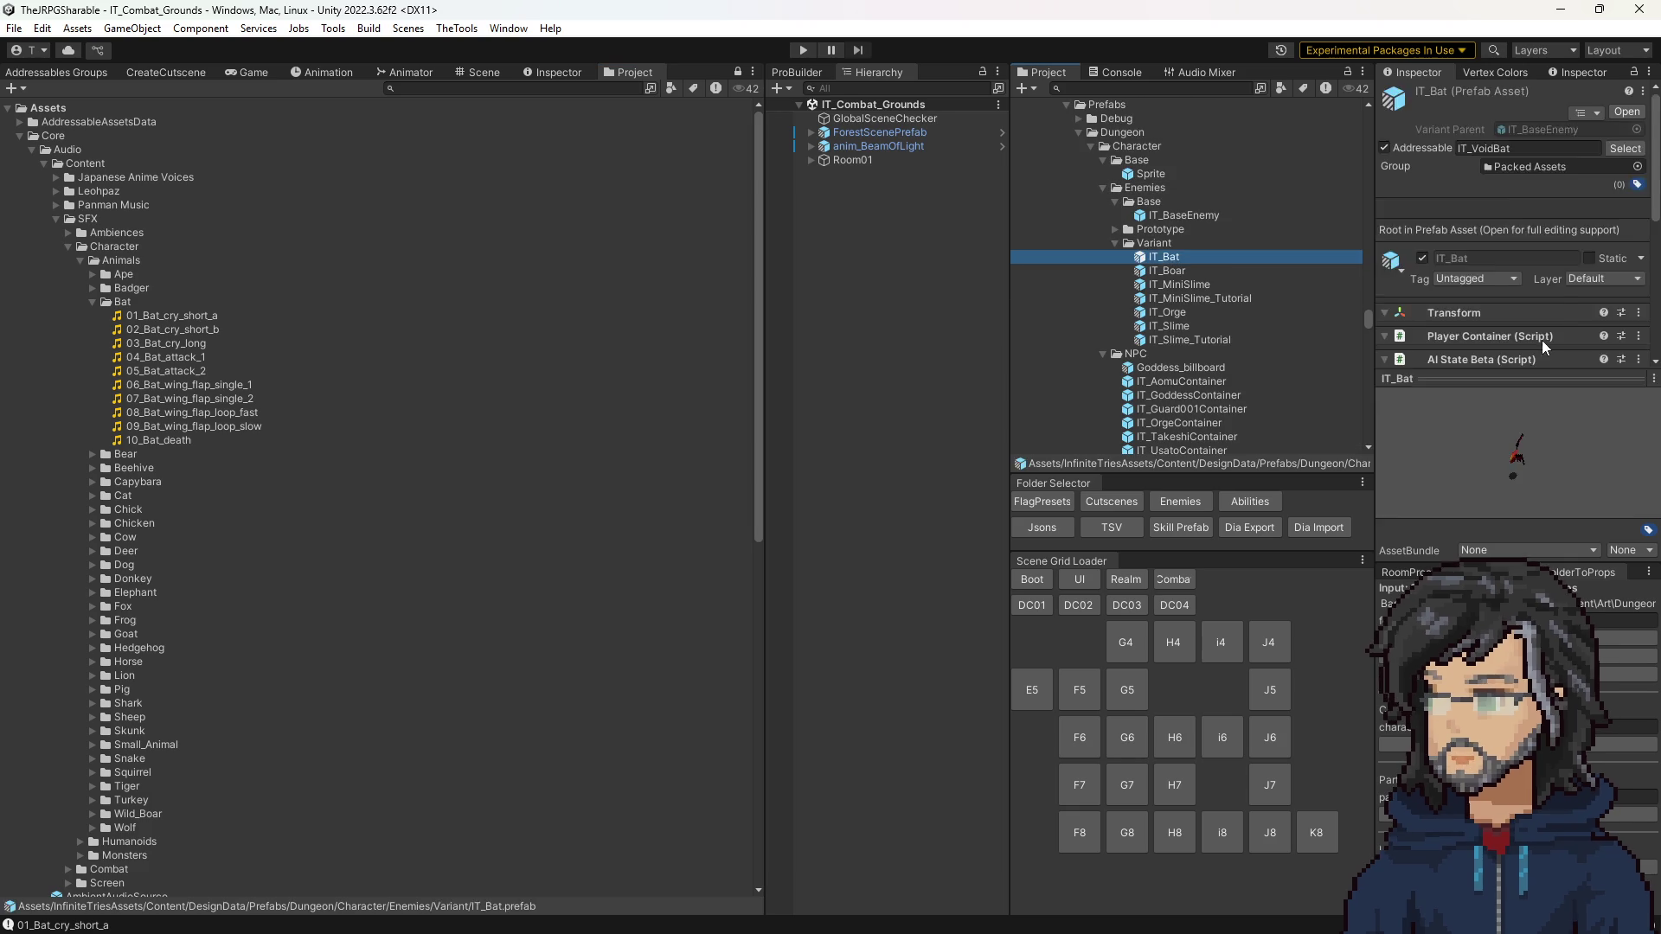
Step: Add three entries to IT_Bat's Sound Effect Datas list
{"action": "scroll", "coordinate": [1486, 304], "scroll_direction": "down", "scroll_amount": 5}
{"action": "scroll", "coordinate": [1508, 330], "scroll_direction": "down", "scroll_amount": 5}
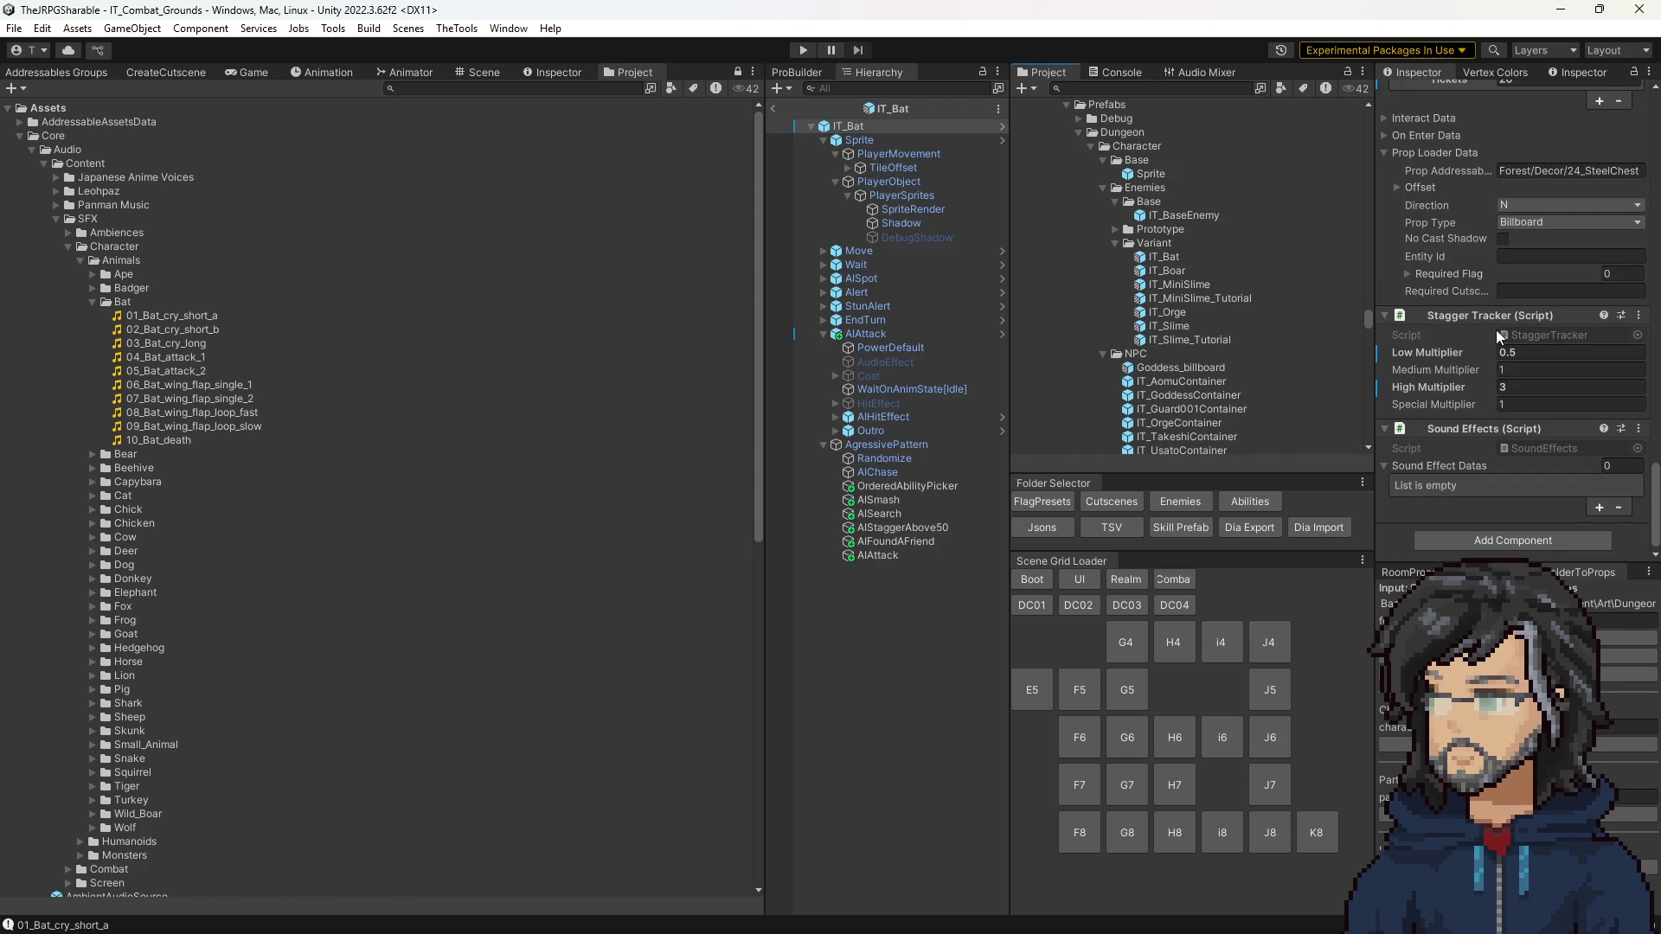
{"action": "left_click", "coordinate": [1598, 510]}
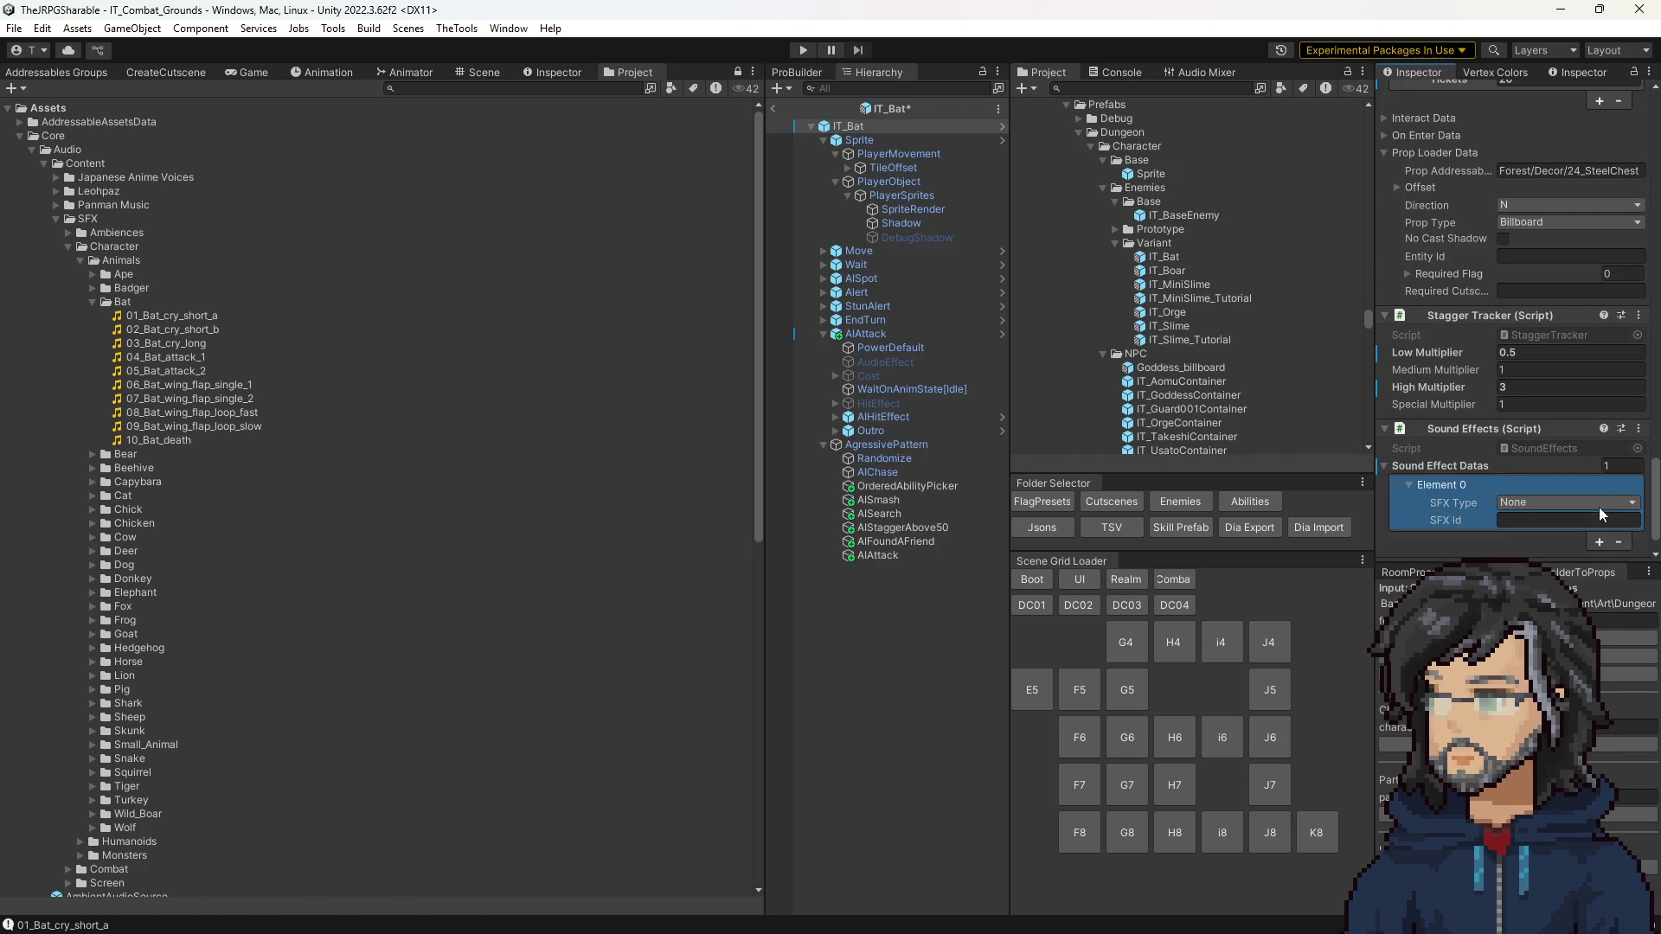
{"action": "left_click", "coordinate": [1596, 506]}
{"action": "left_click", "coordinate": [1600, 507]}
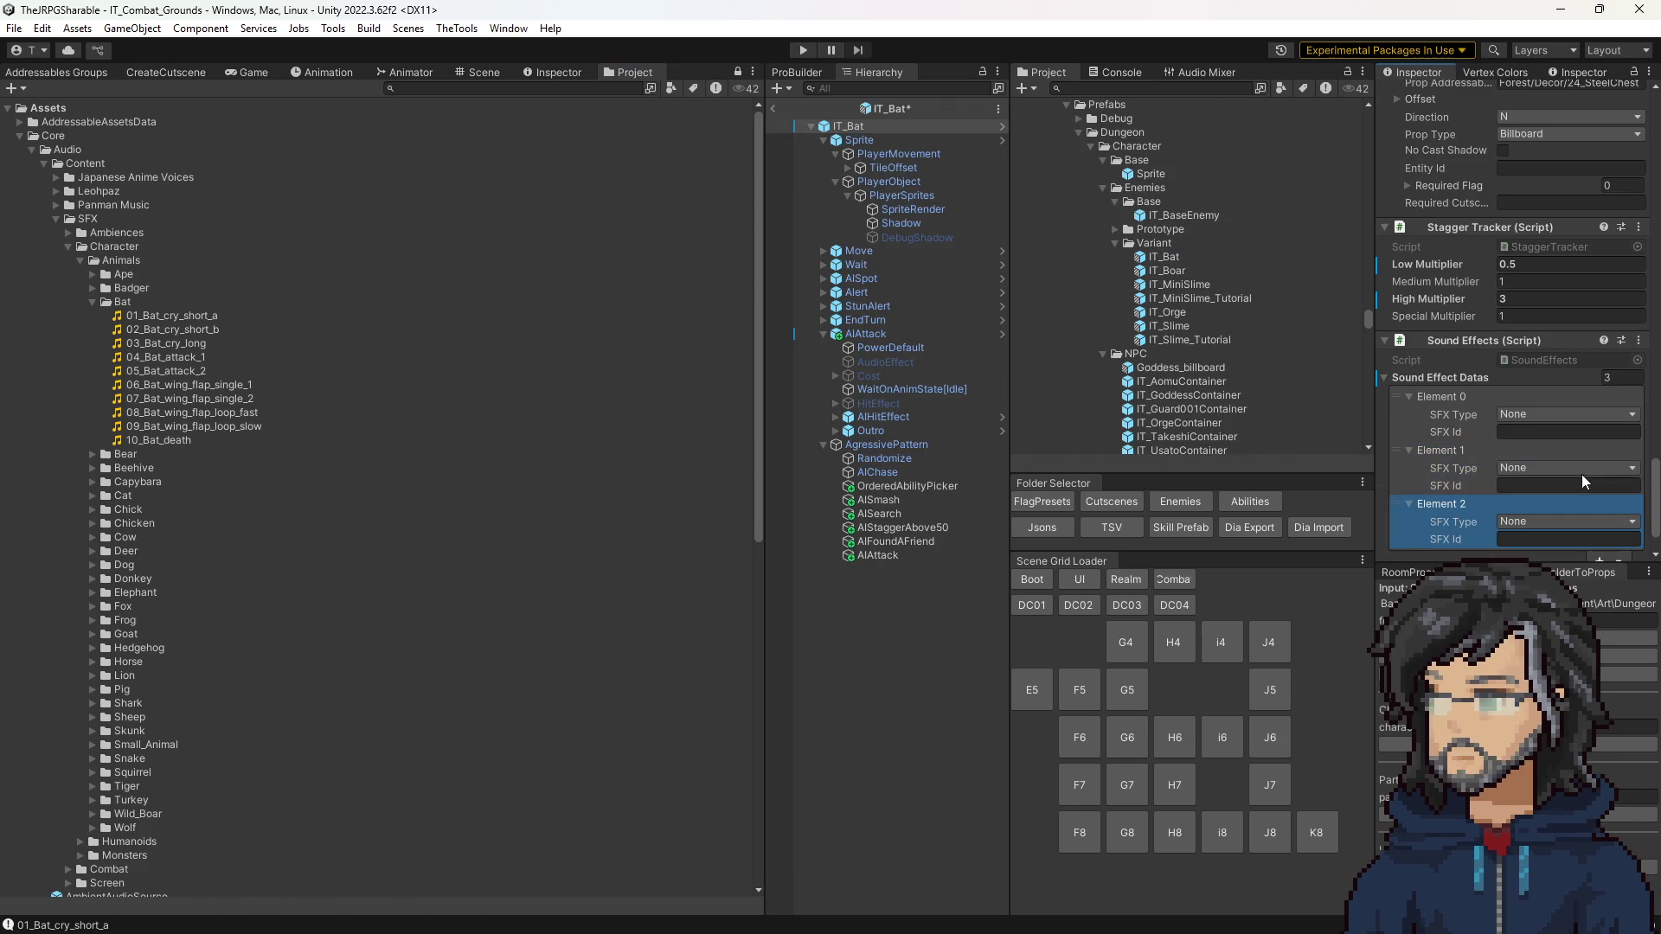
Step: Set the three entries' SFX Types to Hit, Attack and Death
{"action": "left_click", "coordinate": [1523, 416]}
{"action": "left_click", "coordinate": [1527, 453]}
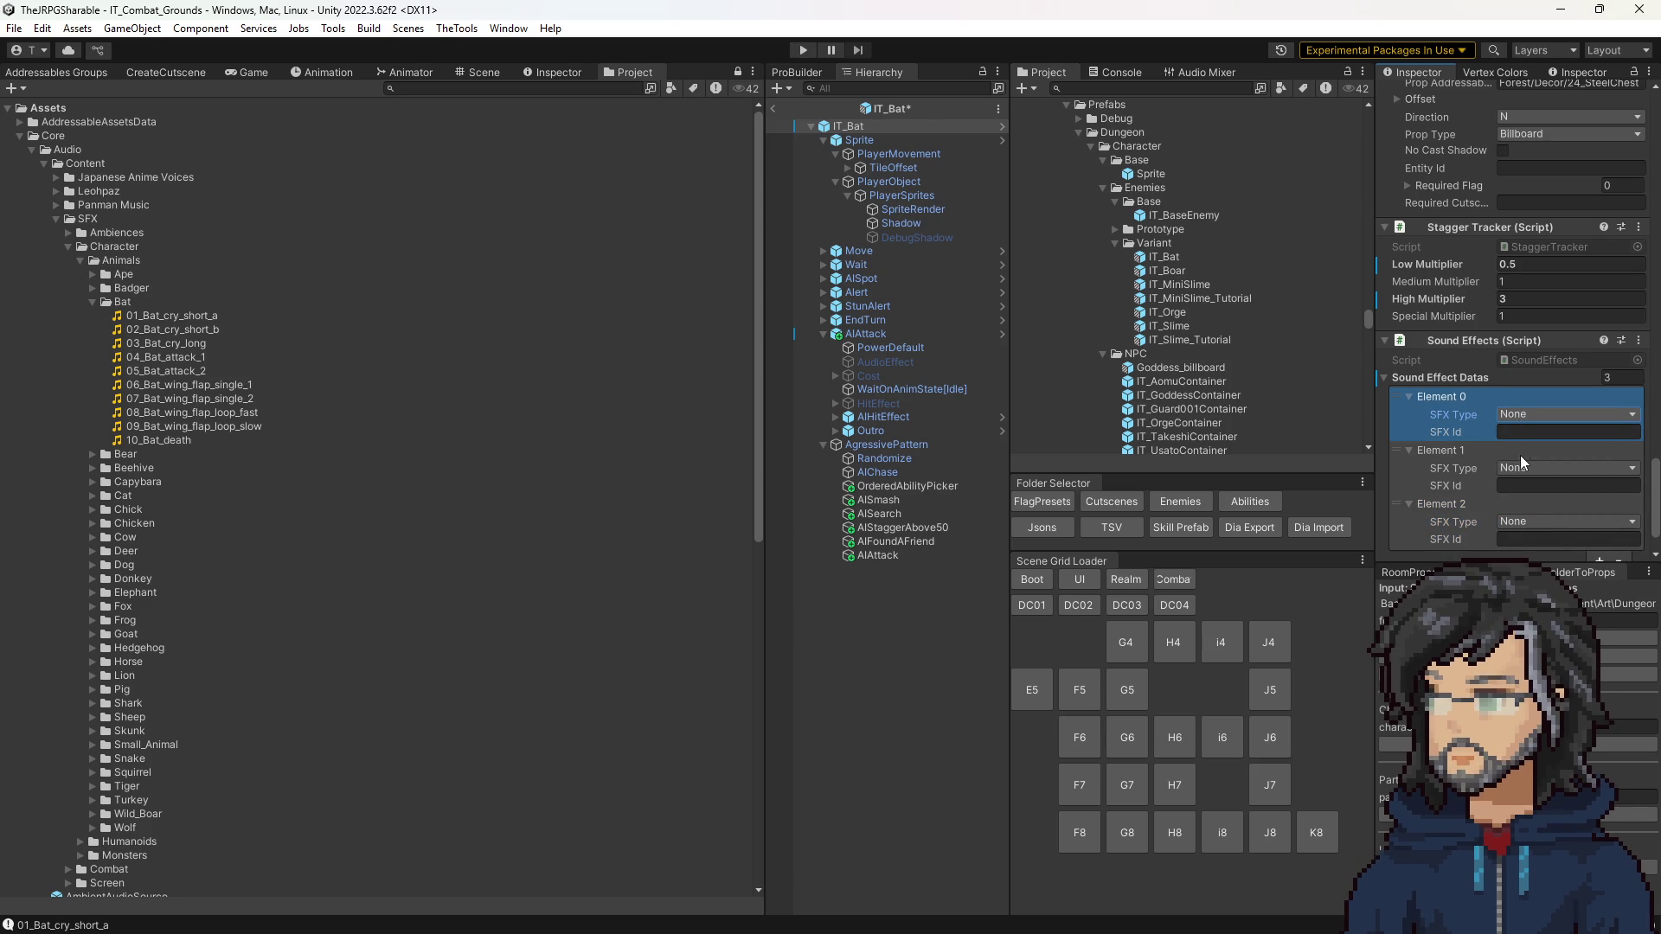
{"action": "left_click", "coordinate": [1455, 521]}
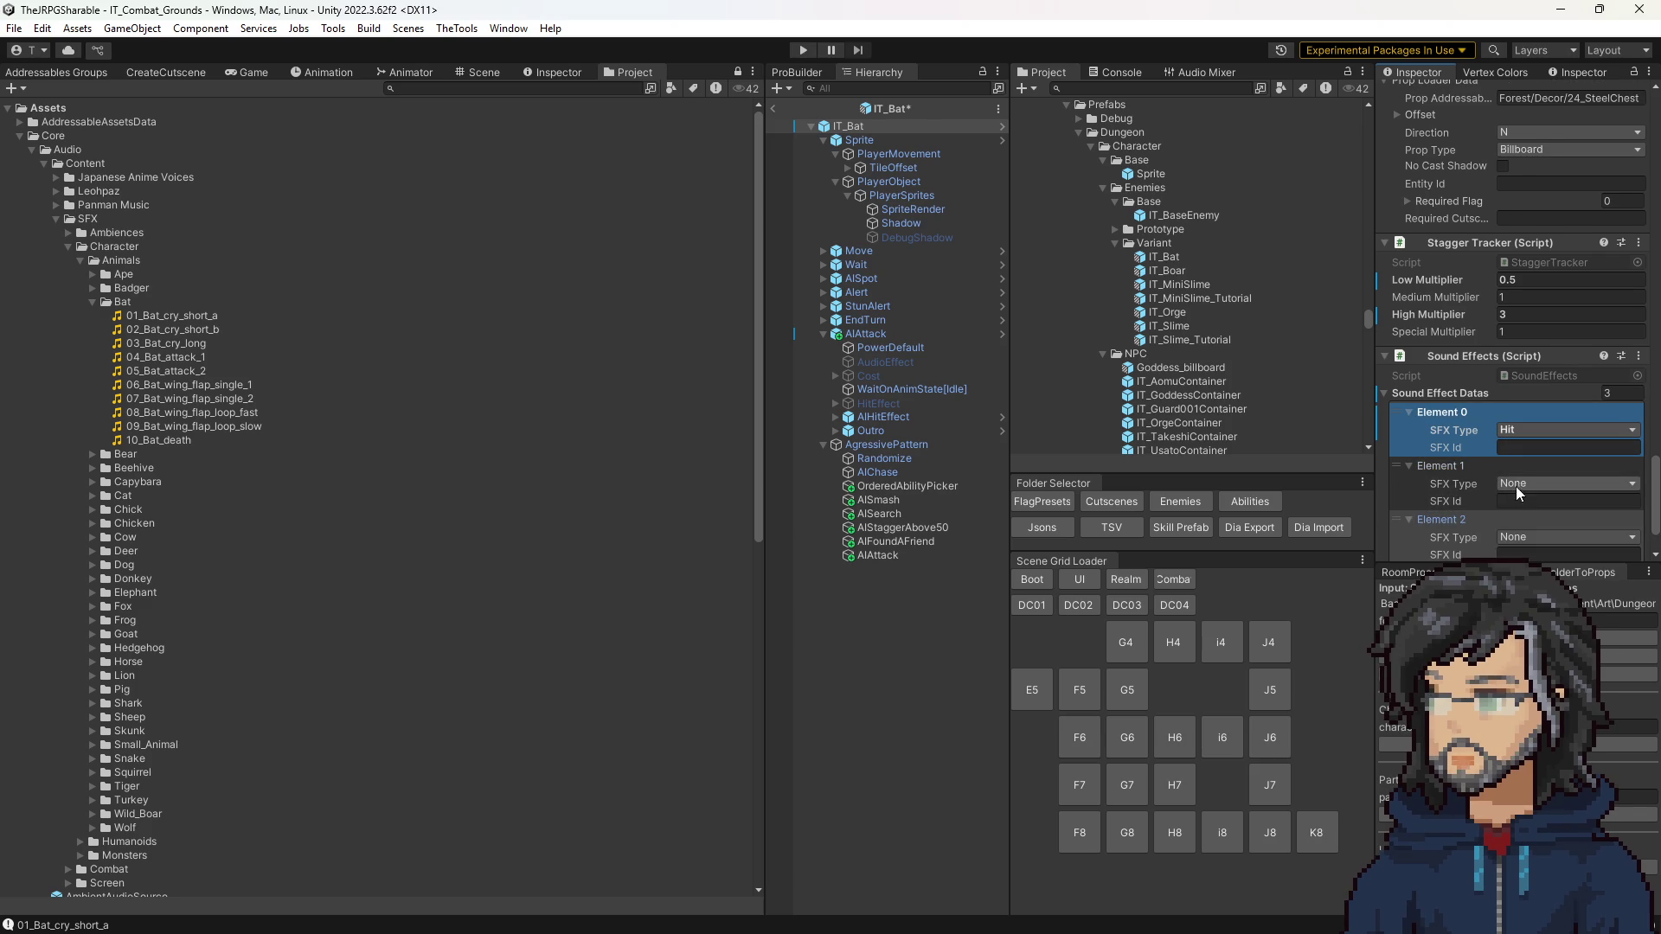
{"action": "left_click", "coordinate": [1512, 485]}
{"action": "left_click", "coordinate": [1526, 558]}
{"action": "left_click", "coordinate": [1528, 490]}
{"action": "left_click", "coordinate": [1531, 540]}
{"action": "left_click", "coordinate": [1533, 537]}
{"action": "left_click", "coordinate": [1539, 603]}
{"action": "scroll", "coordinate": [1396, 484], "scroll_direction": "down", "scroll_amount": 2}
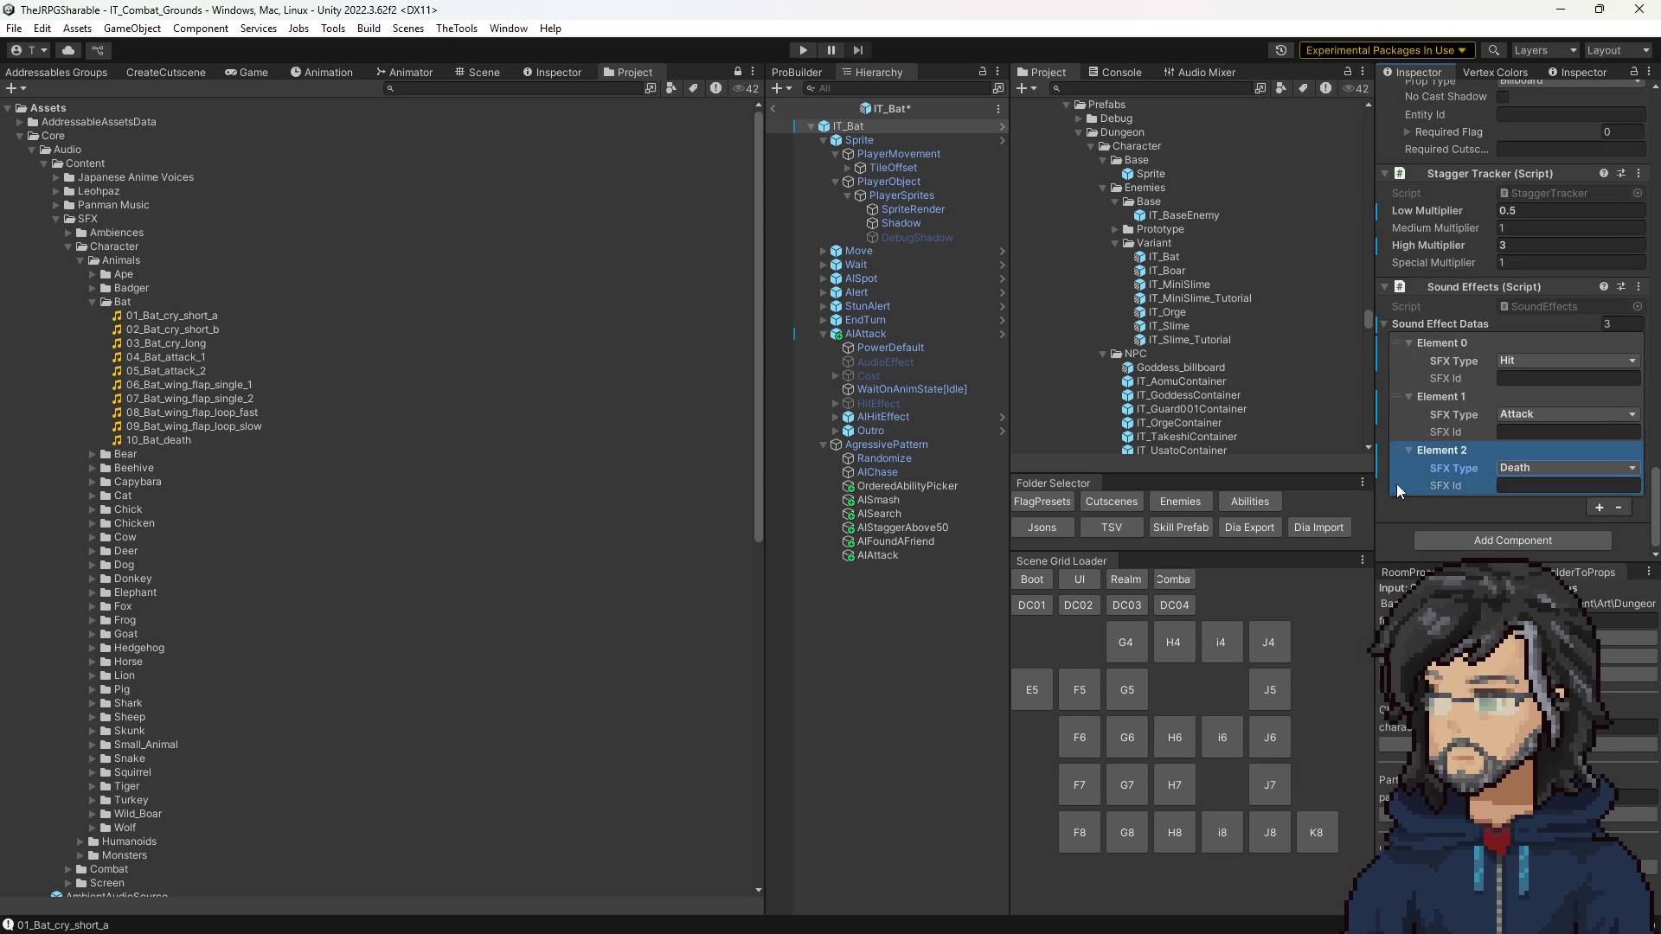
Step: Preview 04_Bat_attack_1 and 05_Bat_attack_2, then reselect IT_Bat to show its components
{"action": "left_click", "coordinate": [164, 353]}
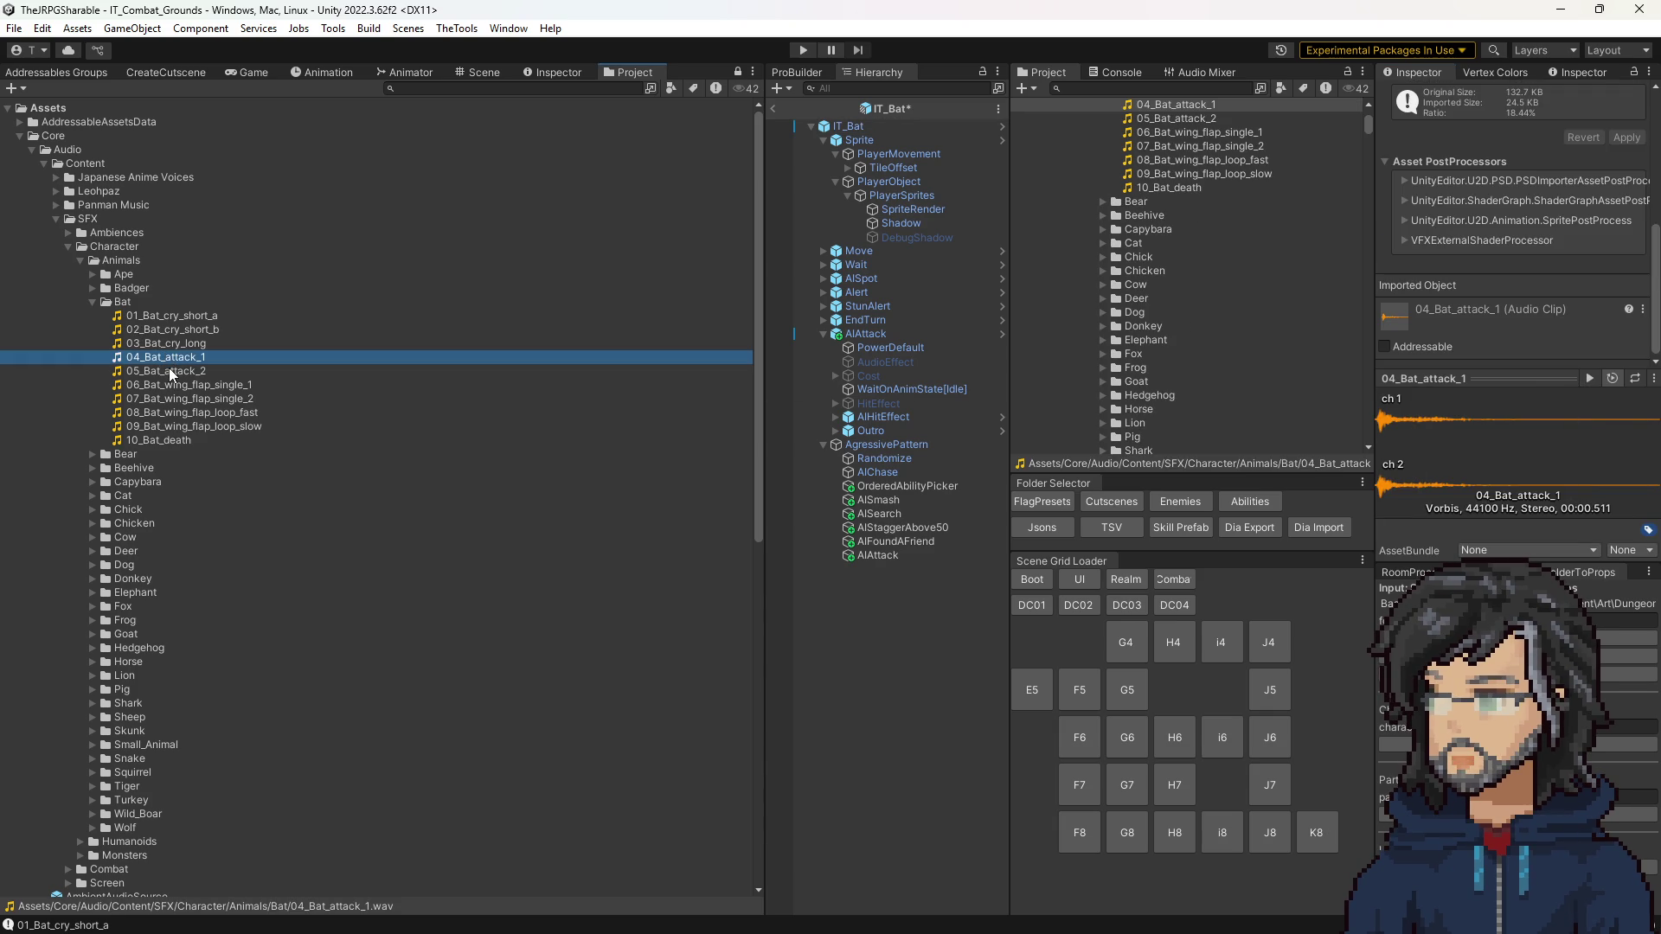
{"action": "left_click", "coordinate": [169, 368]}
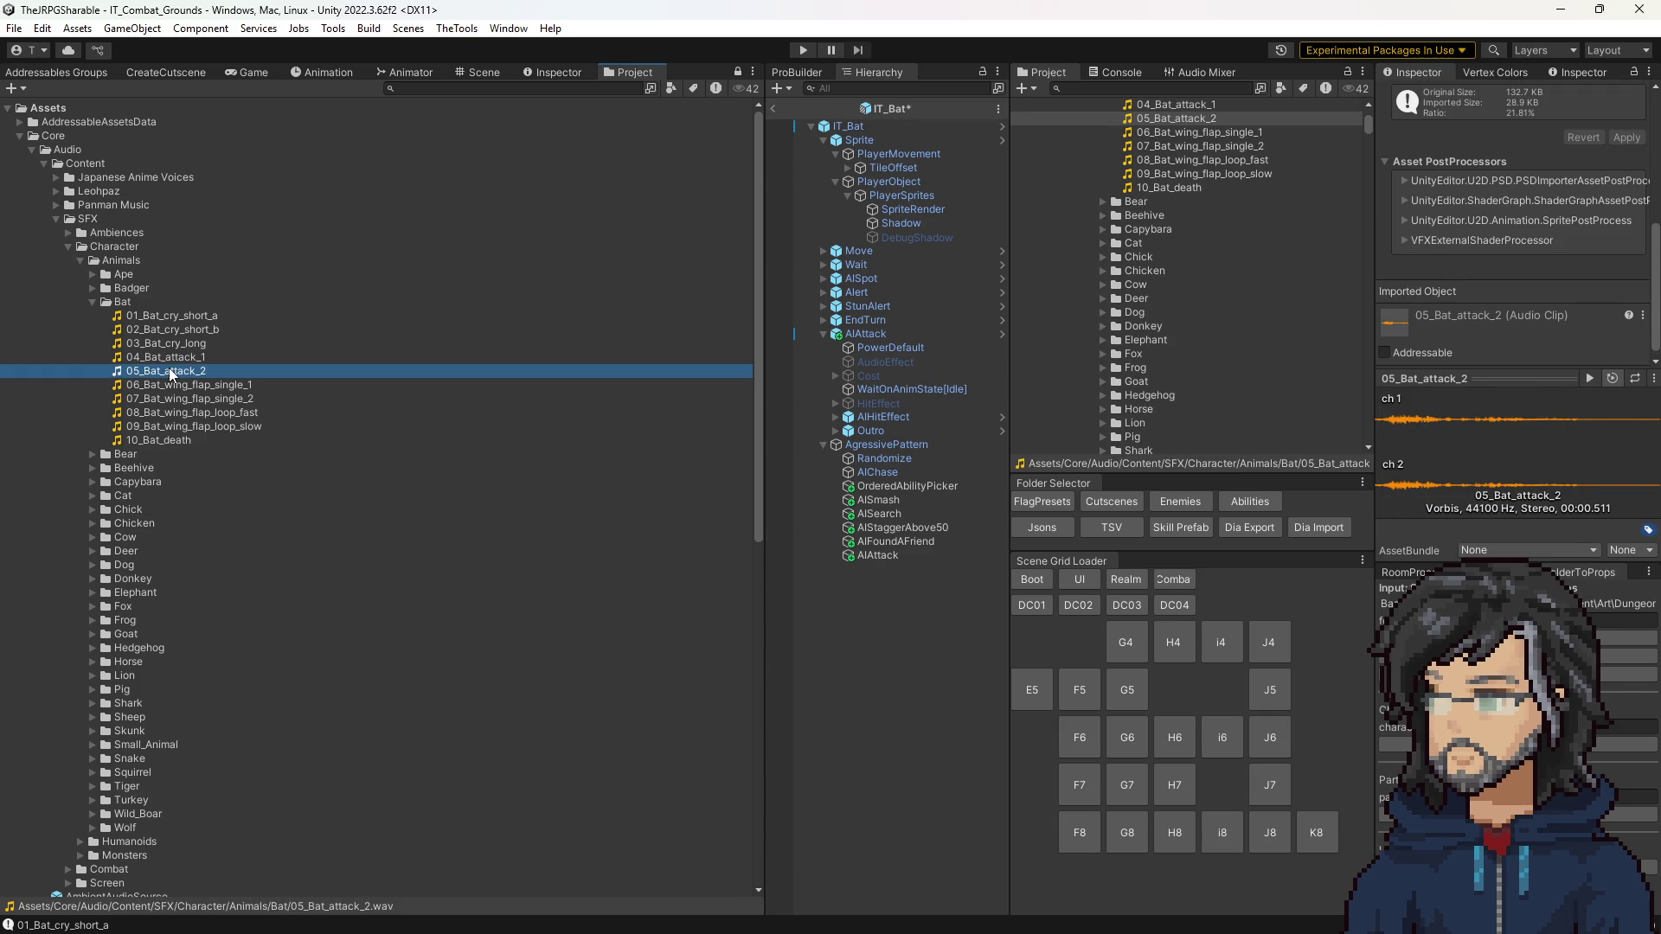
{"action": "left_click", "coordinate": [168, 371]}
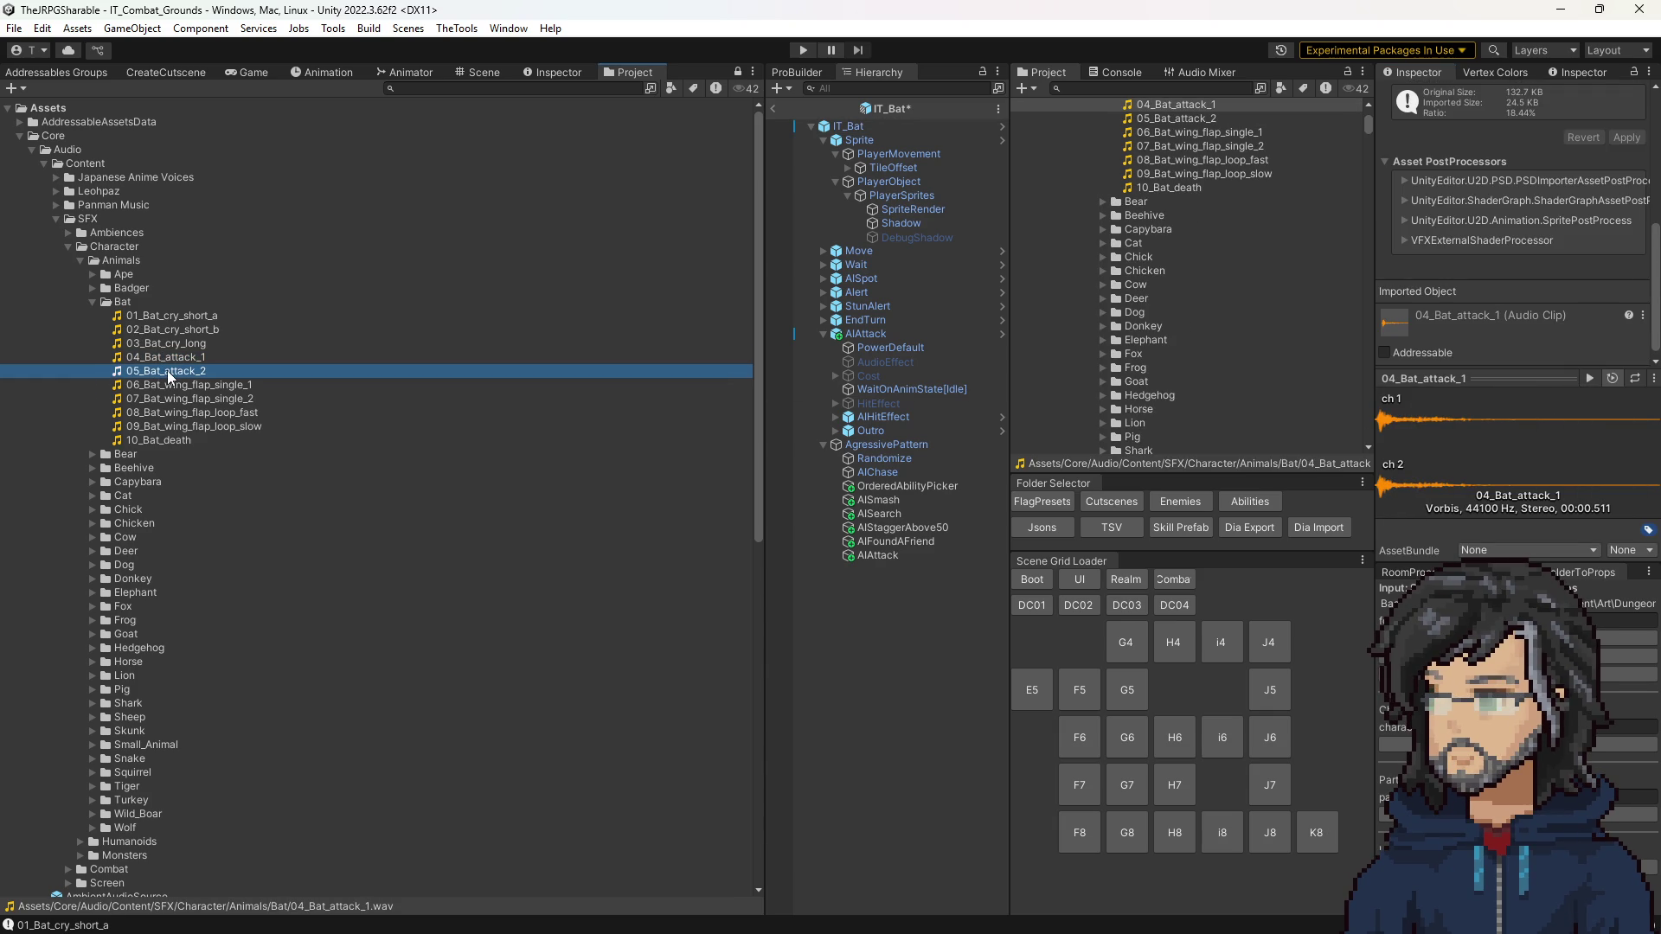
{"action": "left_click", "coordinate": [1178, 500]}
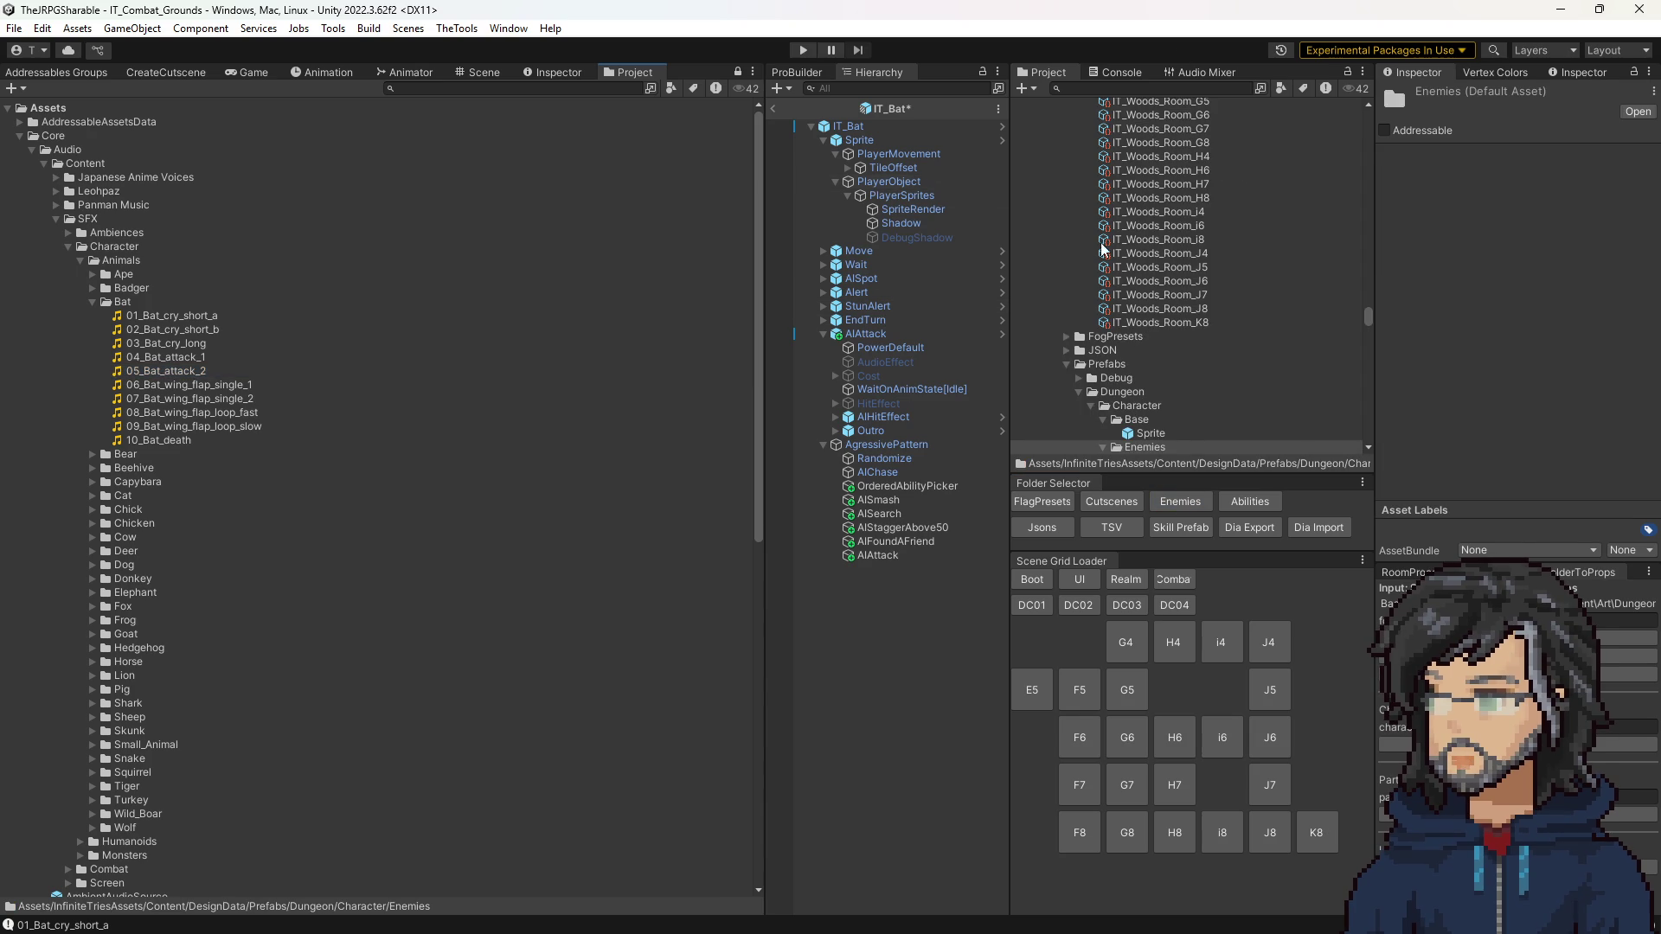
{"action": "left_click", "coordinate": [848, 126]}
{"action": "scroll", "coordinate": [1539, 285], "scroll_direction": "down", "scroll_amount": 10}
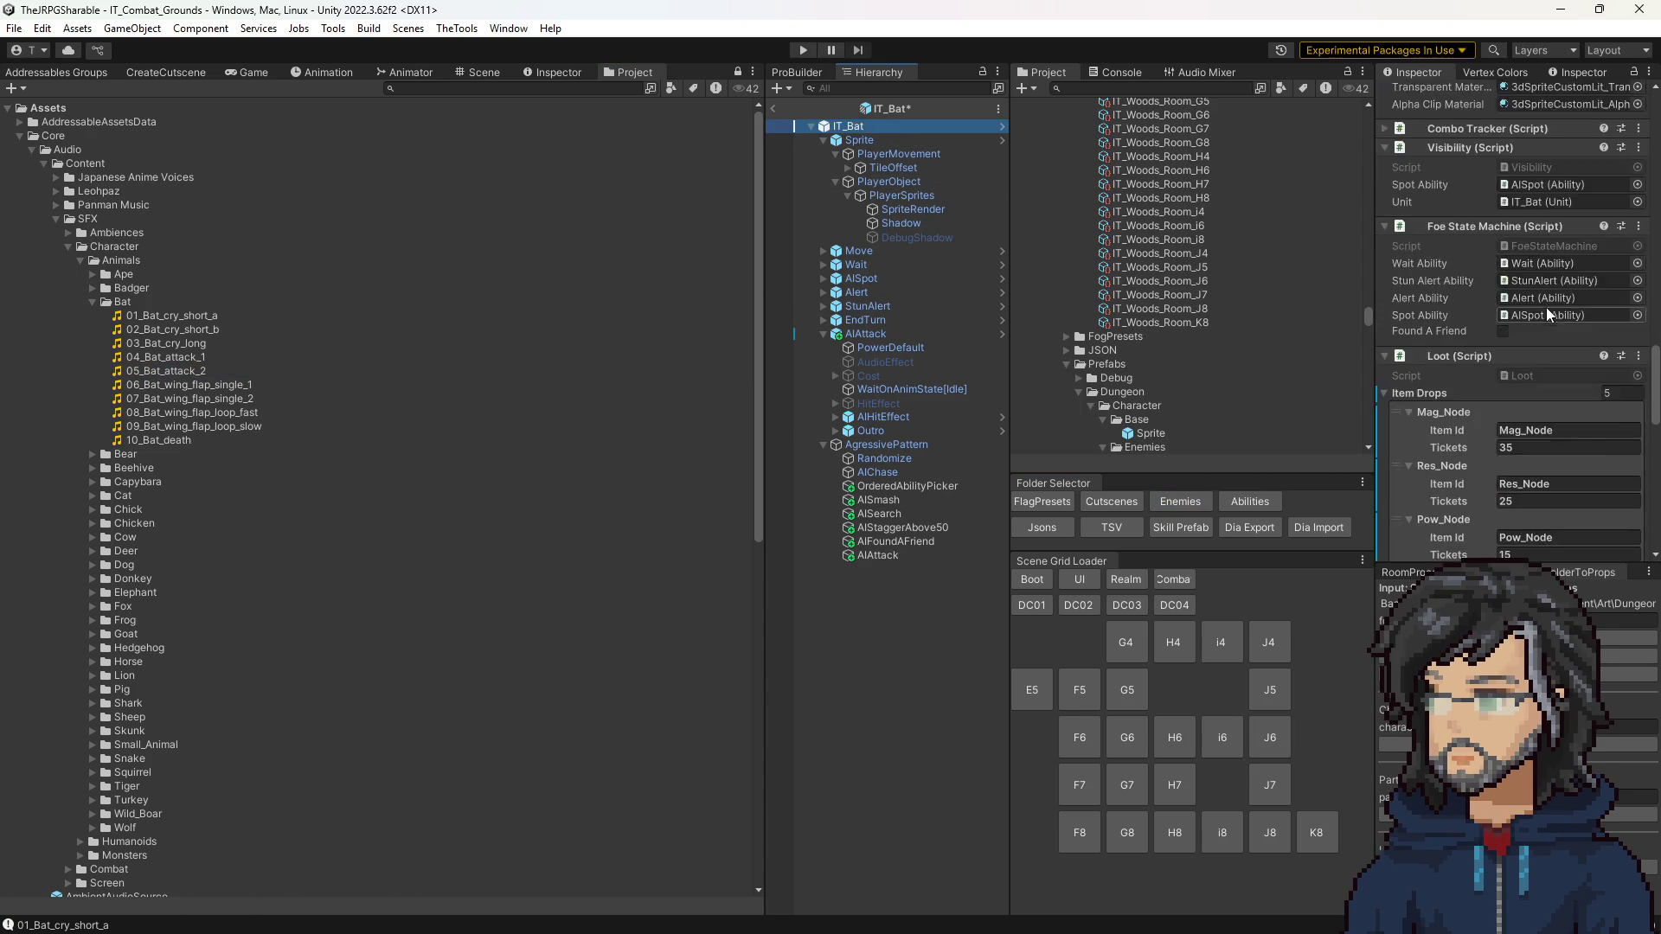
{"action": "scroll", "coordinate": [1547, 310], "scroll_direction": "down", "scroll_amount": 10}
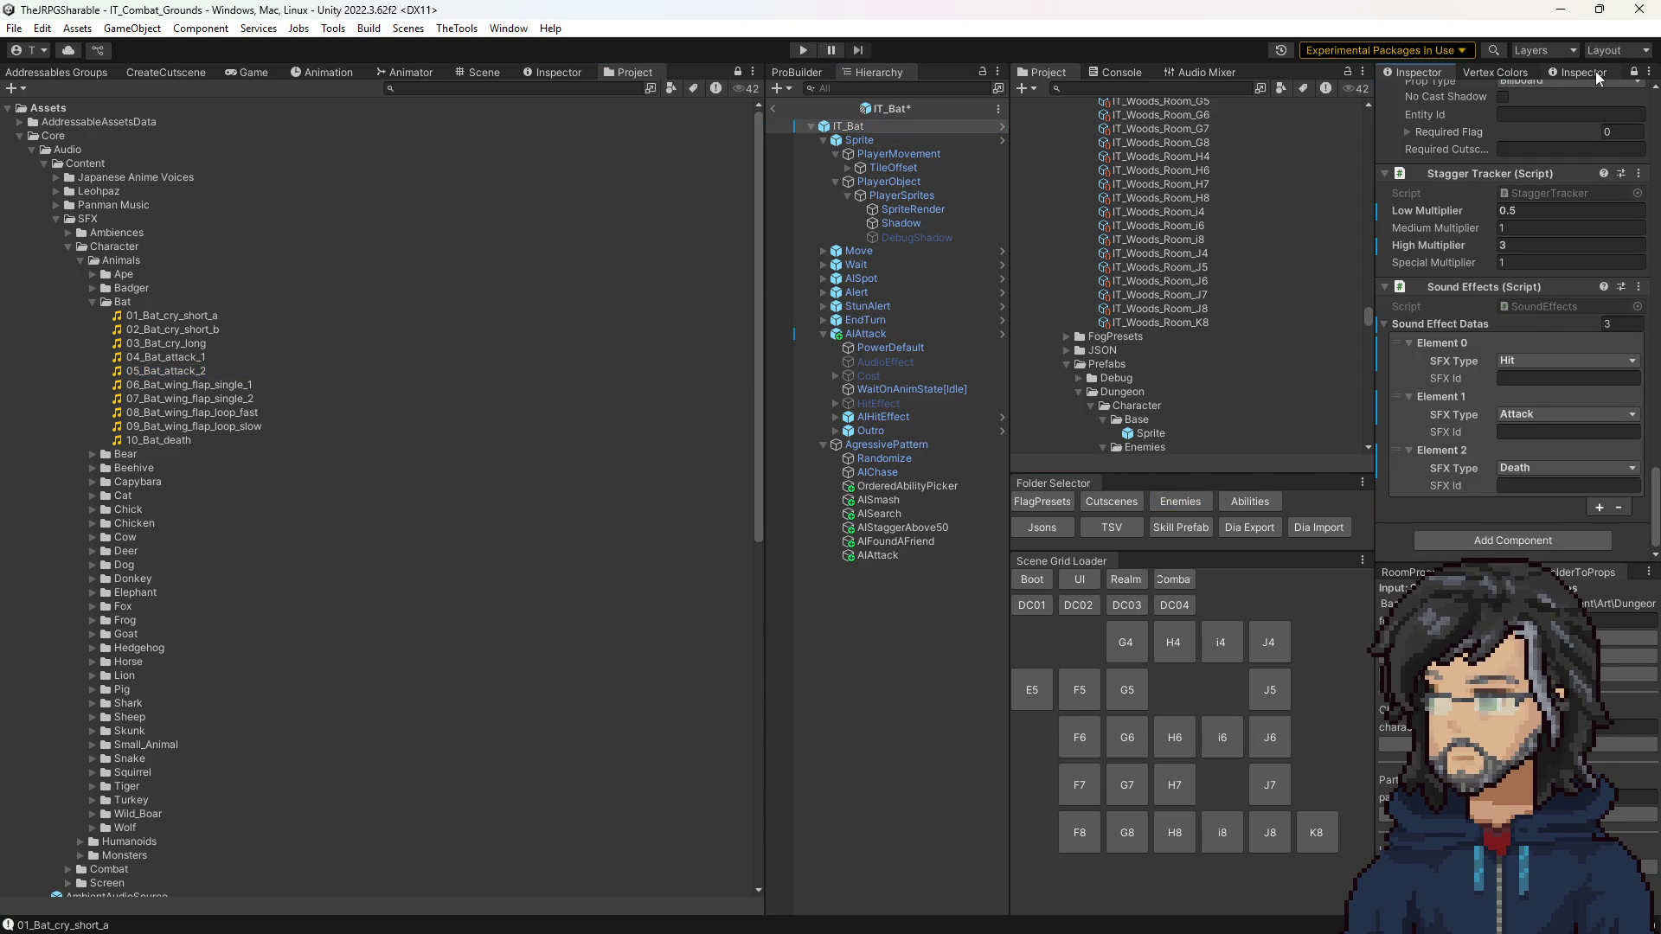
Step: Add a second Inspector tab and select 04_Bat_attack_1 in it
{"action": "right_click", "coordinate": [890, 76]}
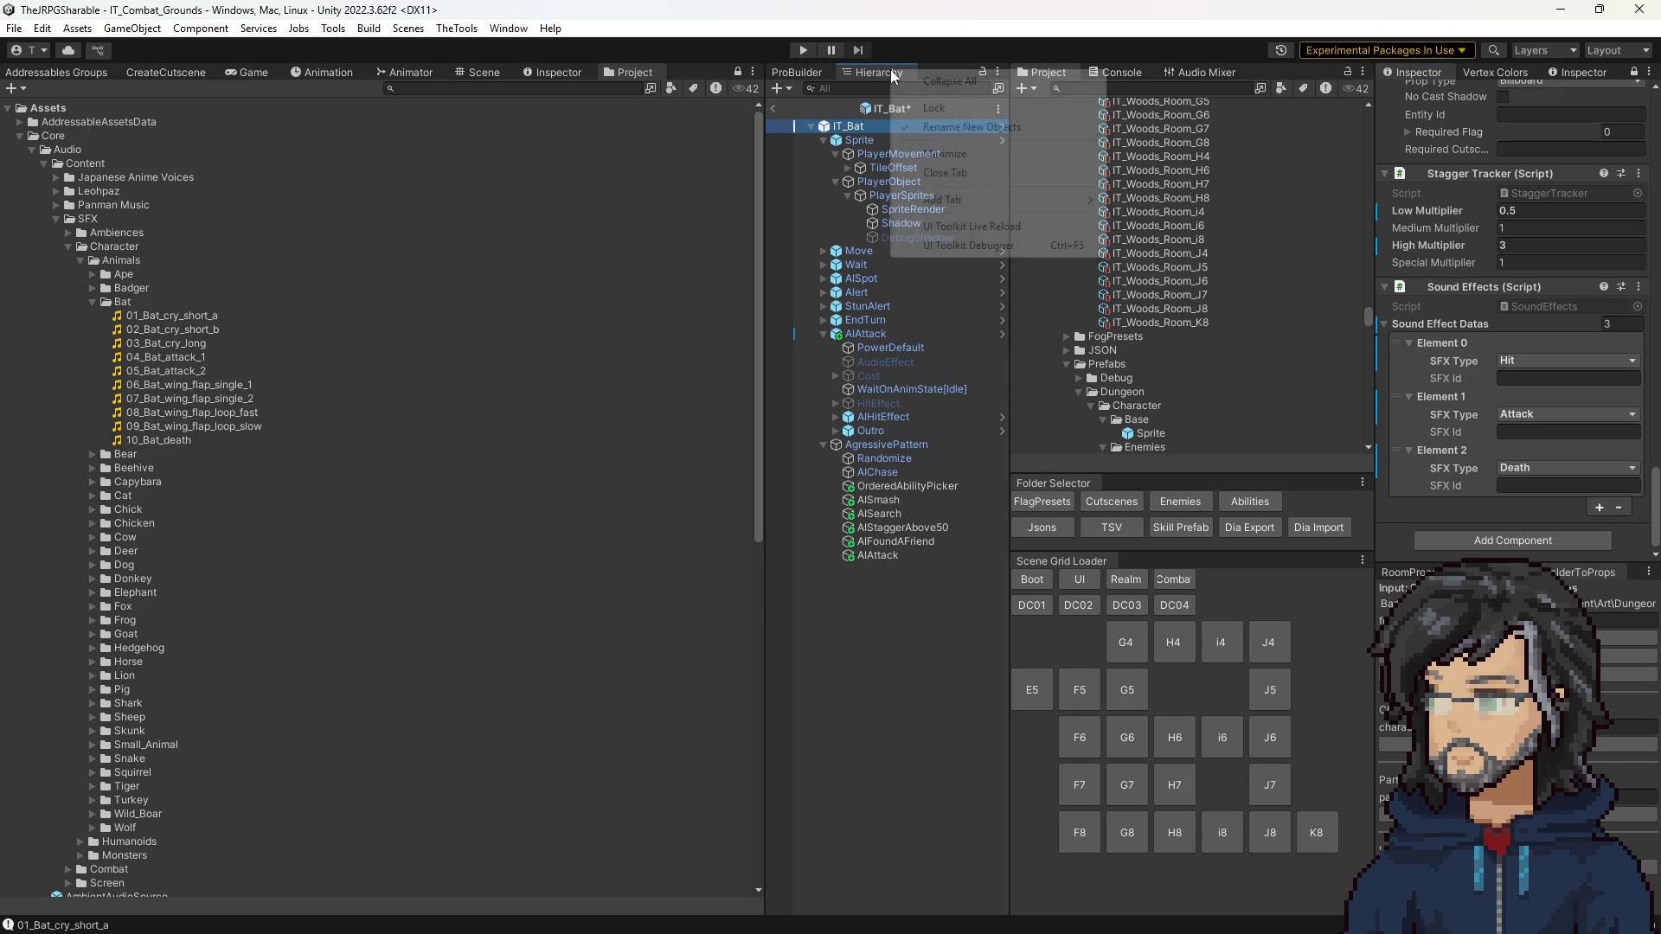
{"action": "mouse_move", "coordinate": [1073, 200]}
{"action": "left_click", "coordinate": [1155, 237]}
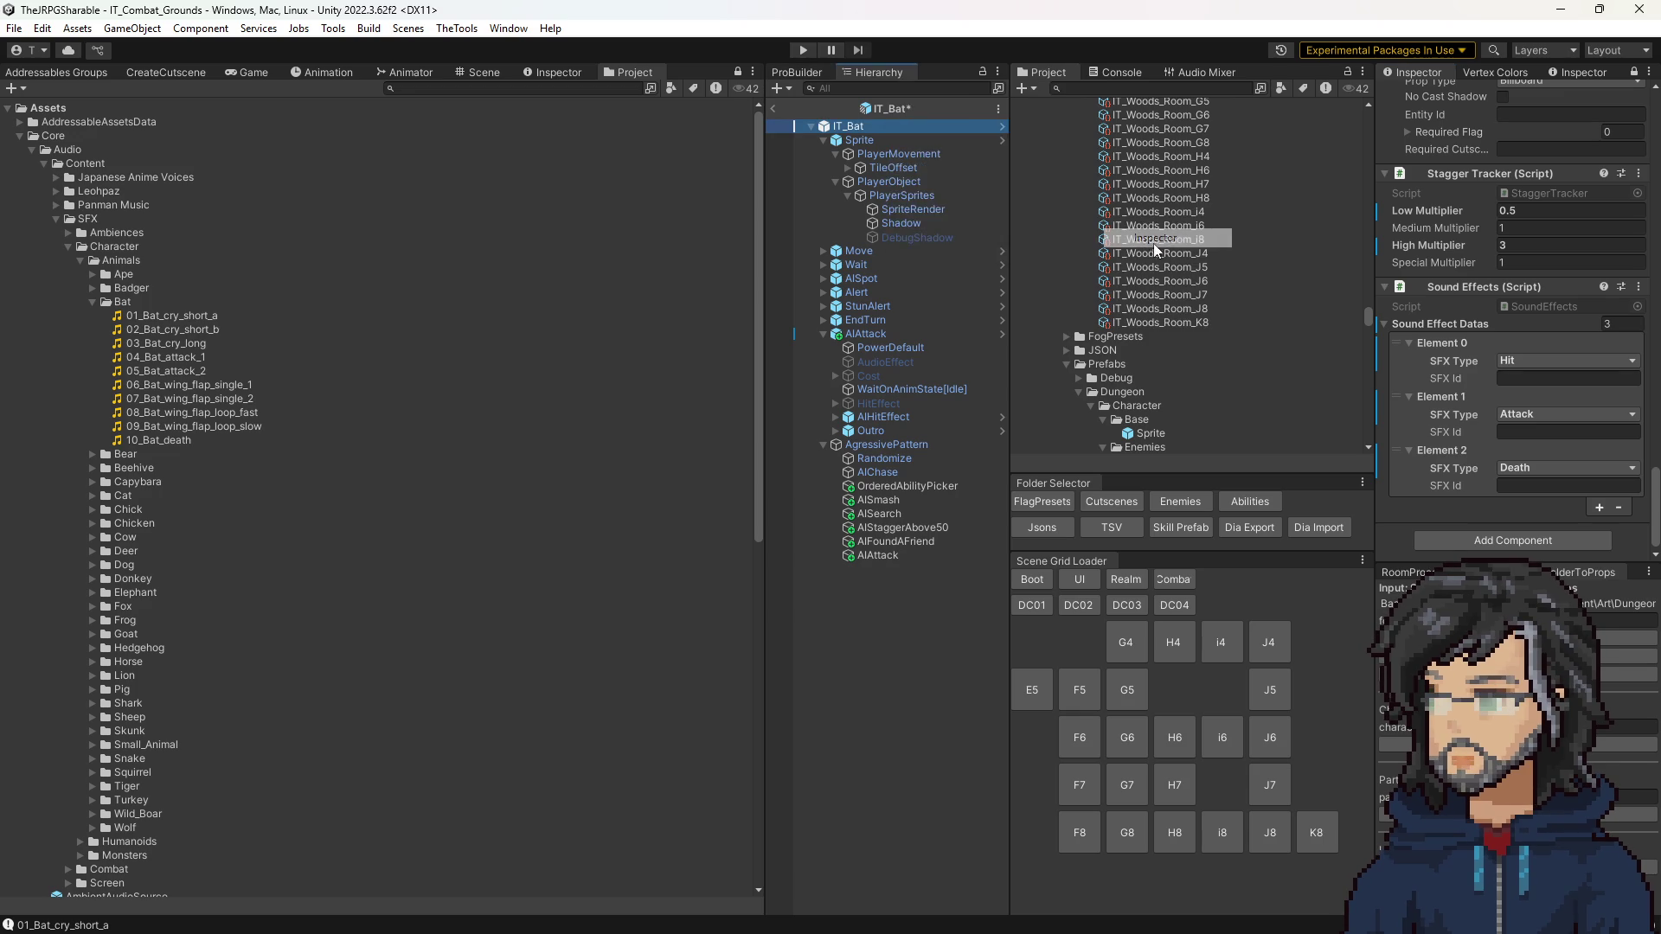
{"action": "left_click", "coordinate": [198, 358]}
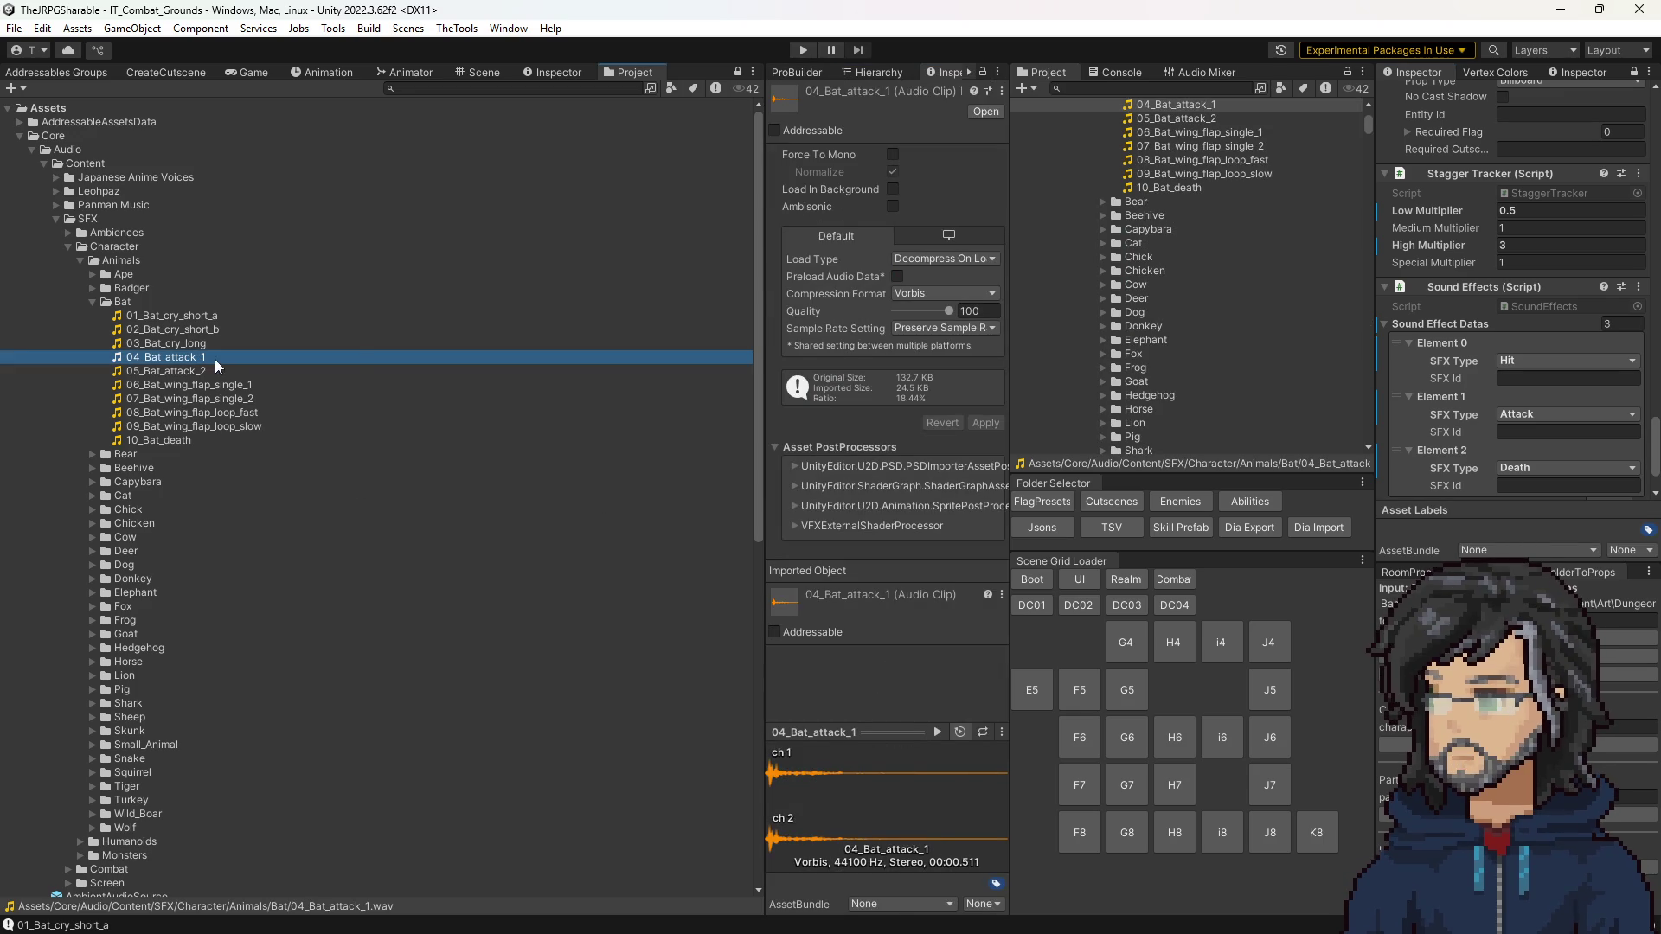
Step: Assign 04_Bat_attack_1 as the Attack entry's SFX Id after comparing the attack clips
{"action": "left_click", "coordinate": [173, 372]}
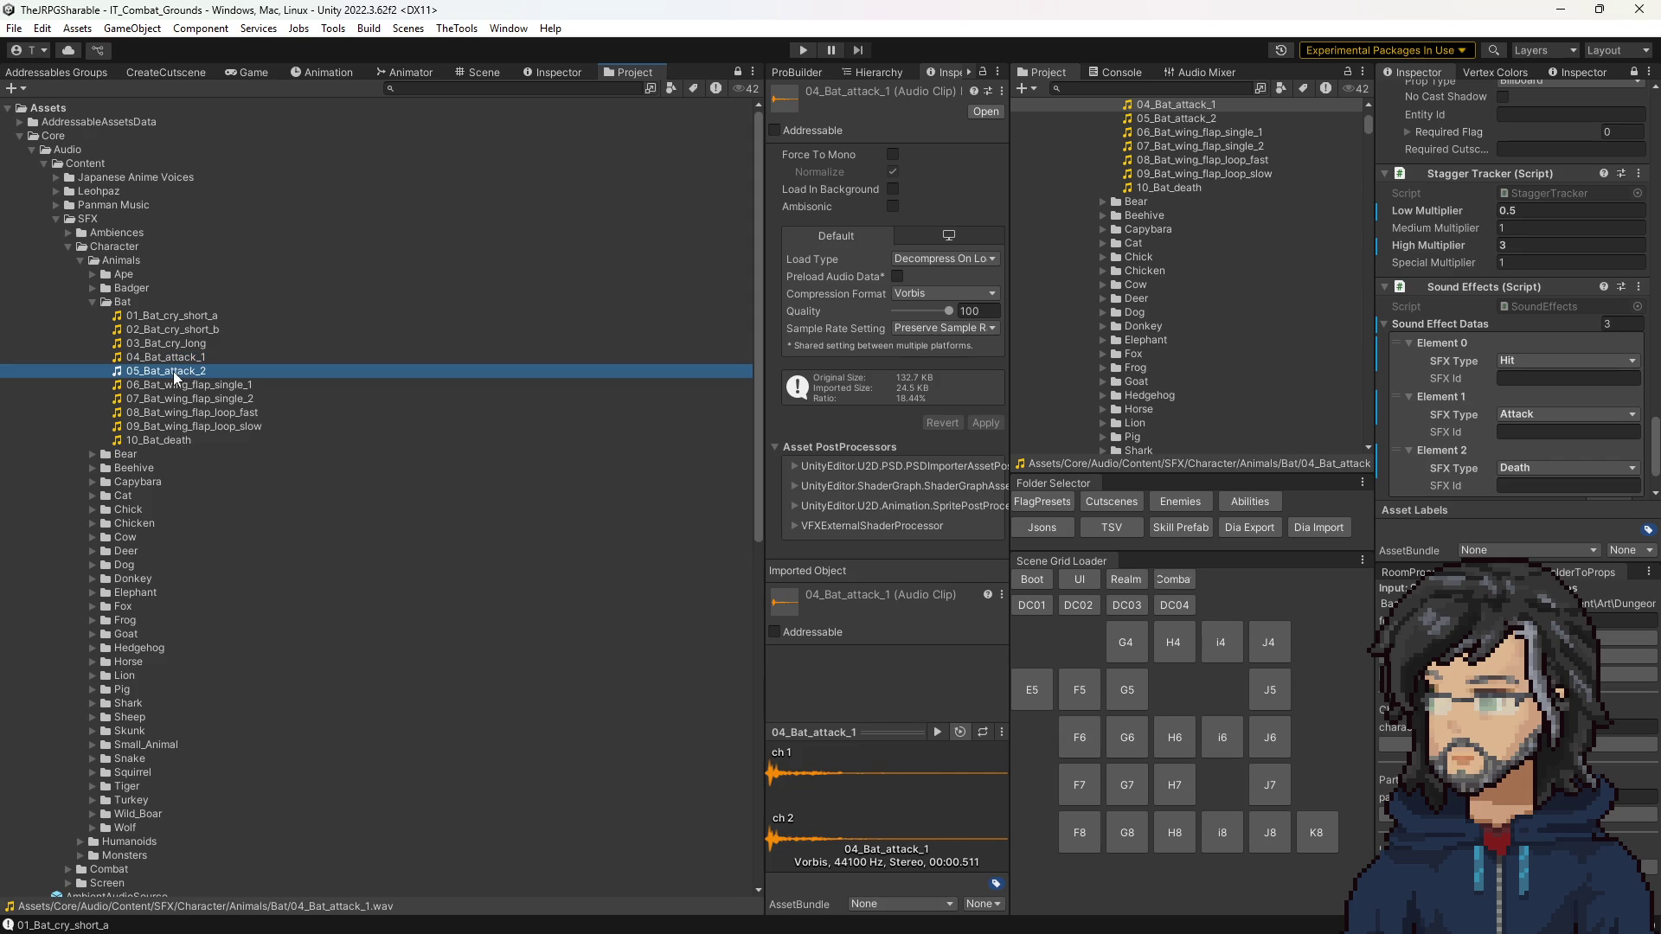
{"action": "left_click", "coordinate": [182, 356]}
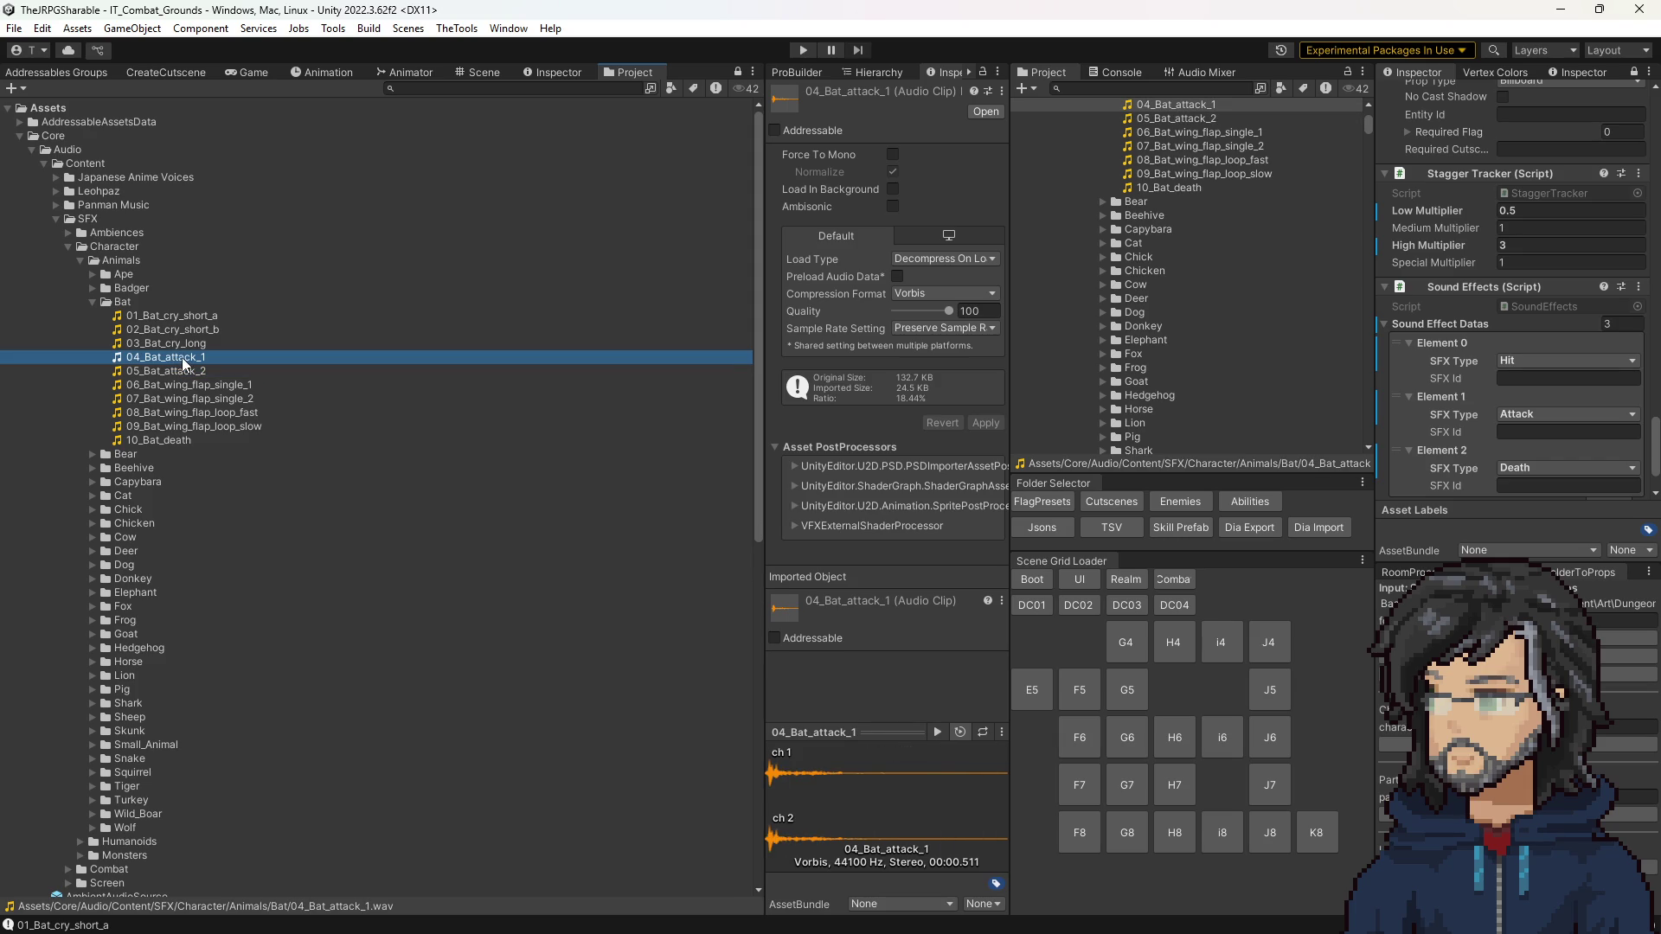
{"action": "mouse_move", "coordinate": [189, 357]}
{"action": "left_mouse_down"}
{"action": "mouse_move", "coordinate": [1384, 390]}
{"action": "mouse_move", "coordinate": [1538, 365]}
{"action": "mouse_move", "coordinate": [1524, 430]}
{"action": "left_mouse_up"}
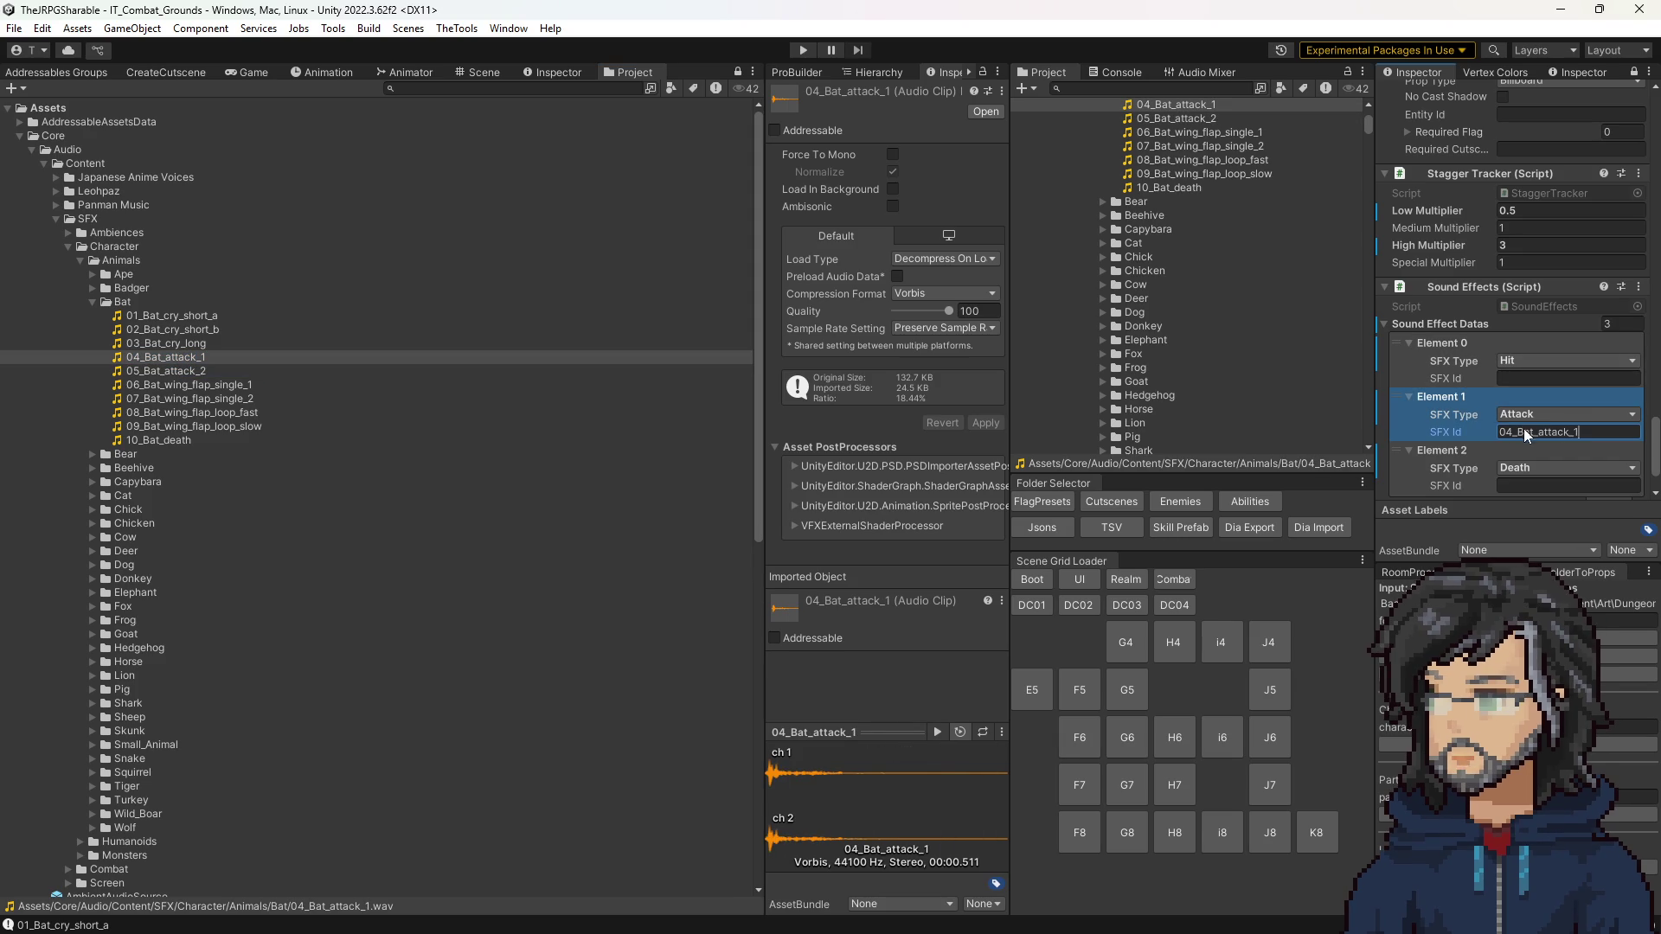
Step: Compare the bat cry clips and set 01_Bat_cry_short_a as the Hit entry's SFX Id
{"action": "left_click", "coordinate": [189, 315]}
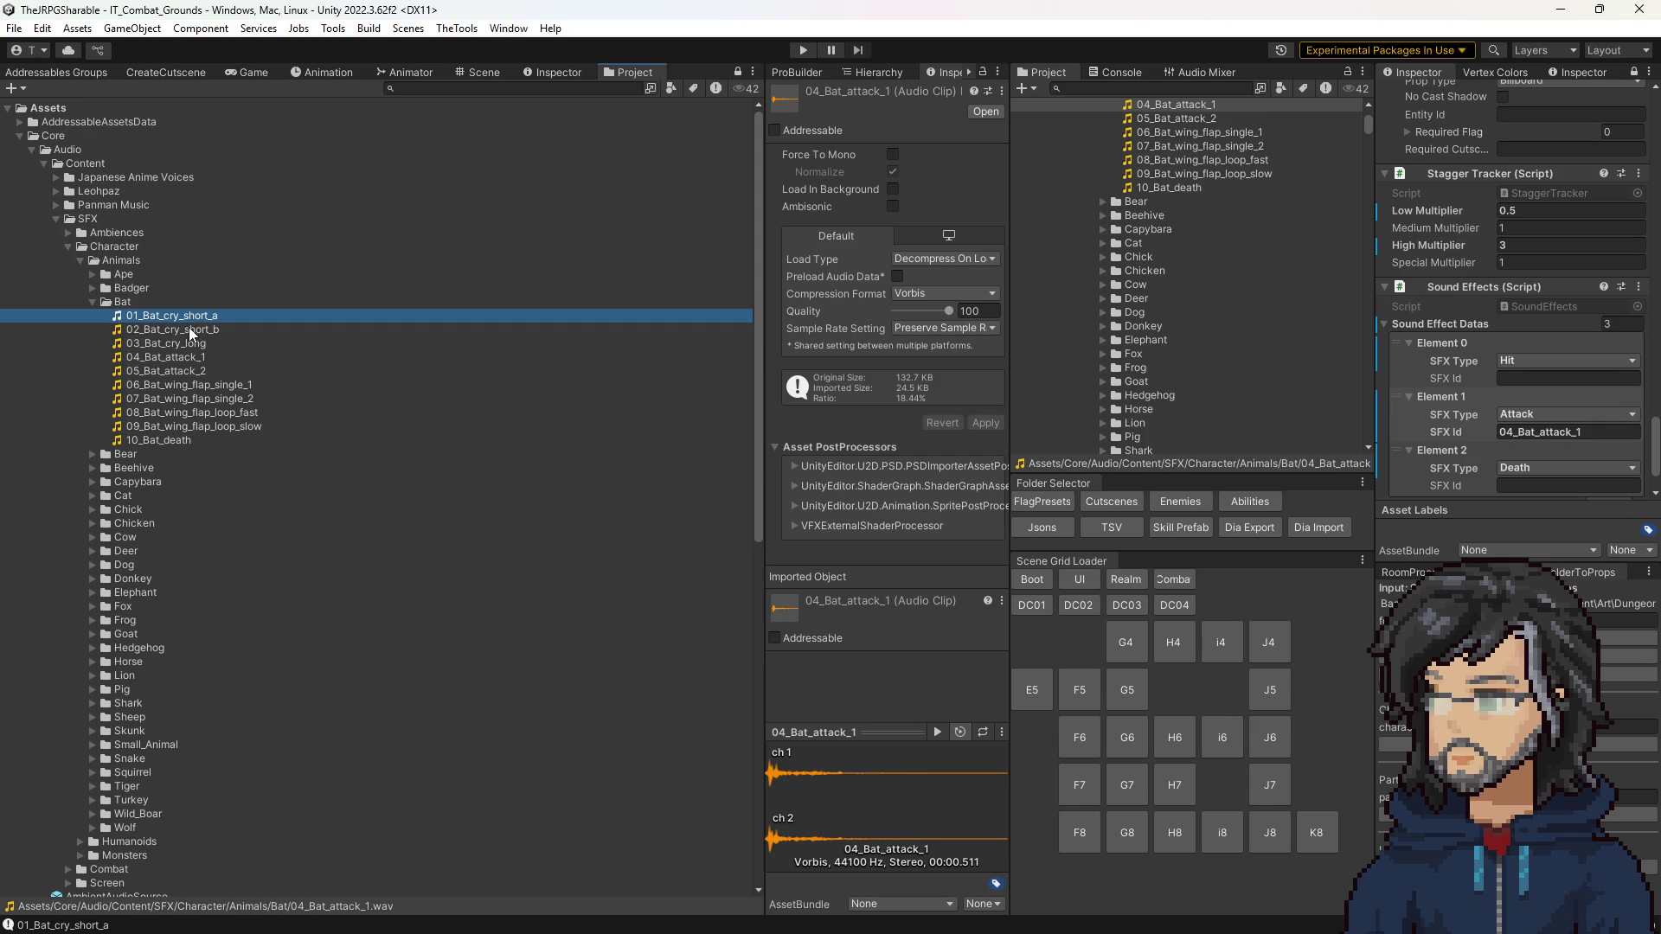
{"action": "left_click", "coordinate": [188, 328]}
{"action": "left_click", "coordinate": [209, 314]}
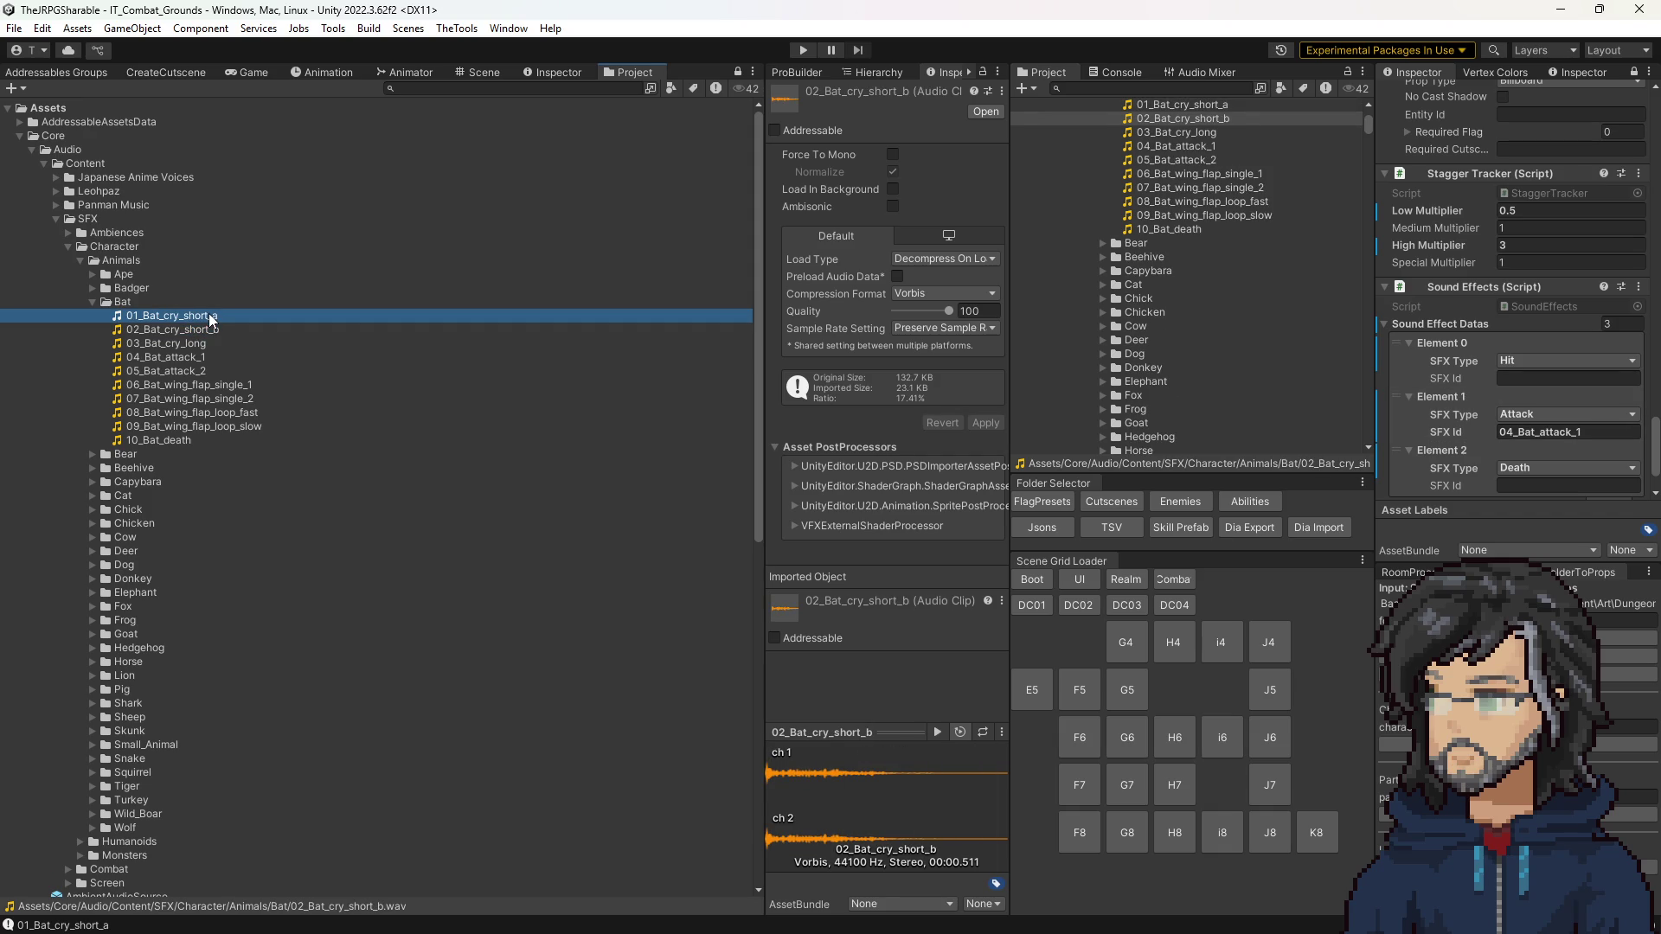
{"action": "left_click", "coordinate": [204, 329]}
{"action": "left_click", "coordinate": [206, 317]}
{"action": "left_click", "coordinate": [202, 312]}
{"action": "key", "text": "ctrl+c"}
{"action": "left_click", "coordinate": [1549, 378]}
{"action": "key", "text": "ctrl+v"}
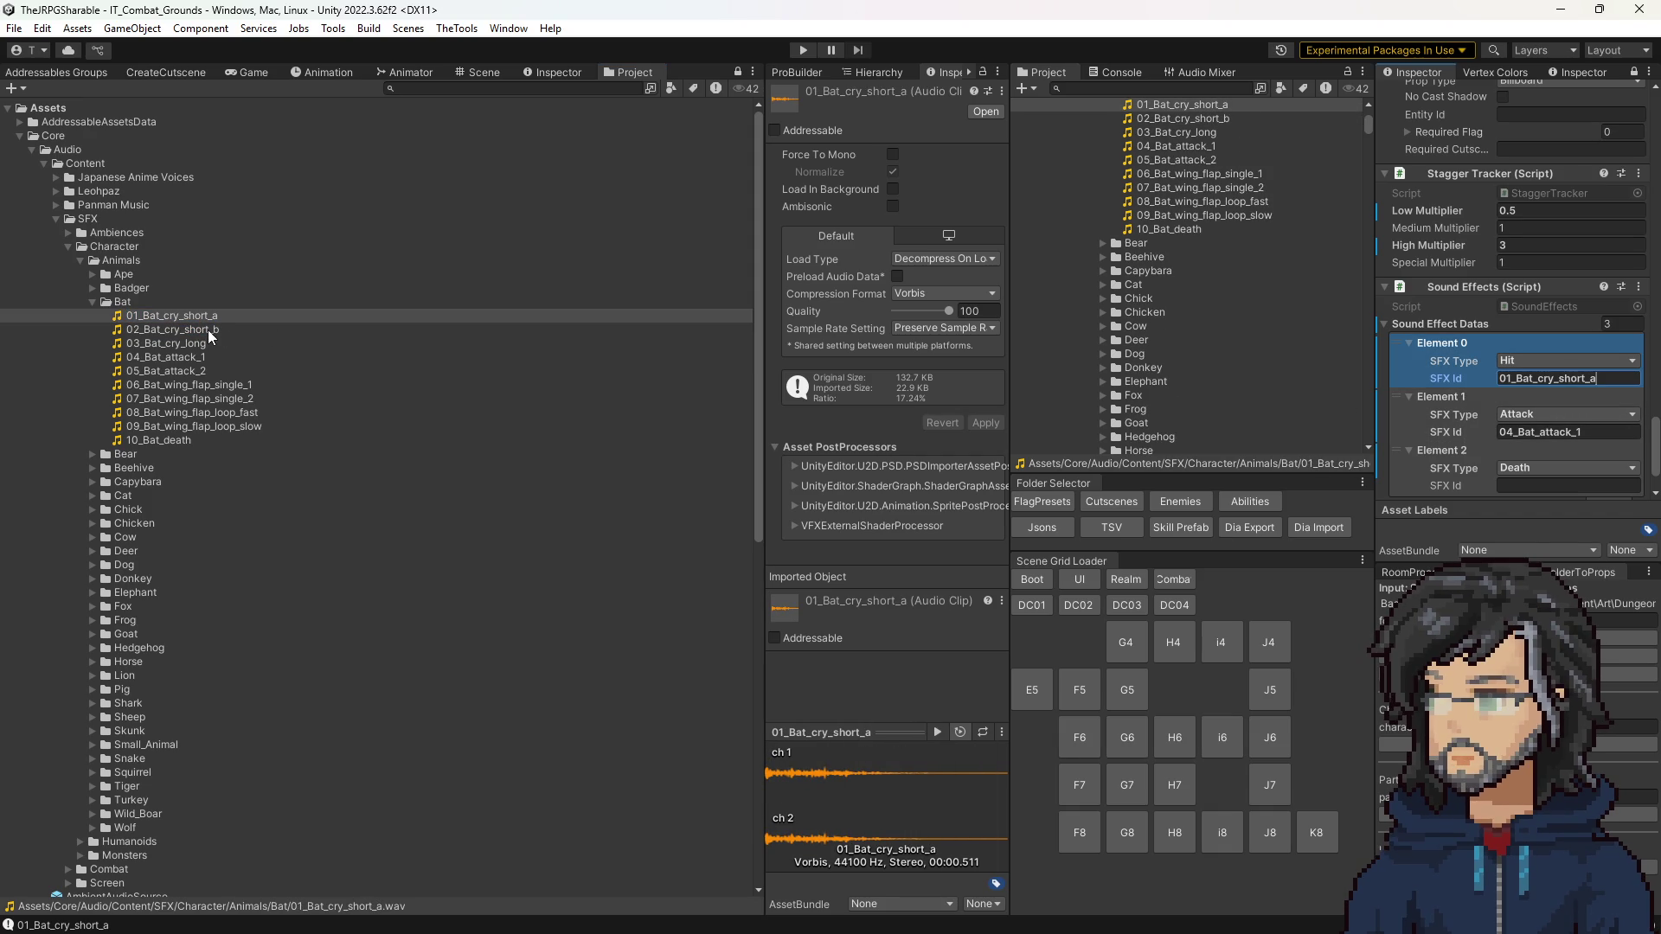
Step: Re-audition the cry clips, then set 10_Bat_death as the Death entry's SFX Id
{"action": "left_click", "coordinate": [211, 317]}
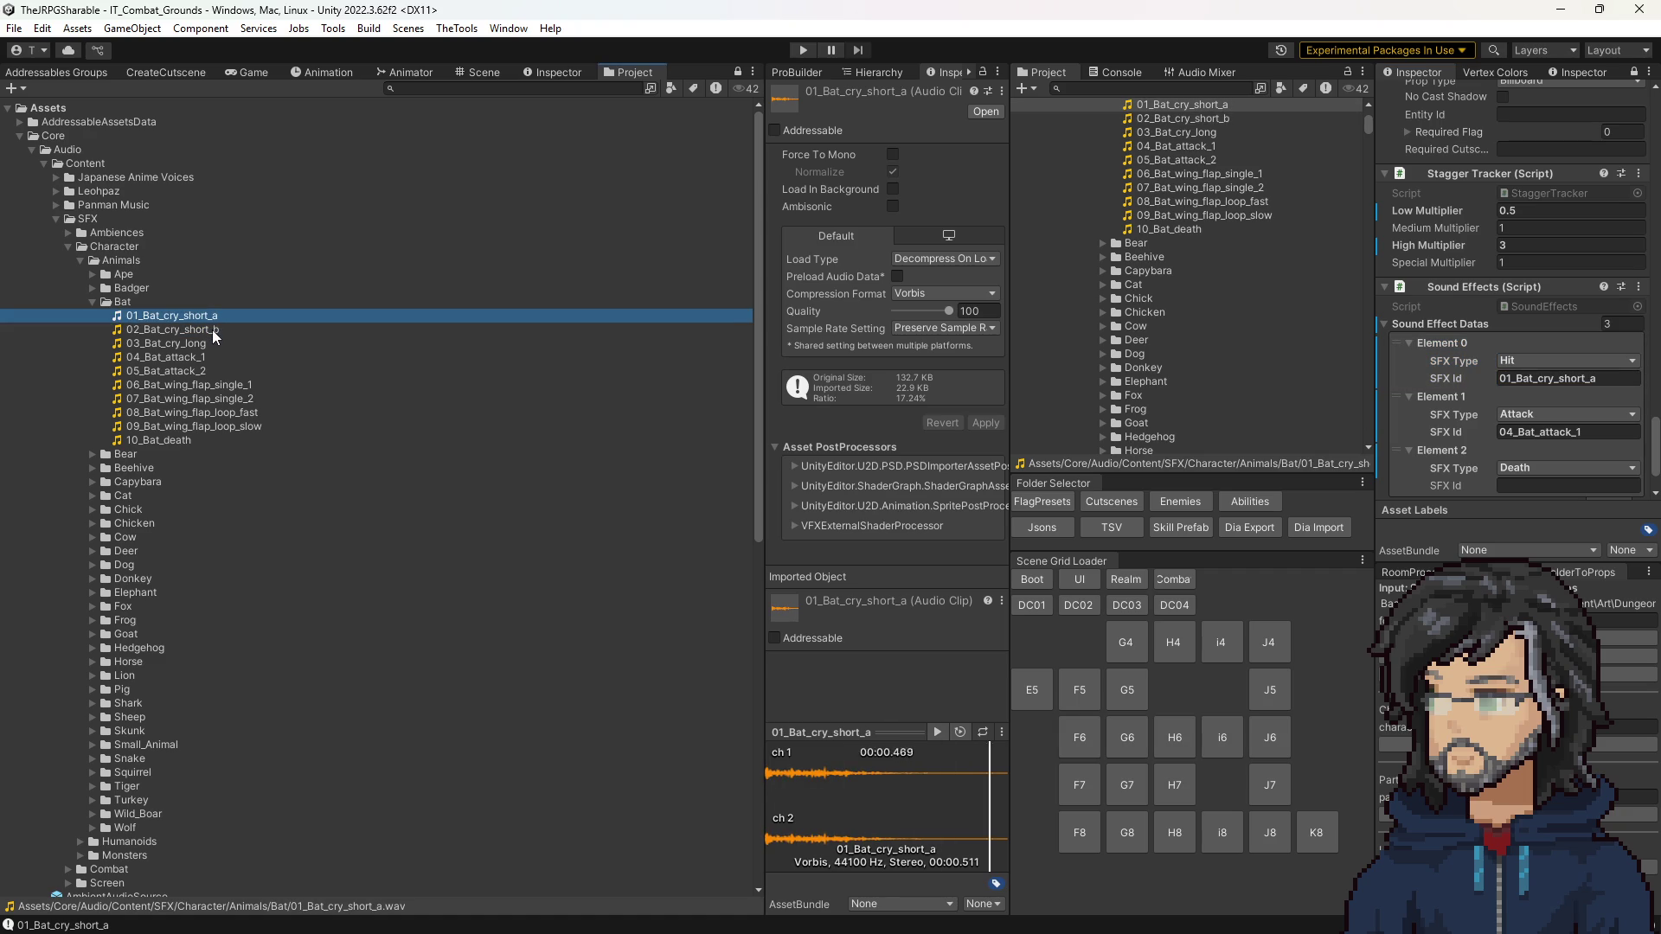
{"action": "left_click", "coordinate": [211, 329]}
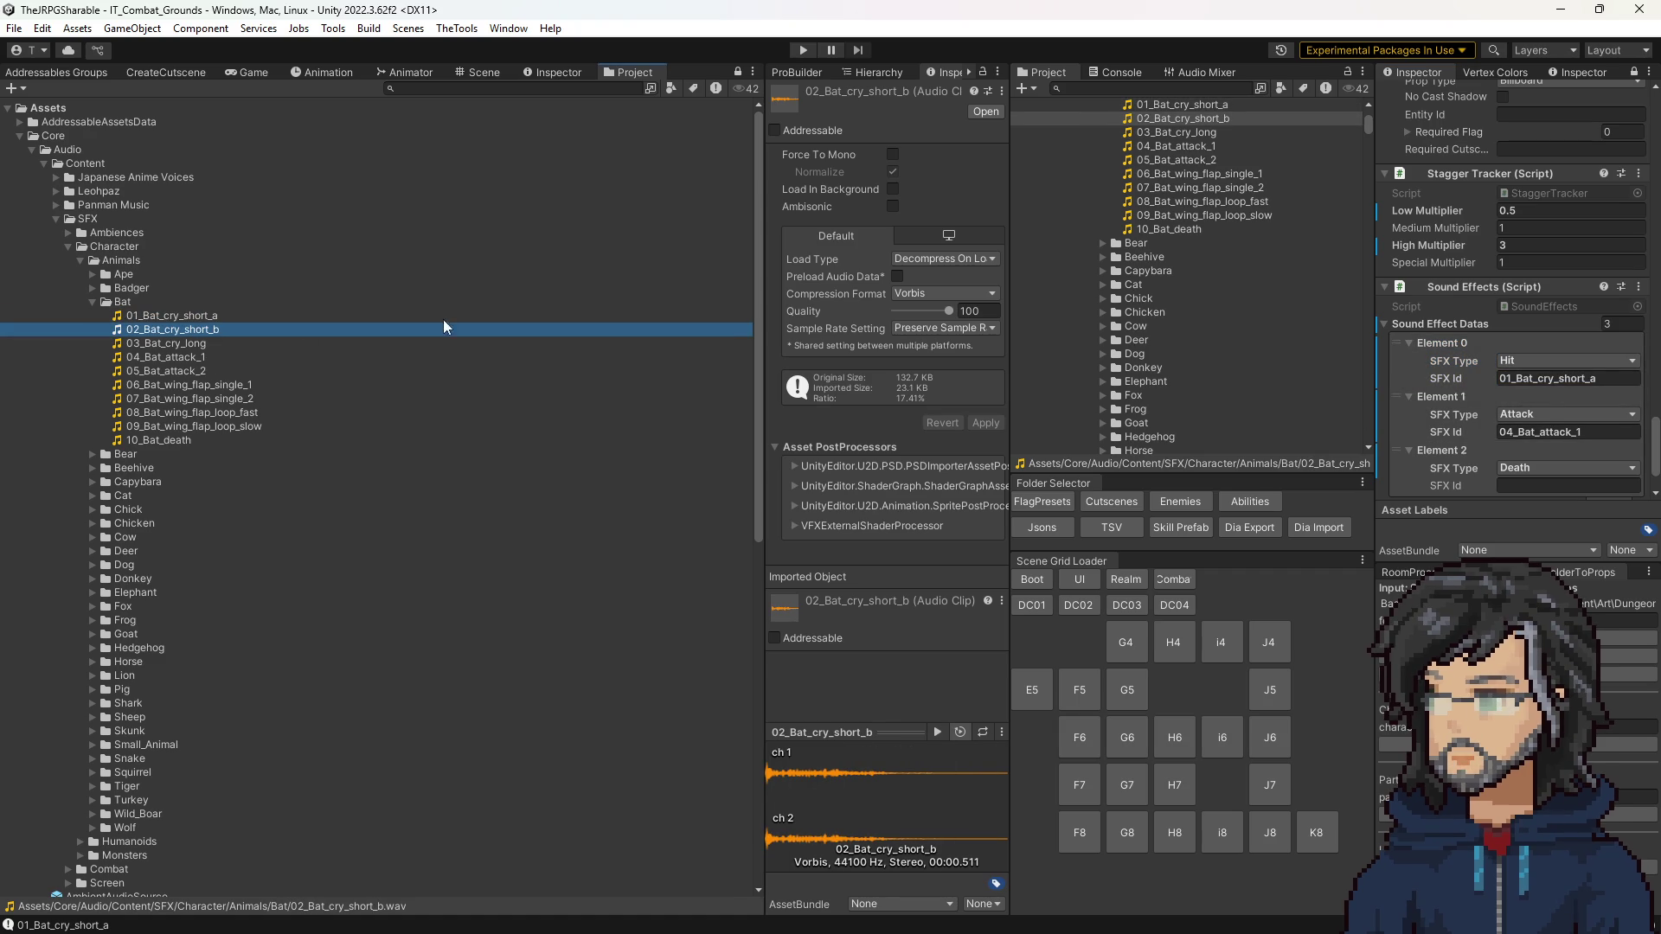
{"action": "left_click", "coordinate": [204, 315]}
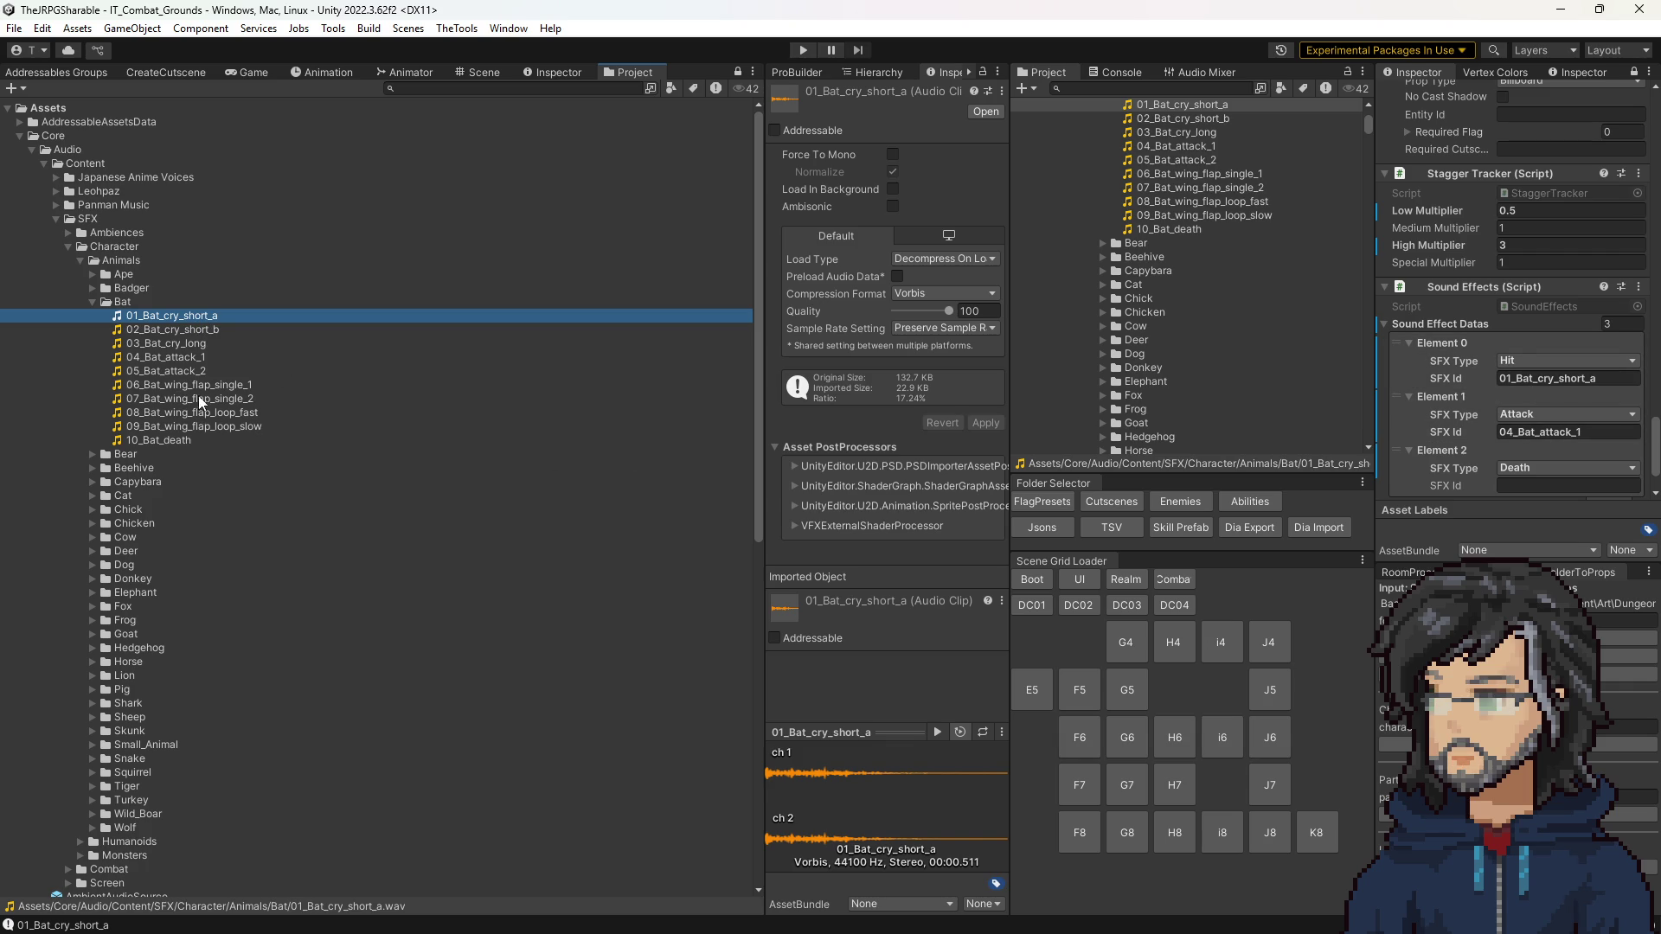
{"action": "left_click", "coordinate": [175, 440]}
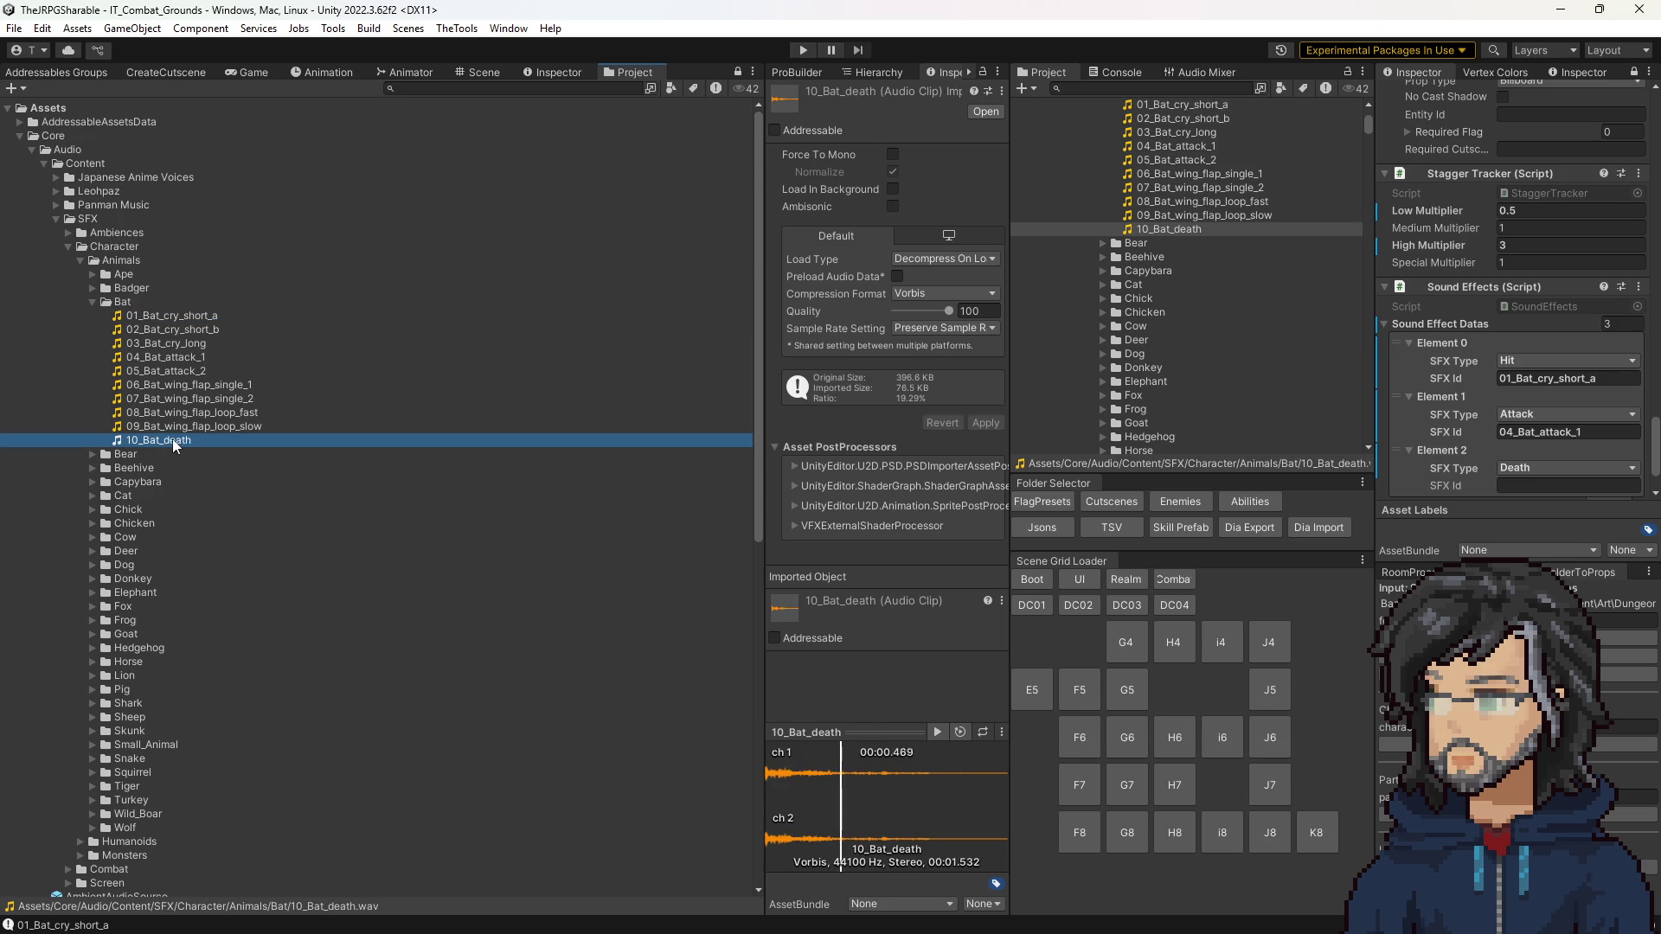
{"action": "left_click", "coordinate": [178, 439]}
{"action": "scroll", "coordinate": [1491, 449], "scroll_direction": "down", "scroll_amount": 3}
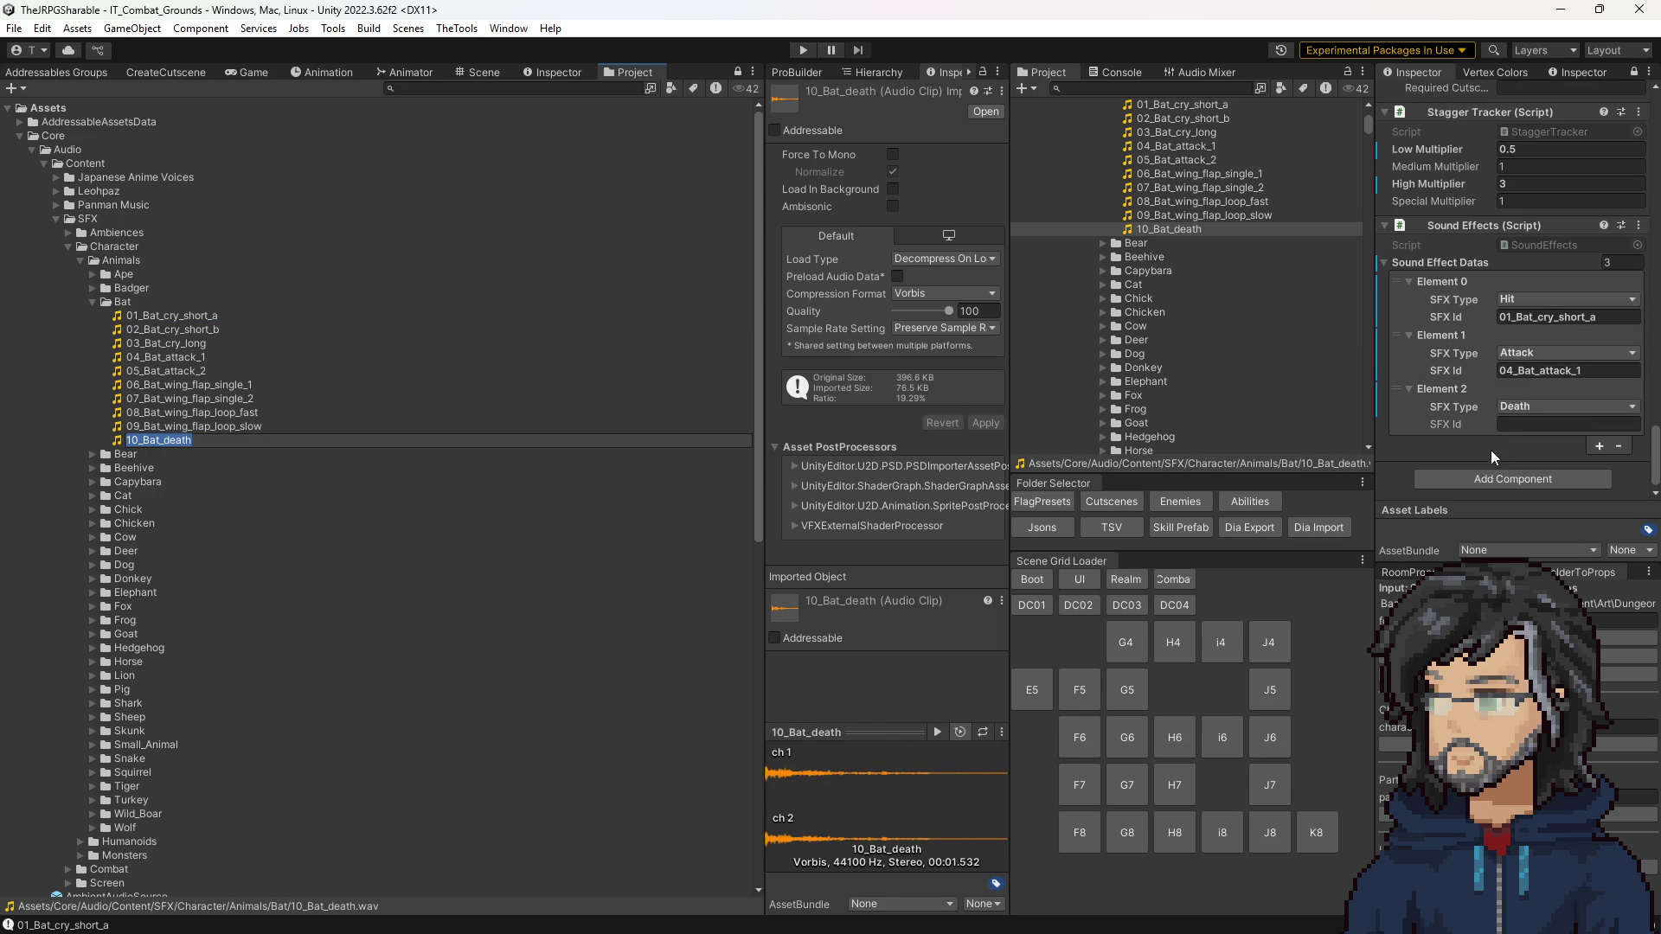
{"action": "key", "text": "ctrl+c"}
{"action": "left_click", "coordinate": [1517, 425]}
{"action": "key", "text": "ctrl+v"}
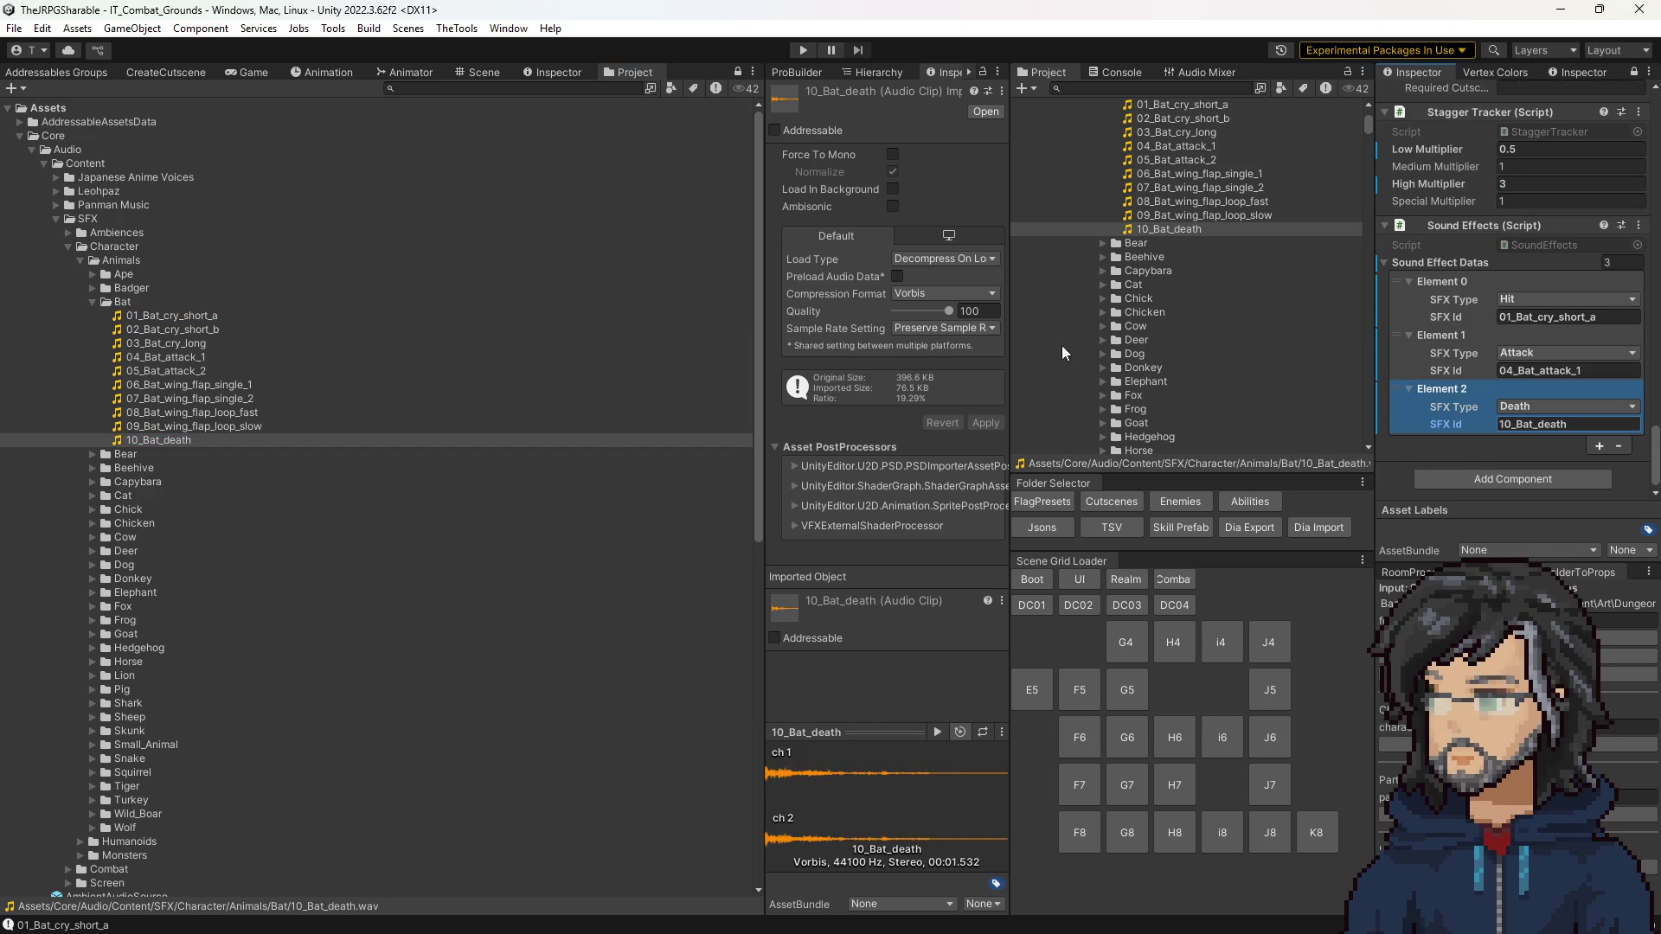
Step: Reveal the Wild_Boar clips, open IT_Boar from Enemies, and save IT_Bat's changes
{"action": "scroll", "coordinate": [190, 605], "scroll_direction": "down", "scroll_amount": 5}
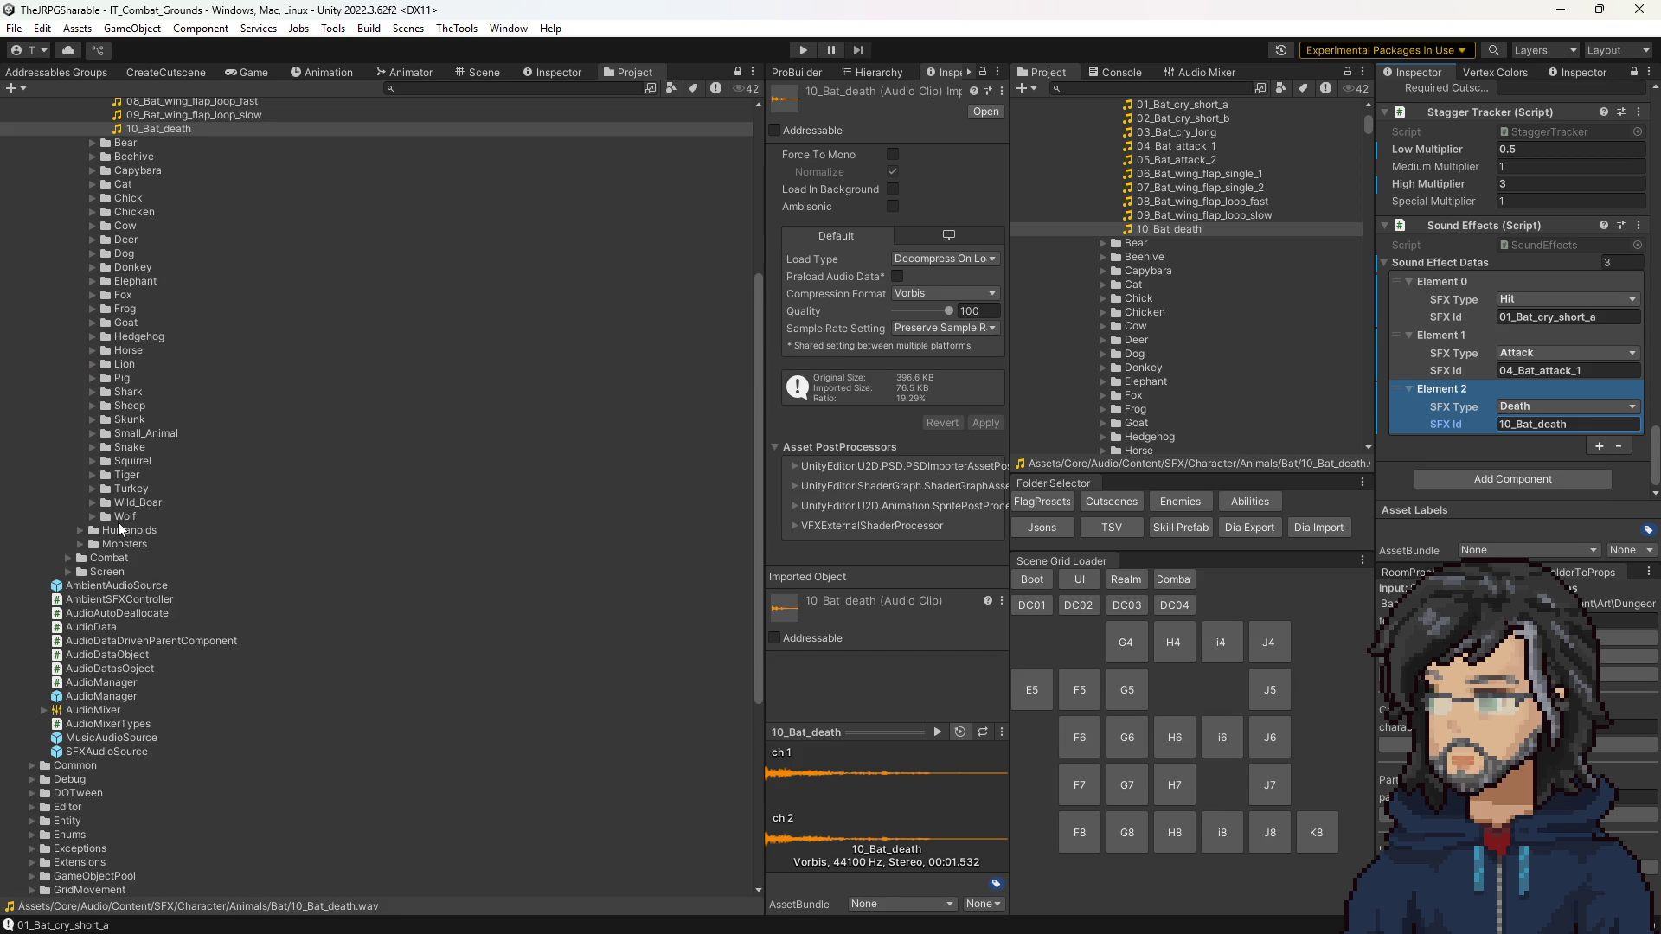
{"action": "left_click", "coordinate": [92, 502]}
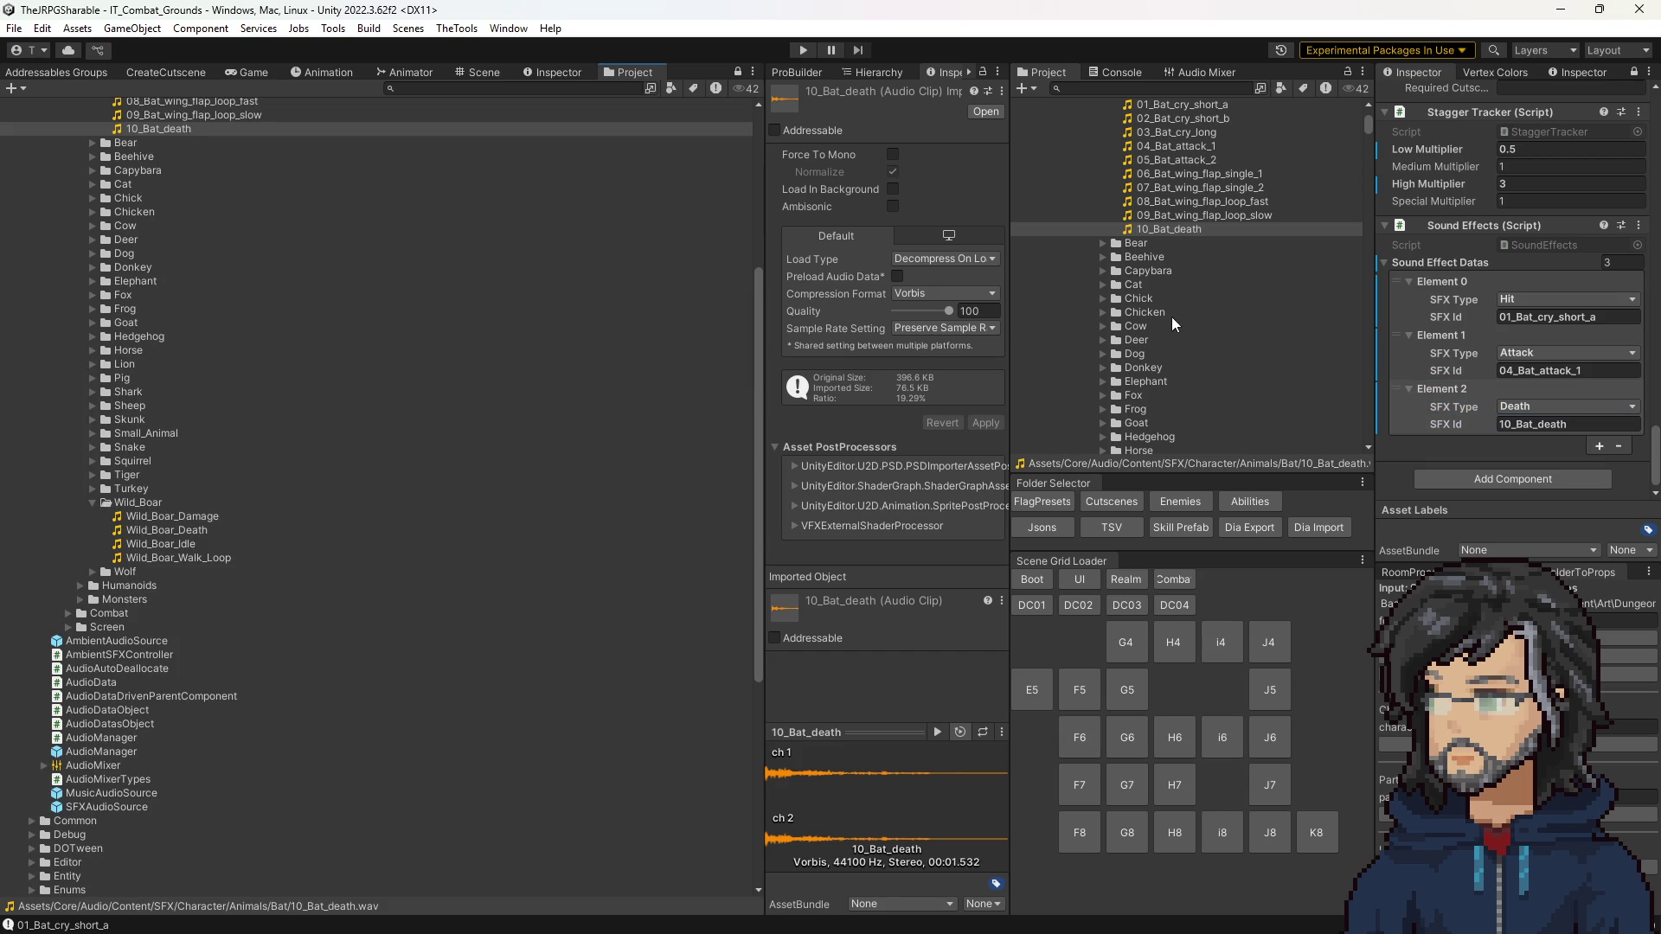
{"action": "left_click", "coordinate": [1180, 501]}
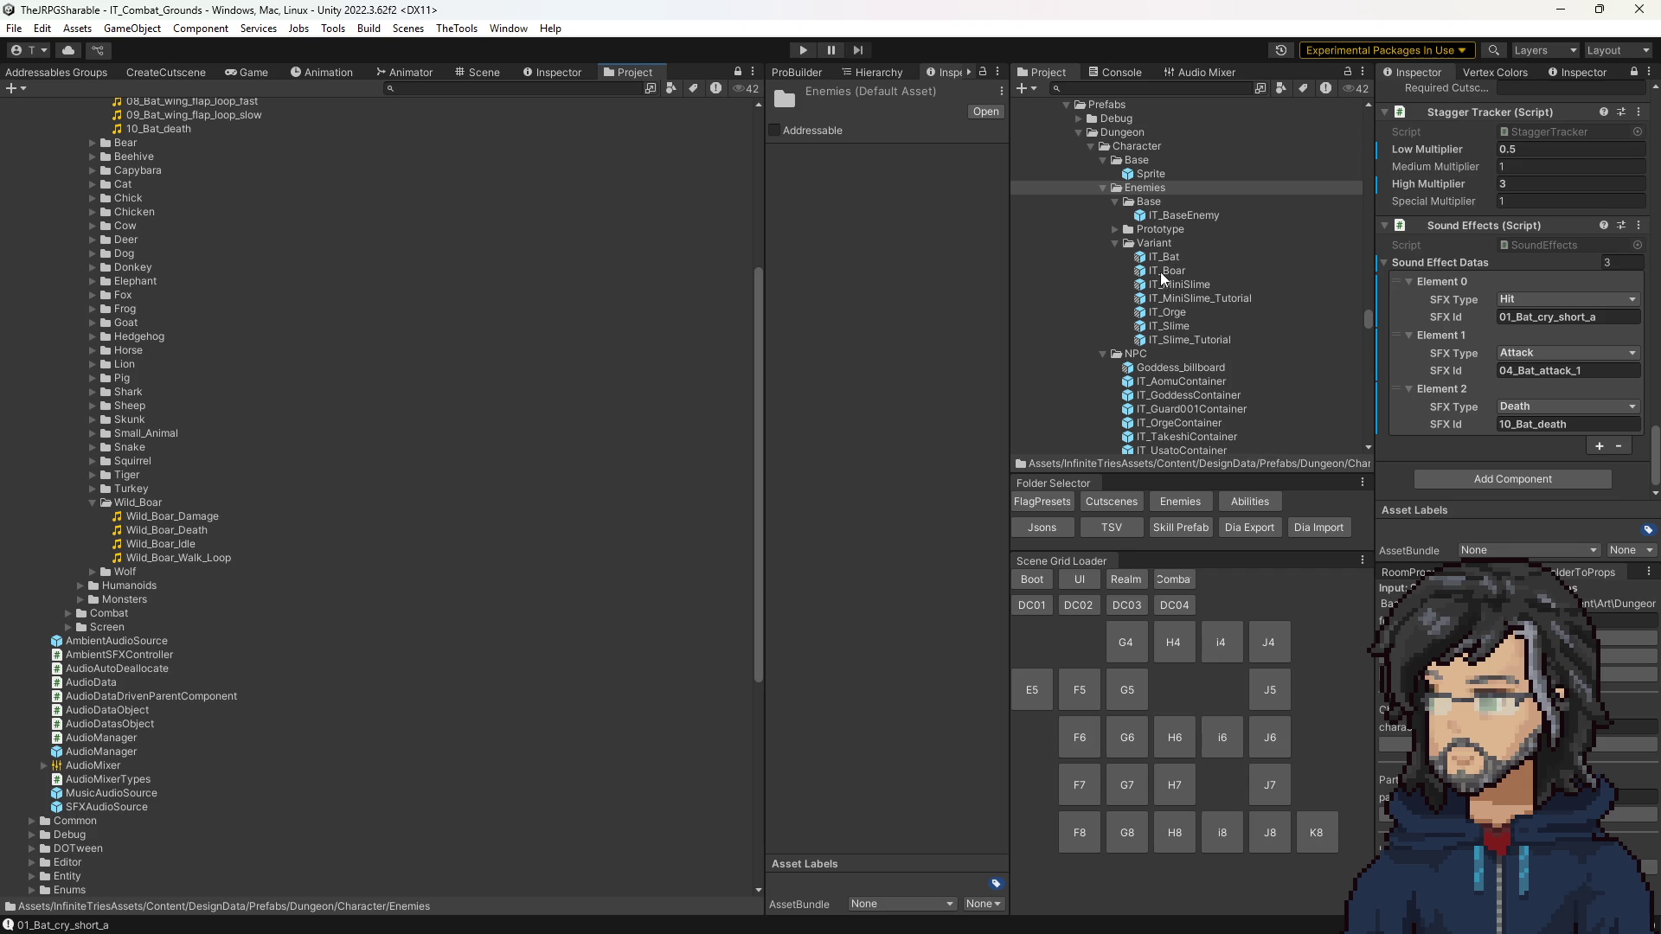
{"action": "double_click", "coordinate": [1164, 272]}
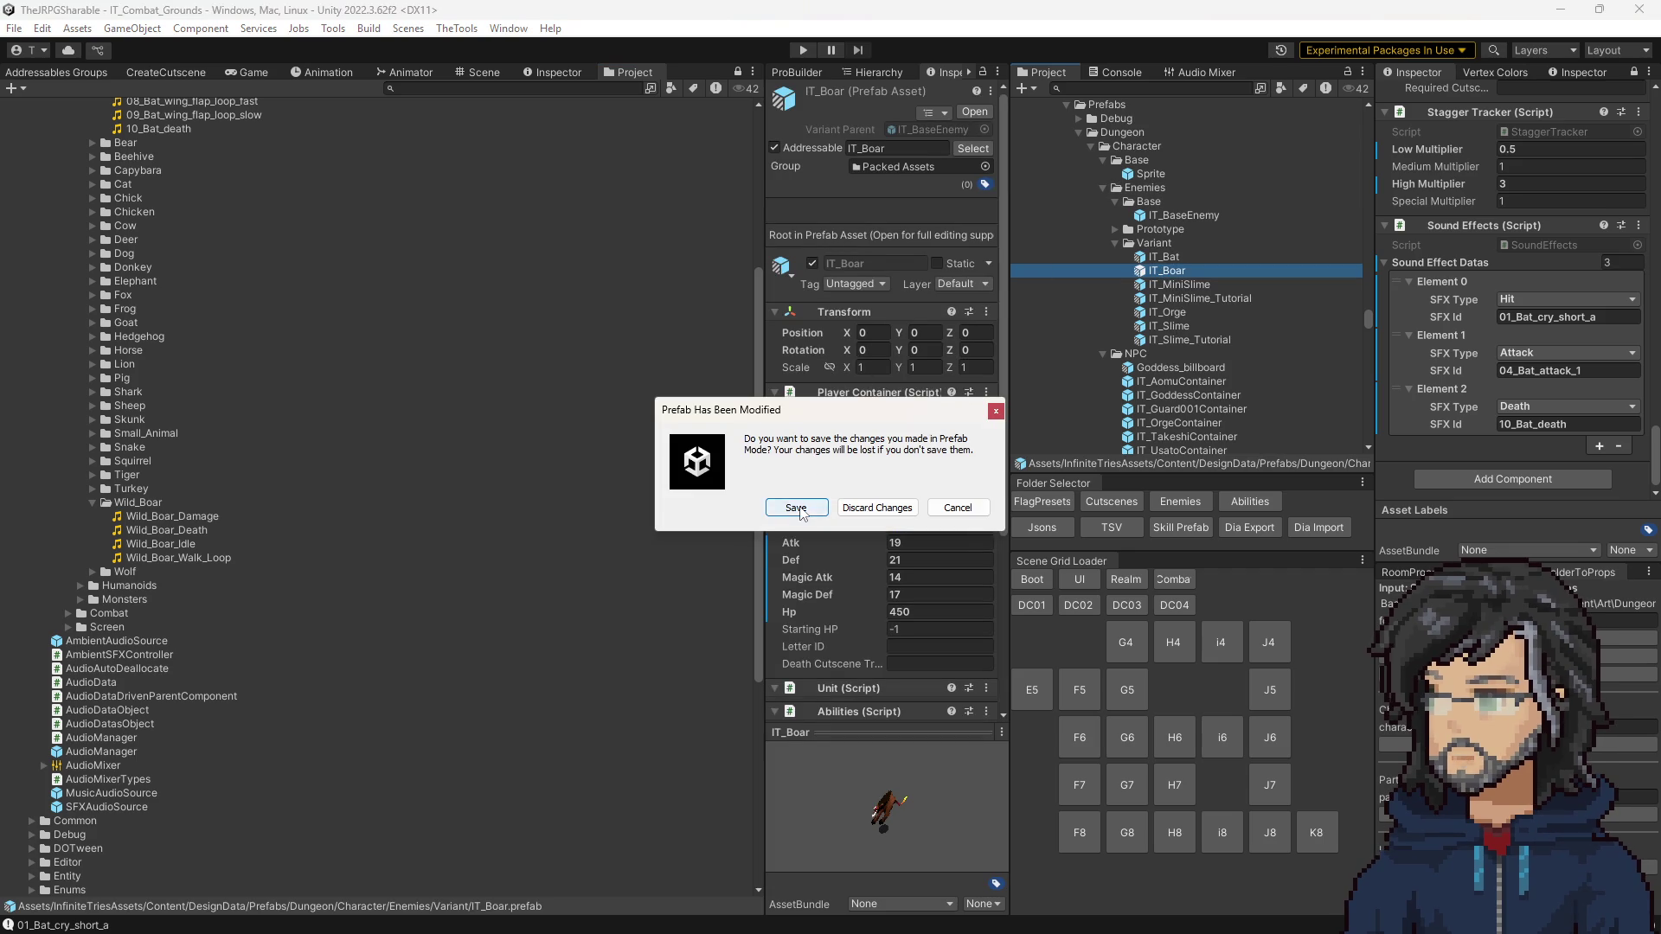
{"action": "left_click", "coordinate": [796, 508]}
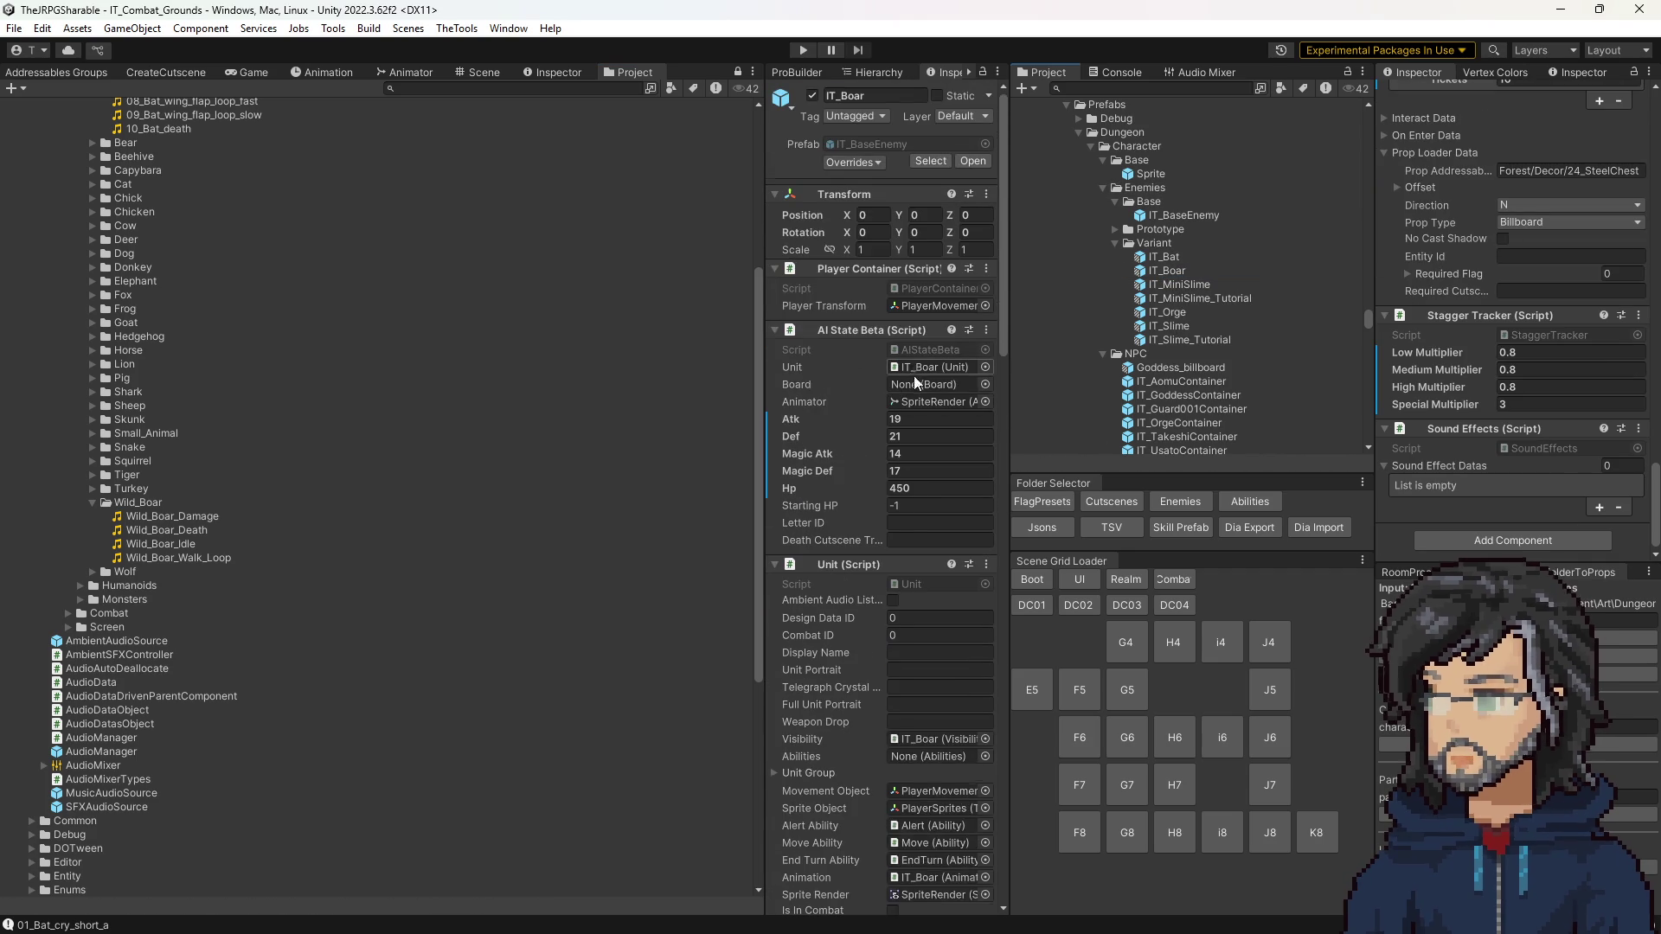
Step: Add three entries to IT_Boar's Sound Effects list
{"action": "scroll", "coordinate": [905, 515], "scroll_direction": "down", "scroll_amount": 10}
{"action": "scroll", "coordinate": [906, 516], "scroll_direction": "down", "scroll_amount": 6}
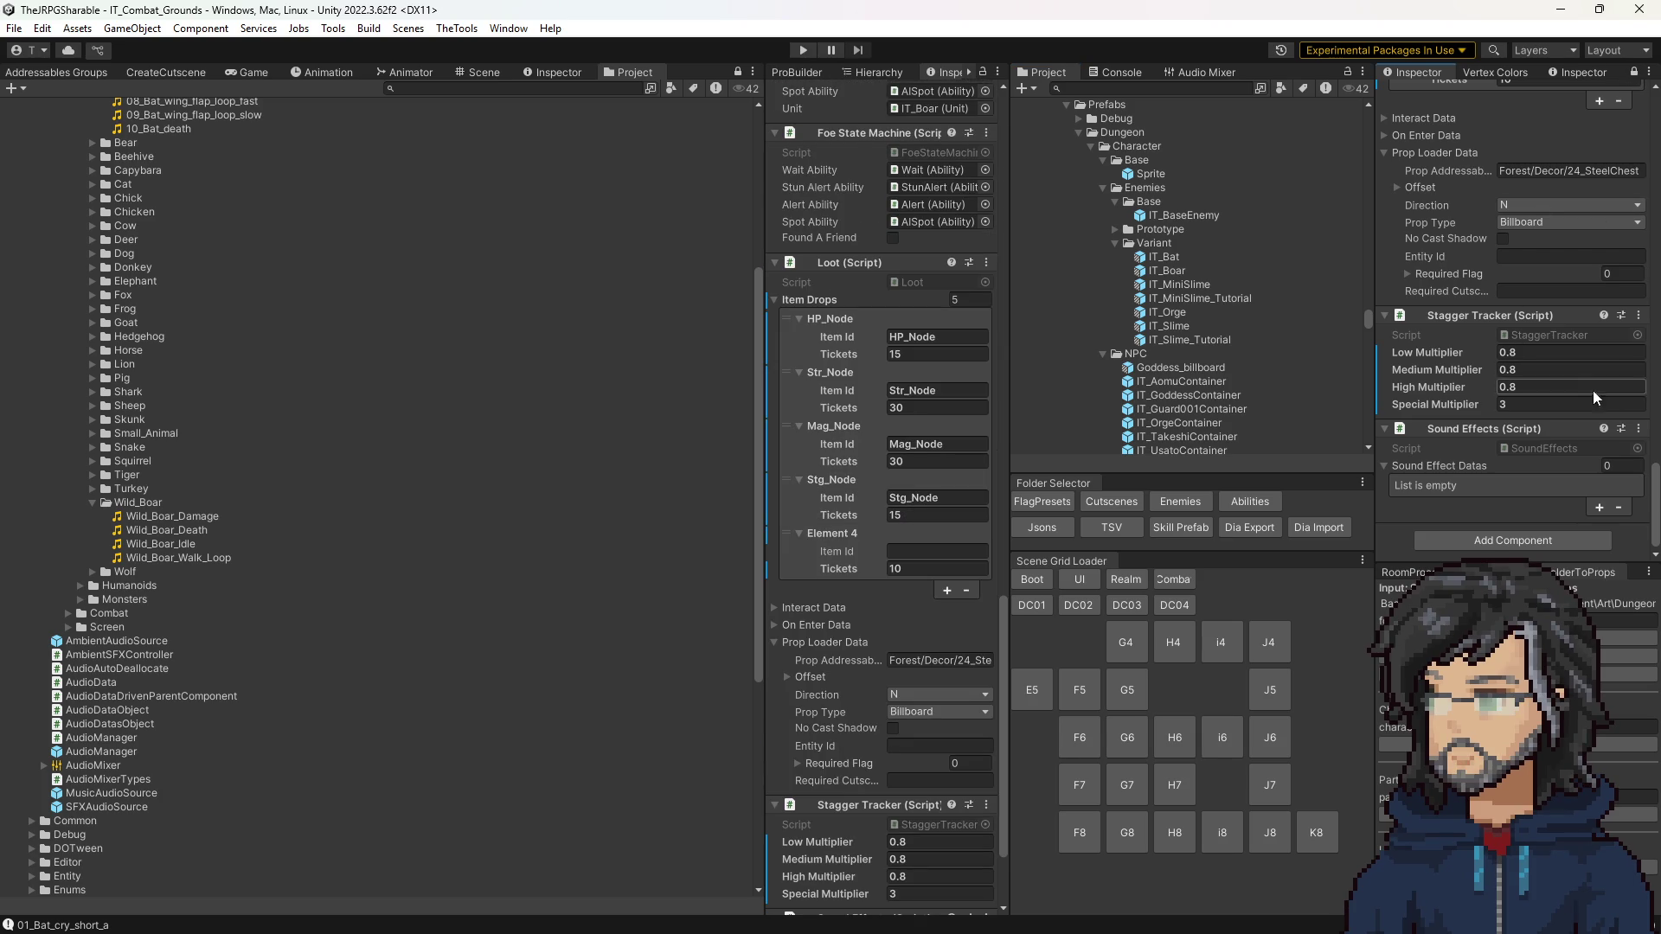
{"action": "left_click", "coordinate": [1597, 506]}
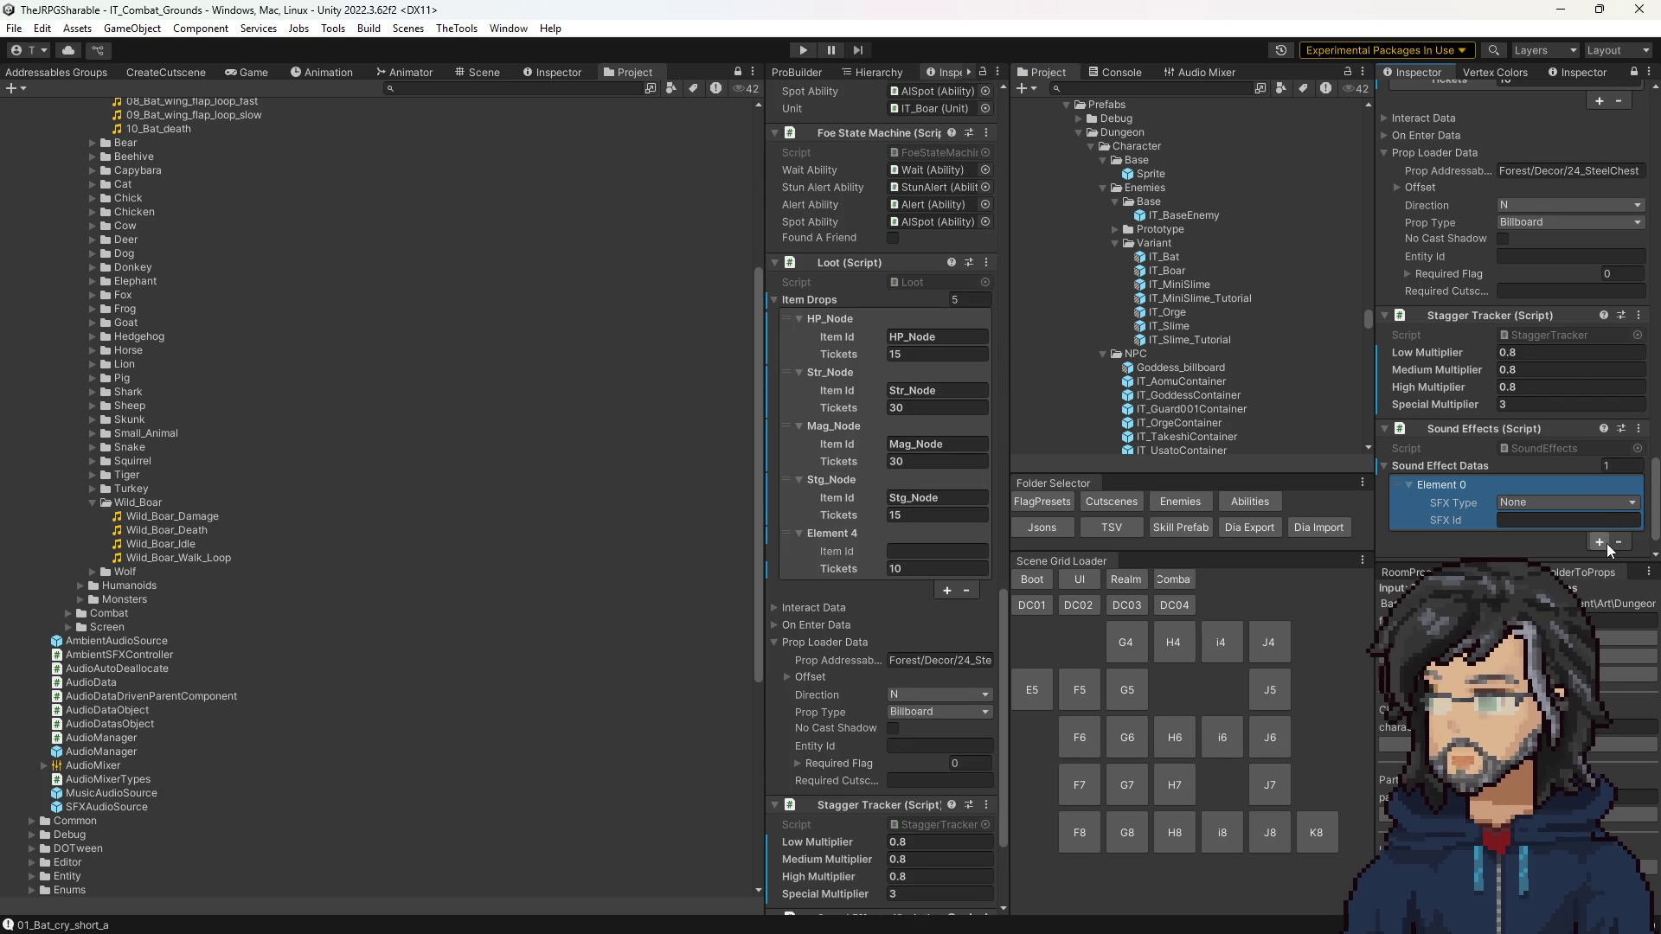
{"action": "left_click", "coordinate": [1597, 507]}
{"action": "left_click", "coordinate": [1599, 508]}
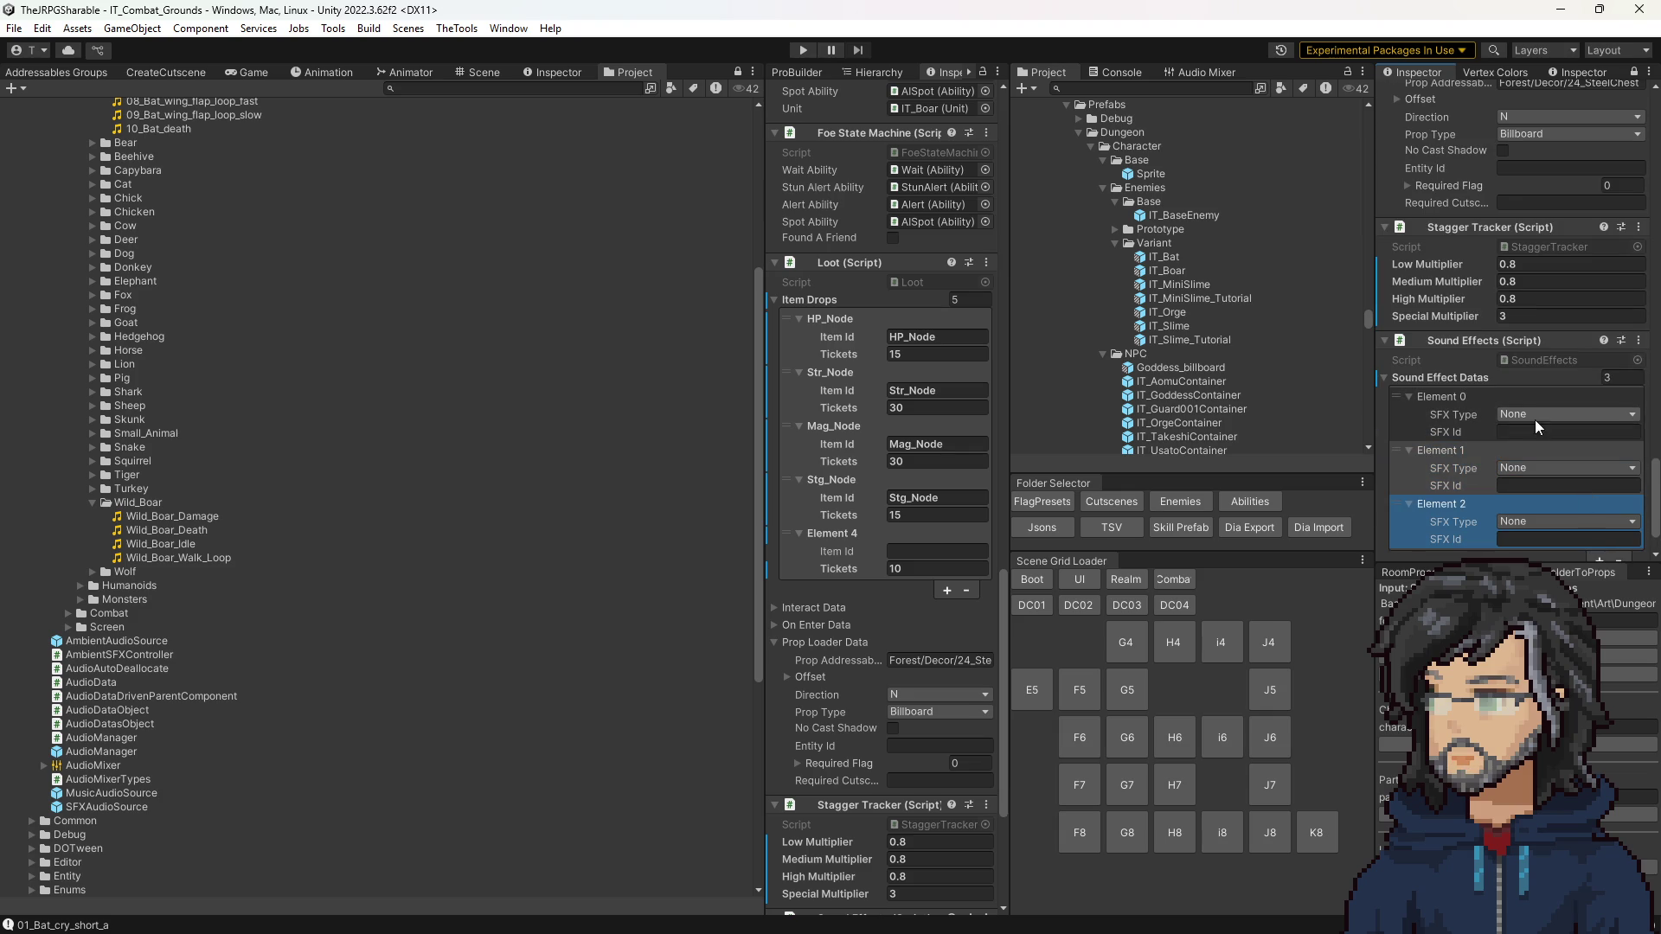
Step: Set IT_Boar's three entry types to Hit, Attack and Death
{"action": "left_click", "coordinate": [1535, 415]}
{"action": "left_click", "coordinate": [1531, 453]}
{"action": "left_click", "coordinate": [1539, 468]}
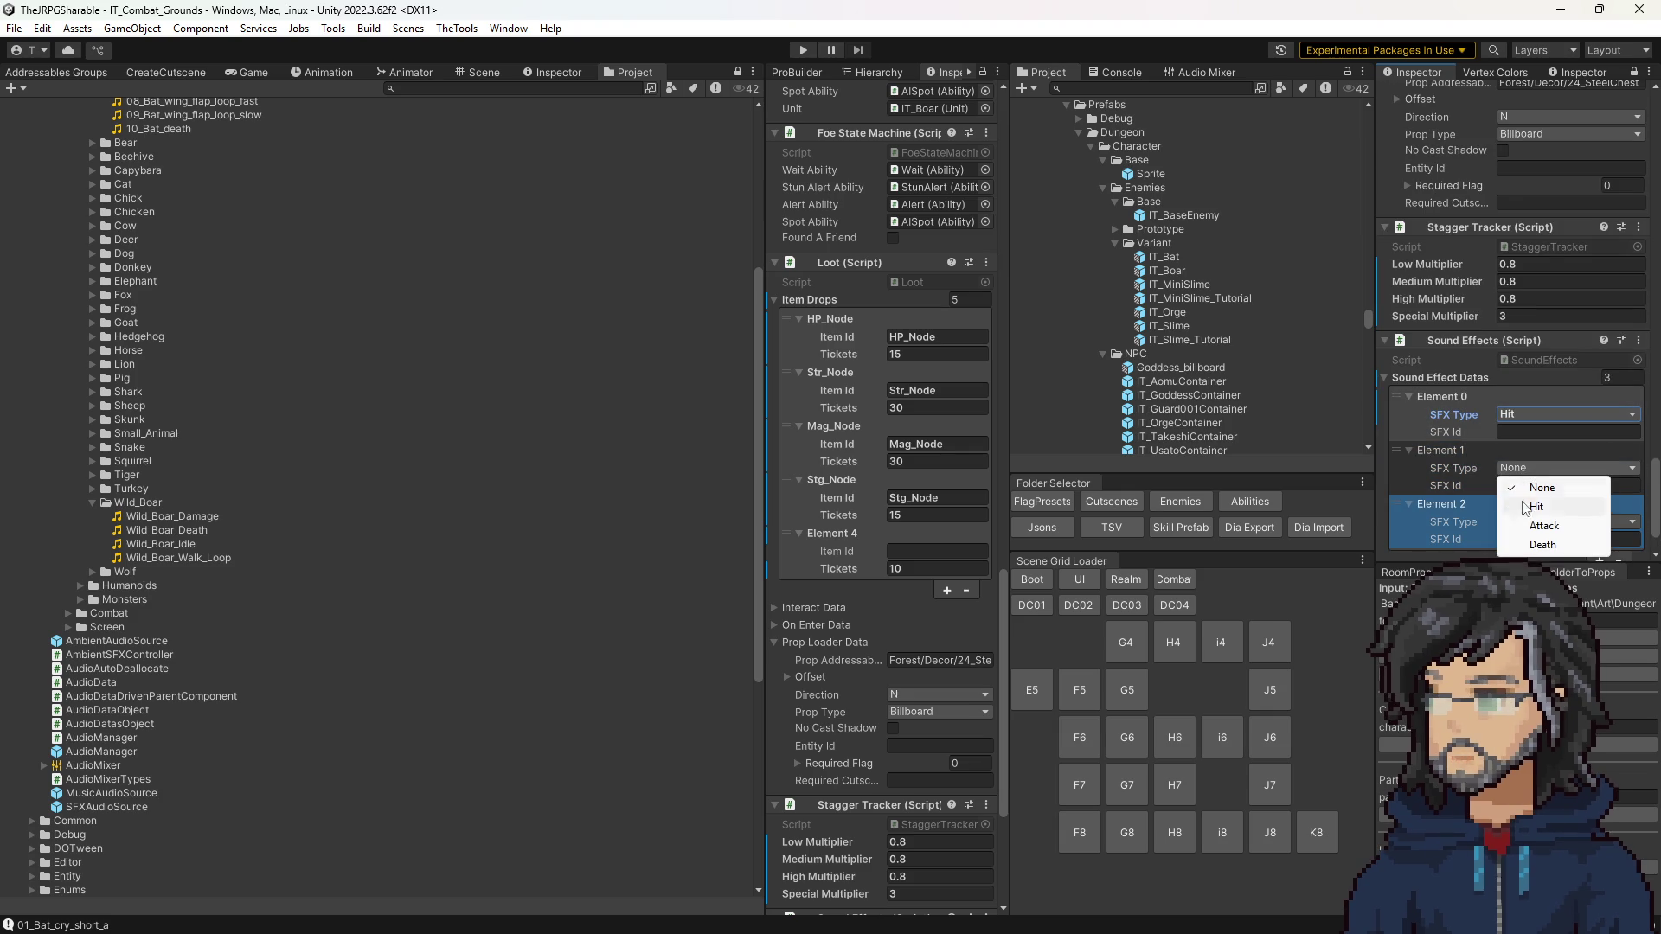
{"action": "left_click", "coordinate": [1538, 525]}
{"action": "left_click", "coordinate": [1533, 523]}
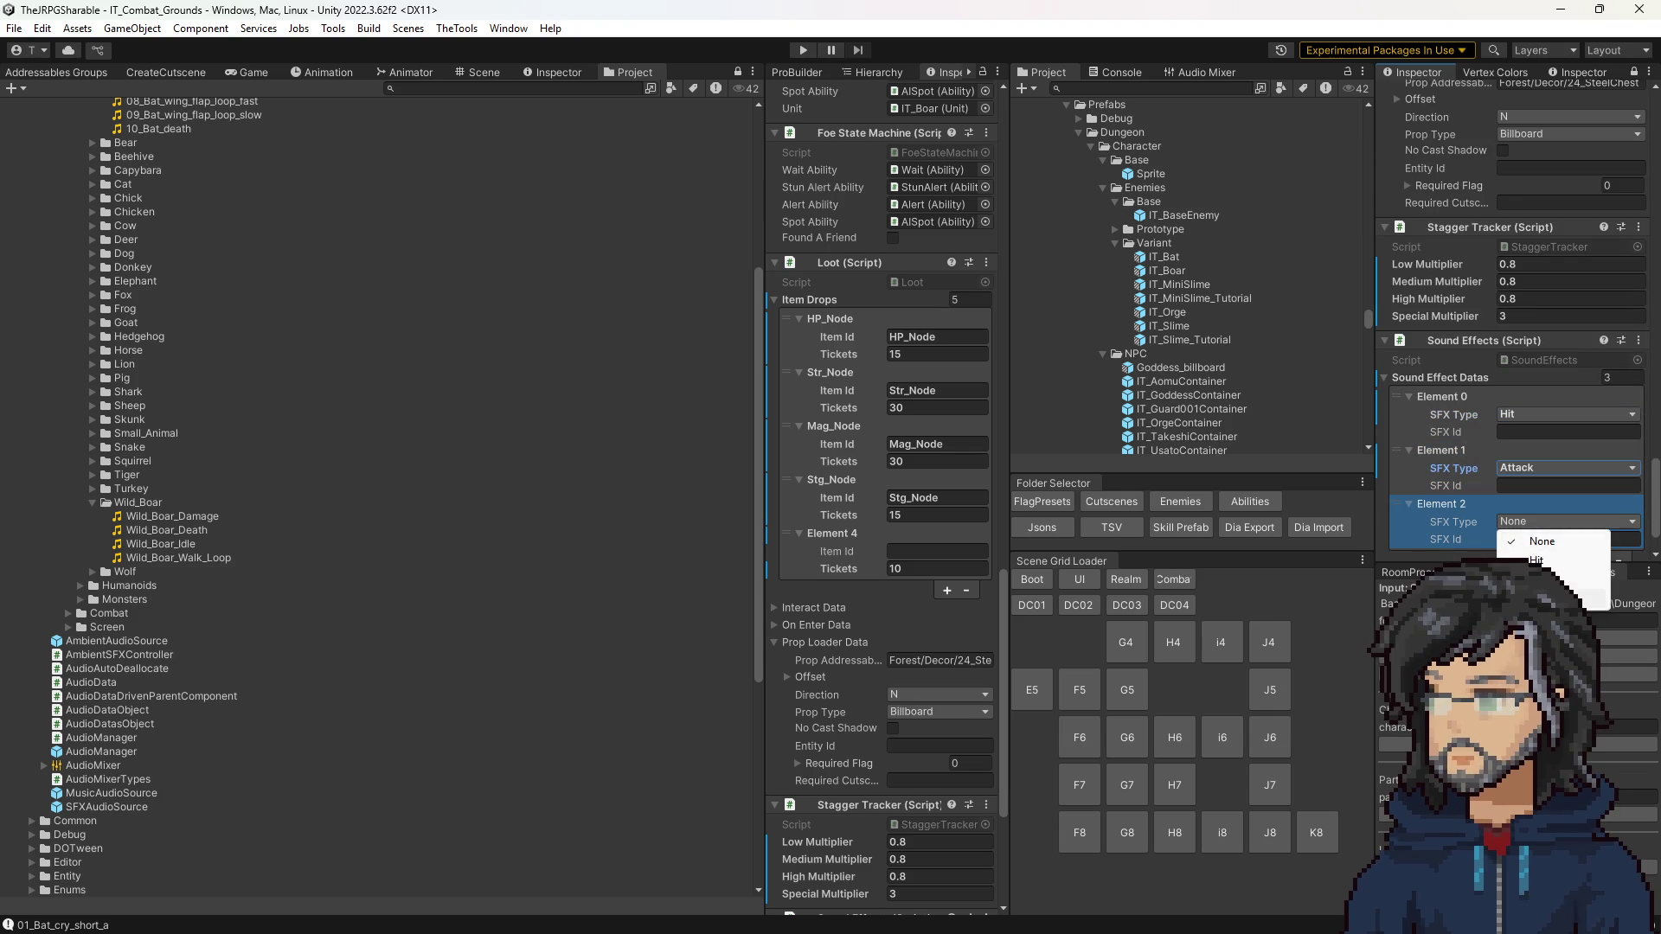
{"action": "left_click", "coordinate": [1509, 589]}
{"action": "left_click", "coordinate": [1502, 524]}
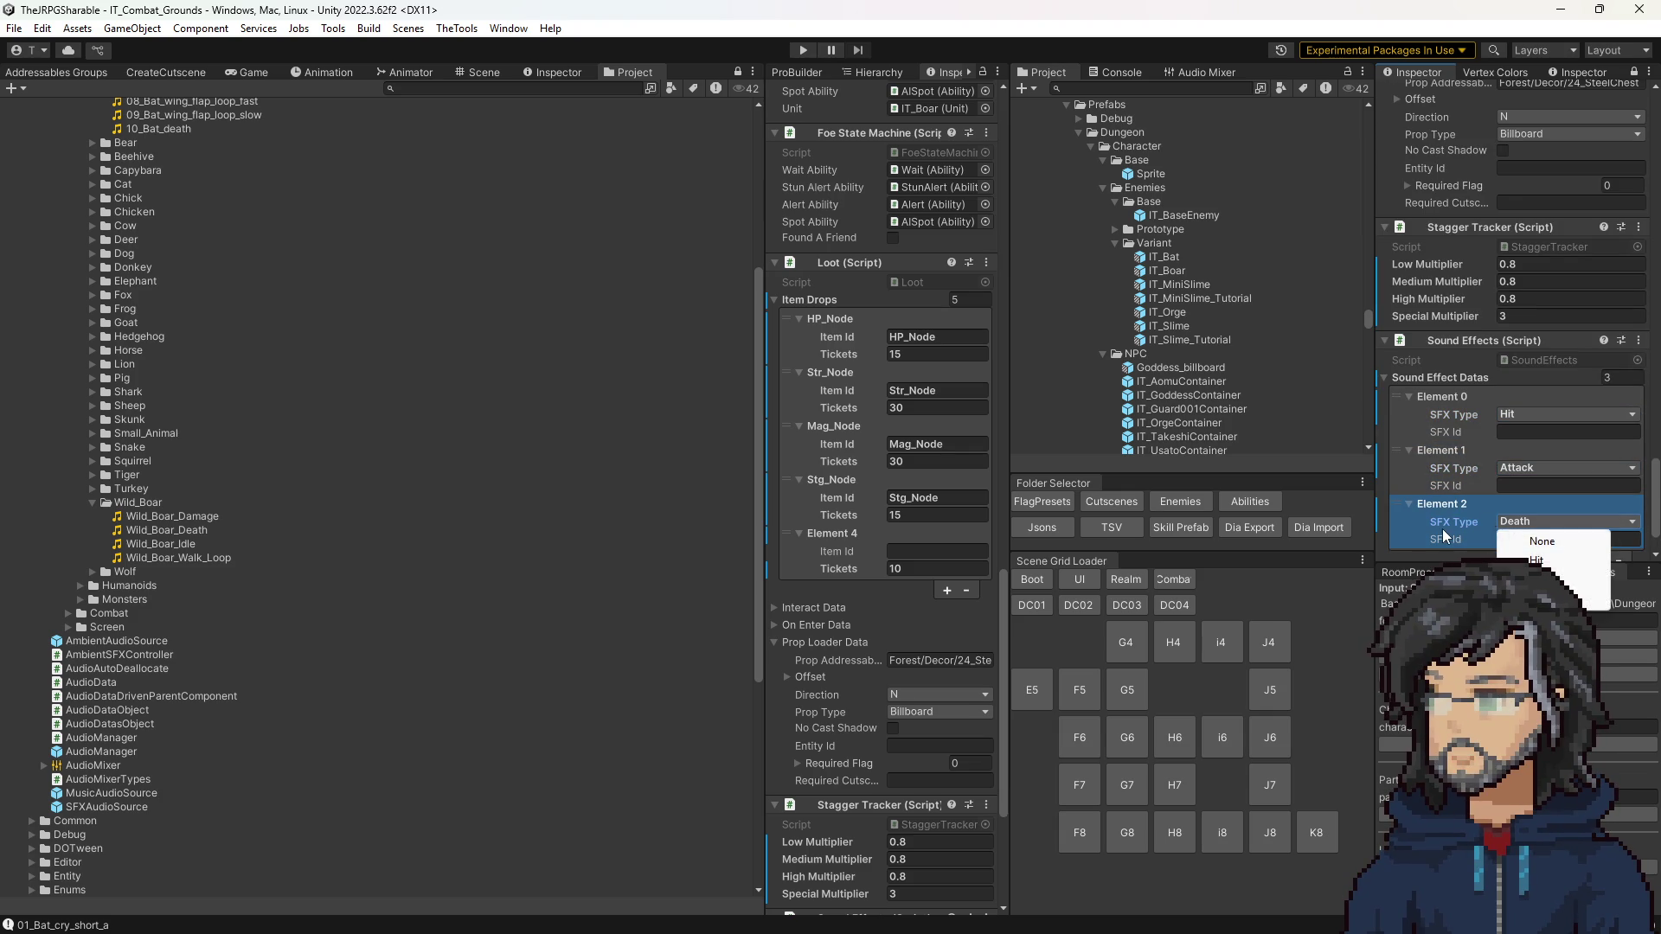
{"action": "left_click", "coordinate": [1509, 589]}
{"action": "left_click", "coordinate": [192, 530]}
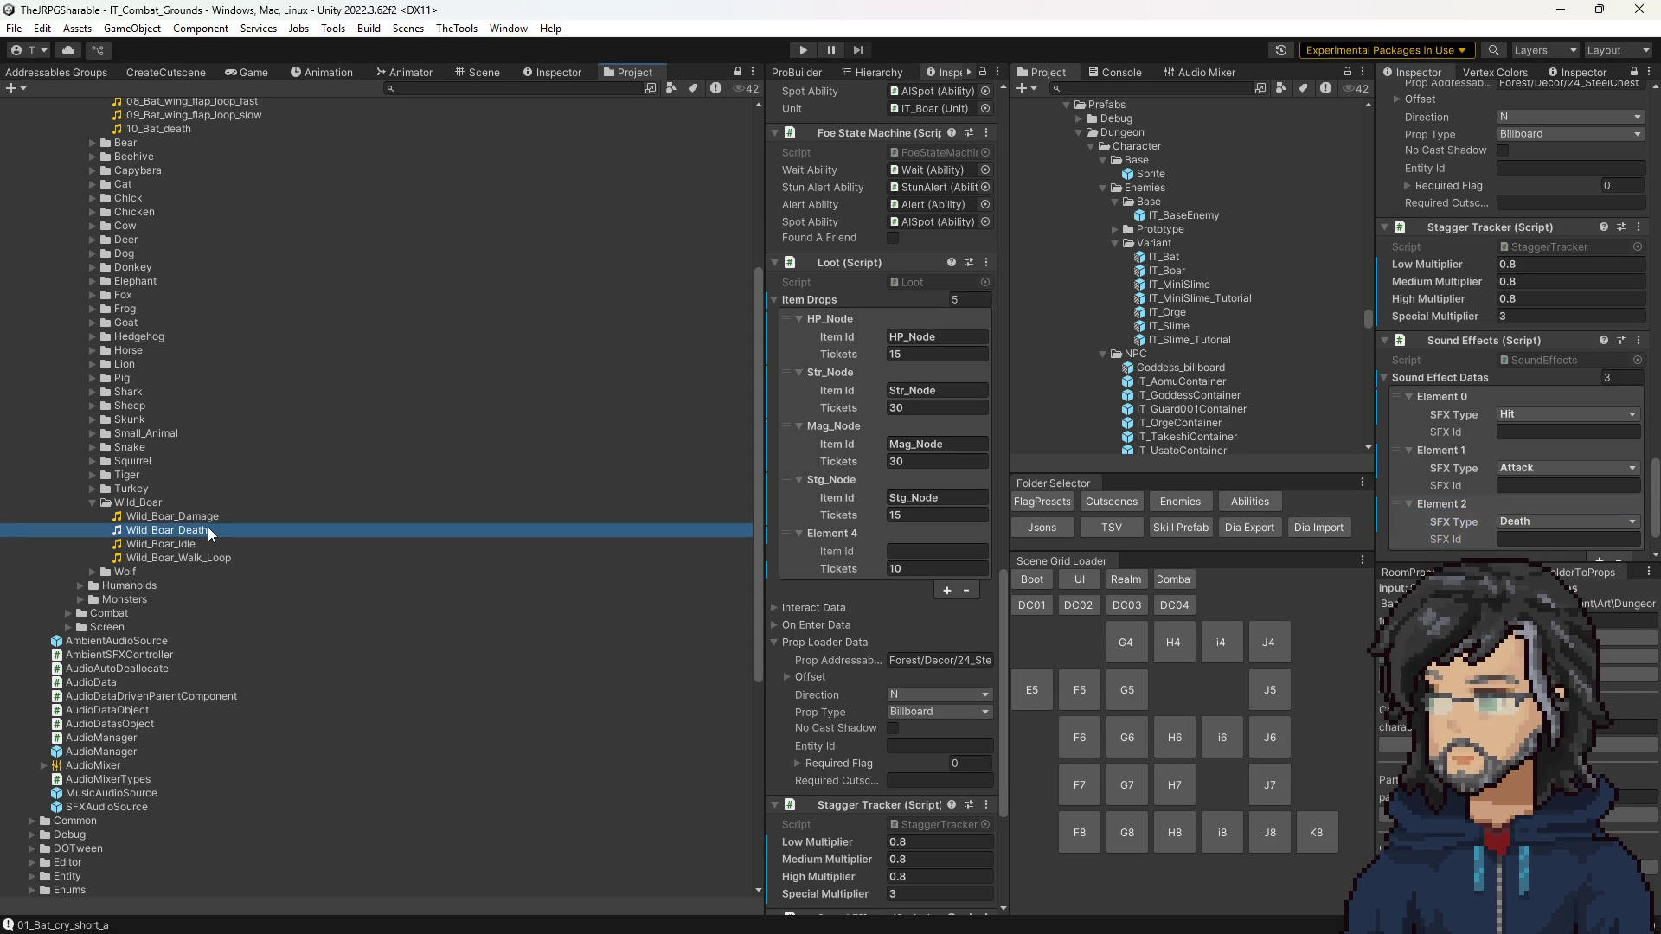
Step: Set the Death and Hit SFX Ids to Wild_Boar_Death and Wild_Boar_Damage
{"action": "left_click", "coordinate": [208, 529]}
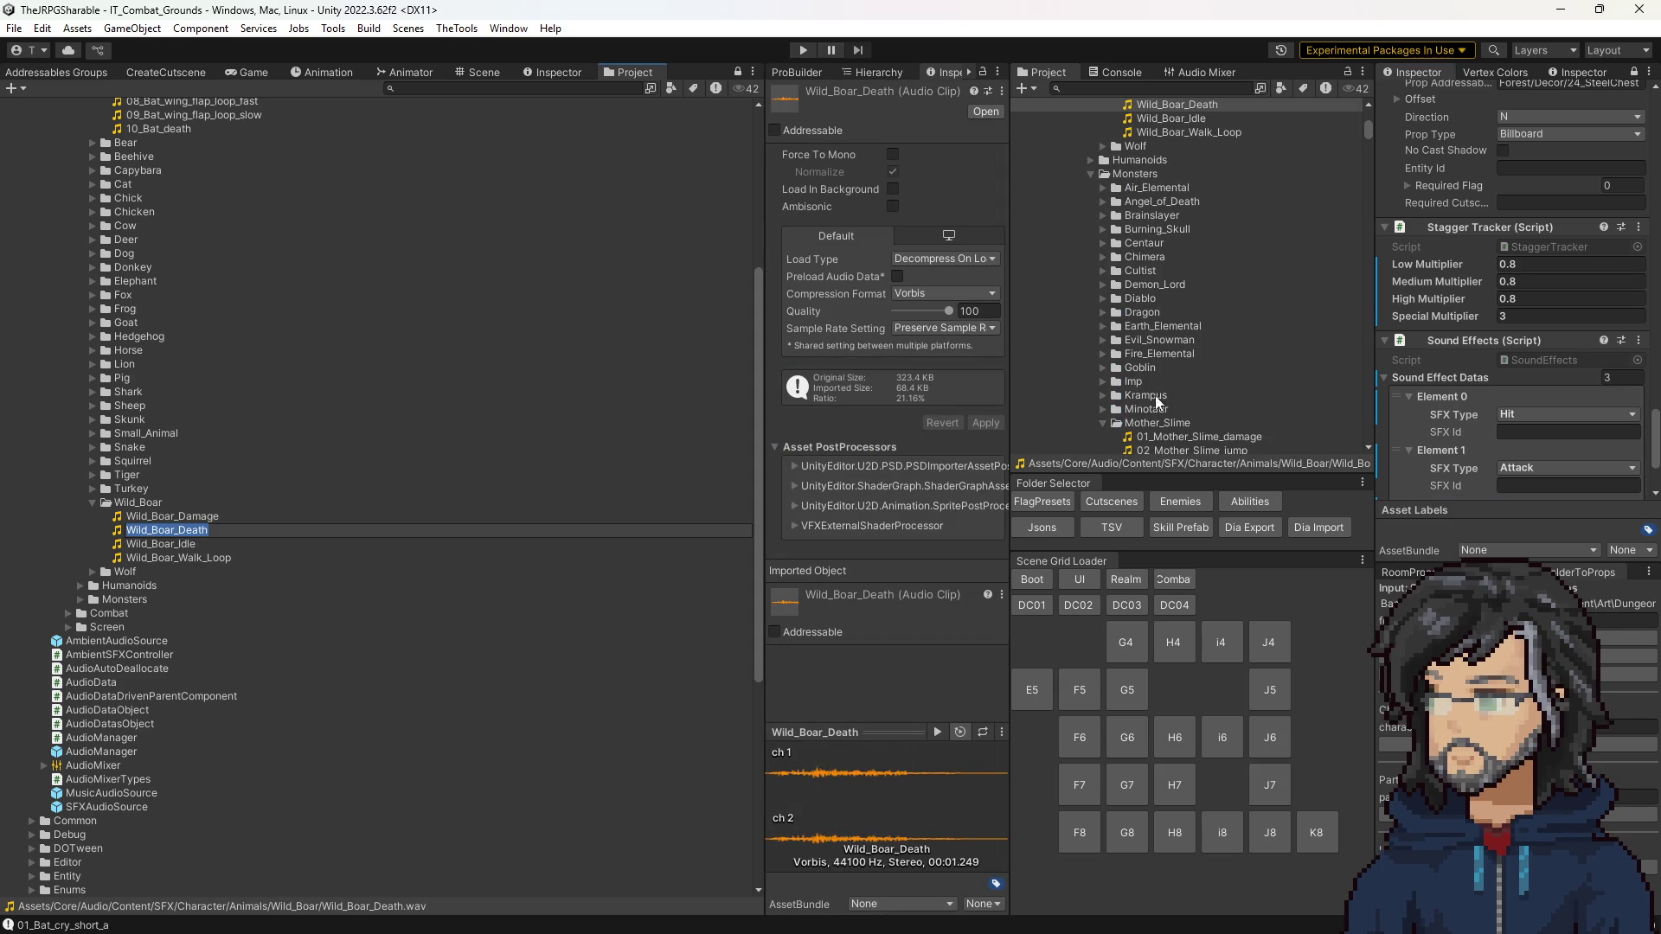
{"action": "scroll", "coordinate": [1520, 419], "scroll_direction": "down", "scroll_amount": 3}
{"action": "left_click", "coordinate": [1522, 423]}
{"action": "type", "text": "Wild_Boar_Death"}
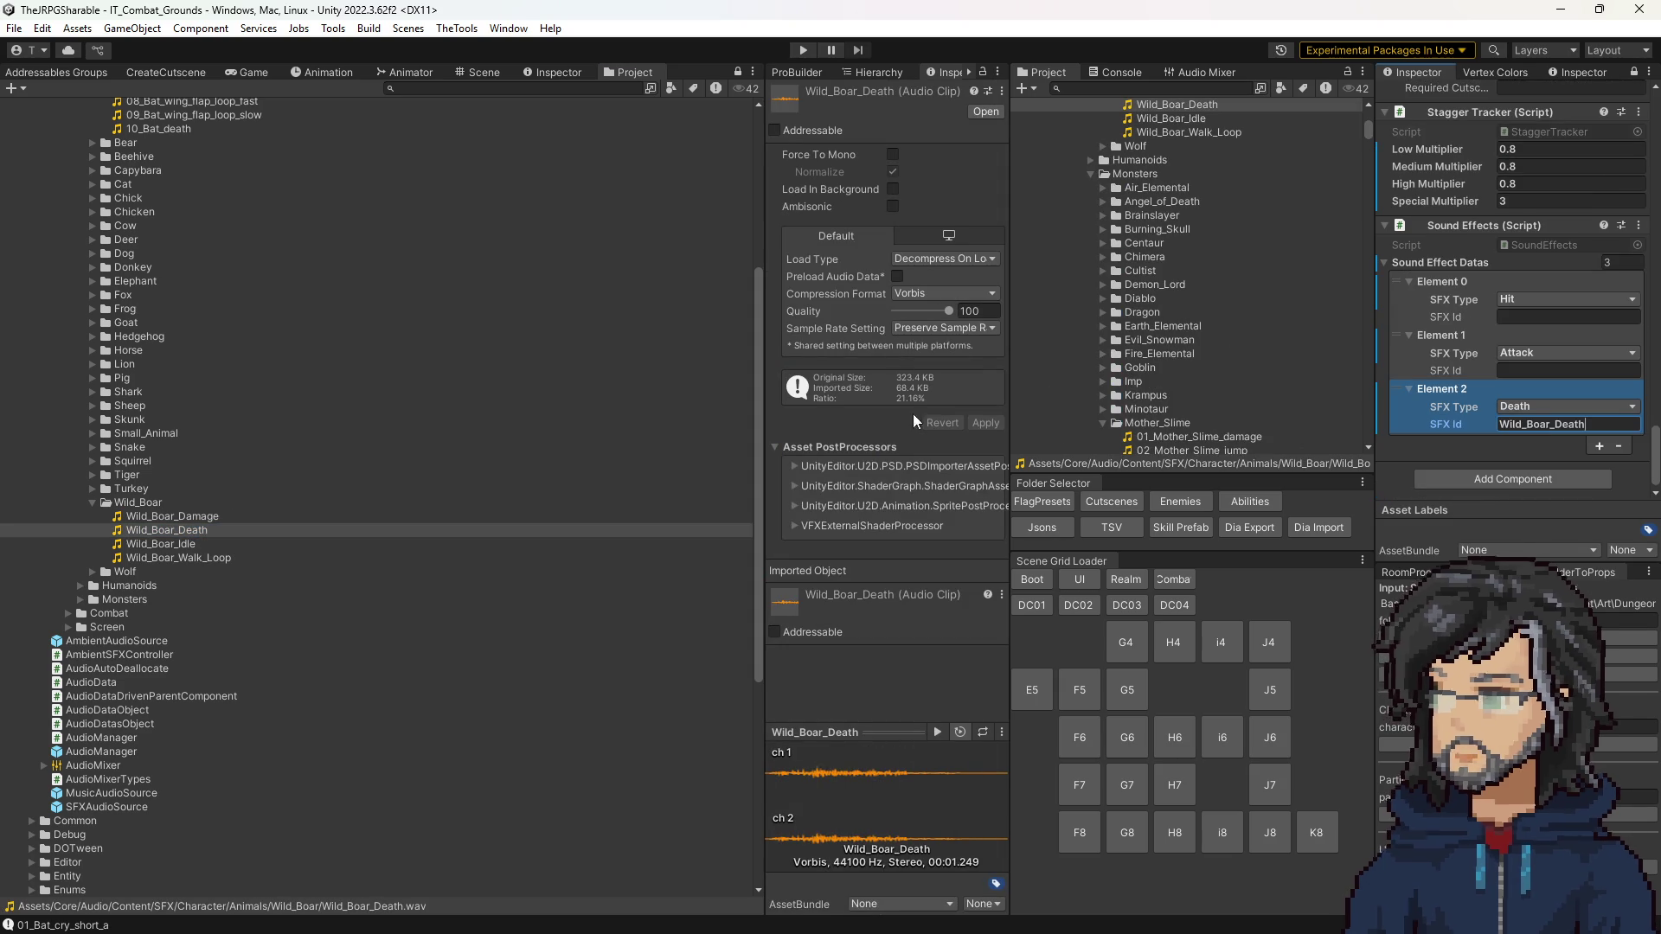
{"action": "left_click", "coordinate": [195, 517]}
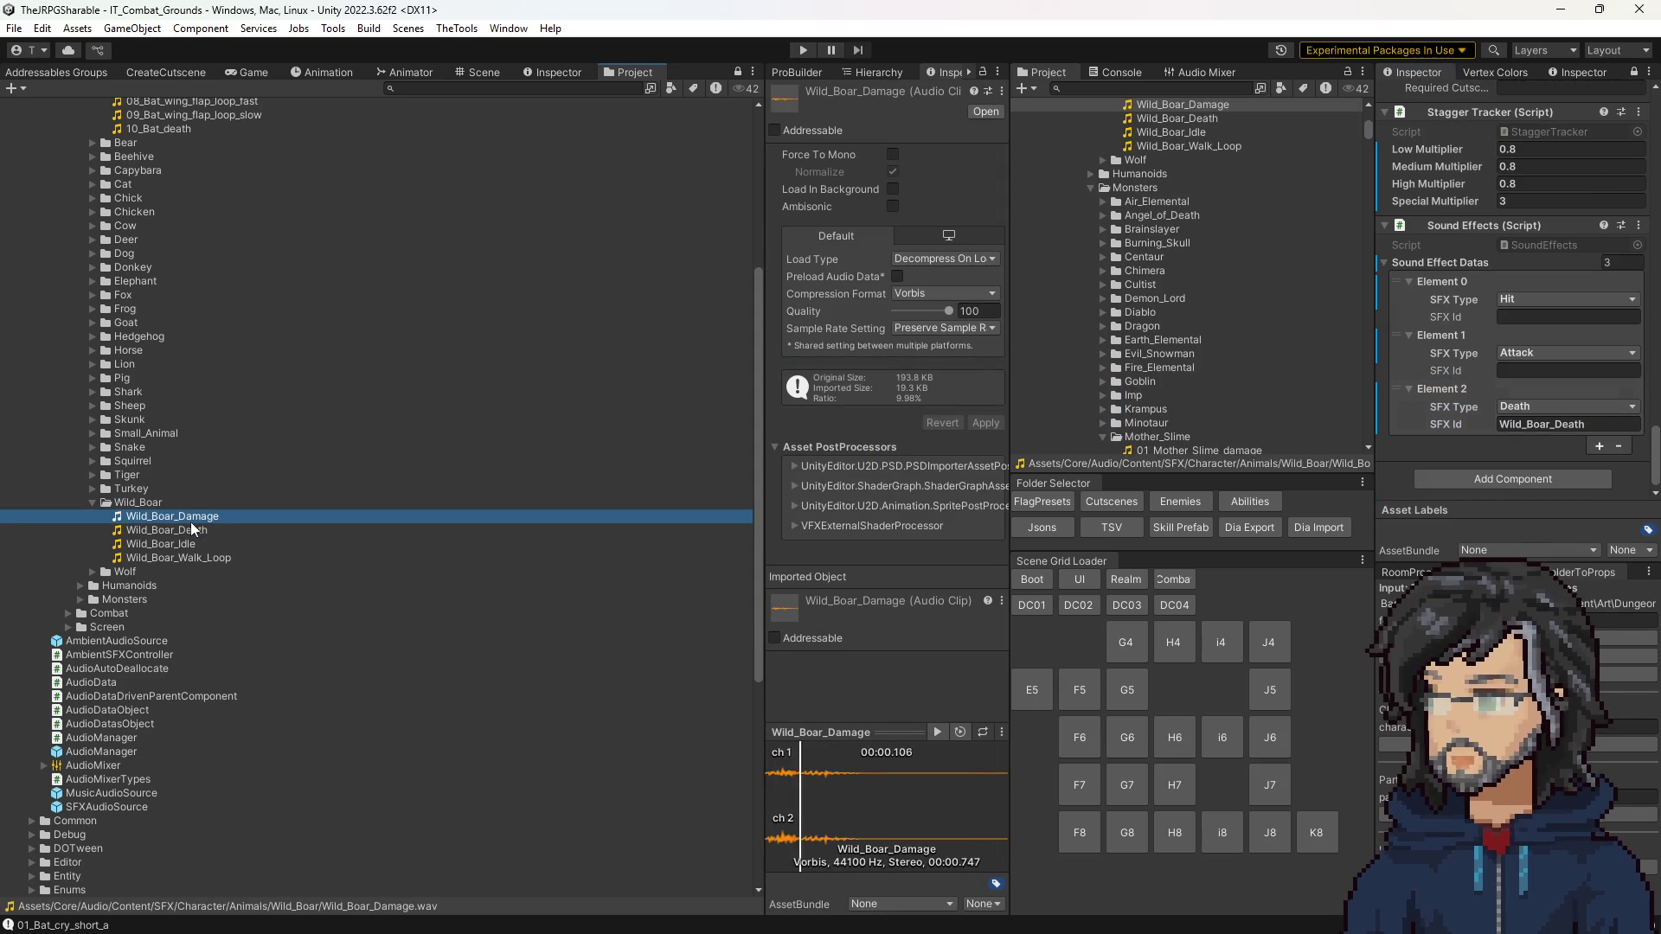
{"action": "left_click", "coordinate": [177, 531]}
{"action": "left_click", "coordinate": [177, 517]}
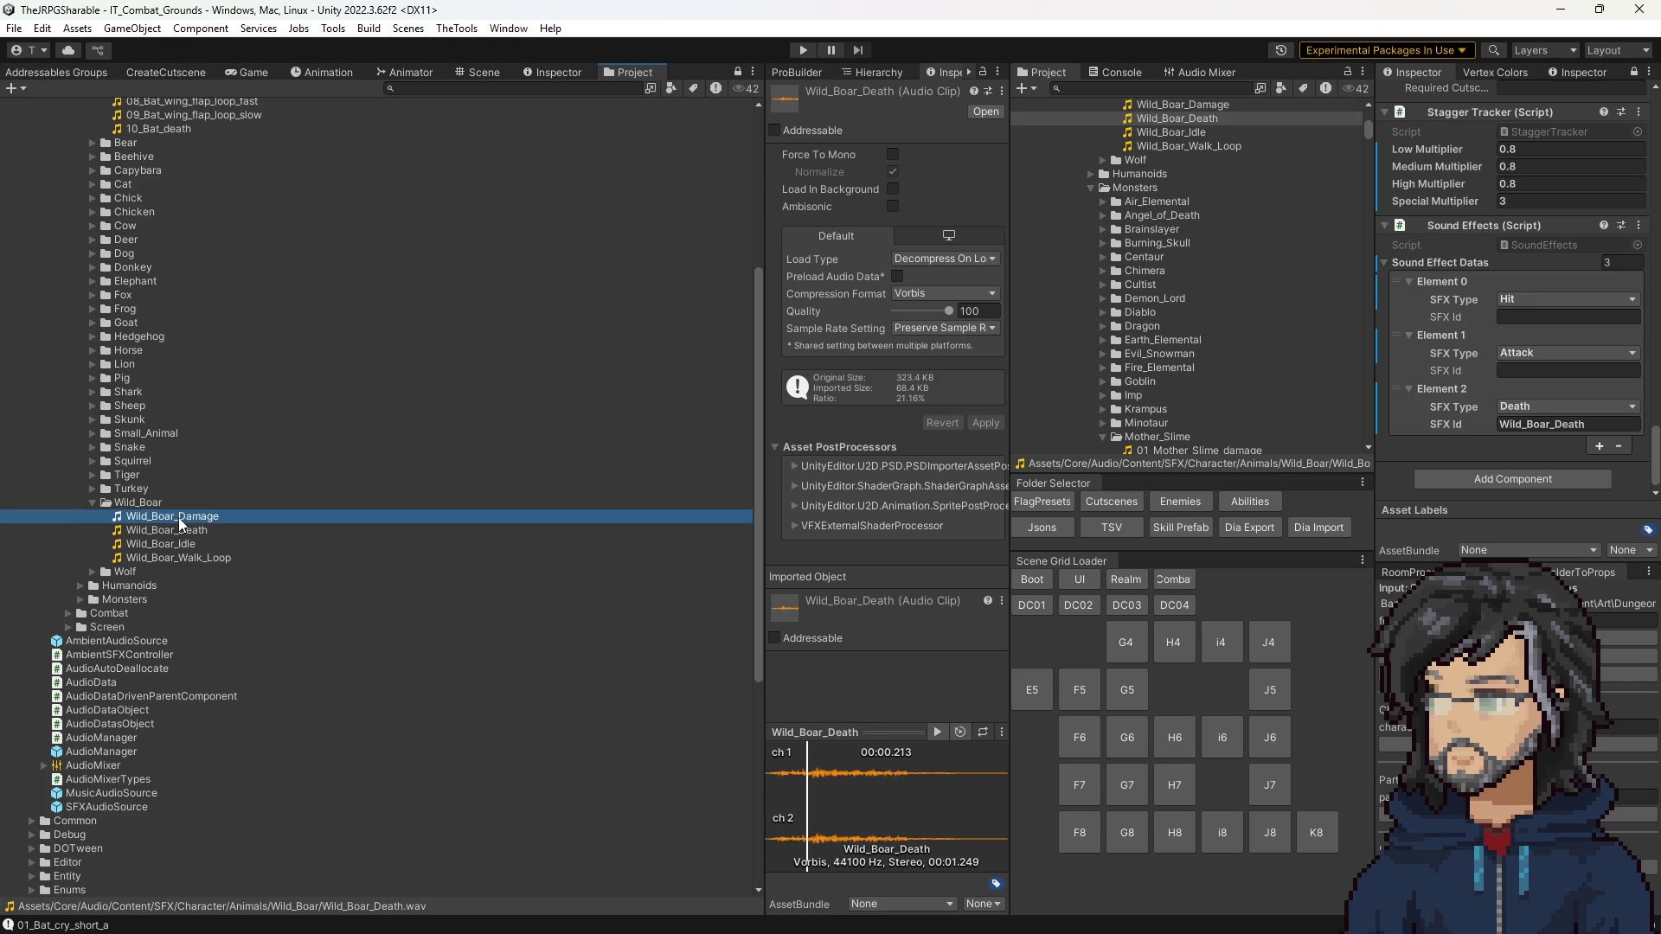
{"action": "left_click", "coordinate": [1550, 317]}
{"action": "type", "text": "Wild_Boar_Damage"}
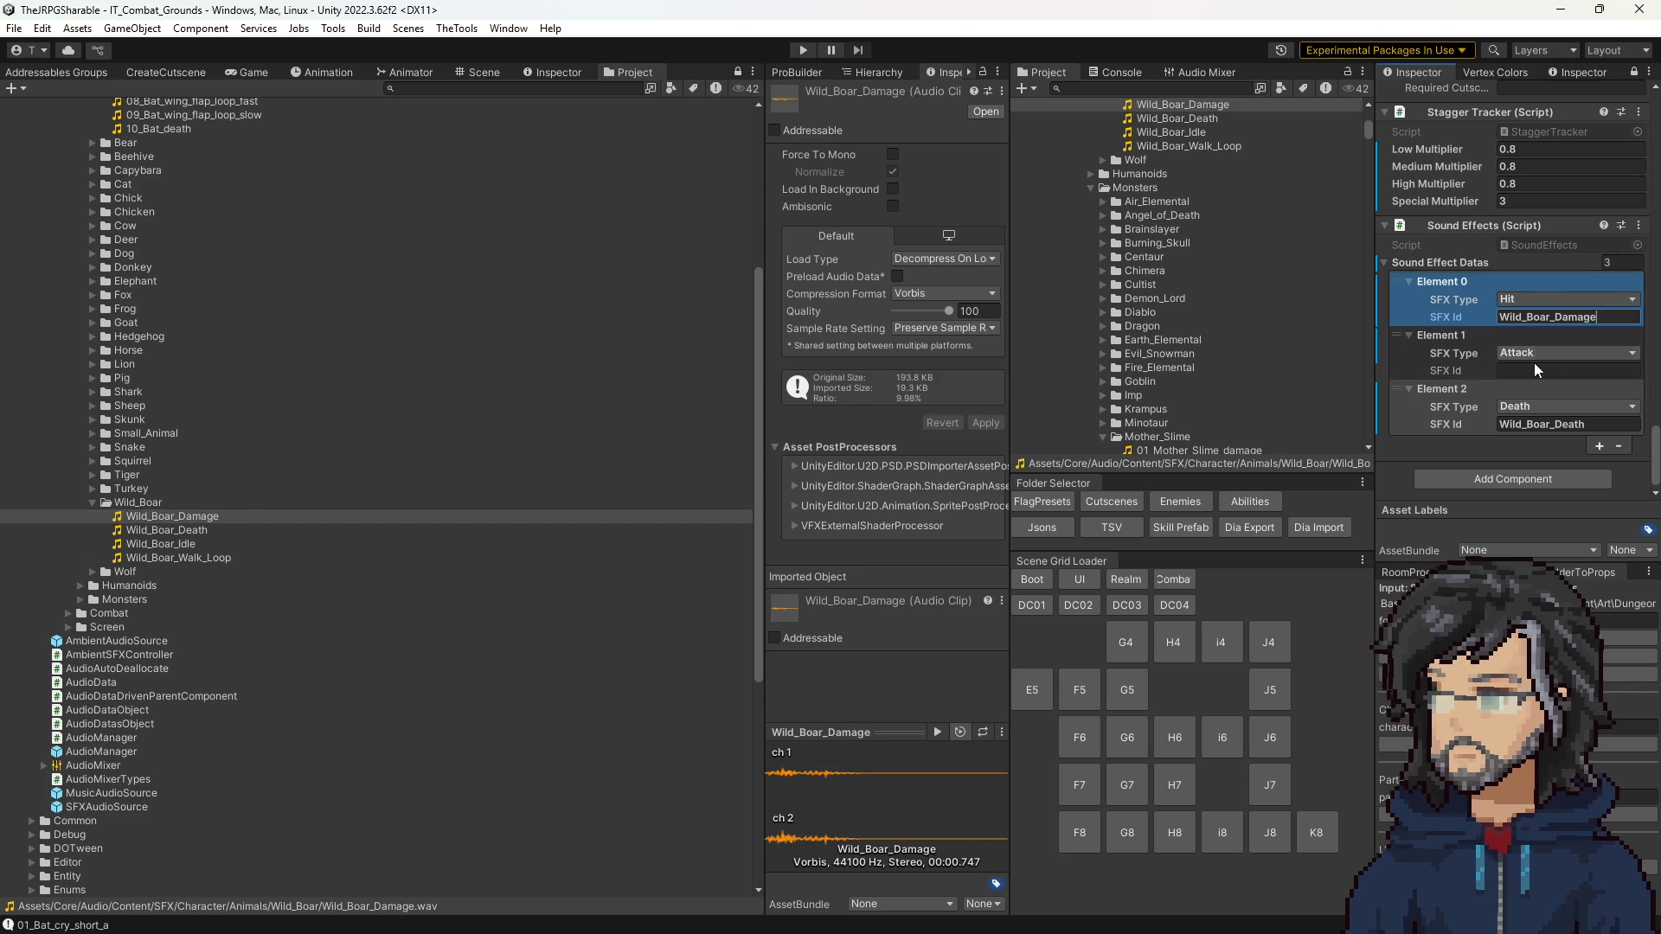
Step: Compare boar clips and assign Wild_Boar_Idle as the Attack entry's SFX Id
{"action": "left_click", "coordinate": [183, 545]}
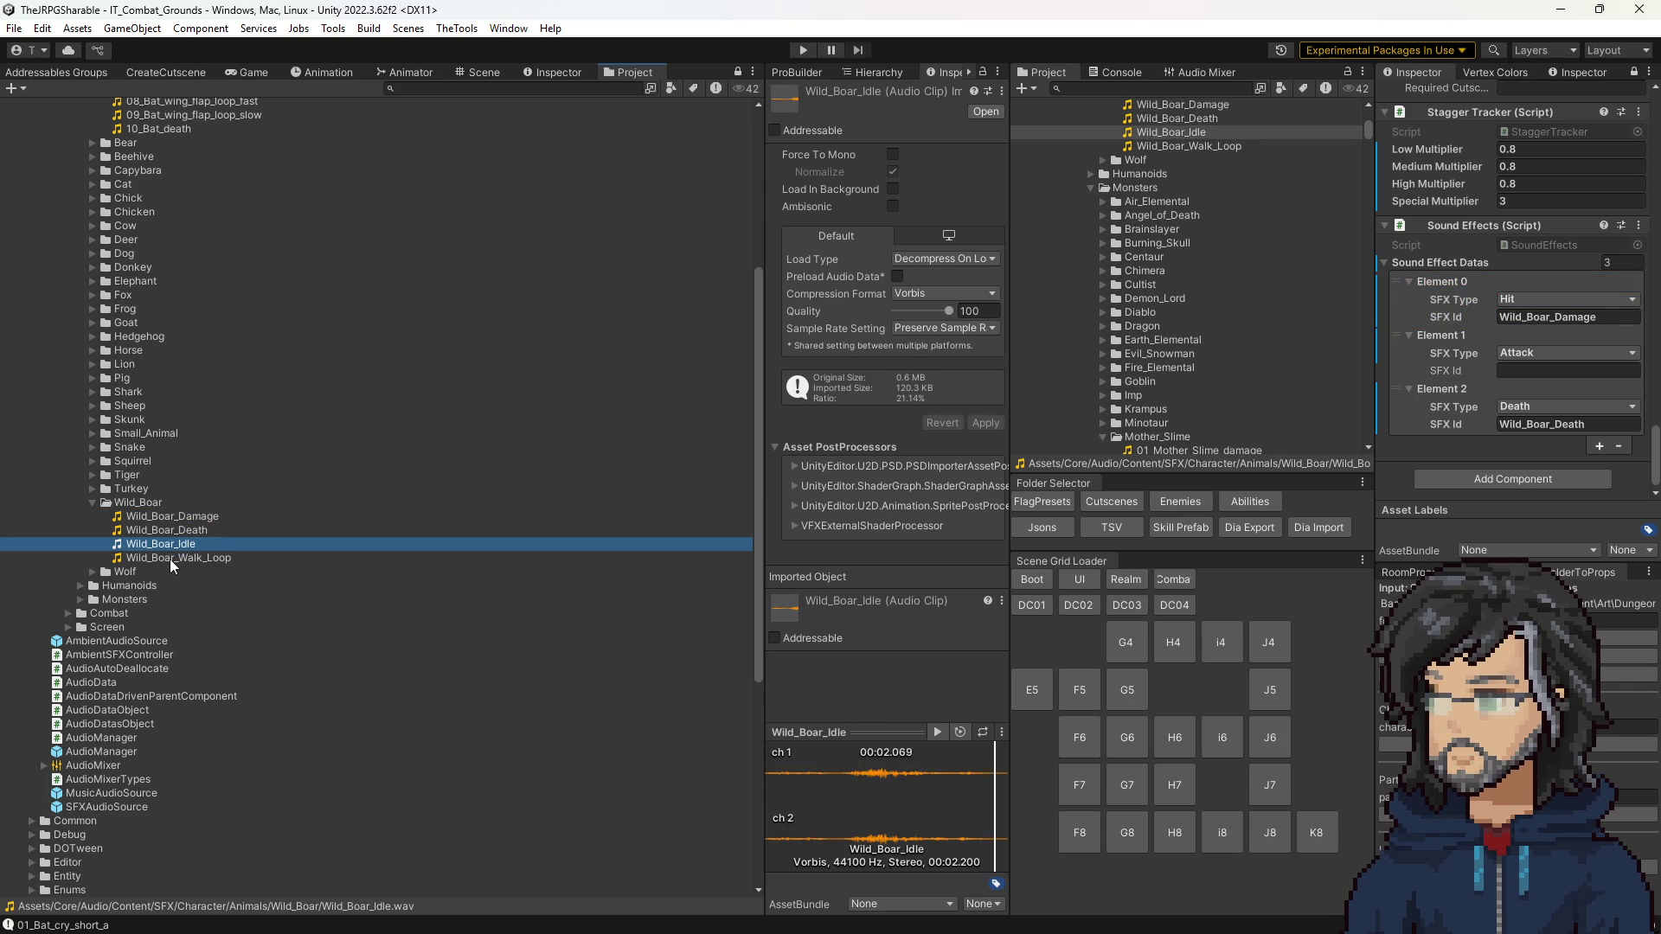
{"action": "left_click", "coordinate": [180, 558]}
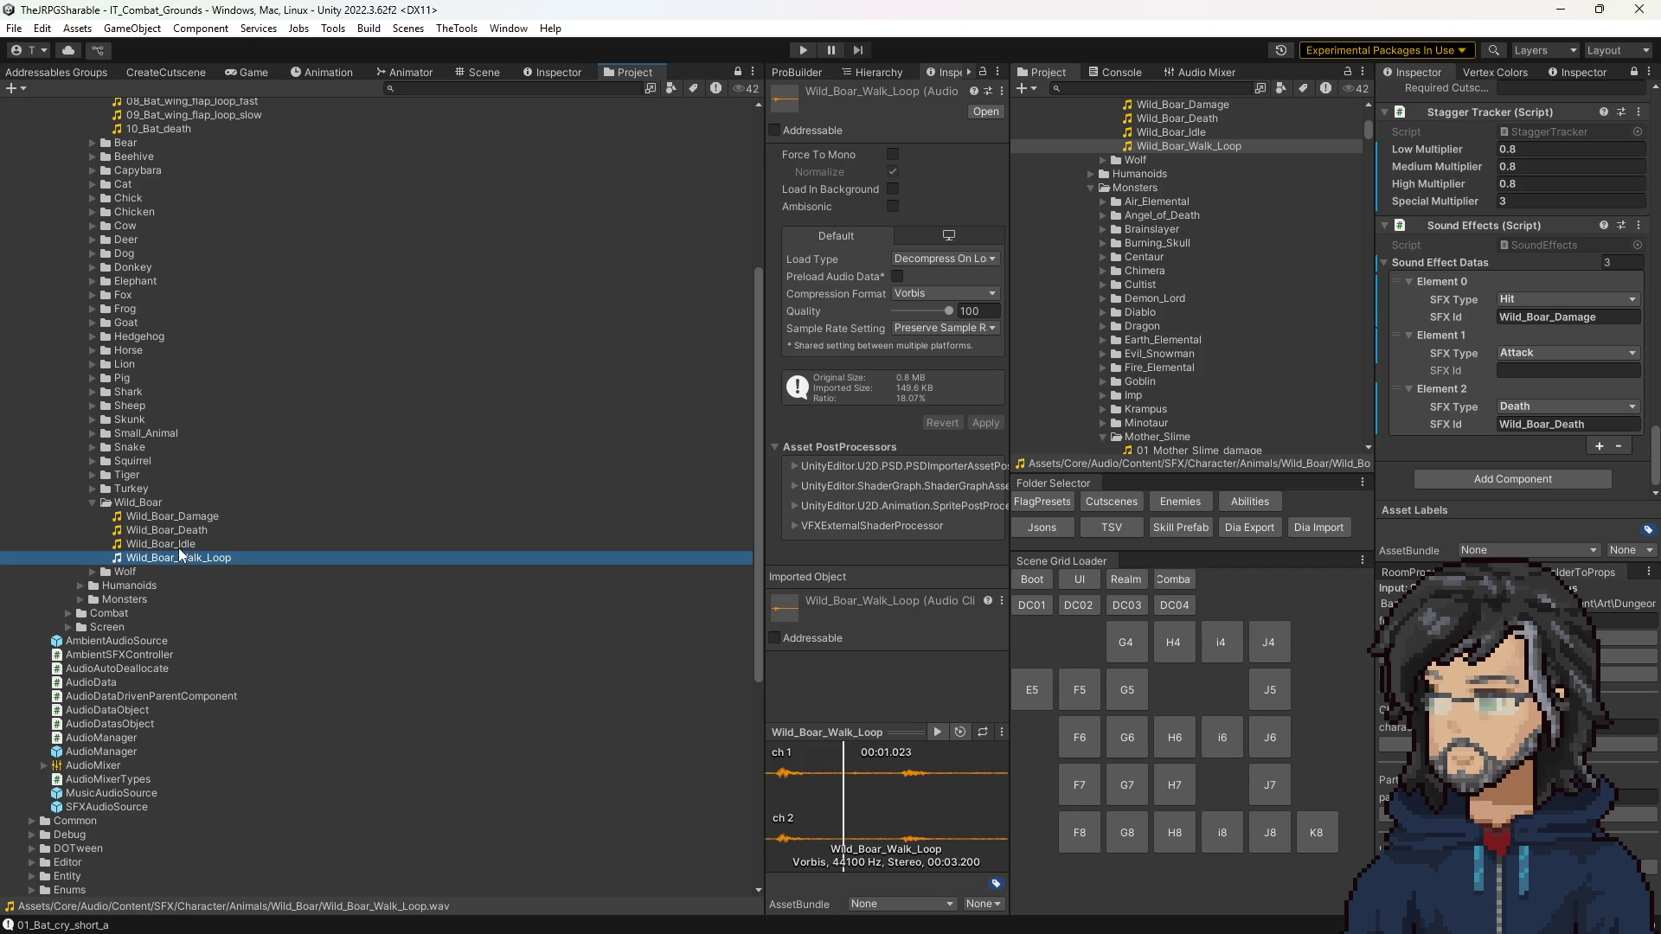
{"action": "left_click", "coordinate": [178, 546]}
{"action": "mouse_move", "coordinate": [181, 551]}
{"action": "left_mouse_down"}
{"action": "mouse_move", "coordinate": [865, 415]}
{"action": "mouse_move", "coordinate": [1561, 370]}
{"action": "left_mouse_up"}
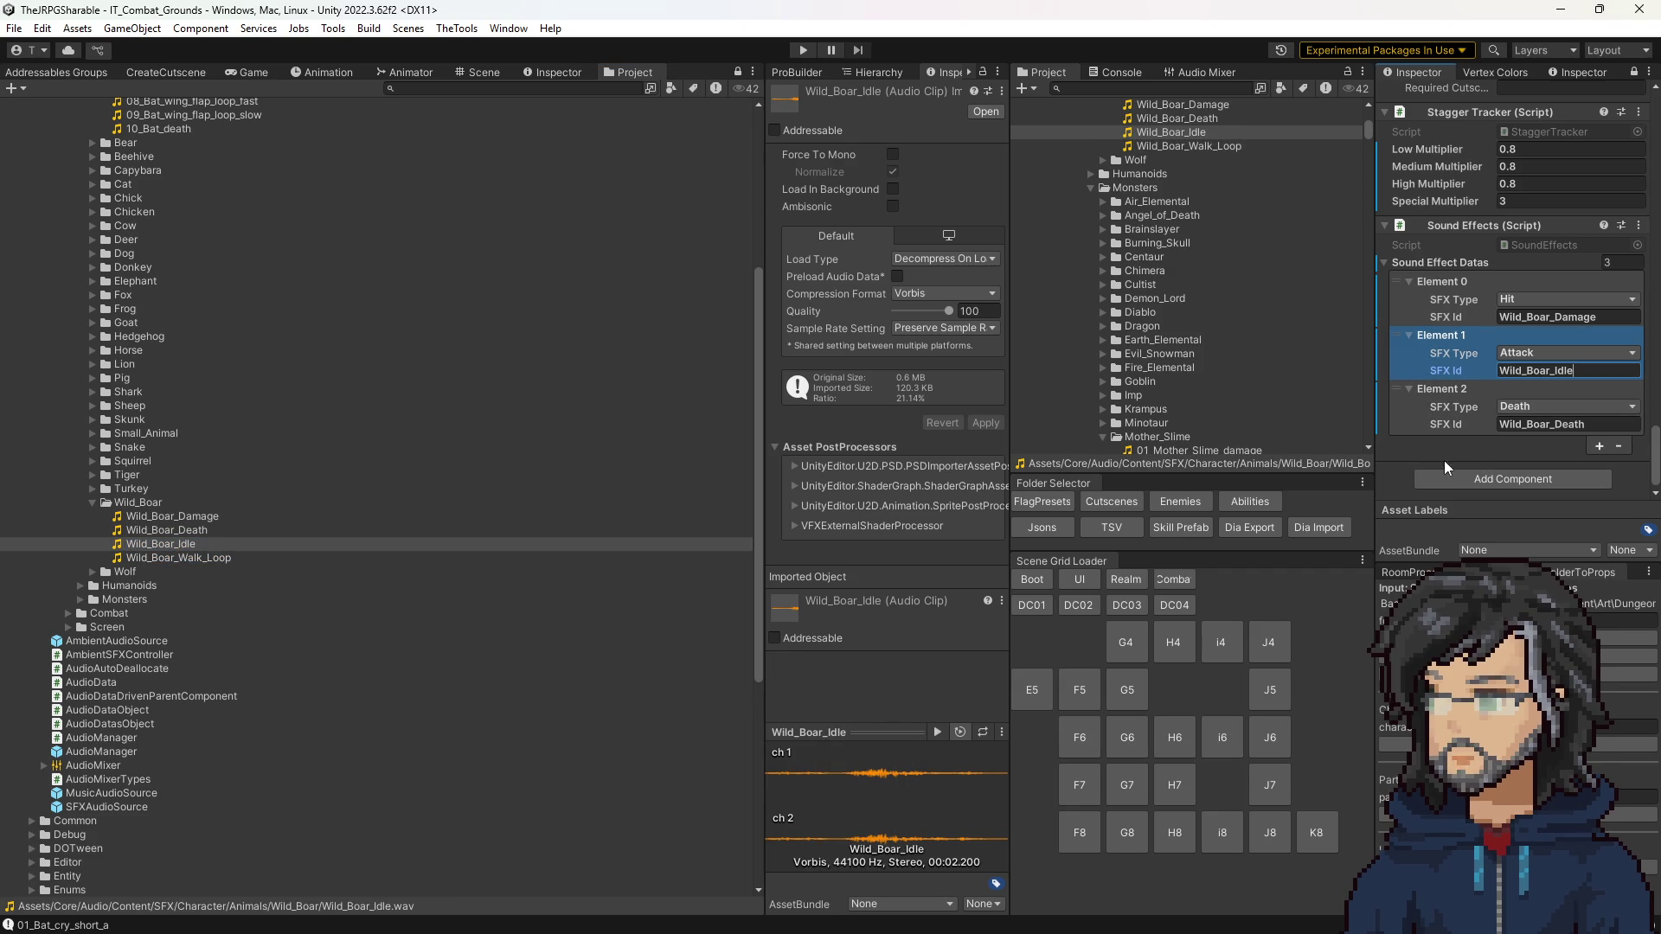
{"action": "left_click", "coordinate": [1402, 482]}
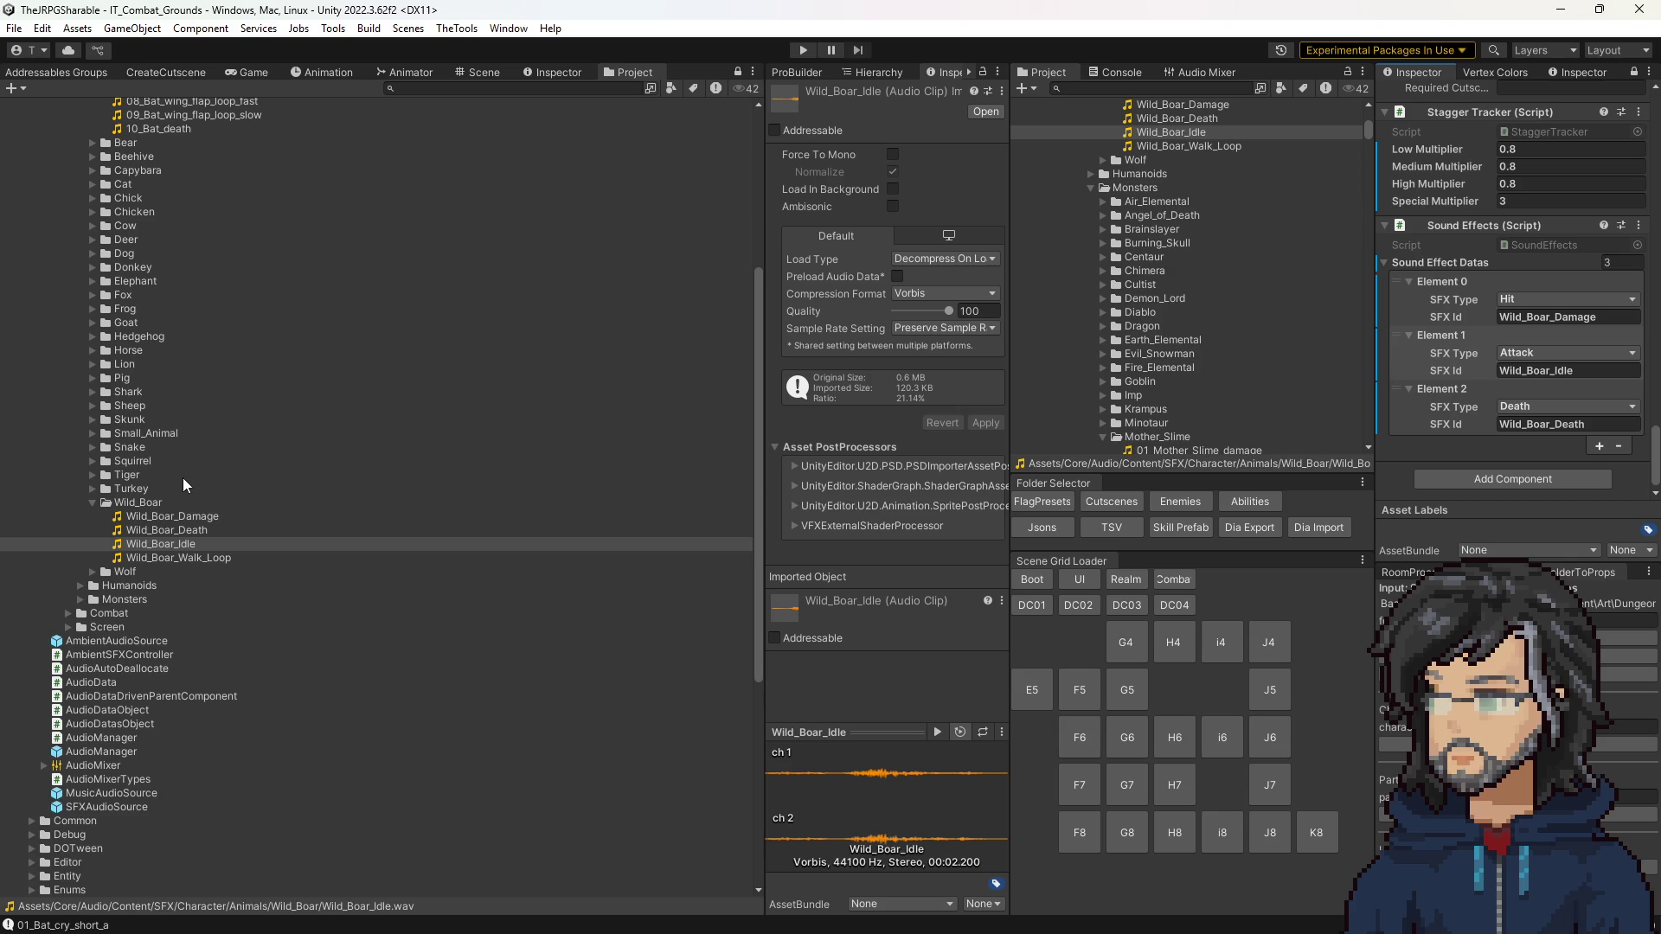
Step: Audition the boar clips again, then open the IT_Orge prefab from Enemies
{"action": "left_click", "coordinate": [170, 560]}
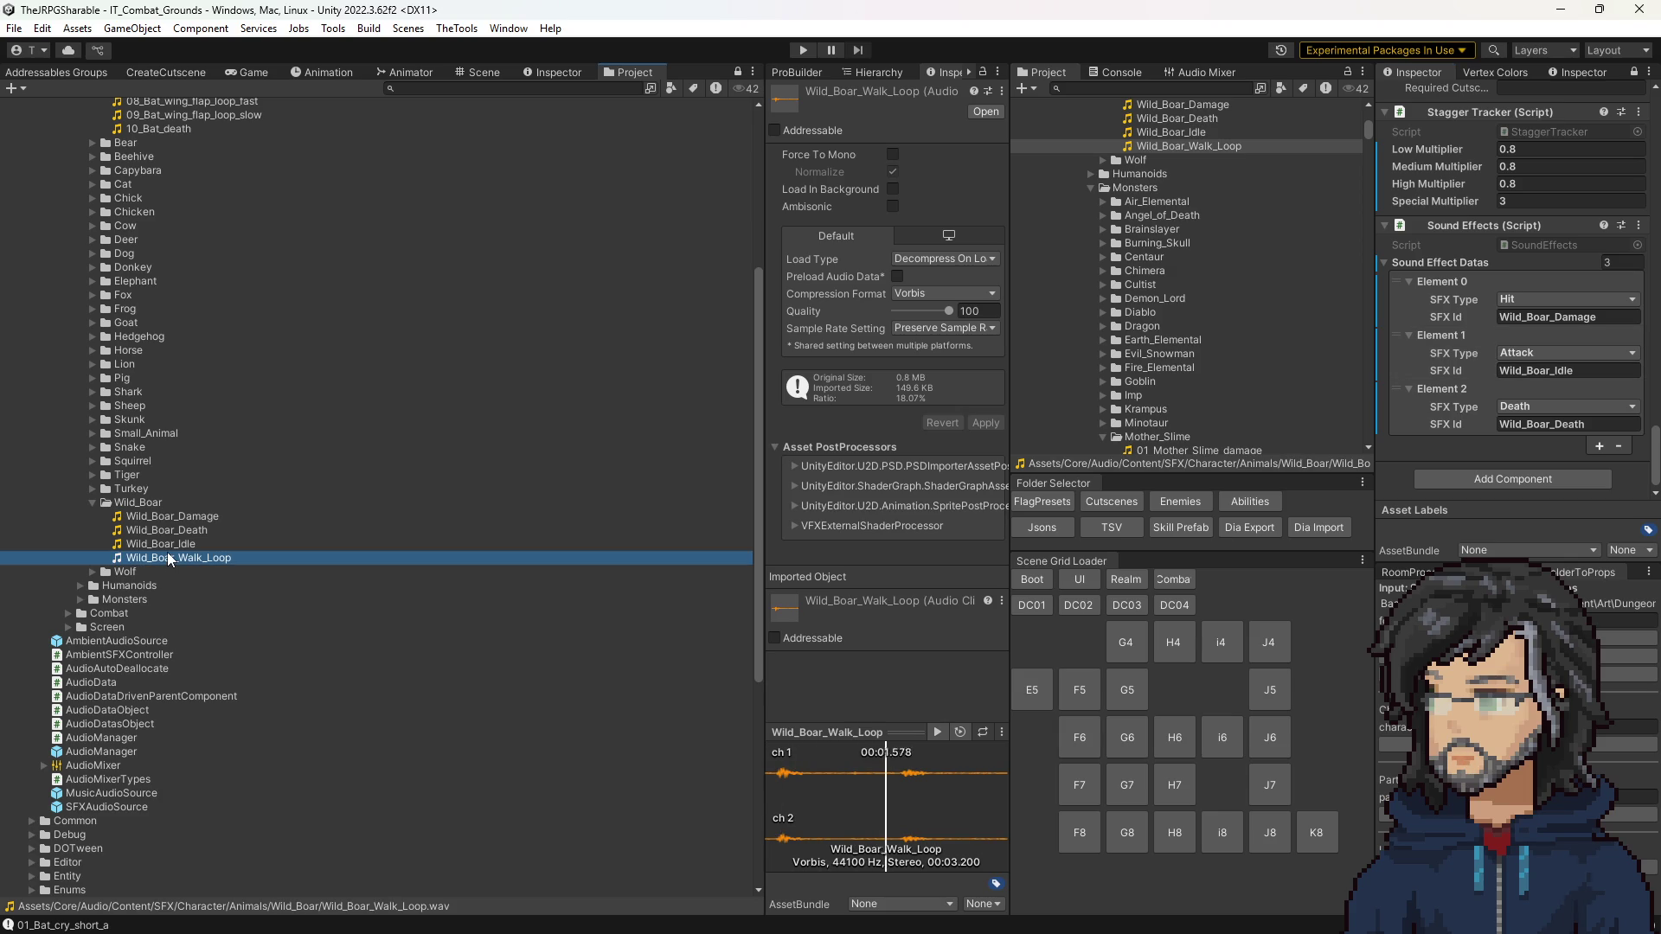
{"action": "left_click", "coordinate": [170, 547]}
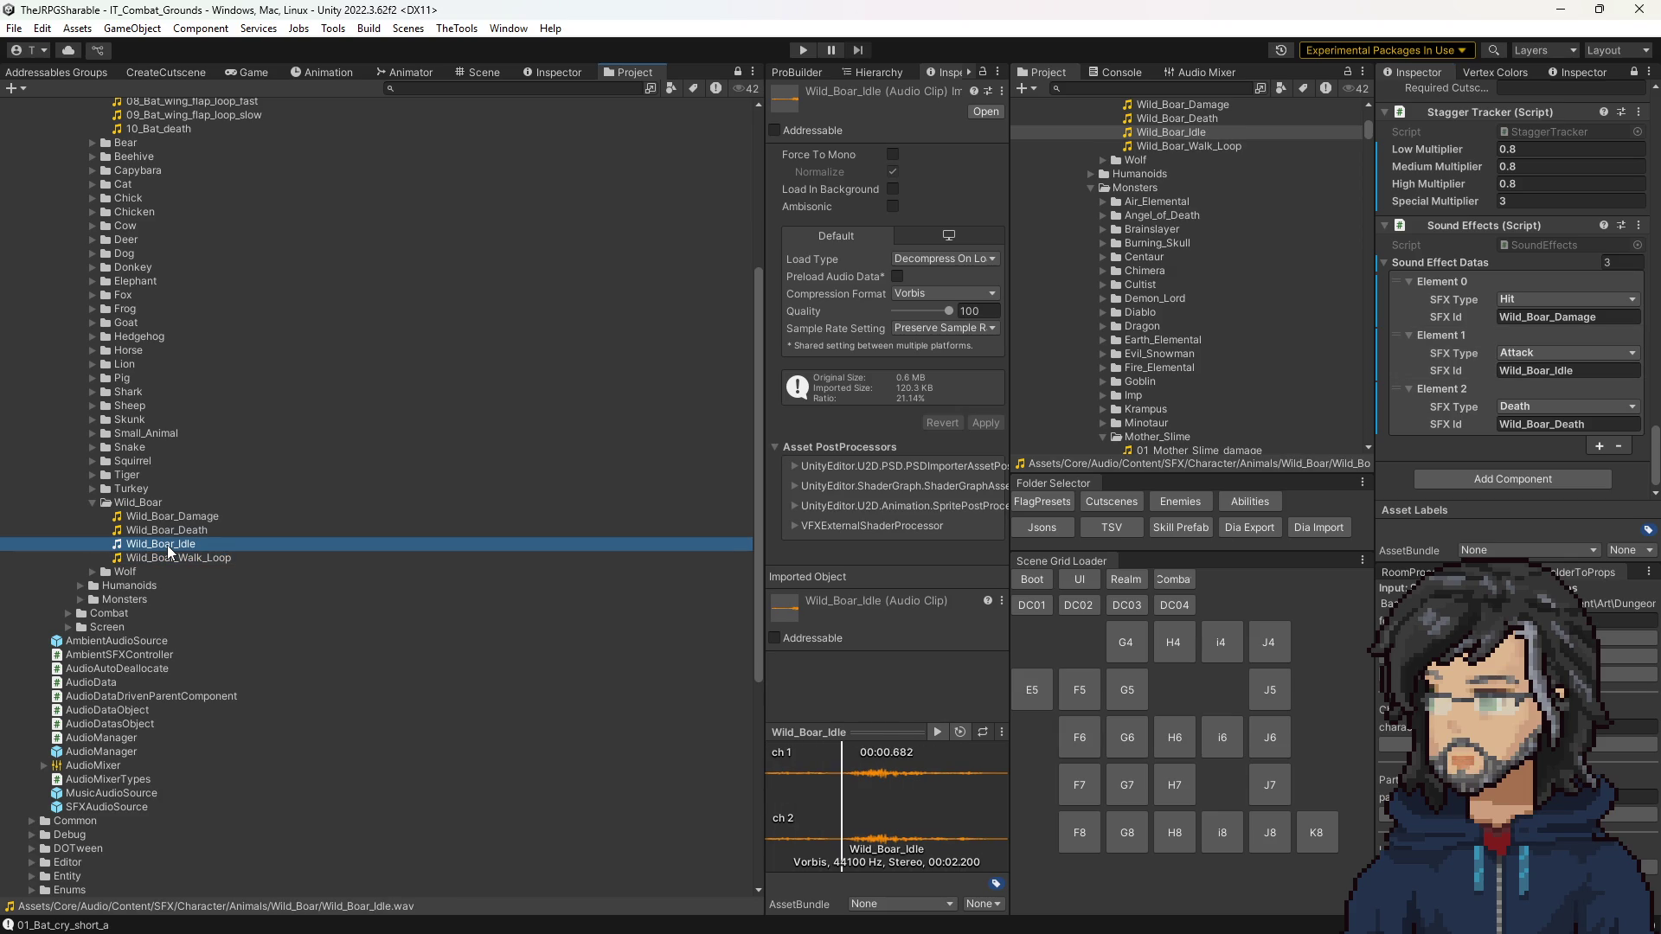
{"action": "left_click", "coordinate": [183, 529]}
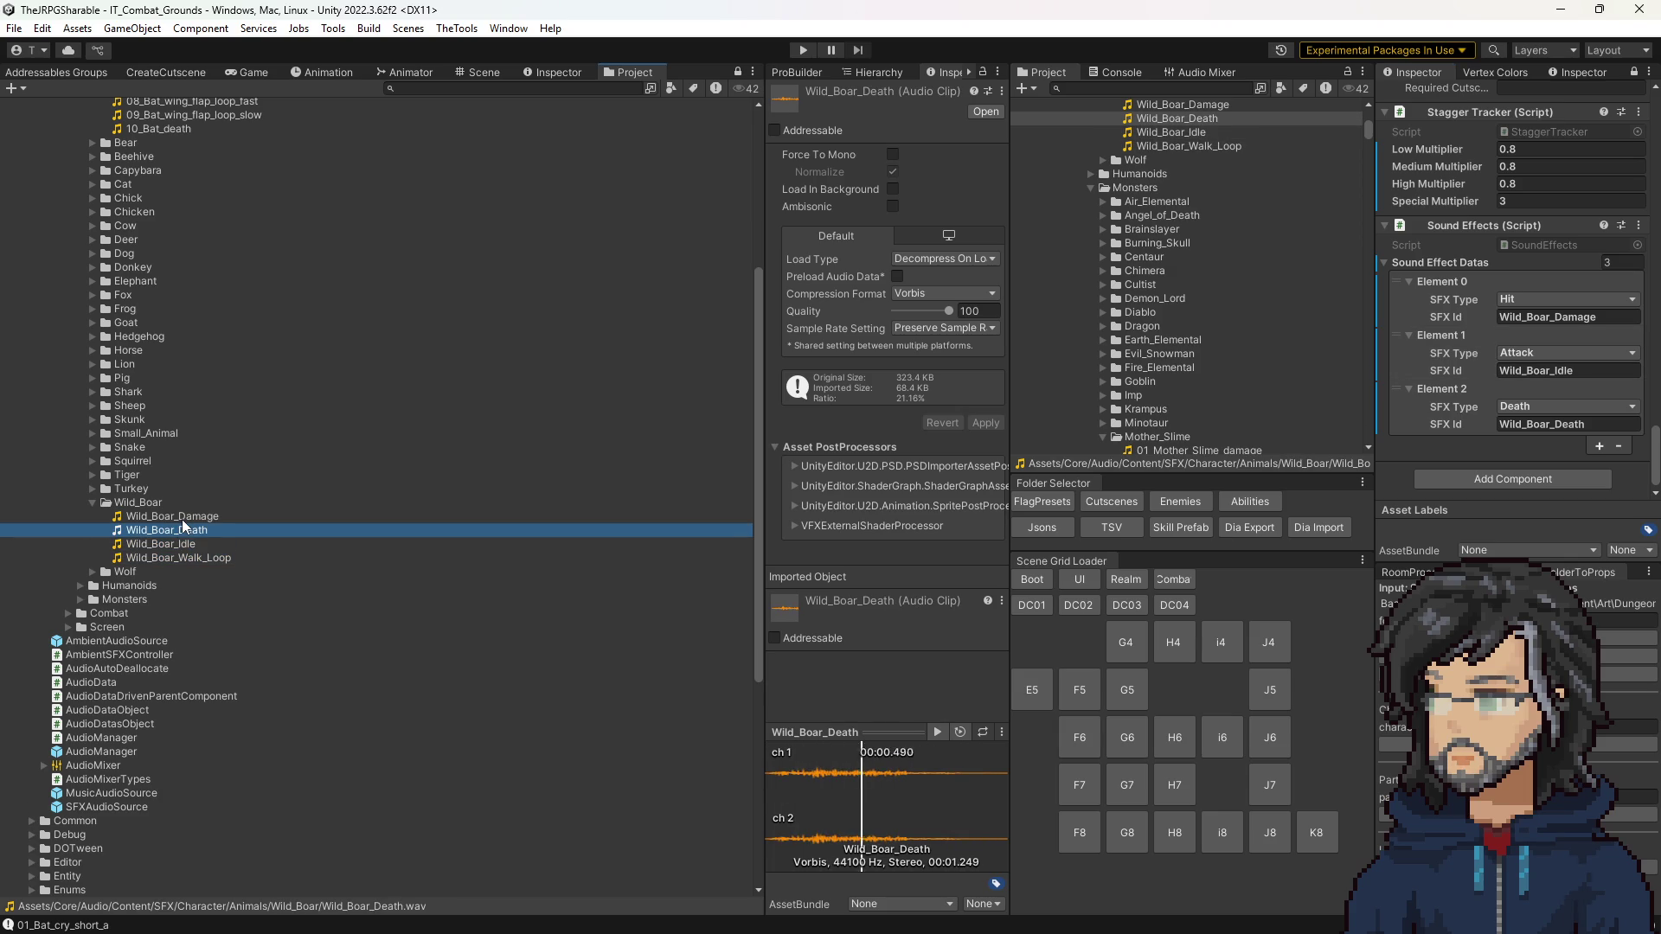
{"action": "left_click", "coordinate": [185, 516]}
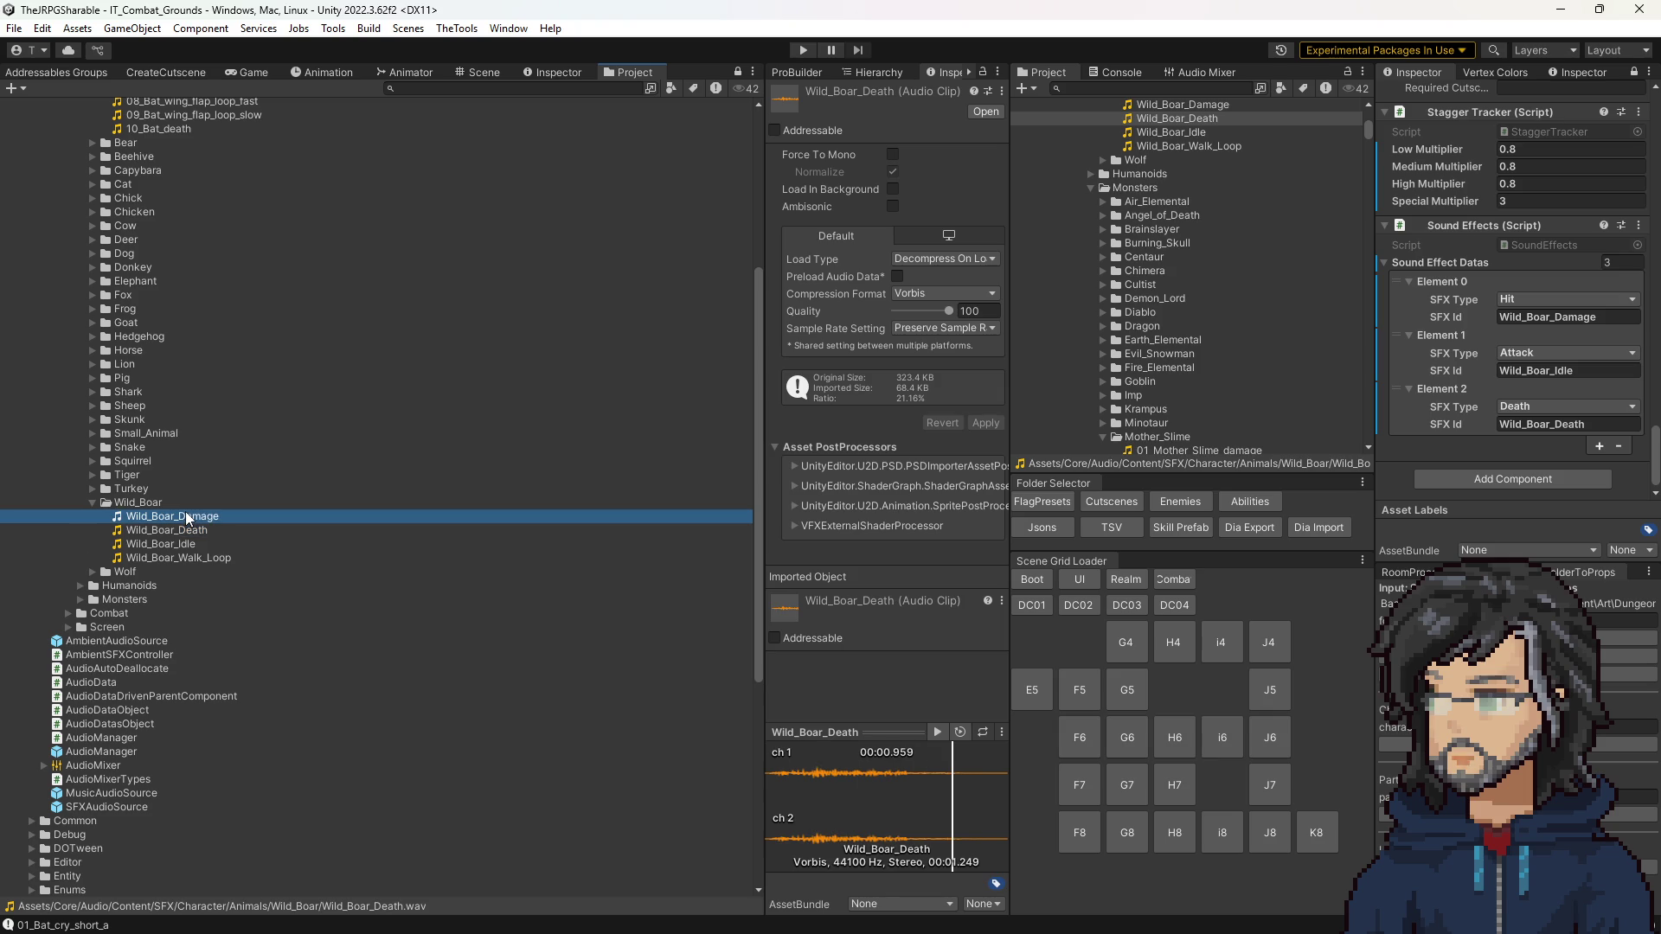
{"action": "left_click", "coordinate": [170, 558]}
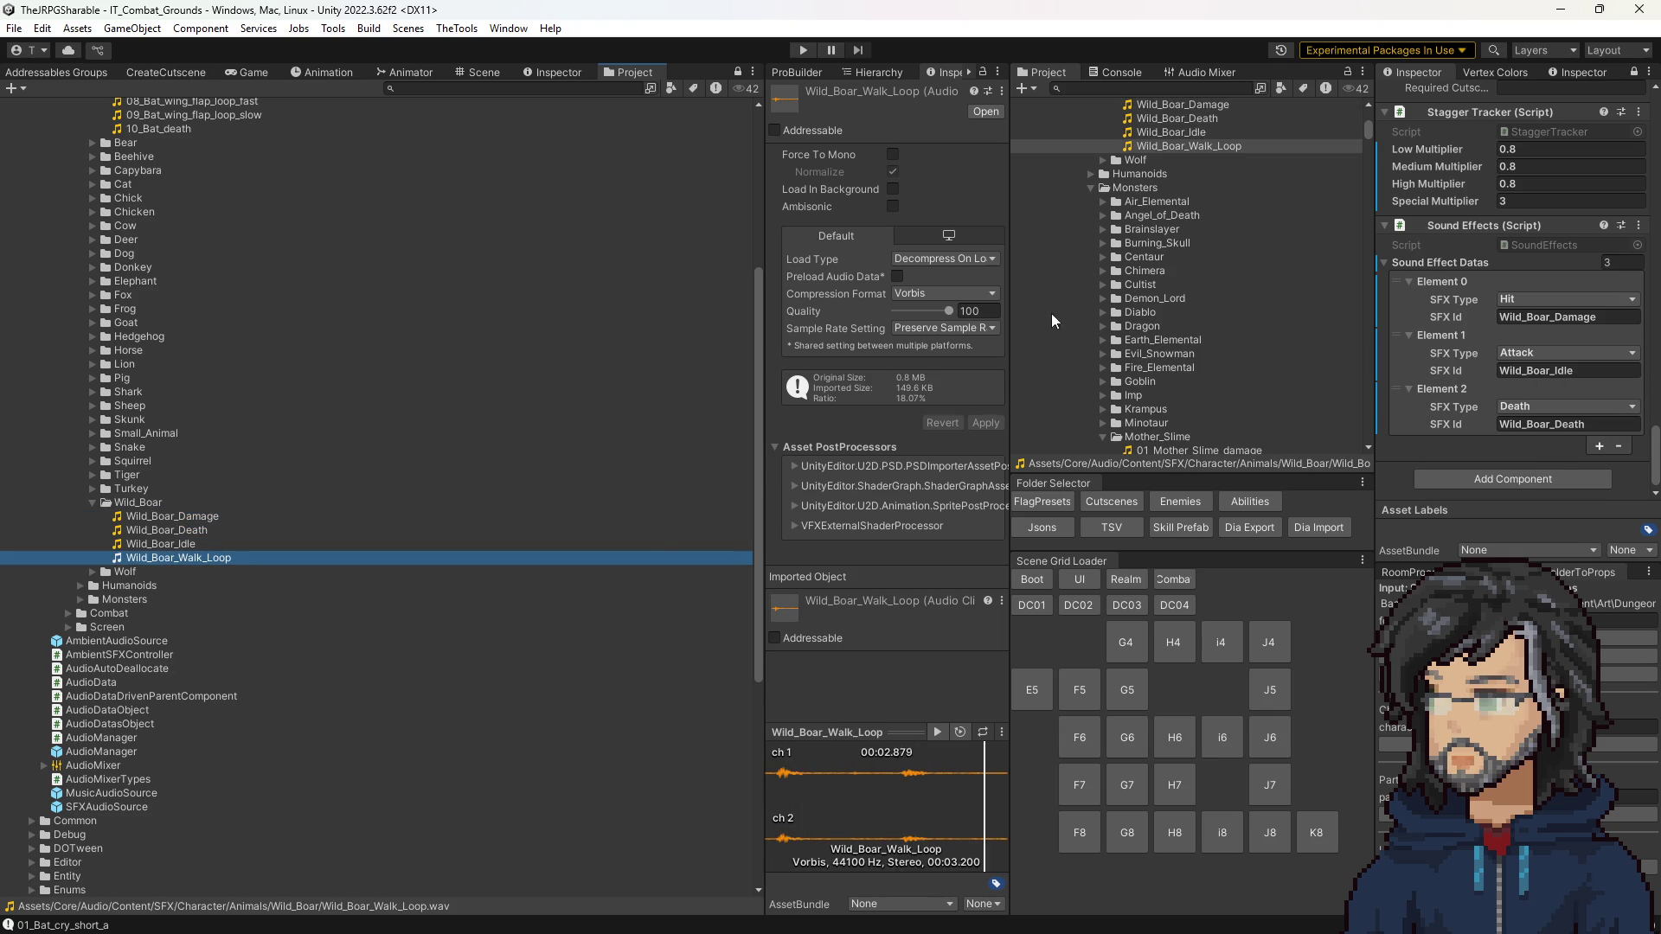
{"action": "left_click", "coordinate": [1180, 502]}
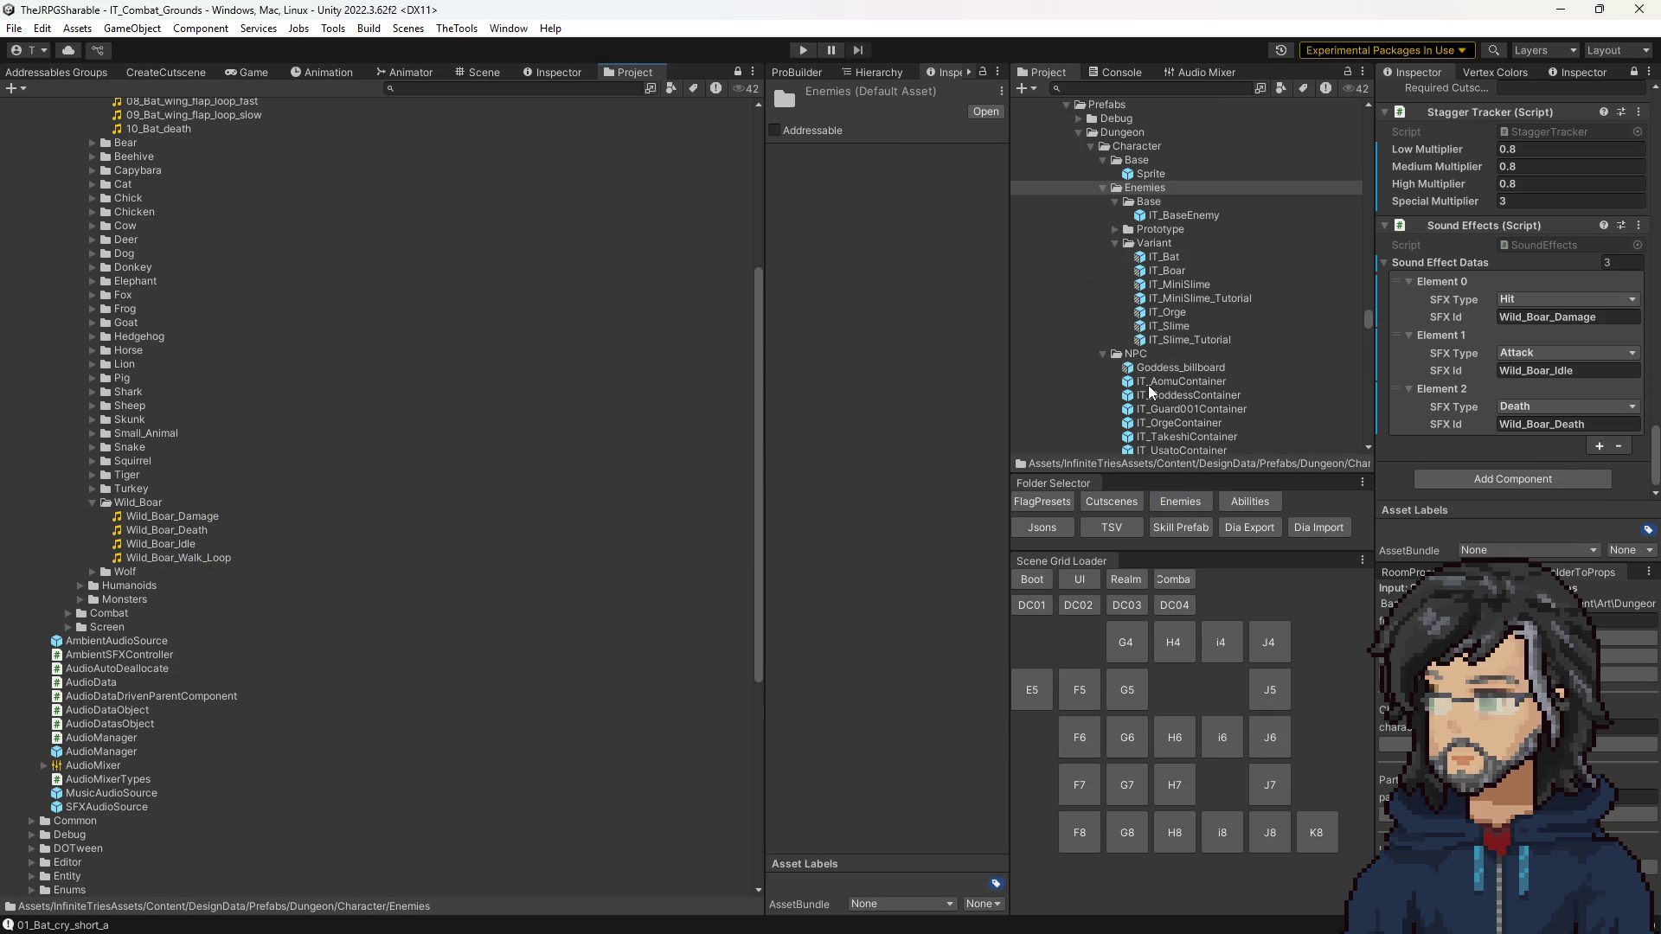
{"action": "double_click", "coordinate": [1159, 312]}
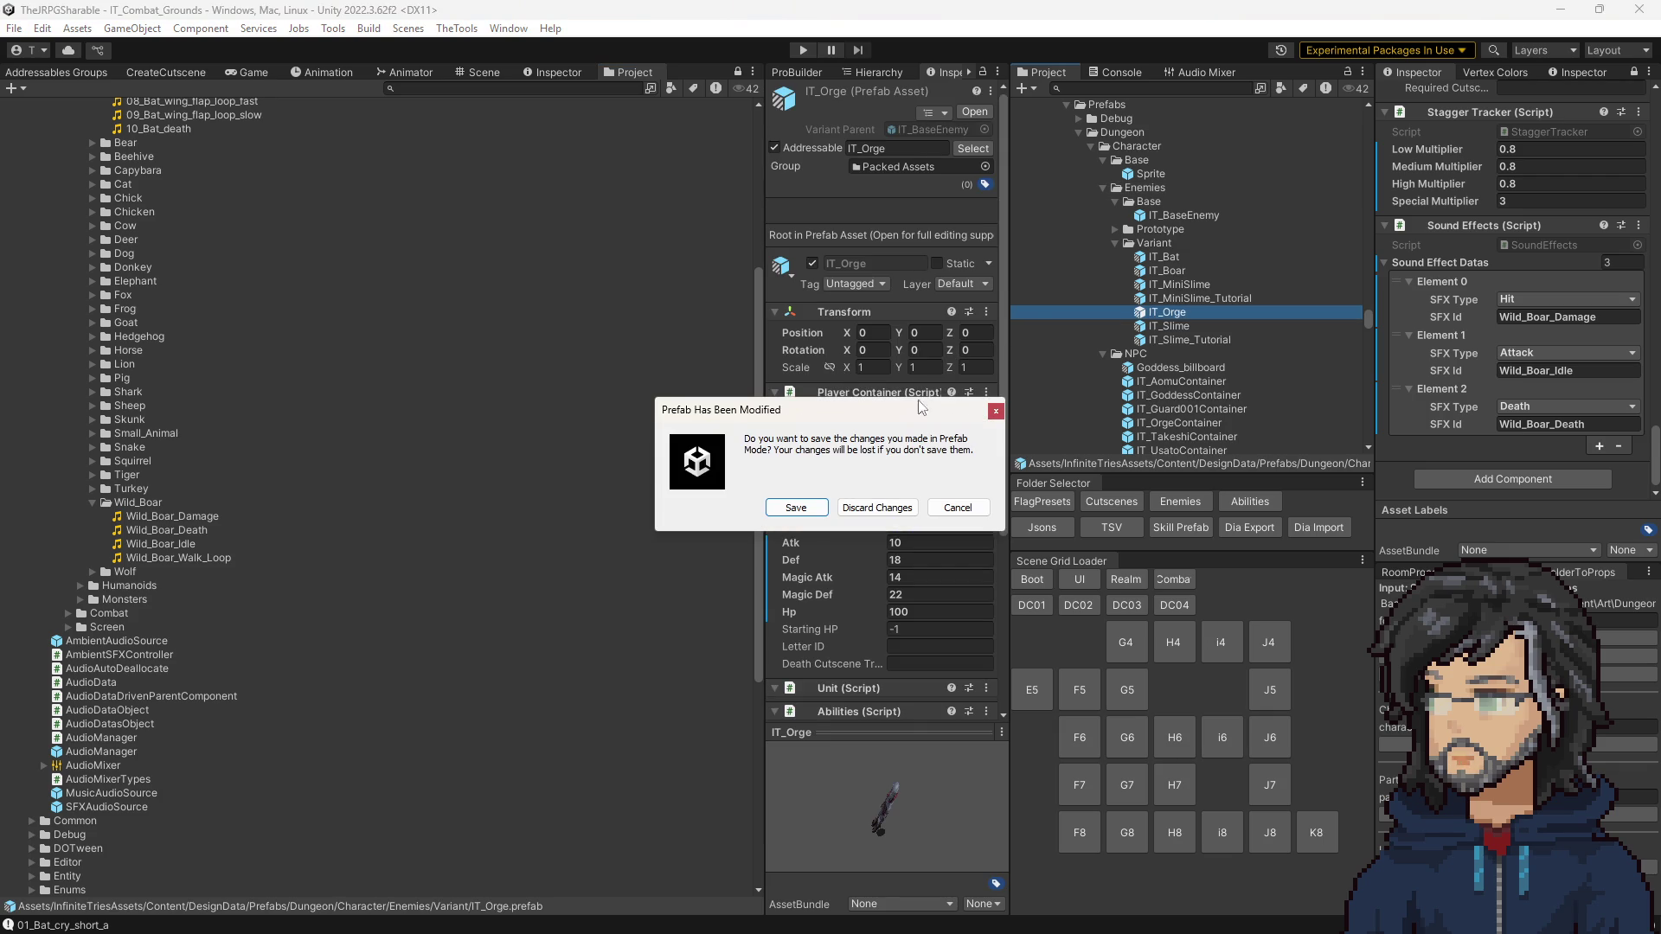
Step: Save IT_Boar, then add two IT_Orge sound entries typed Hit and Attack
{"action": "left_click", "coordinate": [818, 508]}
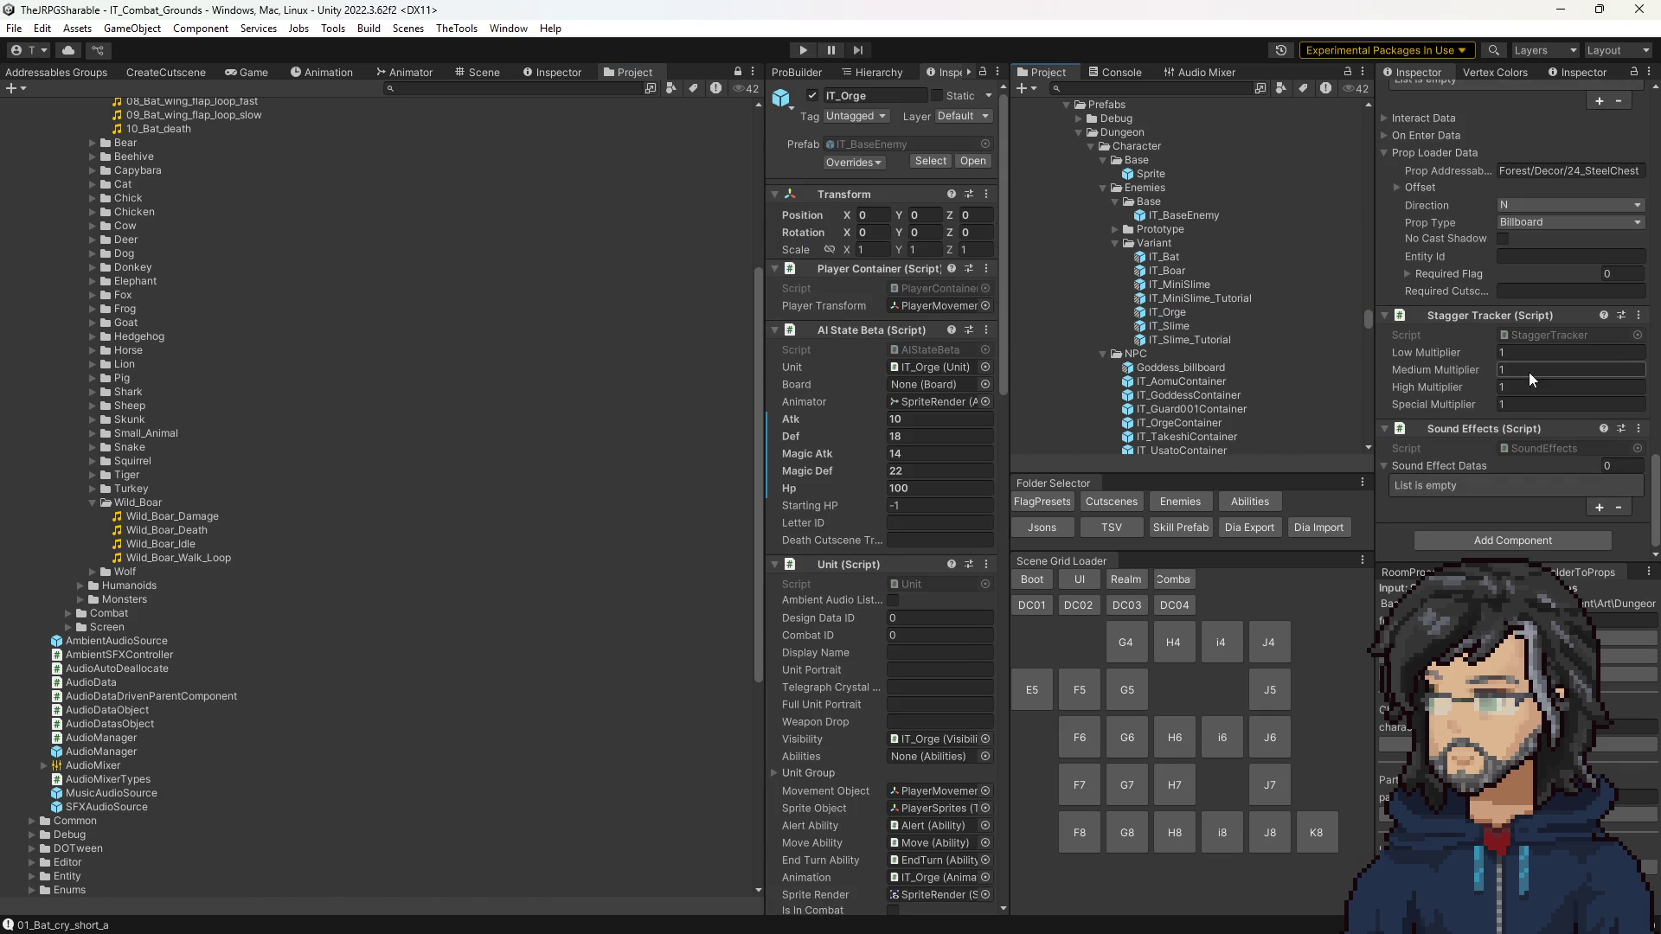
{"action": "left_click", "coordinate": [1599, 509]}
{"action": "scroll", "coordinate": [1599, 519], "scroll_direction": "down", "scroll_amount": 1}
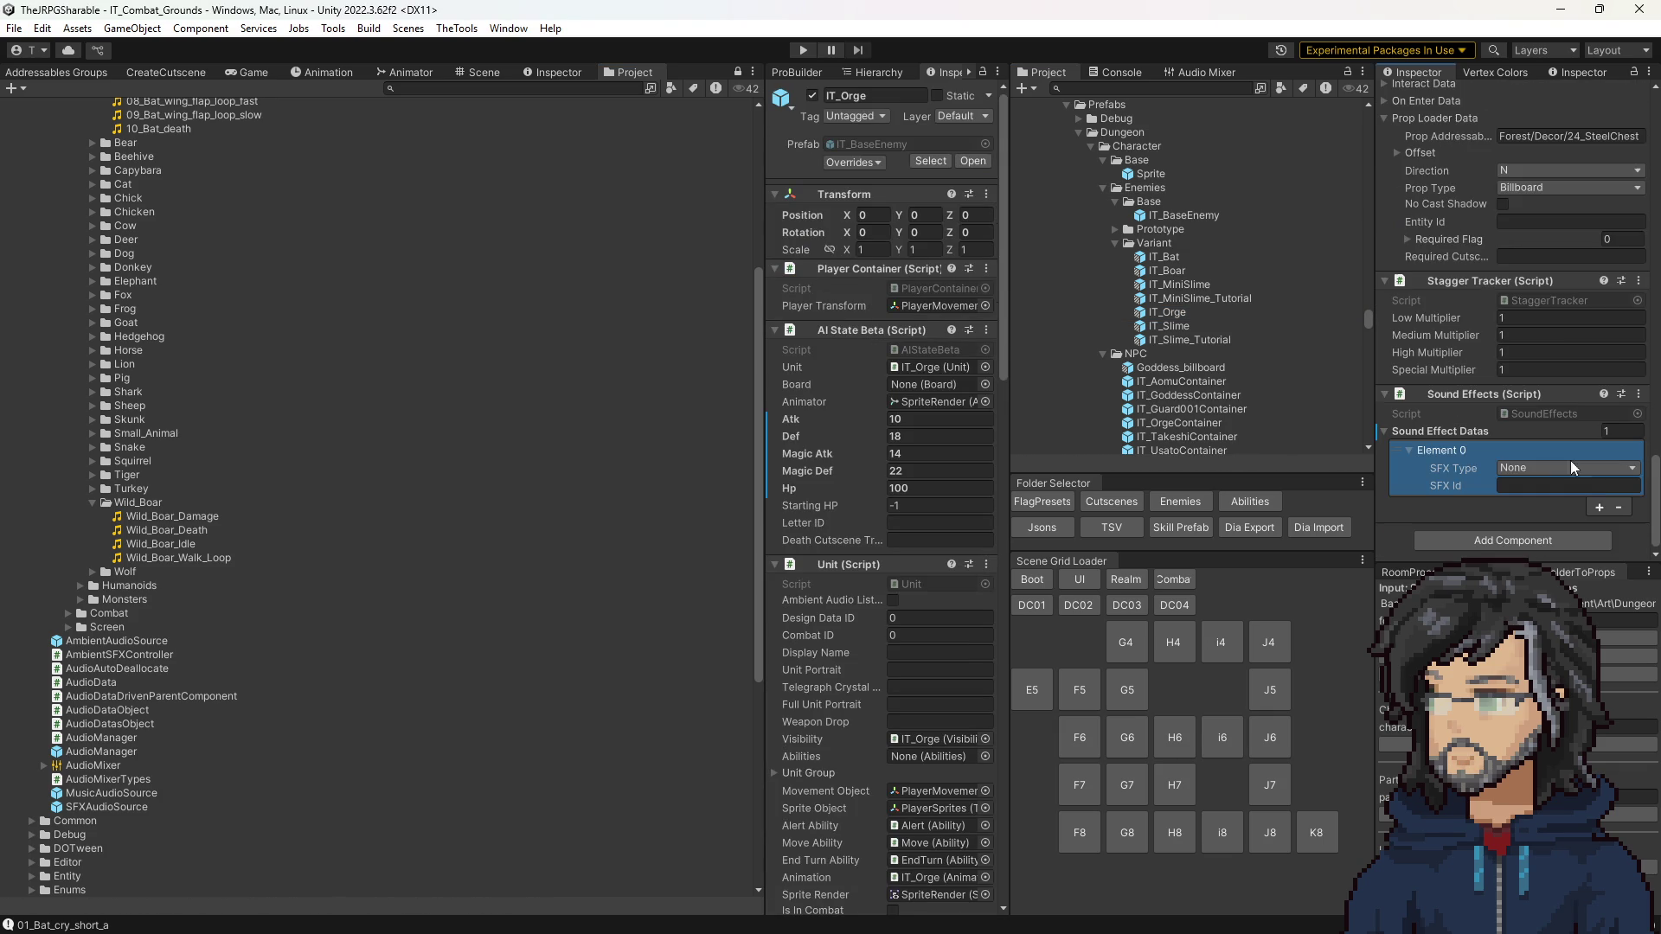
{"action": "left_click", "coordinate": [1599, 506]}
{"action": "left_click", "coordinate": [1524, 468]}
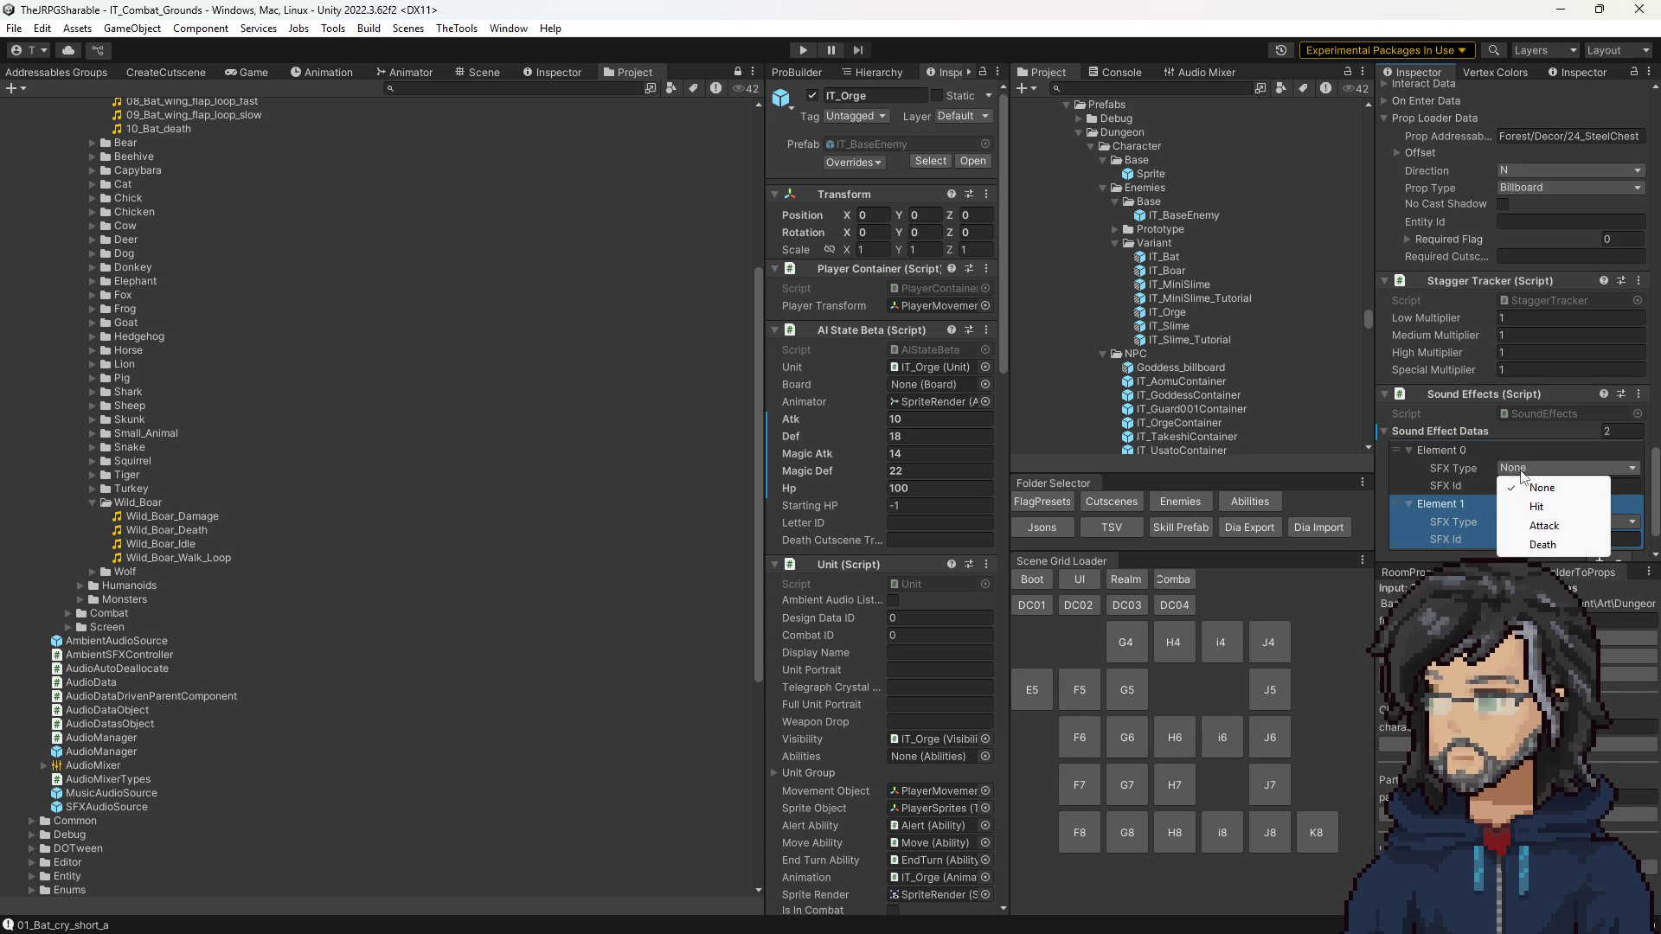
{"action": "left_click", "coordinate": [1529, 509]}
{"action": "left_click", "coordinate": [1523, 521]}
{"action": "left_click", "coordinate": [1531, 578]}
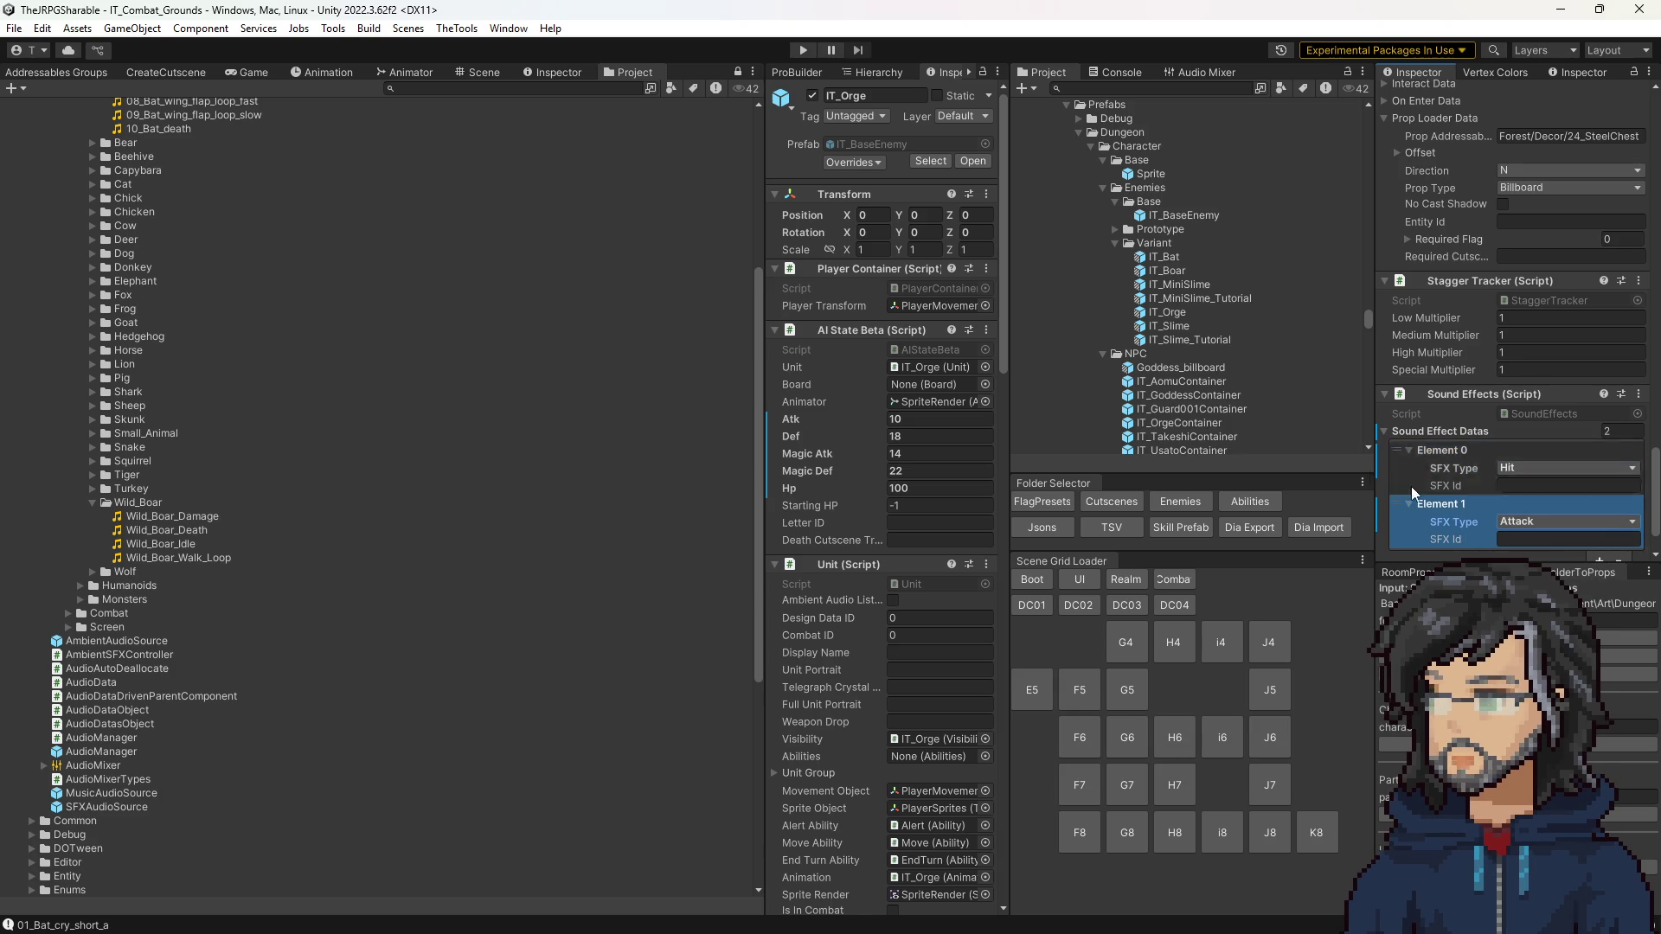
{"action": "left_click", "coordinate": [1091, 87]}
{"action": "type", "text": "audio"}
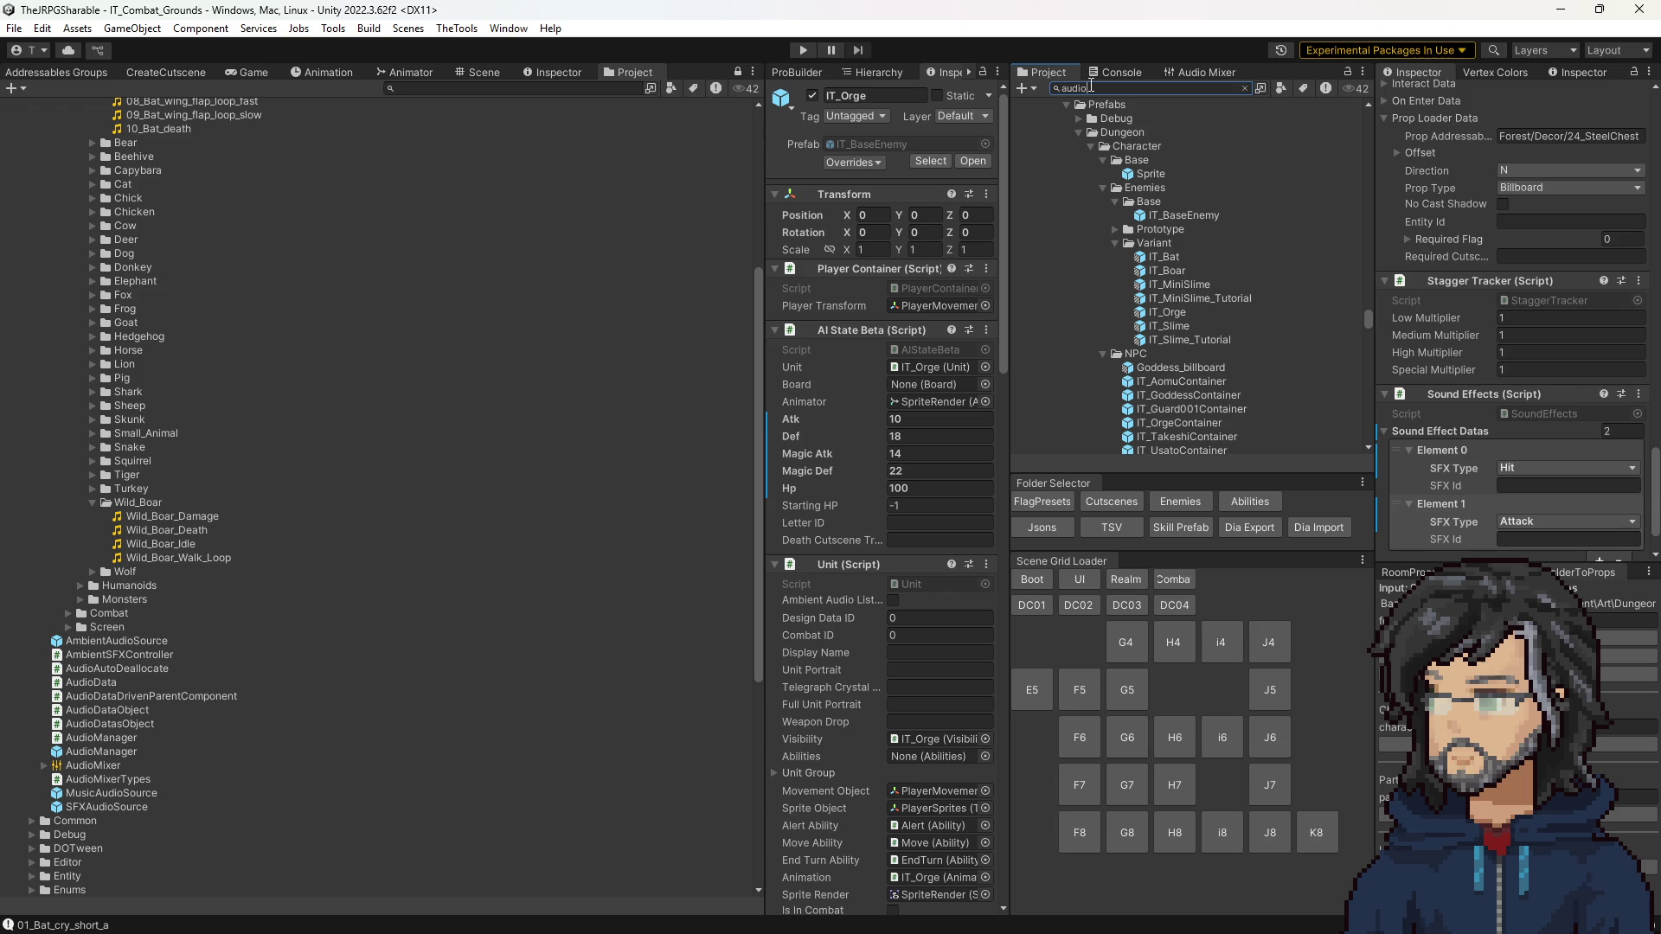
Step: Open the AudioManager prefab, saving IT_Orge's pending changes
{"action": "scroll", "coordinate": [1066, 223], "scroll_direction": "down", "scroll_amount": 1}
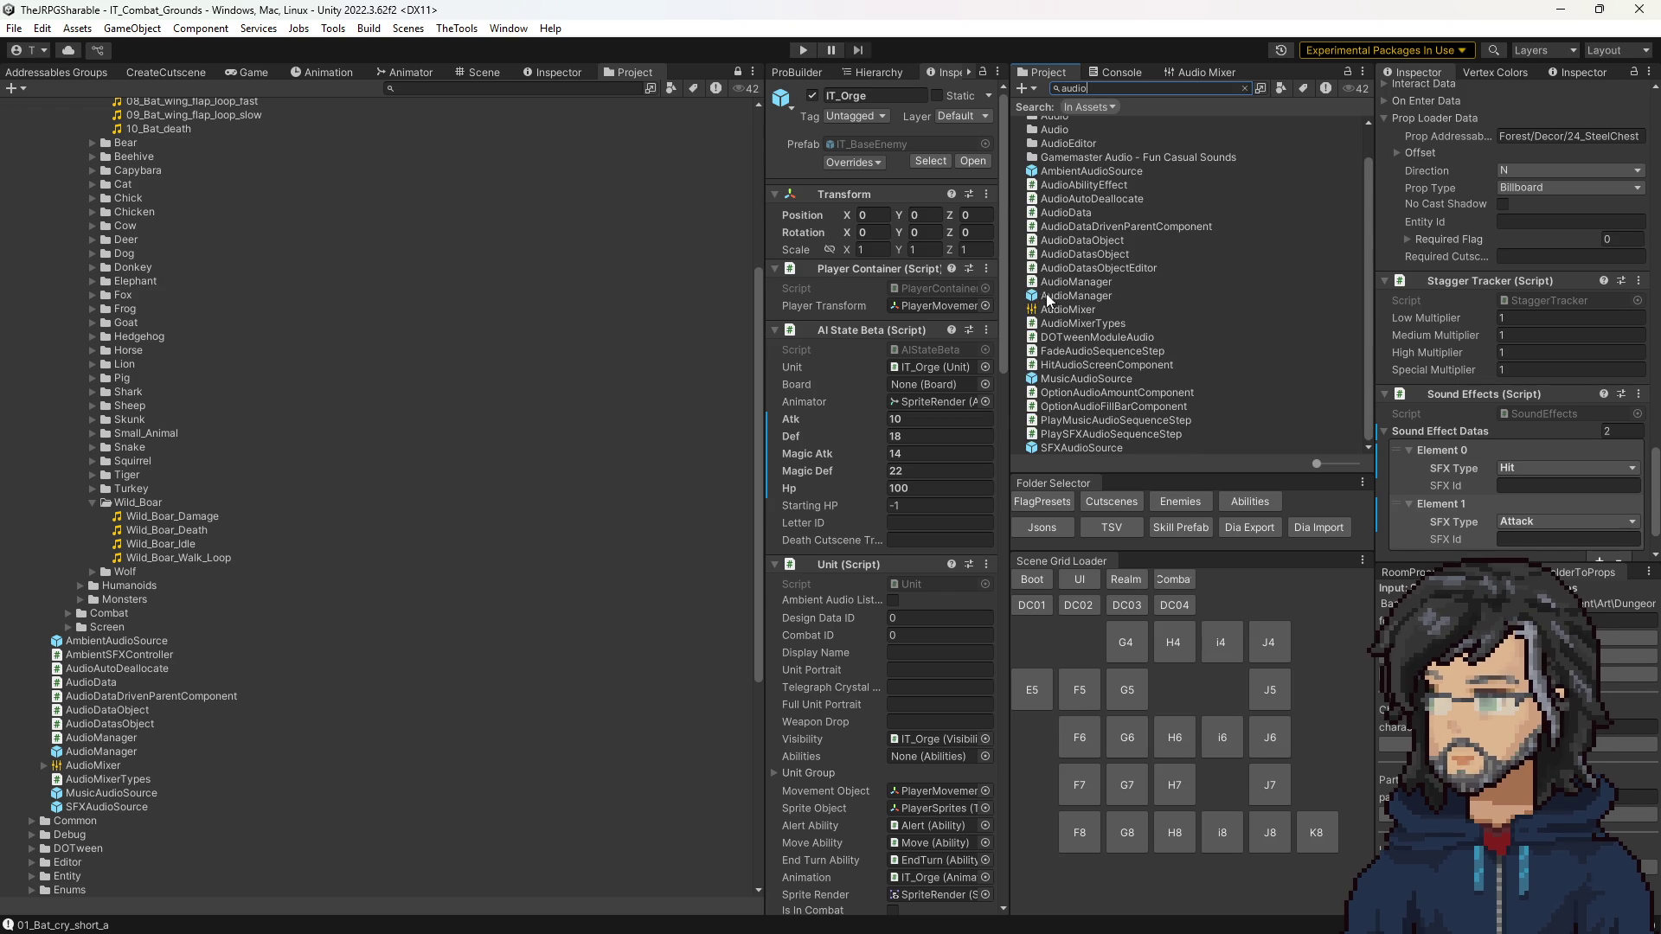
{"action": "double_click", "coordinate": [1076, 295]}
{"action": "left_click", "coordinate": [787, 511]}
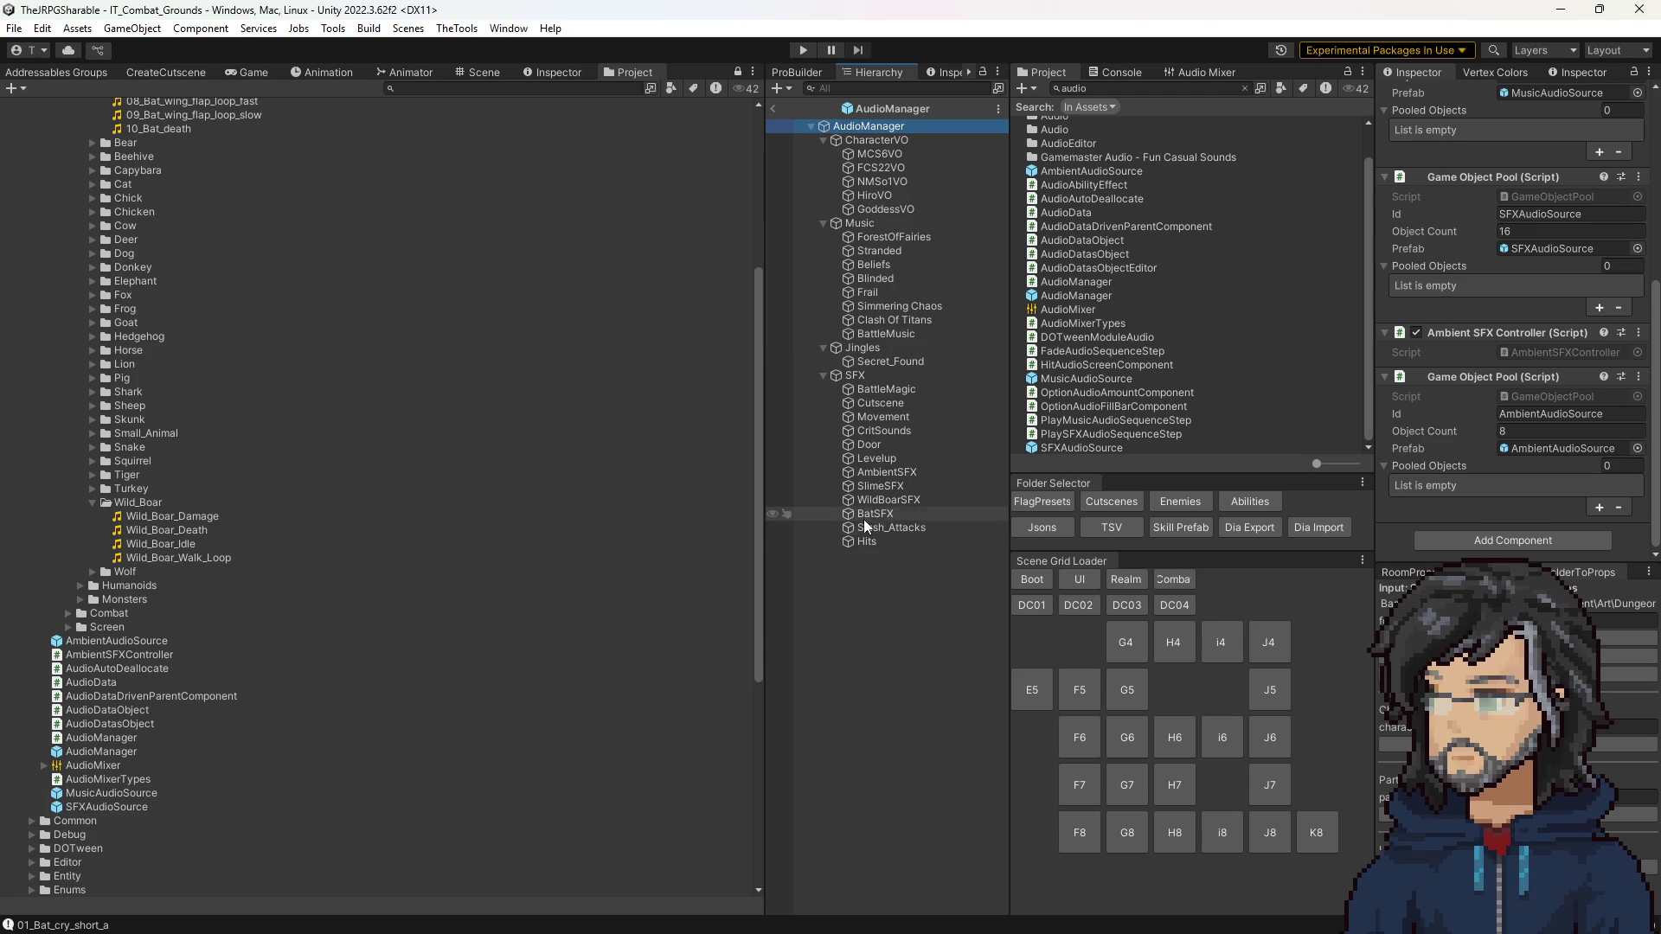
Step: Duplicate BatSFX and rename the copy to OrgeSFX
{"action": "left_click", "coordinate": [886, 515]}
{"action": "key", "text": "ctrl+d"}
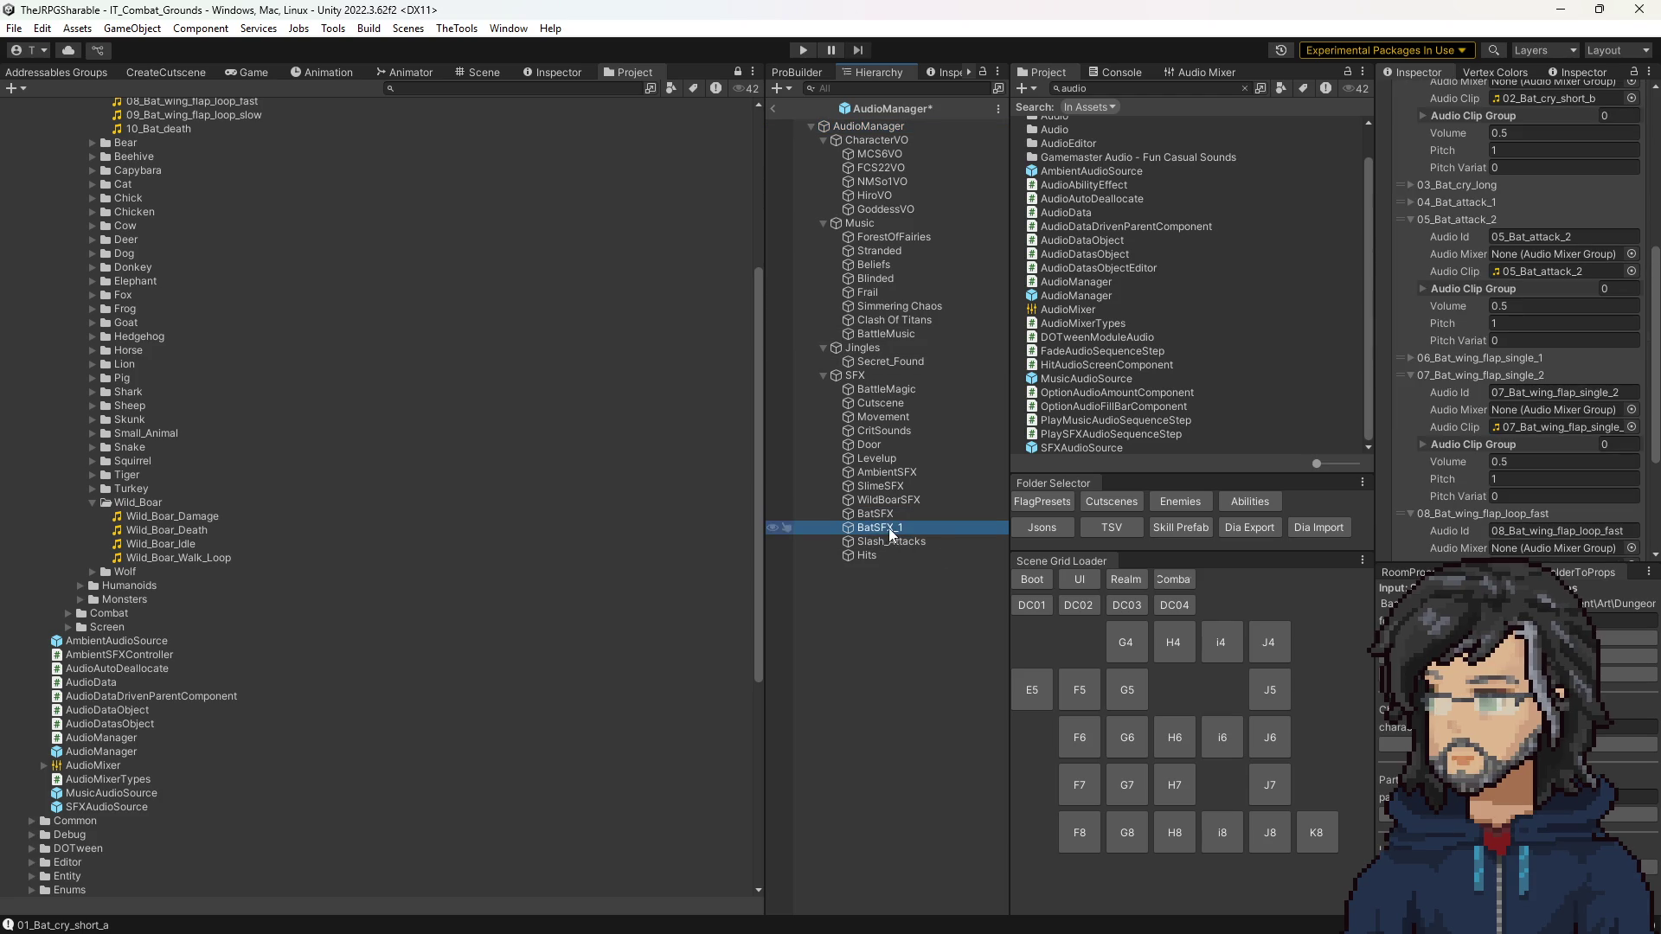
{"action": "left_click", "coordinate": [895, 531]}
{"action": "type", "text": "Org"}
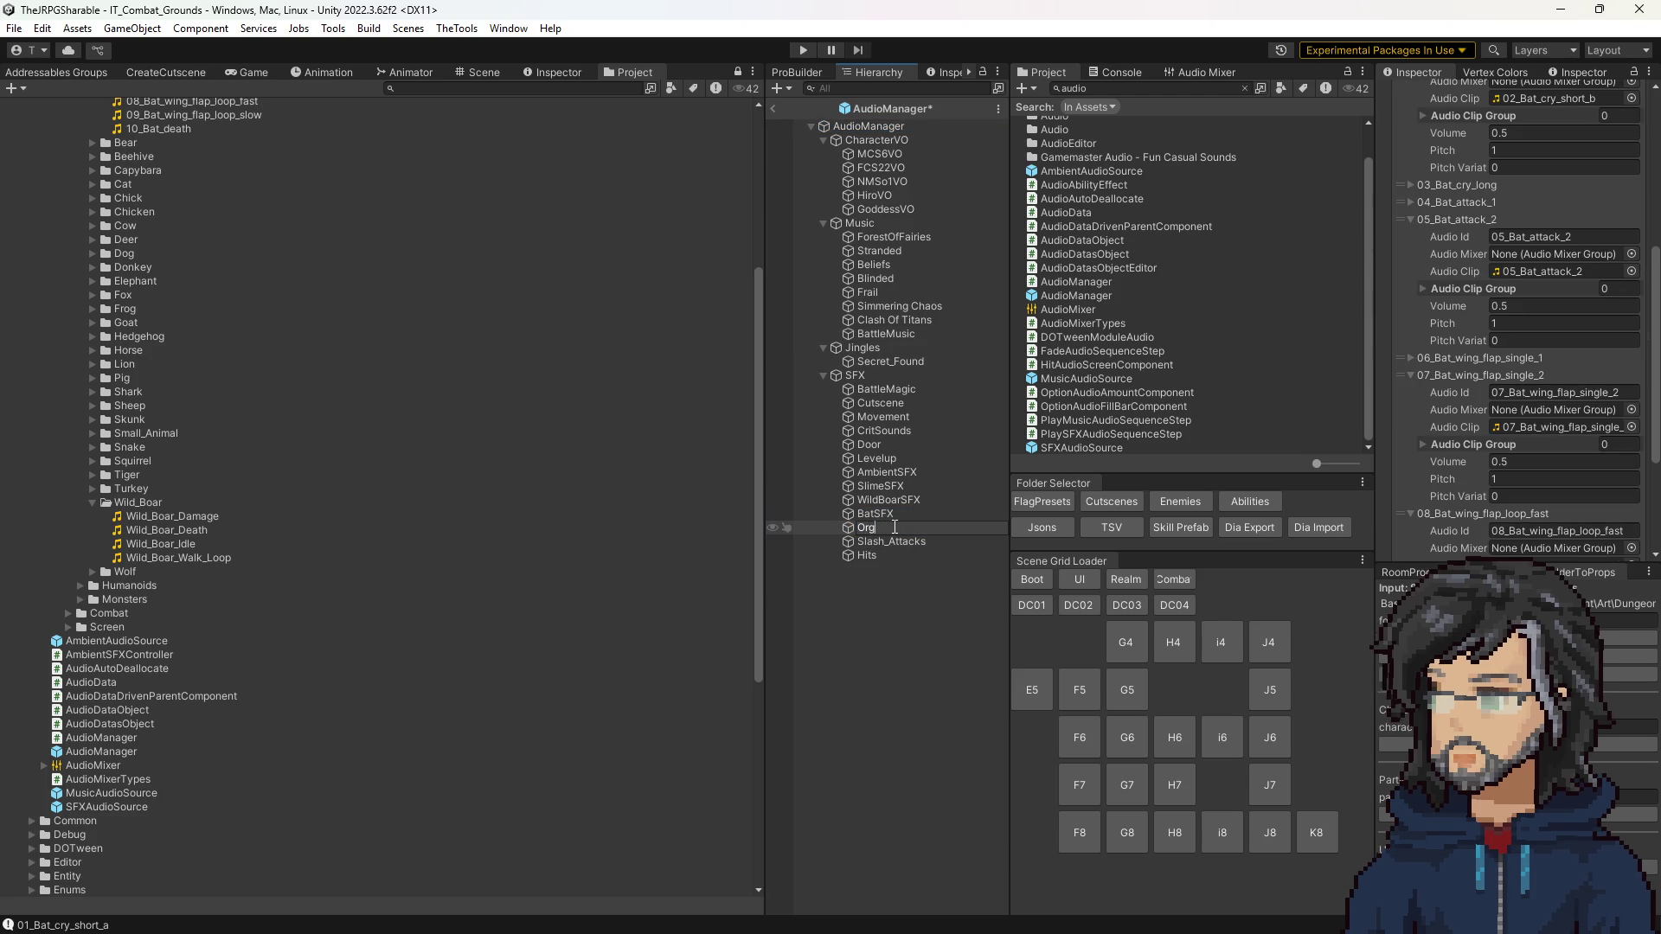
{"action": "type", "text": "eSFX"}
{"action": "key", "text": "Return"}
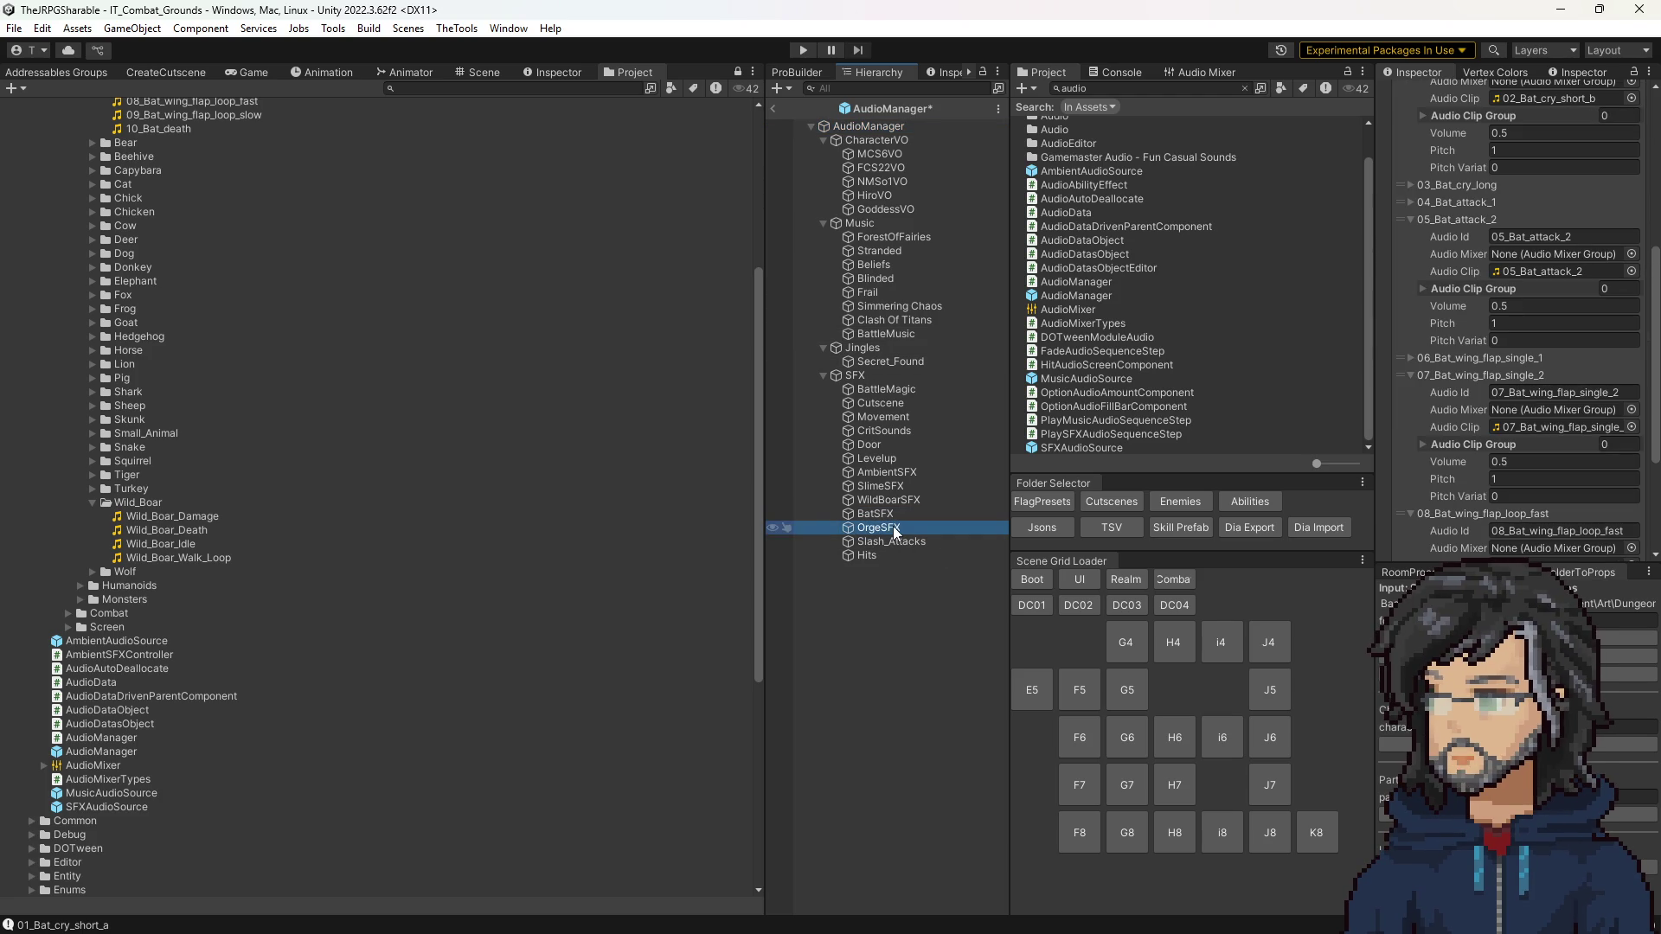
{"action": "left_click", "coordinate": [1244, 89]}
{"action": "left_click", "coordinate": [1538, 271]}
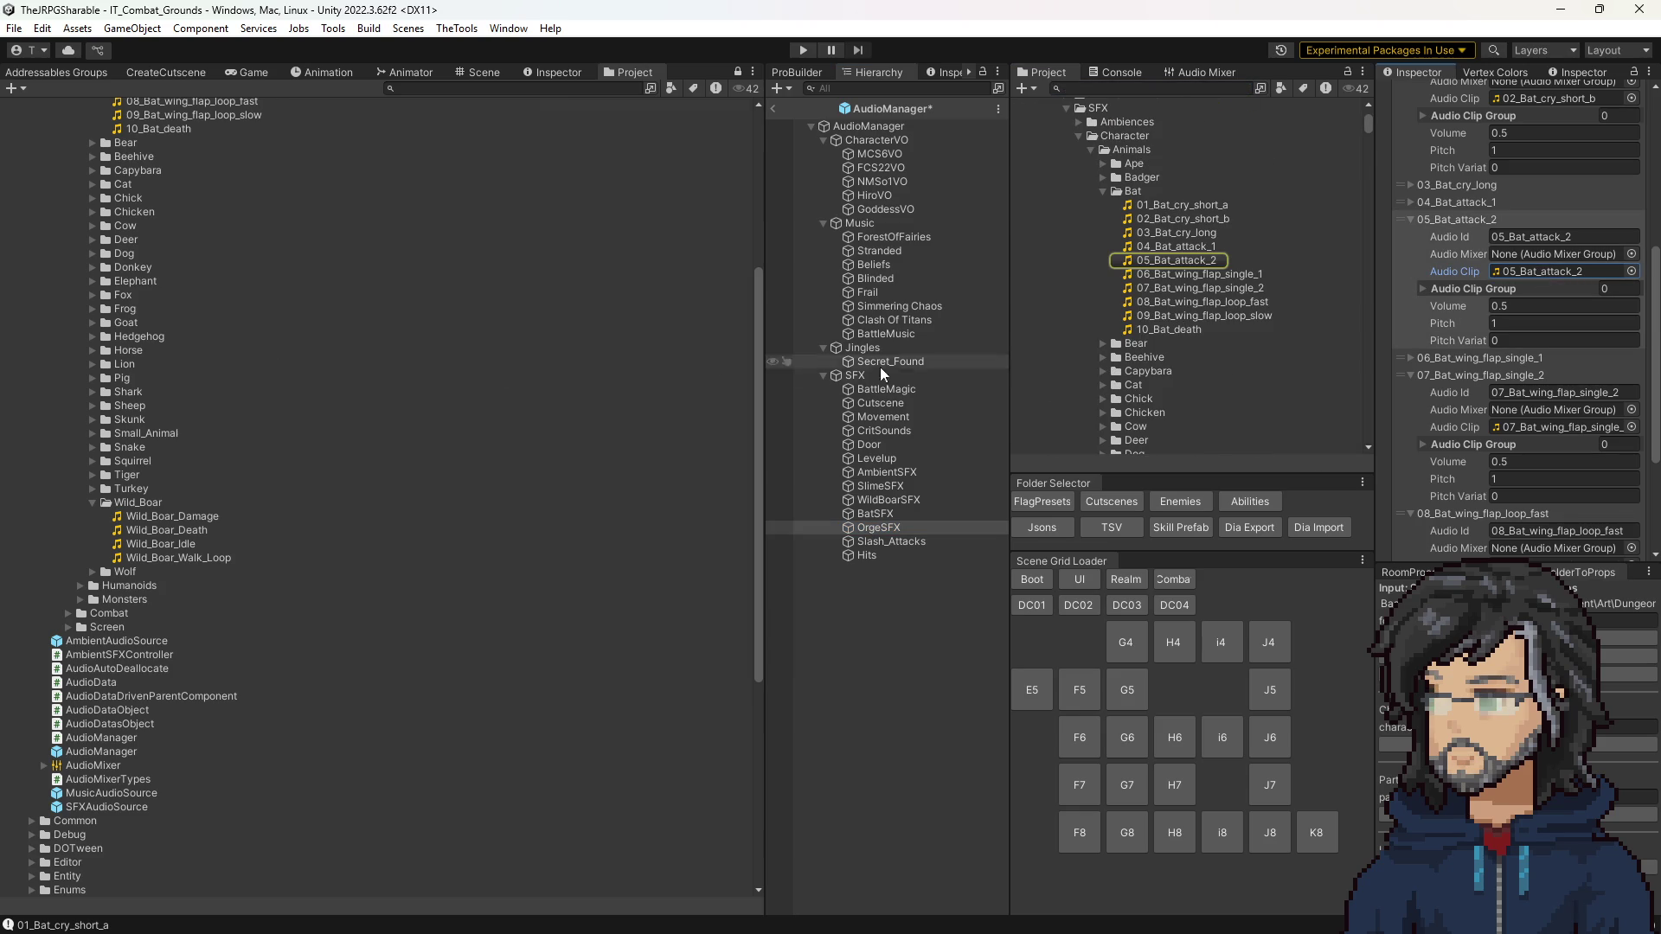
Step: Preview the orc sword attack, Orc_Attack_1 and 07_orc_damage_1 clips in the Orc folder
{"action": "scroll", "coordinate": [1125, 338], "scroll_direction": "up", "scroll_amount": 5}
{"action": "left_click", "coordinate": [1091, 357]}
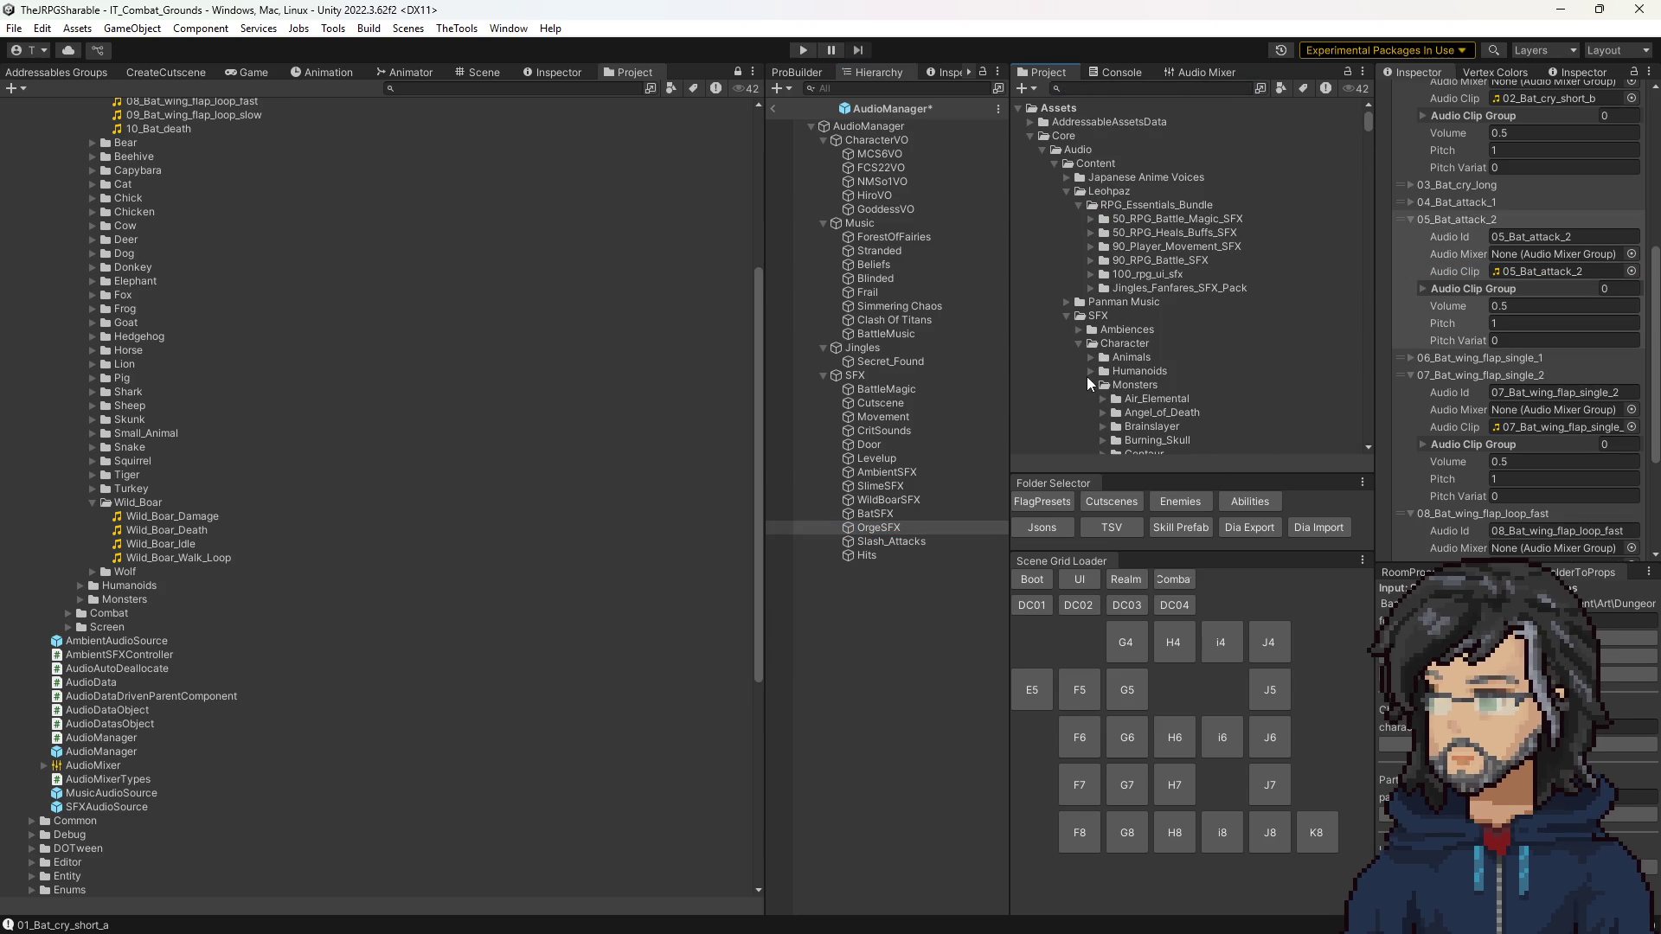
{"action": "scroll", "coordinate": [1107, 389], "scroll_direction": "down", "scroll_amount": 6}
{"action": "scroll", "coordinate": [1107, 346], "scroll_direction": "down", "scroll_amount": 5}
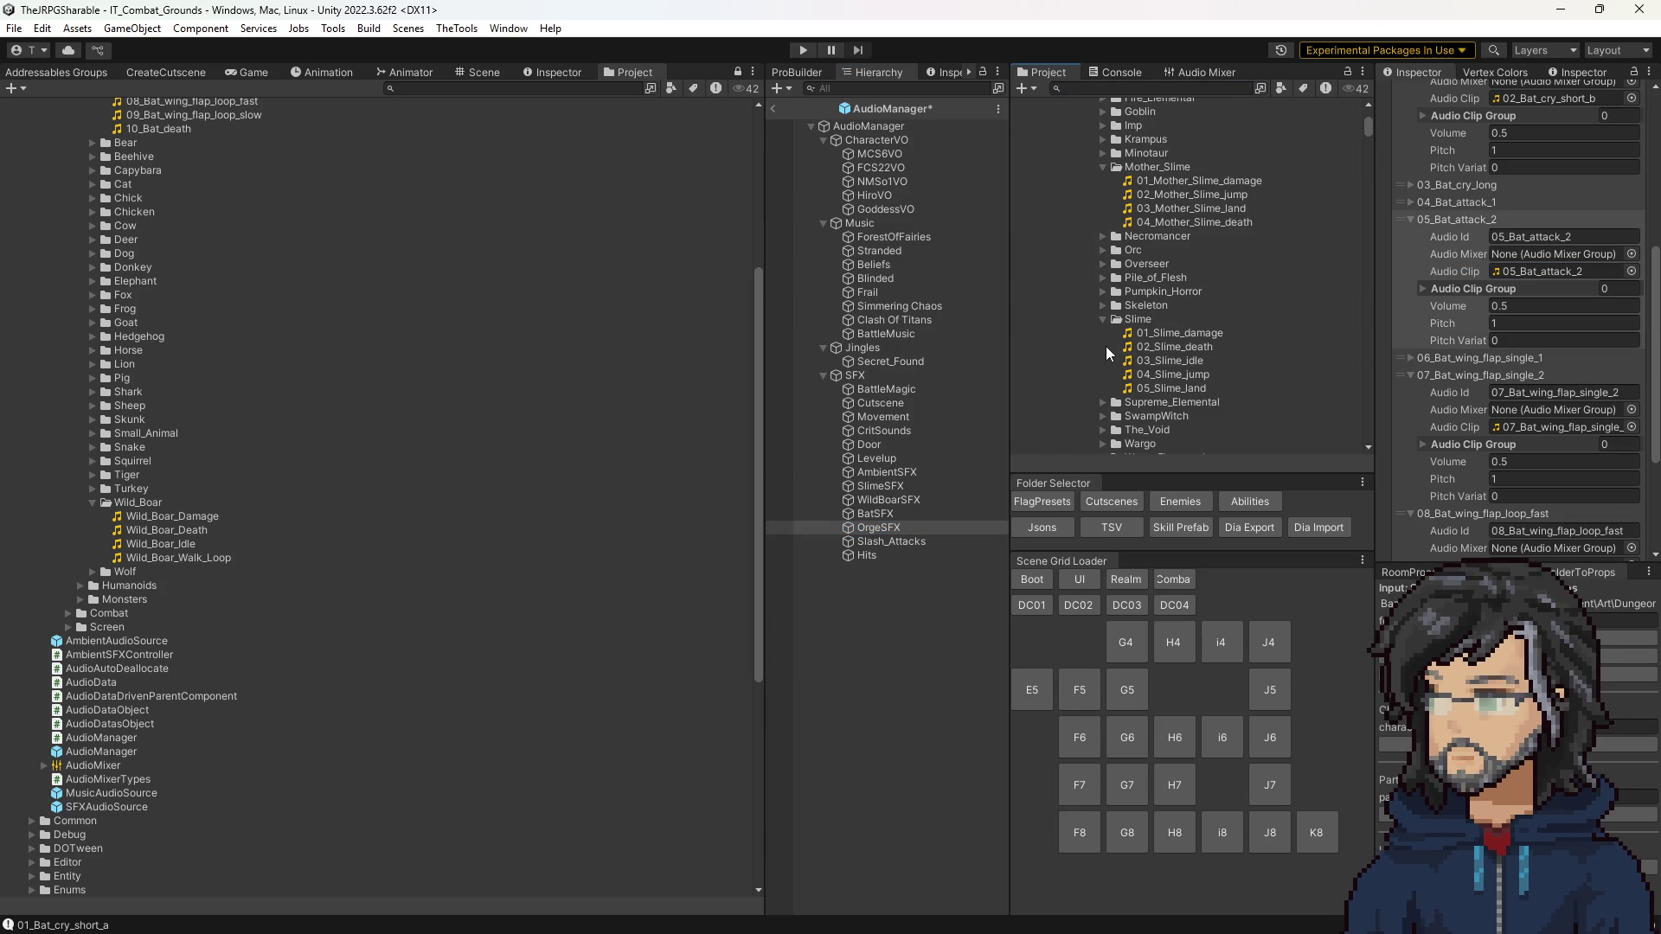
{"action": "left_click", "coordinate": [1104, 250]}
{"action": "left_click", "coordinate": [1163, 264]}
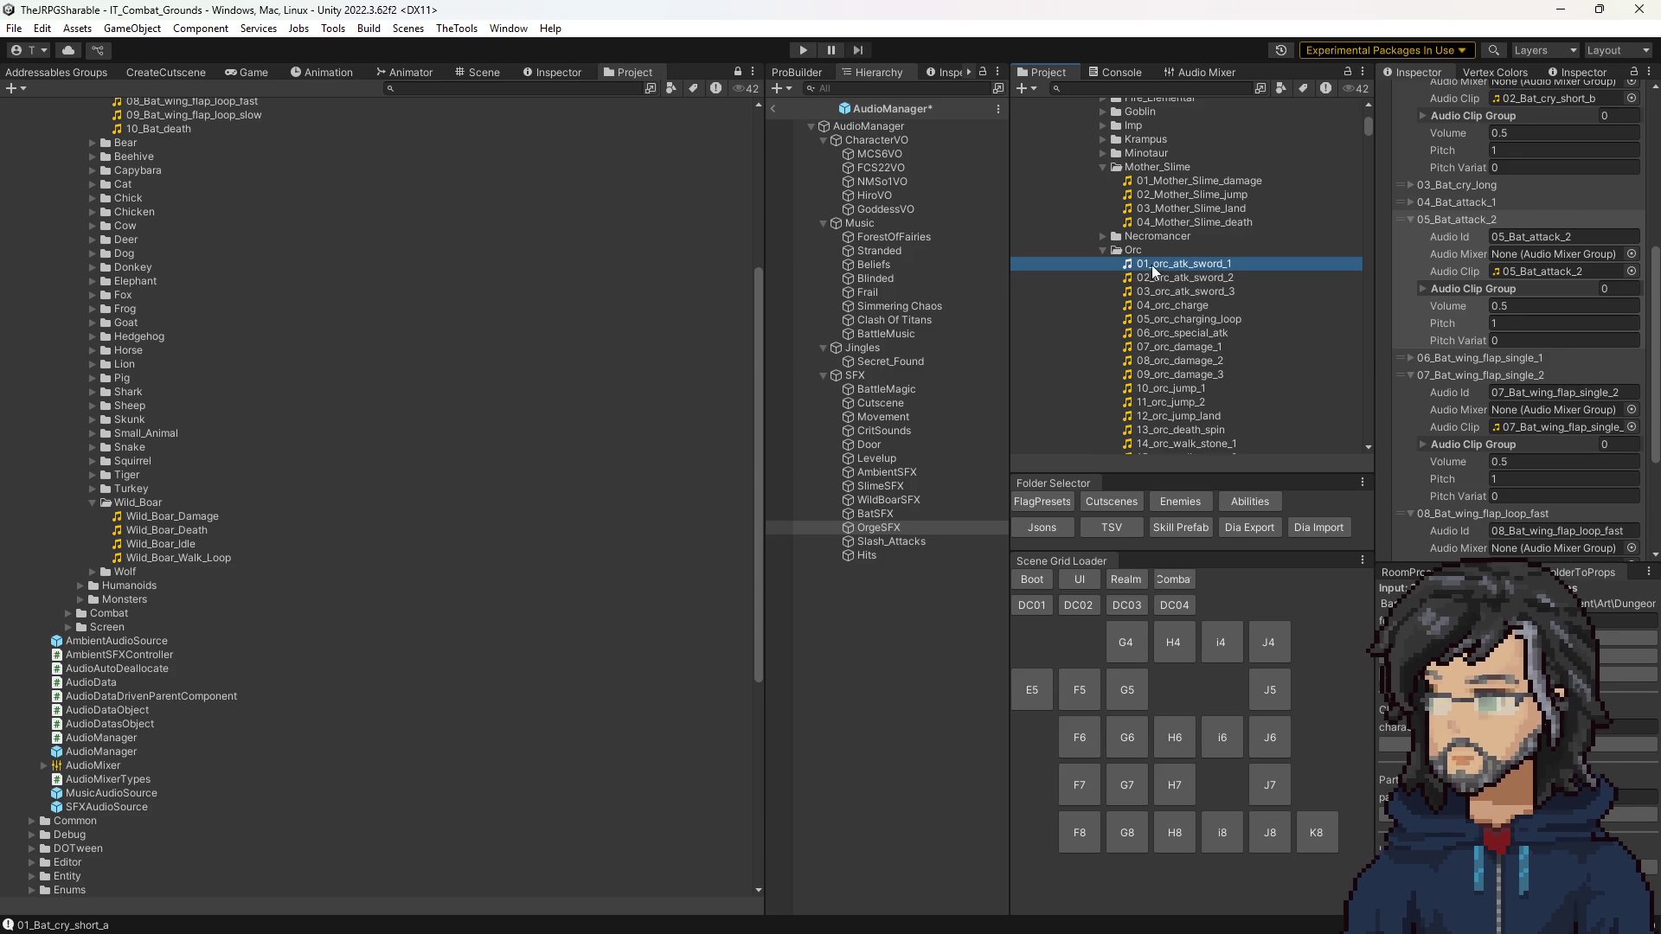
{"action": "scroll", "coordinate": [1159, 245], "scroll_direction": "down", "scroll_amount": 5}
{"action": "left_click", "coordinate": [1169, 276]}
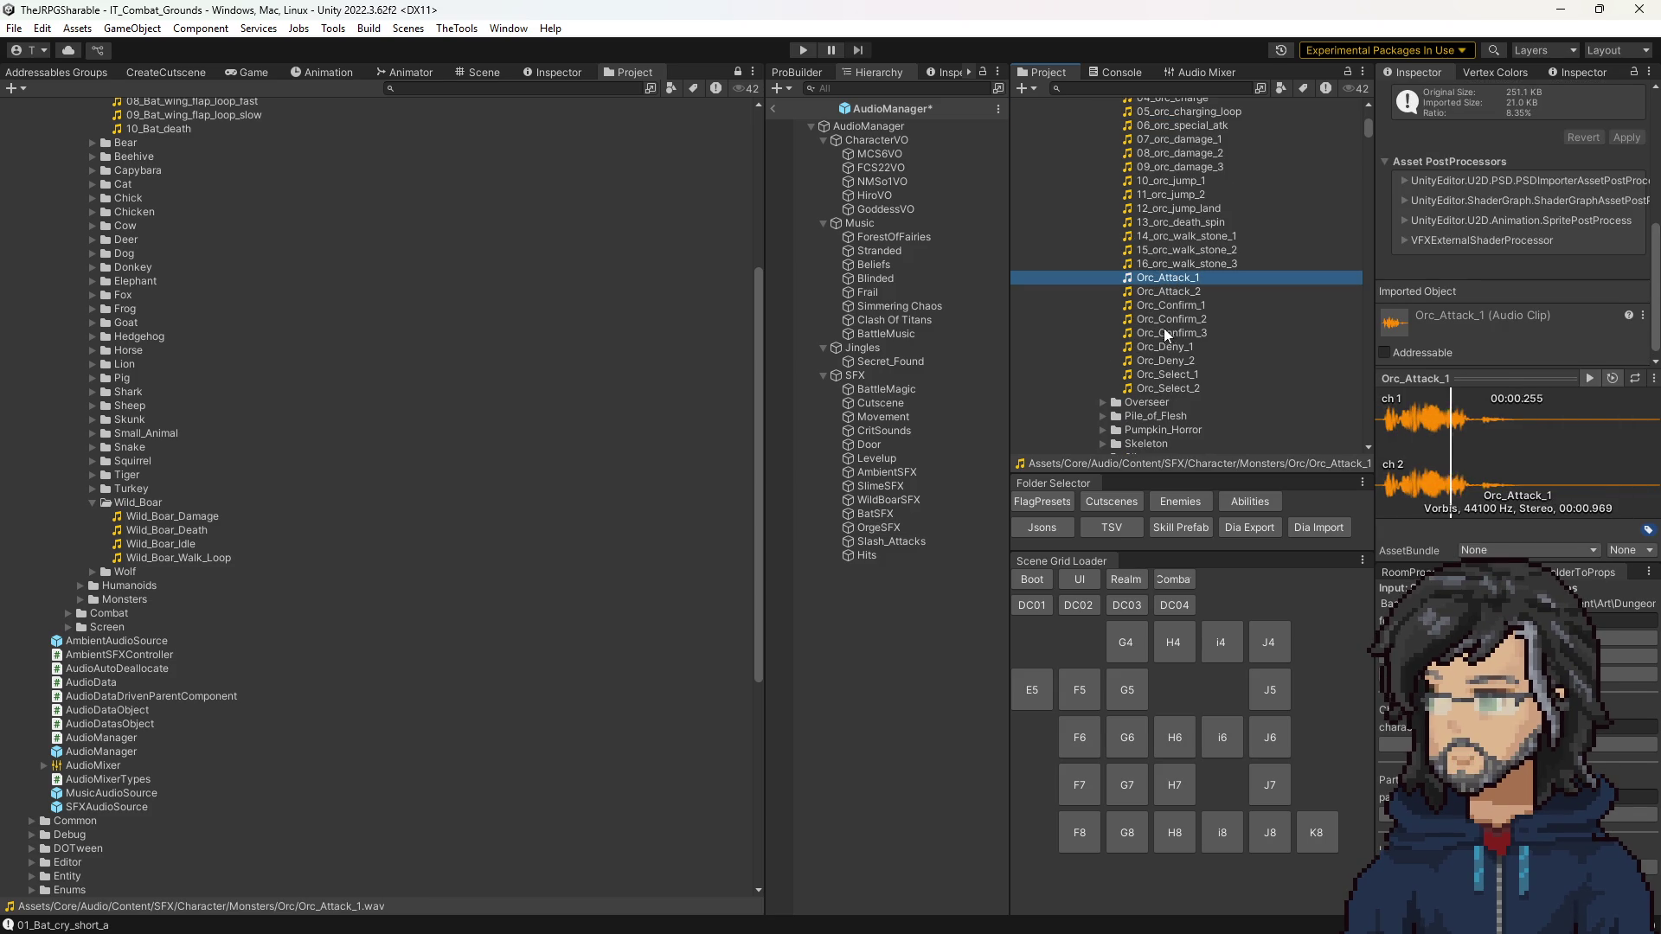
{"action": "scroll", "coordinate": [1173, 317], "scroll_direction": "up", "scroll_amount": 4}
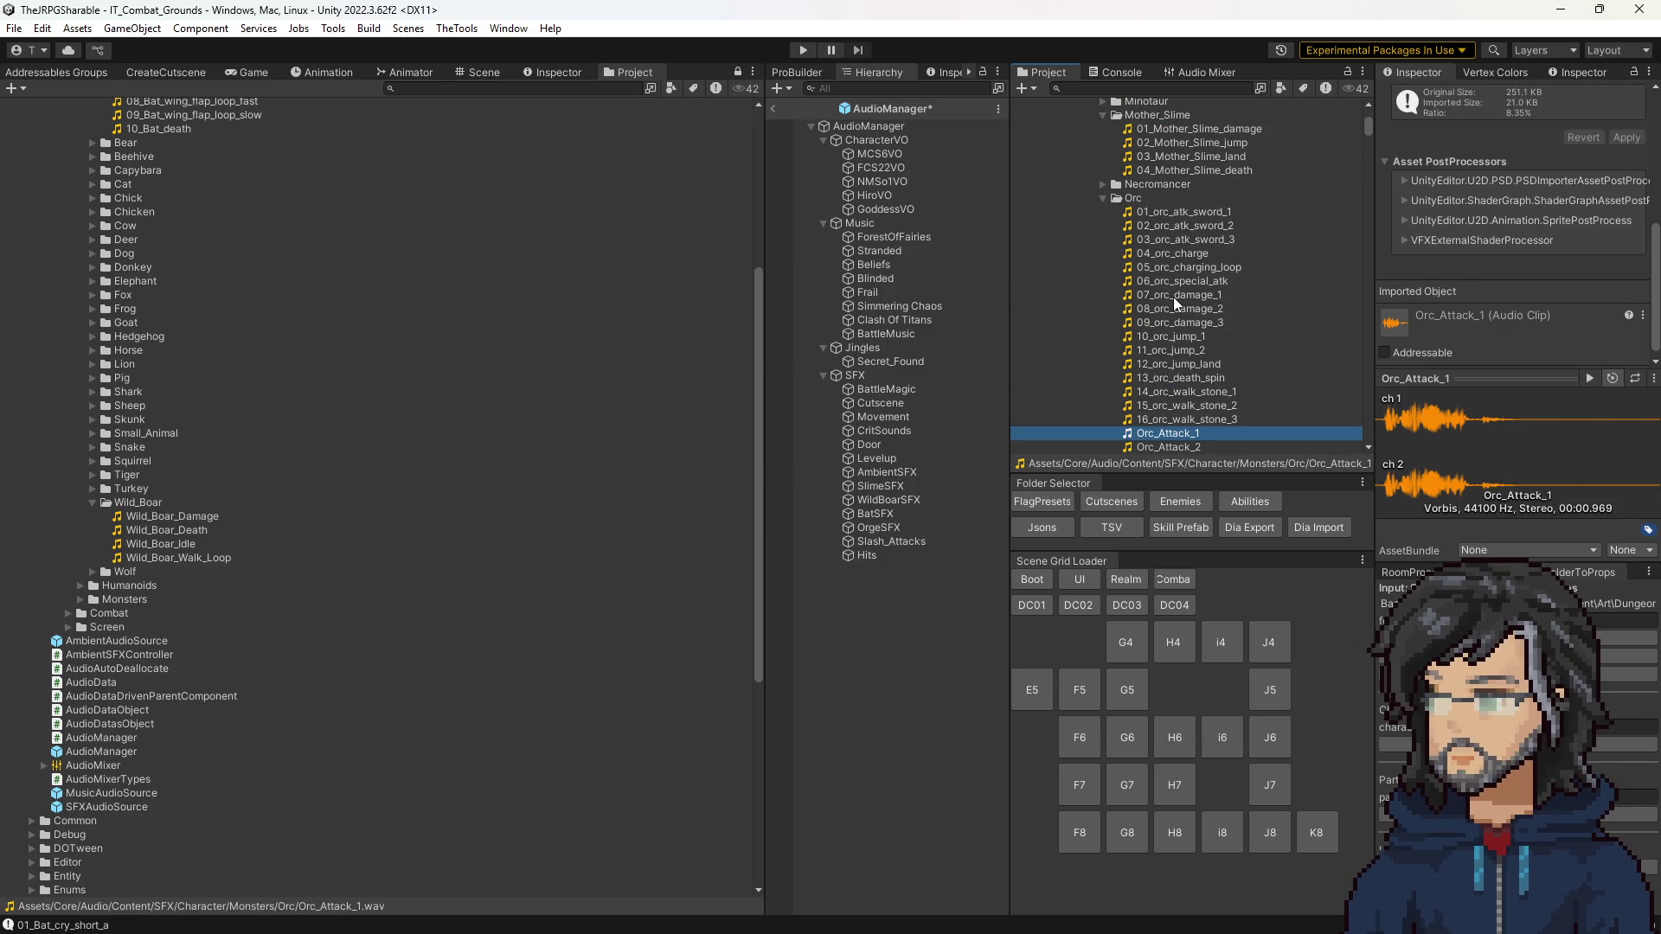
{"action": "left_click", "coordinate": [1159, 295]}
{"action": "left_click", "coordinate": [1102, 197]}
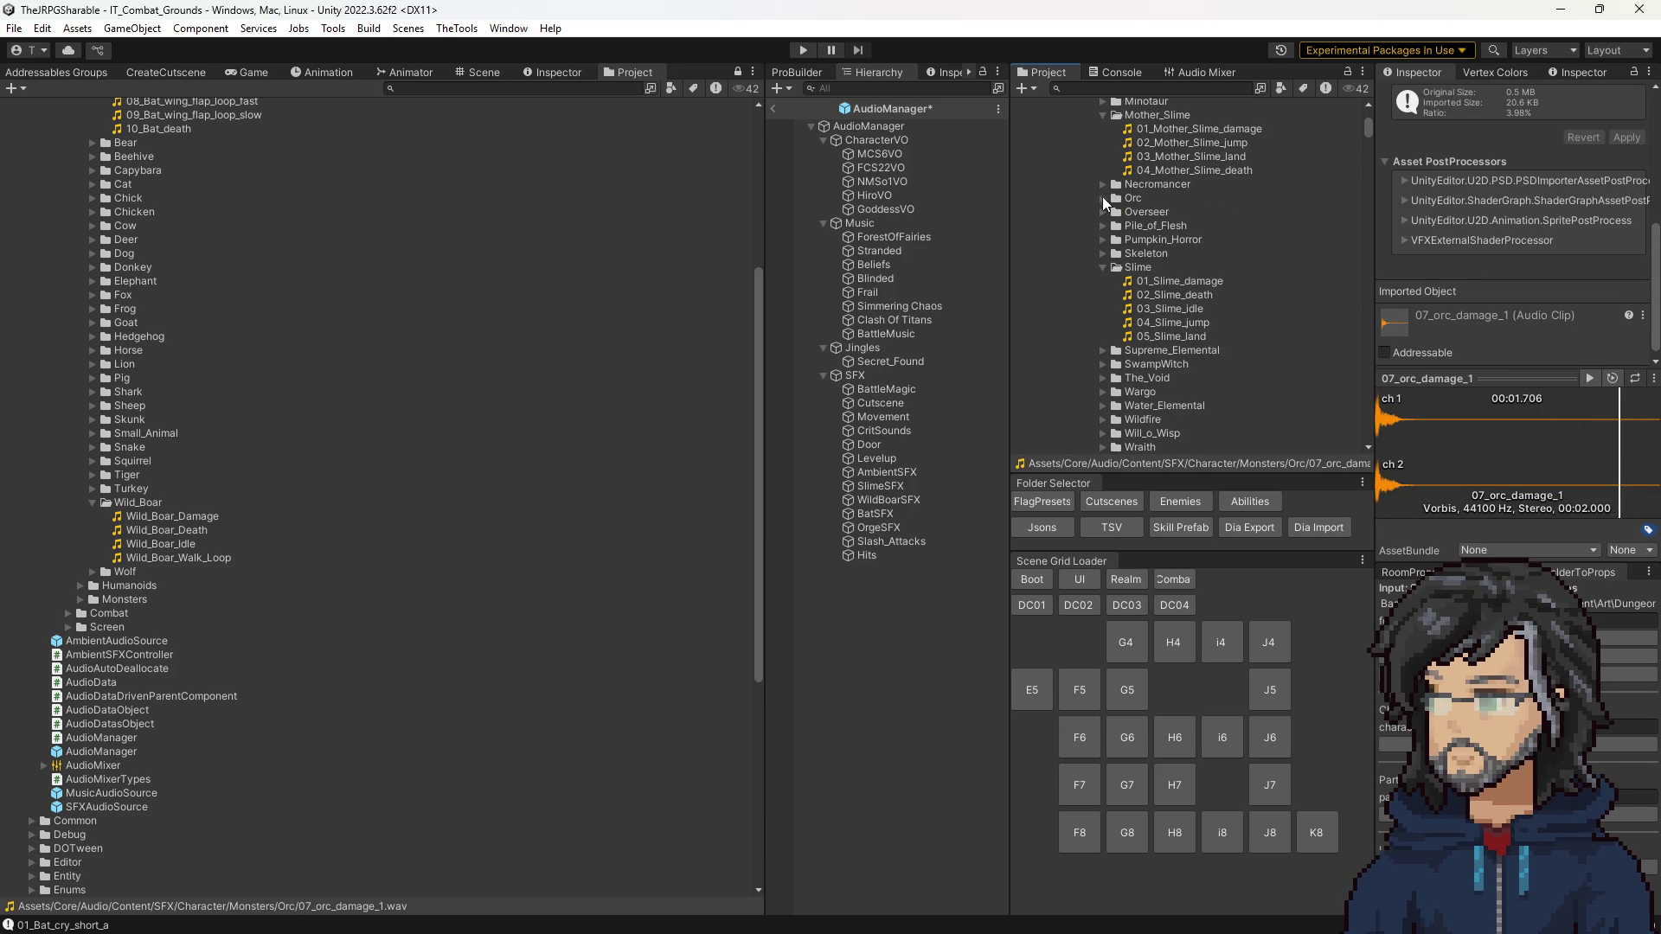
Step: Collapse the Fighter and Small_Humanoid folders and select the Orc sound folder
{"action": "scroll", "coordinate": [1097, 303], "scroll_direction": "down", "scroll_amount": 3}
{"action": "scroll", "coordinate": [1097, 297], "scroll_direction": "up", "scroll_amount": 3}
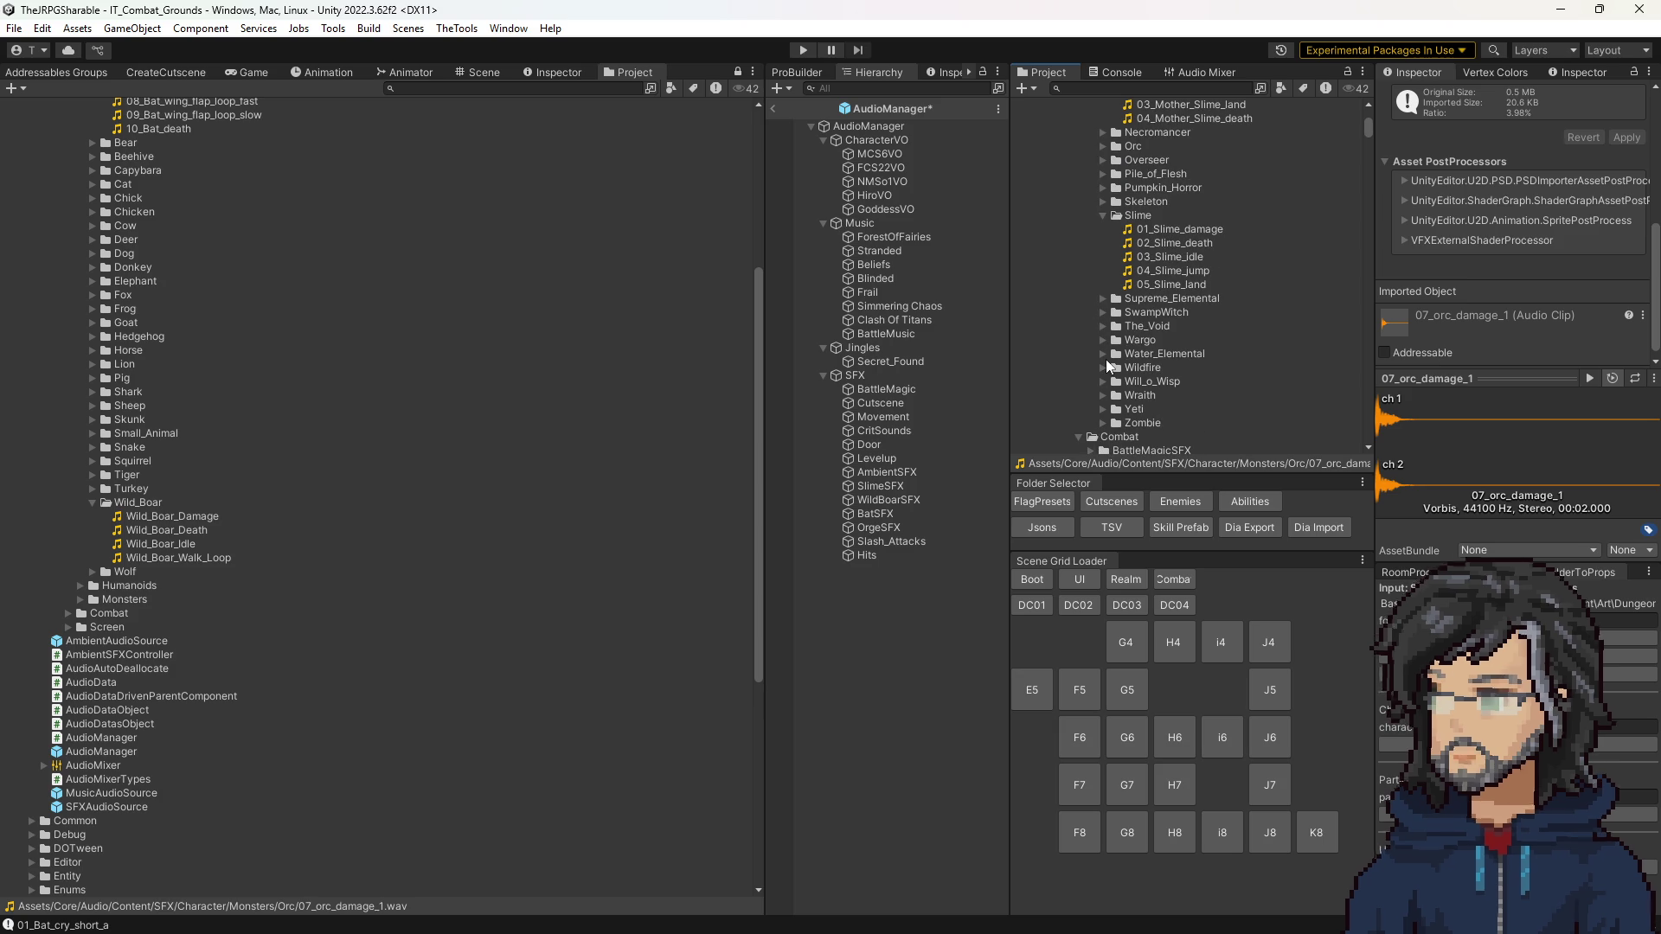
{"action": "scroll", "coordinate": [1083, 368], "scroll_direction": "up", "scroll_amount": 3}
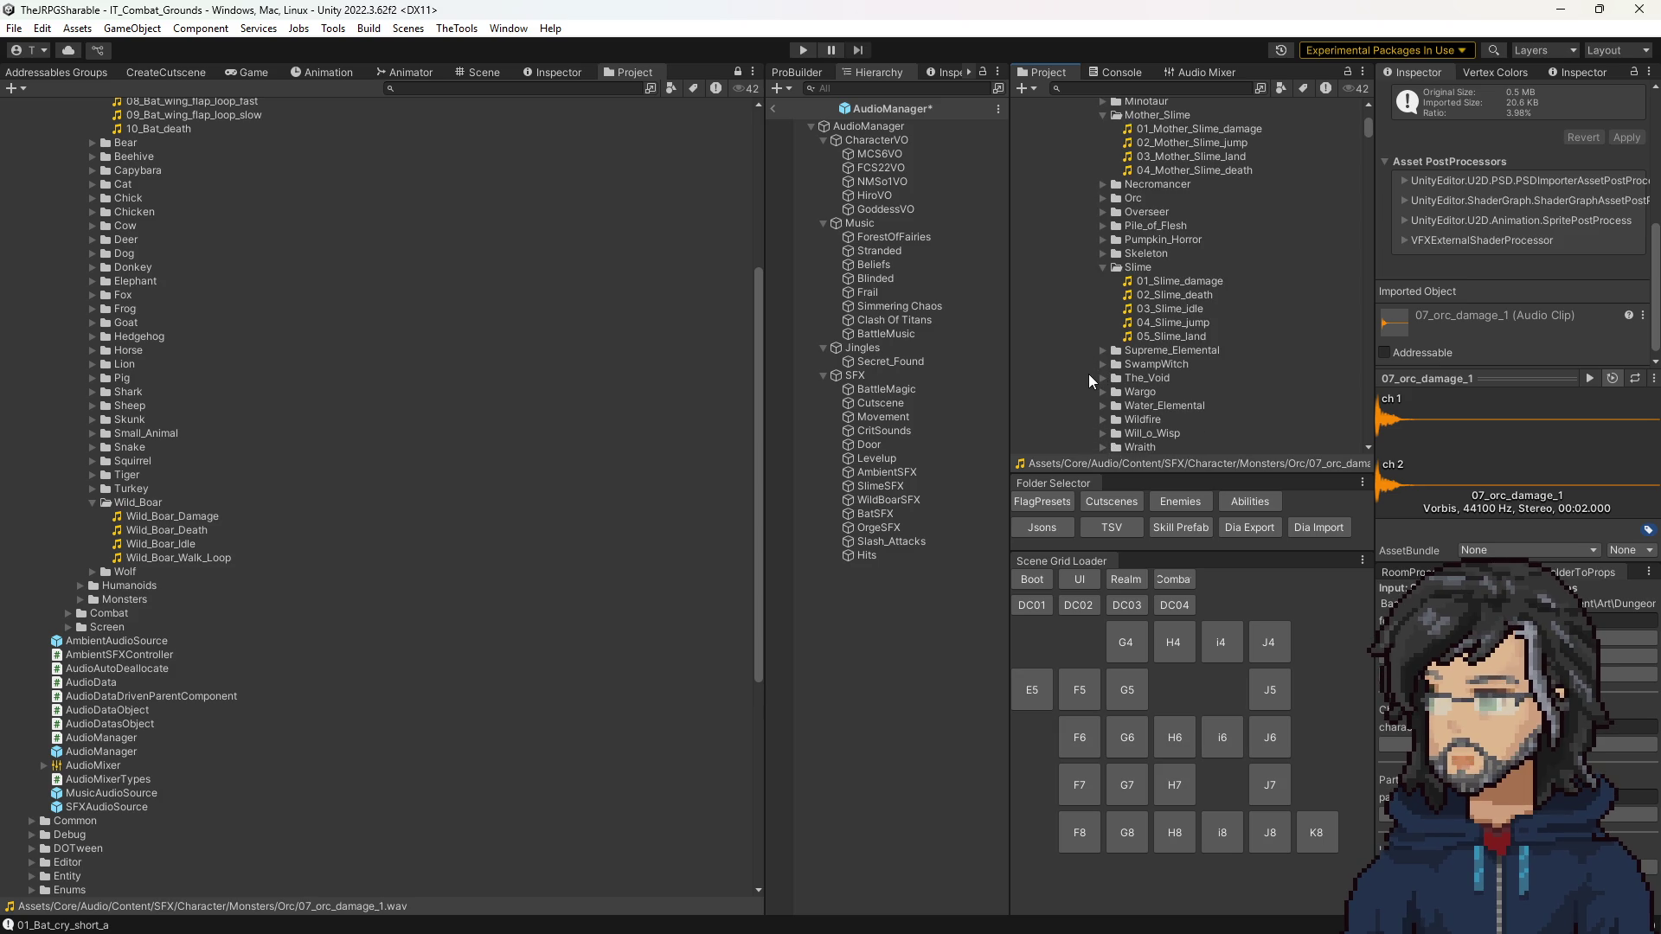
{"action": "scroll", "coordinate": [1088, 373], "scroll_direction": "up", "scroll_amount": 4}
{"action": "scroll", "coordinate": [1088, 372], "scroll_direction": "up", "scroll_amount": 3}
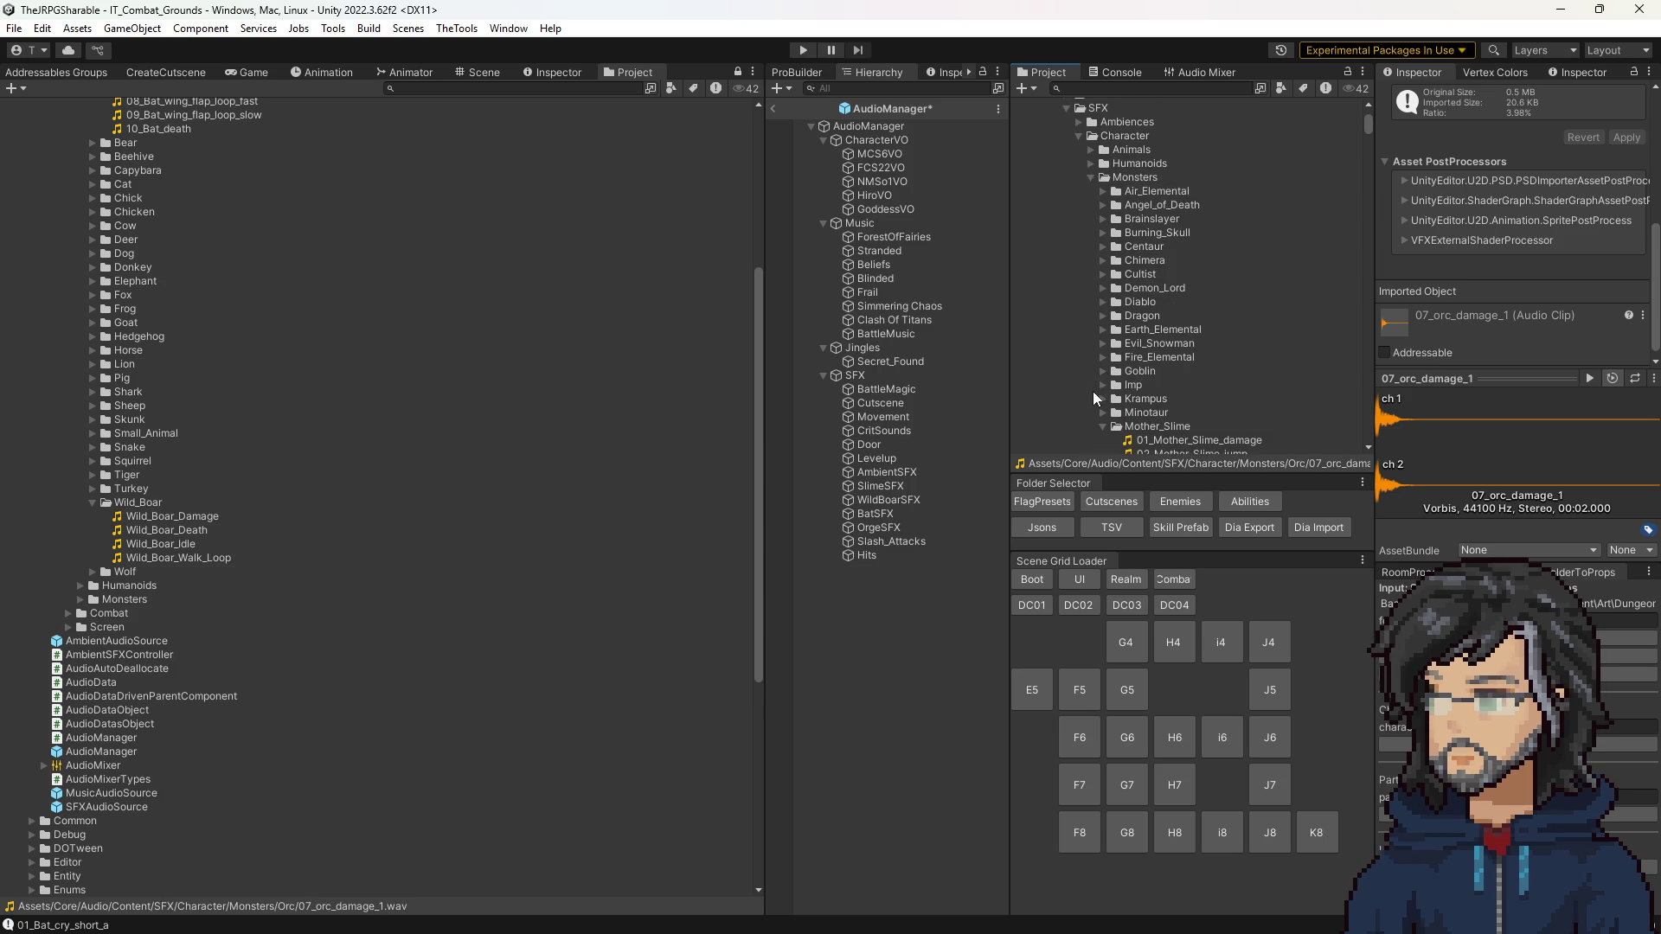
{"action": "left_click", "coordinate": [1092, 163]}
{"action": "left_click", "coordinate": [1102, 275]}
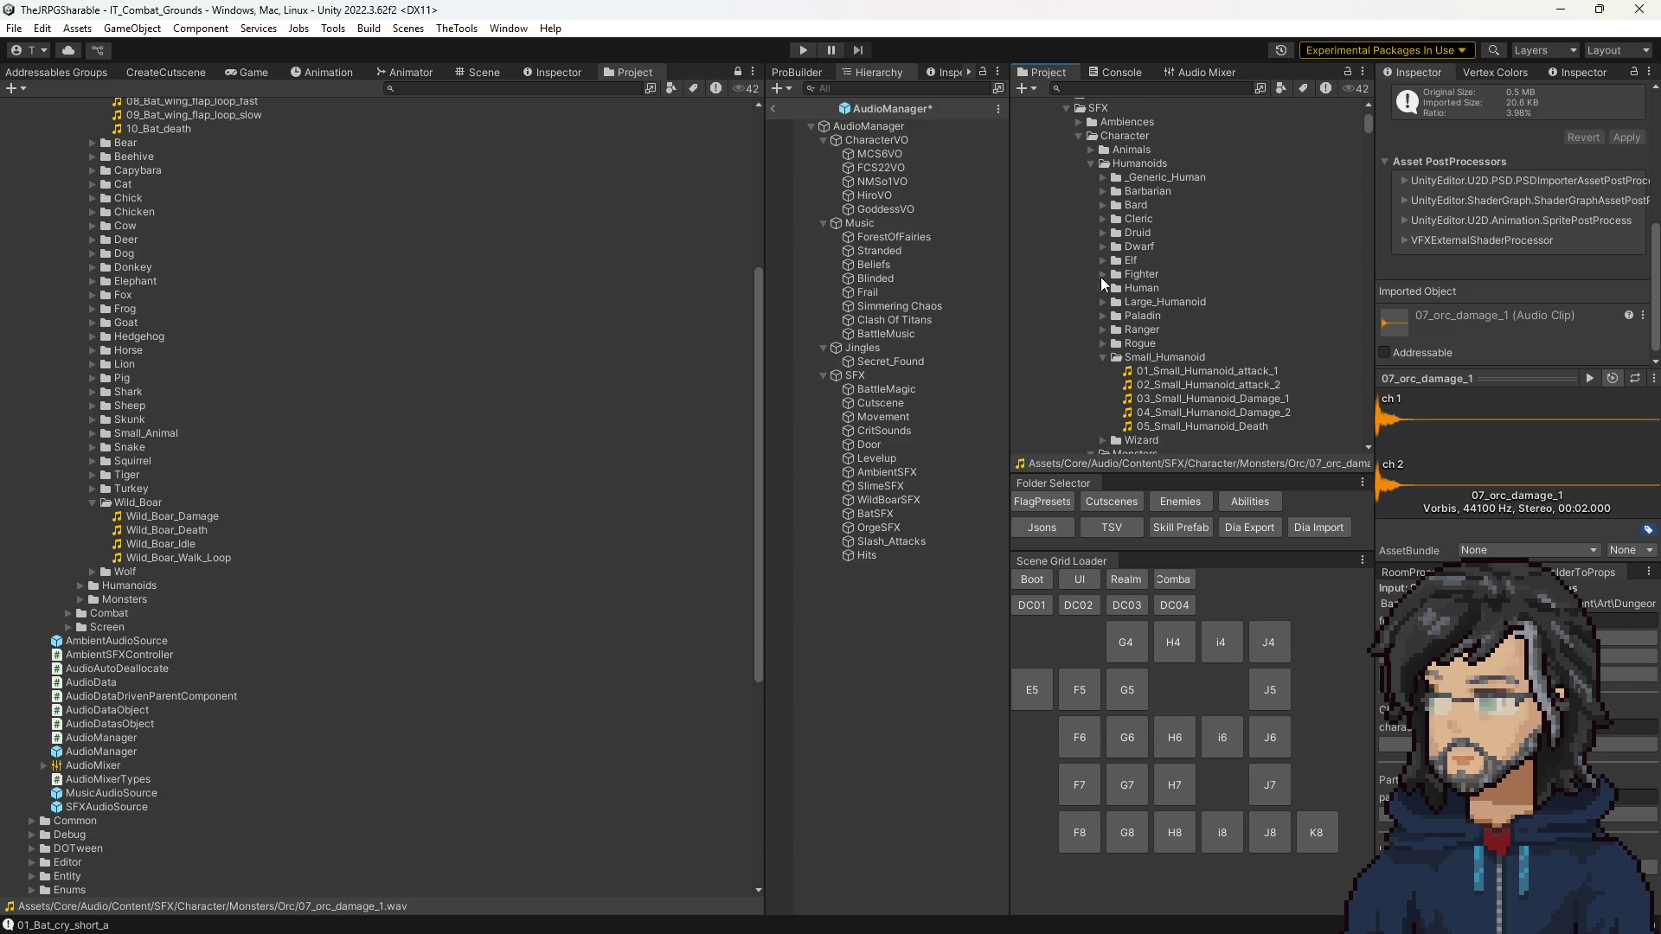
{"action": "left_click", "coordinate": [1100, 357]}
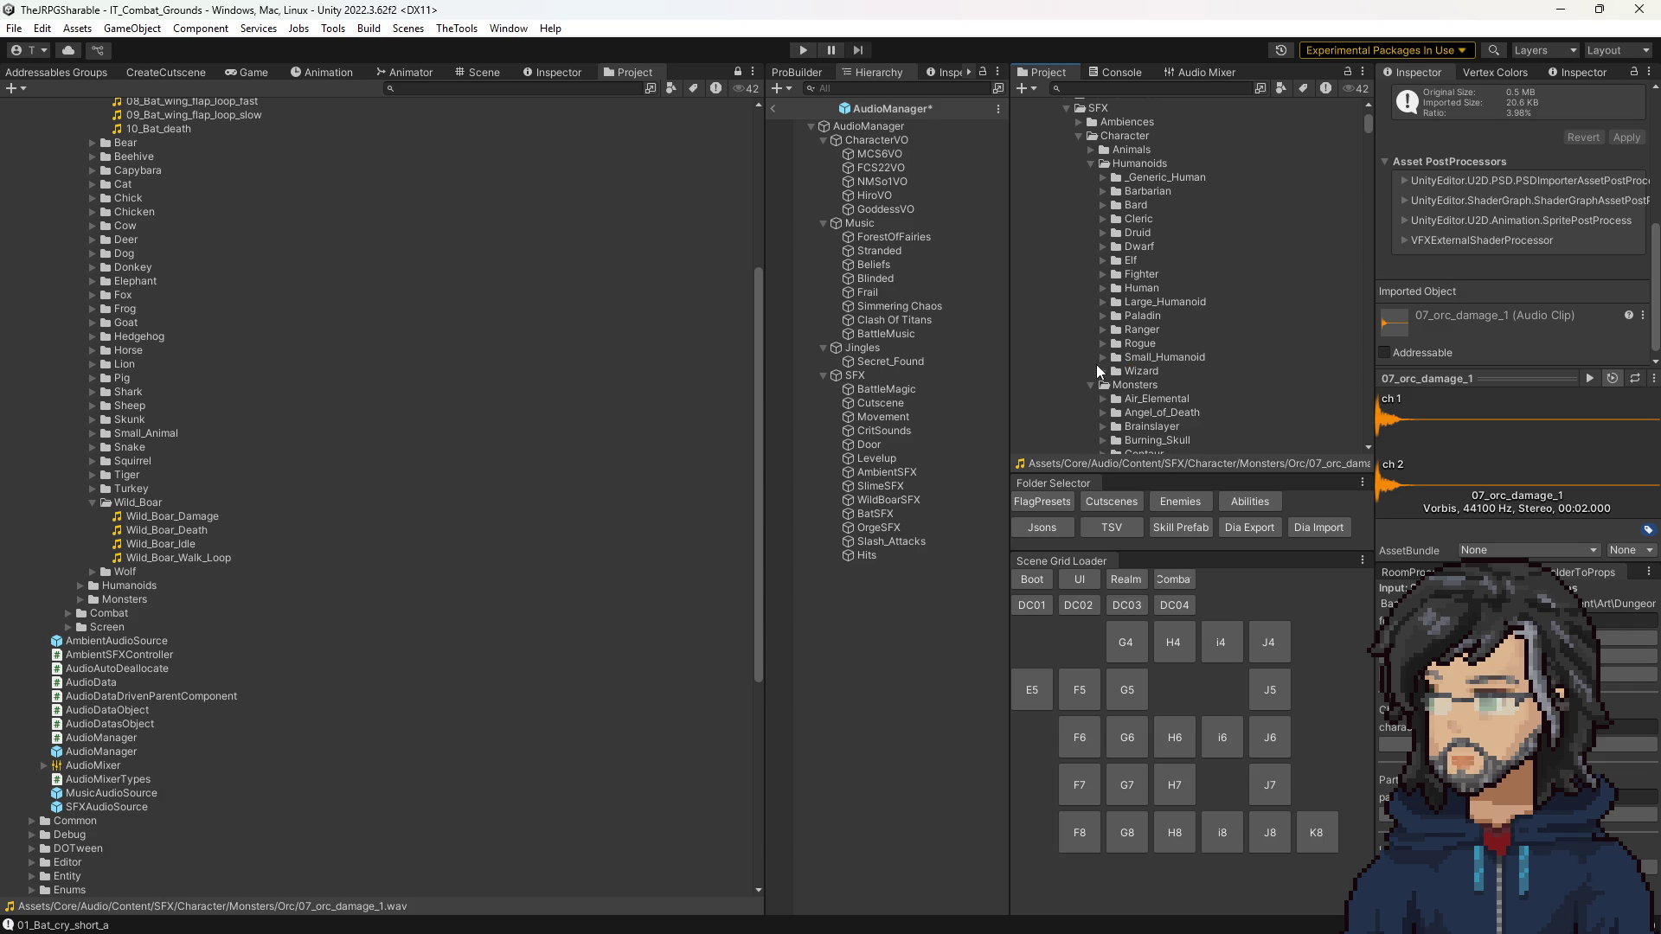
{"action": "scroll", "coordinate": [1100, 272], "scroll_direction": "down", "scroll_amount": 5}
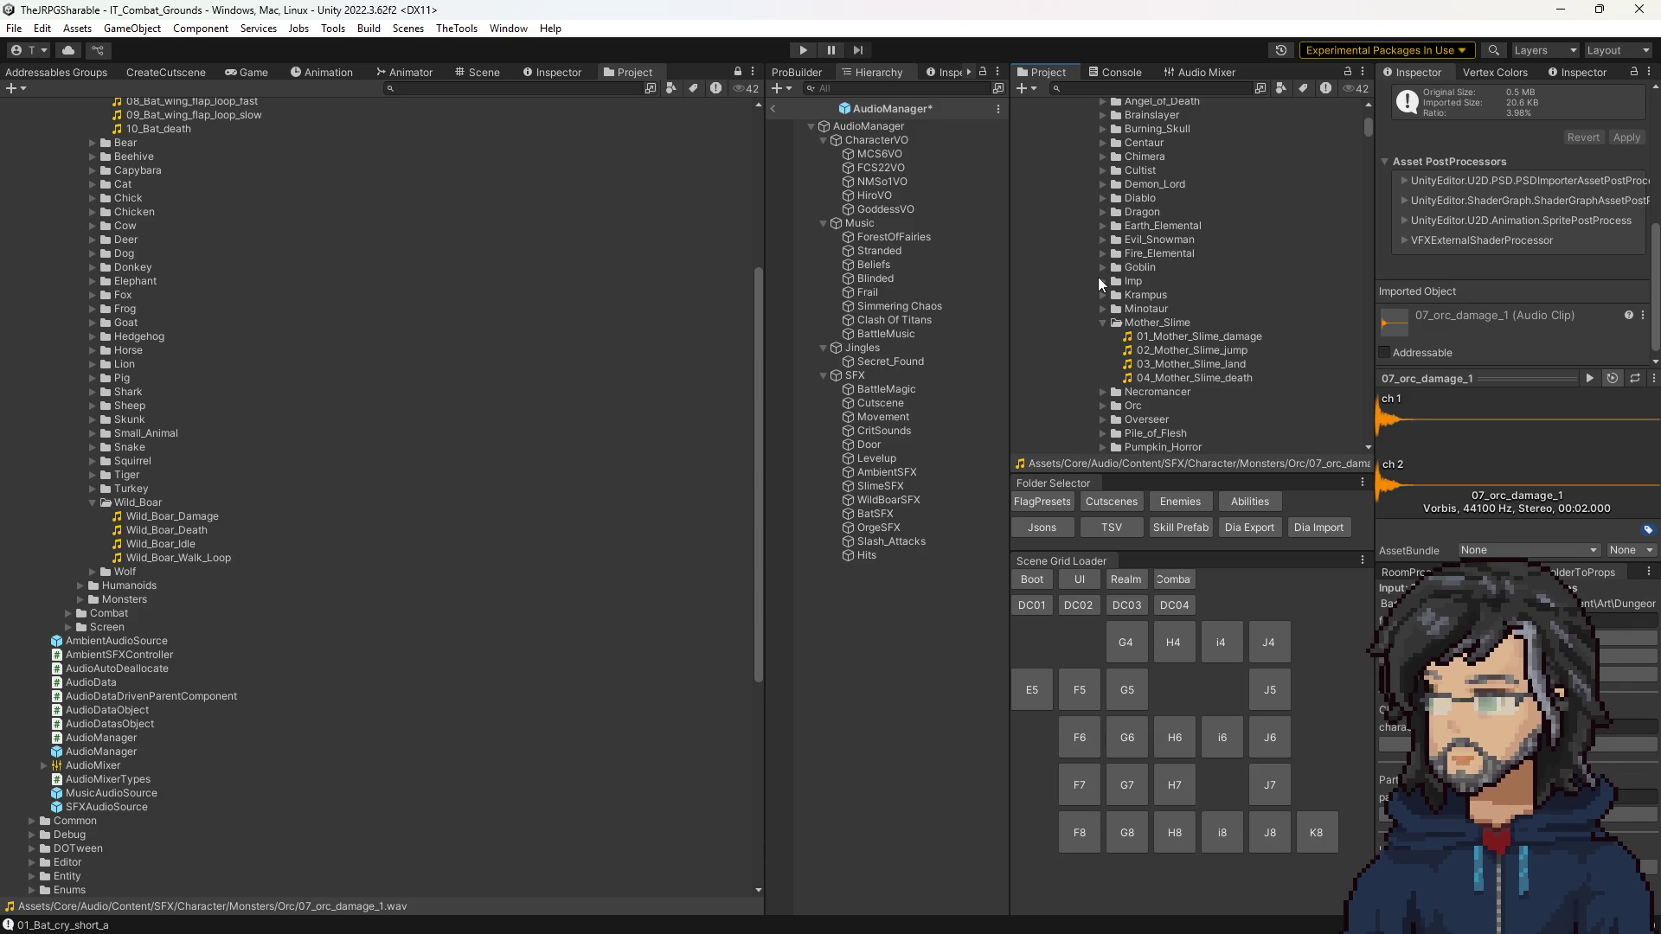
{"action": "scroll", "coordinate": [1090, 277], "scroll_direction": "down", "scroll_amount": 6}
{"action": "scroll", "coordinate": [1116, 285], "scroll_direction": "down", "scroll_amount": 4}
{"action": "scroll", "coordinate": [1119, 277], "scroll_direction": "up", "scroll_amount": 4}
{"action": "left_click", "coordinate": [1100, 200]}
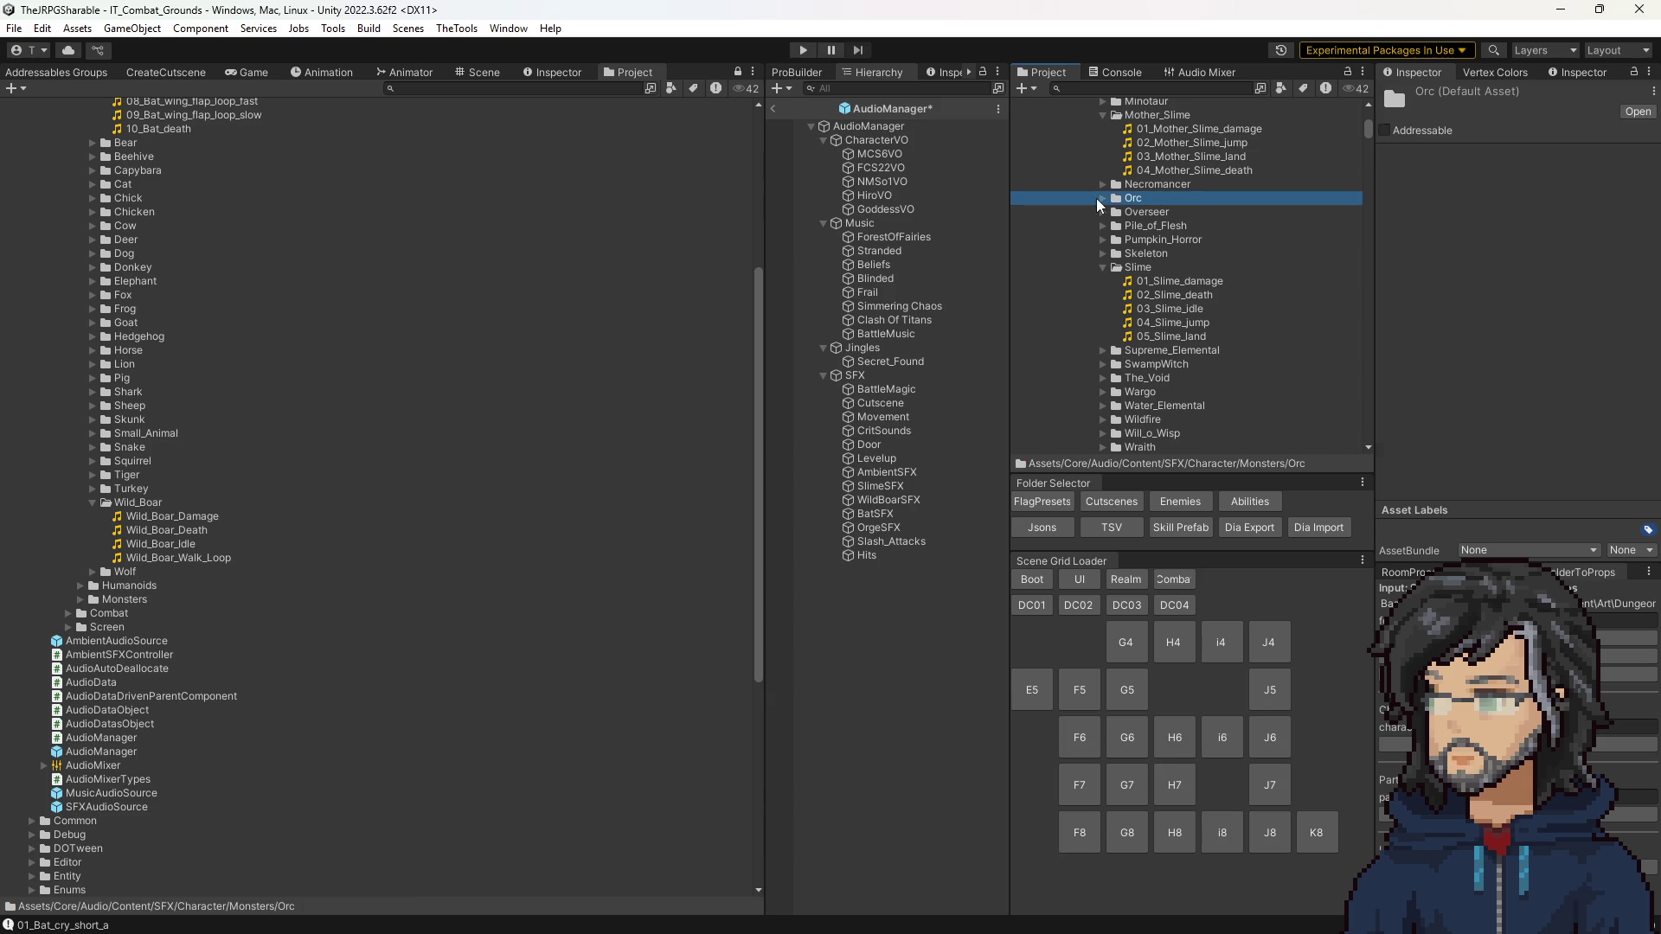
Step: Audition the Overseer_Attack and Overseer_Damage_1 clips from the Overseer sound folder
{"action": "left_click", "coordinate": [1097, 197]}
{"action": "left_click", "coordinate": [1098, 198]}
{"action": "left_click", "coordinate": [1099, 213]}
{"action": "left_click", "coordinate": [1155, 239]}
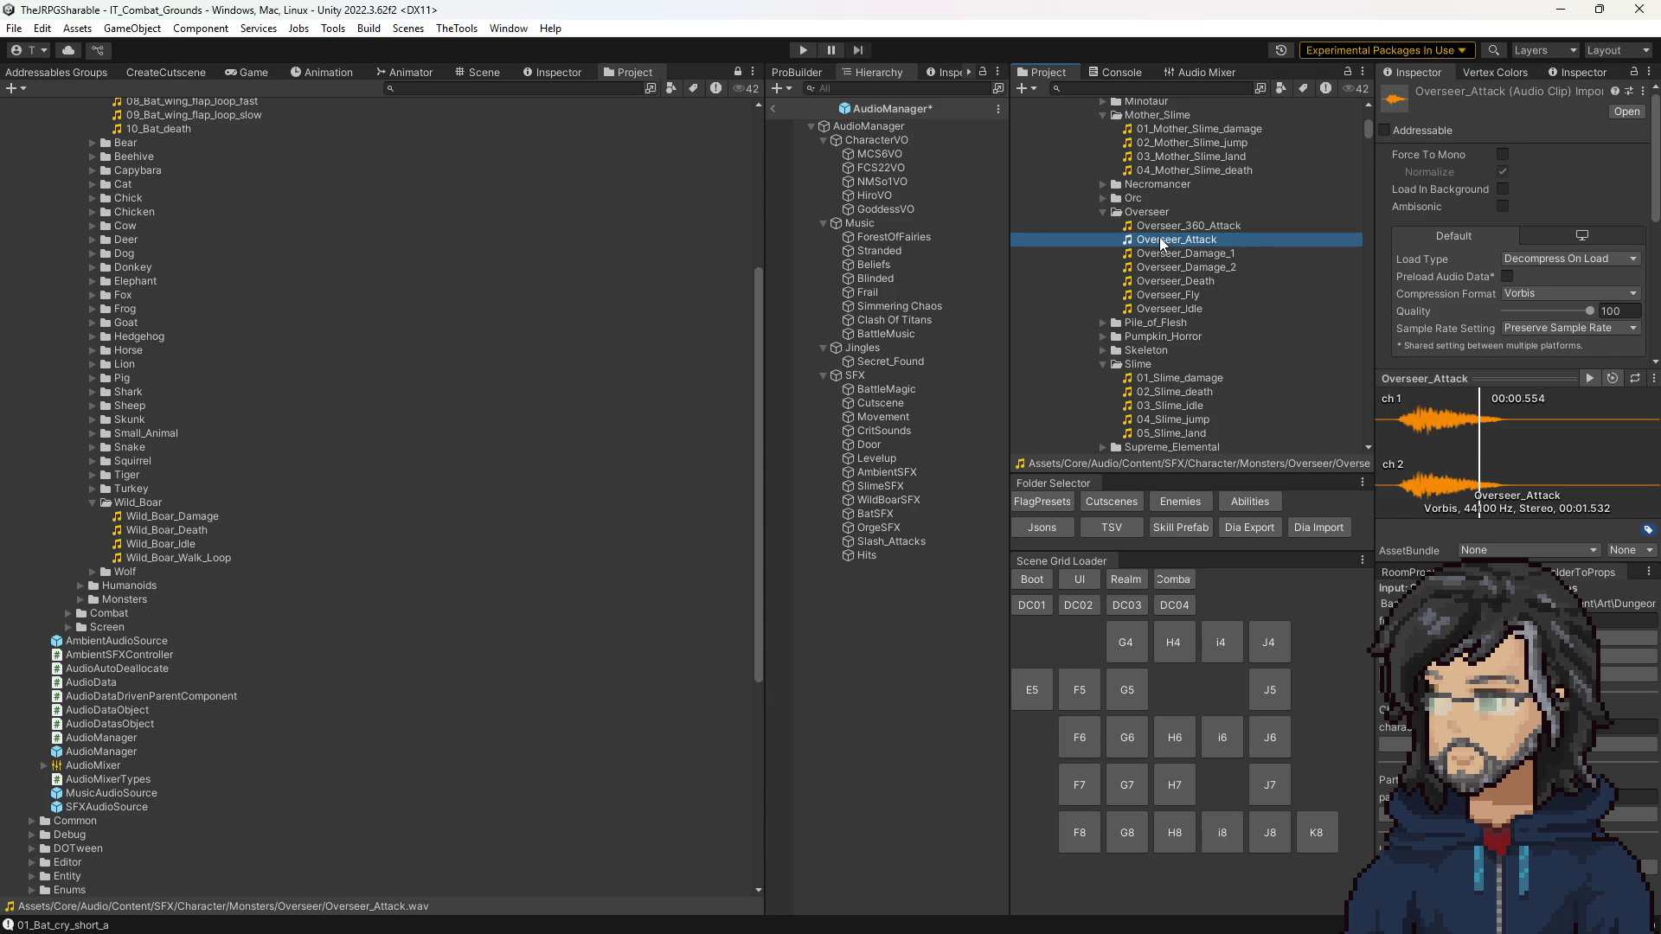
{"action": "left_click", "coordinate": [1172, 254]}
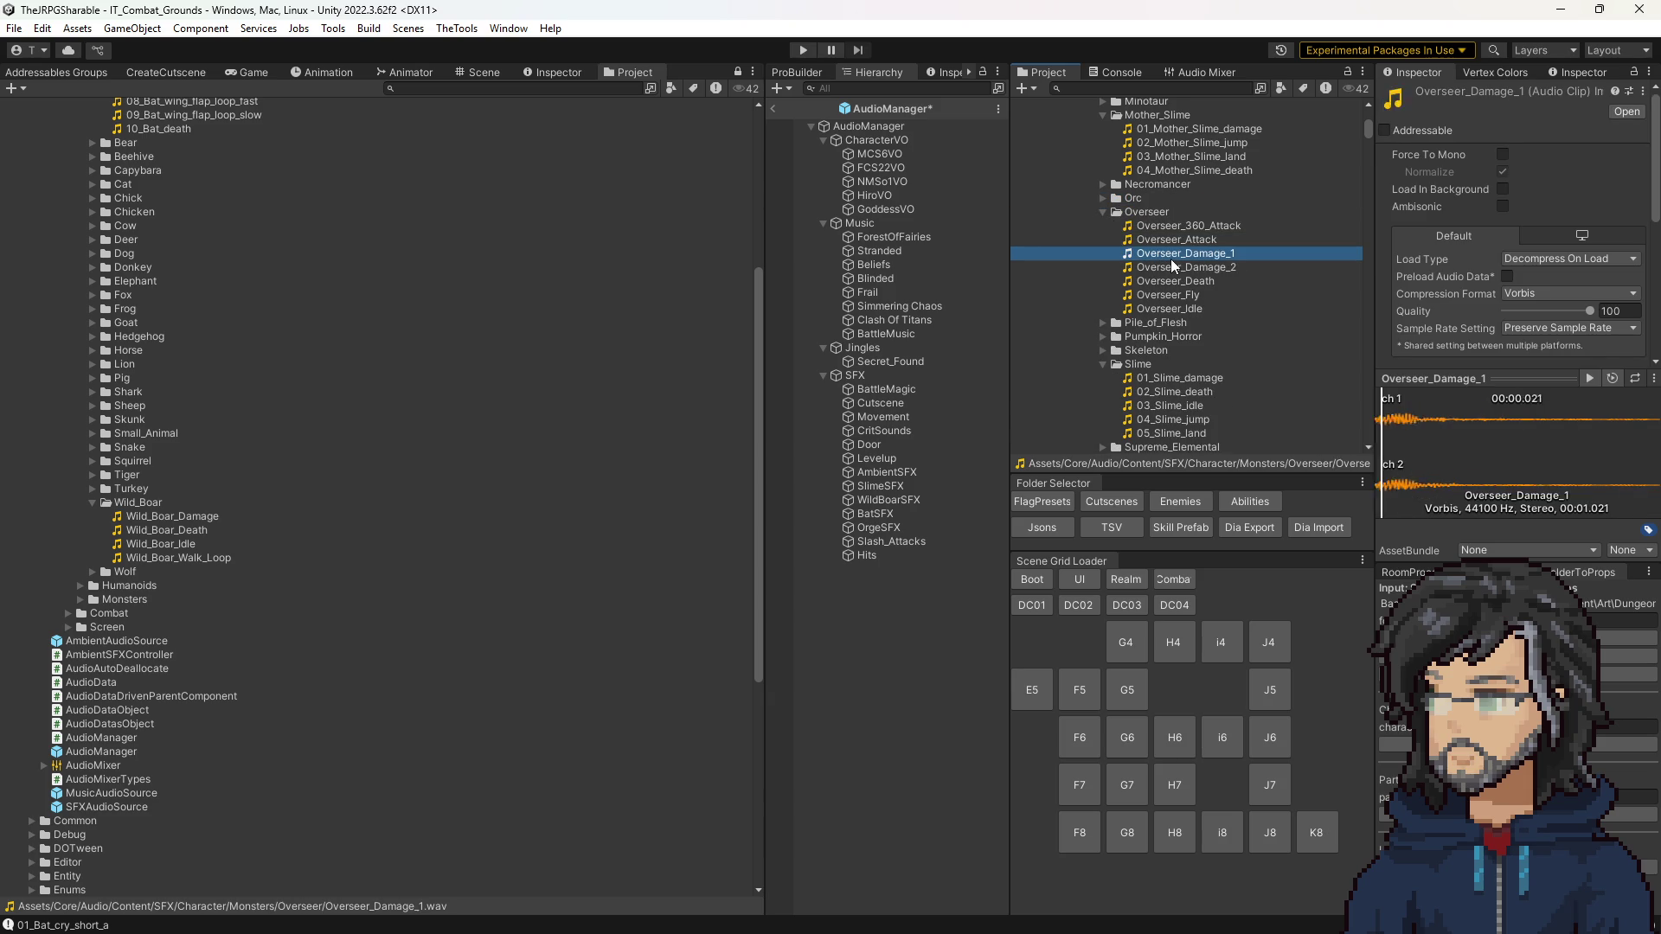
{"action": "left_click", "coordinate": [1103, 212]}
{"action": "scroll", "coordinate": [1123, 329], "scroll_direction": "down", "scroll_amount": 3}
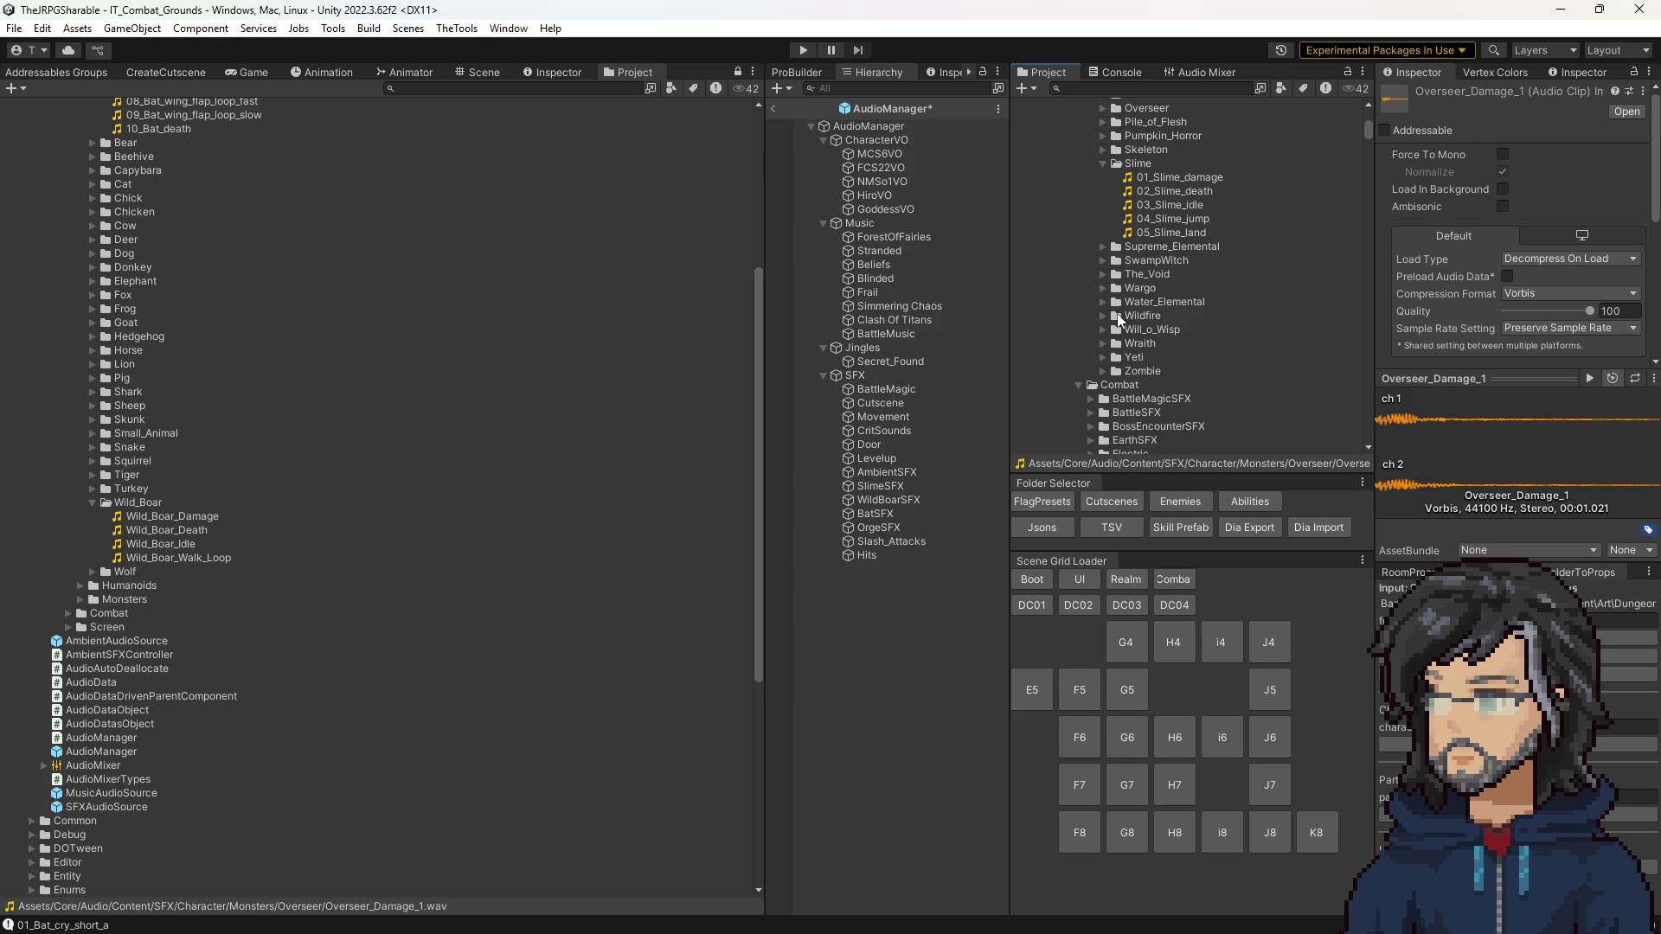
{"action": "scroll", "coordinate": [1117, 317], "scroll_direction": "up", "scroll_amount": 10}
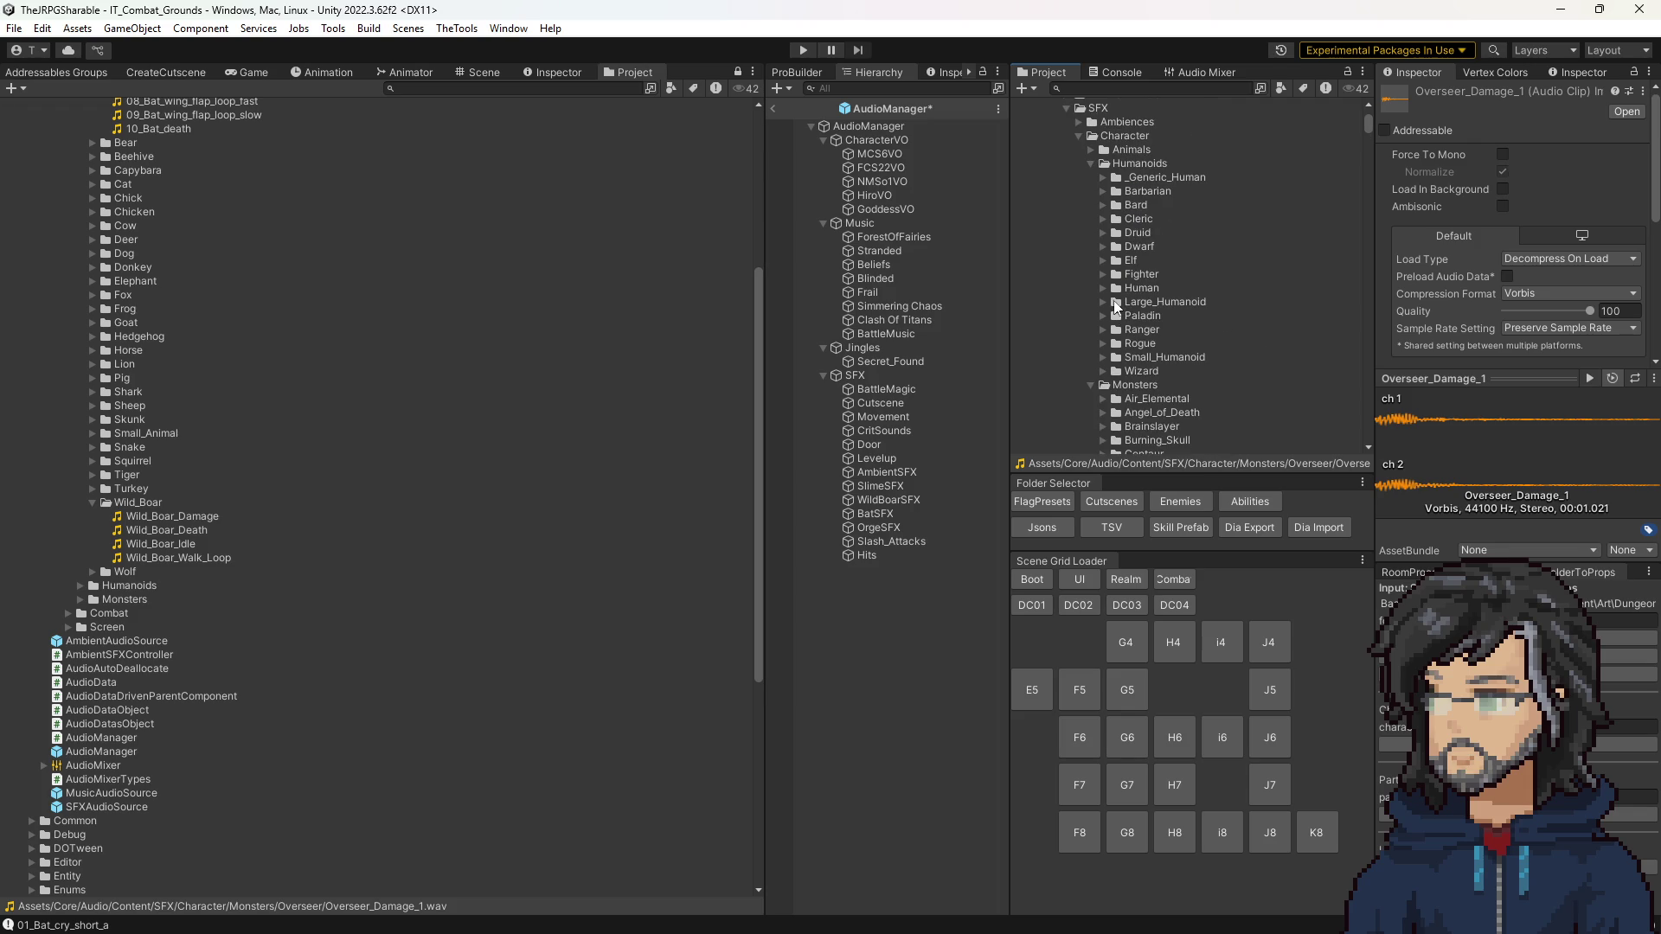
Step: Audition the Large_Humanoid attack, damage, death, idle and jump clips
{"action": "left_click", "coordinate": [1102, 274]}
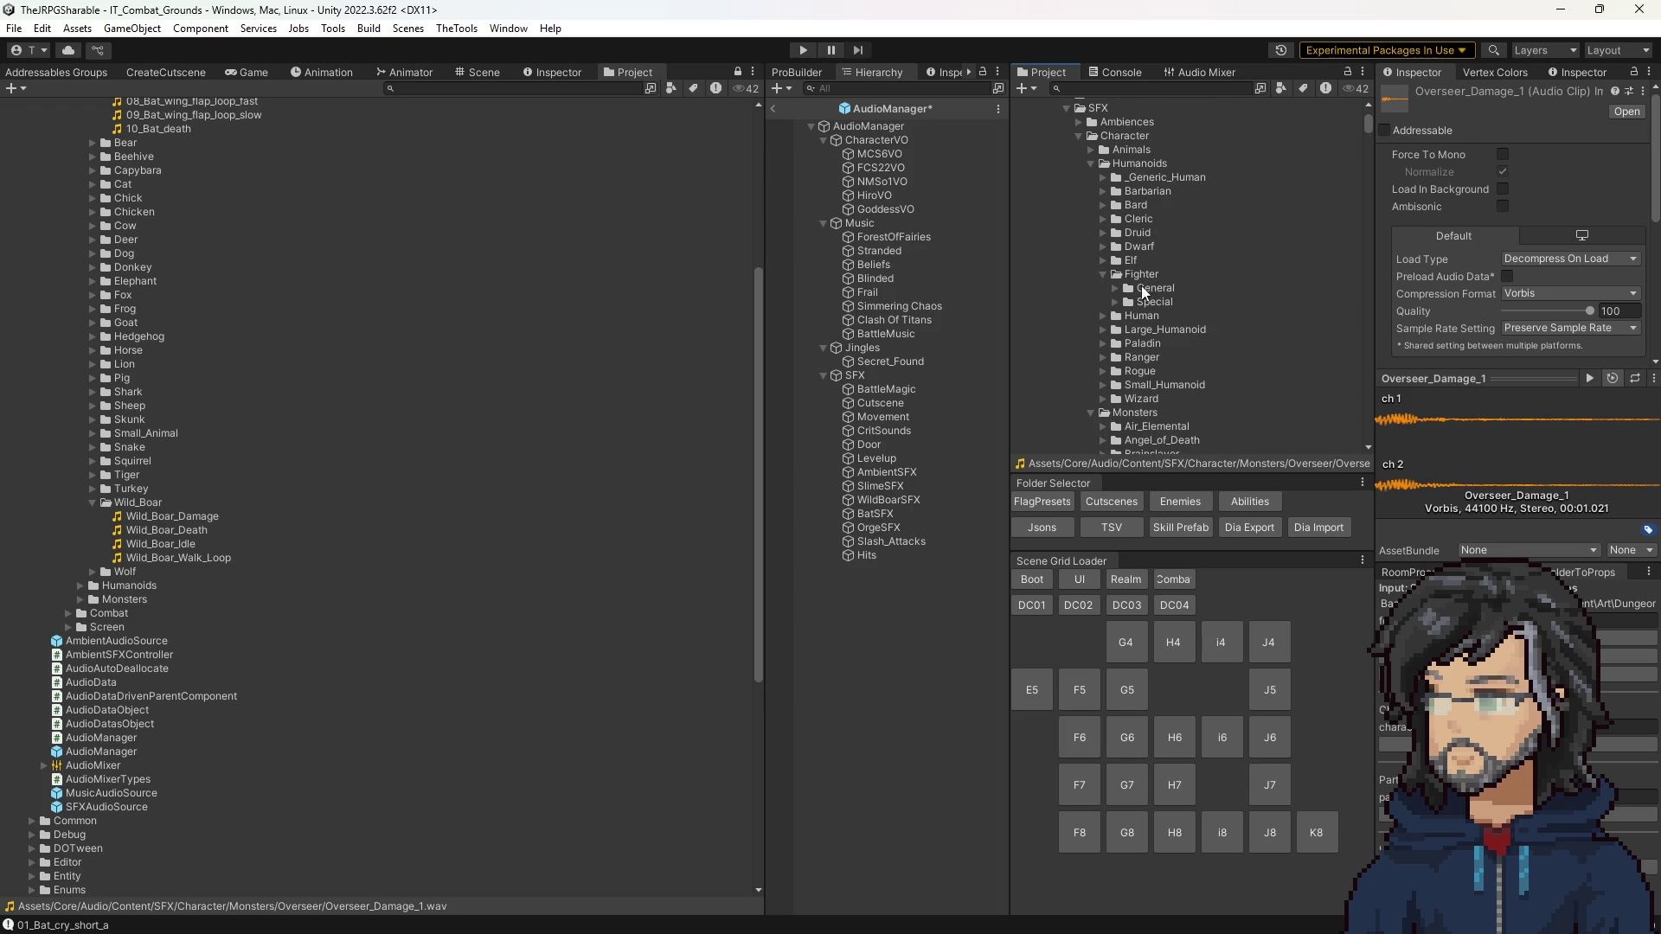
{"action": "left_click", "coordinate": [1103, 330]}
{"action": "left_click", "coordinate": [1148, 342]}
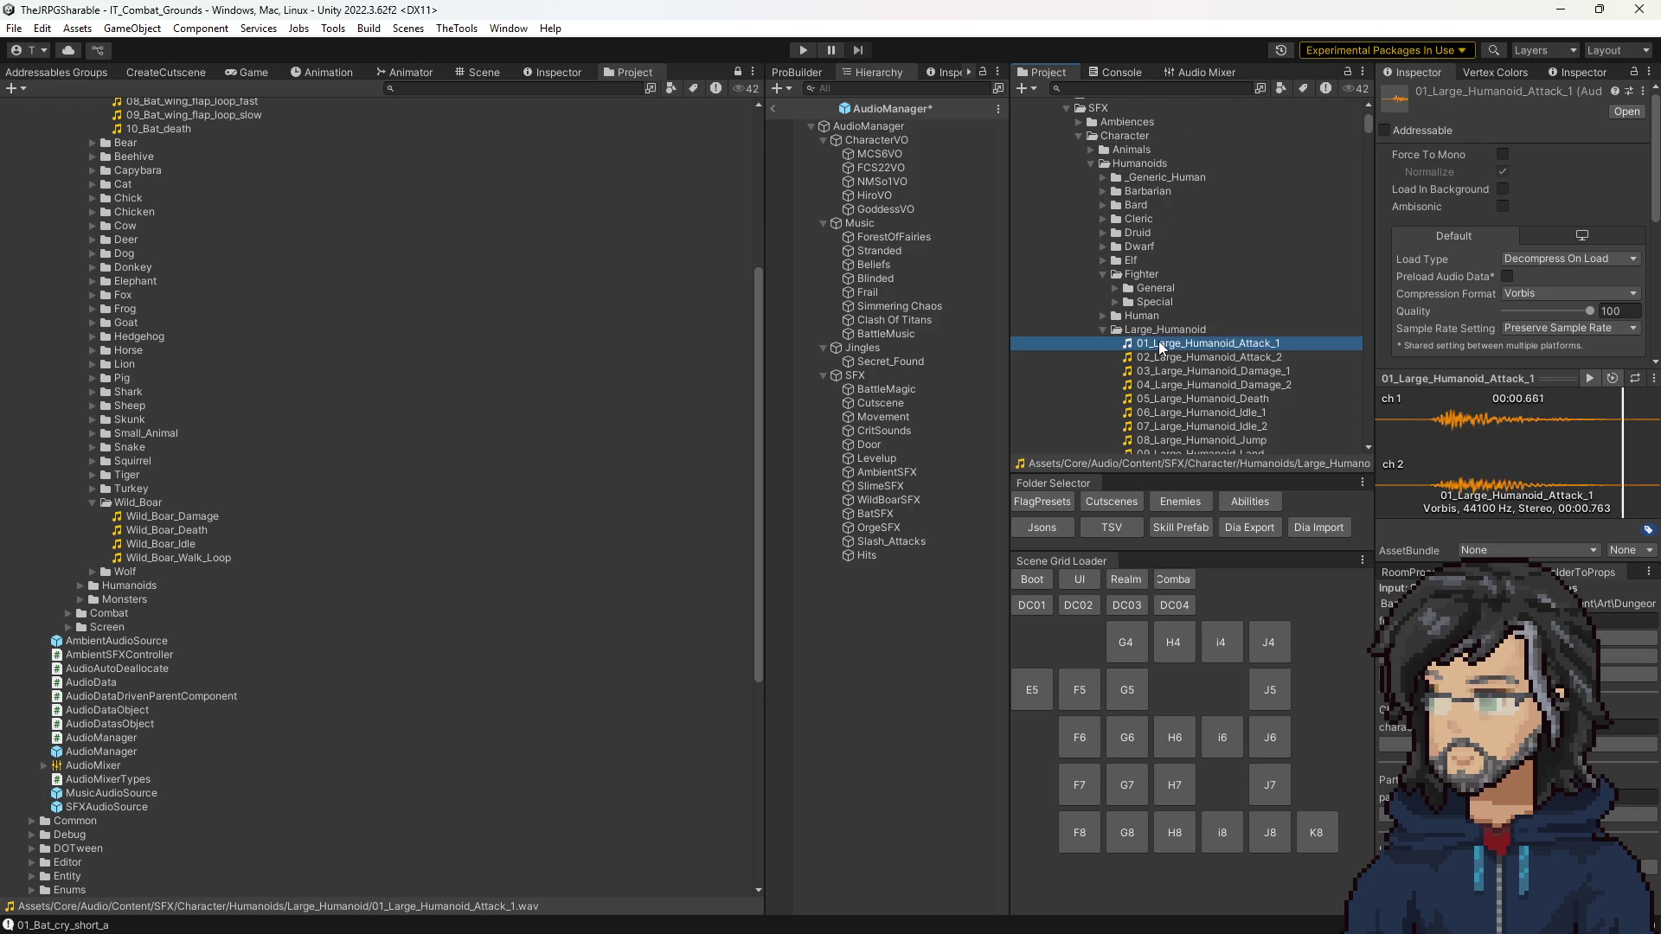
{"action": "scroll", "coordinate": [1171, 296], "scroll_direction": "down", "scroll_amount": 3}
{"action": "left_click", "coordinate": [1191, 268]}
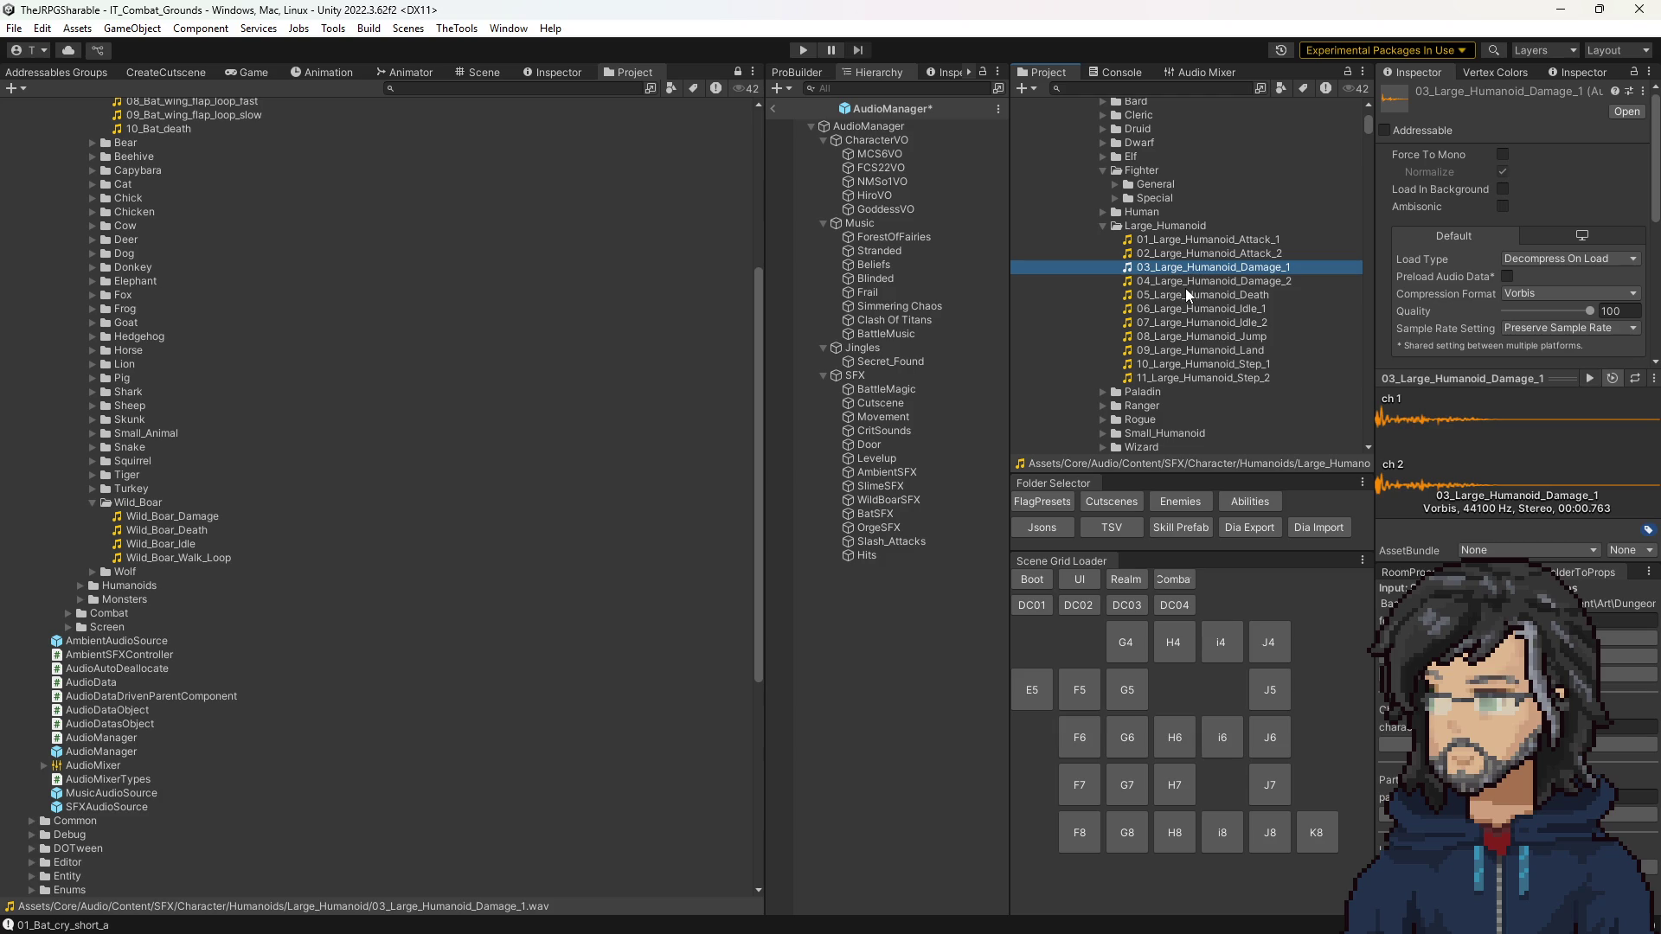
{"action": "left_click", "coordinate": [1186, 294]}
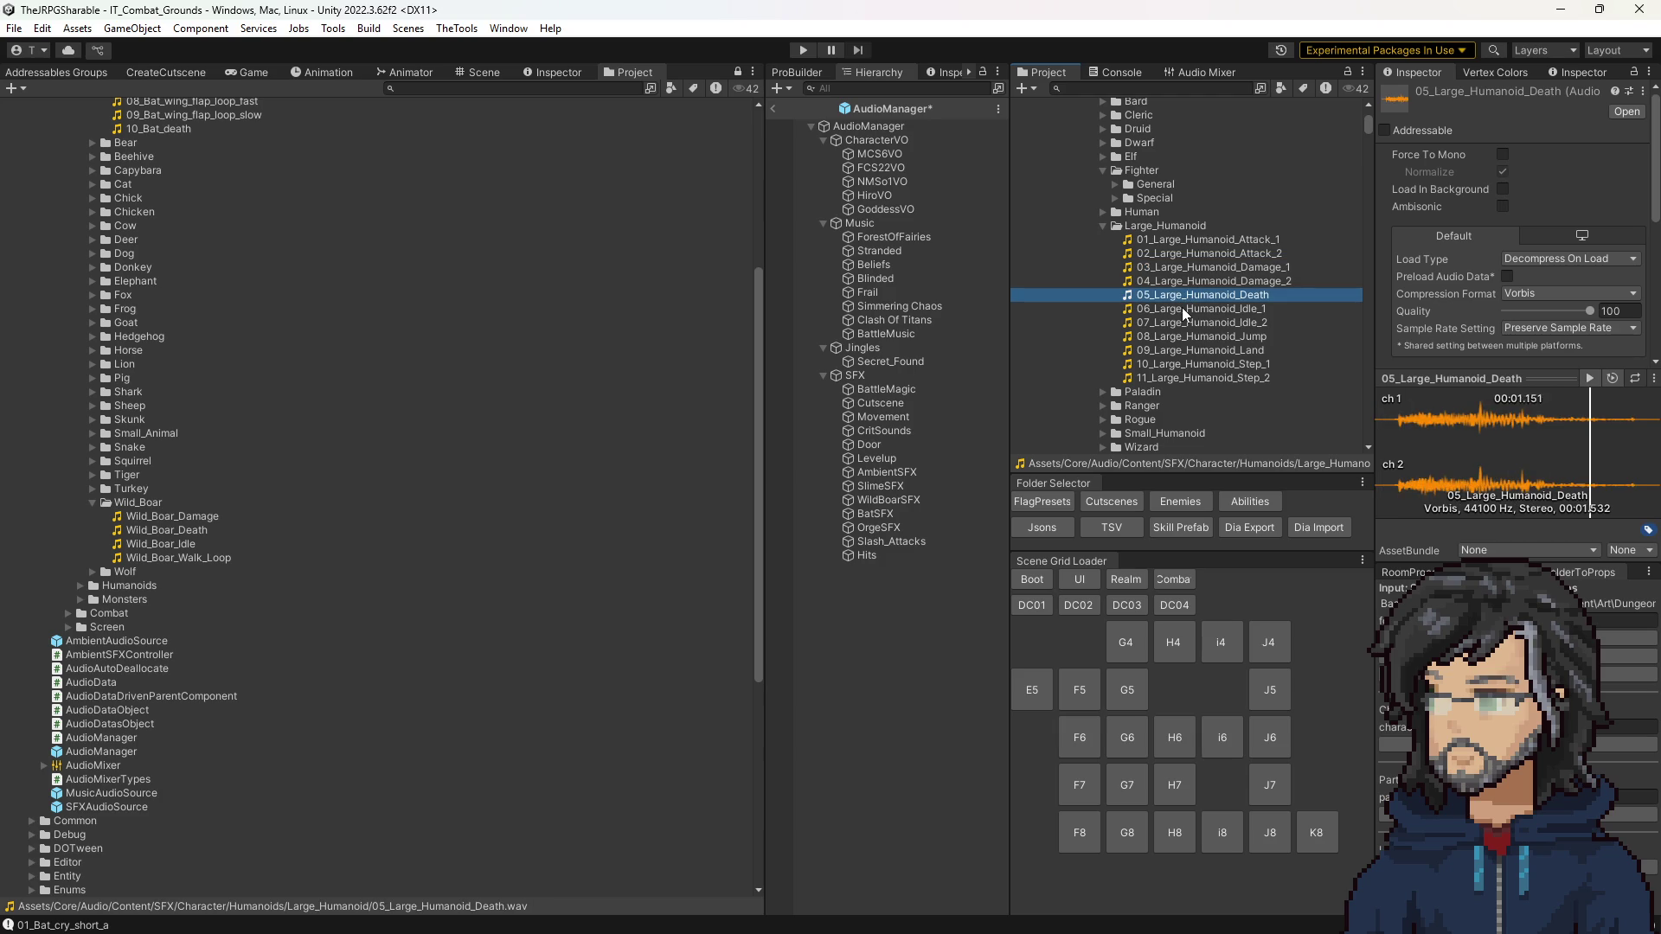
{"action": "left_click", "coordinate": [1182, 308]}
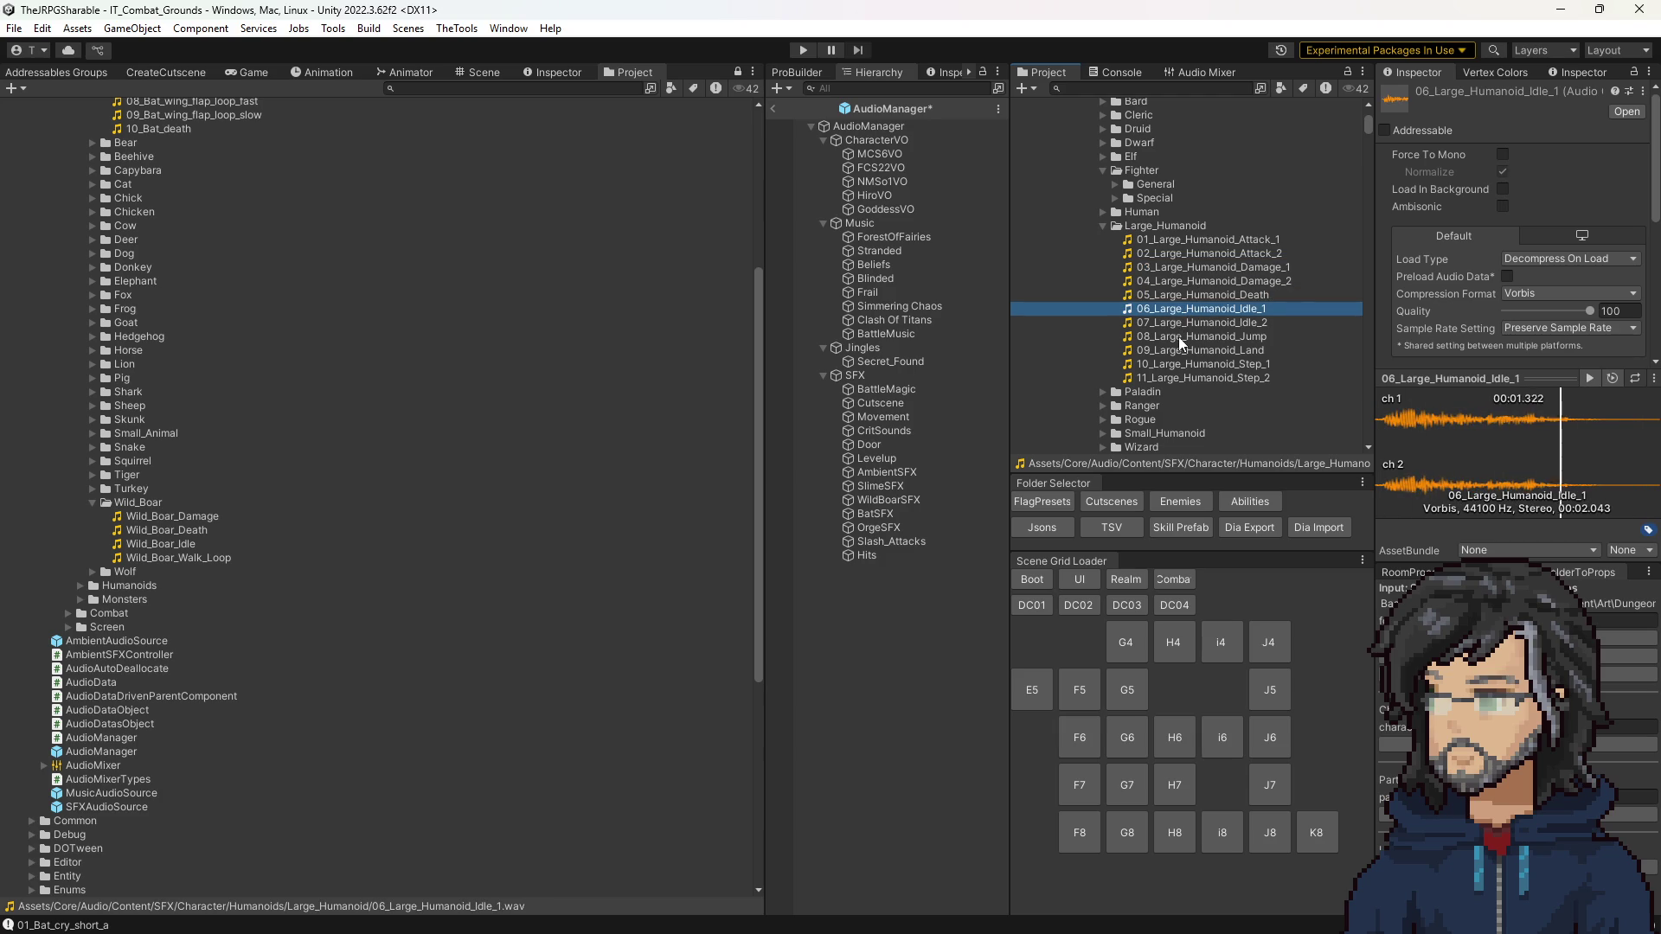
{"action": "left_click", "coordinate": [1181, 336]}
{"action": "scroll", "coordinate": [1182, 335], "scroll_direction": "up", "scroll_amount": 3}
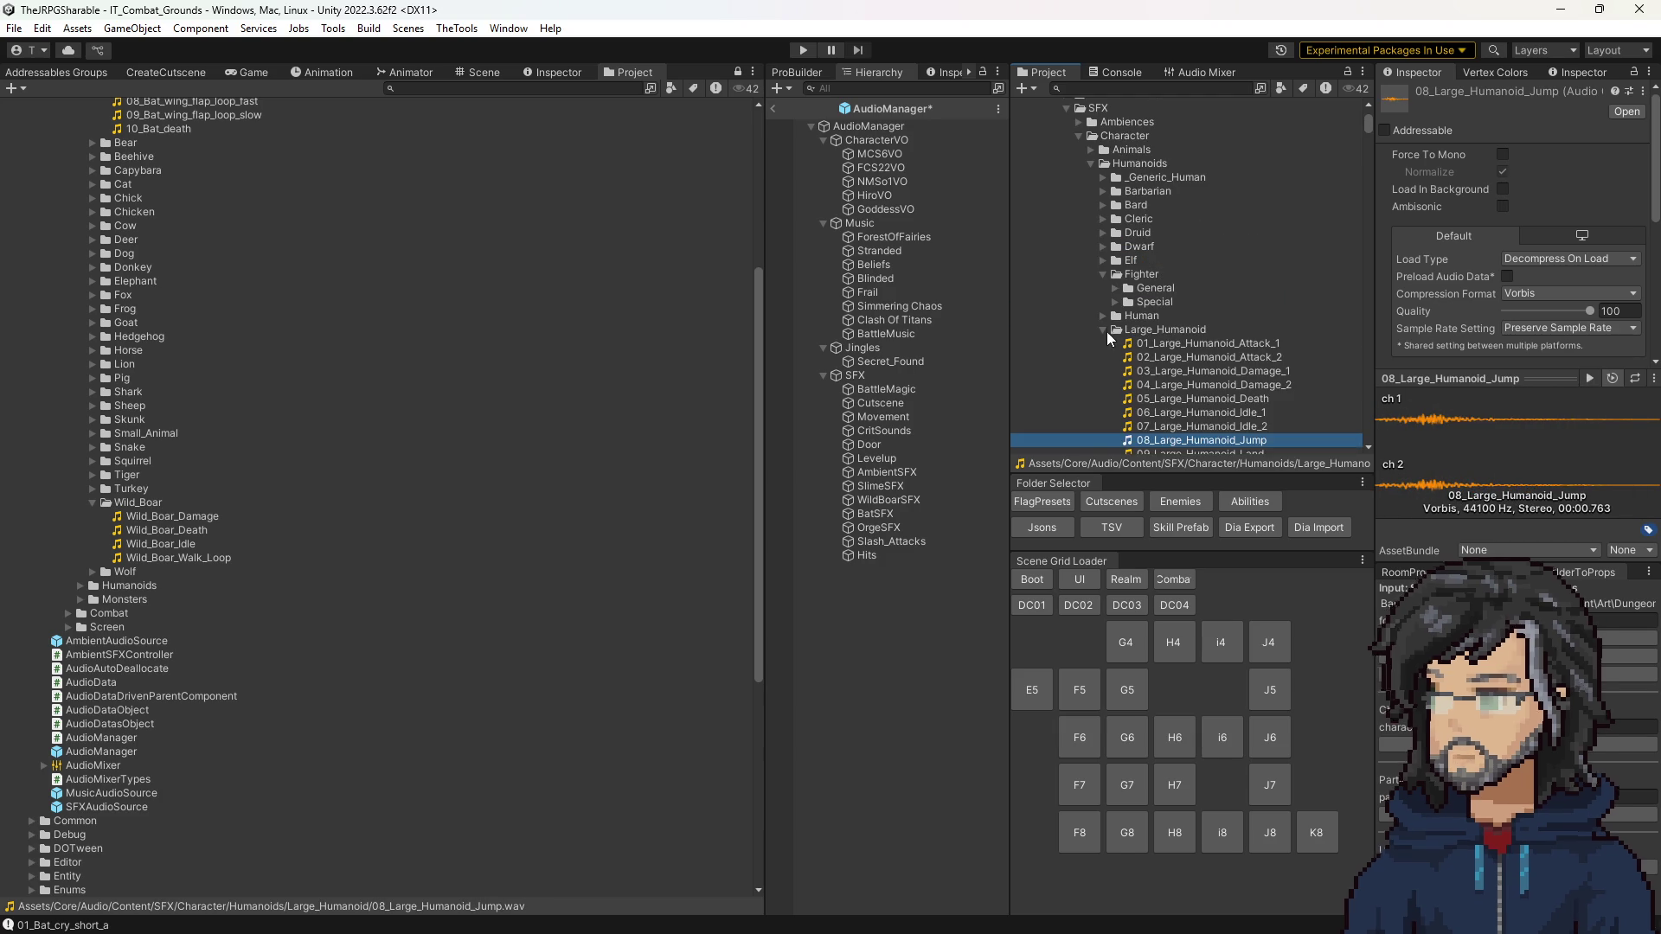
{"action": "left_click", "coordinate": [1104, 329]}
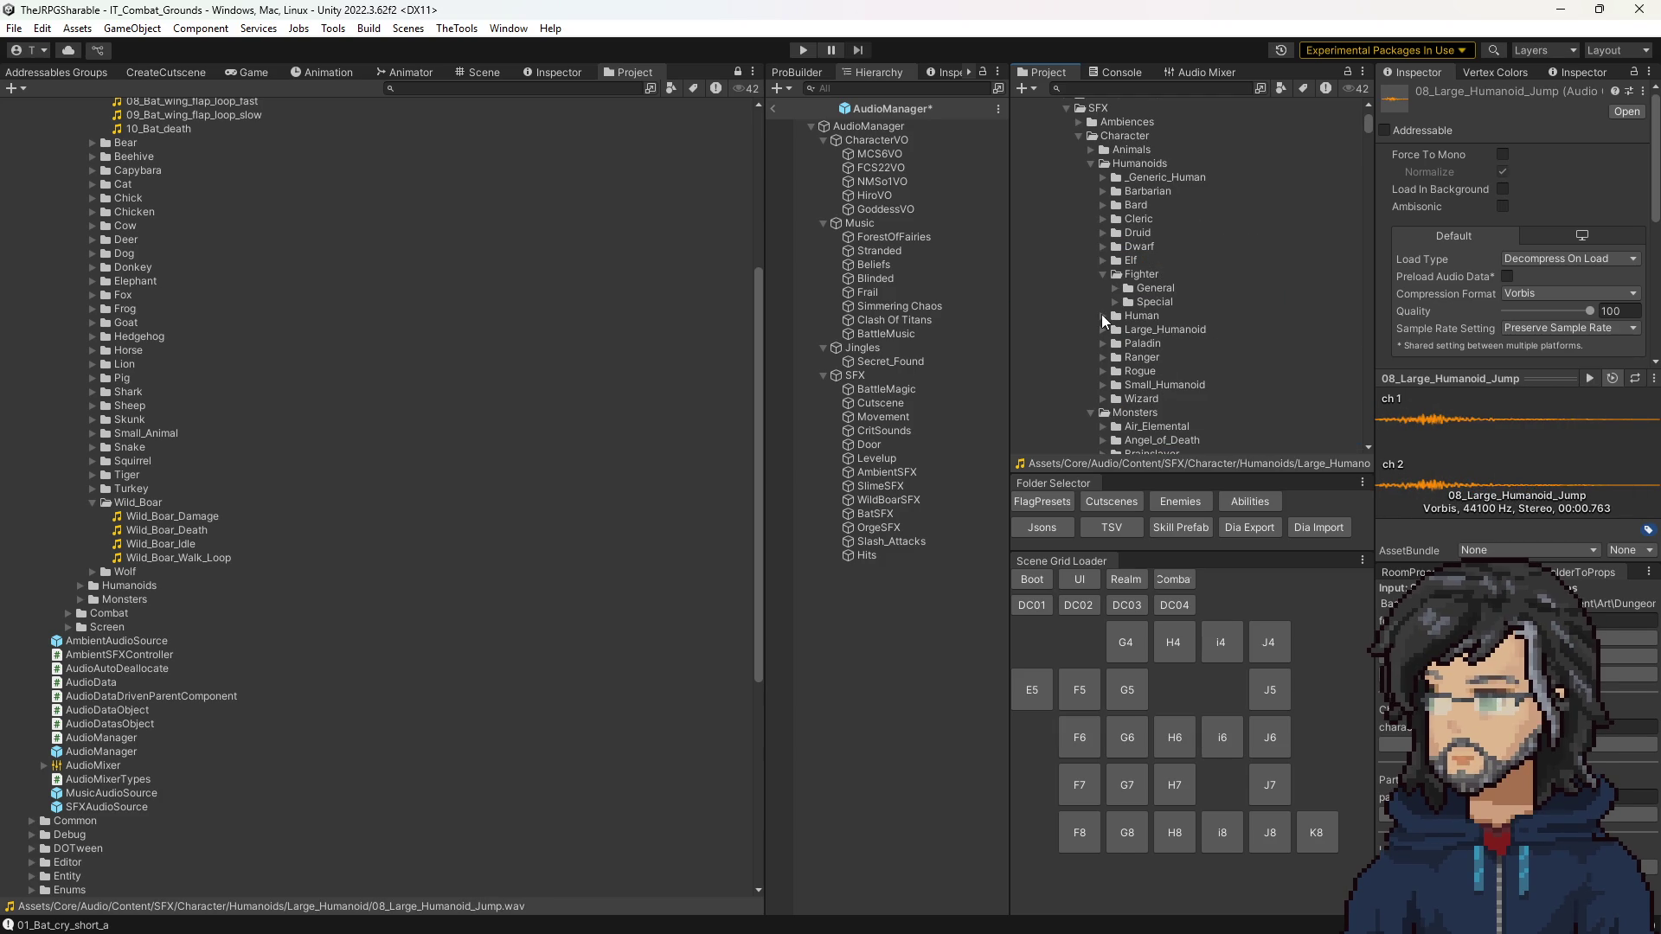
Step: Audition the Human sword attack clip and the three human damage clips
{"action": "left_click", "coordinate": [1102, 315]}
{"action": "scroll", "coordinate": [1130, 355], "scroll_direction": "down", "scroll_amount": 5}
{"action": "scroll", "coordinate": [1131, 363], "scroll_direction": "up", "scroll_amount": 3}
{"action": "left_click", "coordinate": [1206, 227]}
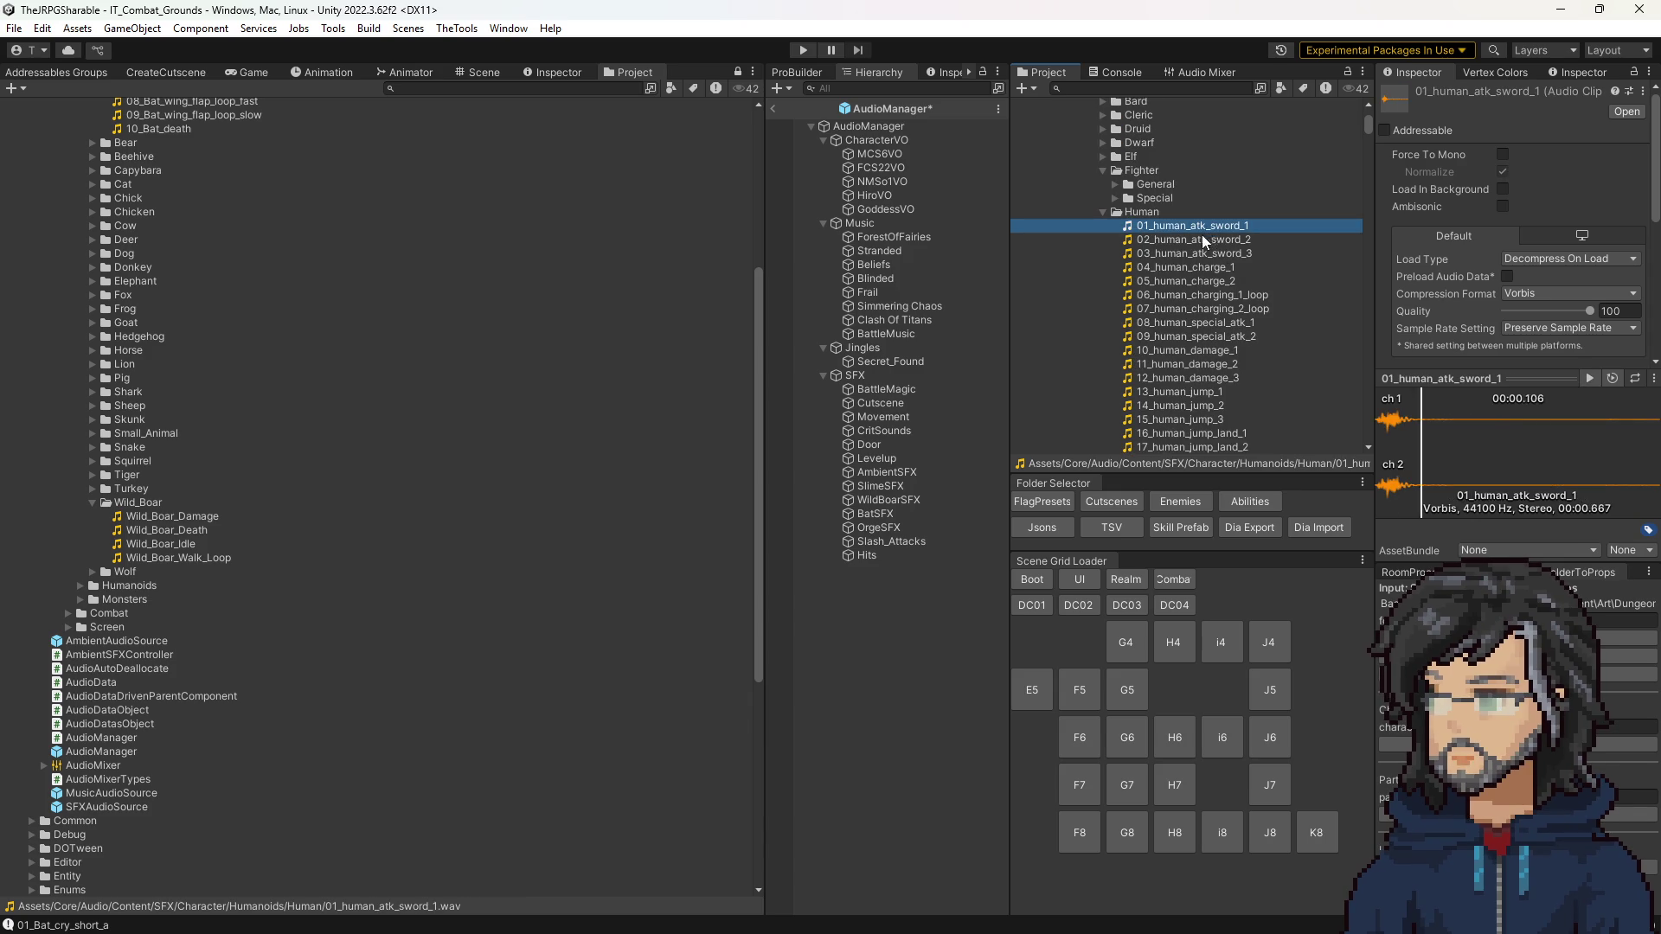
{"action": "scroll", "coordinate": [1198, 294], "scroll_direction": "down", "scroll_amount": 3}
{"action": "left_click", "coordinate": [1192, 246]}
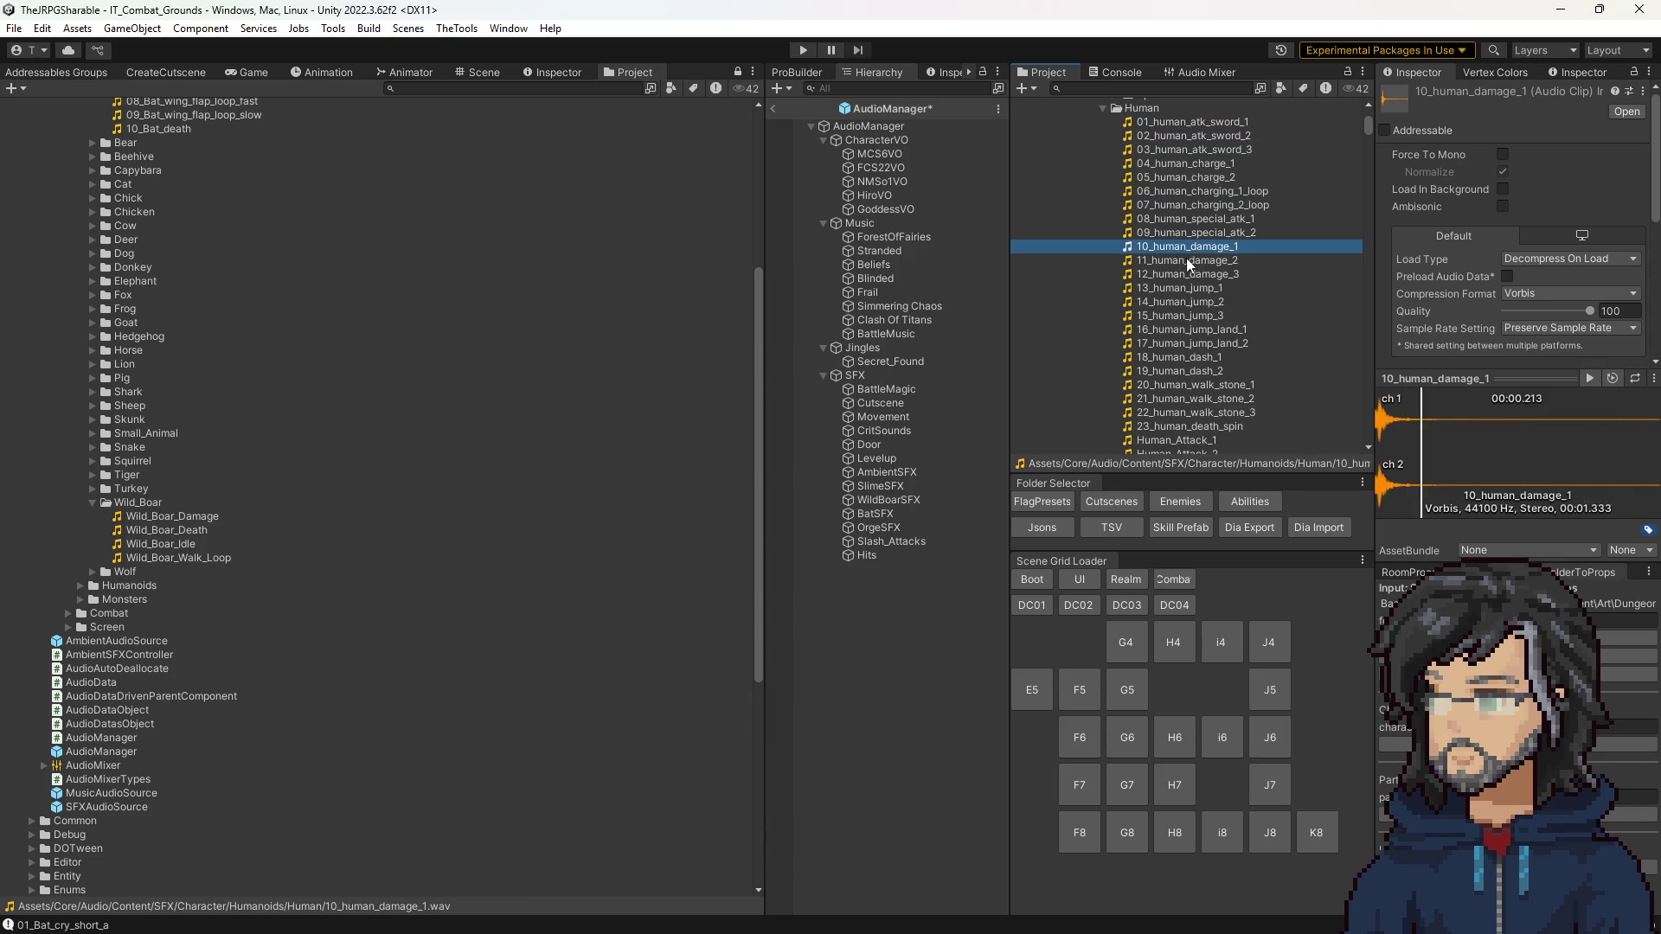
{"action": "left_click", "coordinate": [1184, 259]}
{"action": "left_click", "coordinate": [1183, 274]}
Step: Replay Hit_Wood_on_leather and copy its name as the chosen hit sound
{"action": "scroll", "coordinate": [1183, 274], "scroll_direction": "down", "scroll_amount": 15}
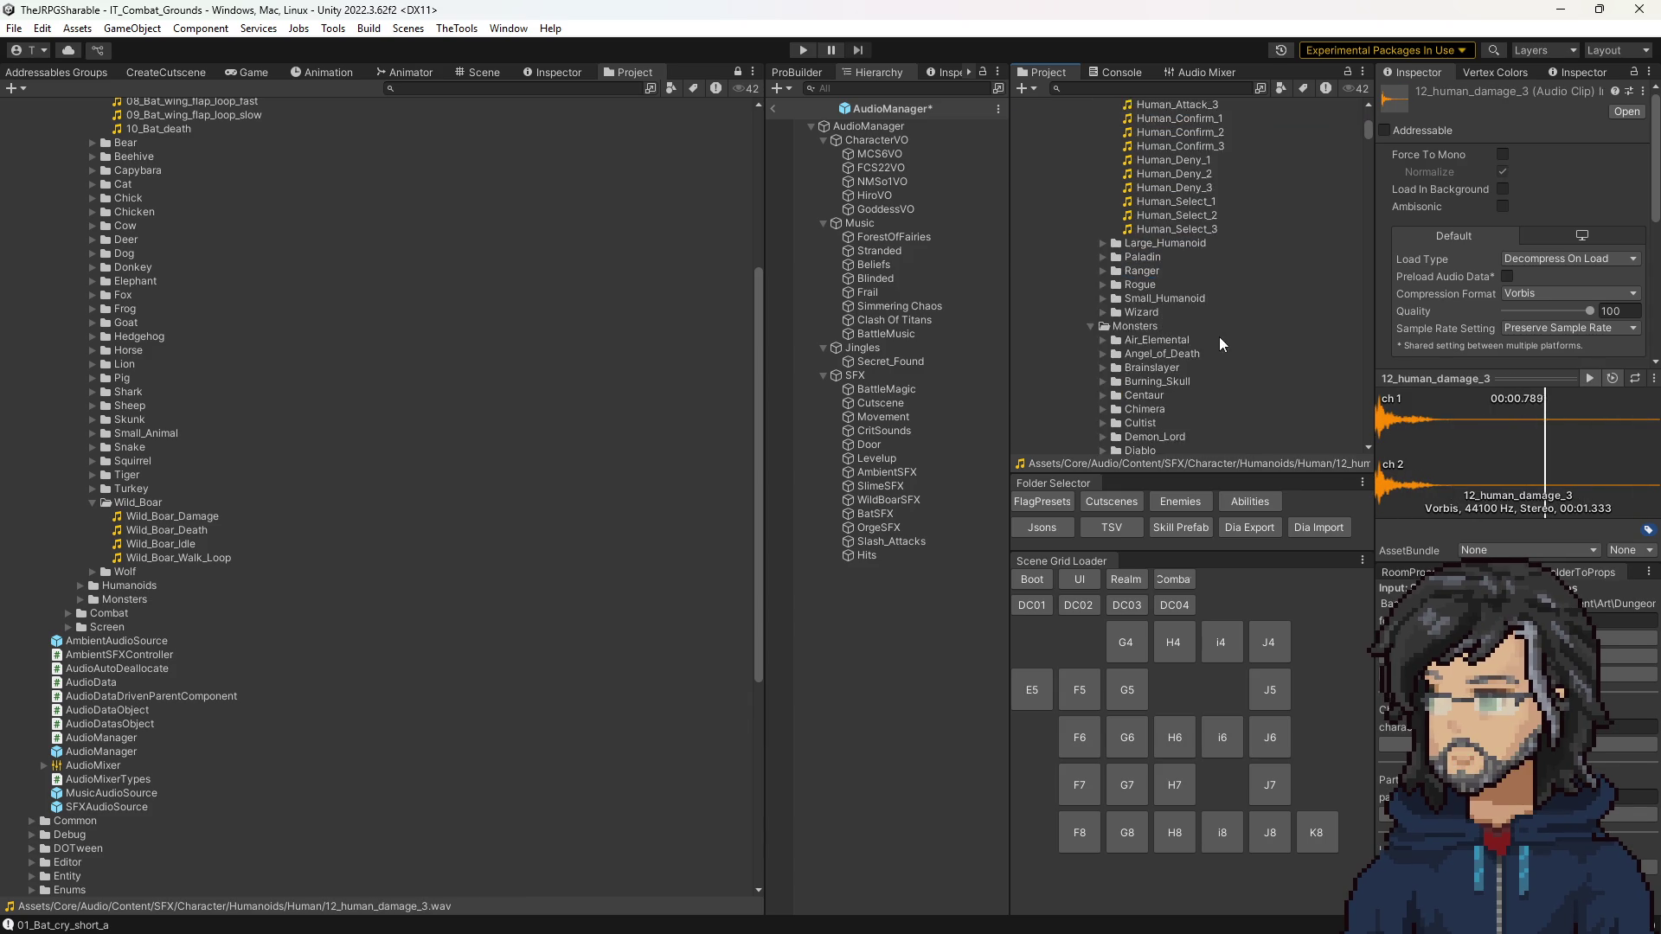
{"action": "scroll", "coordinate": [1187, 375], "scroll_direction": "up", "scroll_amount": 5}
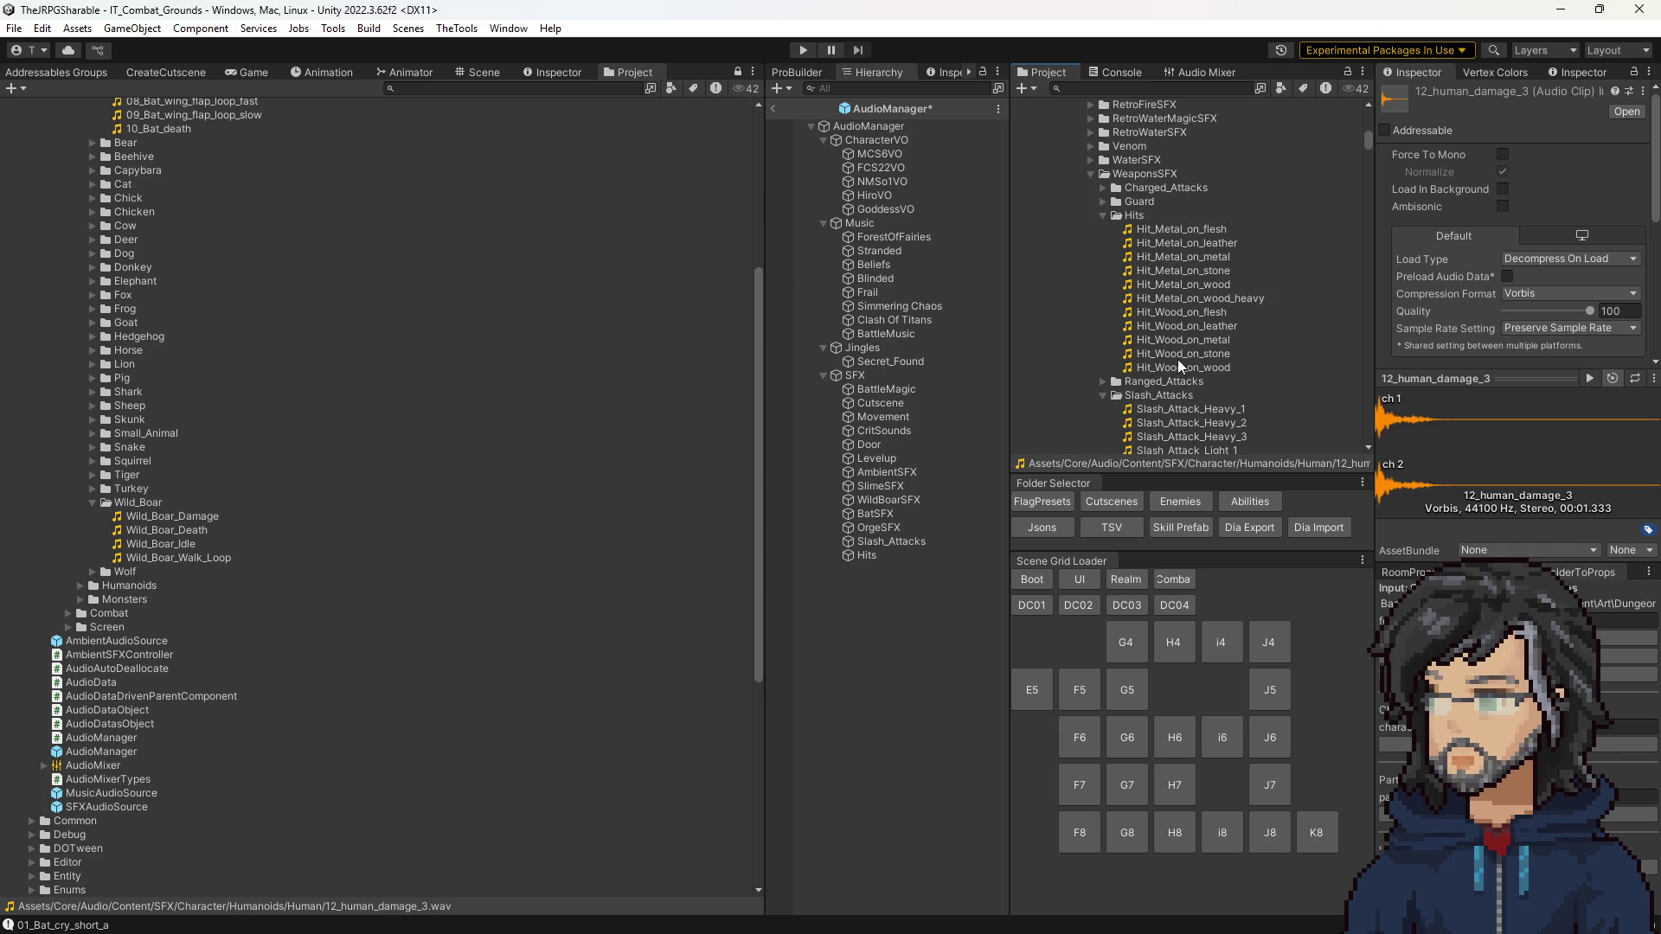
{"action": "left_click", "coordinate": [1180, 333]}
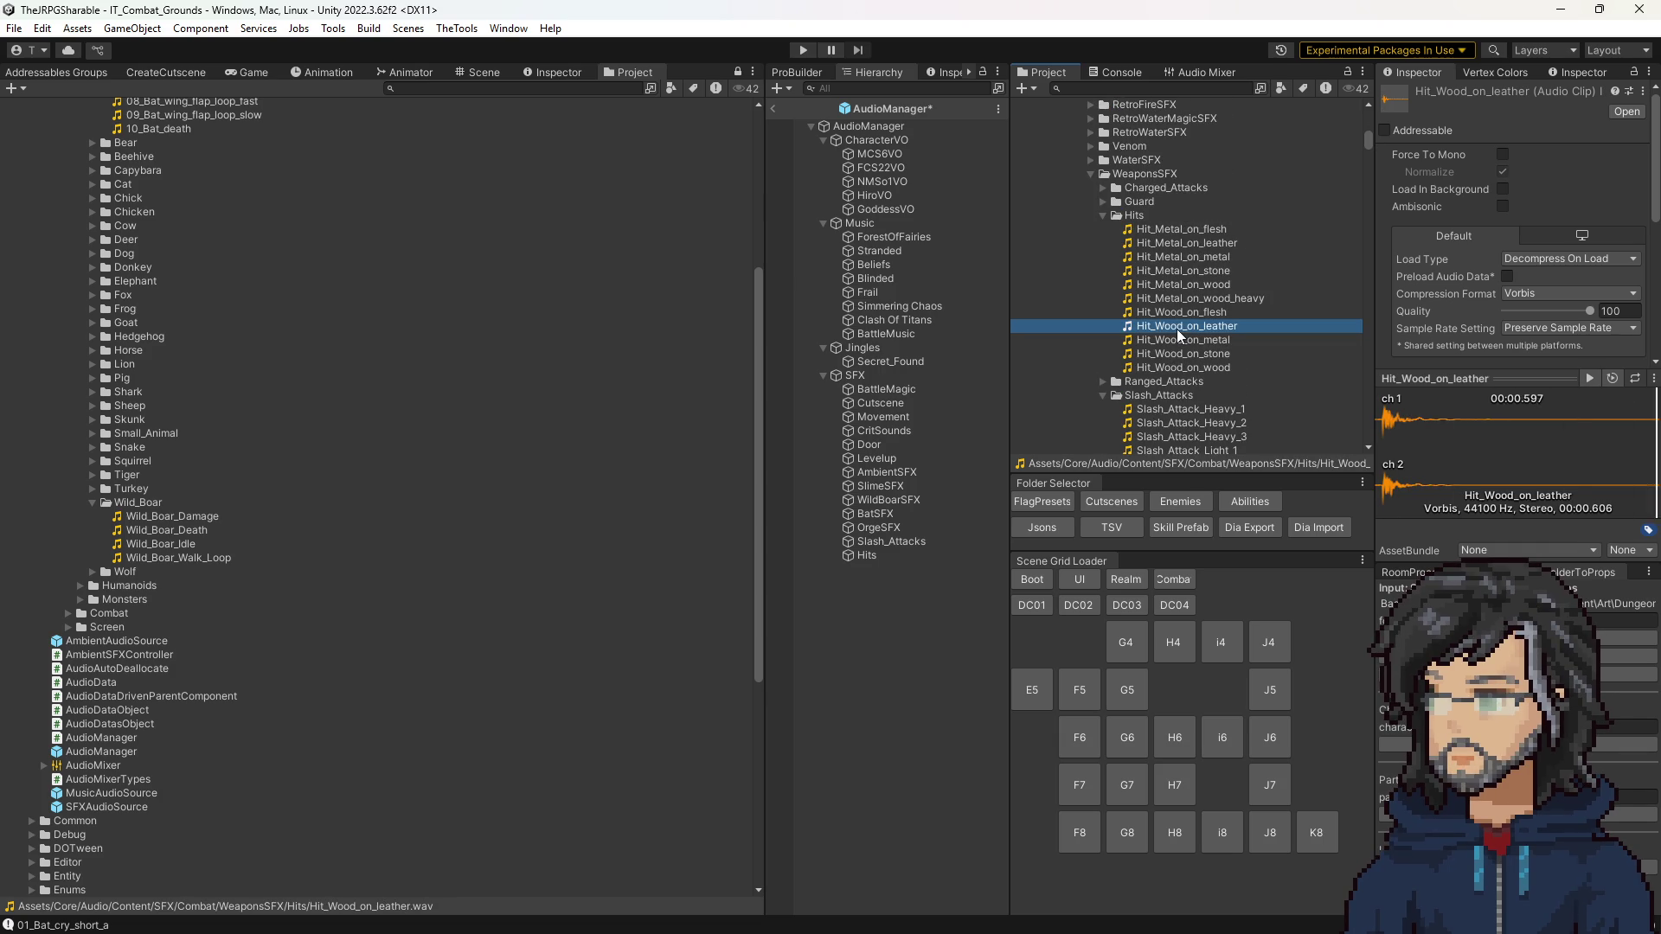
{"action": "left_click", "coordinate": [1177, 332]}
{"action": "left_click", "coordinate": [1177, 332]}
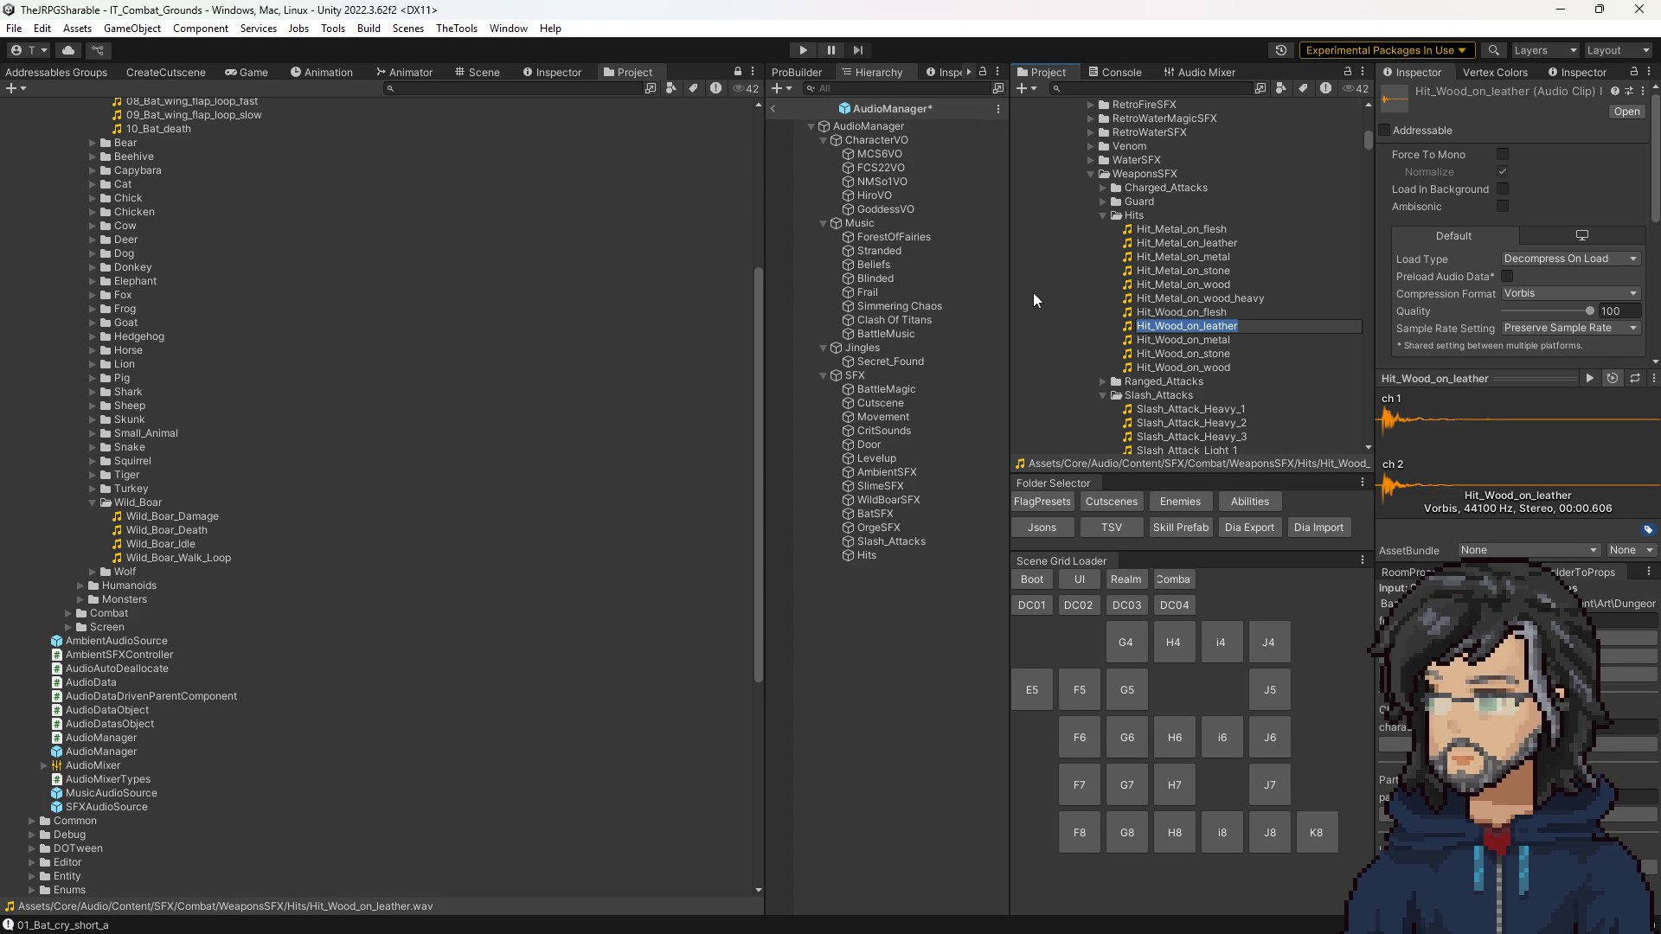
Step: Expand Humanoids, Combat, WeaponsSFX and Hits in the left Project tree
{"action": "scroll", "coordinate": [216, 584], "scroll_direction": "down", "scroll_amount": 5}
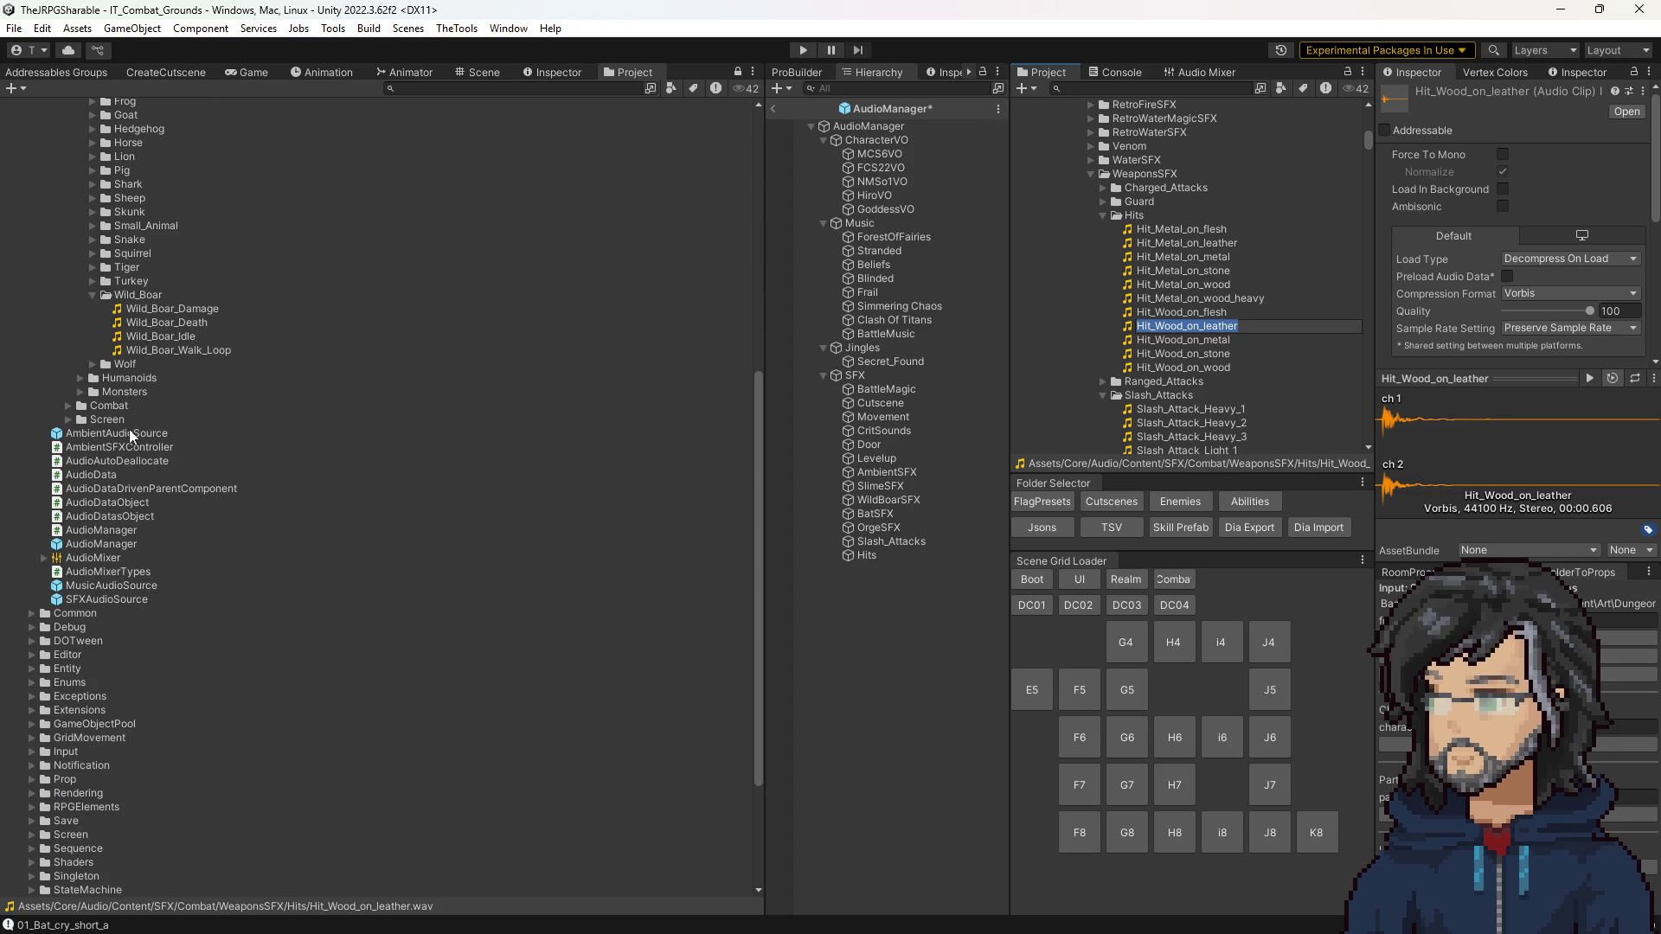
{"action": "left_click", "coordinate": [87, 379]}
{"action": "left_click", "coordinate": [86, 612]}
{"action": "scroll", "coordinate": [92, 606], "scroll_direction": "down", "scroll_amount": 5}
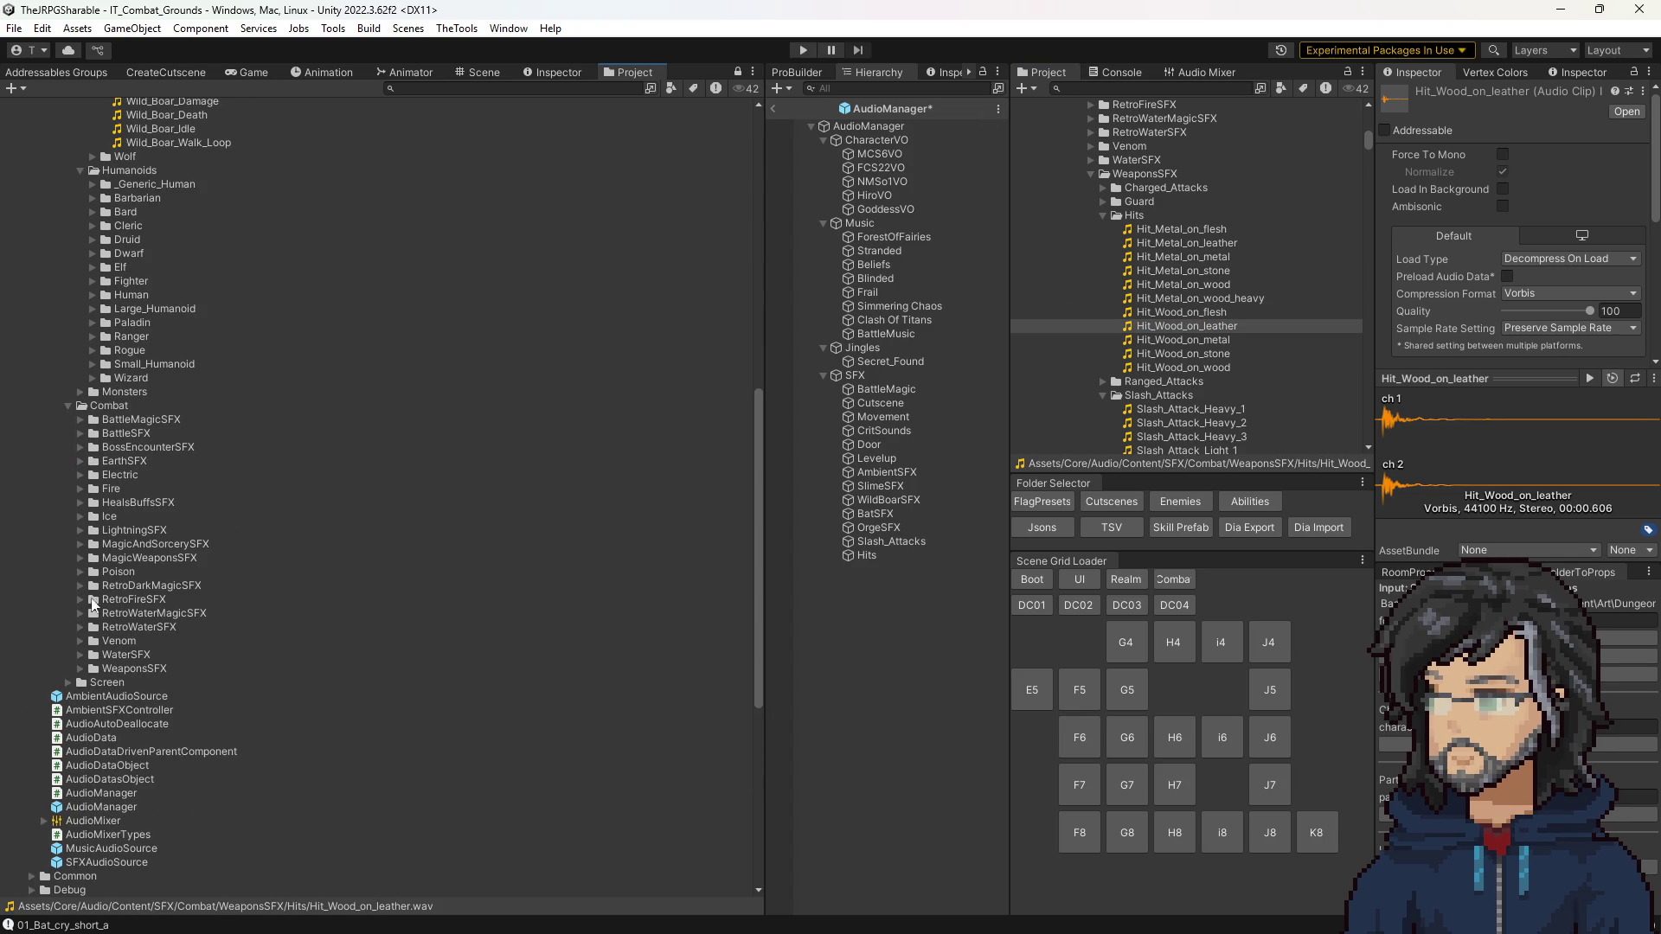
{"action": "left_click", "coordinate": [80, 670]}
{"action": "scroll", "coordinate": [106, 662], "scroll_direction": "down", "scroll_amount": 5}
{"action": "left_click", "coordinate": [90, 505]}
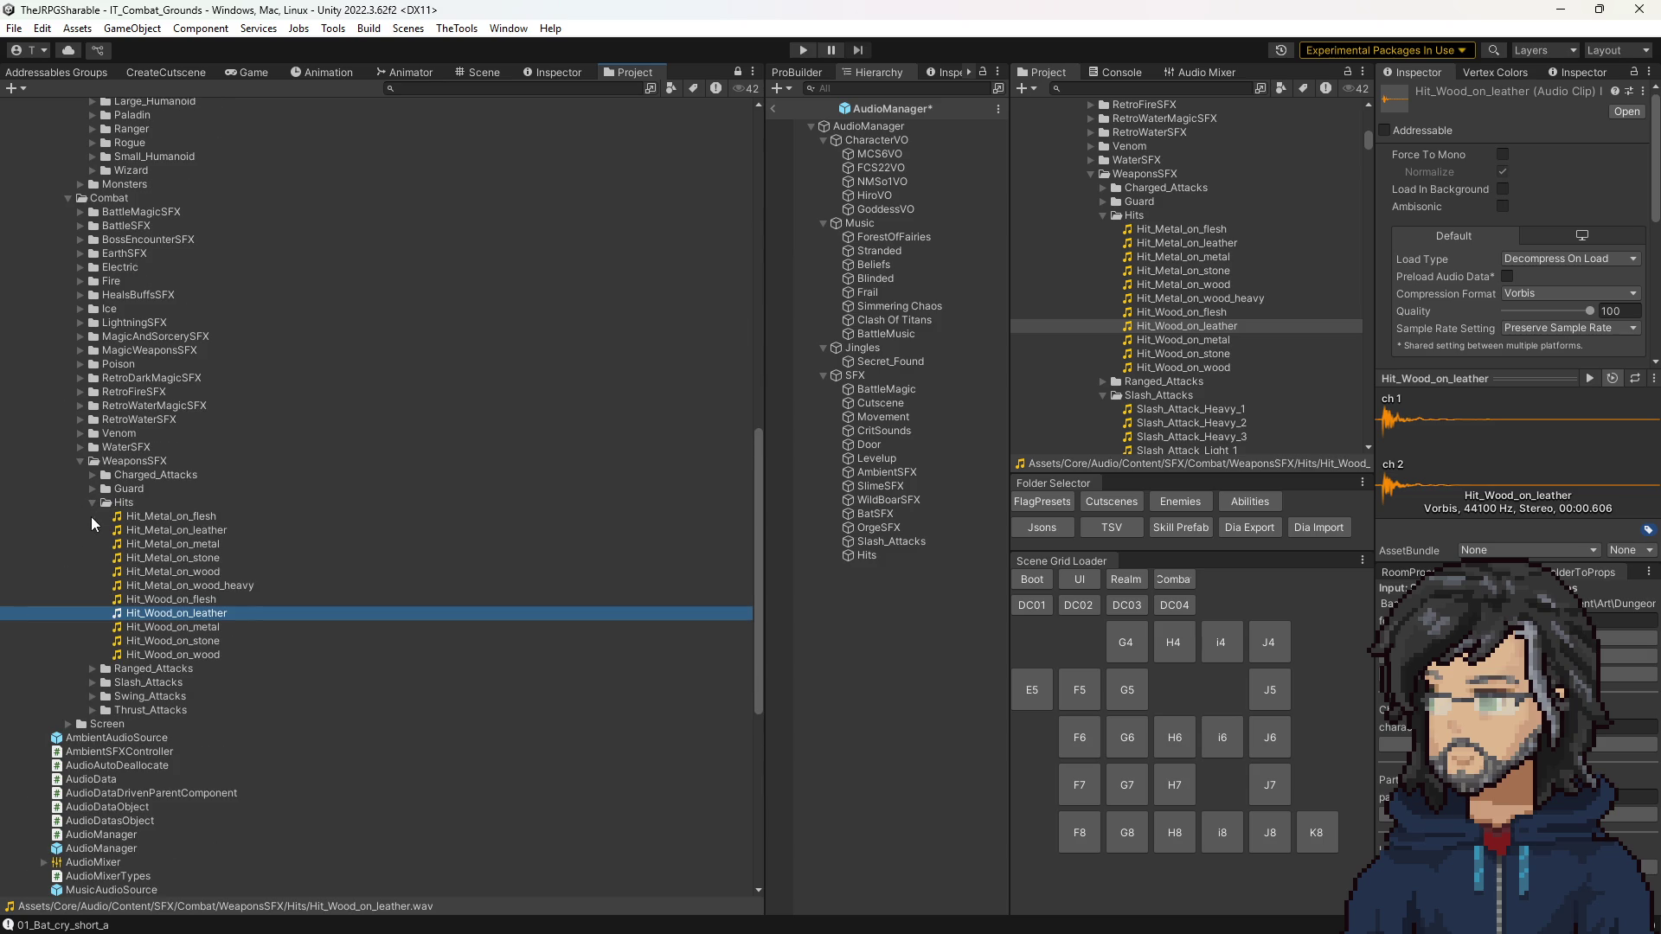
Step: Compare Hit_Wood_on_flesh with Hit_Wood_on_leather and copy Hit_Wood_on_leather's name
{"action": "left_click", "coordinate": [175, 600]}
{"action": "left_click", "coordinate": [199, 618]}
{"action": "left_click", "coordinate": [204, 614]}
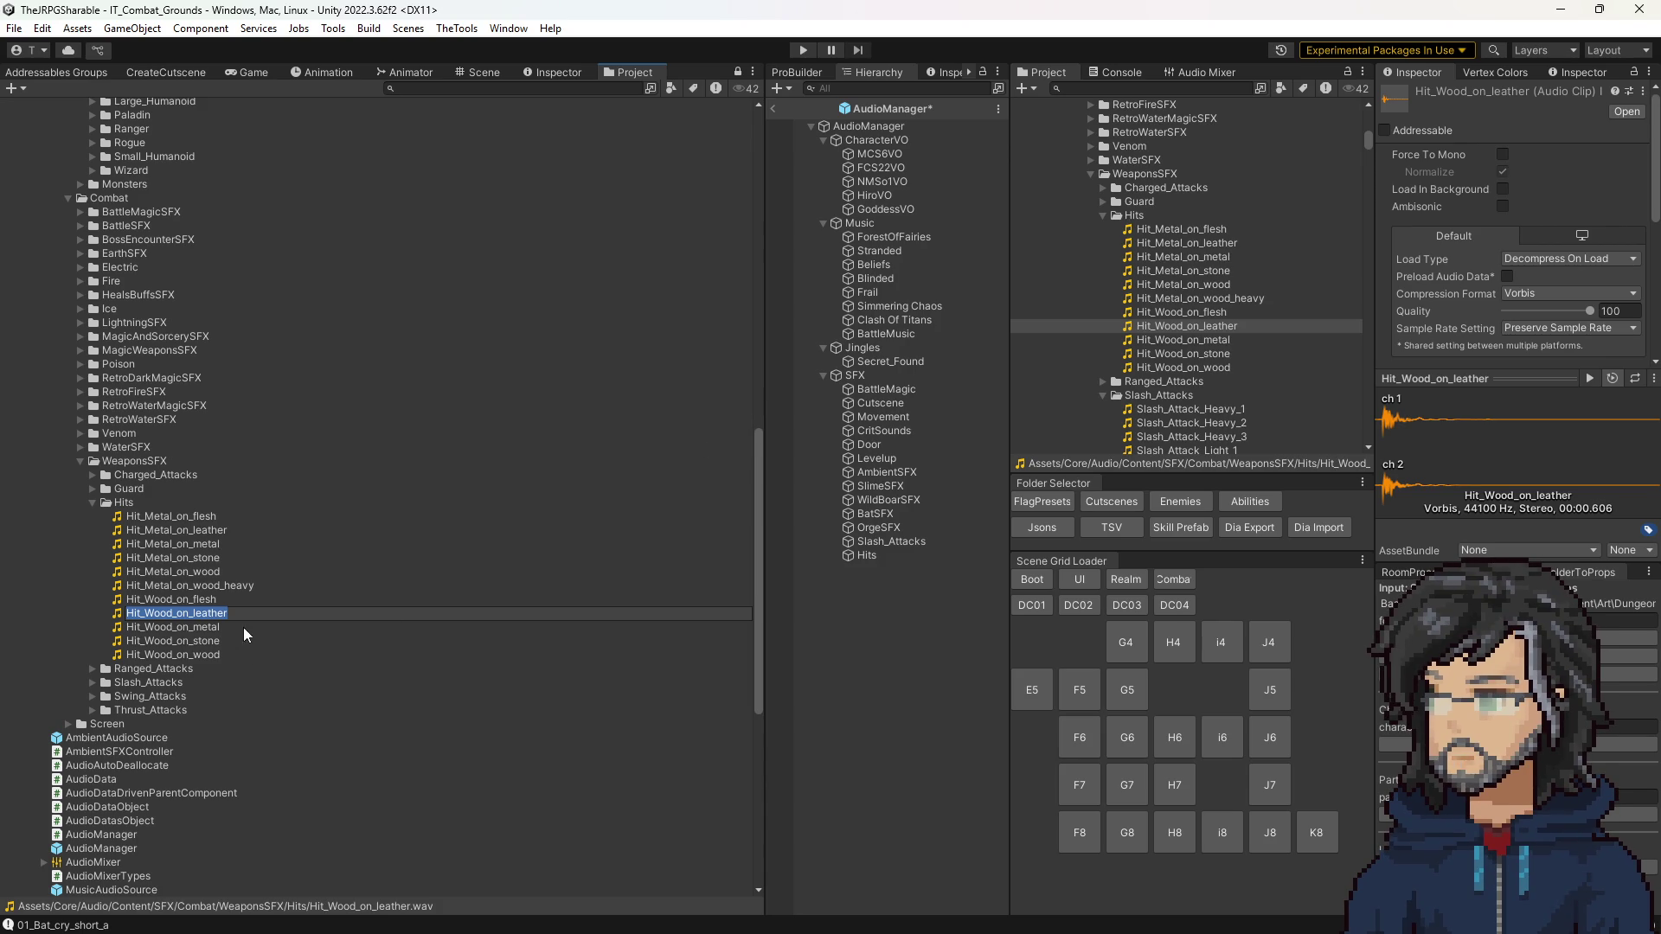
{"action": "key", "text": "Escape"}
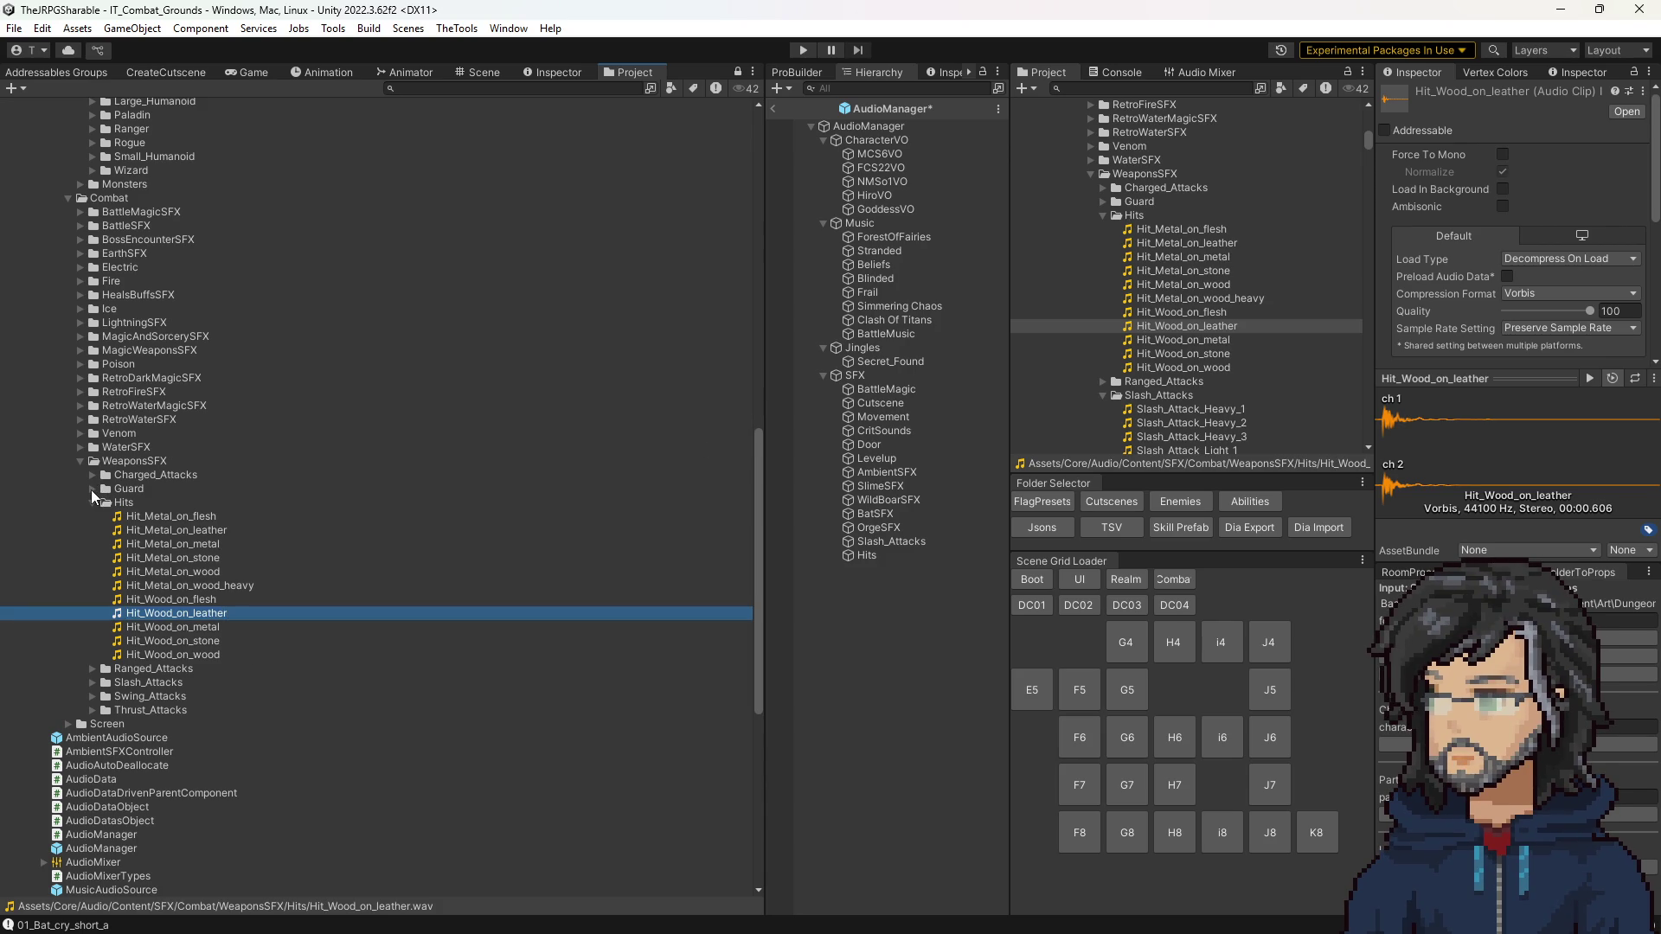
Step: Expand the Swing_Attacks folder and copy the Hit_Wood_on_leather name again
{"action": "left_click", "coordinate": [96, 499]}
{"action": "left_click", "coordinate": [95, 500]}
{"action": "left_click", "coordinate": [93, 697]}
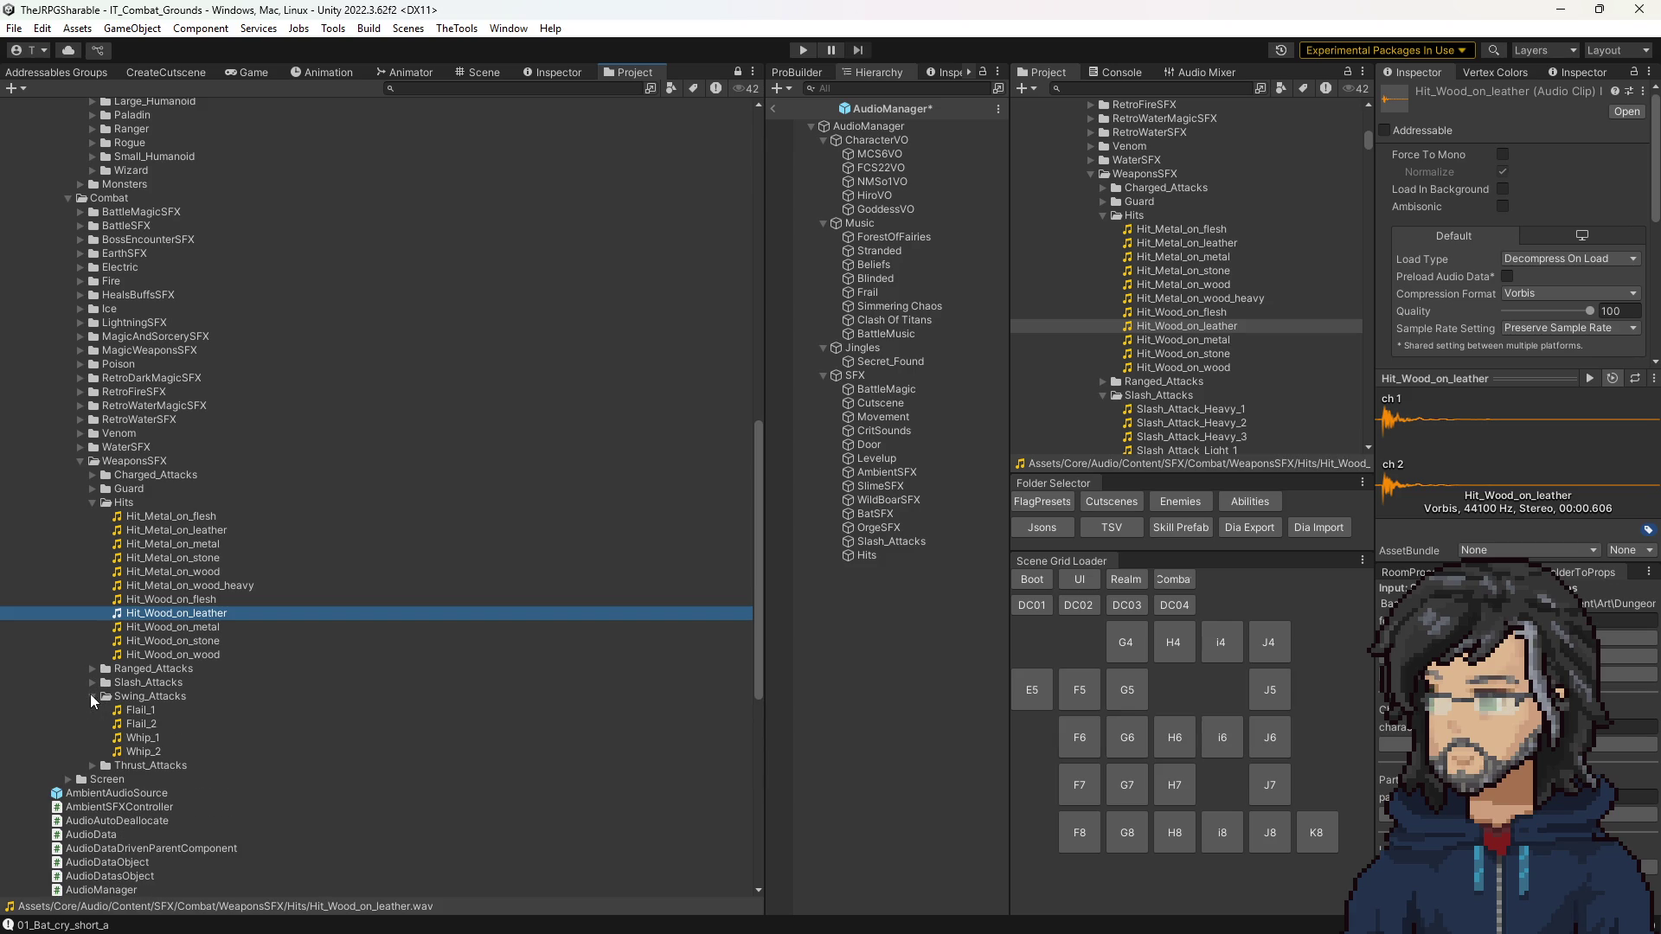
{"action": "left_click", "coordinate": [186, 613]}
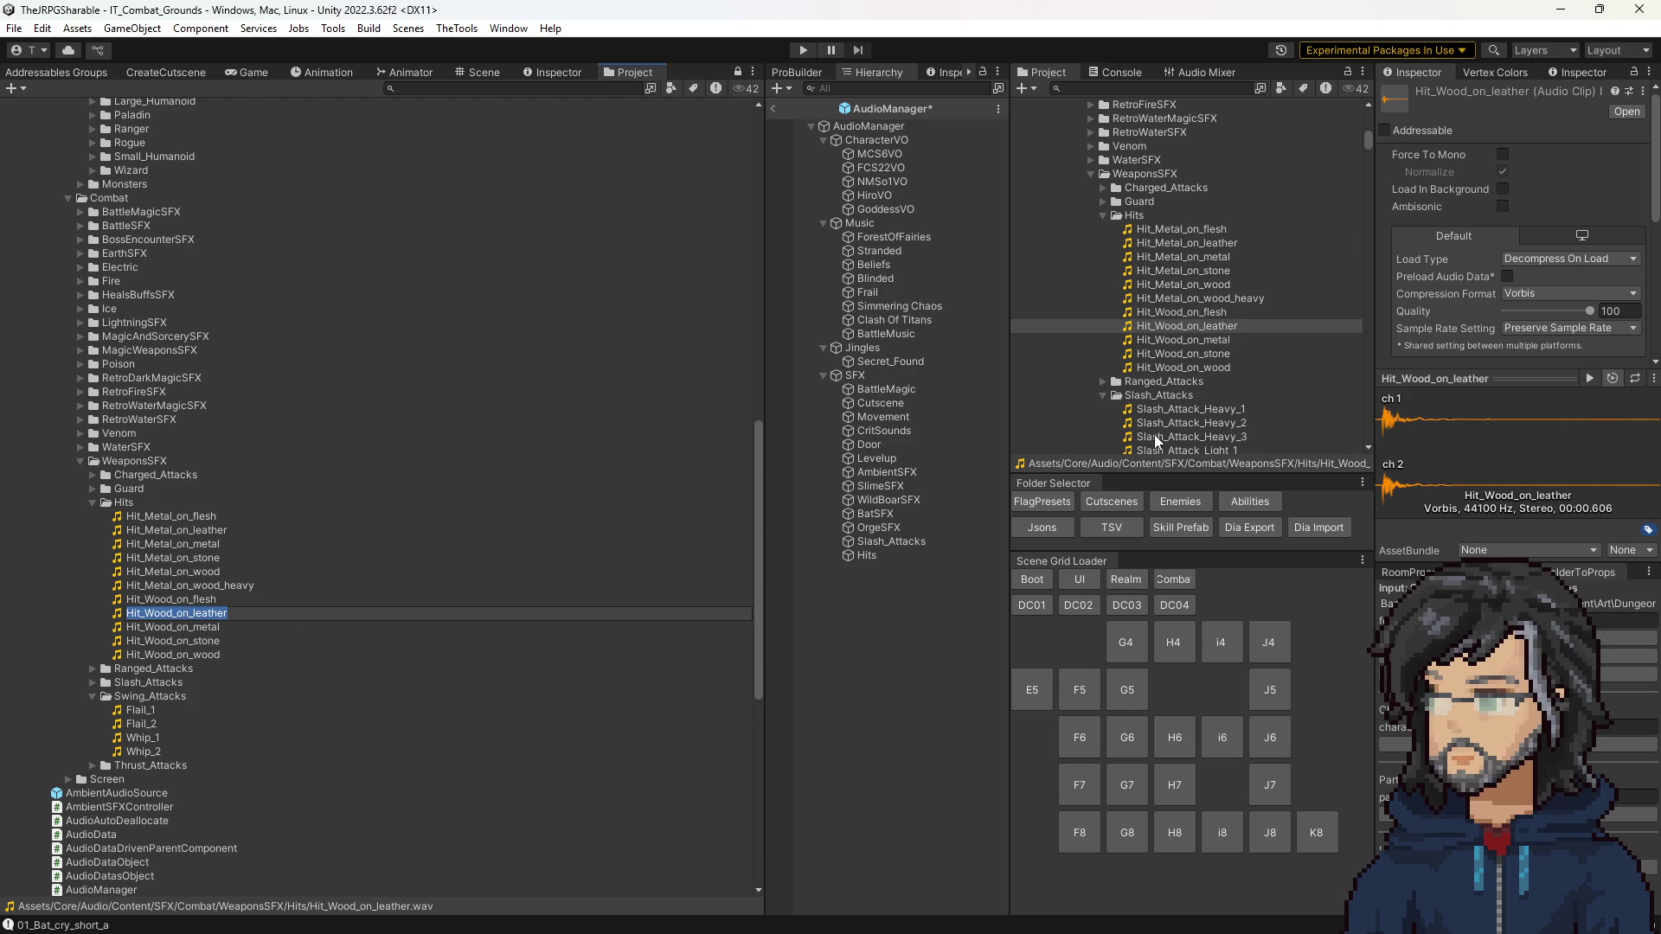
{"action": "scroll", "coordinate": [1150, 433], "scroll_direction": "down", "scroll_amount": 6}
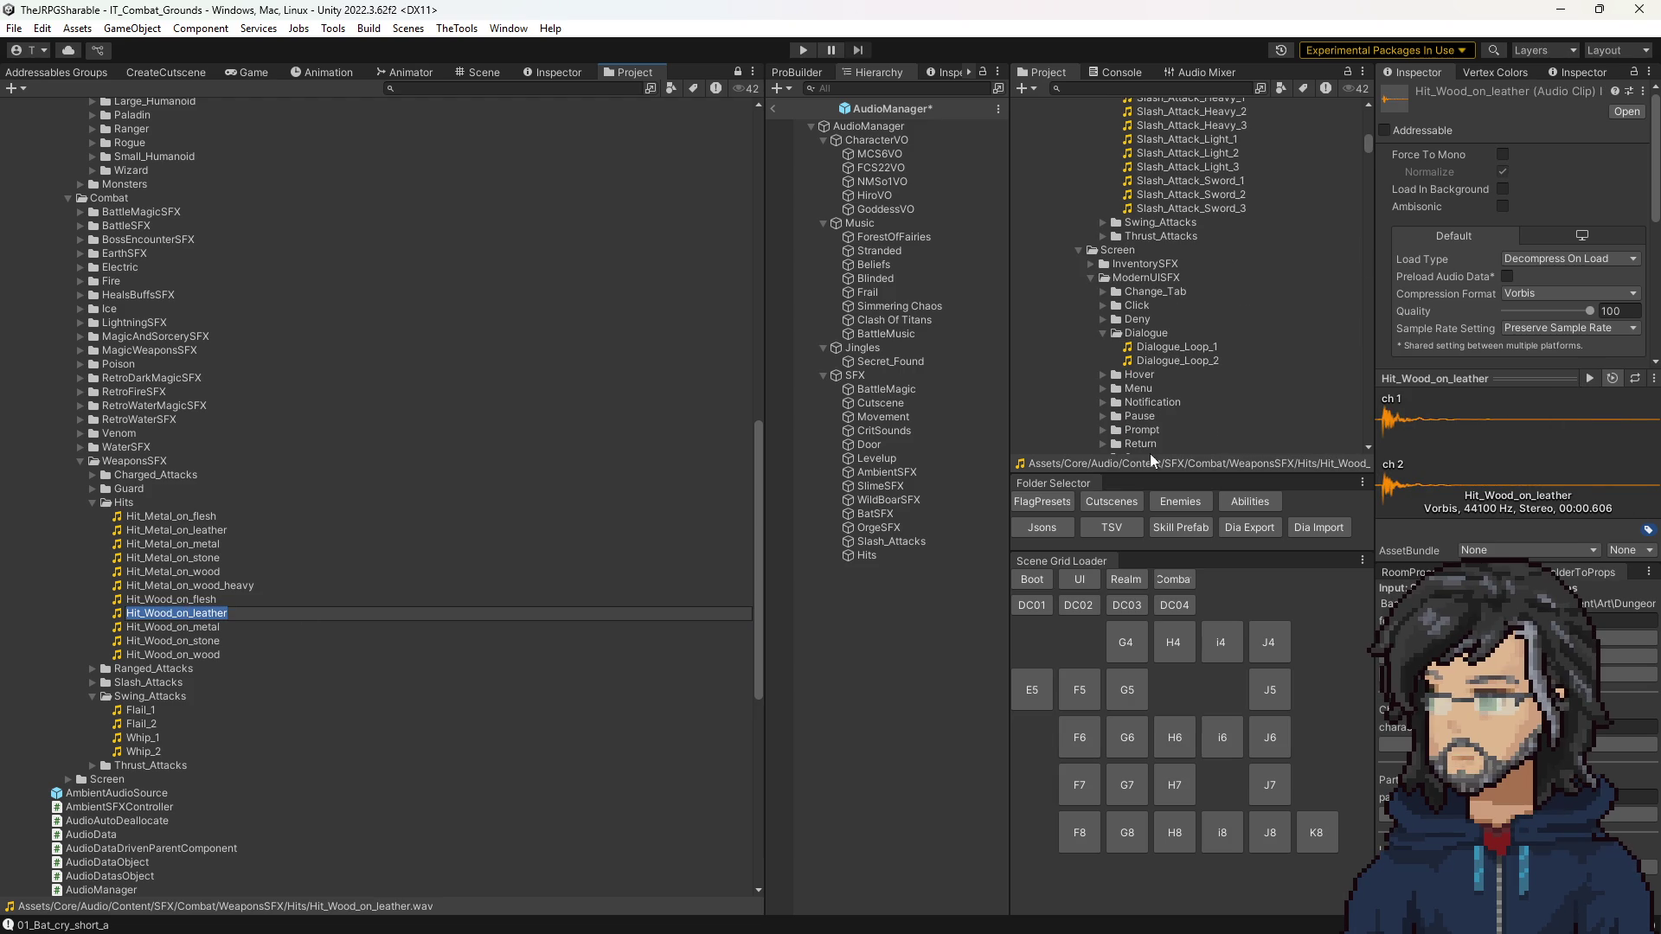
Step: Open the IT_Orge prefab from the Enemies folder and scroll to its Sound Effects
{"action": "left_click", "coordinate": [1180, 501]}
{"action": "scroll", "coordinate": [1176, 406], "scroll_direction": "down", "scroll_amount": 3}
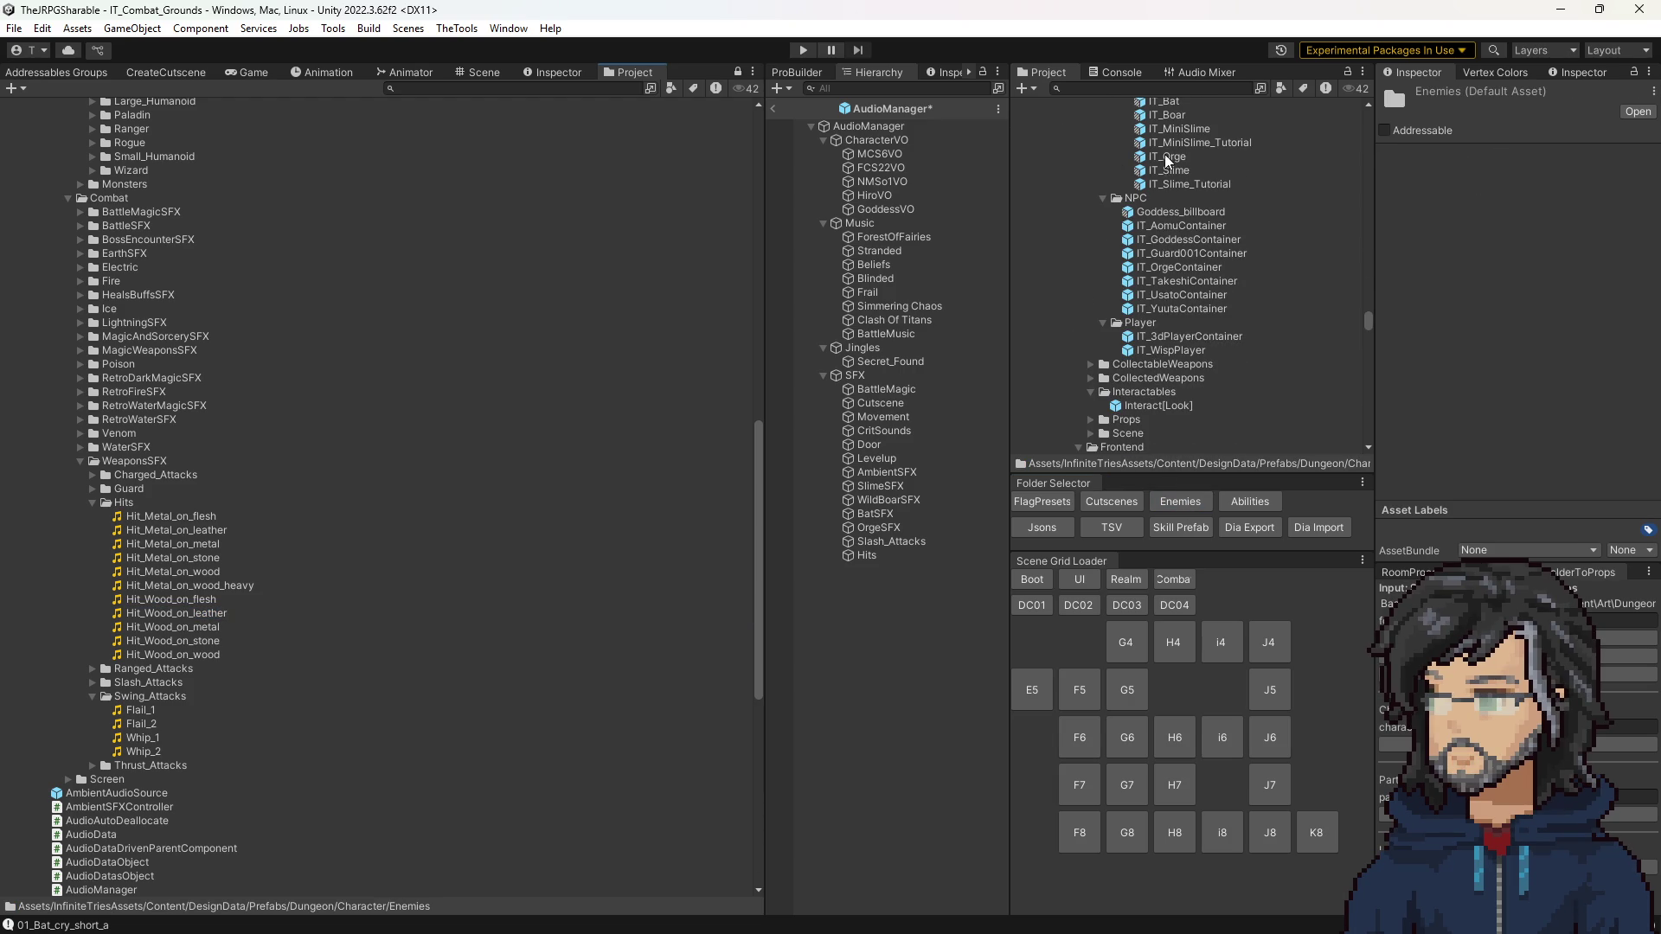
{"action": "left_click", "coordinate": [1165, 157]}
{"action": "scroll", "coordinate": [1529, 301], "scroll_direction": "down", "scroll_amount": 5}
{"action": "scroll", "coordinate": [1529, 300], "scroll_direction": "down", "scroll_amount": 5}
Step: Paste Hit_Wood_on_leather as Element 0's SFX Id, then expand Thrust_Attacks
{"action": "left_click", "coordinate": [1527, 240]}
{"action": "type", "text": "Hit_Wood_on_leather"}
{"action": "key", "text": "Return"}
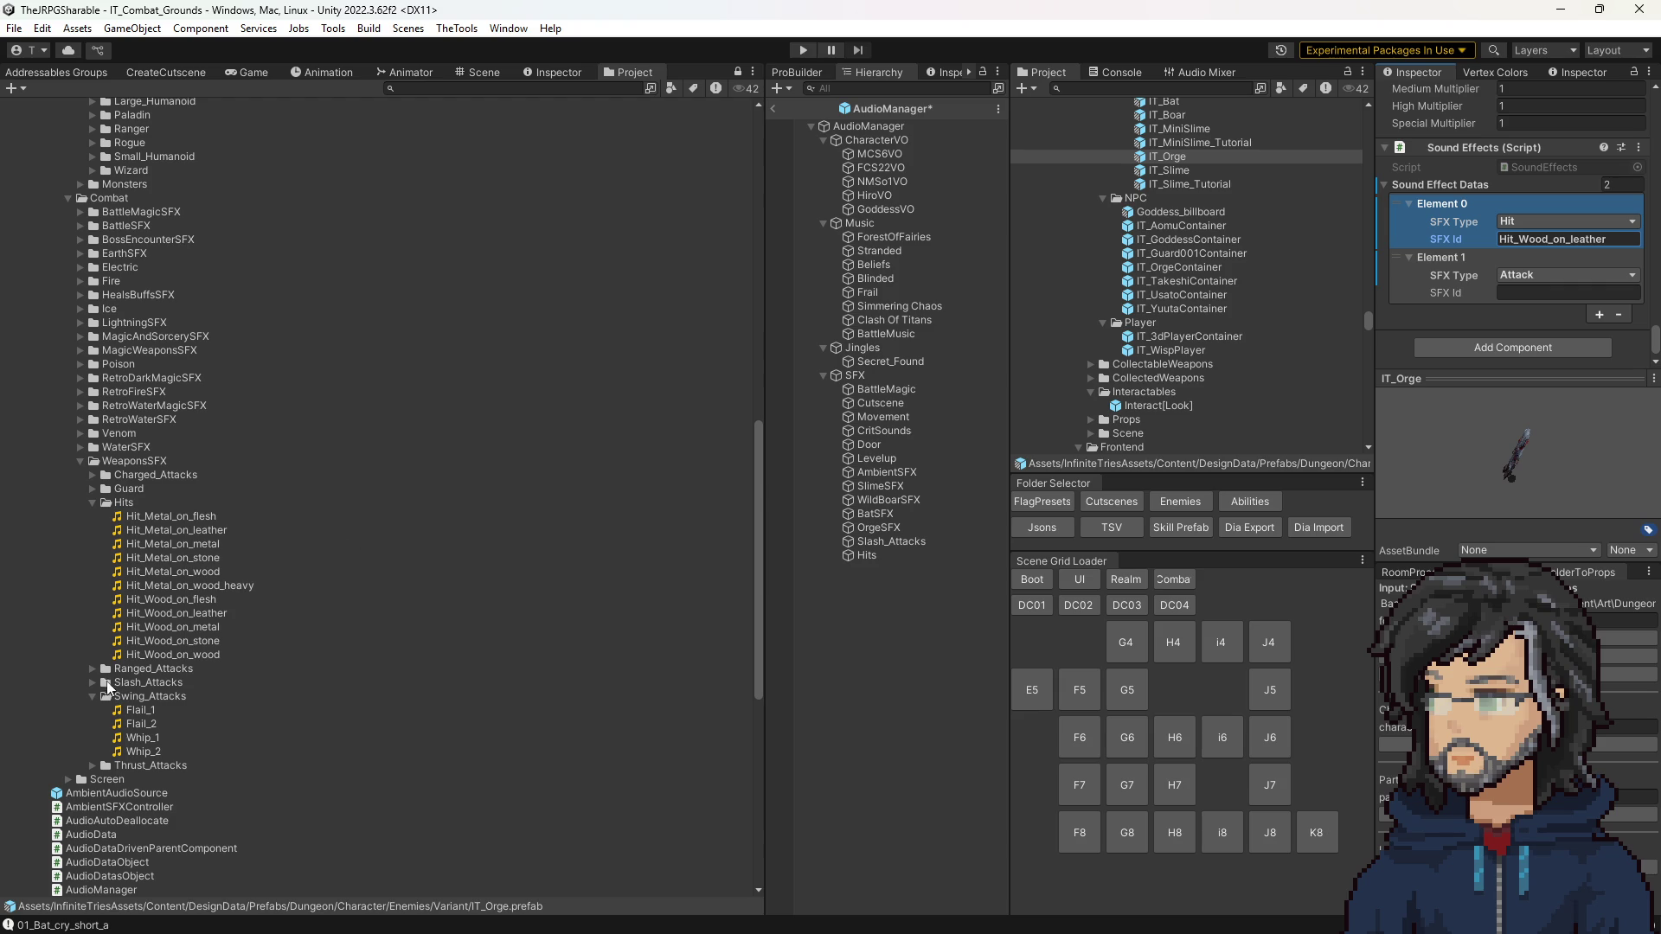
{"action": "left_click", "coordinate": [90, 767]}
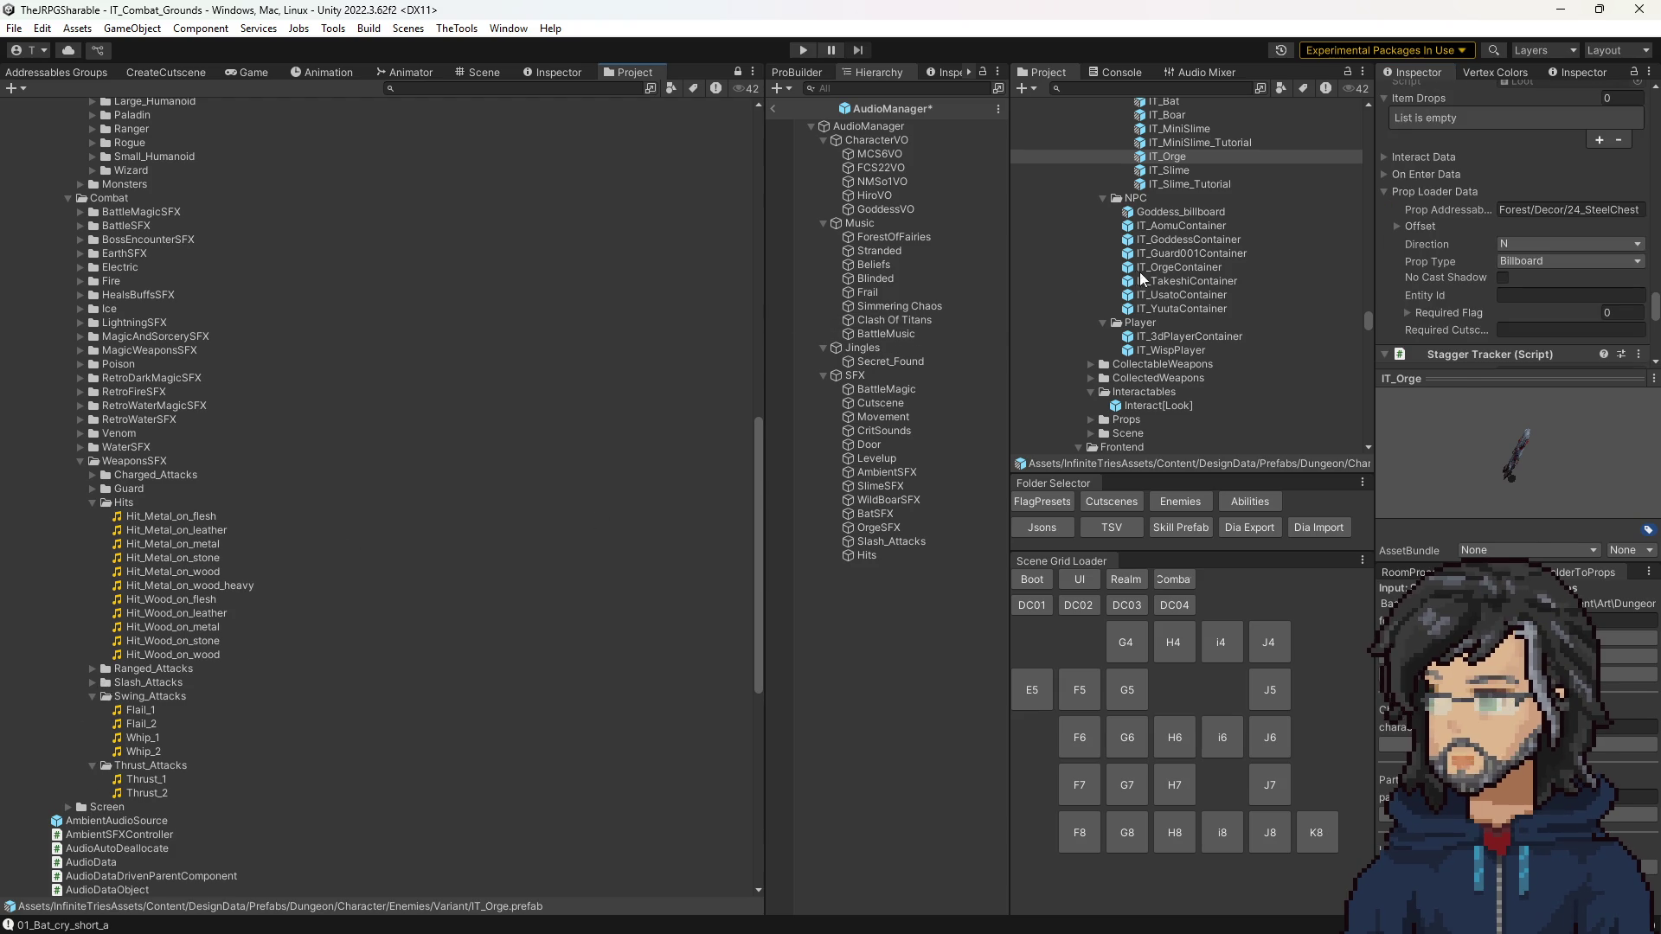
{"action": "left_click", "coordinate": [862, 558]}
Step: Audition the Charge_1, Charge_2 and Special_Attack_1 clips in Charged_Attacks
{"action": "left_click", "coordinate": [878, 528]}
{"action": "scroll", "coordinate": [1499, 336], "scroll_direction": "up", "scroll_amount": 5}
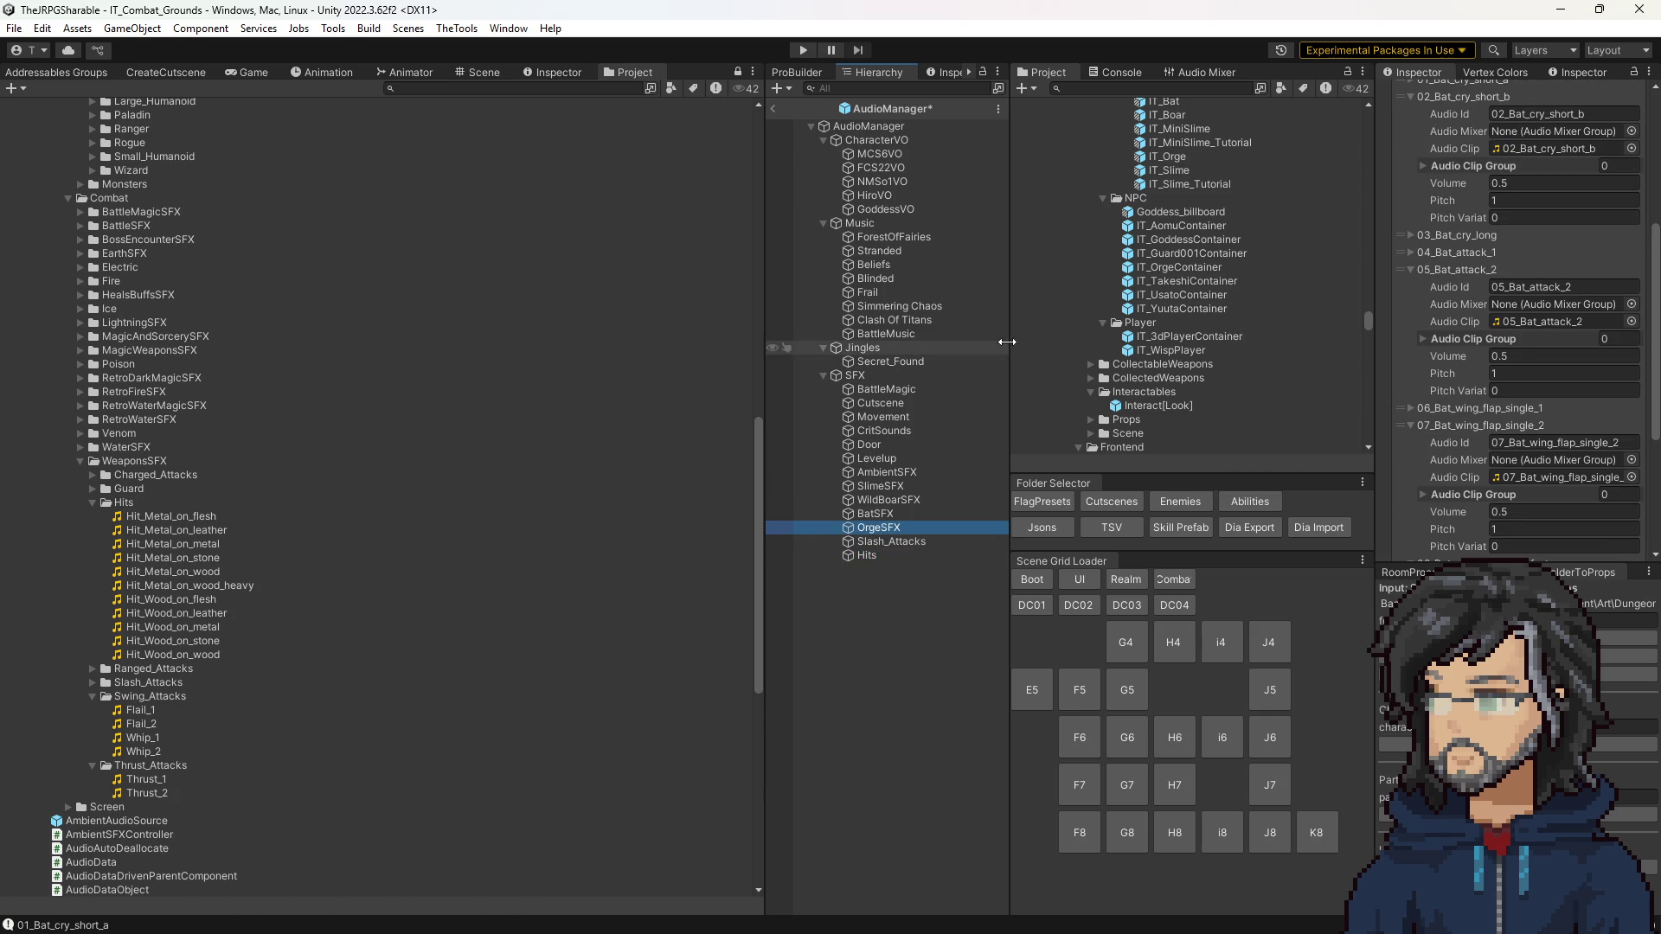
{"action": "left_click", "coordinate": [99, 476]}
{"action": "left_click", "coordinate": [99, 476]}
{"action": "left_click", "coordinate": [141, 491]}
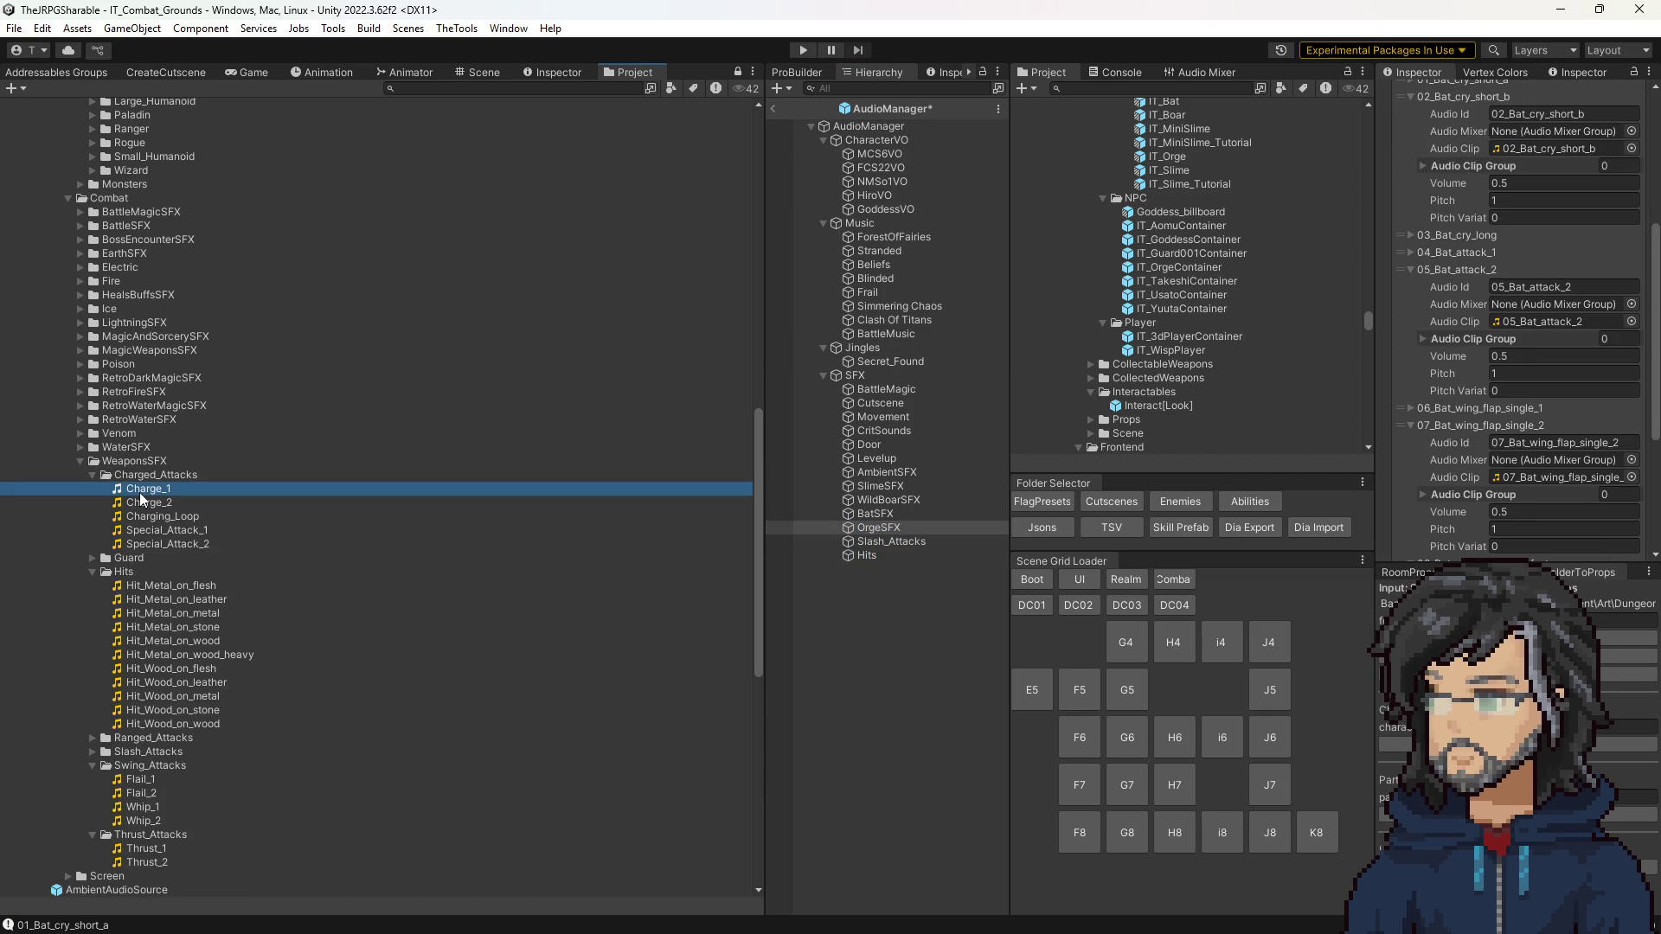
{"action": "left_click", "coordinate": [143, 505]}
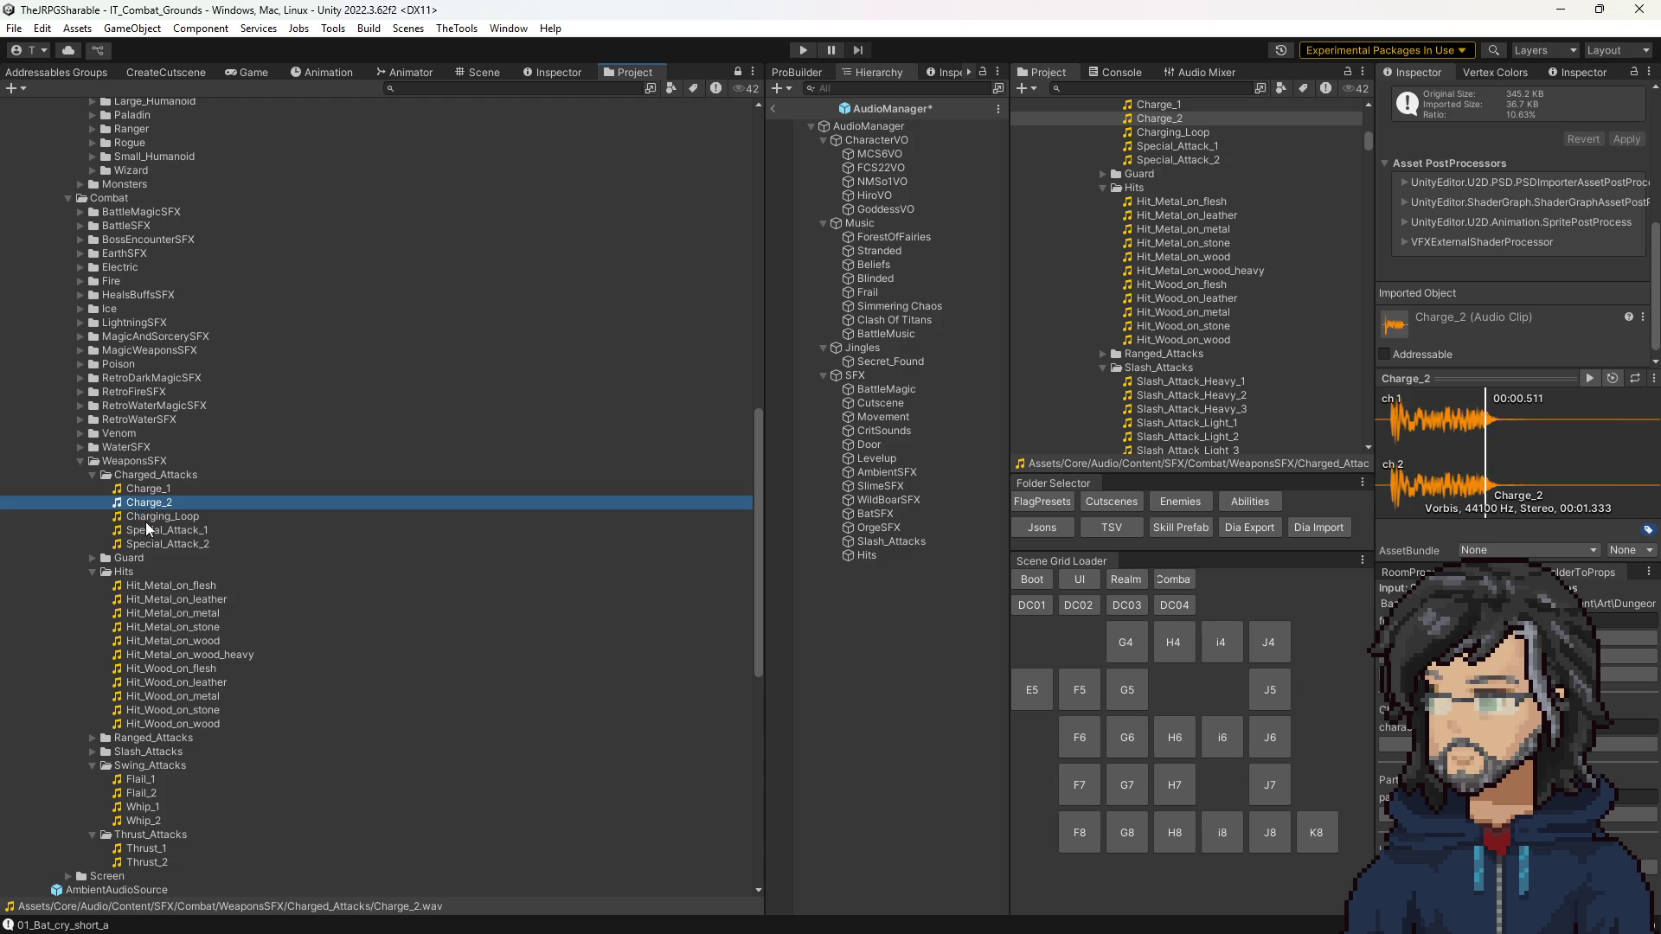
{"action": "left_click", "coordinate": [146, 527]}
Step: Audition Slash_Attack_Heavy_1, 2 and 3 in the Slash_Attacks folder
{"action": "scroll", "coordinate": [149, 517], "scroll_direction": "down", "scroll_amount": 3}
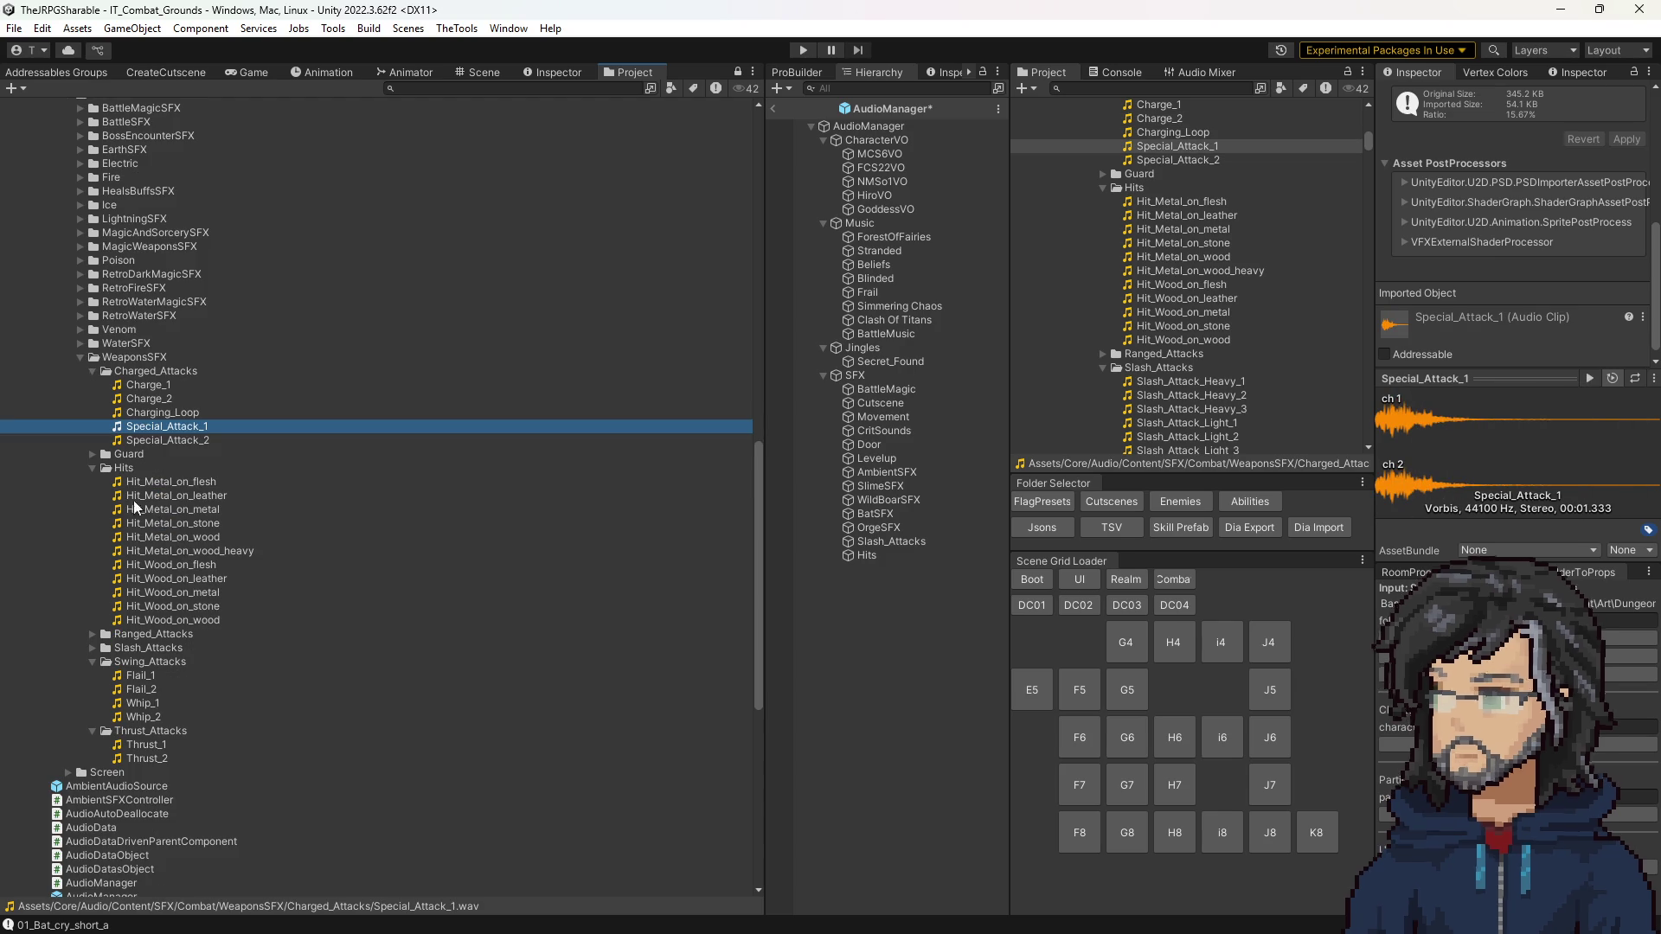
{"action": "scroll", "coordinate": [152, 515], "scroll_direction": "down", "scroll_amount": 4}
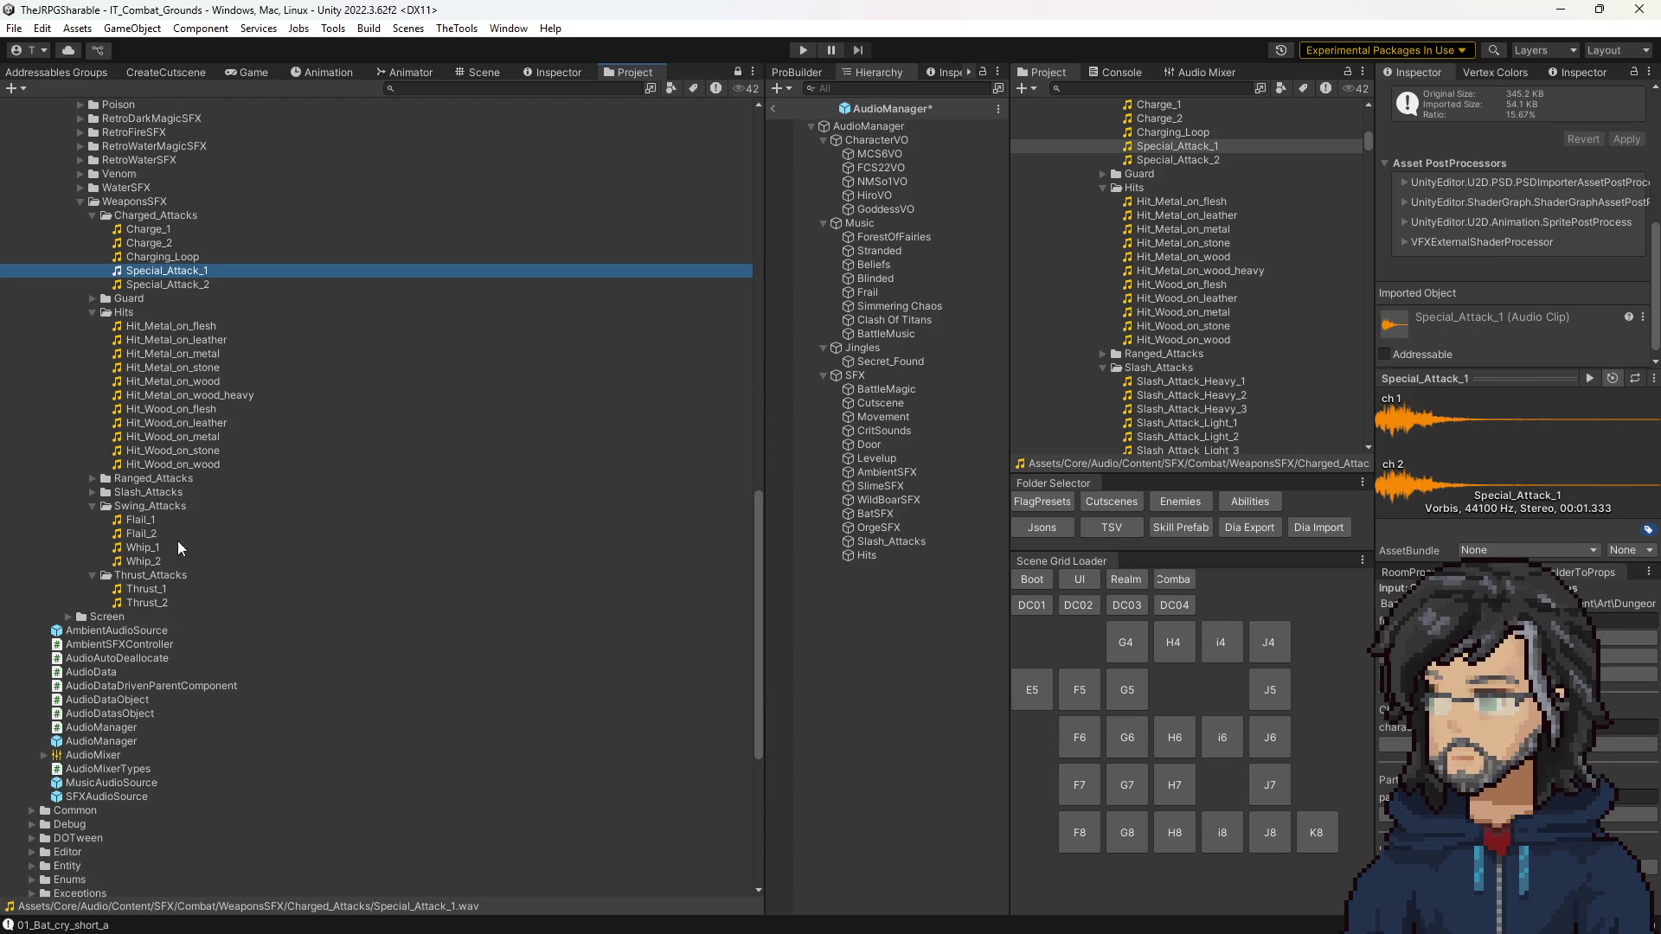
{"action": "left_click", "coordinate": [92, 492]}
{"action": "left_click", "coordinate": [186, 506]}
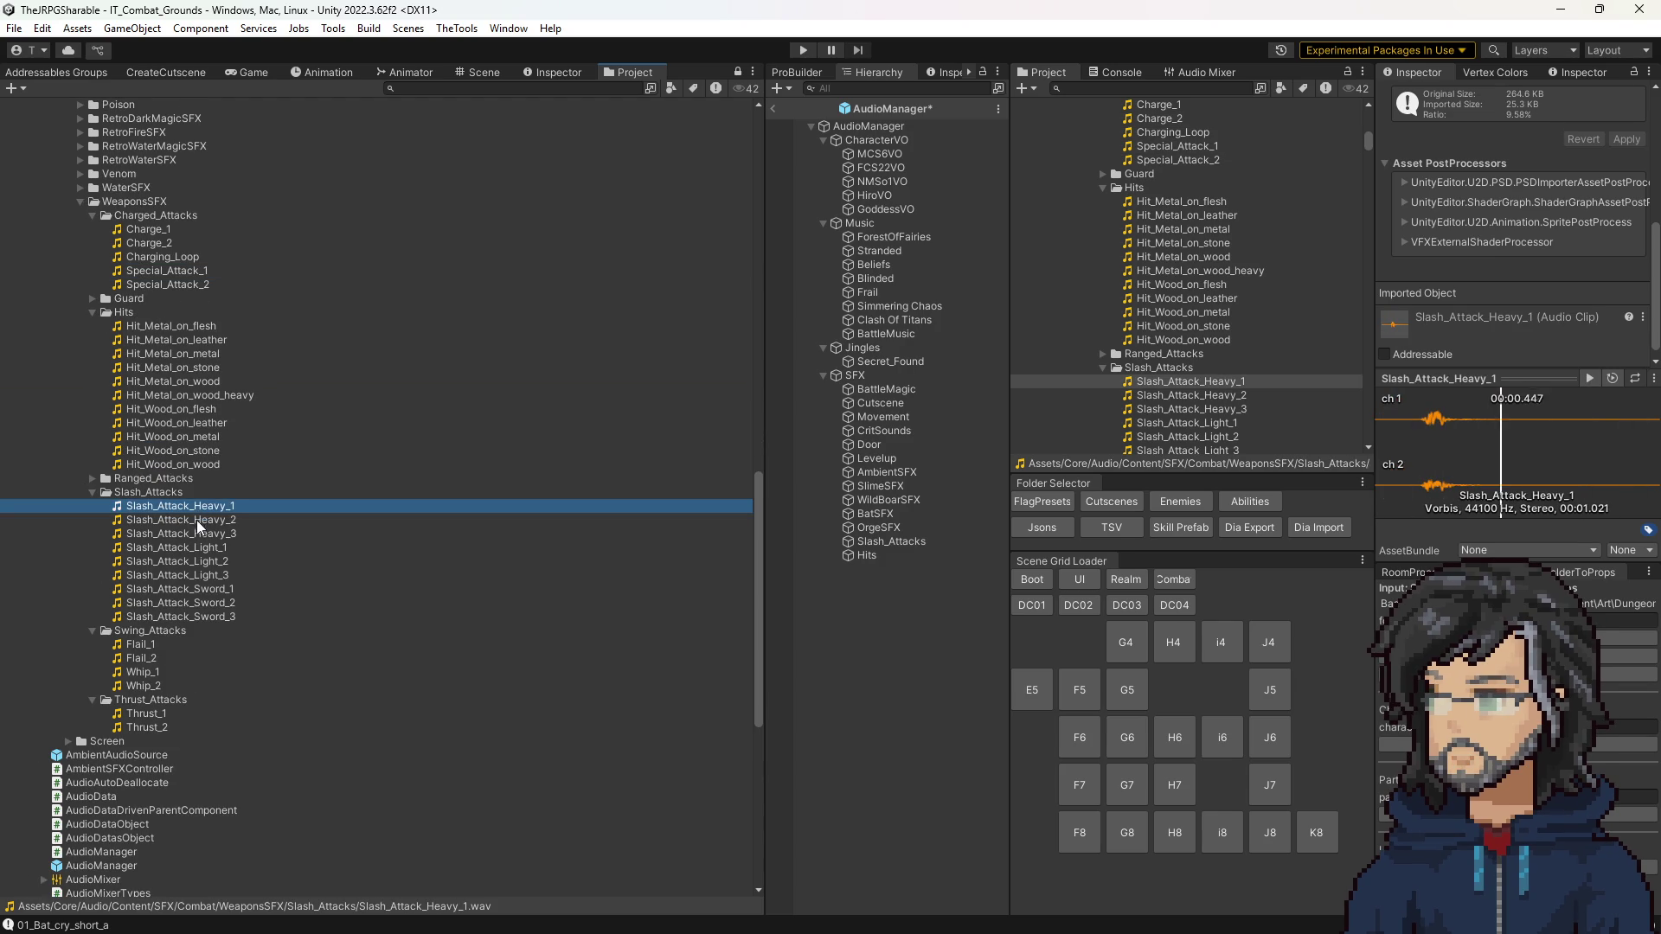
{"action": "left_click", "coordinate": [198, 523]}
{"action": "left_click", "coordinate": [198, 535]}
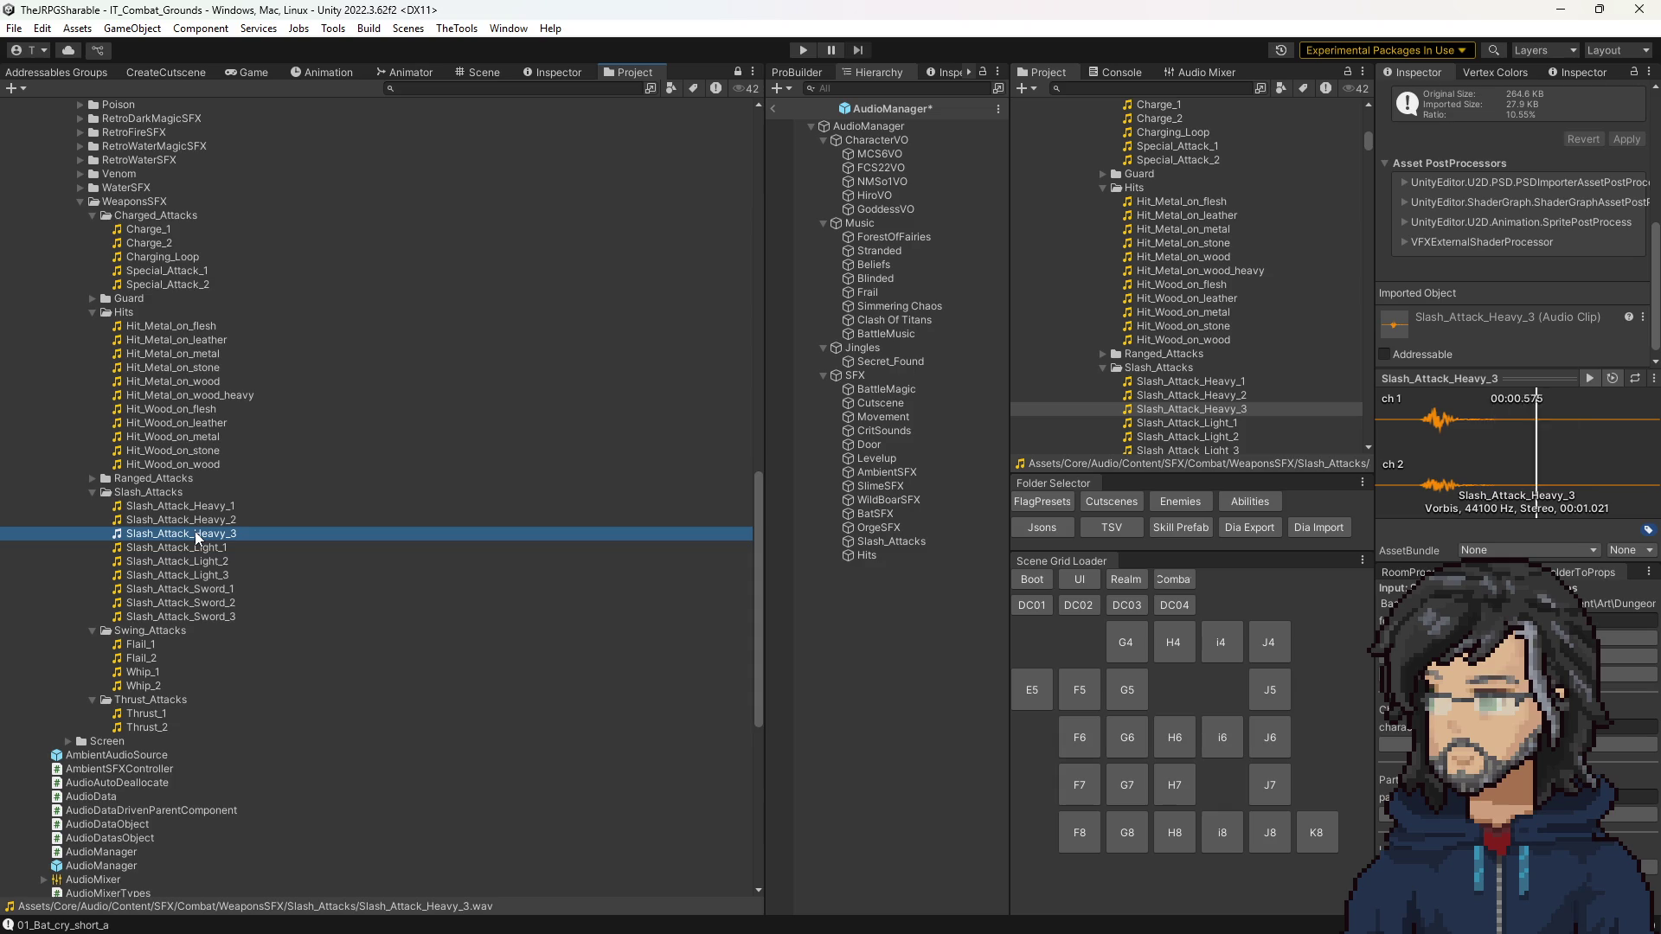
Step: Audition a flail swing plus the Thrust_1 and Thrust_2 sounds
{"action": "scroll", "coordinate": [197, 537], "scroll_direction": "up", "scroll_amount": 5}
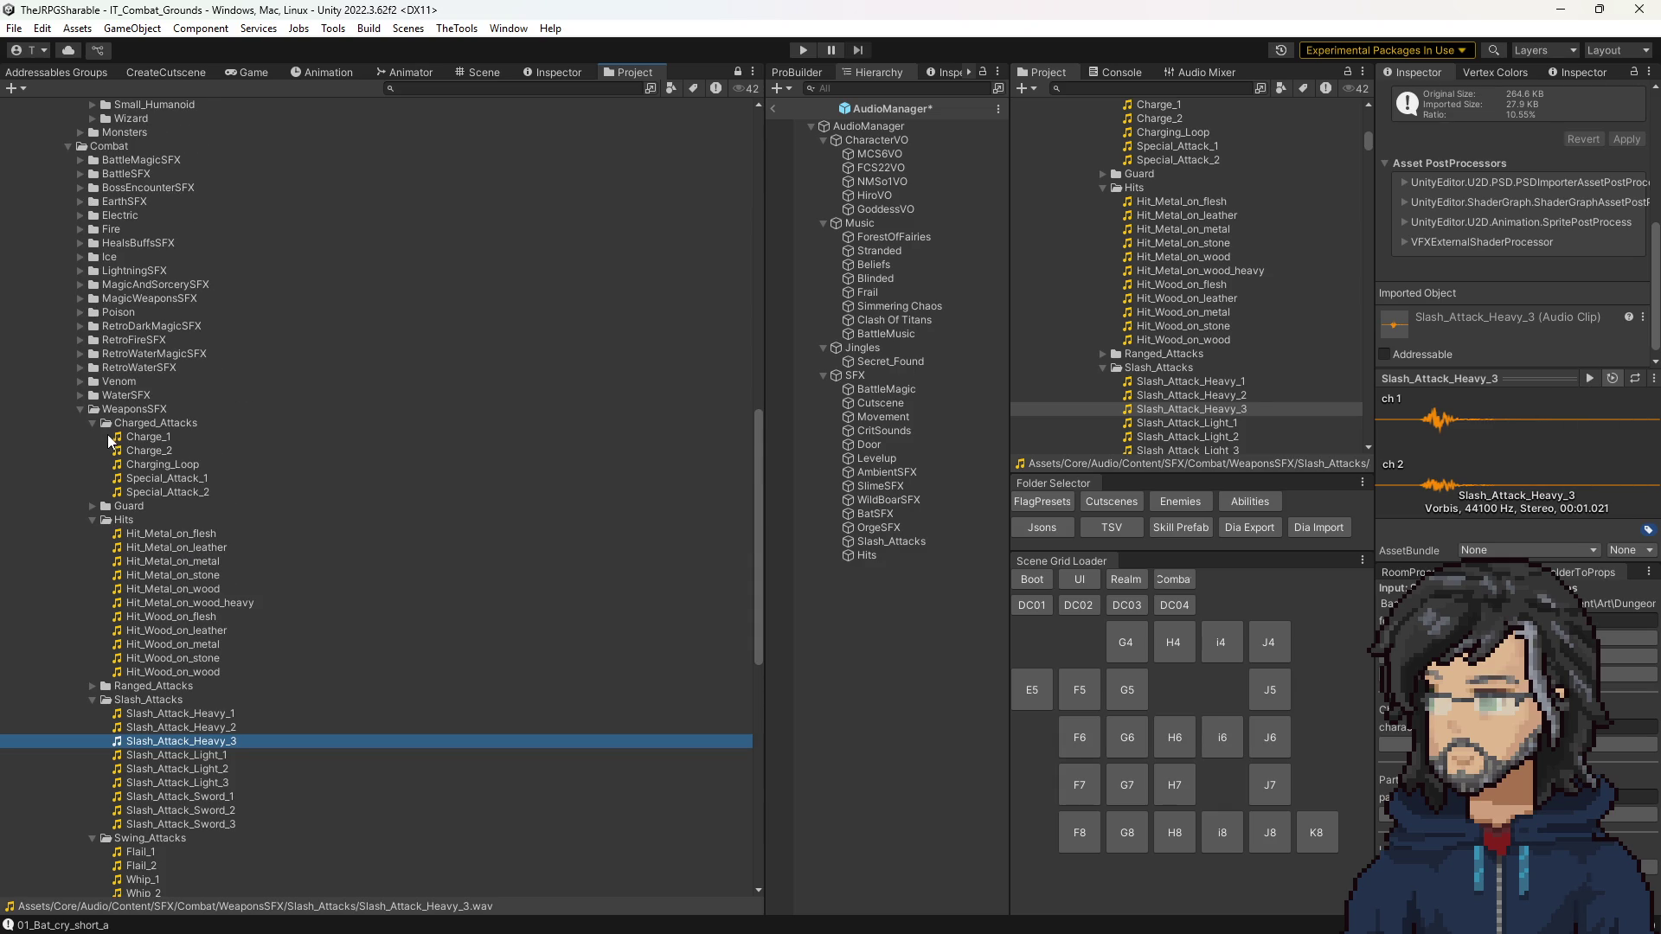
{"action": "scroll", "coordinate": [110, 442], "scroll_direction": "down", "scroll_amount": 5}
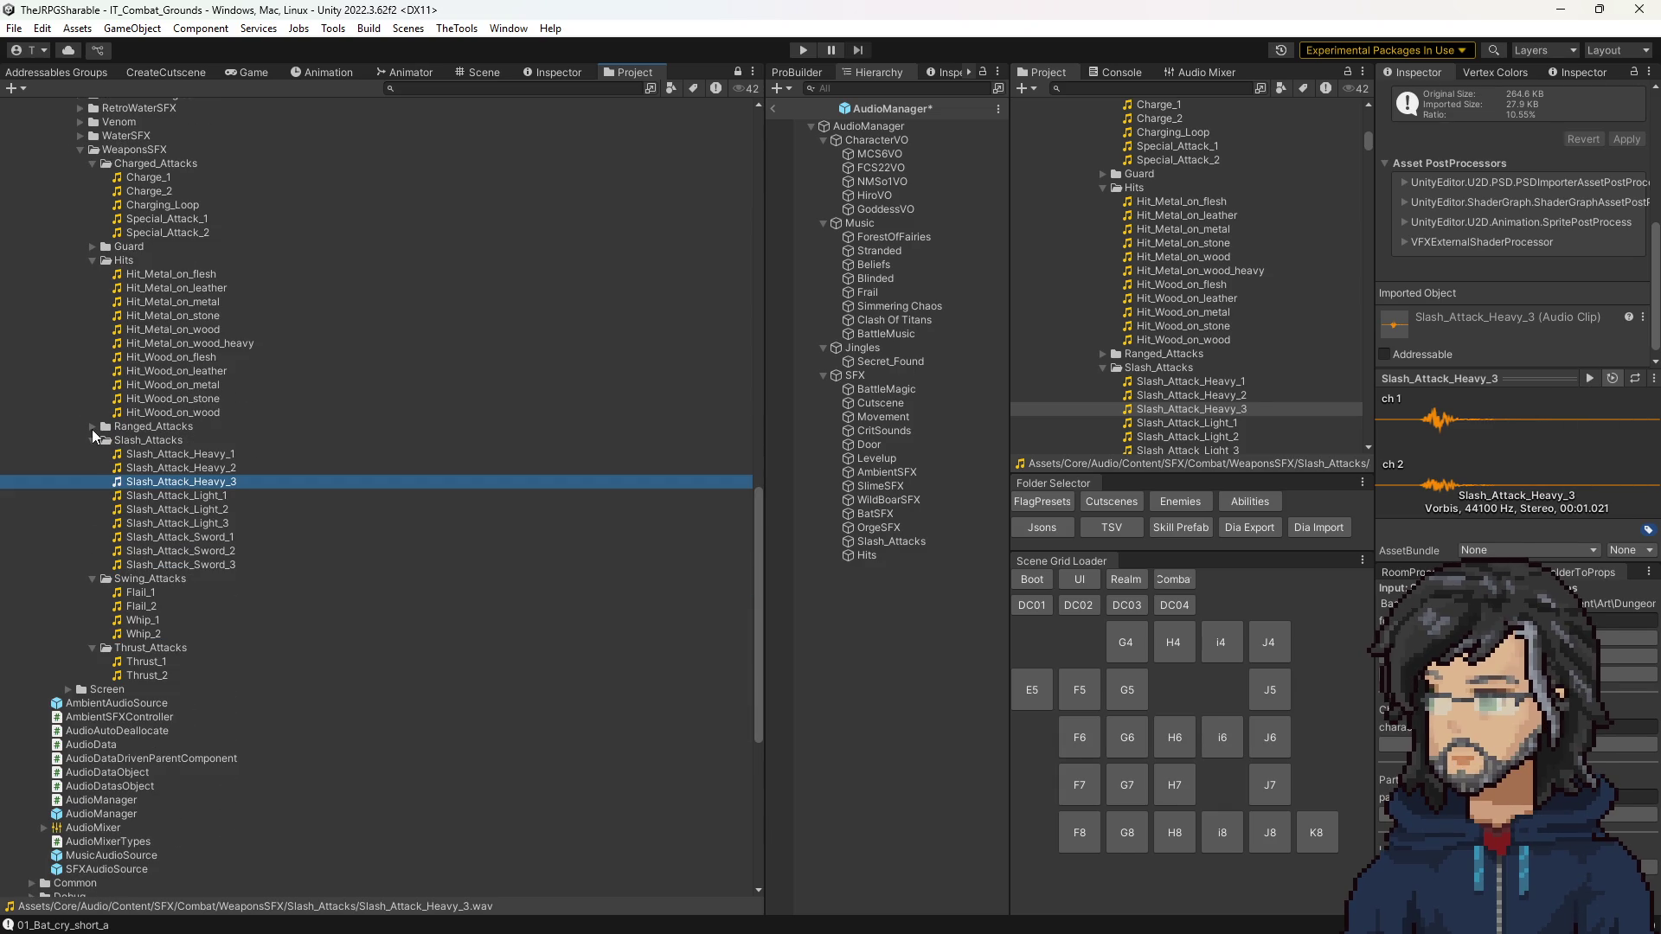
{"action": "left_click", "coordinate": [138, 606]}
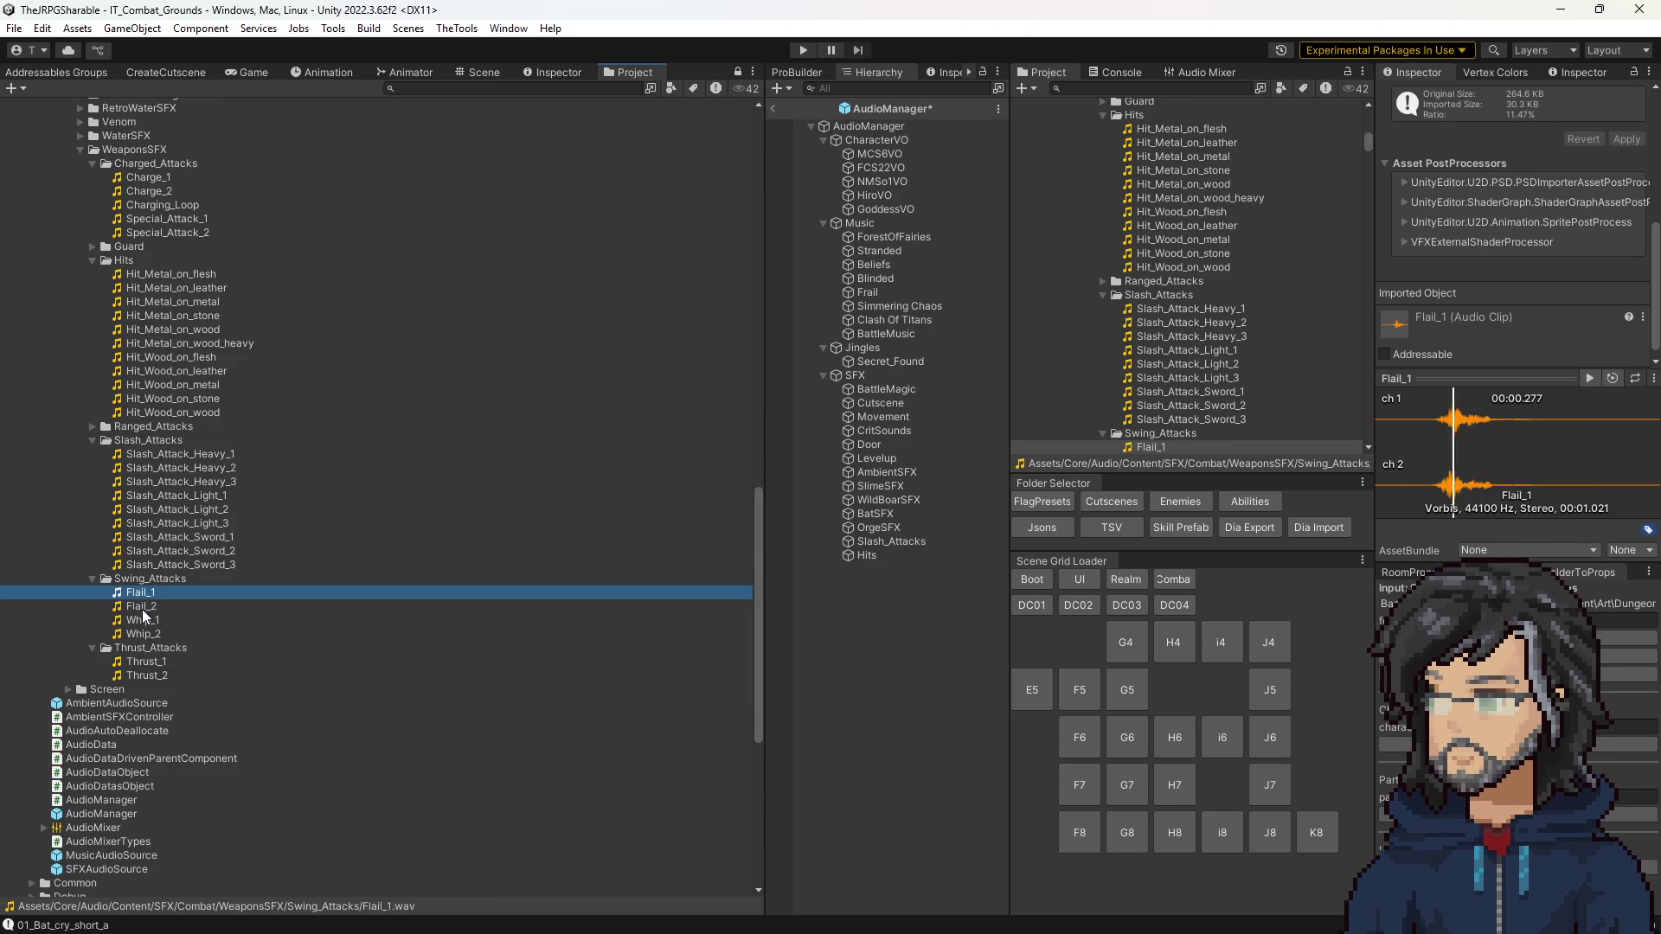
{"action": "left_click", "coordinate": [143, 661]}
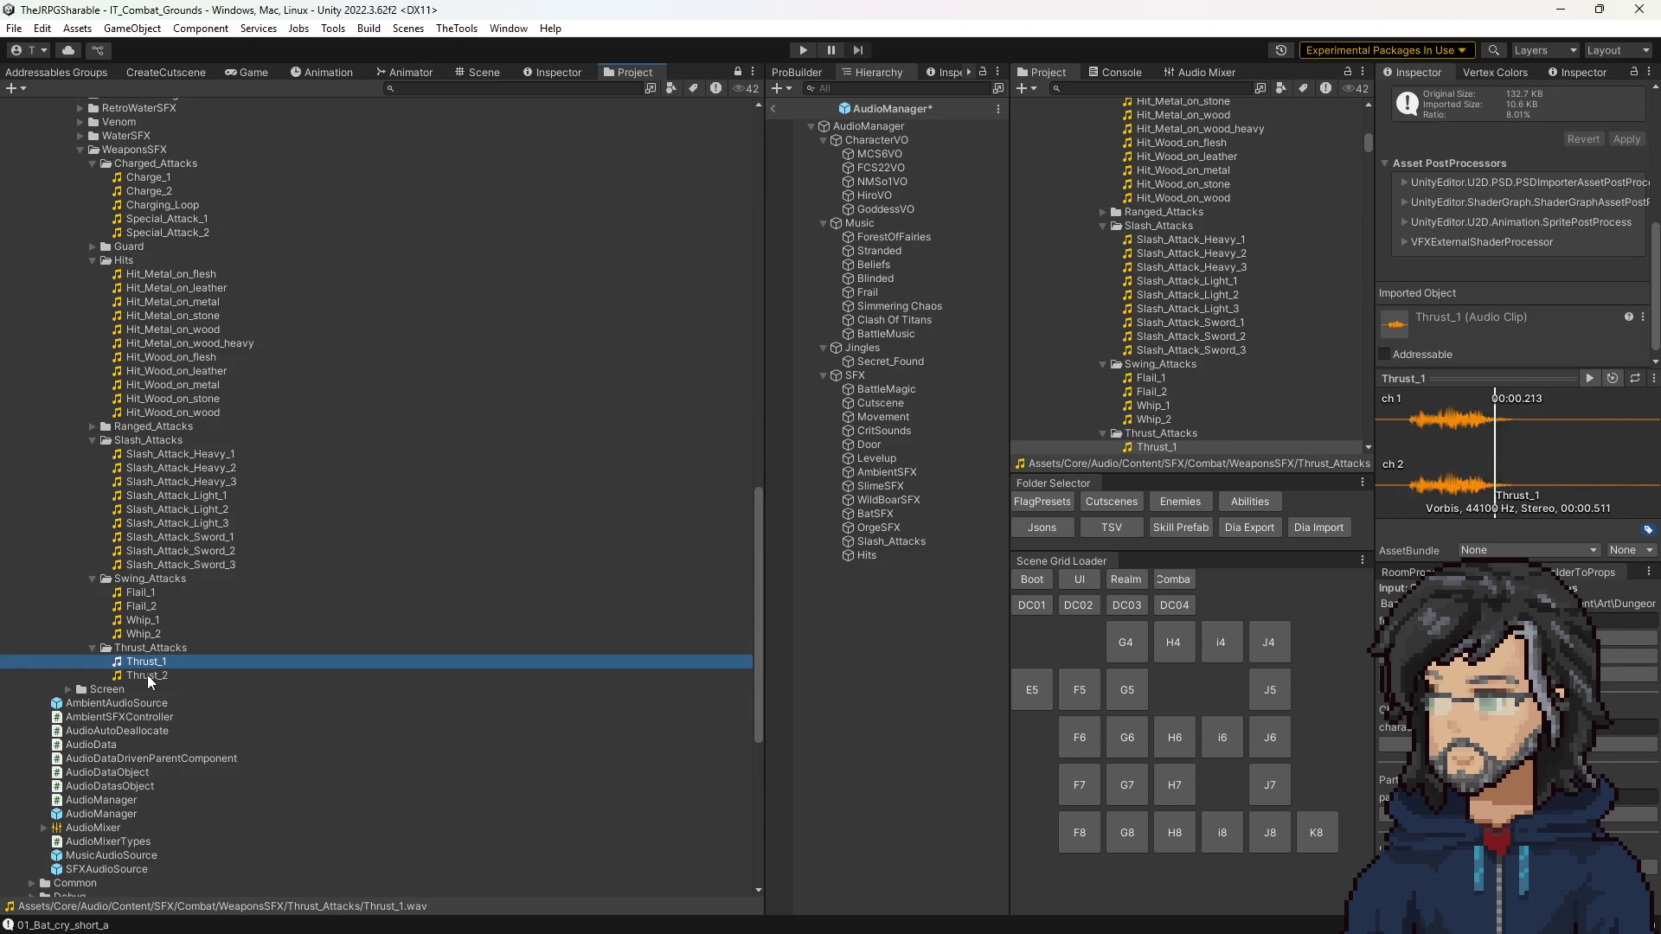
{"action": "left_click", "coordinate": [146, 675]}
{"action": "scroll", "coordinate": [169, 605], "scroll_direction": "up", "scroll_amount": 3}
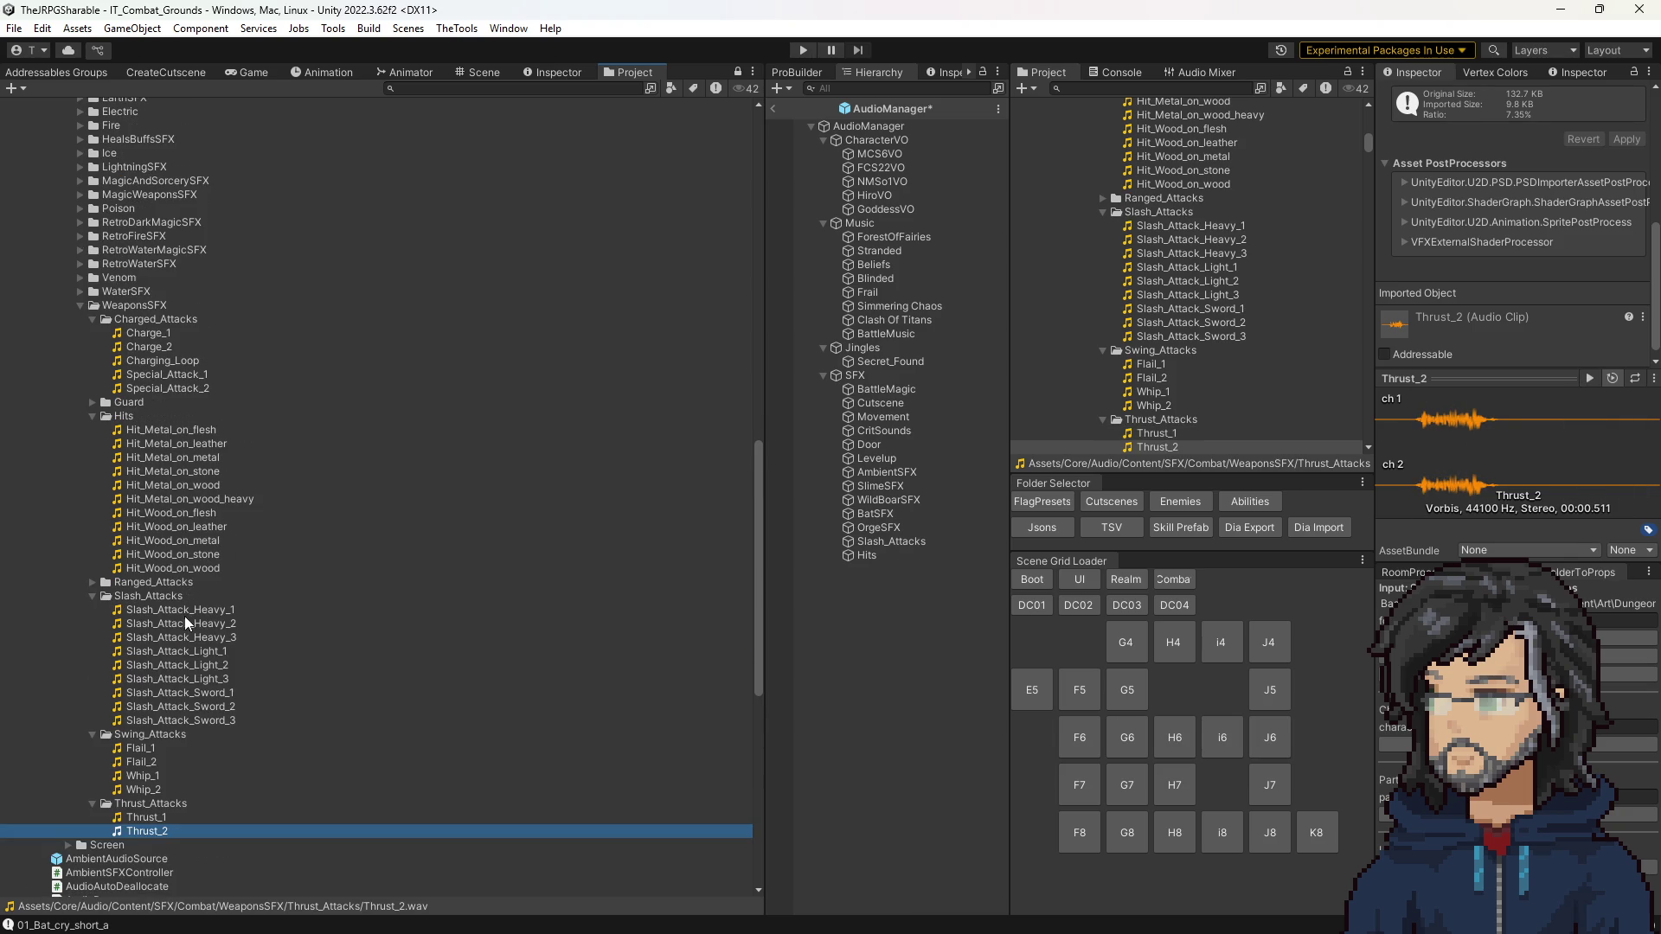
Step: Compare Slash_Attack_Heavy_3 against Heavy_2, then copy Slash_Attack_Heavy_3's name
{"action": "left_click", "coordinate": [200, 638]}
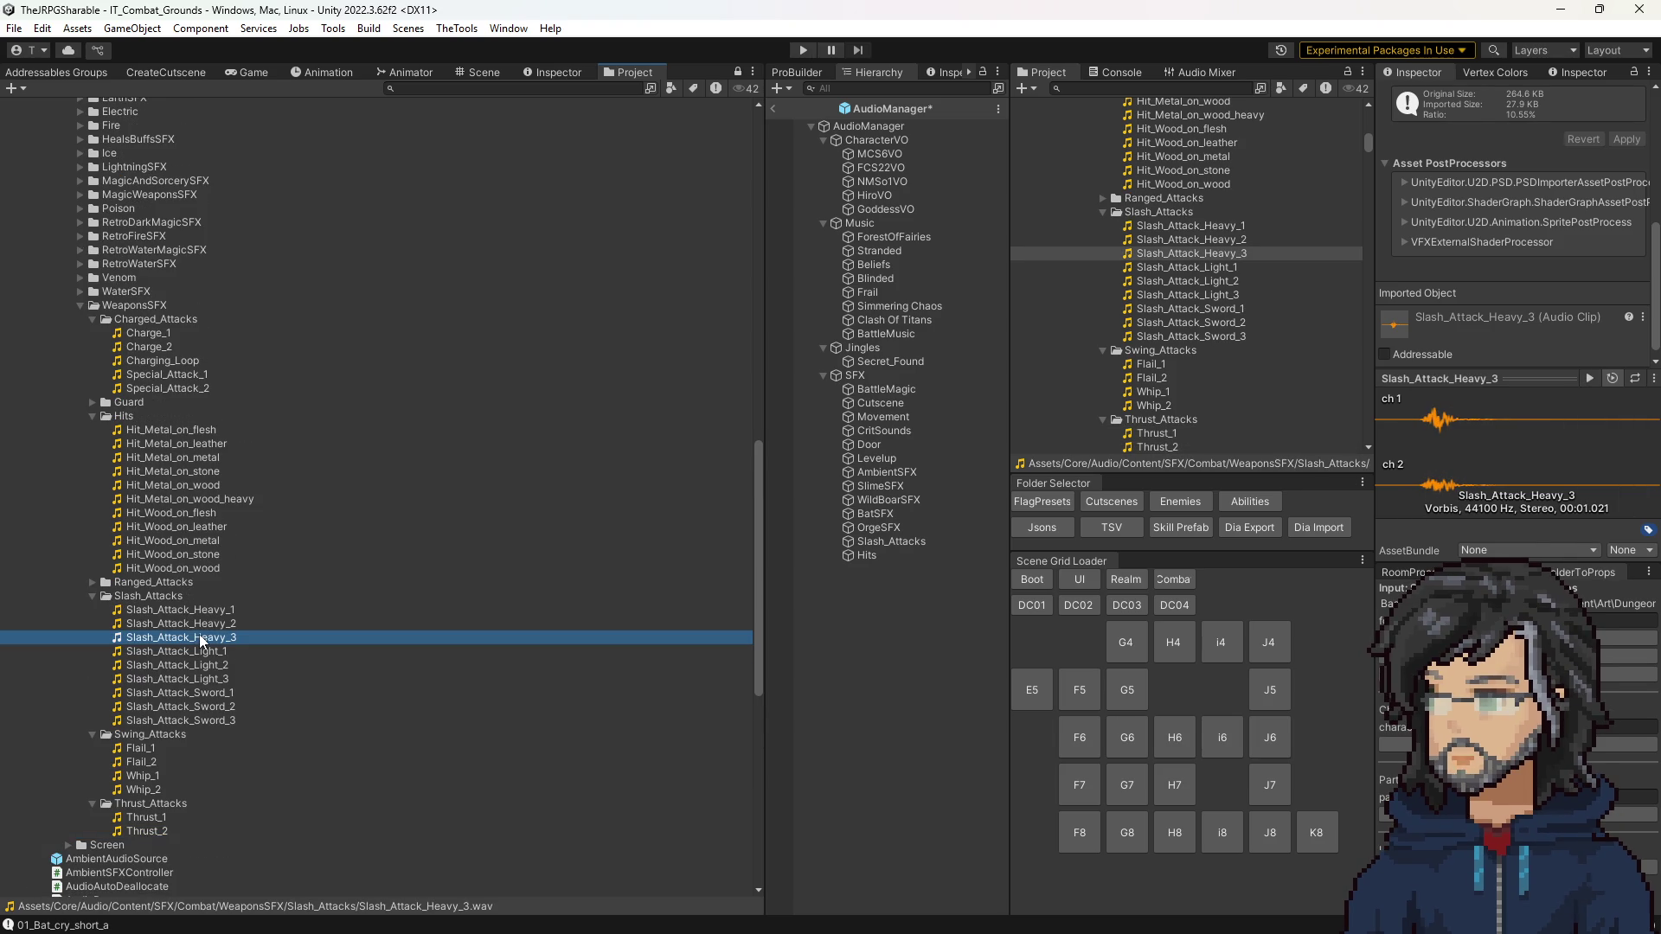
{"action": "left_click", "coordinate": [217, 624]}
{"action": "left_click", "coordinate": [208, 637]}
{"action": "left_click", "coordinate": [207, 638]}
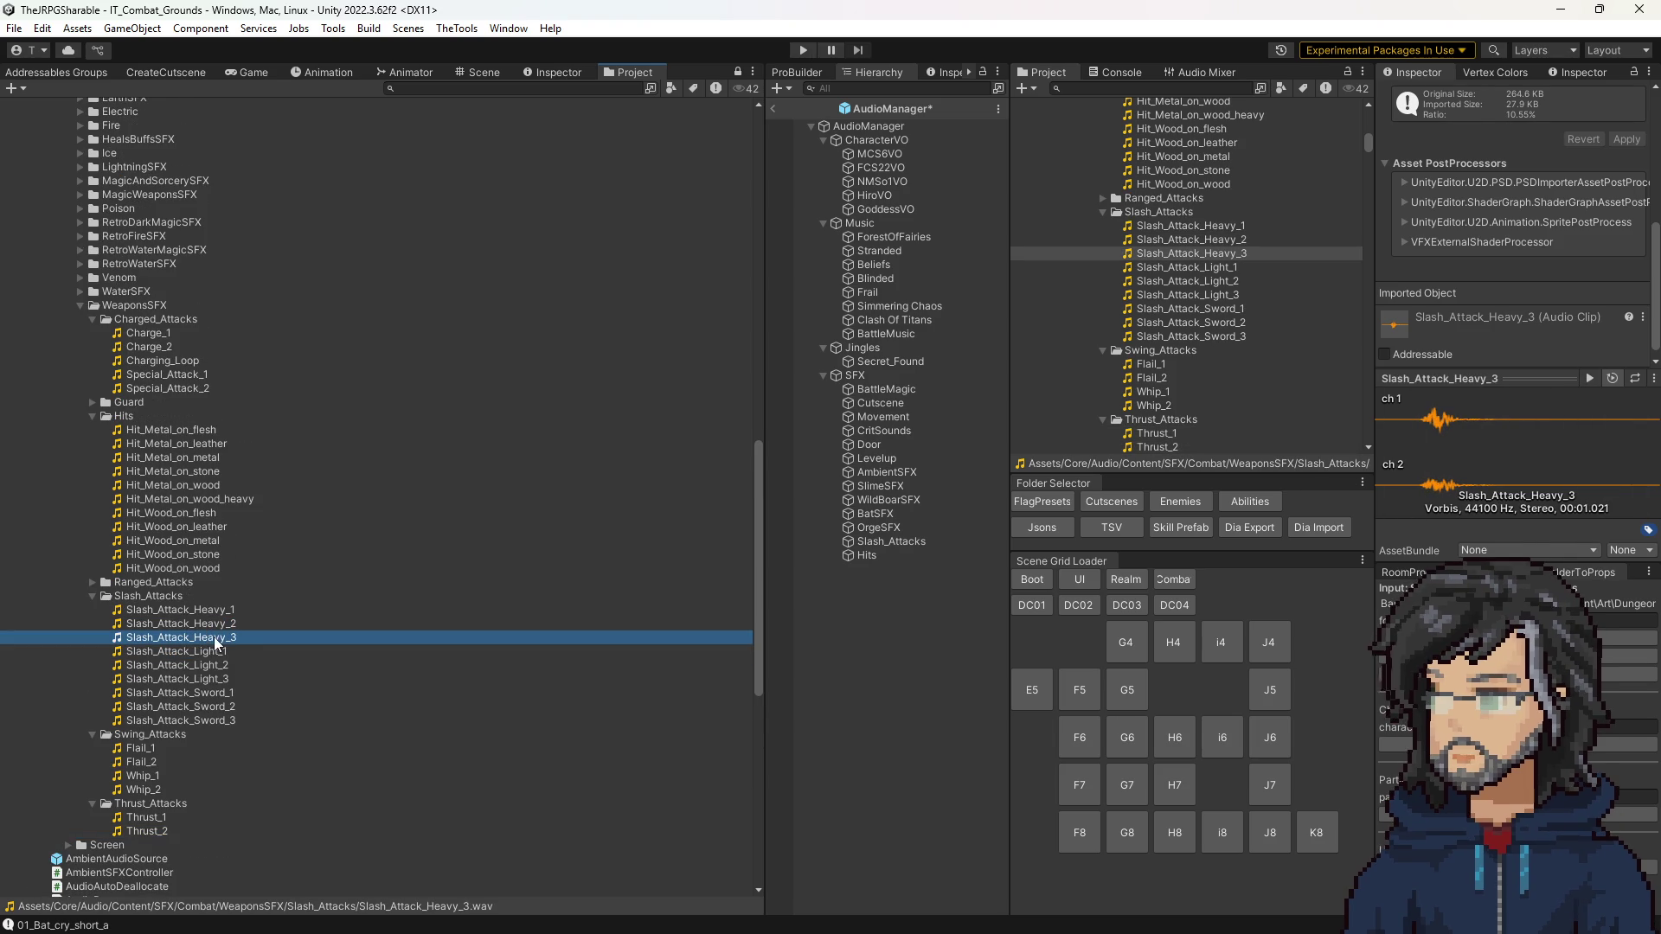
{"action": "left_click", "coordinate": [1179, 502]}
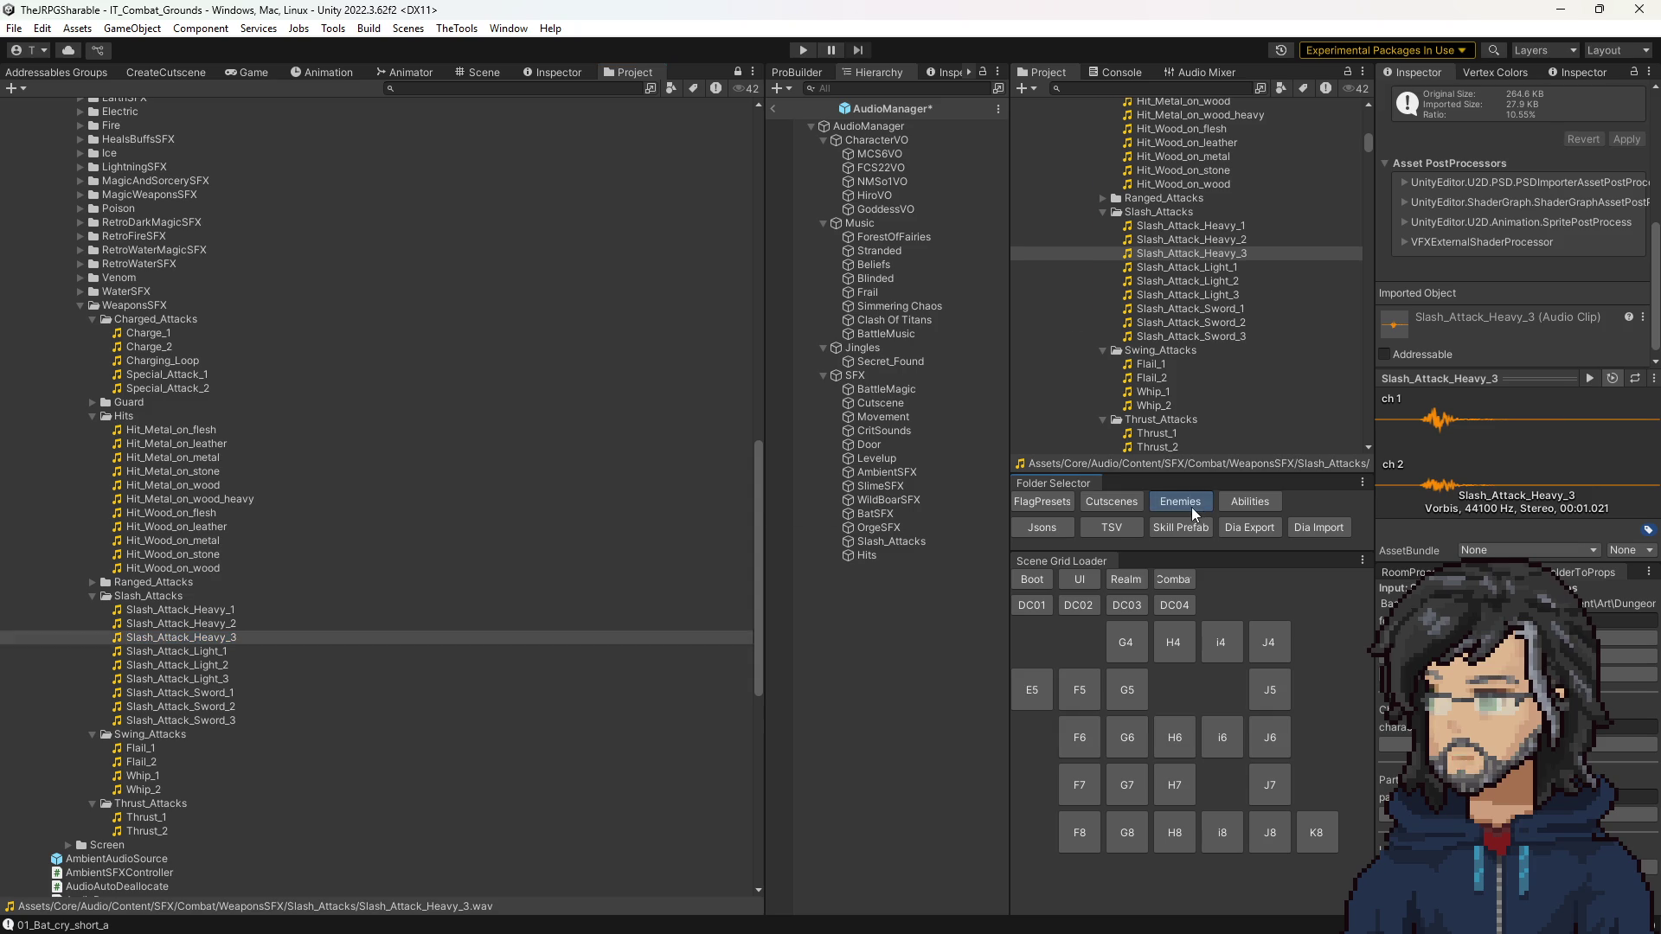
Step: Paste Slash_Attack_Heavy_3 into IT_Orge's Element 1 SFX Id as its attack sound
{"action": "scroll", "coordinate": [1151, 367], "scroll_direction": "down", "scroll_amount": 5}
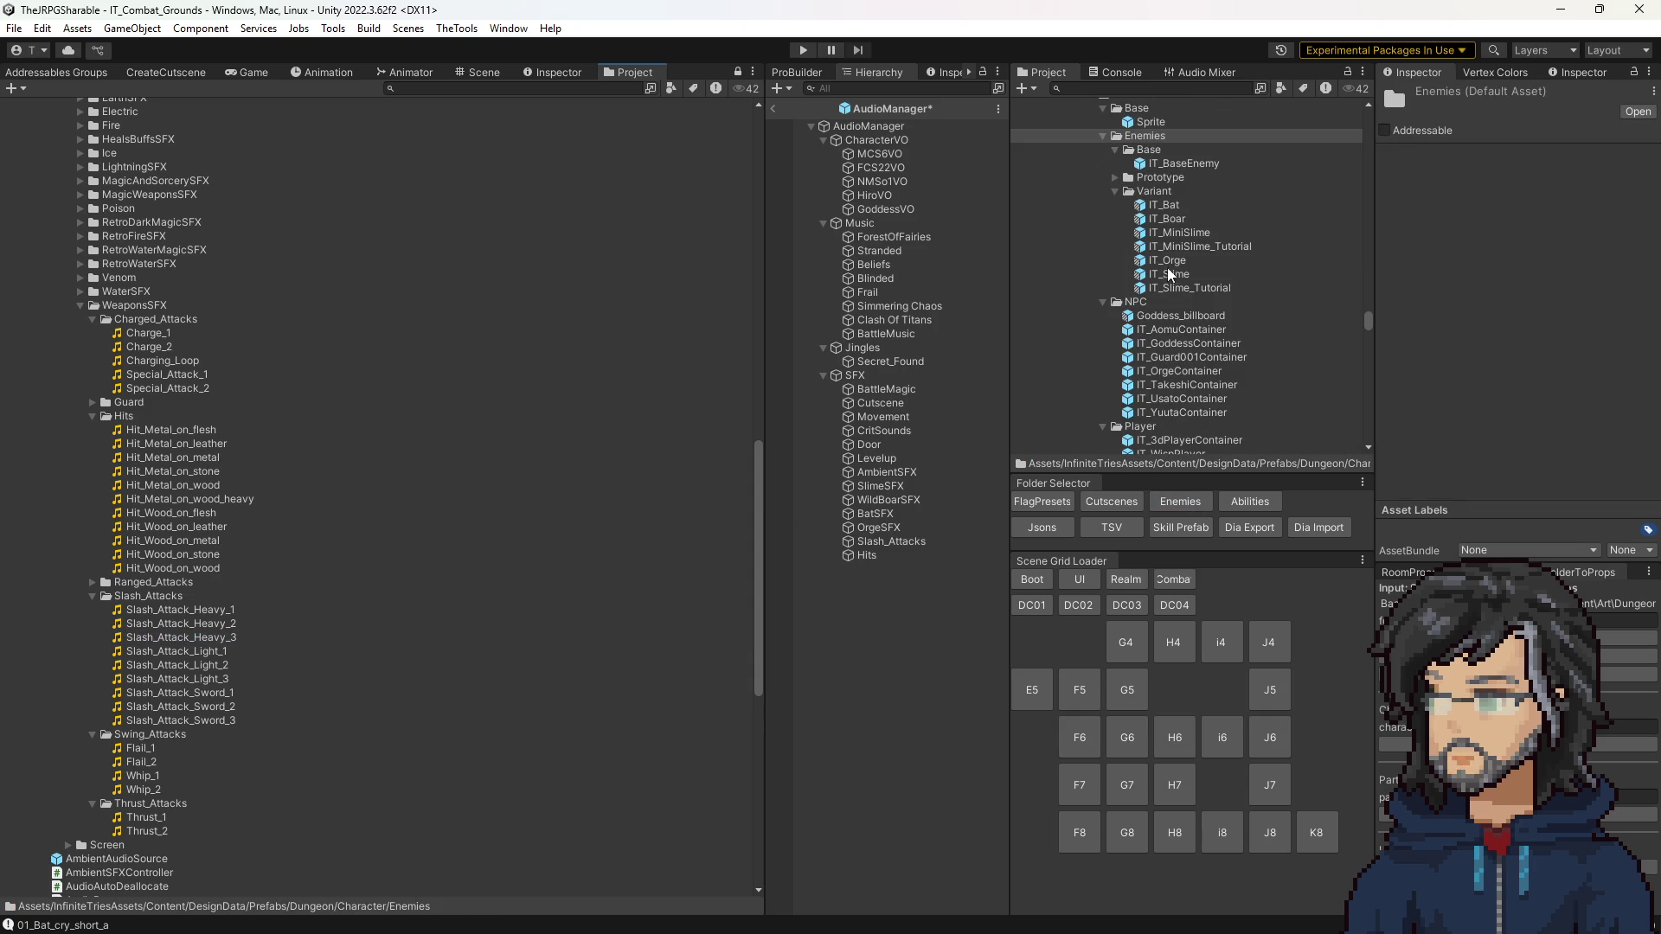
{"action": "left_click", "coordinate": [1166, 261]}
{"action": "scroll", "coordinate": [1507, 346], "scroll_direction": "down", "scroll_amount": 10}
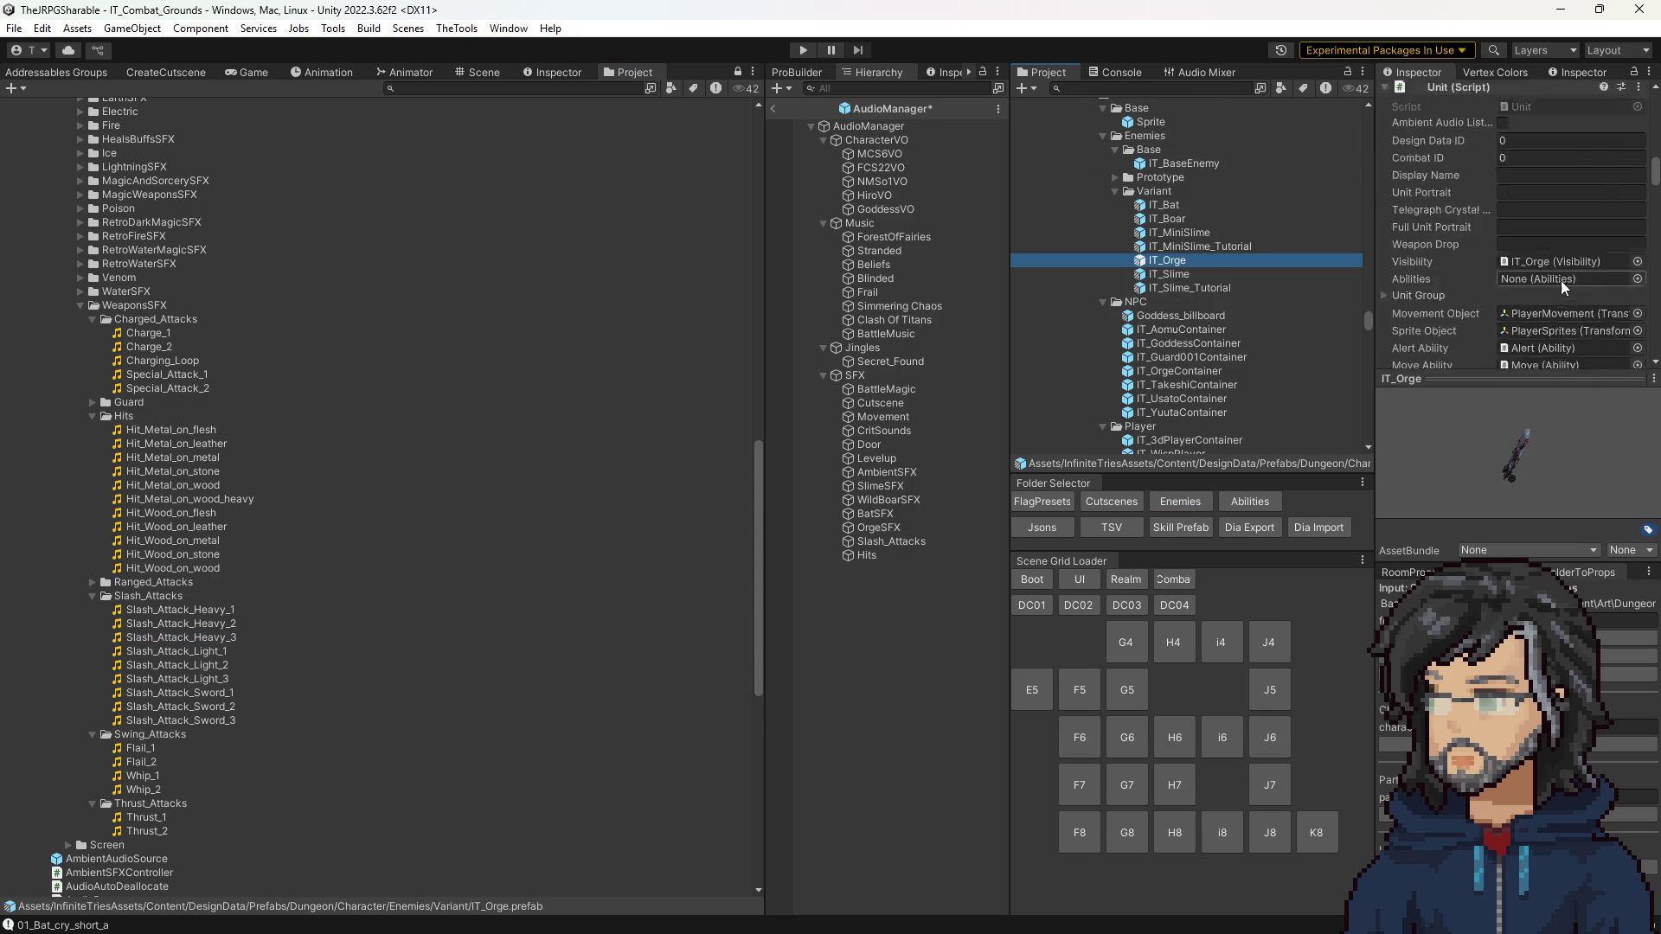
{"action": "scroll", "coordinate": [1516, 315], "scroll_direction": "down", "scroll_amount": 8}
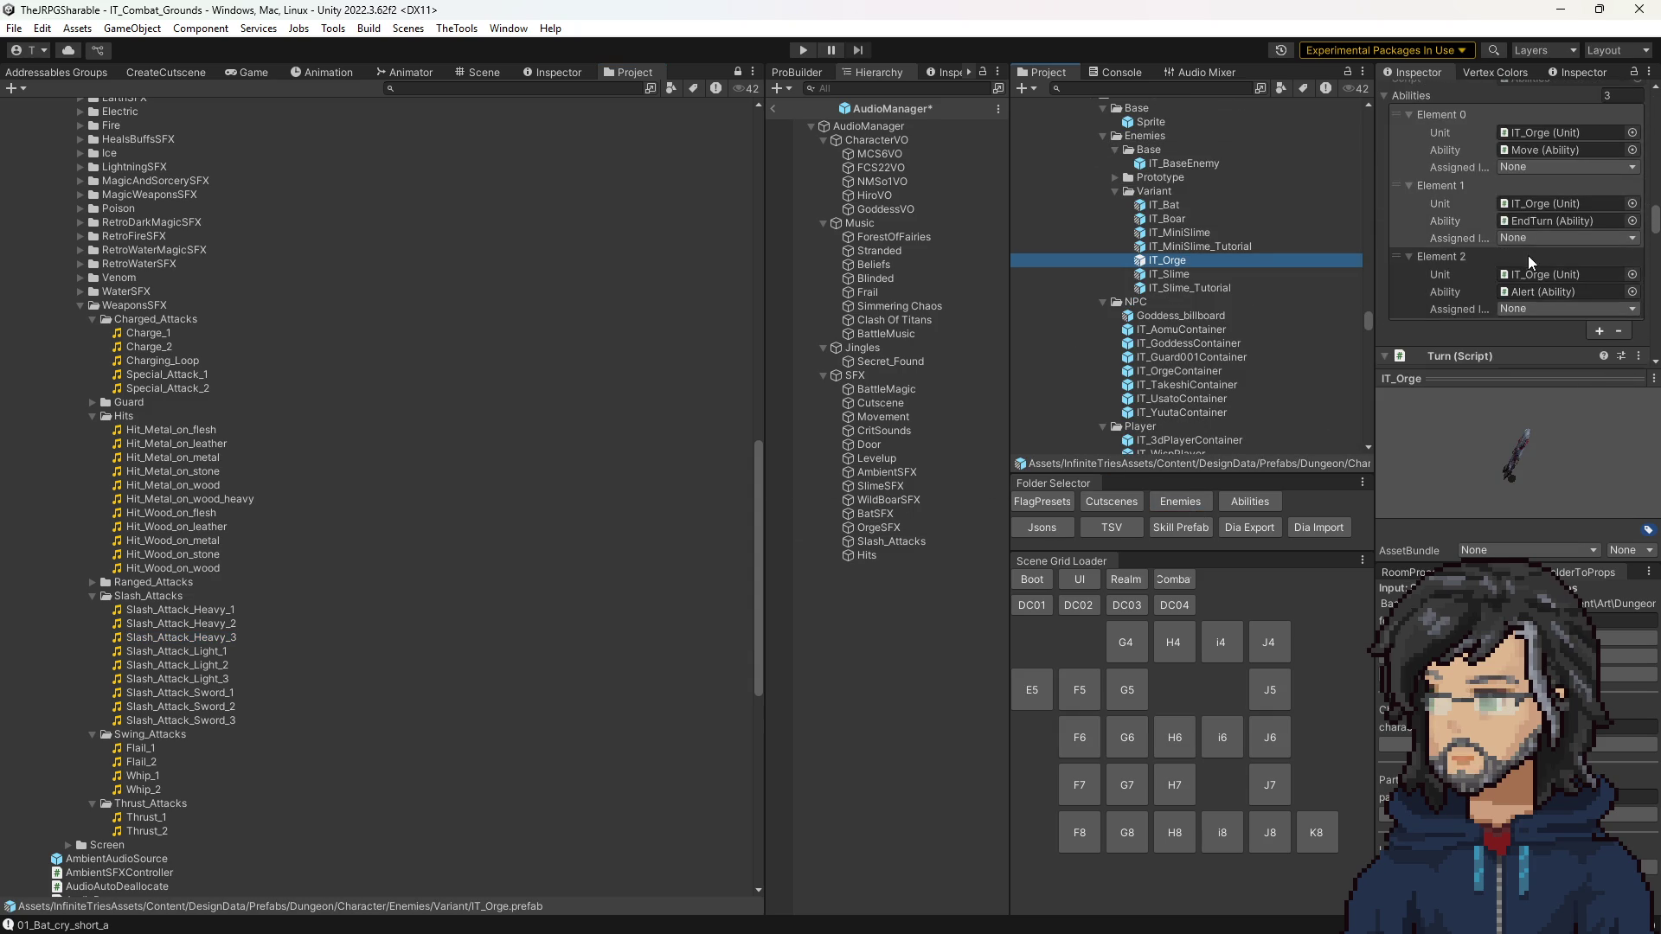
{"action": "scroll", "coordinate": [1538, 302], "scroll_direction": "down", "scroll_amount": 5}
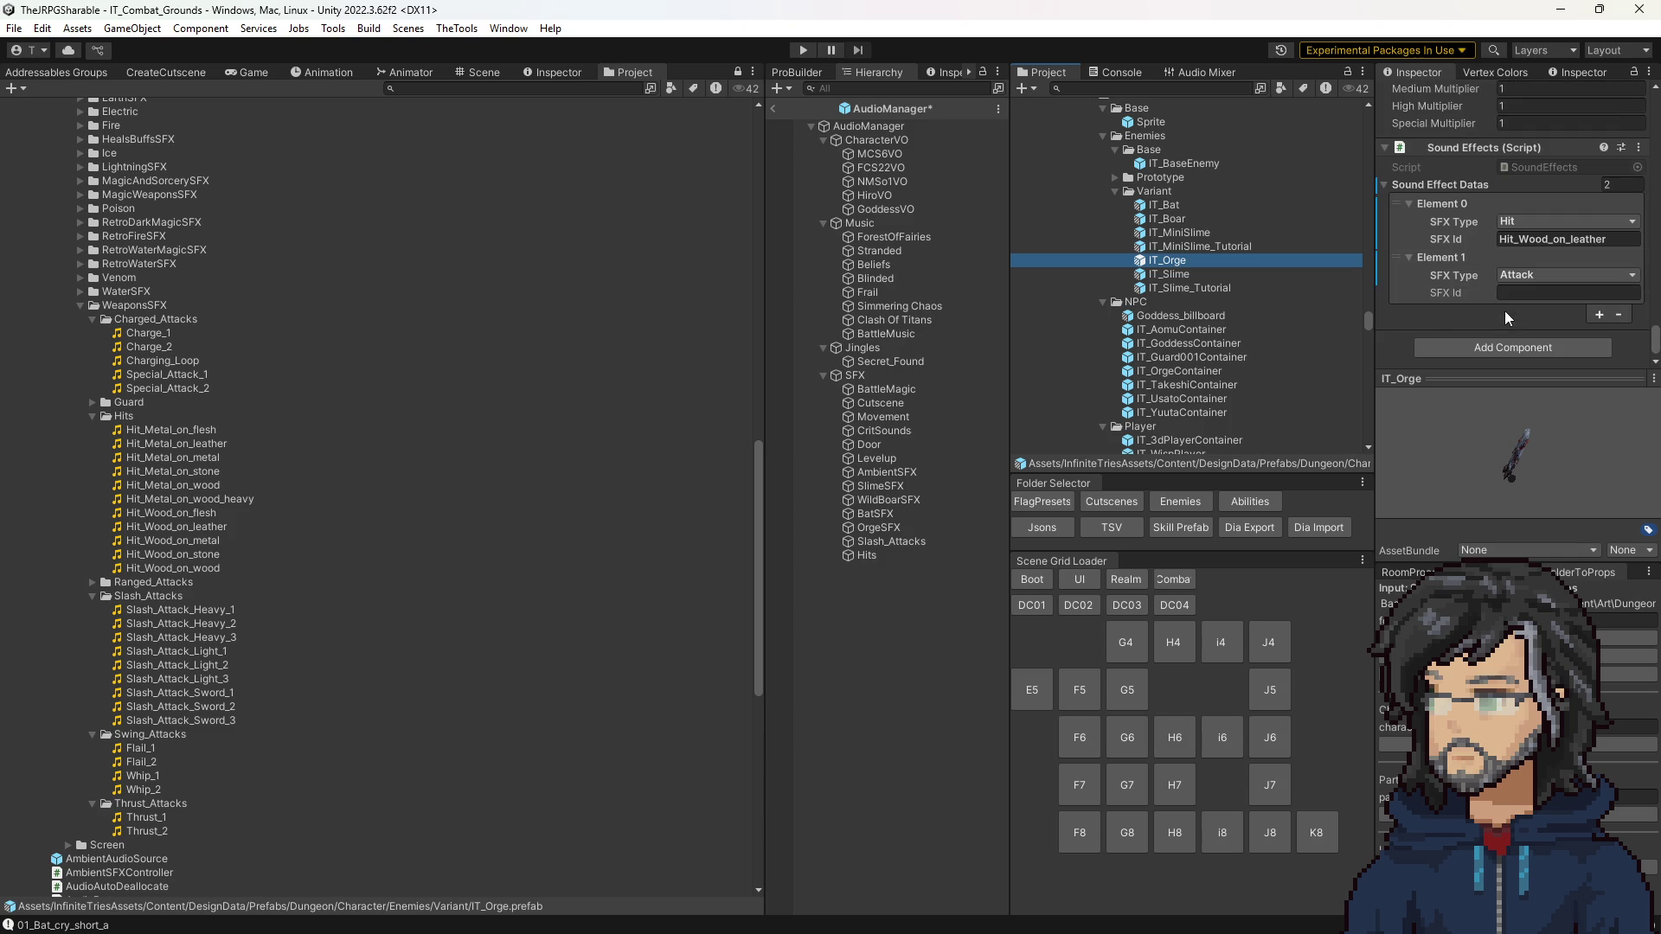
{"action": "left_click", "coordinate": [1513, 293]}
{"action": "type", "text": "Slash_Attack_Heavy_3"}
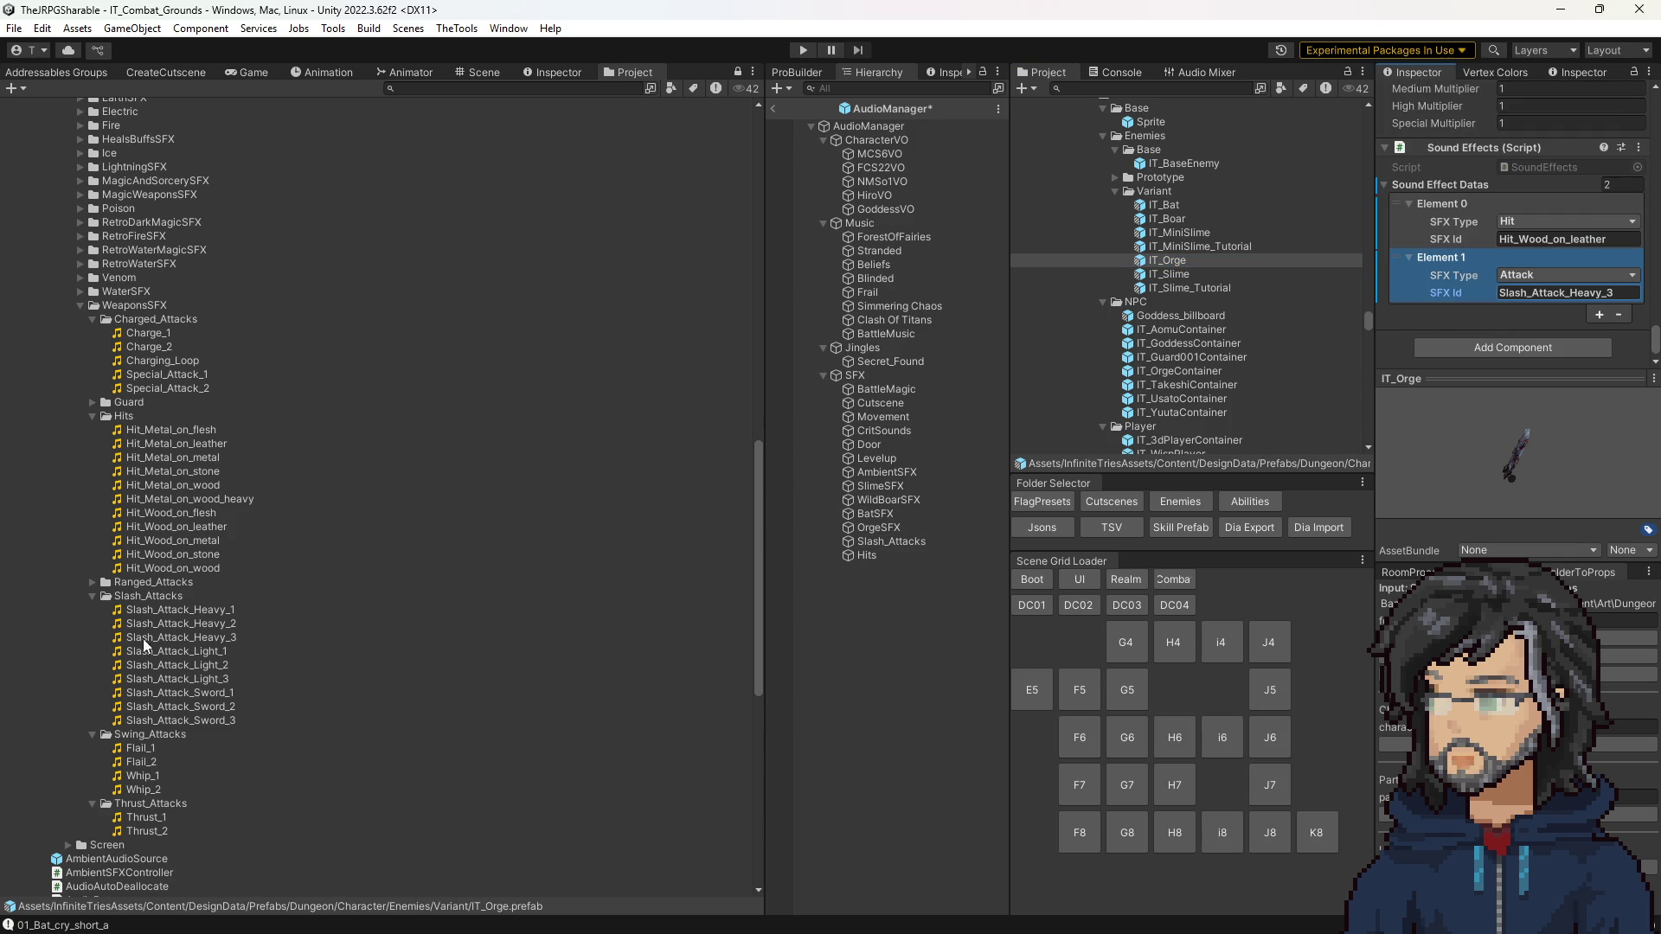
{"action": "left_click", "coordinate": [168, 637]}
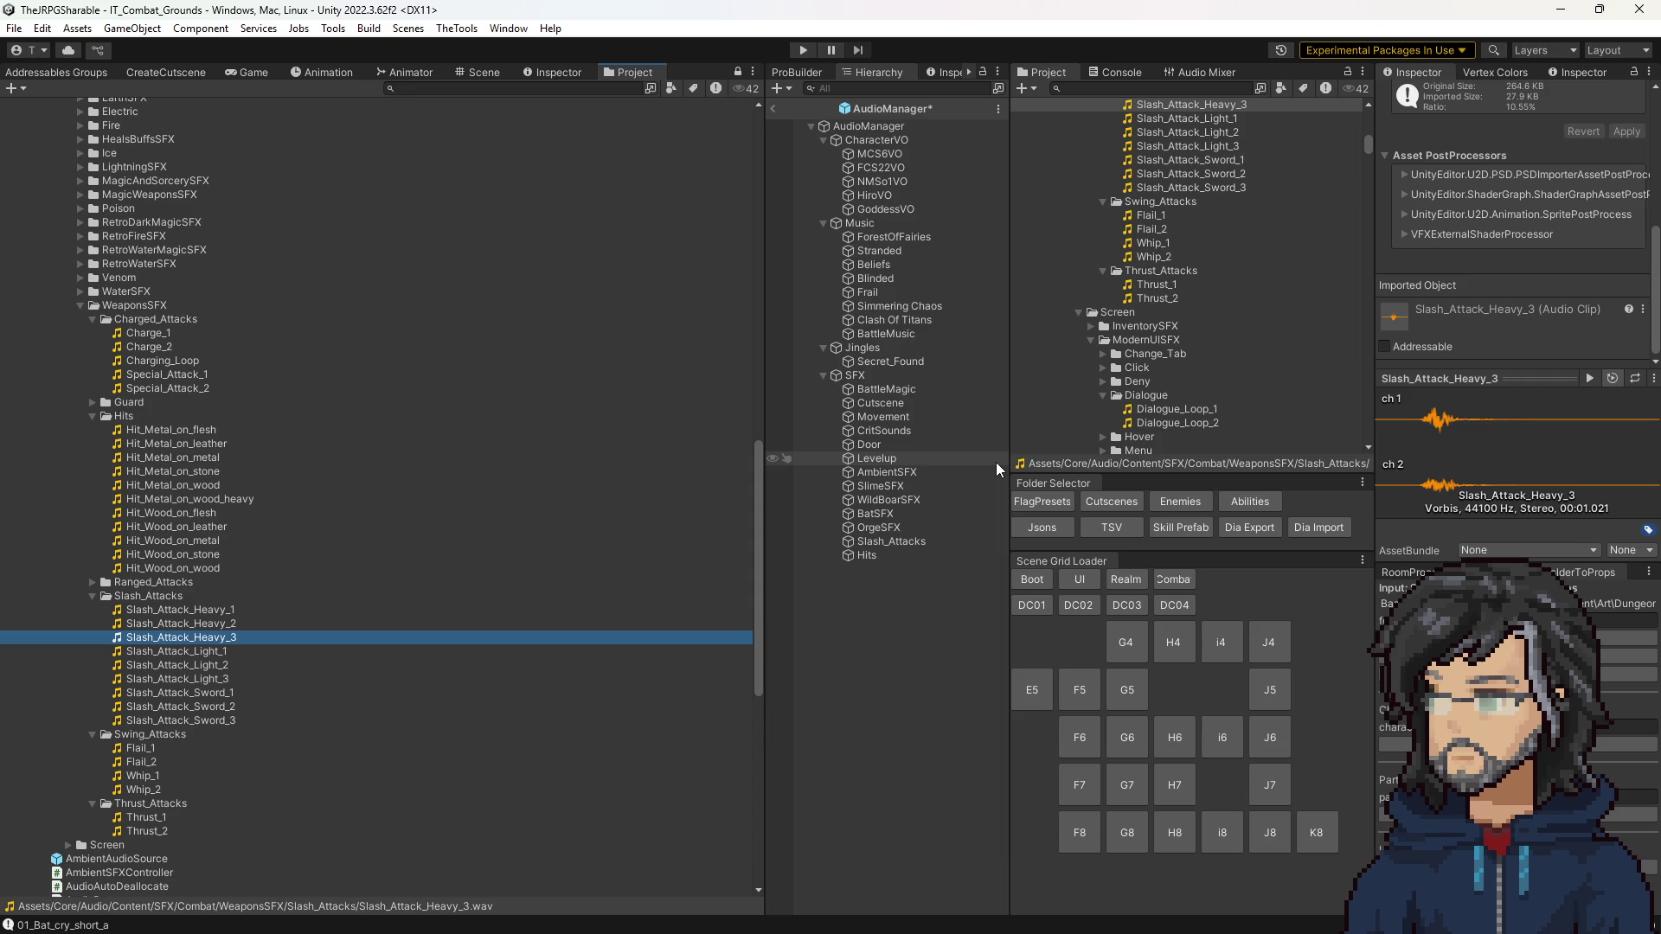
{"action": "left_click", "coordinate": [867, 530]}
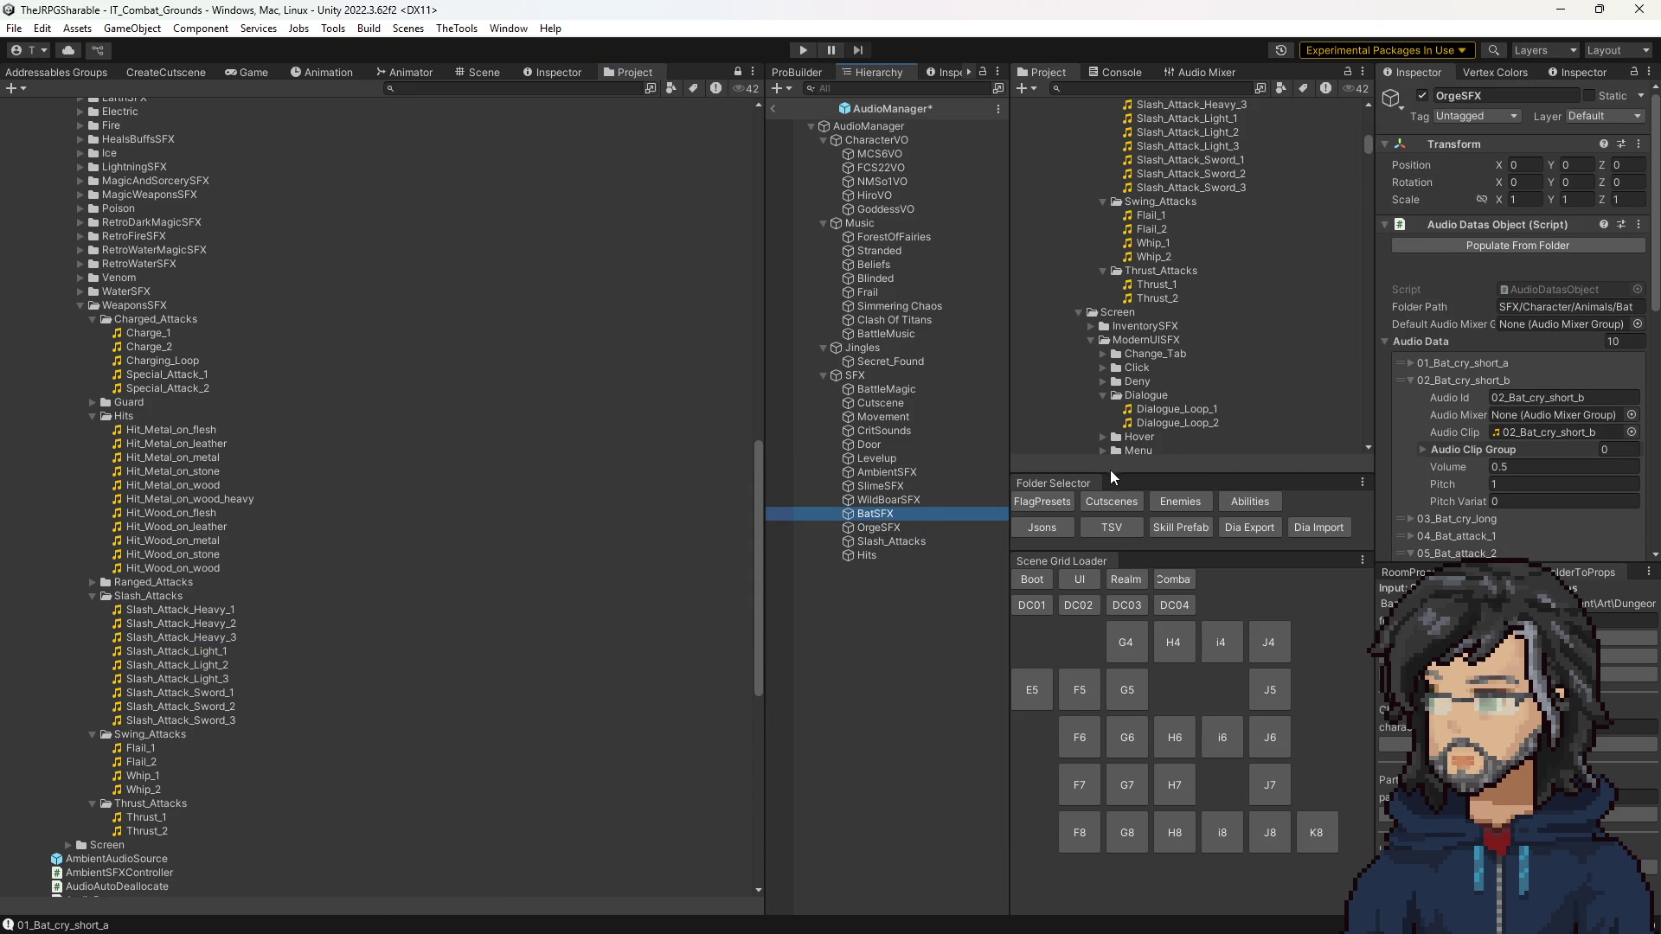
Step: Save the AudioManager prefab changes and go back to the IT_Combat_Grounds scene
{"action": "scroll", "coordinate": [1471, 389], "scroll_direction": "down", "scroll_amount": 5}
{"action": "key", "text": "Delete"}
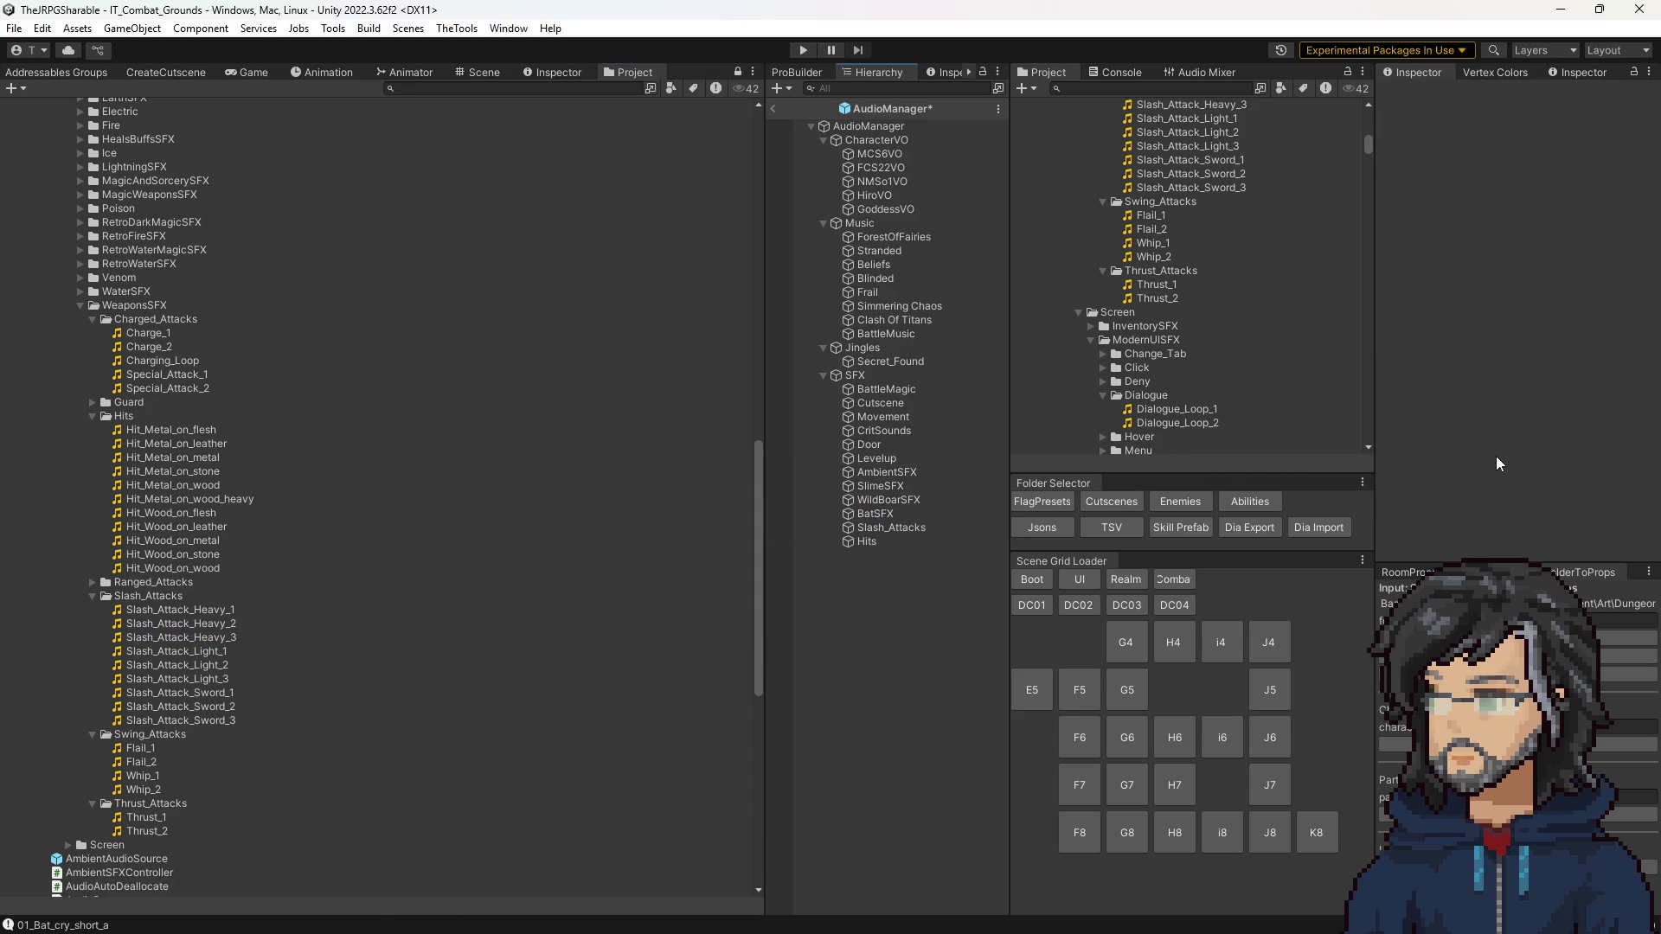
{"action": "left_click", "coordinate": [772, 108]}
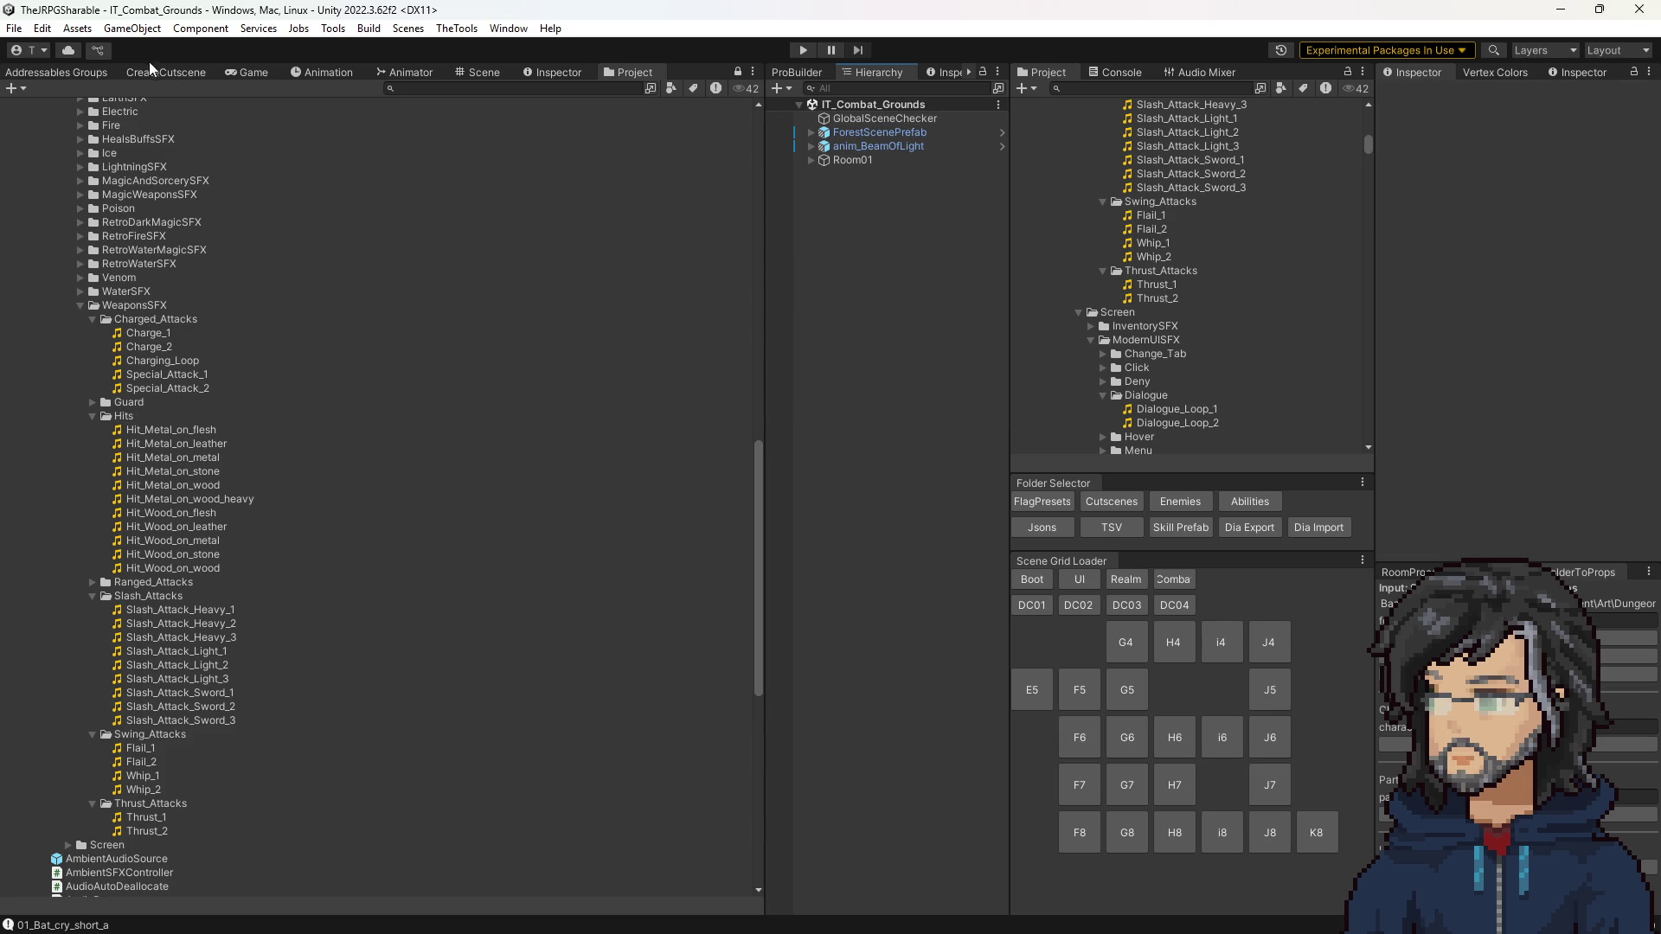
Step: Enter Play mode in IT_Combat_Grounds to test combat, widening the Game view slightly
{"action": "left_click", "coordinate": [229, 73]}
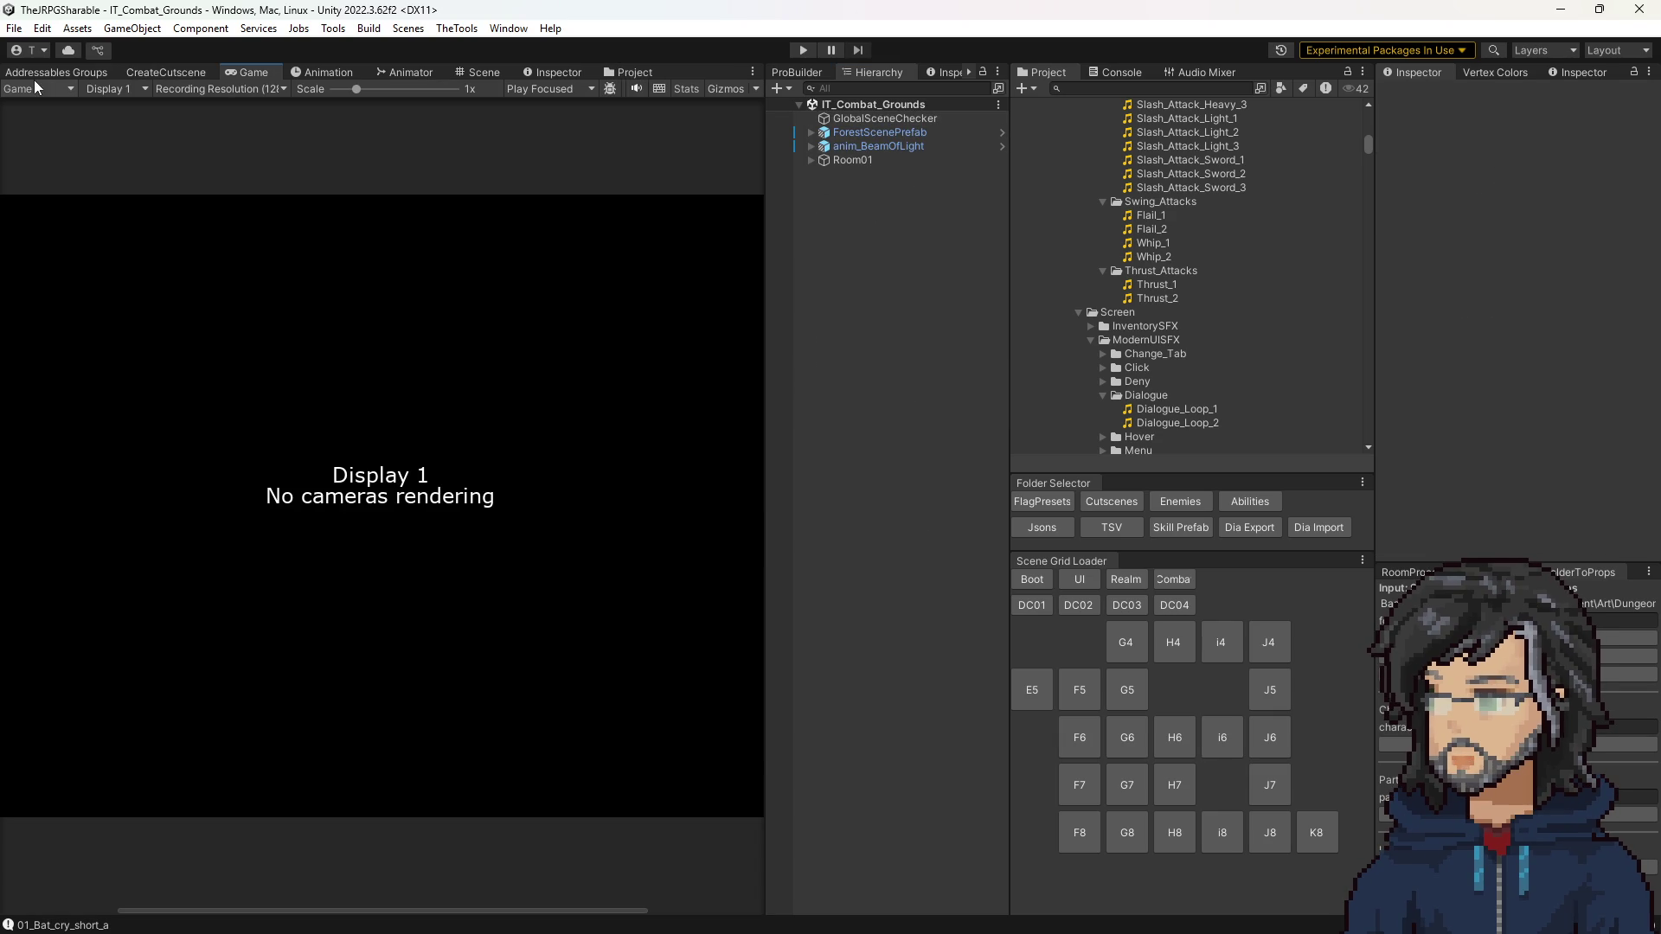
{"action": "left_click", "coordinate": [483, 73]}
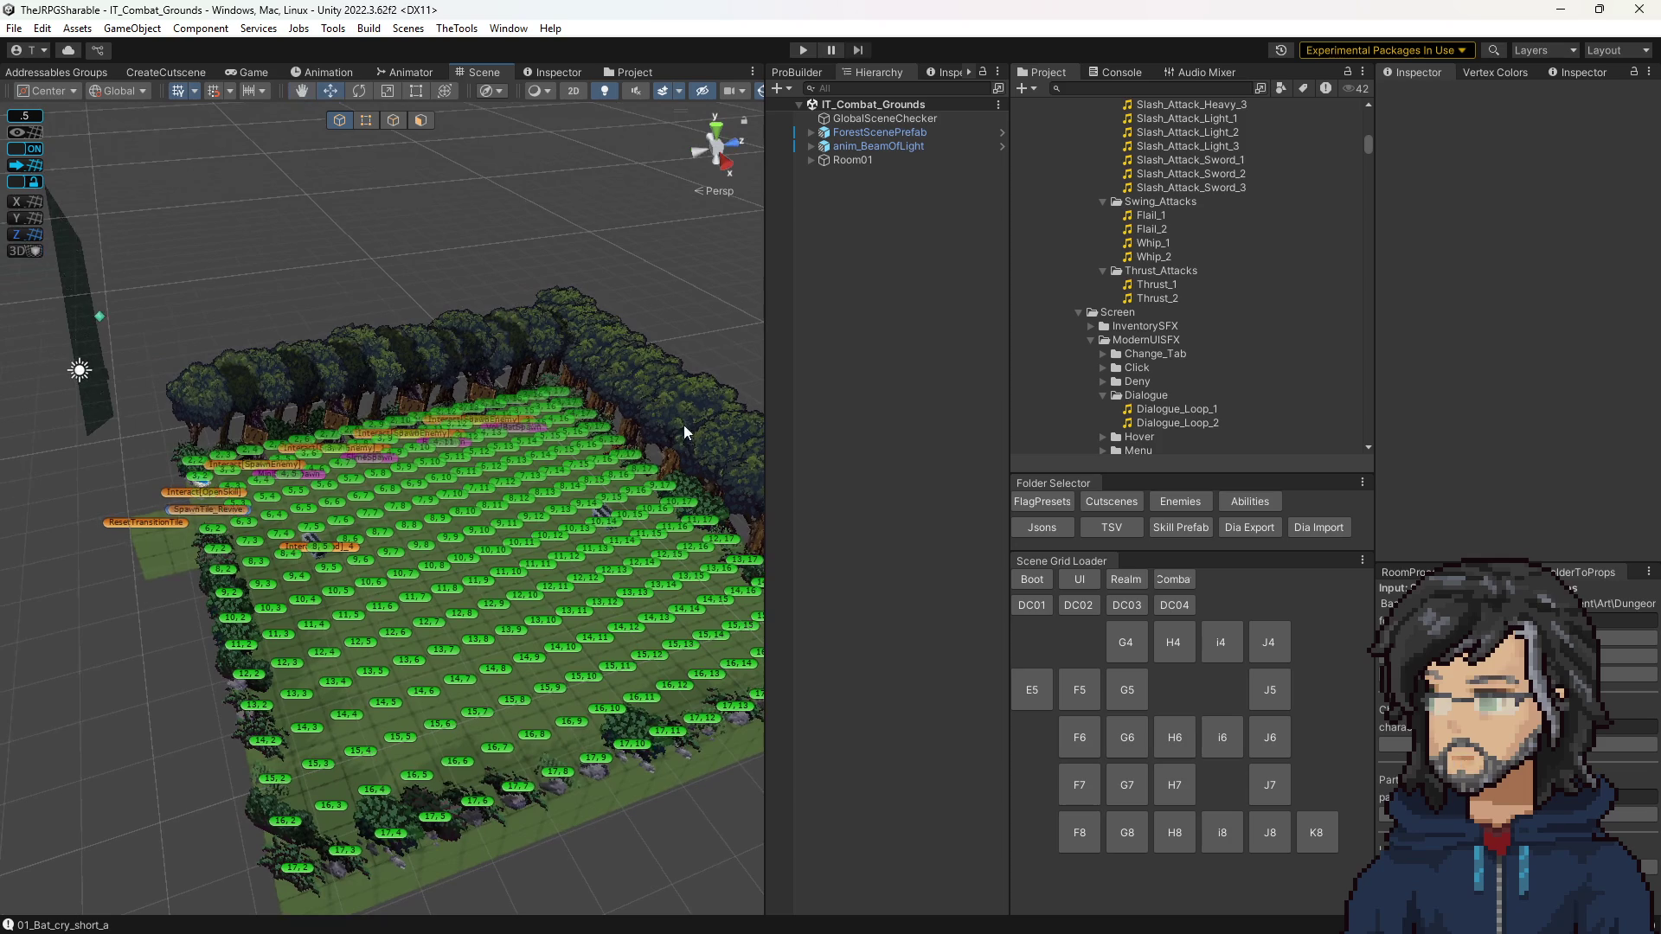
{"action": "left_click", "coordinate": [1114, 73]}
{"action": "left_click", "coordinate": [803, 50]}
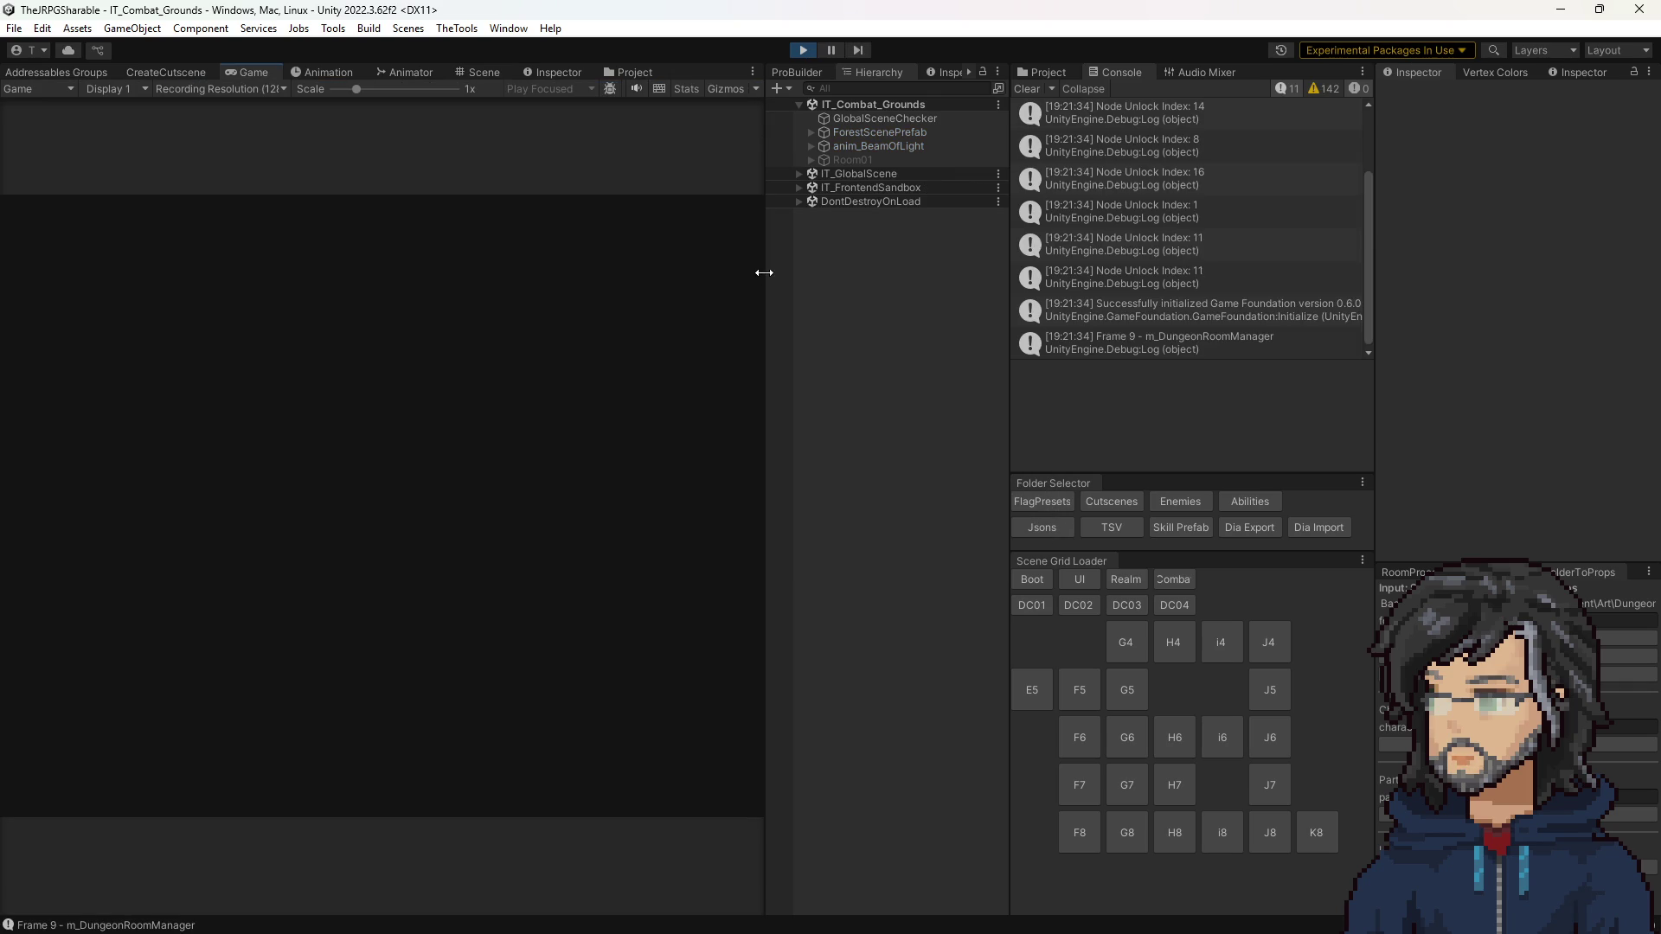
{"action": "left_click_drag", "start_coordinate": [764, 271], "coordinate": [1233, 326]}
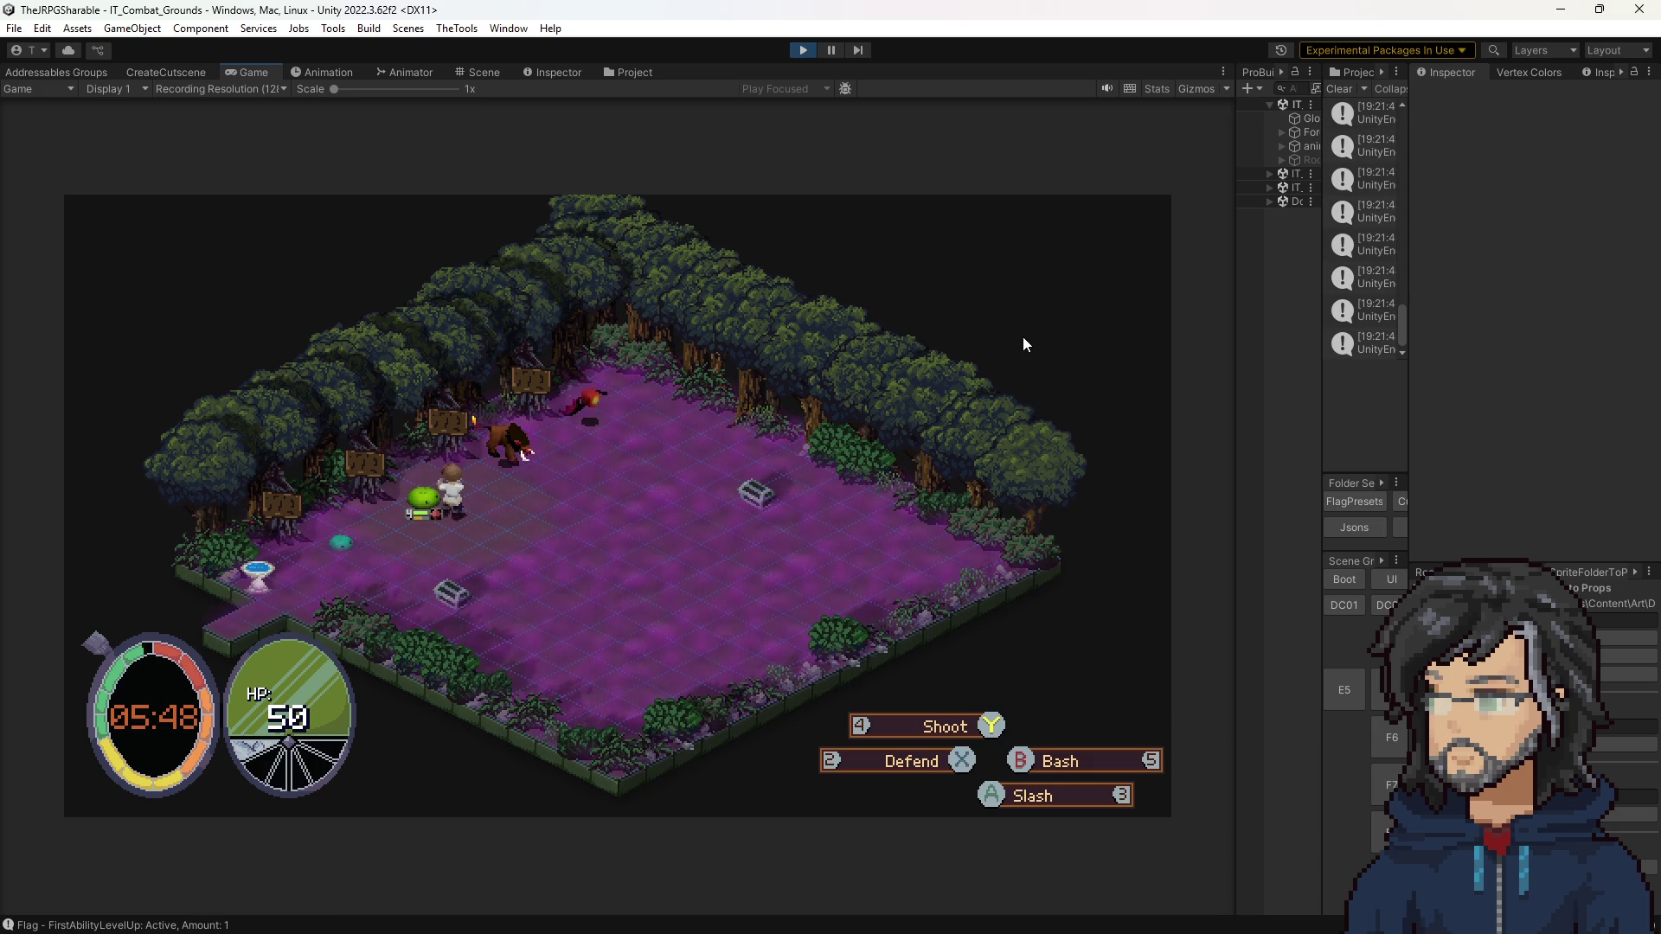
Step: Restart the play test after checking the GlobalSceneChecker loader settings
{"action": "left_click", "coordinate": [793, 52]}
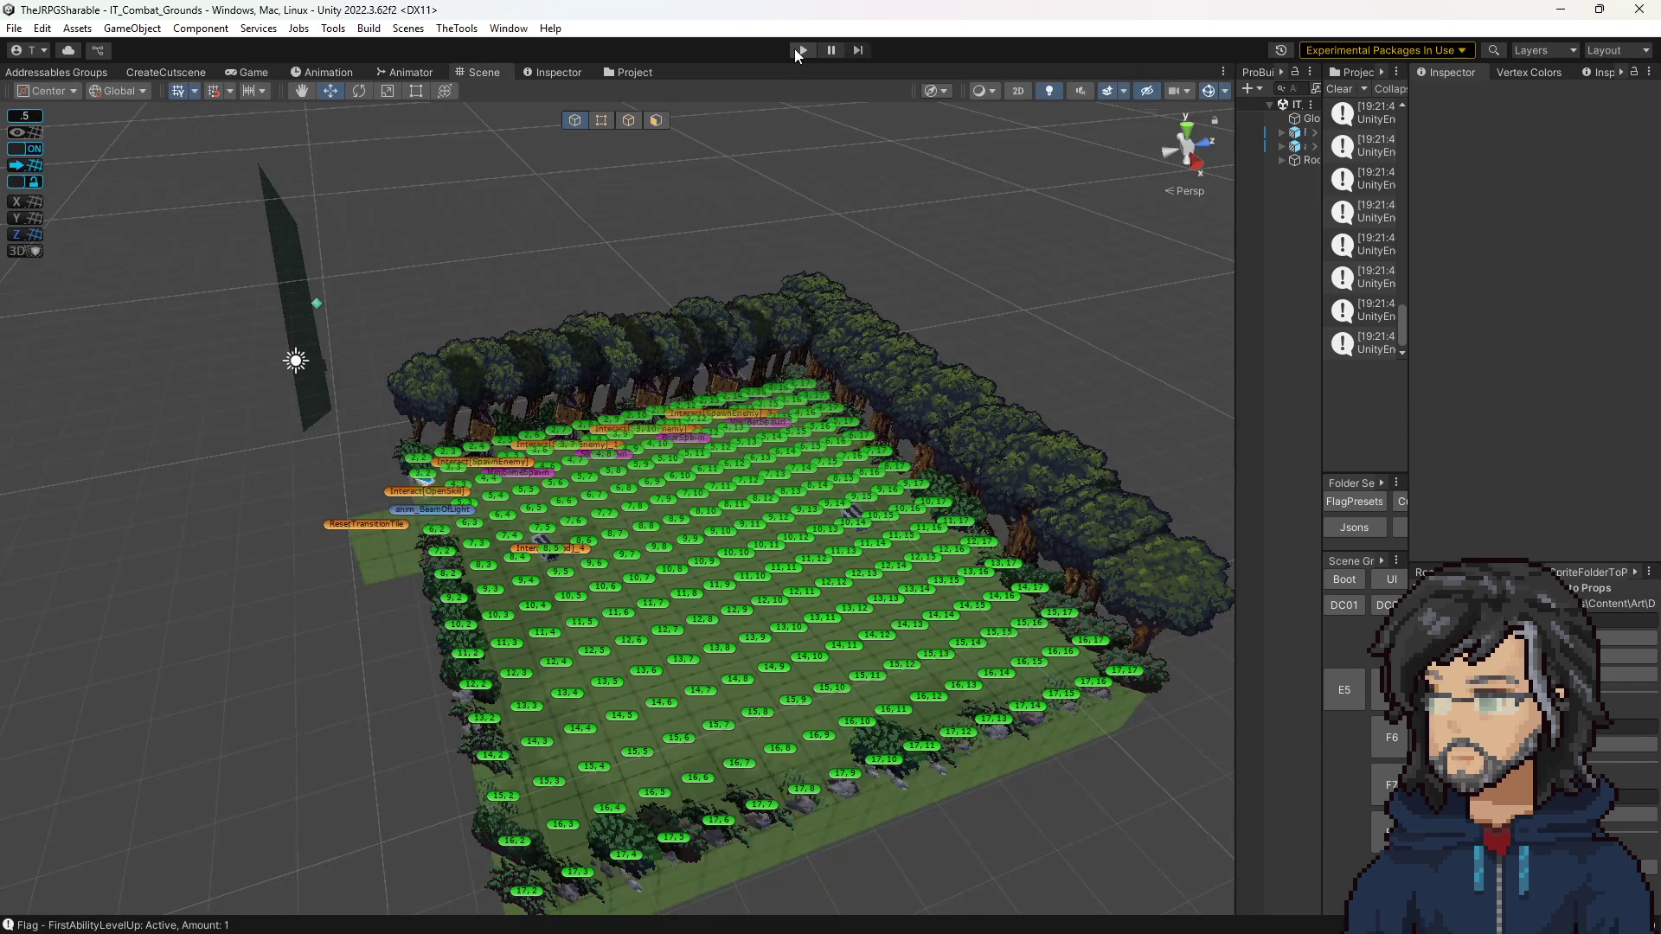
{"action": "left_click", "coordinate": [1305, 121]}
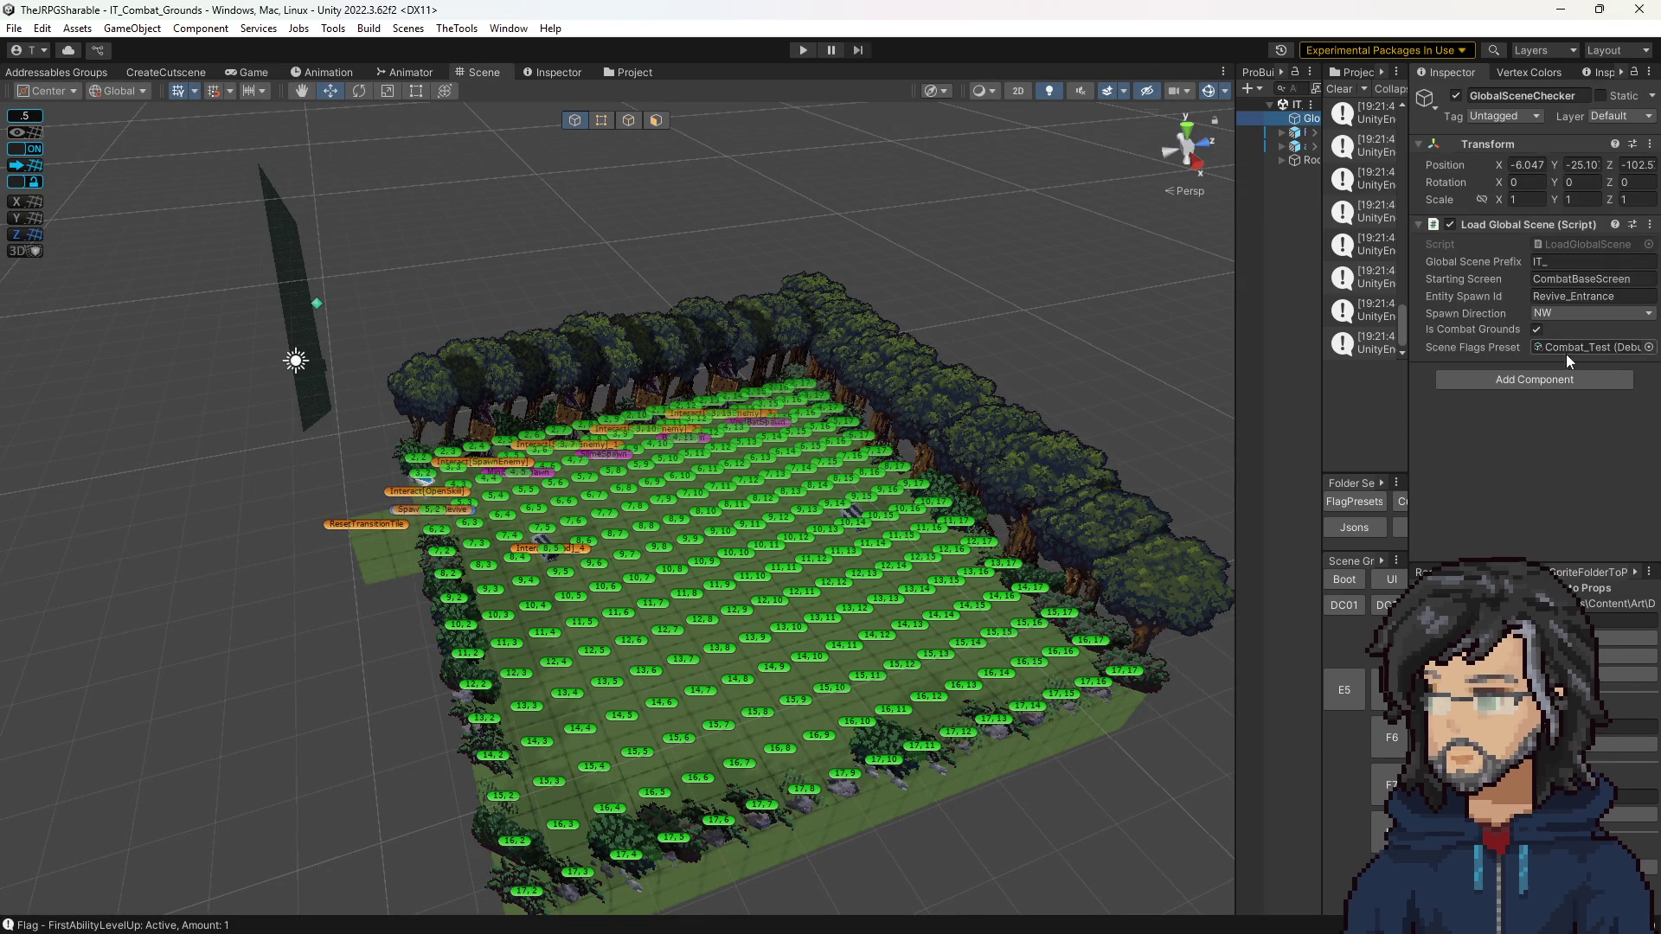
{"action": "left_click", "coordinate": [800, 52]}
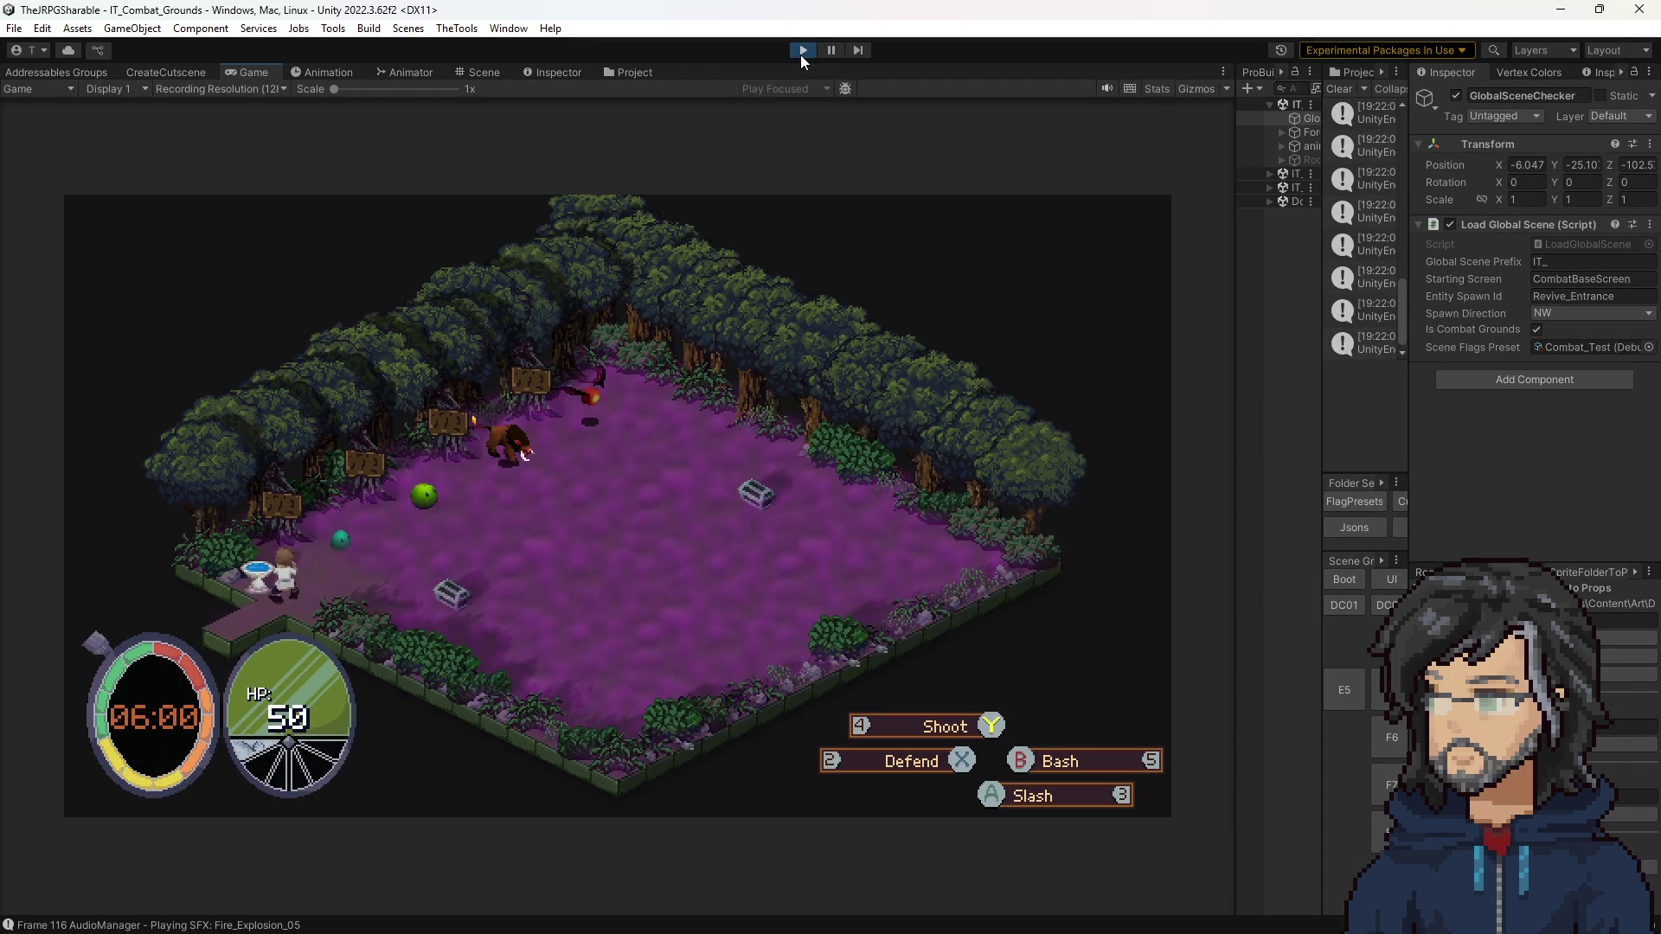
Step: In the Slash skill tree, buy strength, health, defense, stagger, critical and power nodes
{"action": "key", "text": "Return"}
{"action": "key", "text": "Return"}
{"action": "key", "text": "Right"}
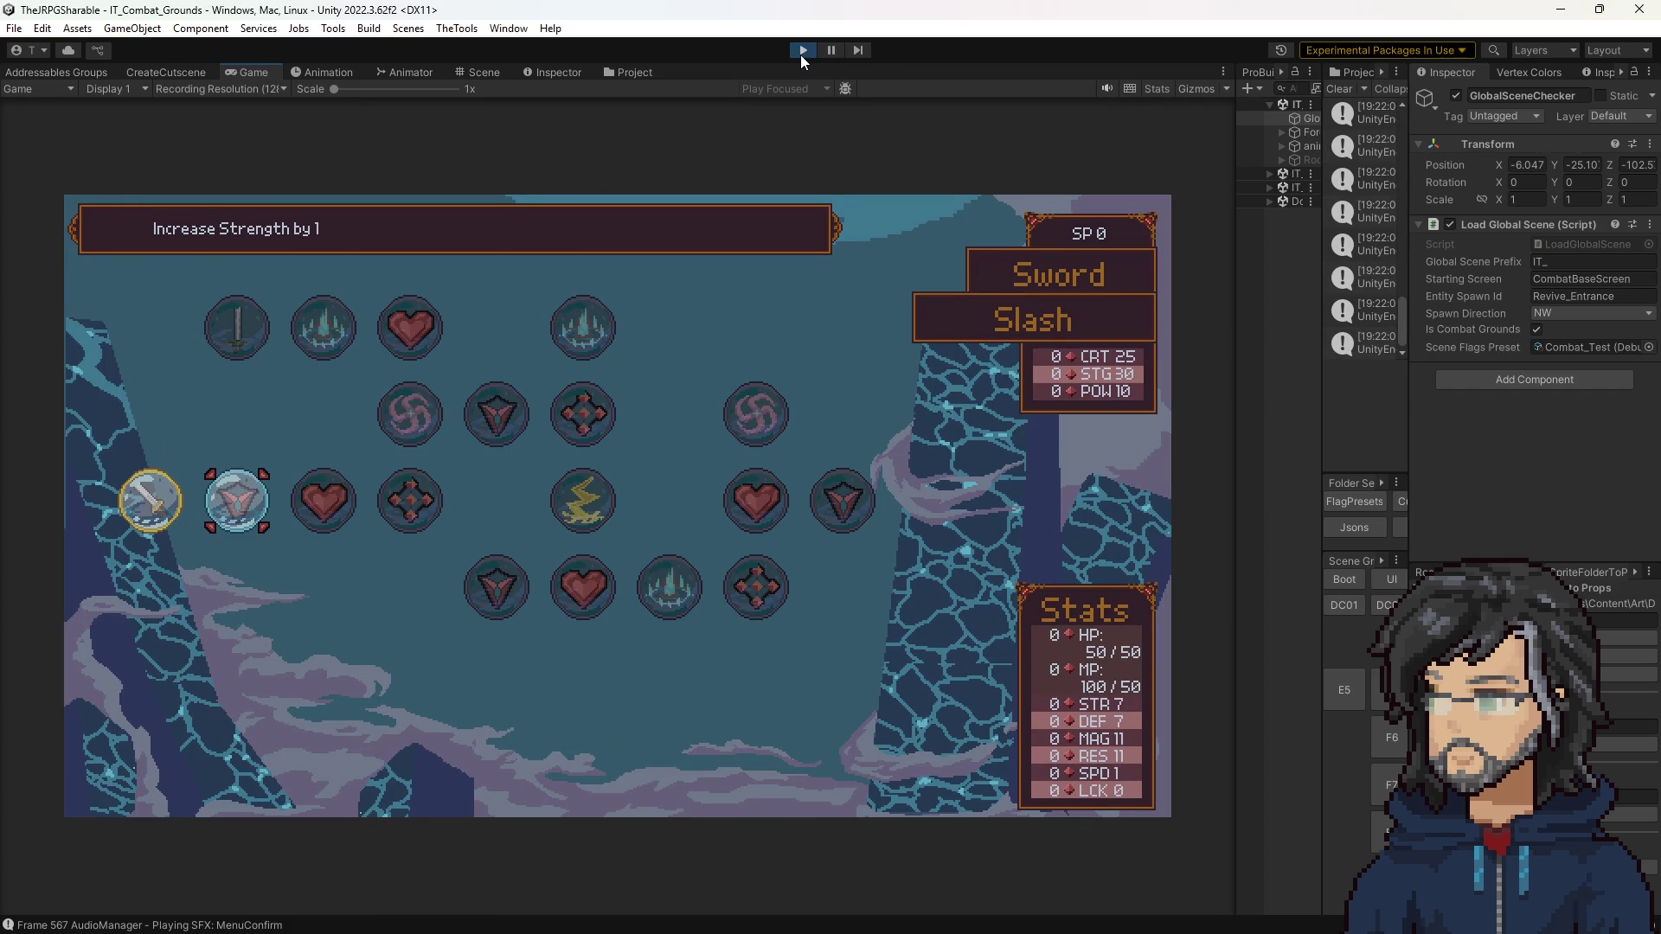
{"action": "key", "text": "Return"}
{"action": "key", "text": "Return"}
{"action": "key", "text": "Right"}
{"action": "key", "text": "Return"}
{"action": "key", "text": "Return"}
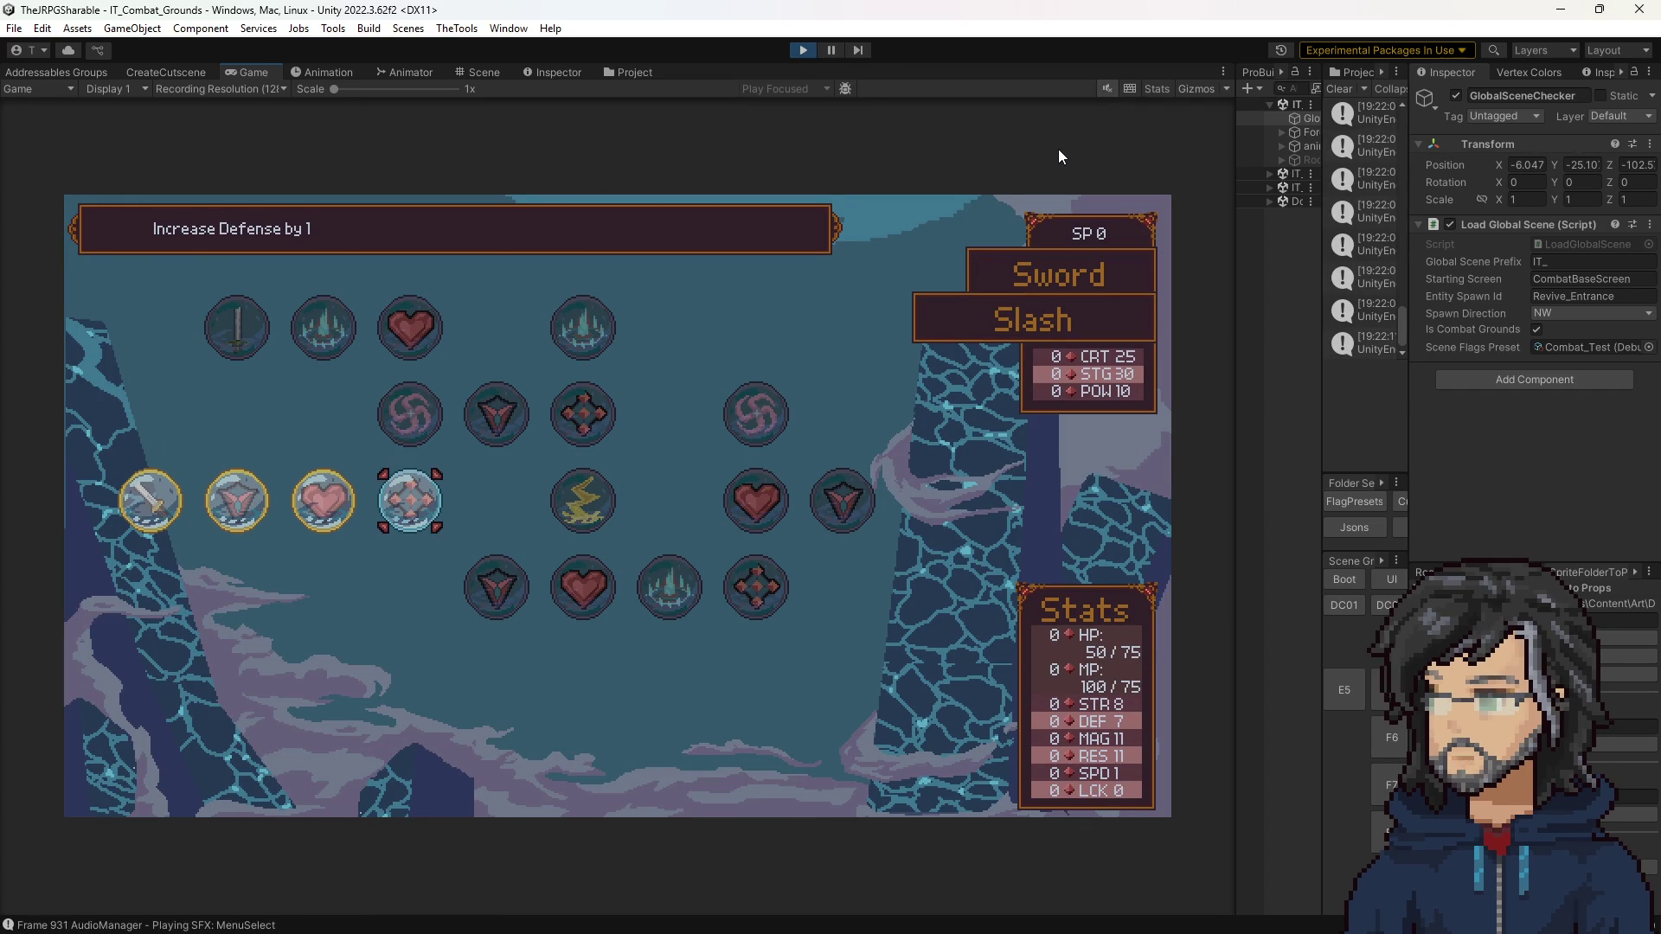
{"action": "key", "text": "Return"}
{"action": "key", "text": "Return"}
{"action": "key", "text": "Up"}
{"action": "key", "text": "Return"}
{"action": "key", "text": "Return"}
{"action": "key", "text": "Right"}
{"action": "key", "text": "Return"}
{"action": "key", "text": "Return"}
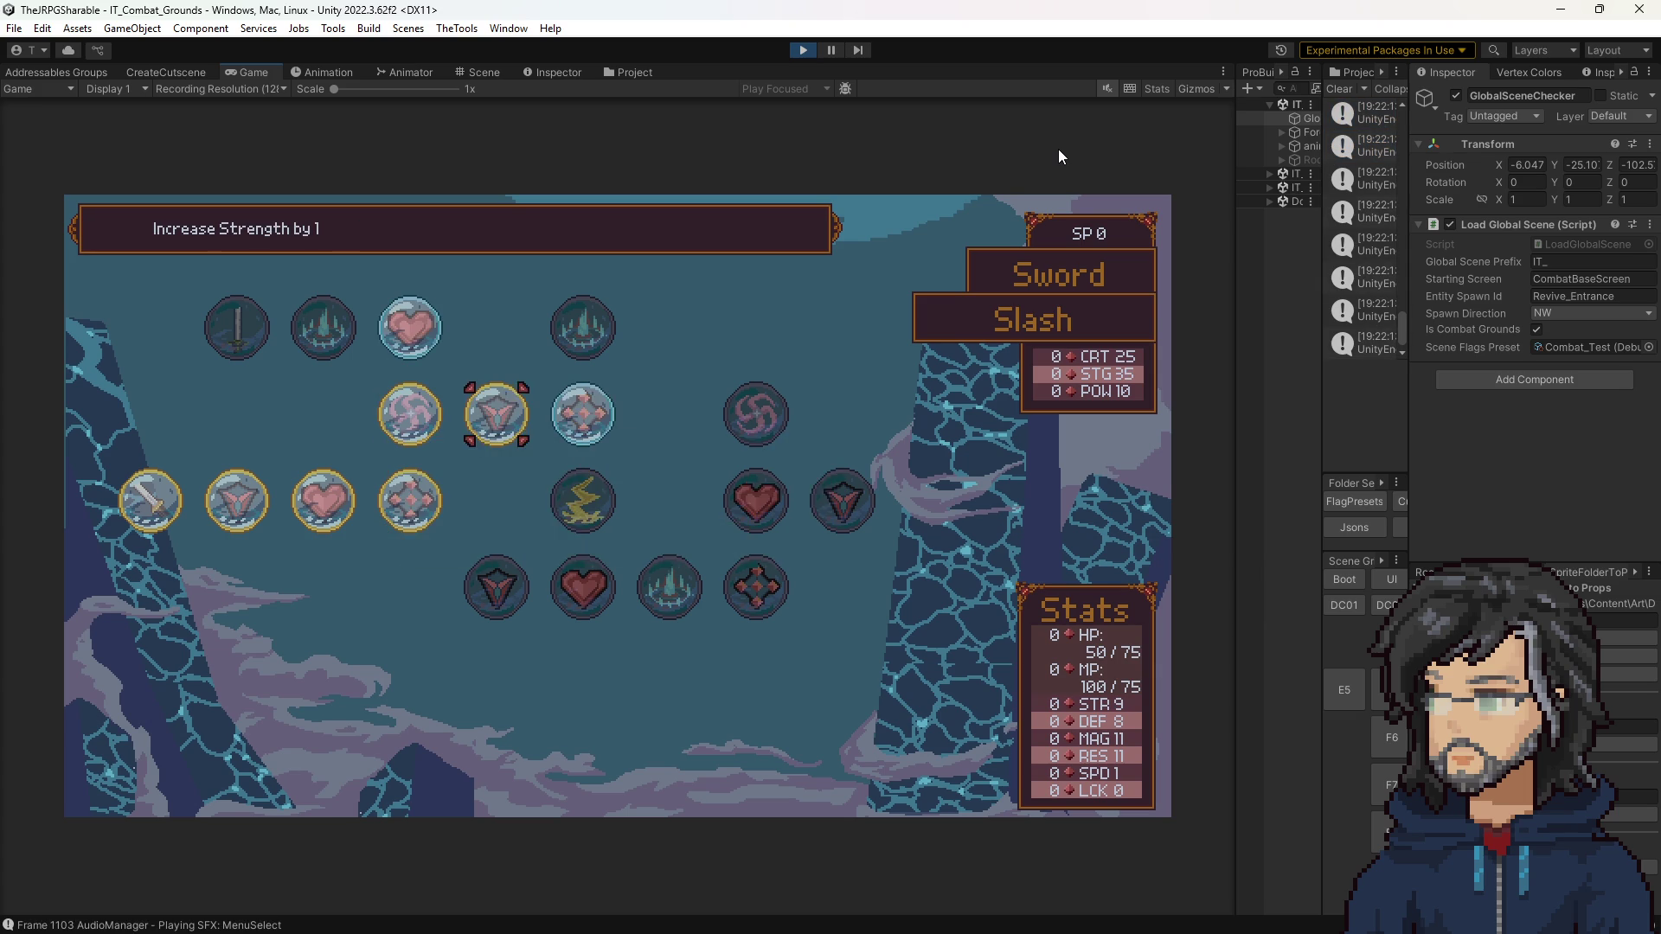
{"action": "key", "text": "Right"}
{"action": "key", "text": "Return"}
{"action": "key", "text": "Return"}
{"action": "key", "text": "Down"}
{"action": "key", "text": "Return"}
{"action": "key", "text": "ctrl+s"}
{"action": "key", "text": "Return"}
{"action": "key", "text": "Down"}
{"action": "key", "text": "Return"}
{"action": "key", "text": "Return"}
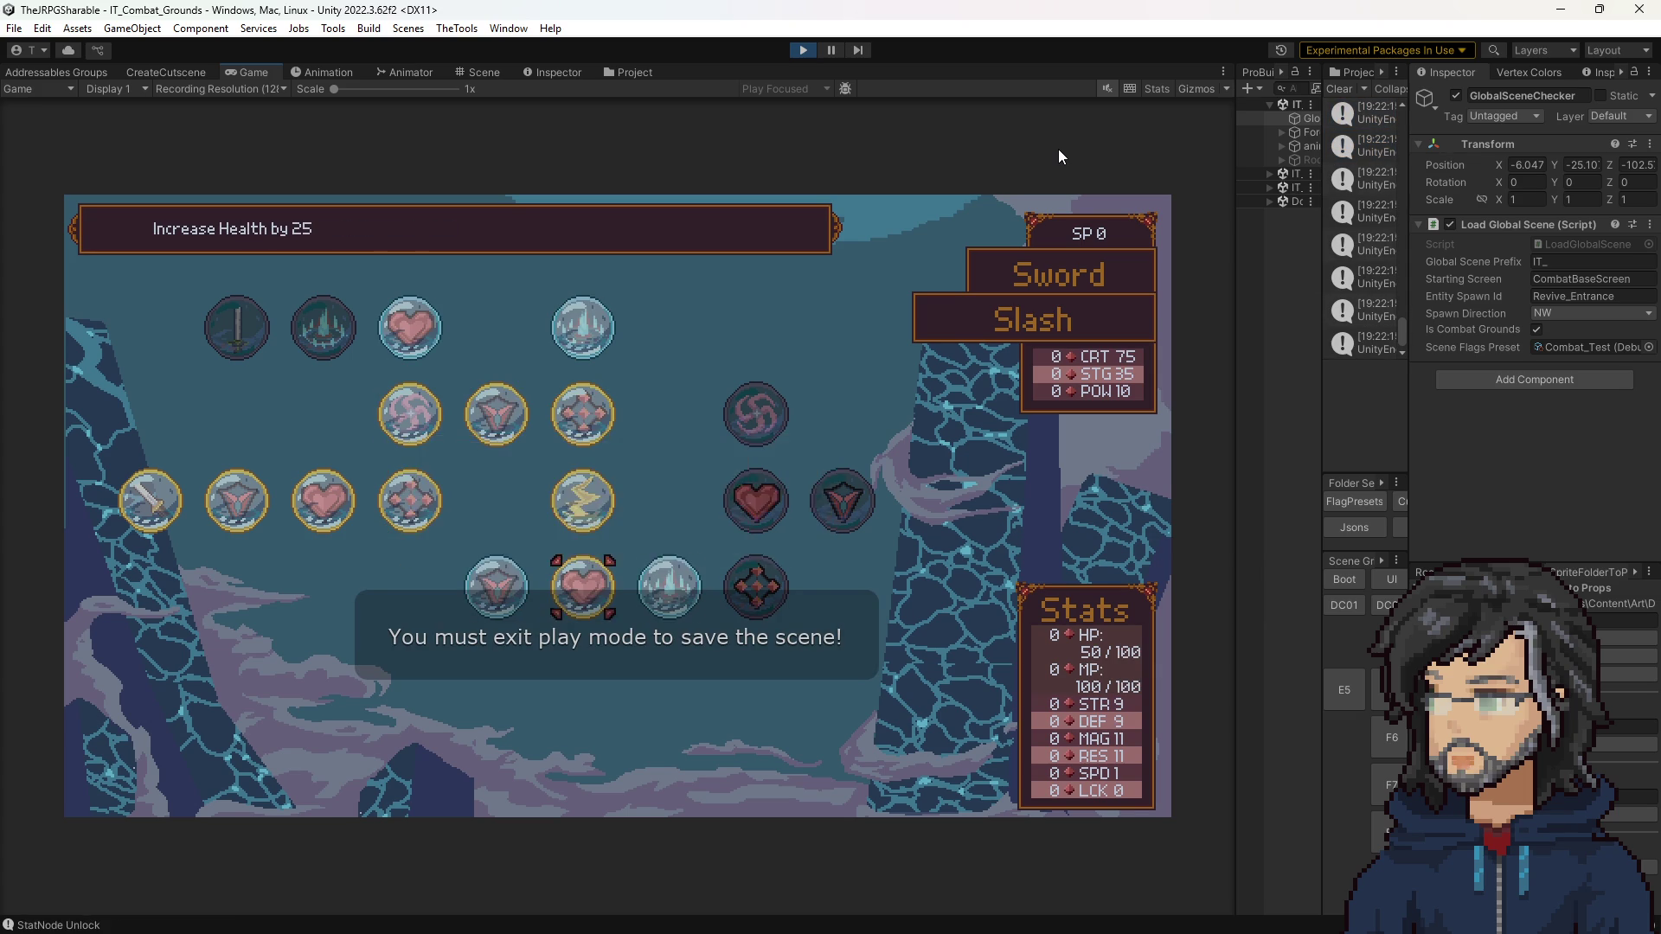
{"action": "key", "text": "Right"}
{"action": "key", "text": "Return"}
{"action": "key", "text": "Return"}
{"action": "key", "text": "Right"}
{"action": "key", "text": "Return"}
Step: Buy the remaining Slash tree health, strength, stagger and power nodes
{"action": "key", "text": "Return"}
{"action": "key", "text": "Left"}
{"action": "key", "text": "Return"}
{"action": "key", "text": "Return"}
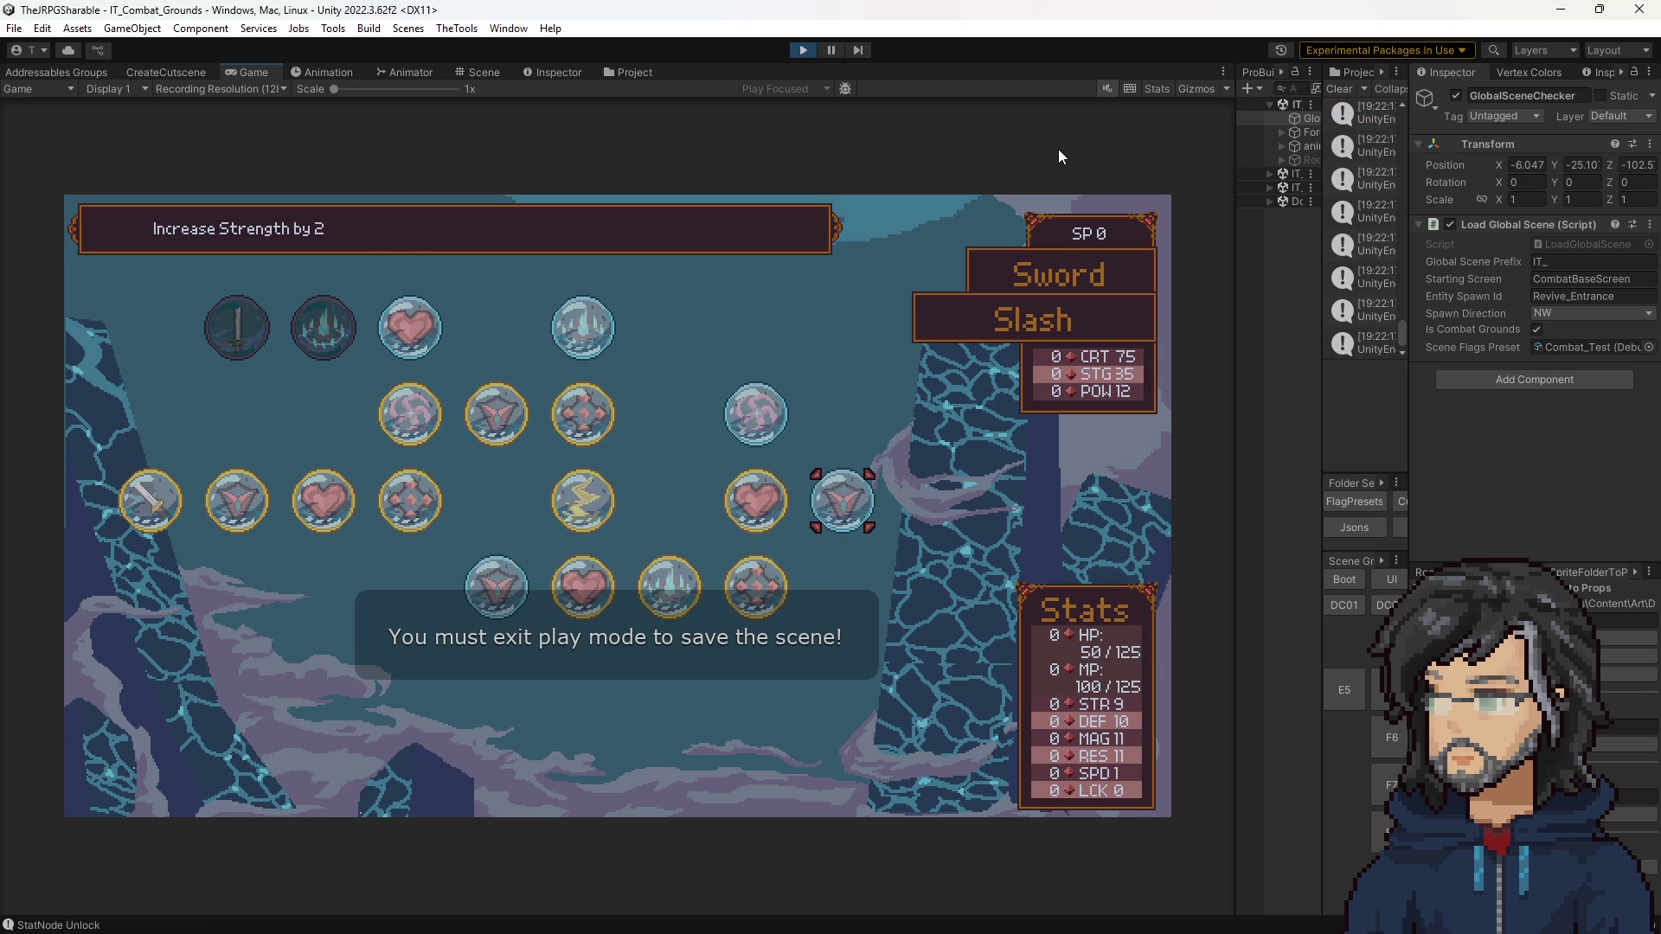
{"action": "key", "text": "Left"}
{"action": "key", "text": "Down"}
{"action": "key", "text": "Left"}
{"action": "key", "text": "Left"}
{"action": "key", "text": "Left"}
{"action": "key", "text": "Return"}
{"action": "key", "text": "Return"}
{"action": "key", "text": "Right"}
{"action": "key", "text": "Return"}
{"action": "key", "text": "Return"}
{"action": "key", "text": "Down"}
{"action": "key", "text": "Up"}
{"action": "key", "text": "Up"}
{"action": "key", "text": "Up"}
{"action": "key", "text": "Return"}
{"action": "key", "text": "Return"}
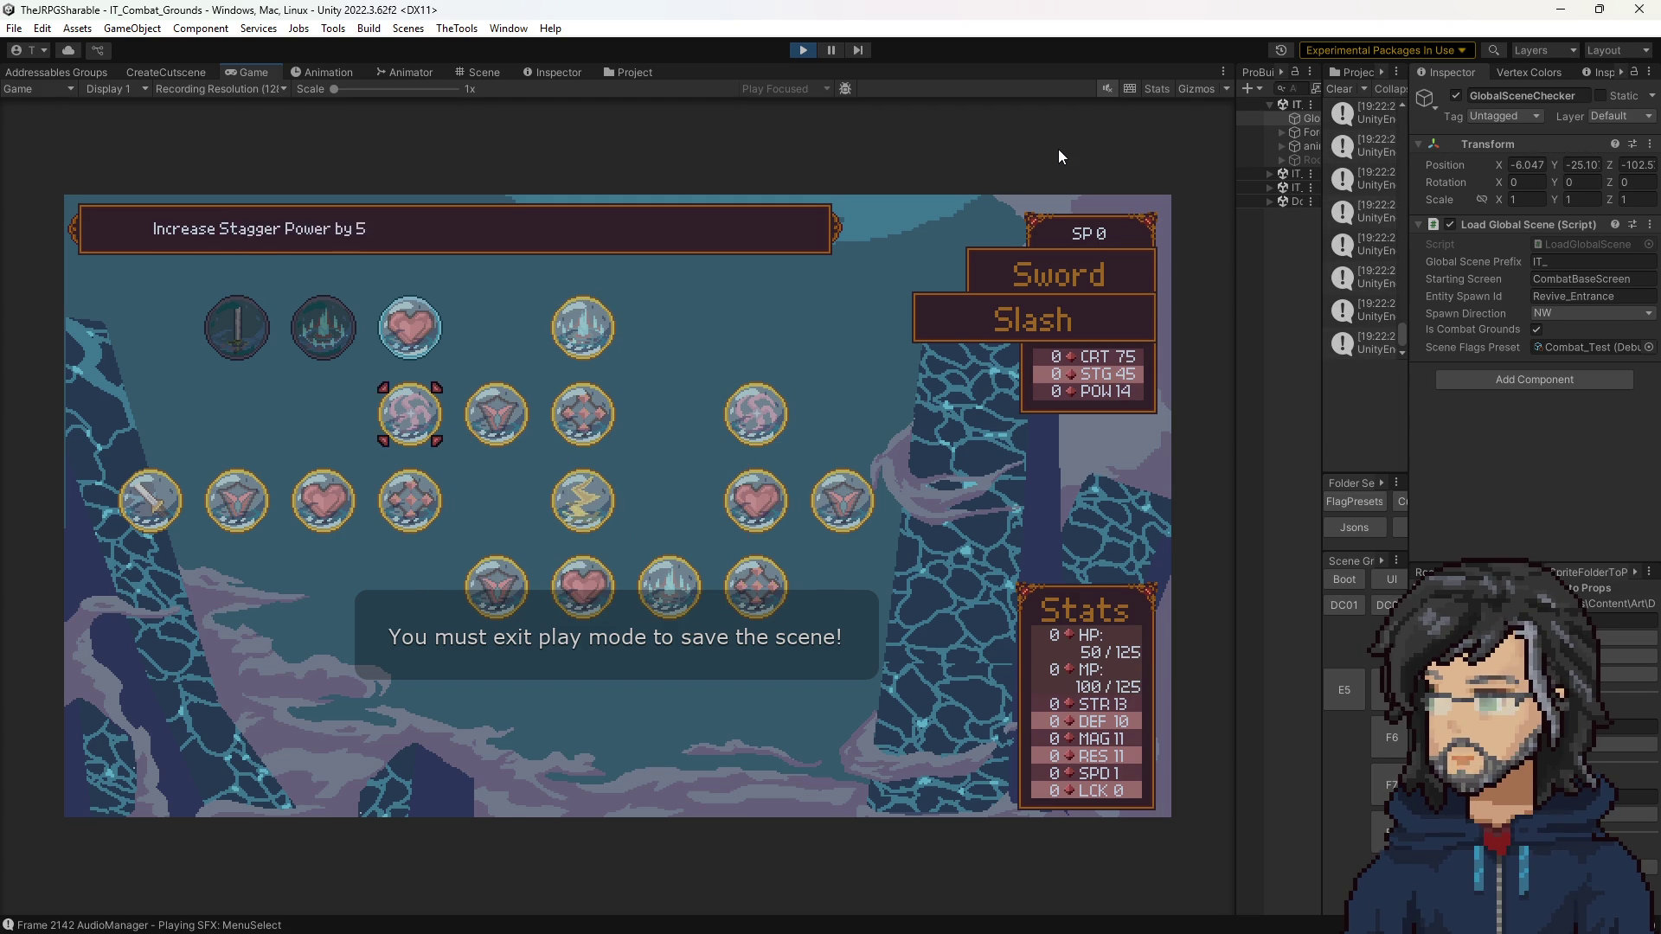
{"action": "key", "text": "Up"}
{"action": "key", "text": "Return"}
{"action": "key", "text": "Return"}
{"action": "key", "text": "Left"}
Step: In the Mace Bash skill tree, buy health, defense, stagger and strength nodes
{"action": "key", "text": "Return"}
{"action": "key", "text": "Return"}
{"action": "key", "text": "Escape"}
{"action": "key", "text": "Right"}
{"action": "key", "text": "Return"}
{"action": "key", "text": "Left"}
{"action": "key", "text": "Left"}
{"action": "key", "text": "Return"}
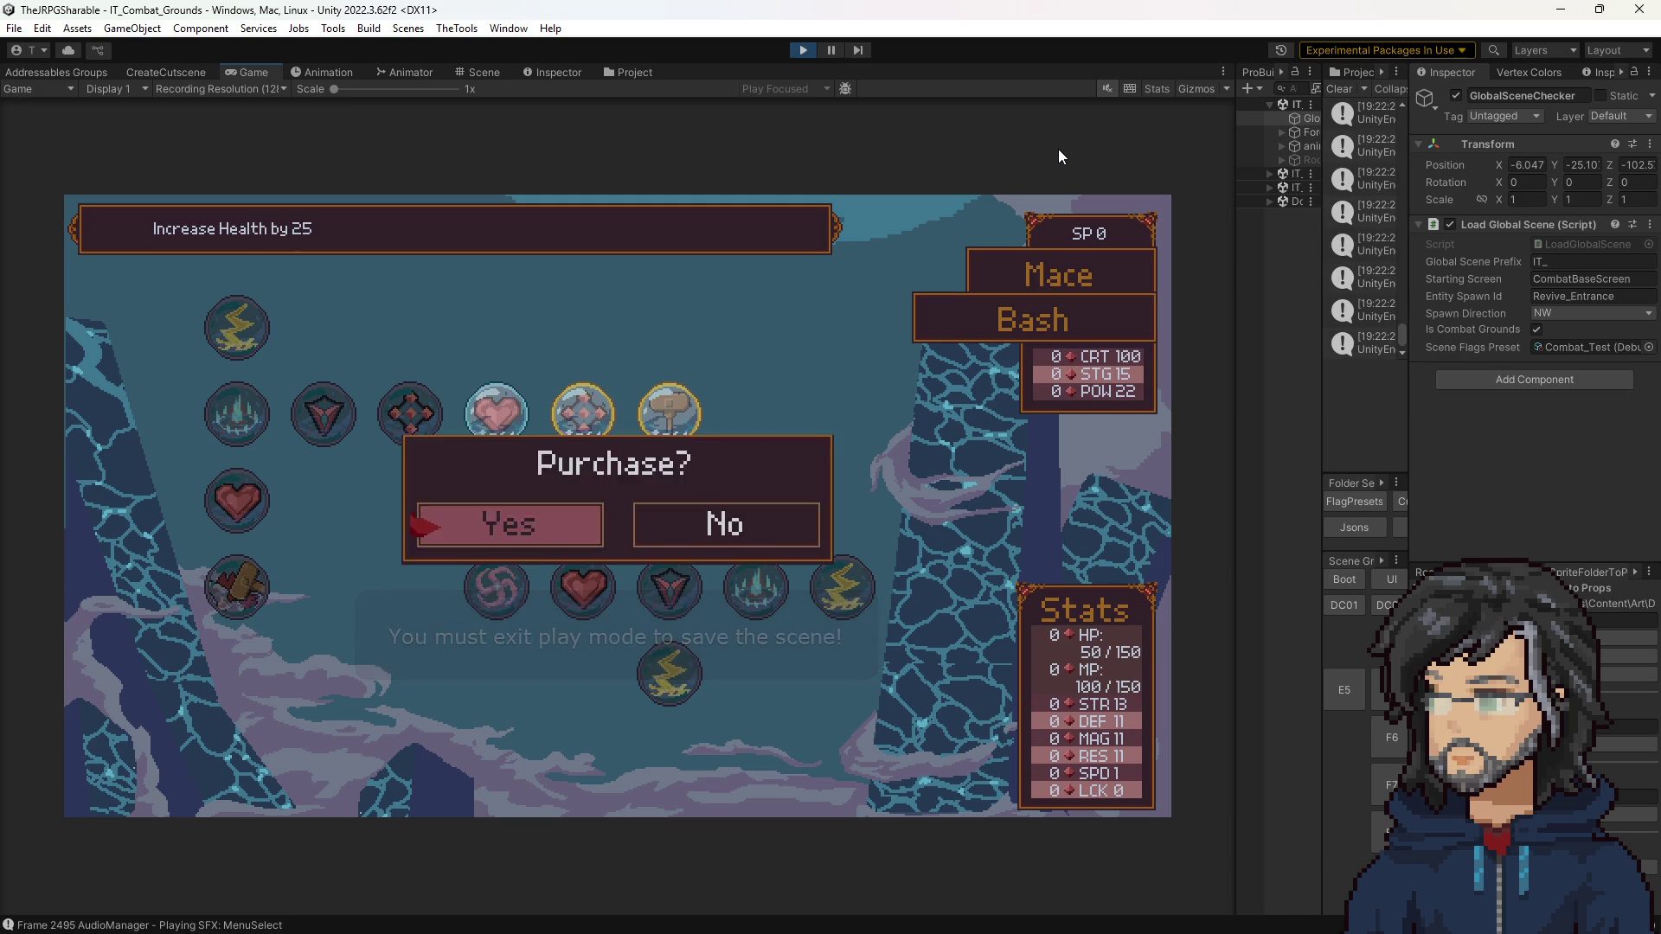
{"action": "key", "text": "Return"}
{"action": "key", "text": "Down"}
{"action": "key", "text": "Return"}
{"action": "key", "text": "Return"}
{"action": "key", "text": "Down"}
{"action": "key", "text": "Return"}
{"action": "key", "text": "Return"}
{"action": "key", "text": "Right"}
{"action": "key", "text": "Return"}
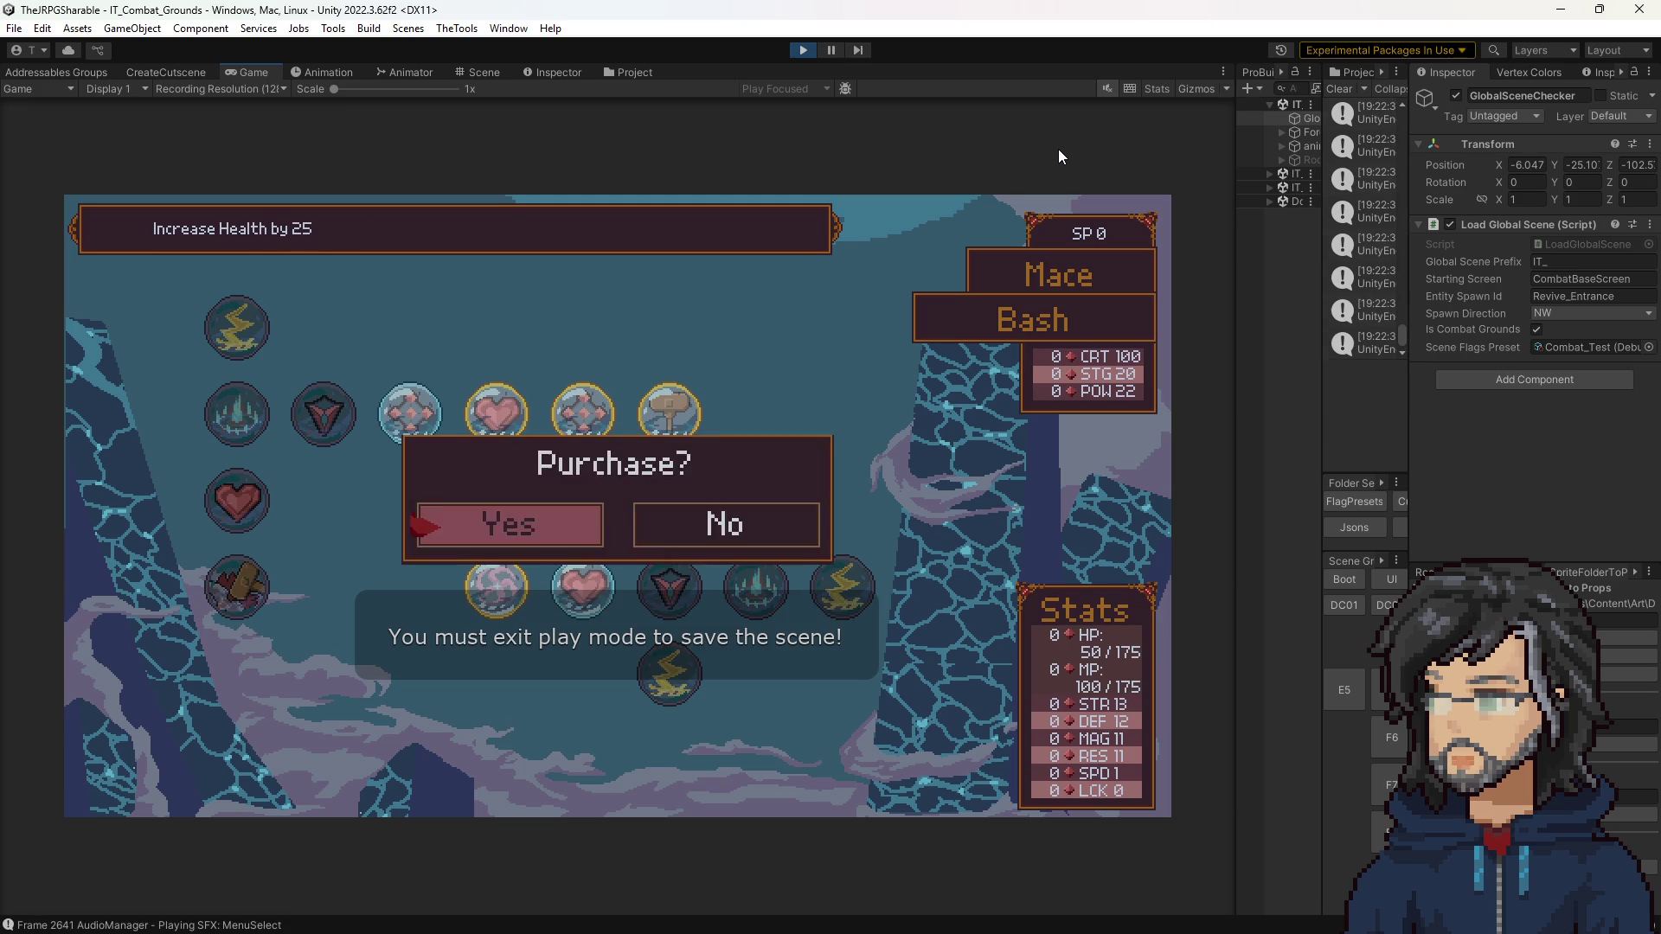
{"action": "key", "text": "Return"}
{"action": "key", "text": "Right"}
{"action": "key", "text": "Return"}
{"action": "key", "text": "Return"}
{"action": "key", "text": "Right"}
Step: Buy the Bash lightning critical, Defense (DEF 13), crystal Power and heart Health nodes, then exit
{"action": "key", "text": "Return"}
{"action": "key", "text": "Return"}
{"action": "key", "text": "Right"}
{"action": "key", "text": "Return"}
{"action": "key", "text": "Return"}
{"action": "key", "text": "Left"}
{"action": "key", "text": "Left"}
{"action": "key", "text": "Return"}
{"action": "key", "text": "Return"}
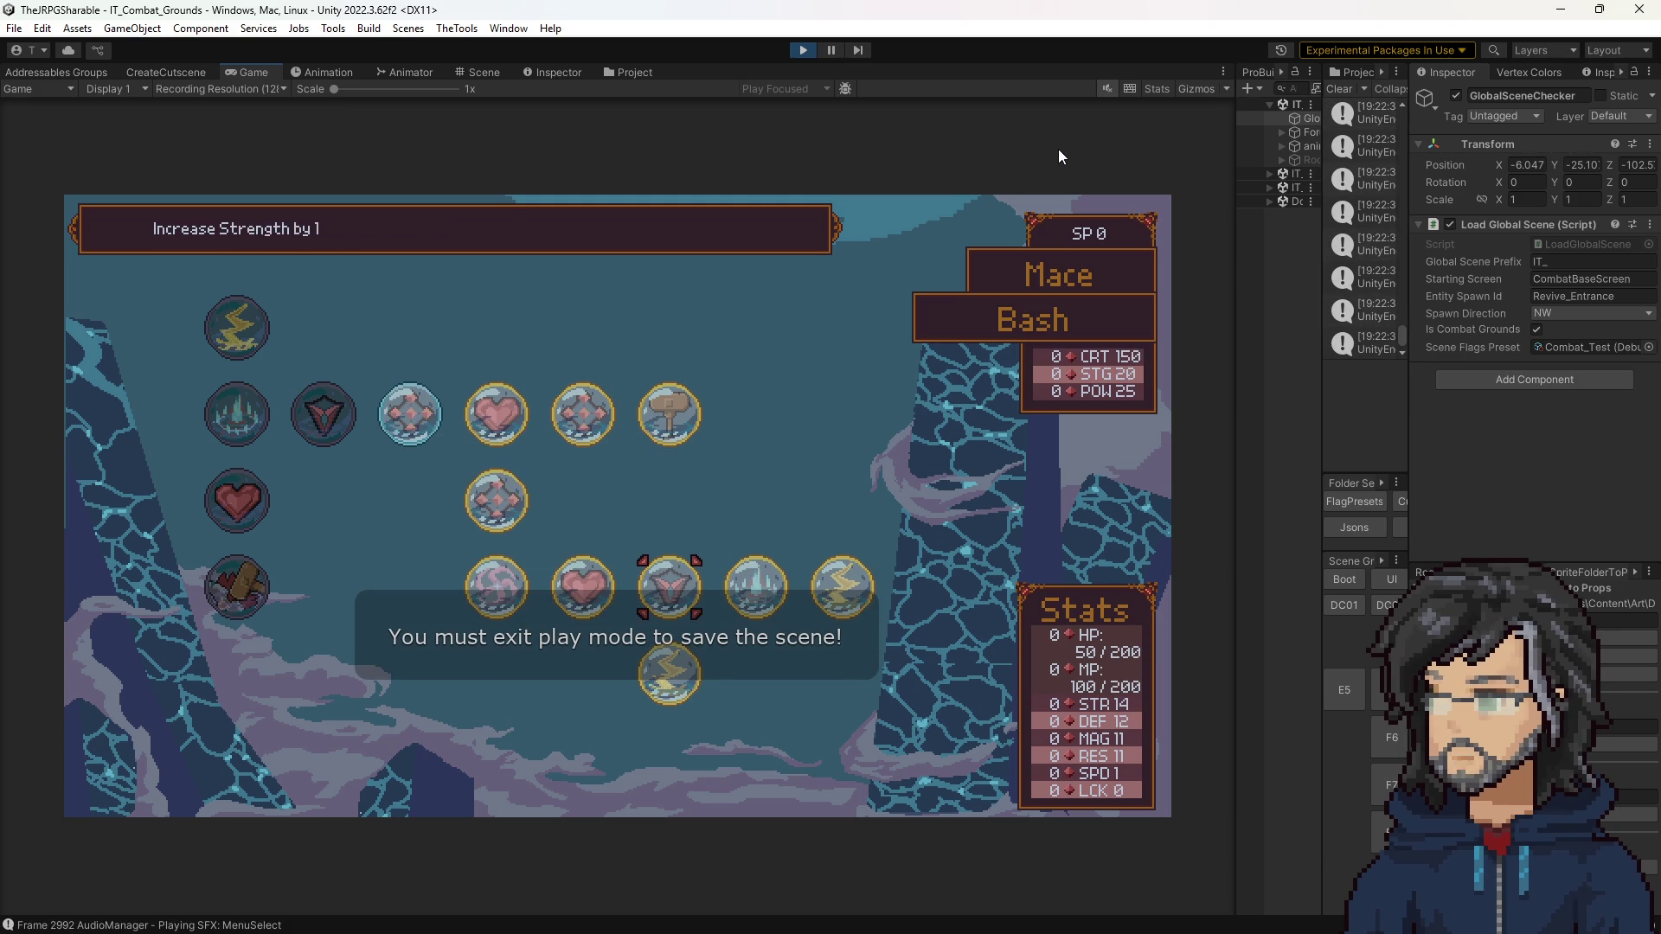
{"action": "key", "text": "Left"}
{"action": "key", "text": "Return"}
{"action": "key", "text": "Return"}
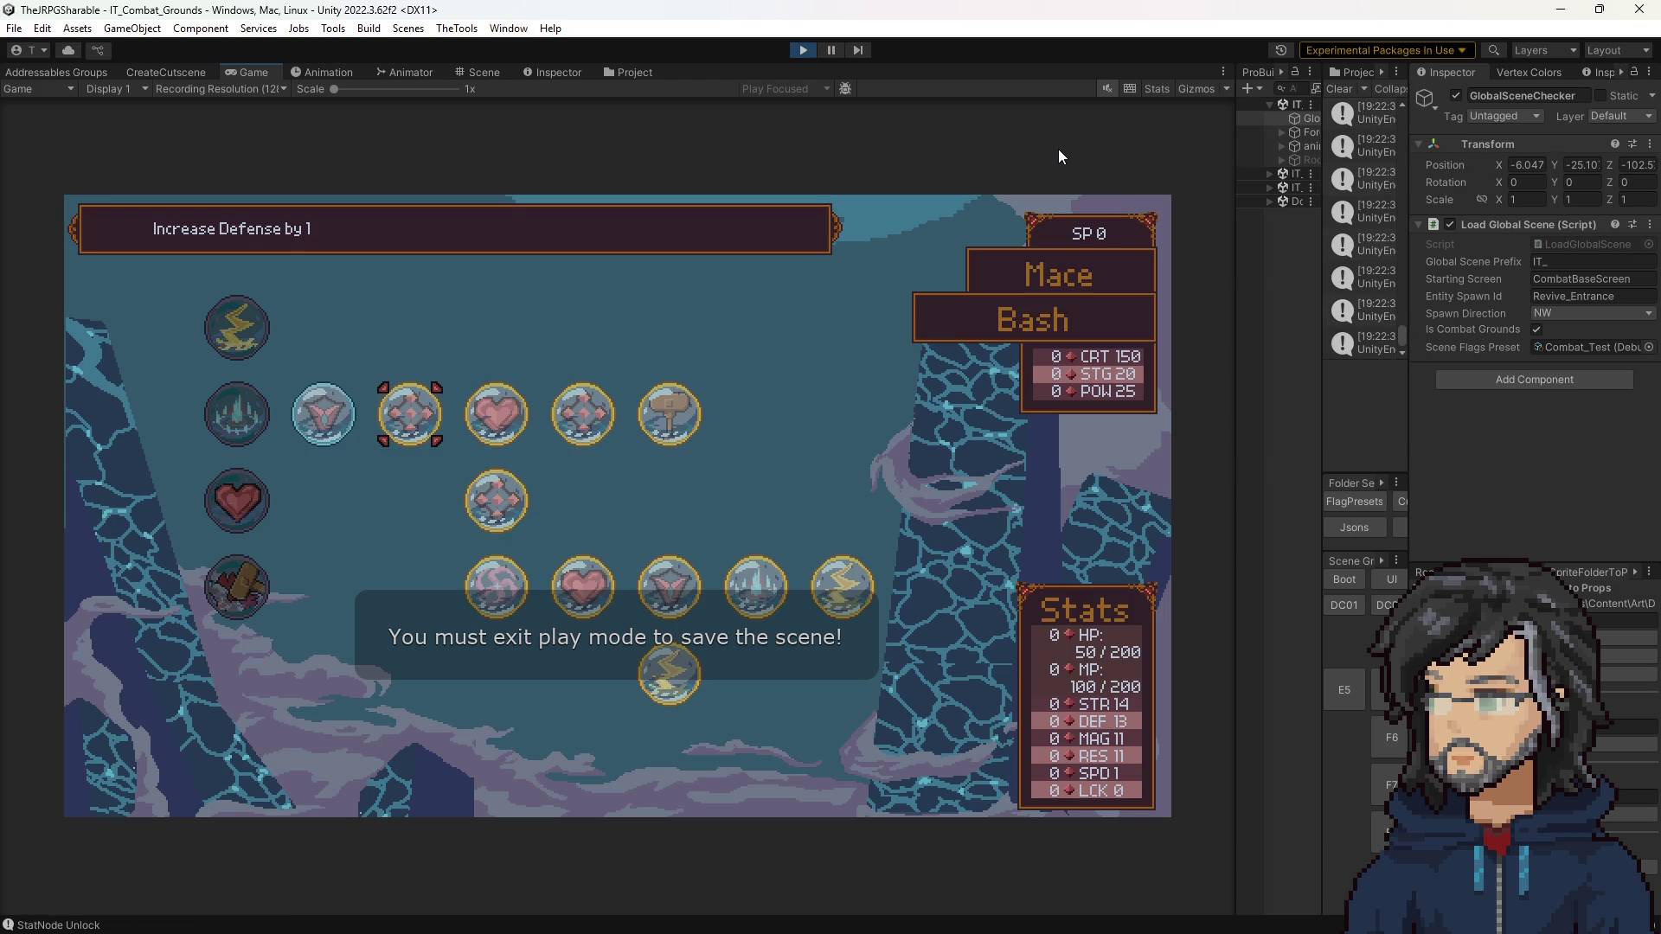
{"action": "key", "text": "Left"}
{"action": "key", "text": "Return"}
{"action": "key", "text": "Return"}
{"action": "key", "text": "Down"}
{"action": "key", "text": "Return"}
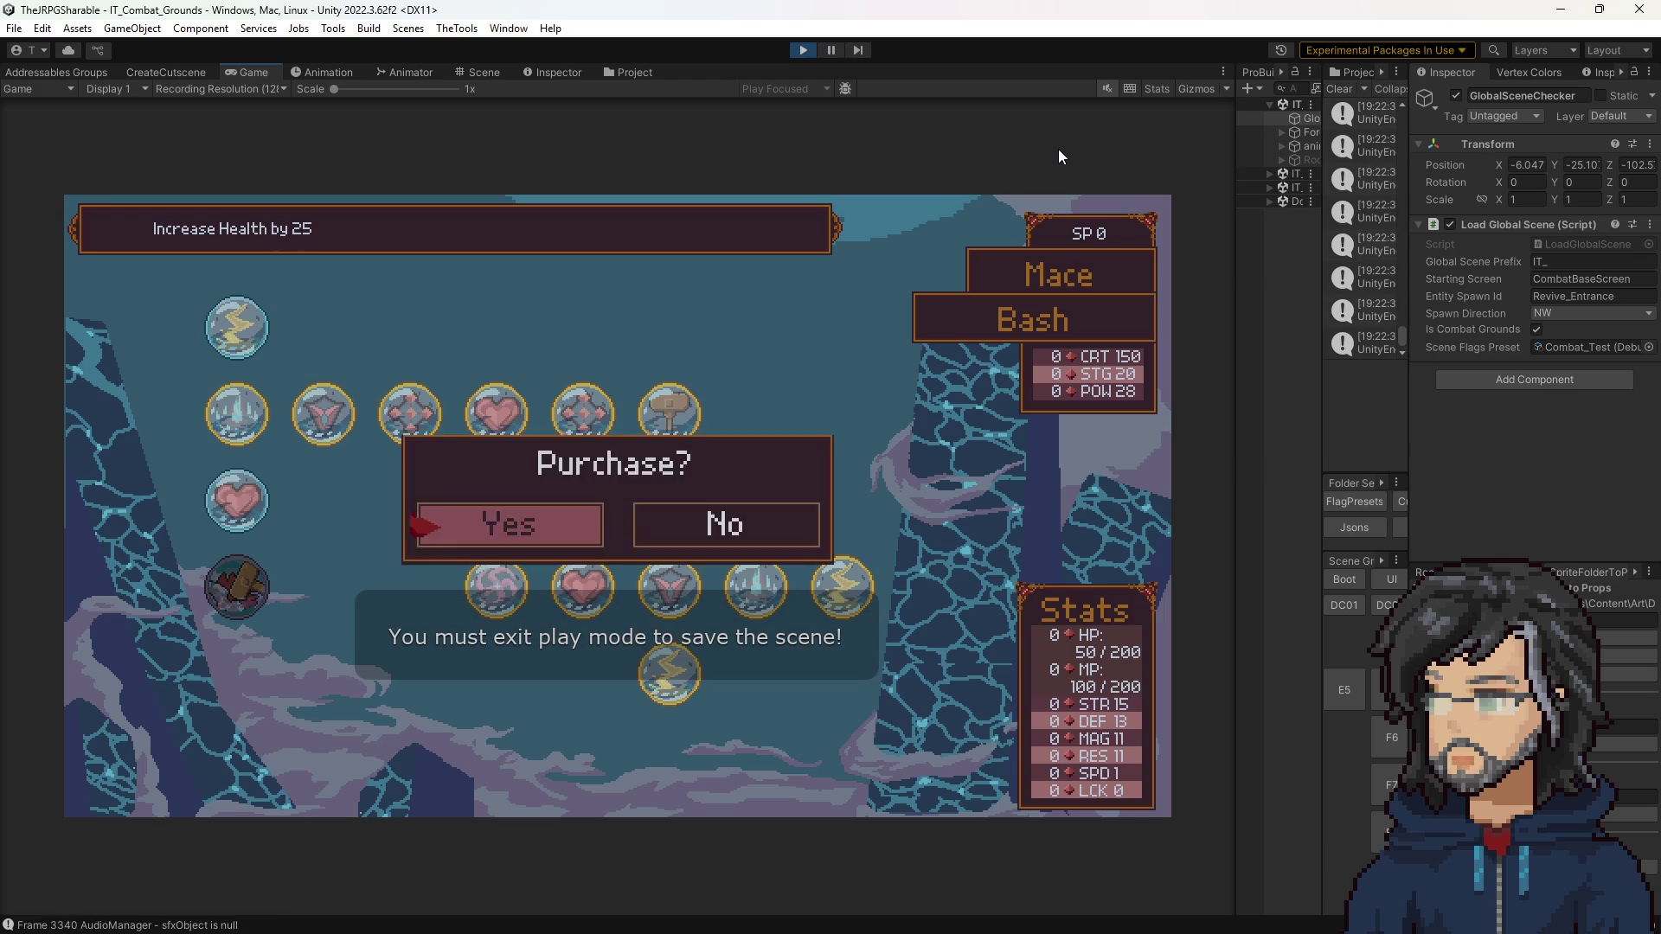
{"action": "key", "text": "Return"}
{"action": "key", "text": "Escape"}
{"action": "key", "text": "Escape"}
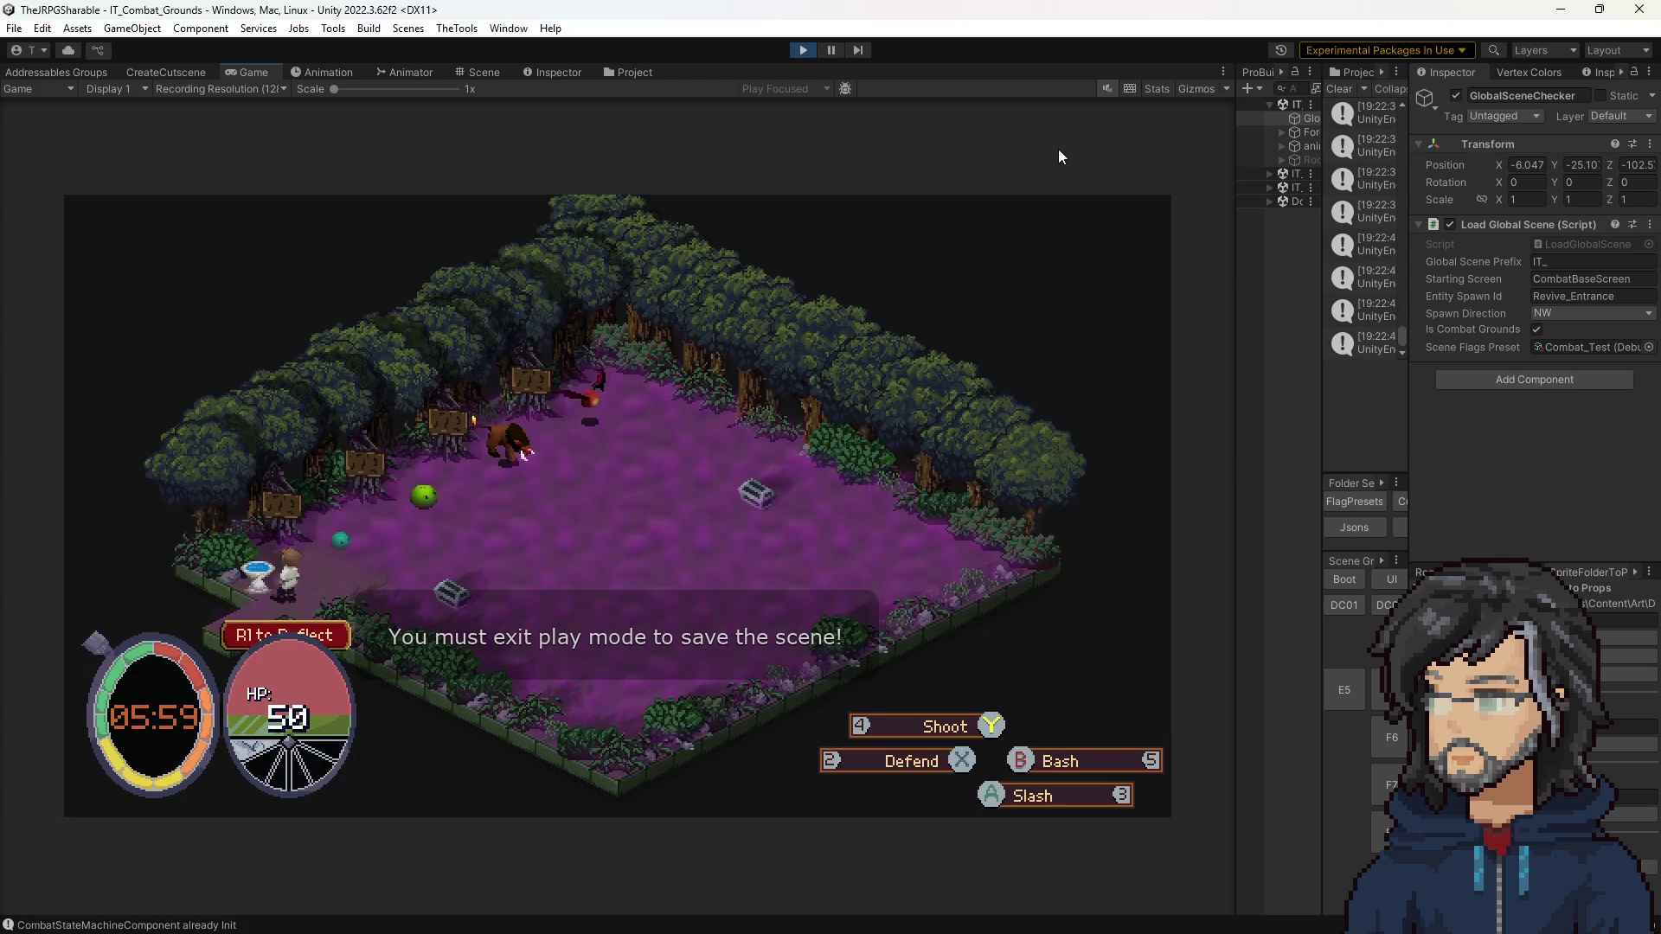
Step: Walk to the green slime and strike it twice
{"action": "key", "text": "d"}
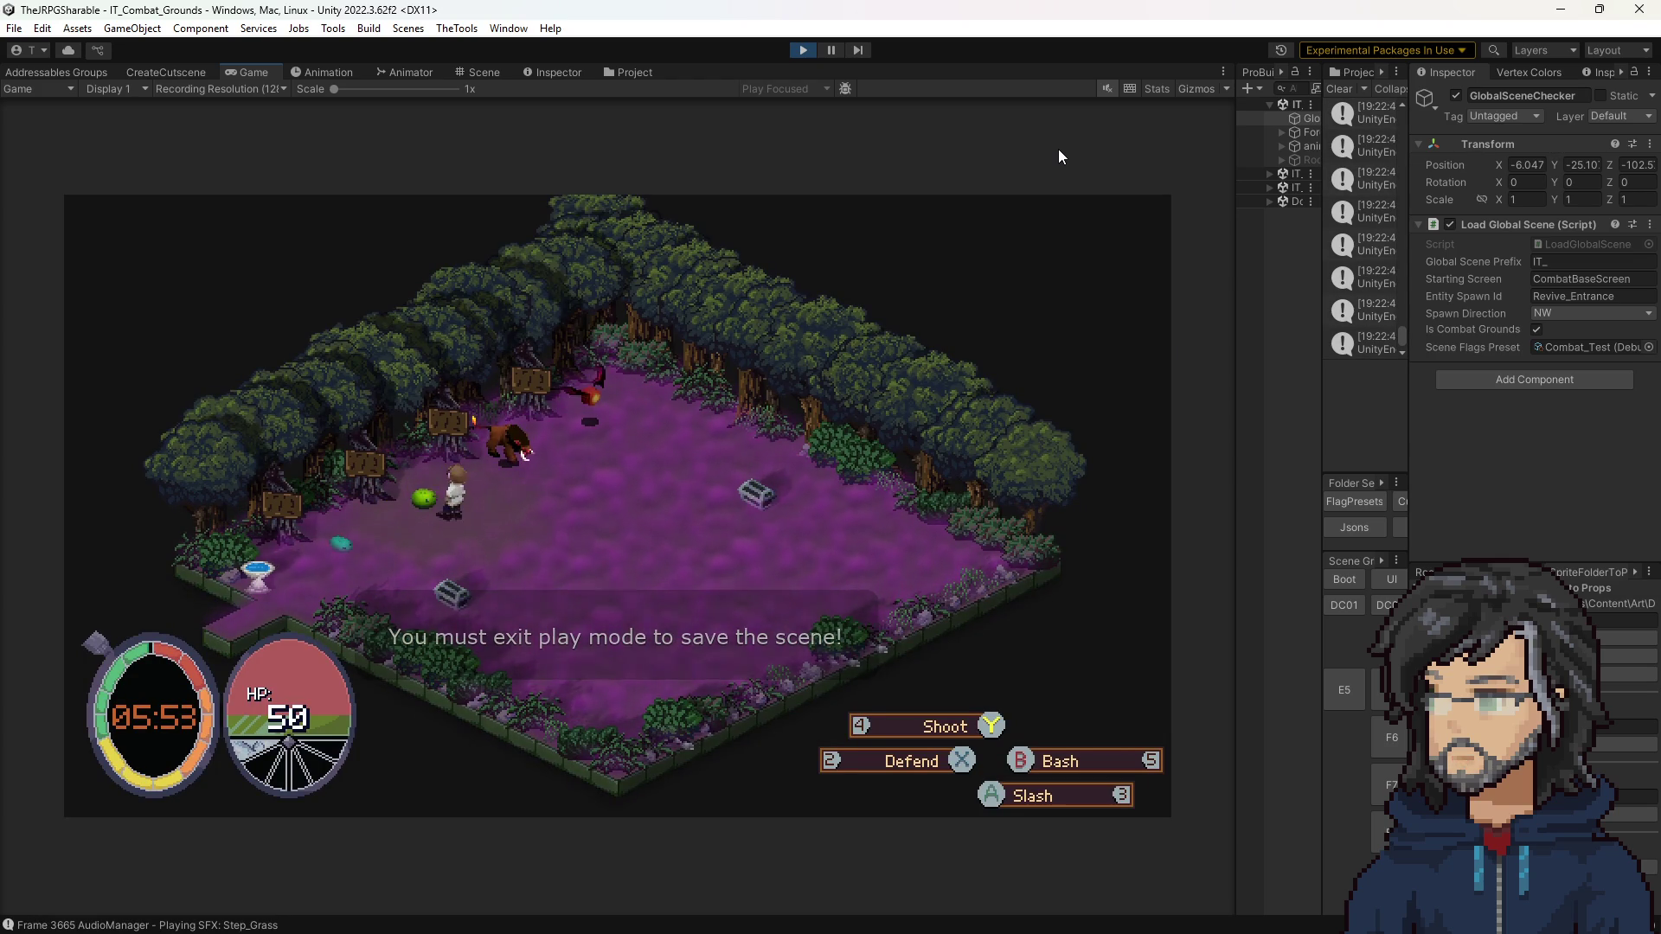
{"action": "key", "text": "3"}
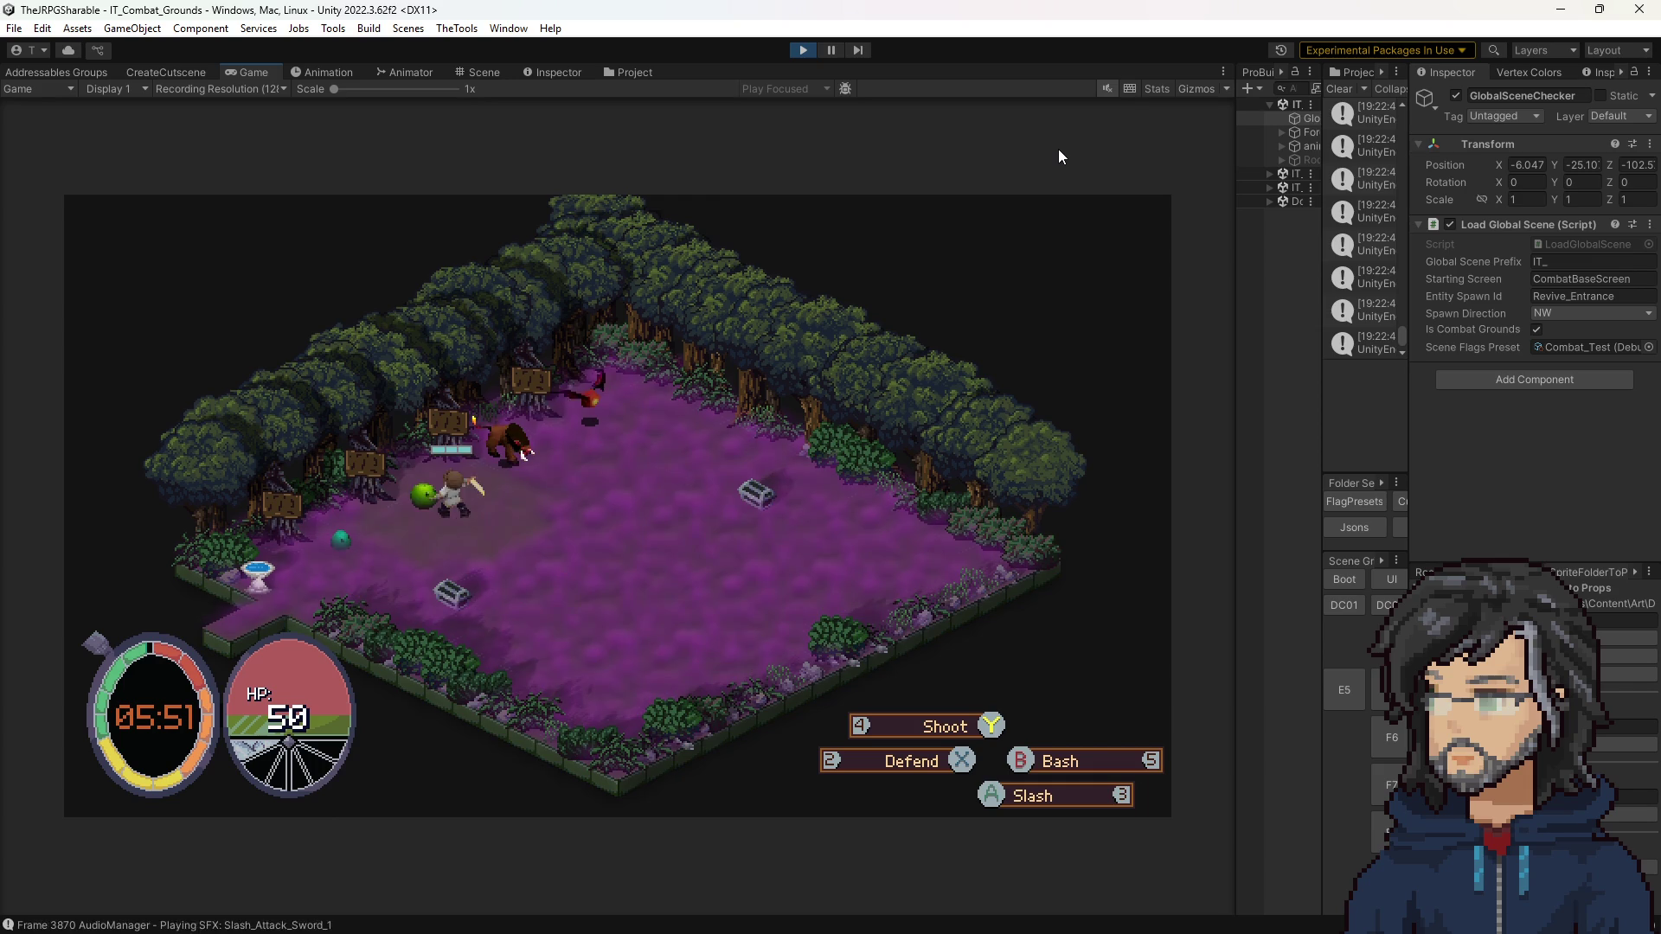
{"action": "key", "text": "3"}
{"action": "key", "text": "3"}
{"action": "key", "text": "3"}
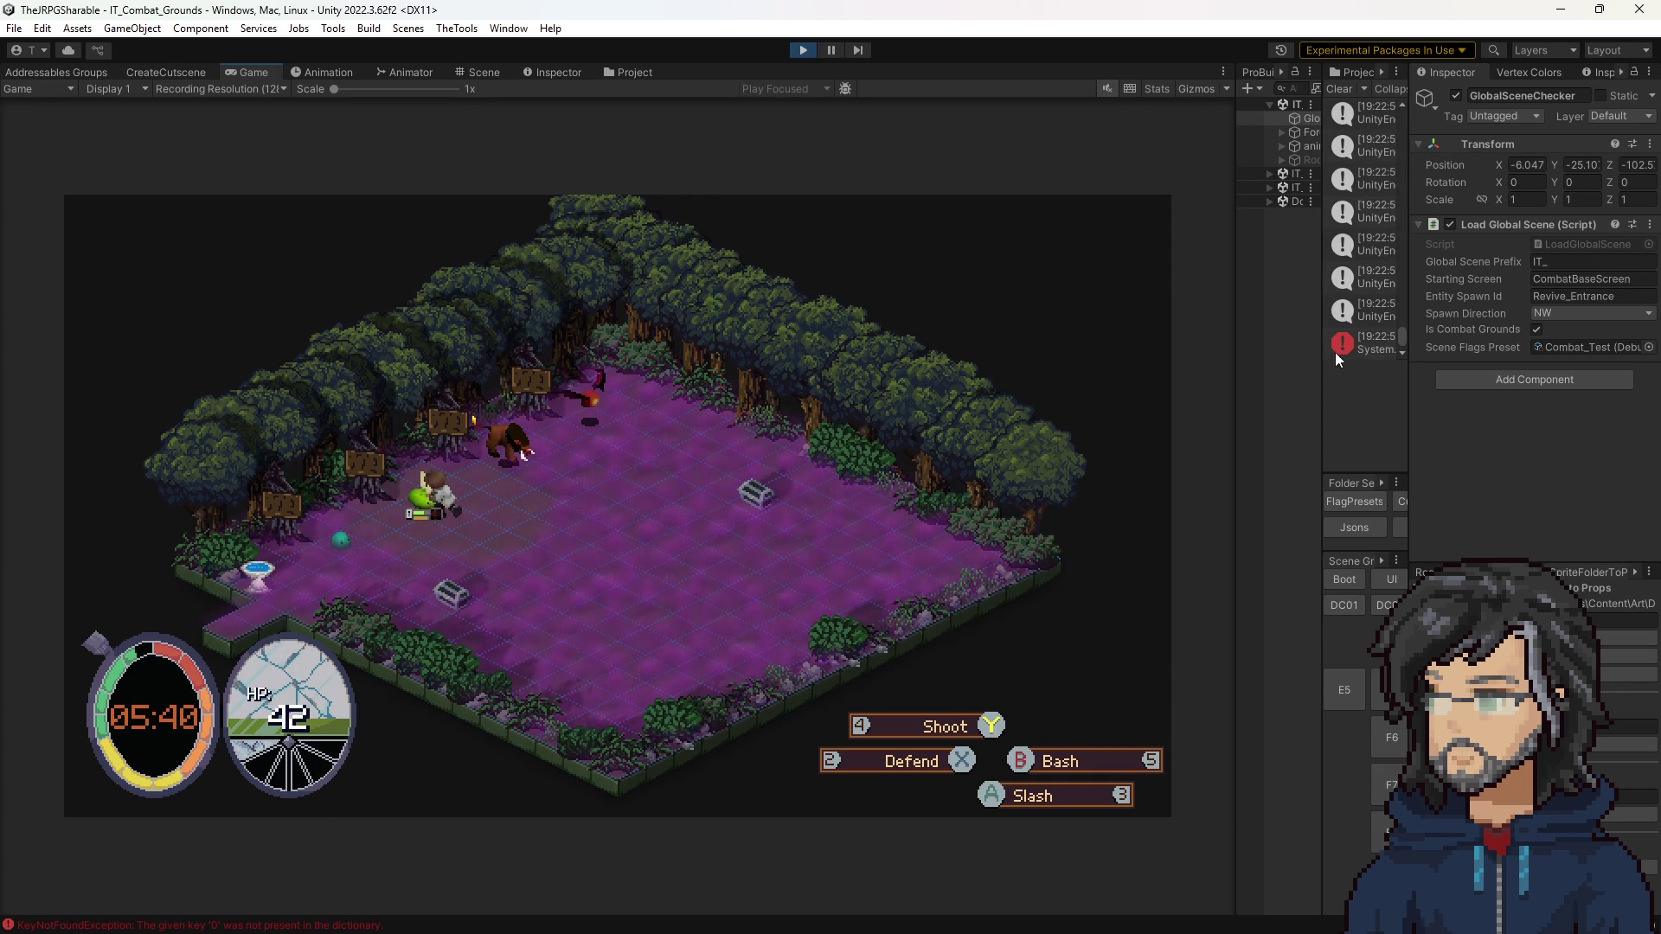
Step: Read the AudioManager.PlaySFX KeyNotFoundException stack trace in a widened Console, then stop play mode
{"action": "left_click_drag", "start_coordinate": [1320, 360], "coordinate": [1100, 360]}
{"action": "left_click", "coordinate": [1164, 351]}
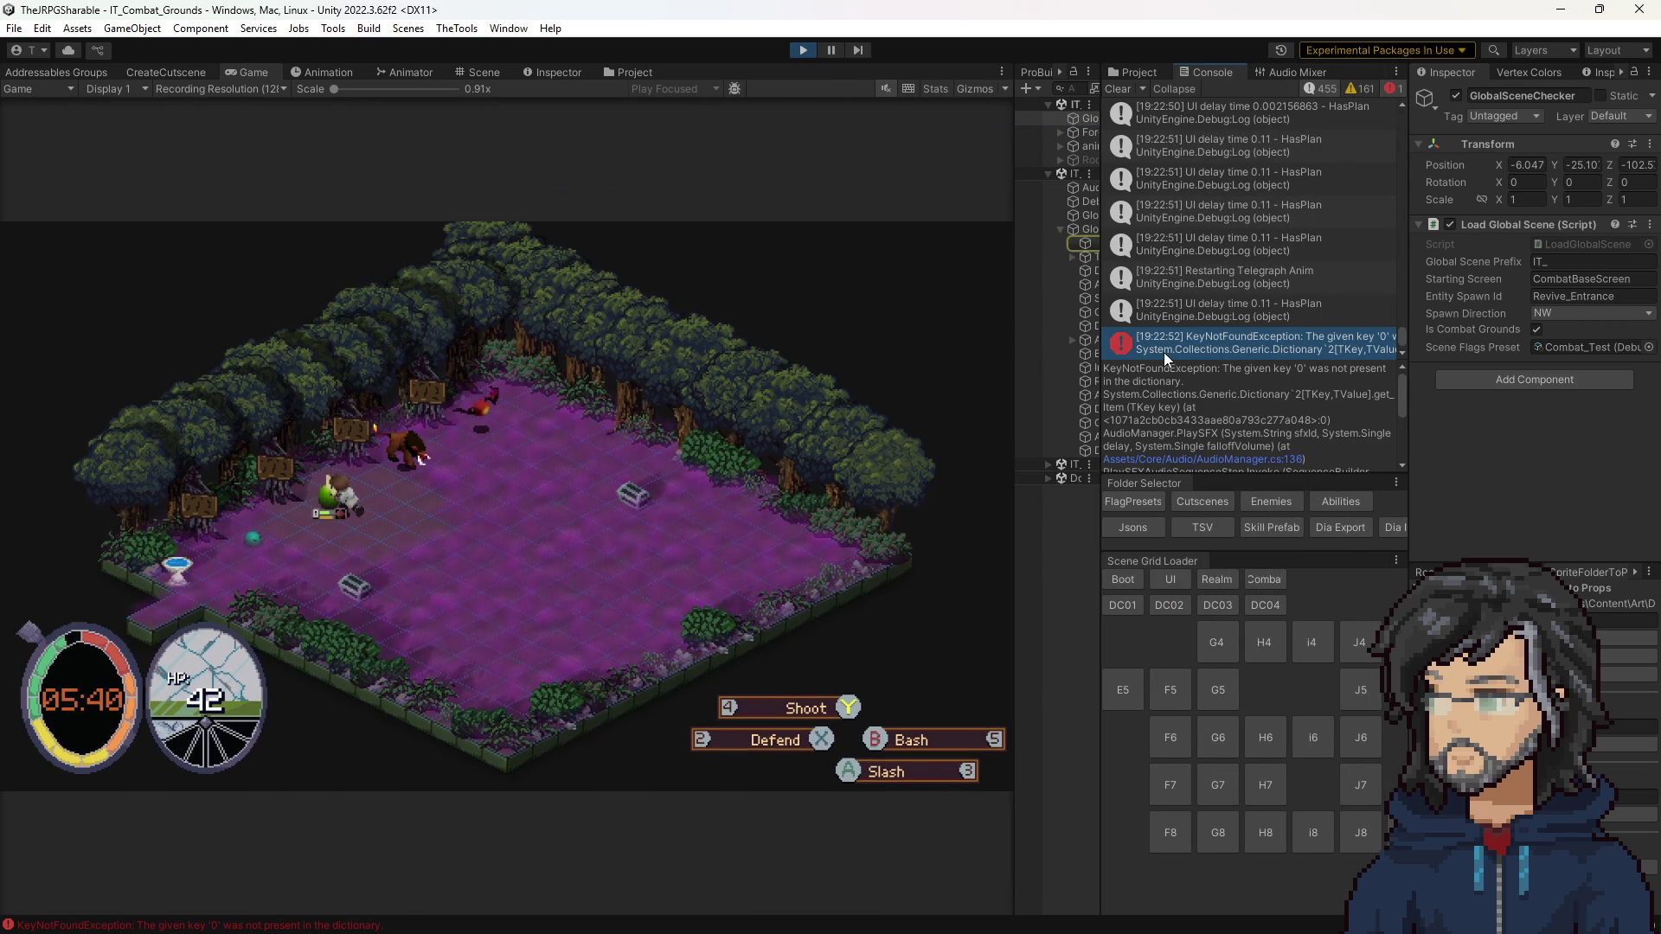
{"action": "scroll", "coordinate": [1208, 405], "scroll_direction": "down", "scroll_amount": 3}
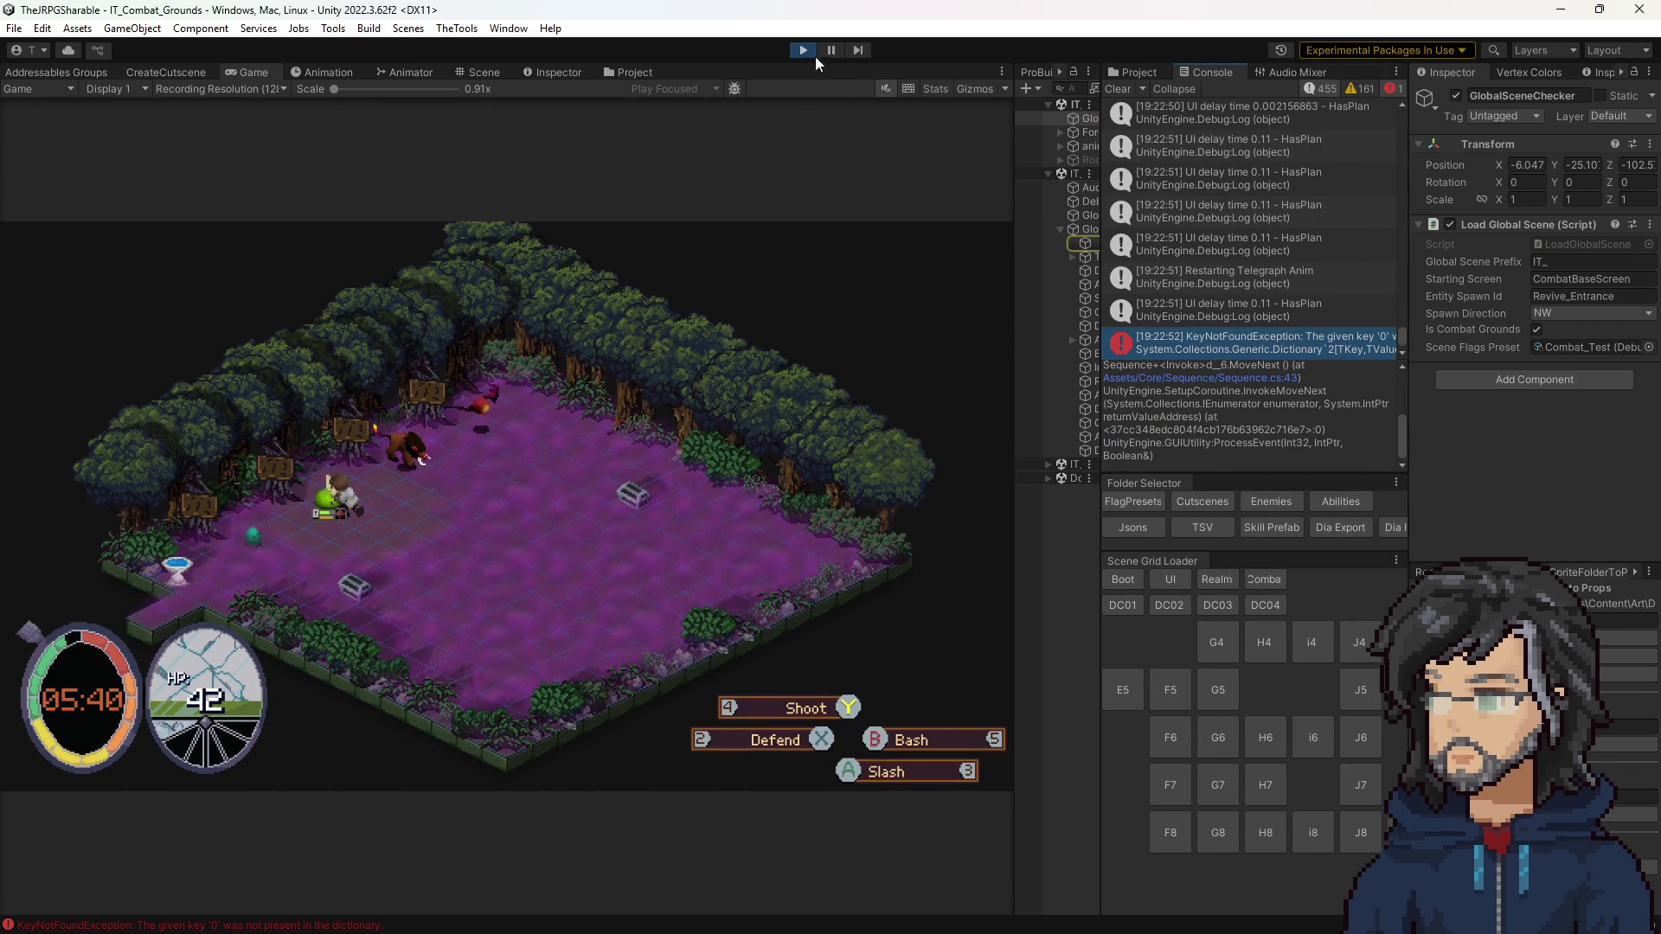
{"action": "left_click", "coordinate": [804, 50]}
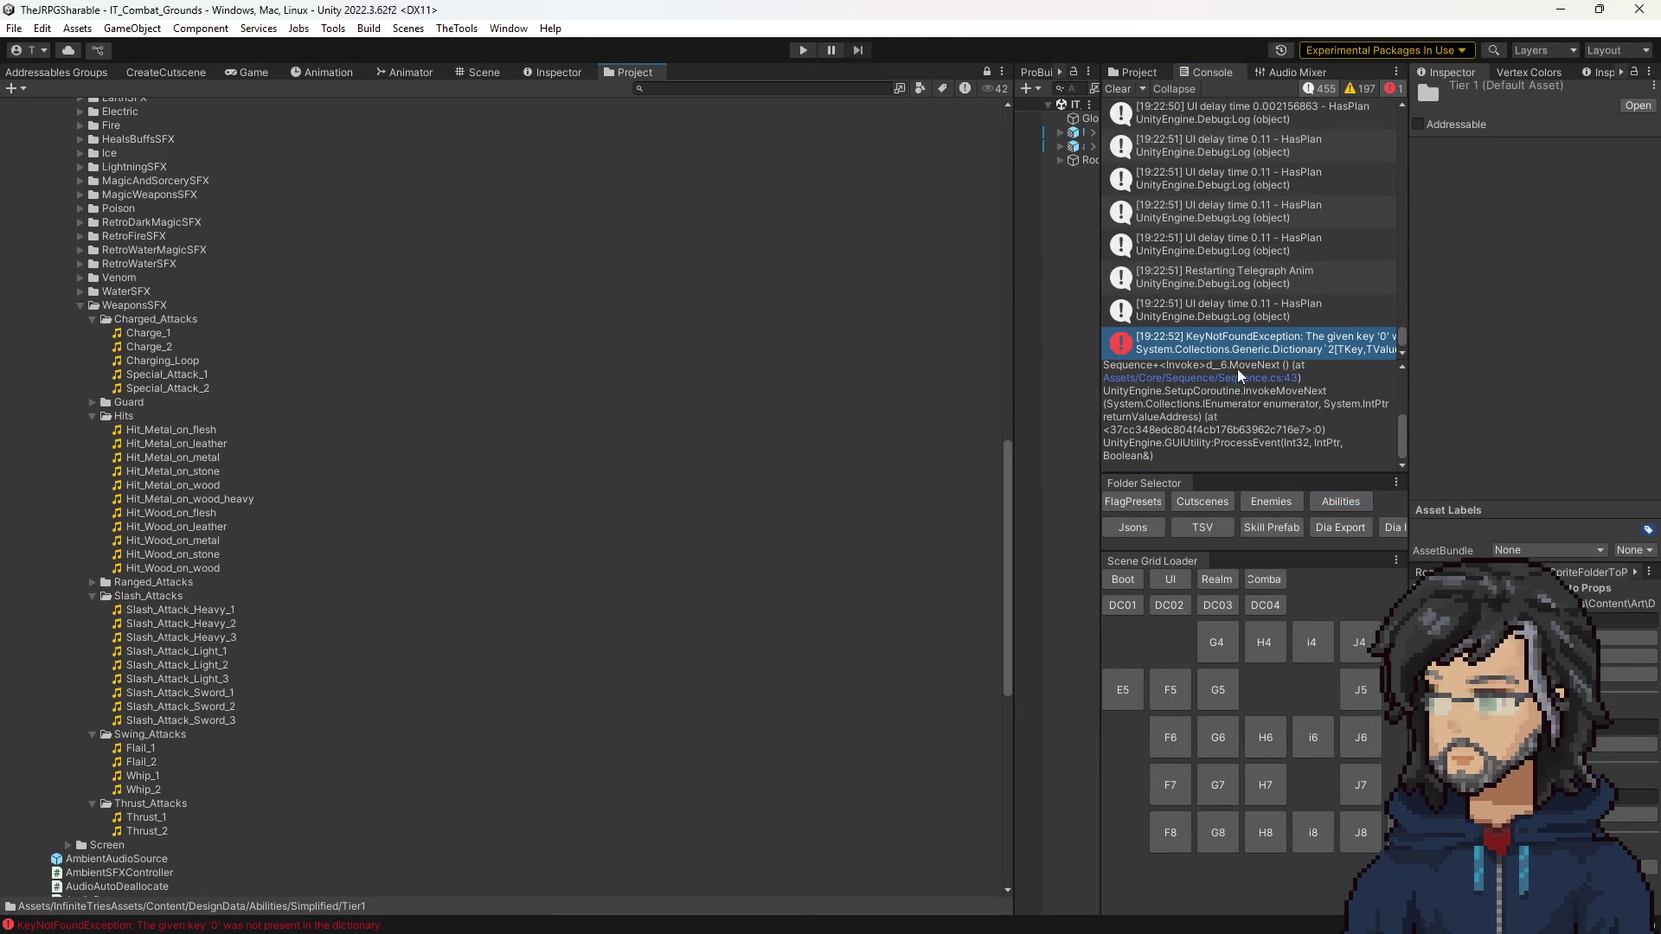
Step: Tidy the layout: close the extra Project browser and duplicate Inspector, show the Scene view, widen the Hierarchy
{"action": "left_click", "coordinate": [1138, 72]}
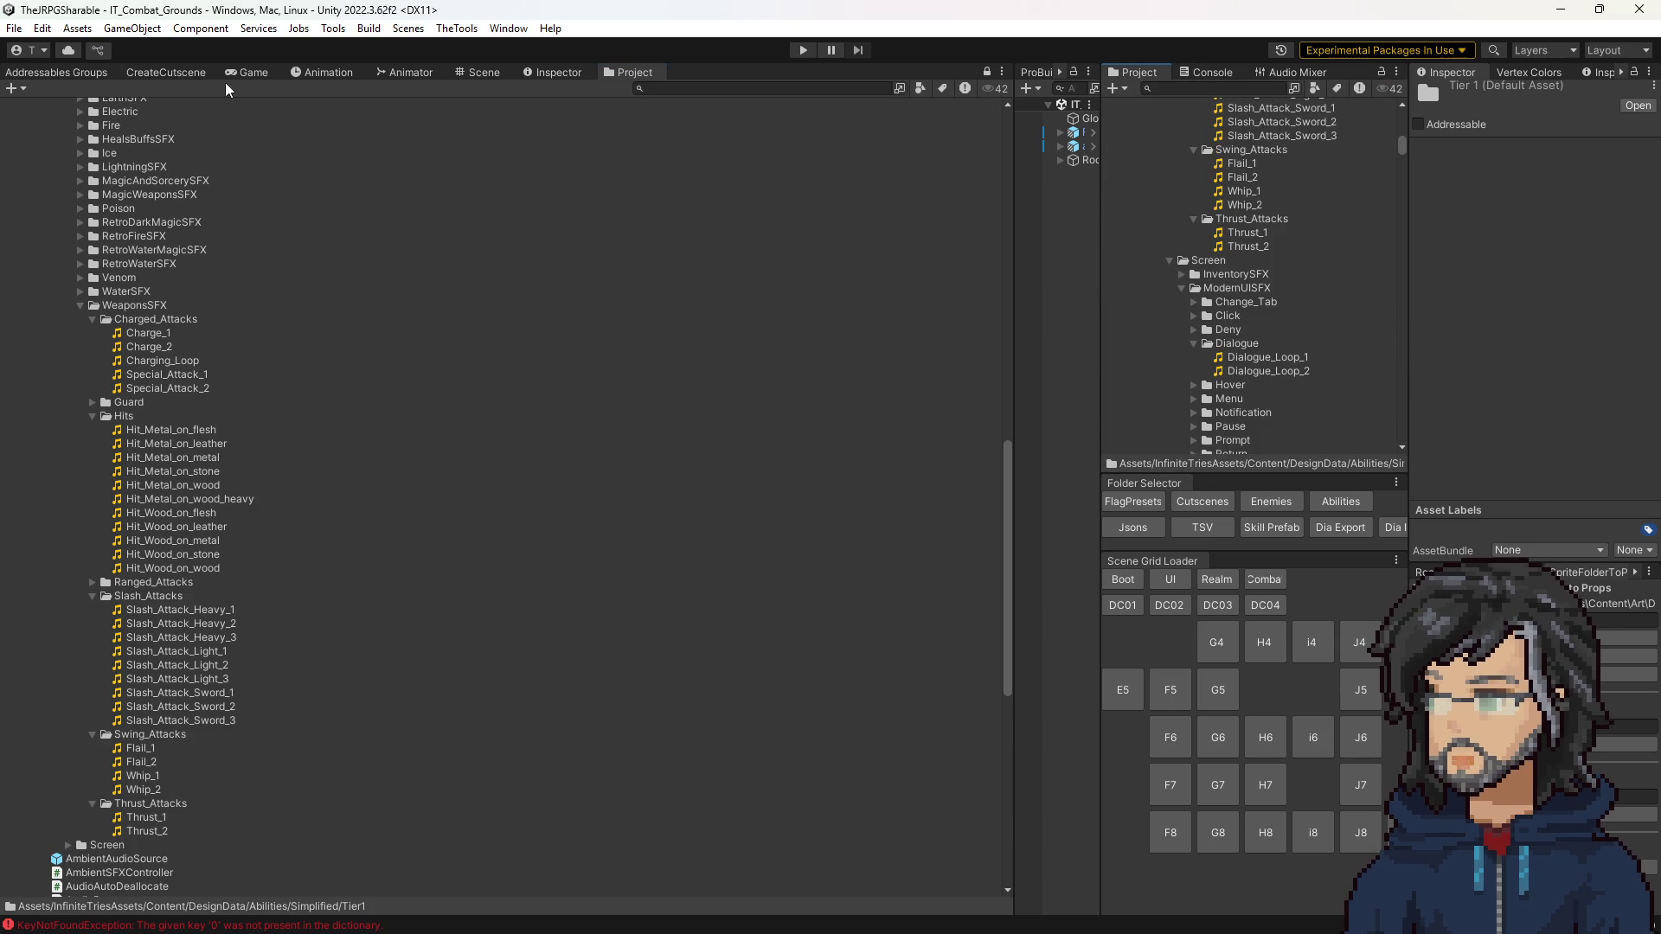
{"action": "right_click", "coordinate": [634, 73]}
{"action": "left_click", "coordinate": [662, 164]}
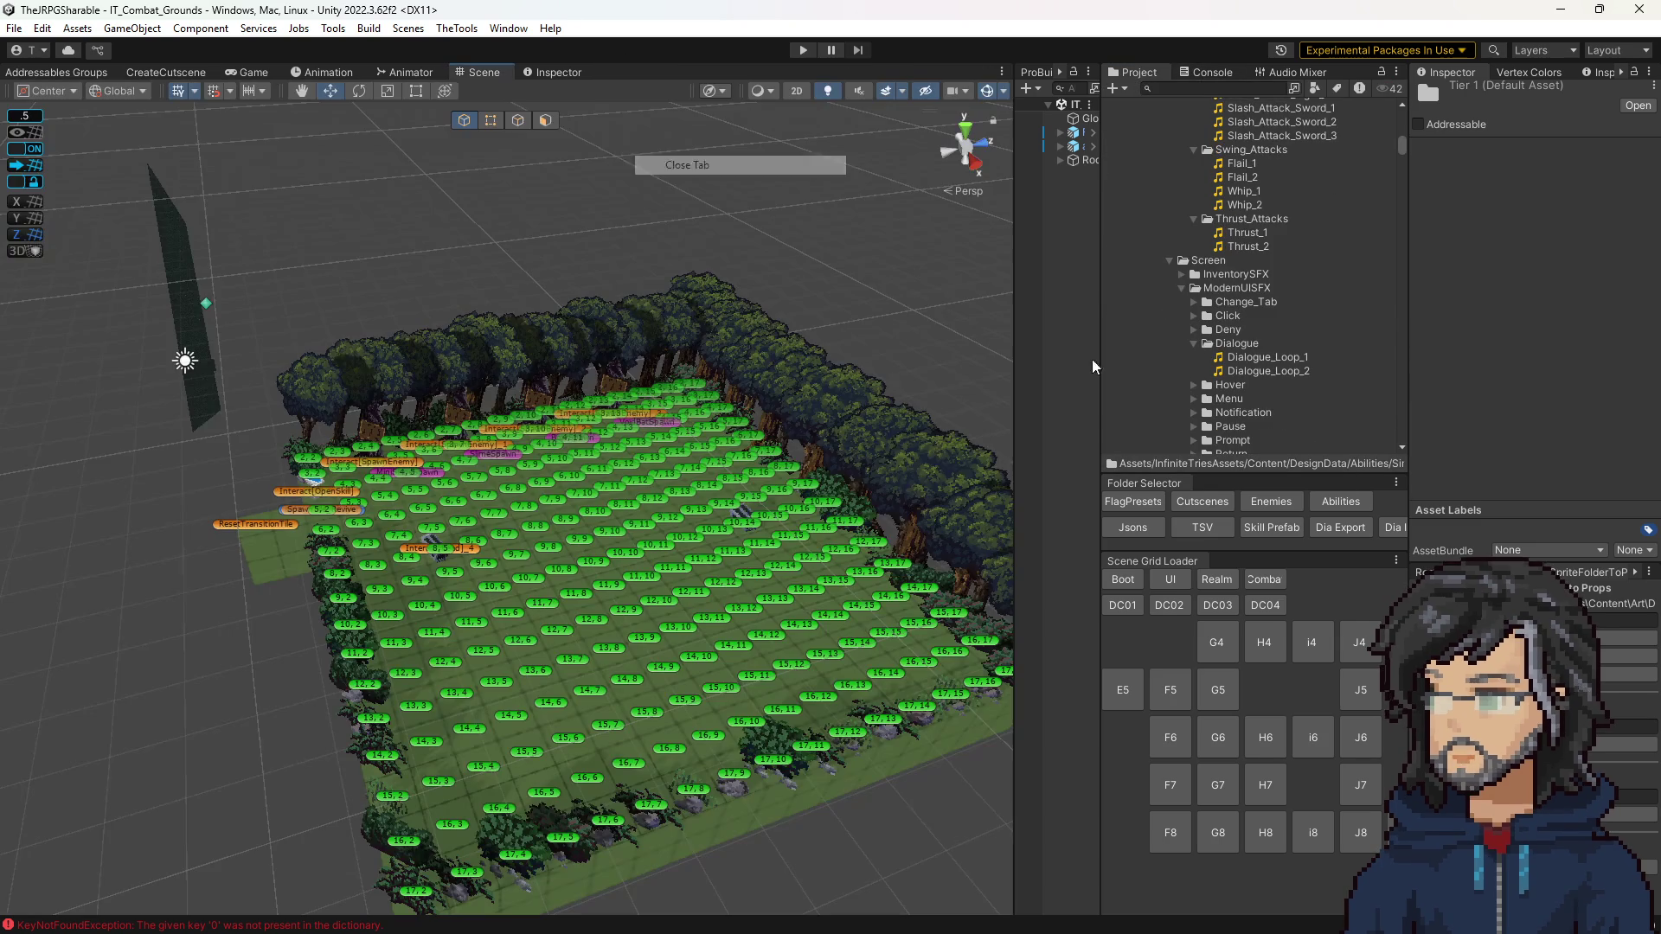
{"action": "left_click", "coordinate": [1340, 502]}
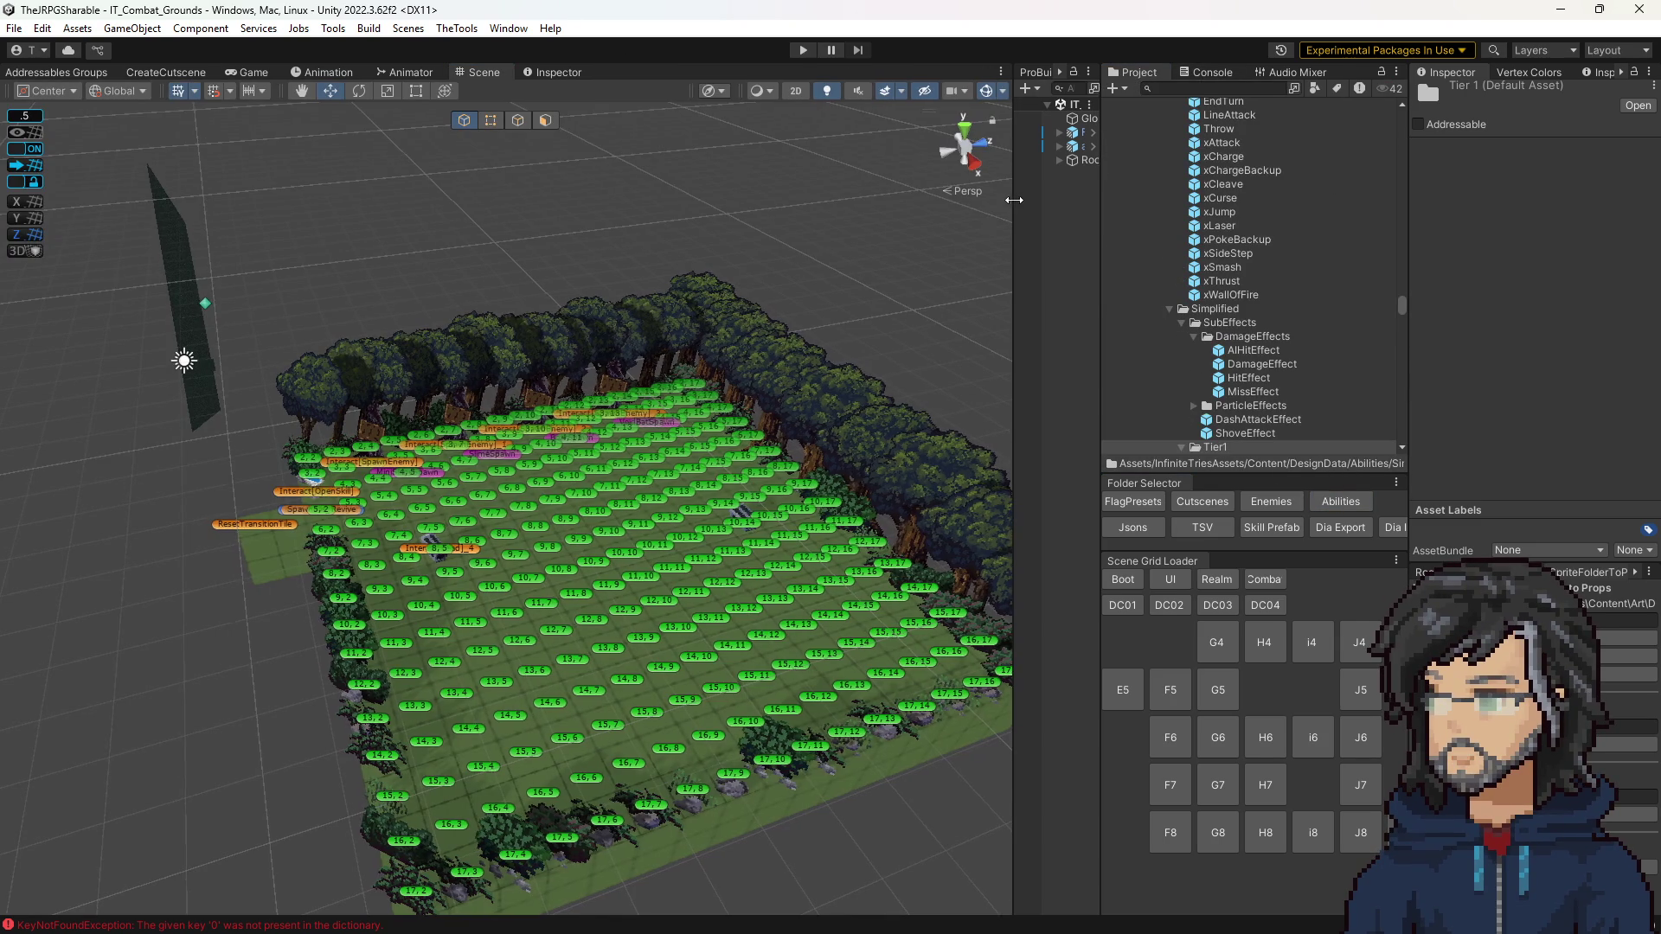
{"action": "left_click_drag", "start_coordinate": [1015, 195], "coordinate": [757, 196]}
{"action": "right_click", "coordinate": [959, 72]}
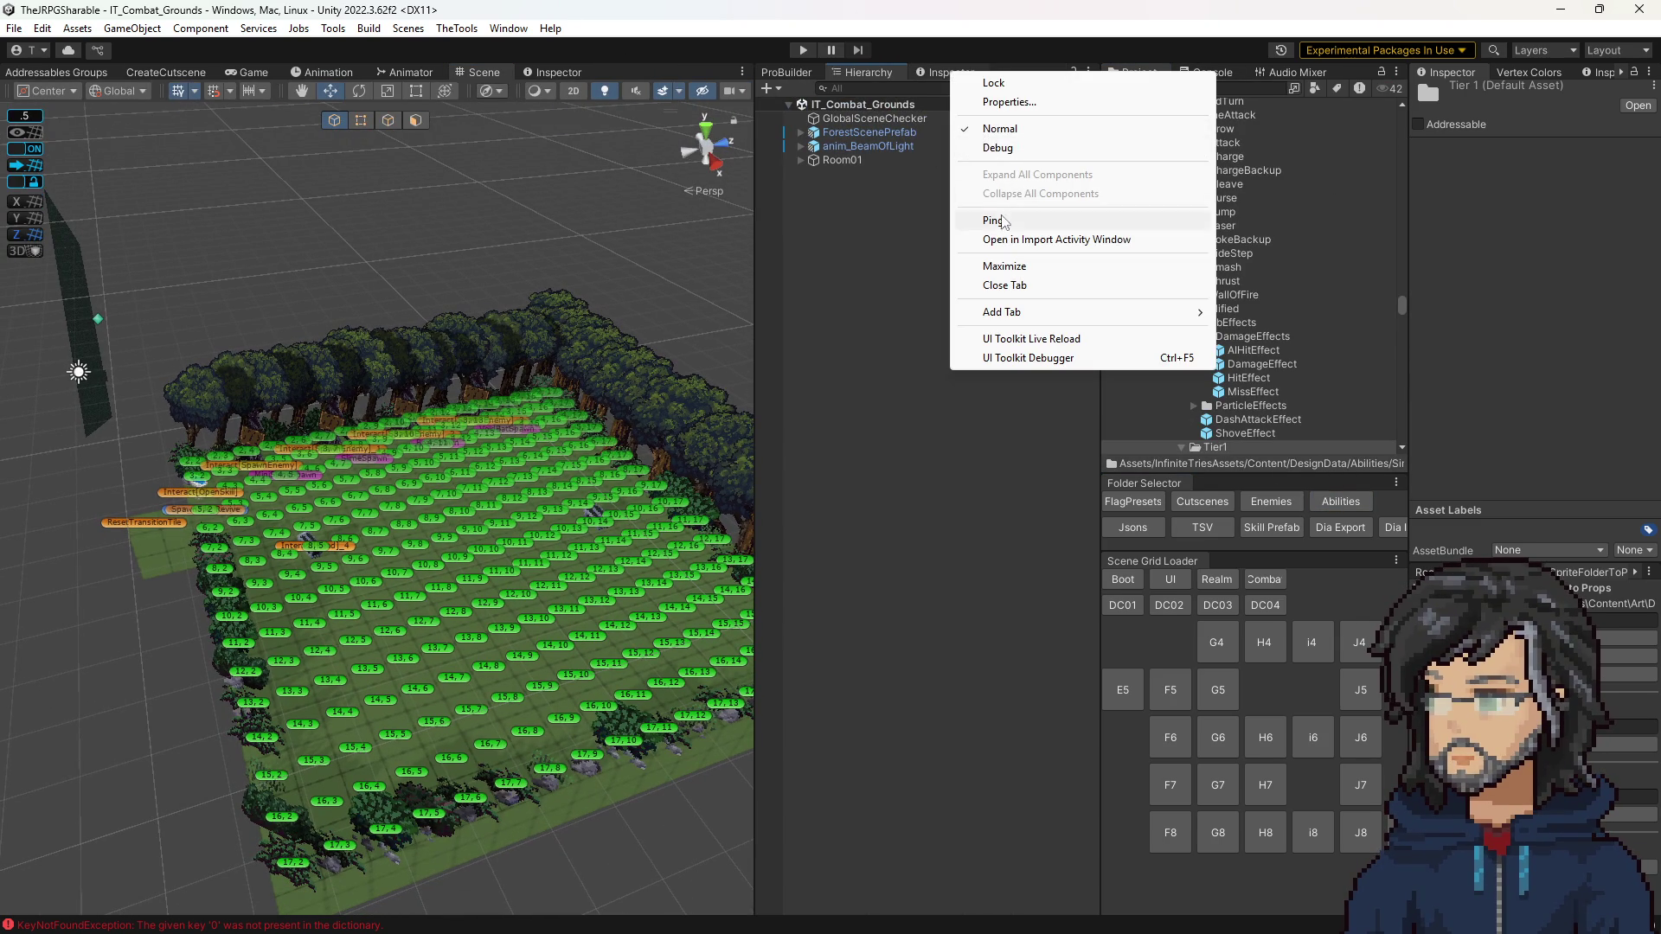
{"action": "left_click", "coordinate": [1020, 285]}
{"action": "scroll", "coordinate": [1260, 408], "scroll_direction": "down", "scroll_amount": 6}
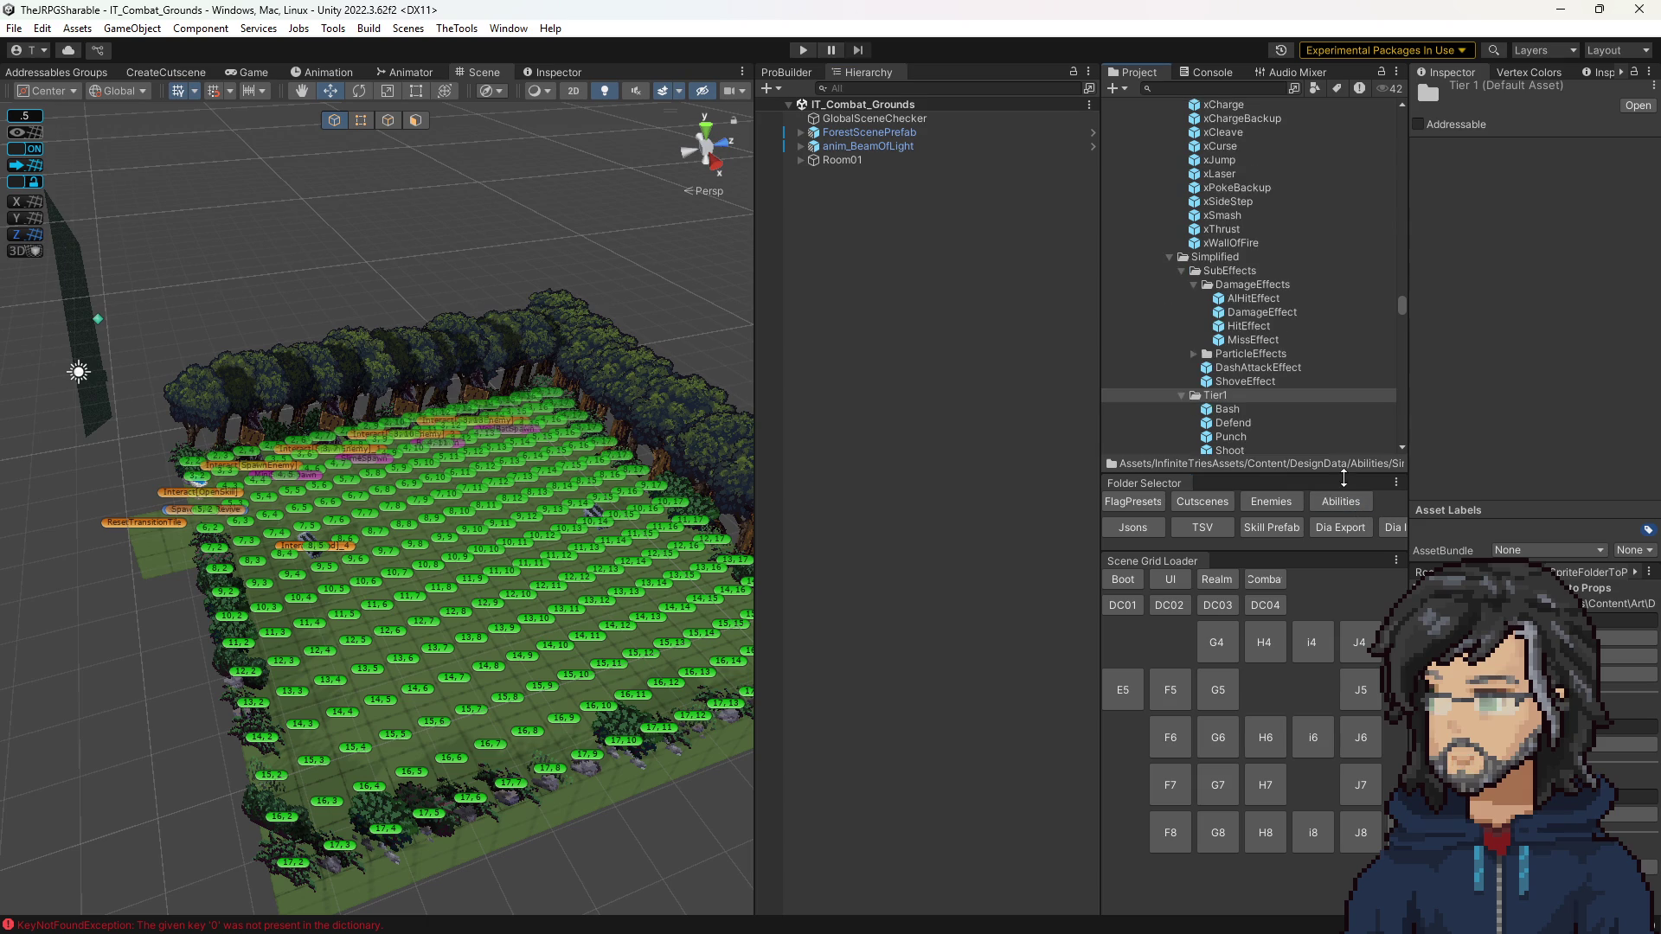
Step: In the Bash prefab, set AttackAudioEffect's Sfx Id to Slash_Attack_Heavy_3 from WeaponsSFX, then play
{"action": "double_click", "coordinate": [1227, 150]}
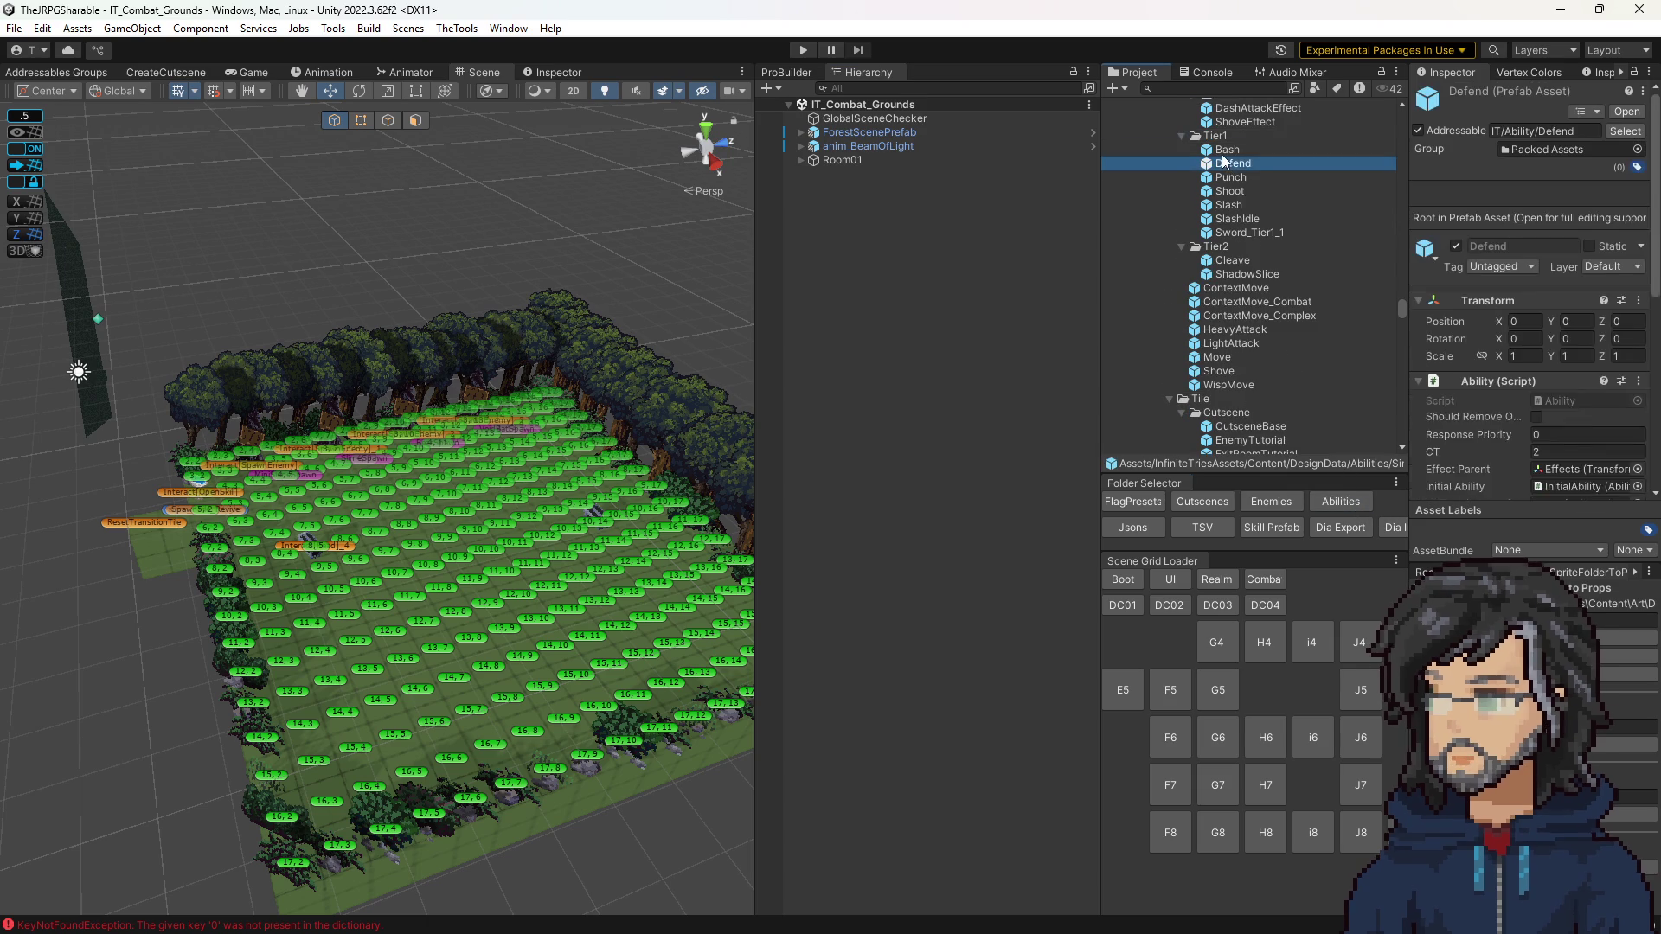
{"action": "scroll", "coordinate": [920, 516], "scroll_direction": "down", "scroll_amount": 3}
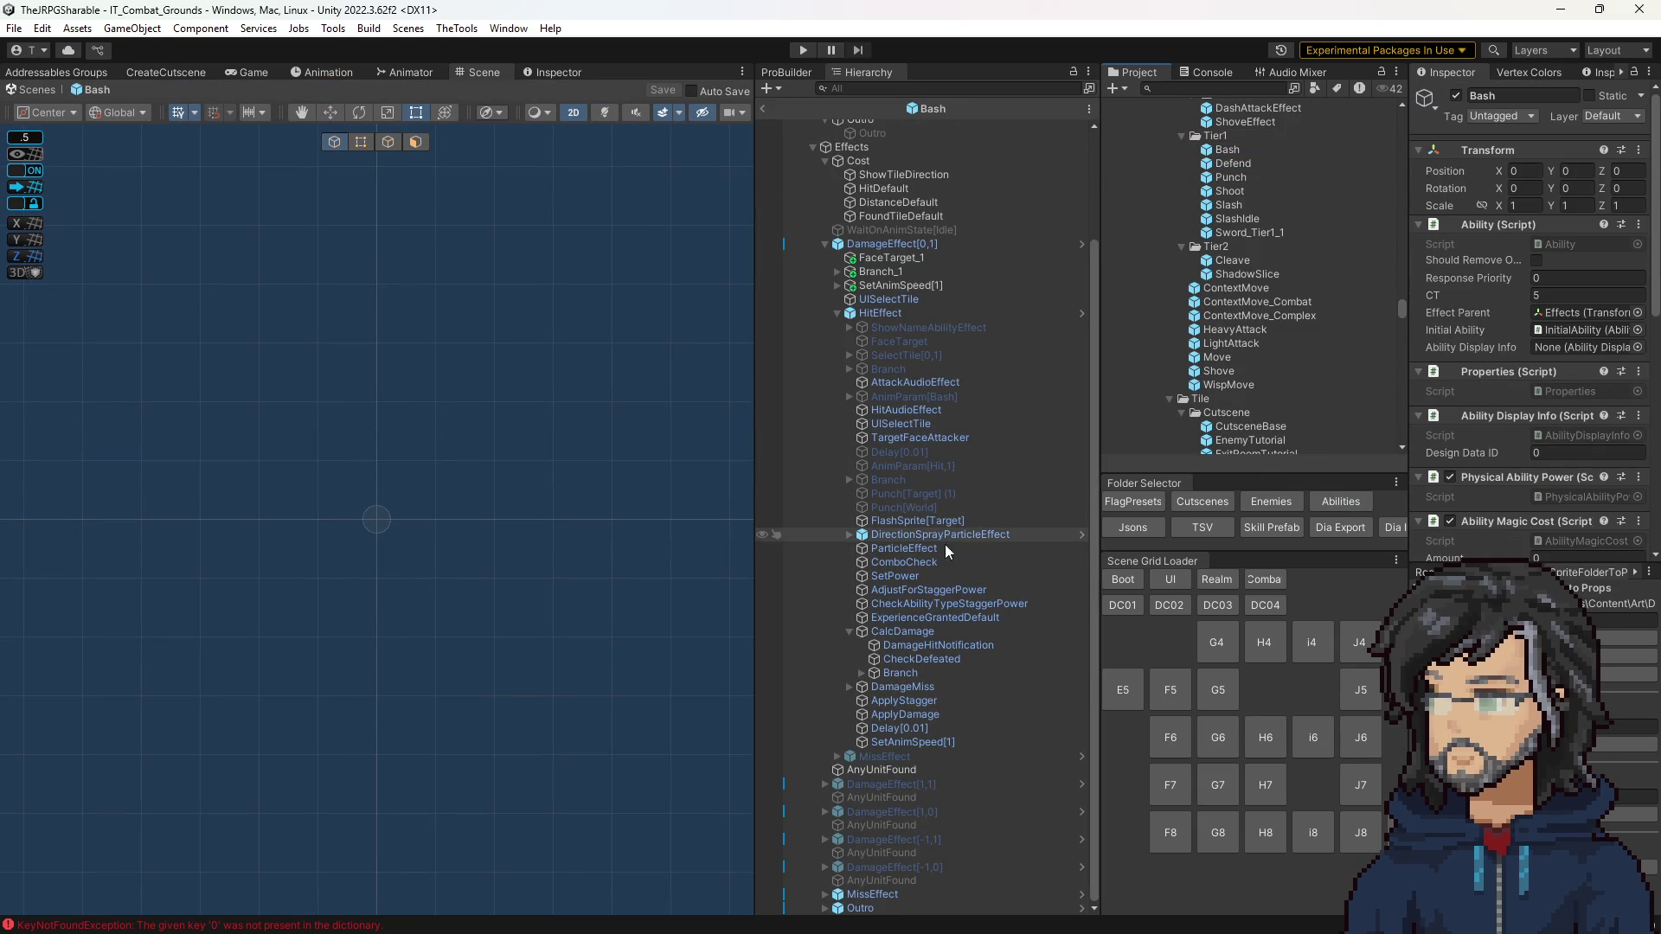
{"action": "scroll", "coordinate": [1262, 429], "scroll_direction": "down", "scroll_amount": 3}
{"action": "left_click", "coordinate": [907, 411]}
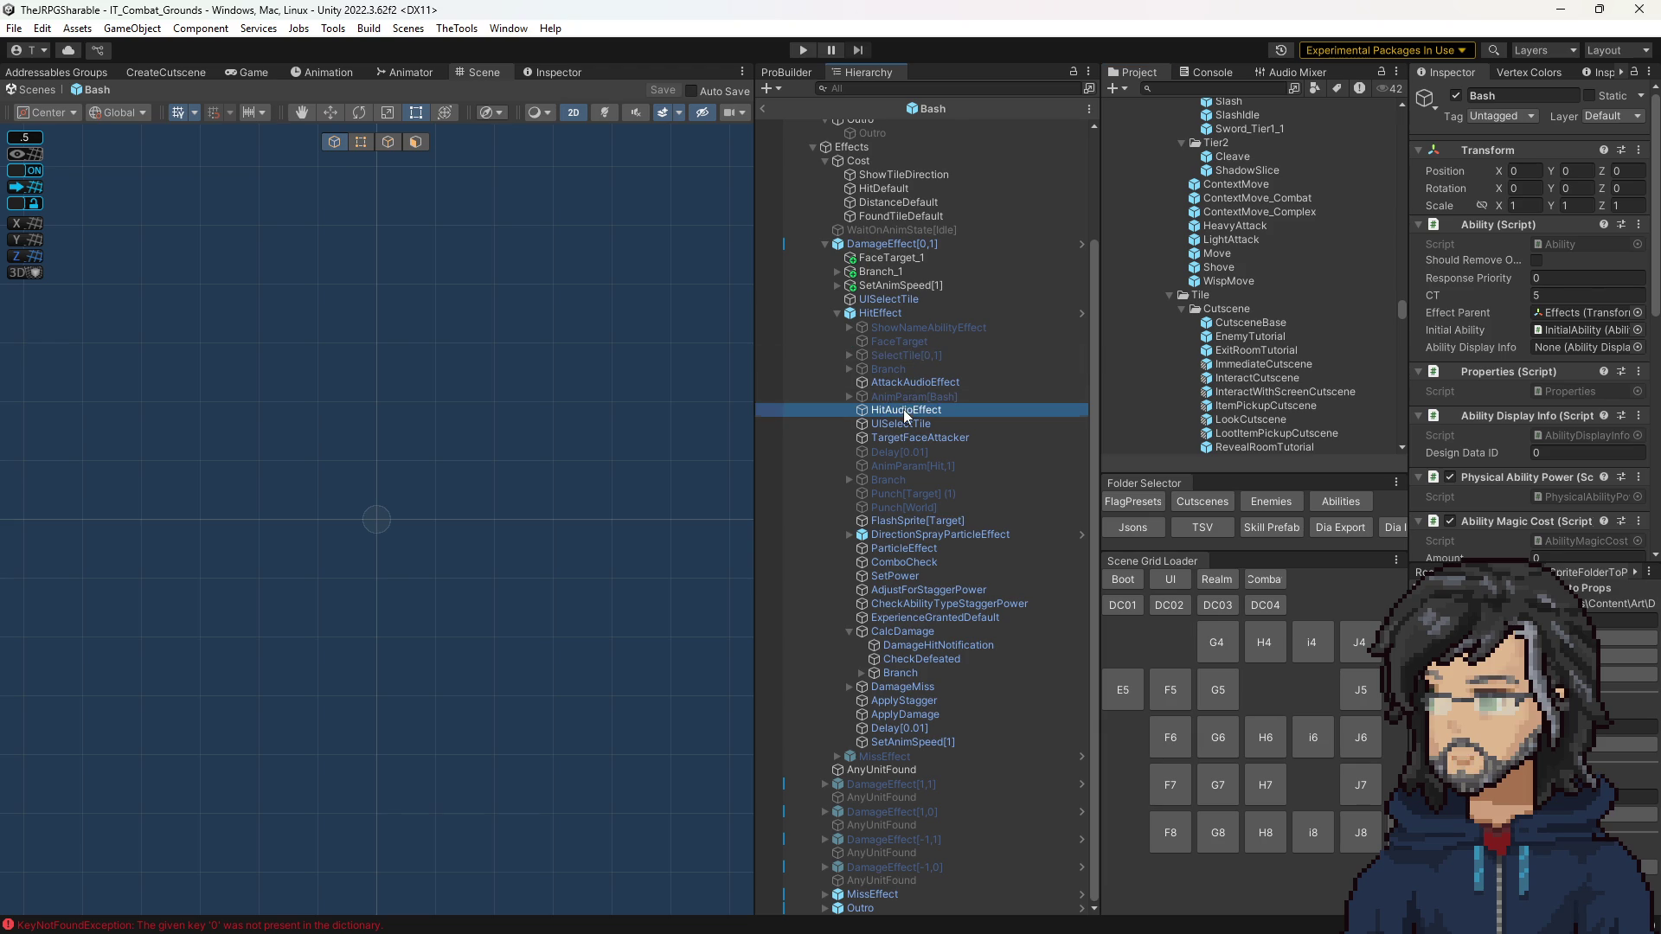
{"action": "left_click", "coordinate": [917, 383]}
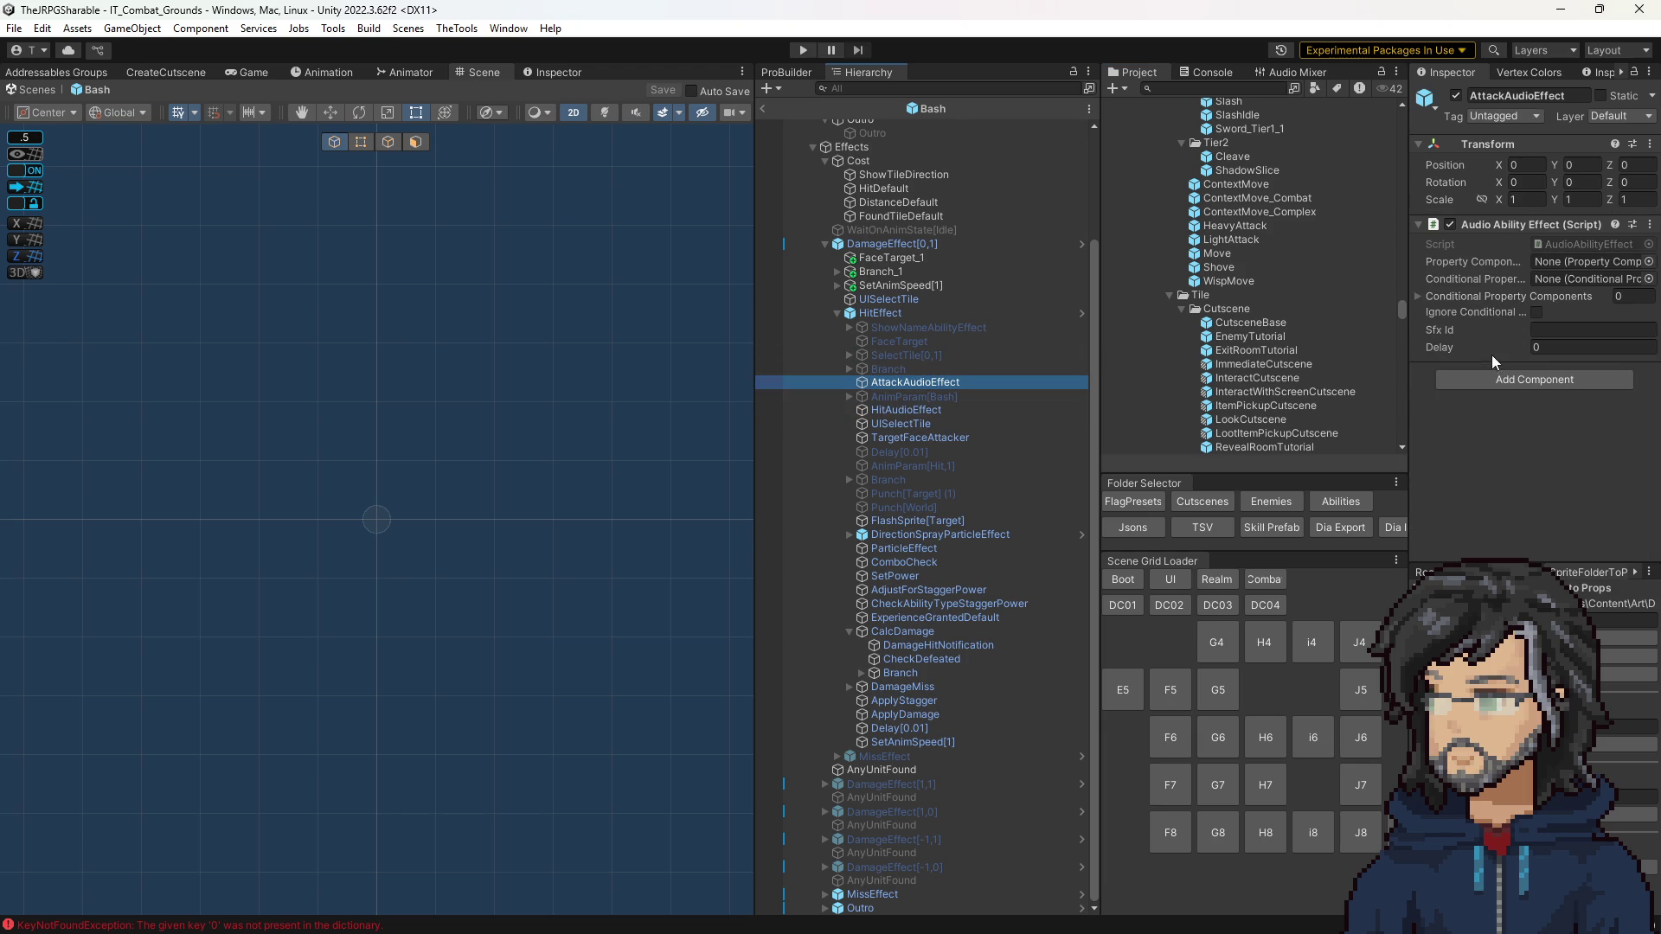
{"action": "scroll", "coordinate": [1277, 313], "scroll_direction": "up", "scroll_amount": 15}
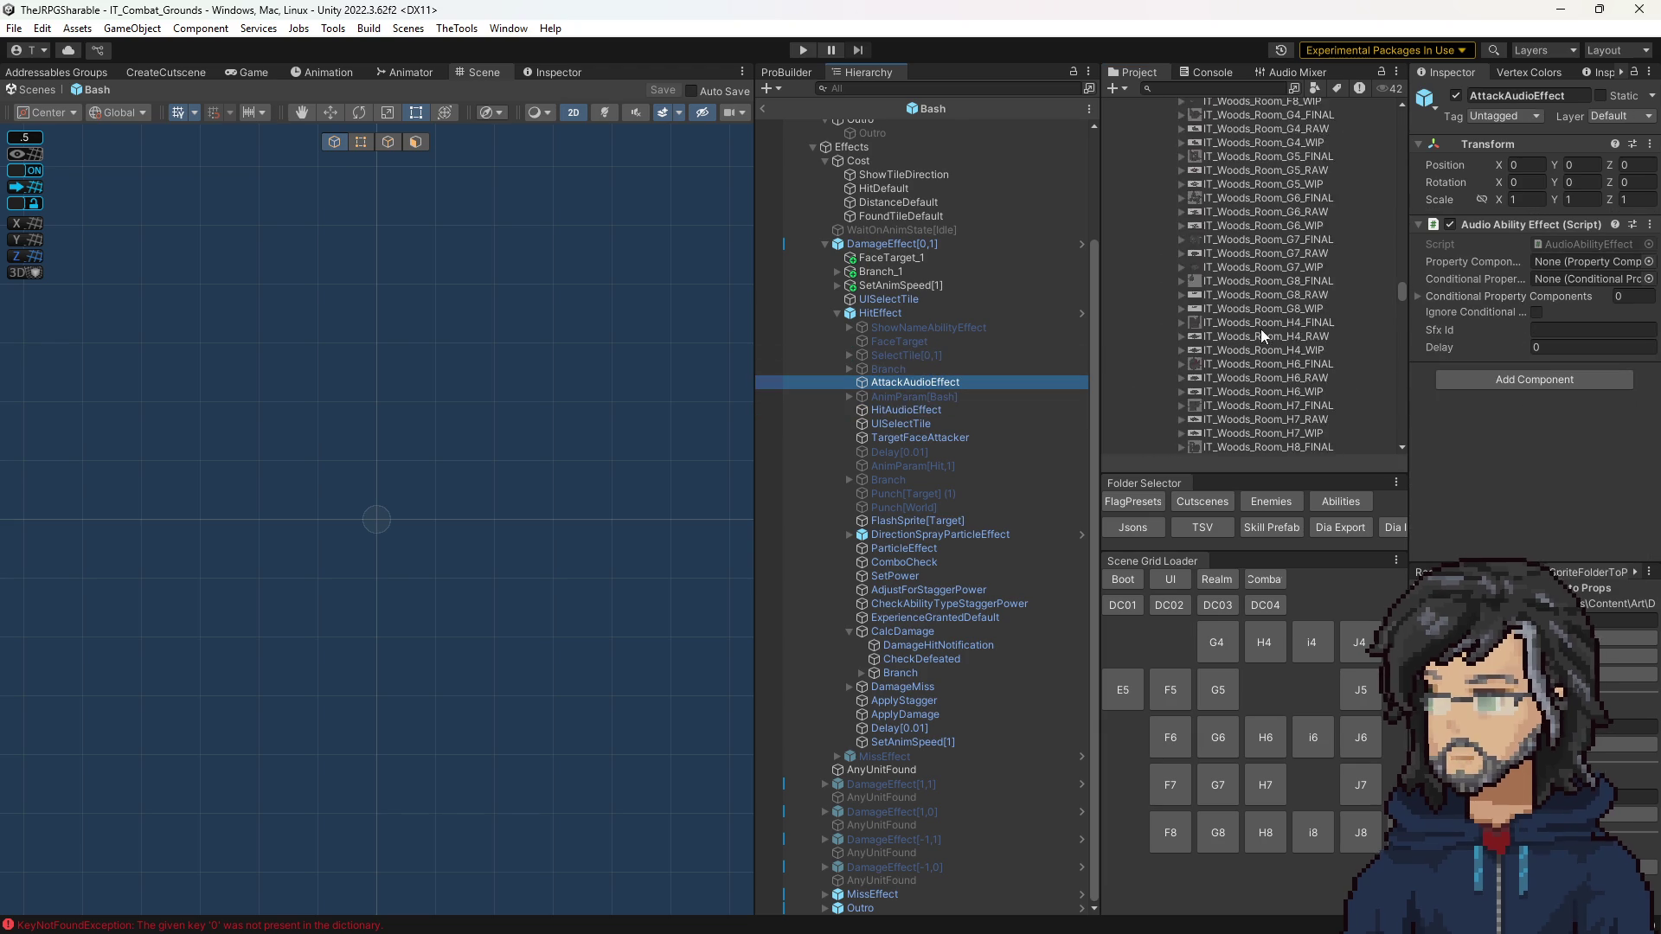
{"action": "scroll", "coordinate": [1294, 328], "scroll_direction": "up", "scroll_amount": 20}
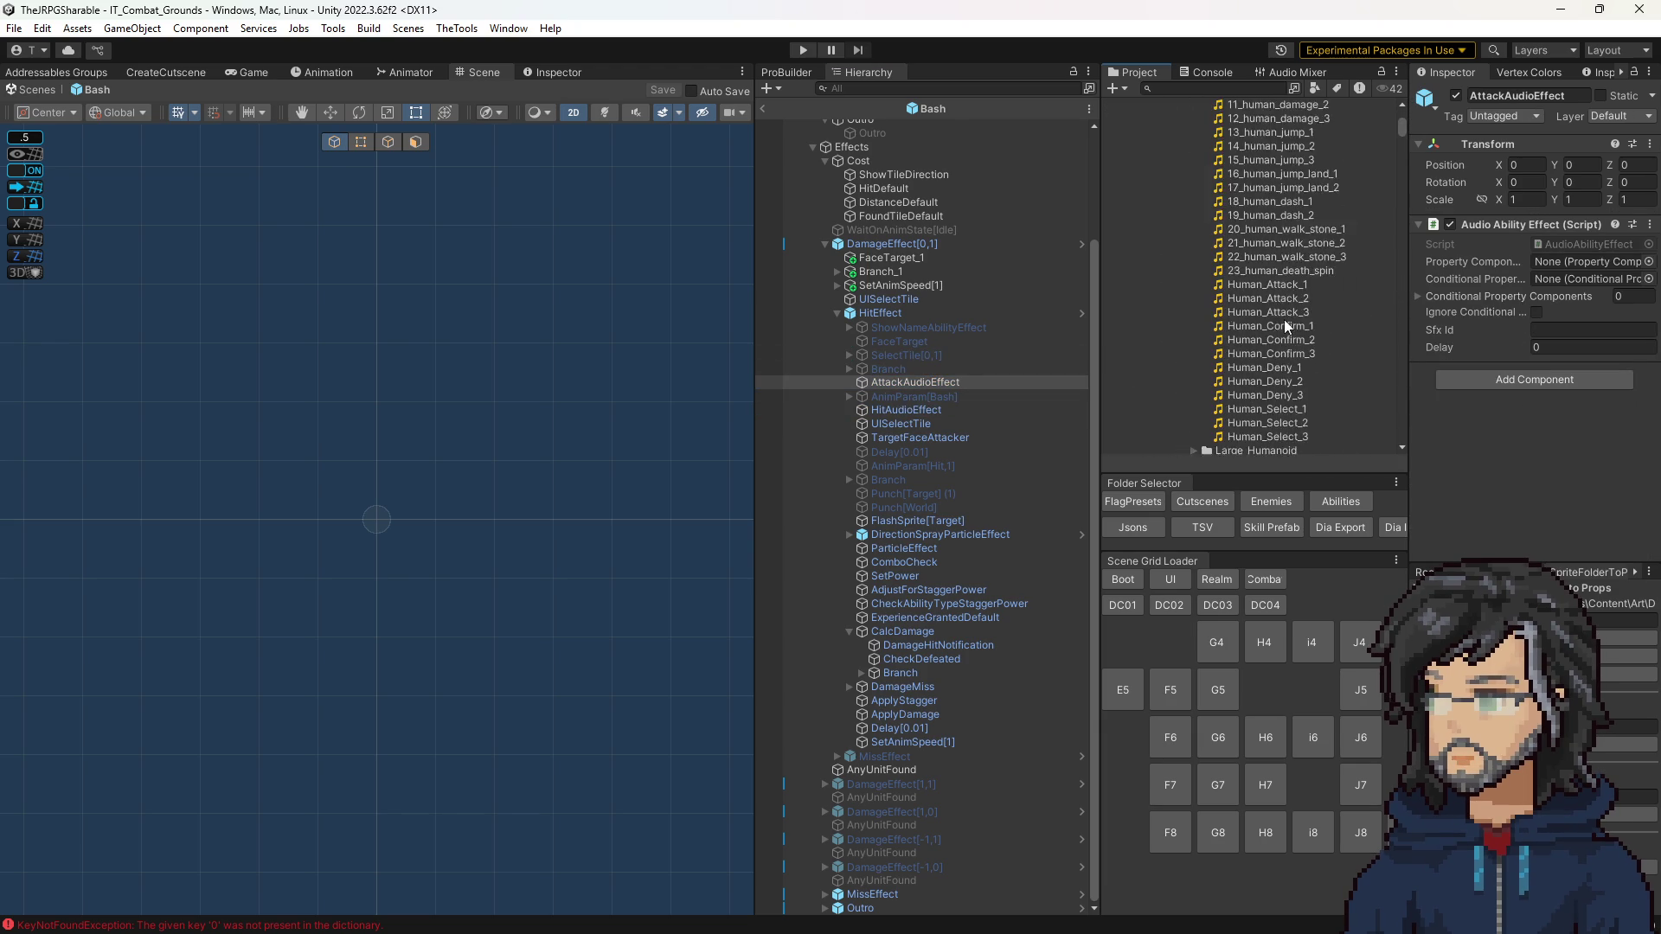
{"action": "scroll", "coordinate": [1294, 329], "scroll_direction": "down", "scroll_amount": 12}
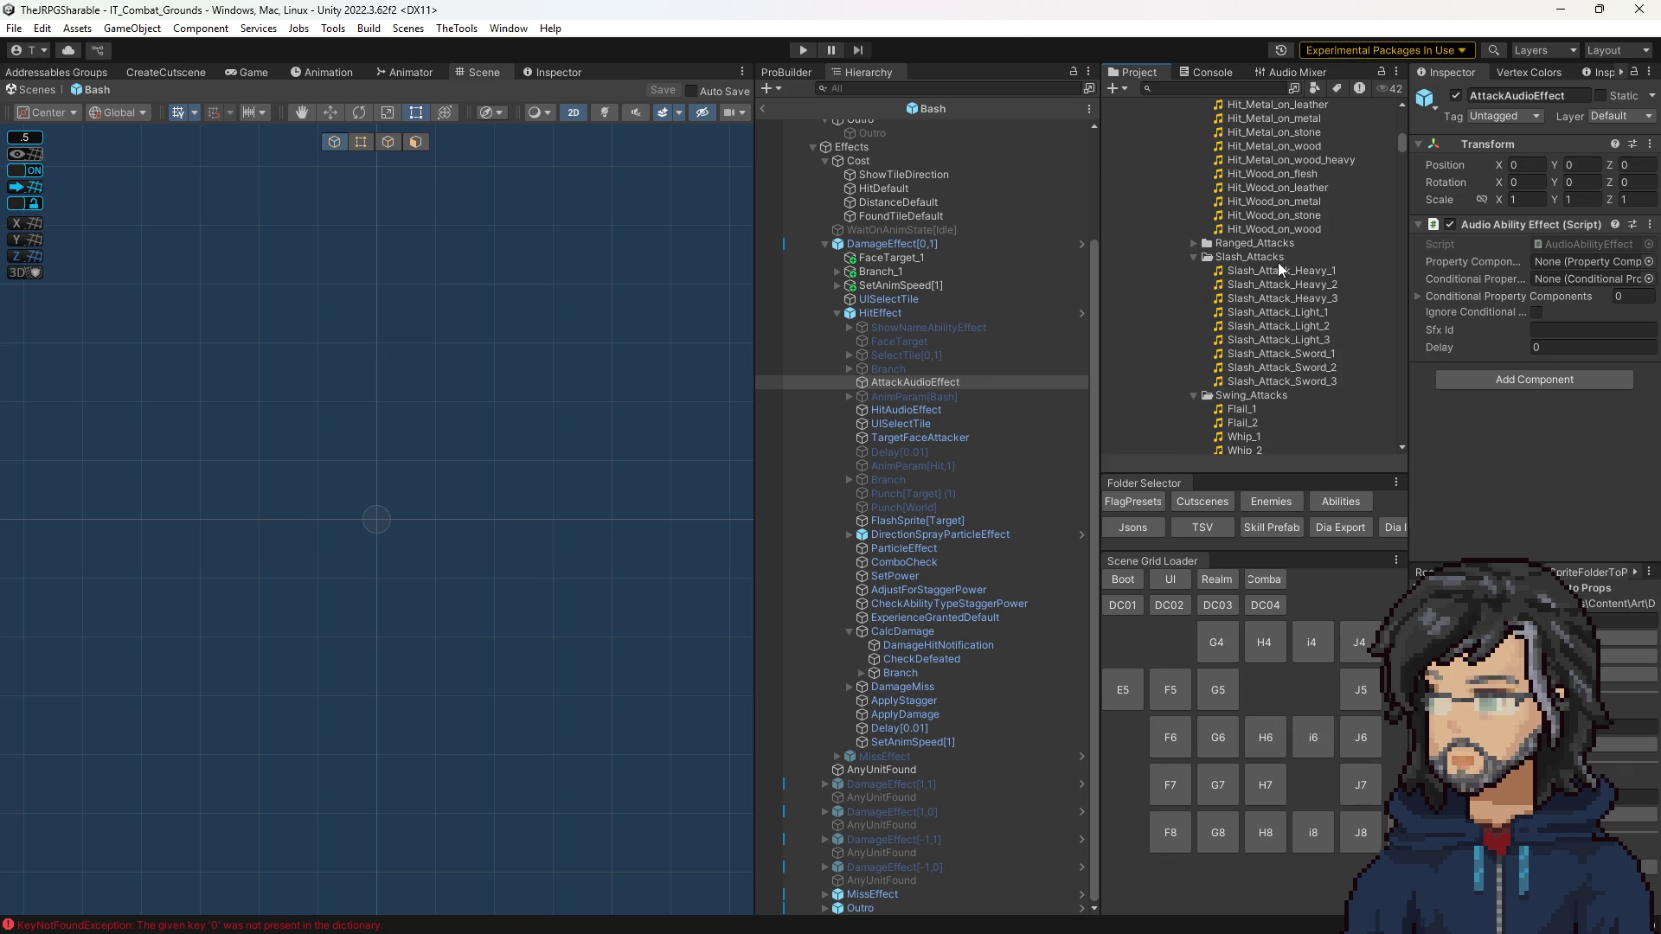
{"action": "left_click", "coordinate": [1289, 298]}
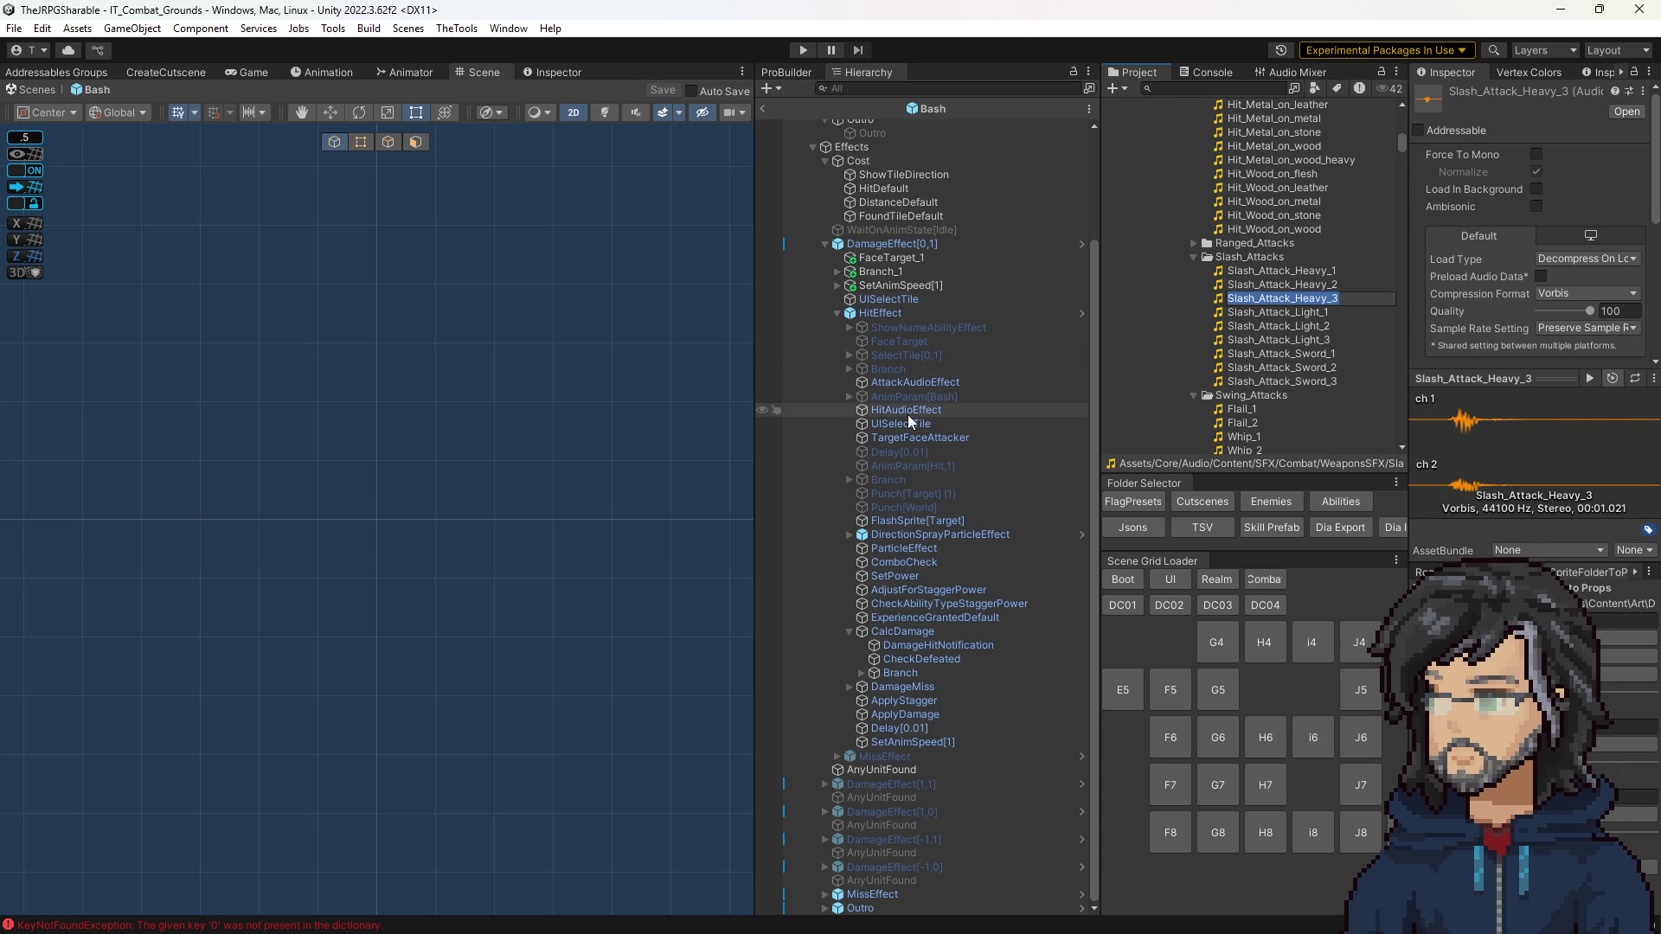
{"action": "left_click", "coordinate": [913, 384]}
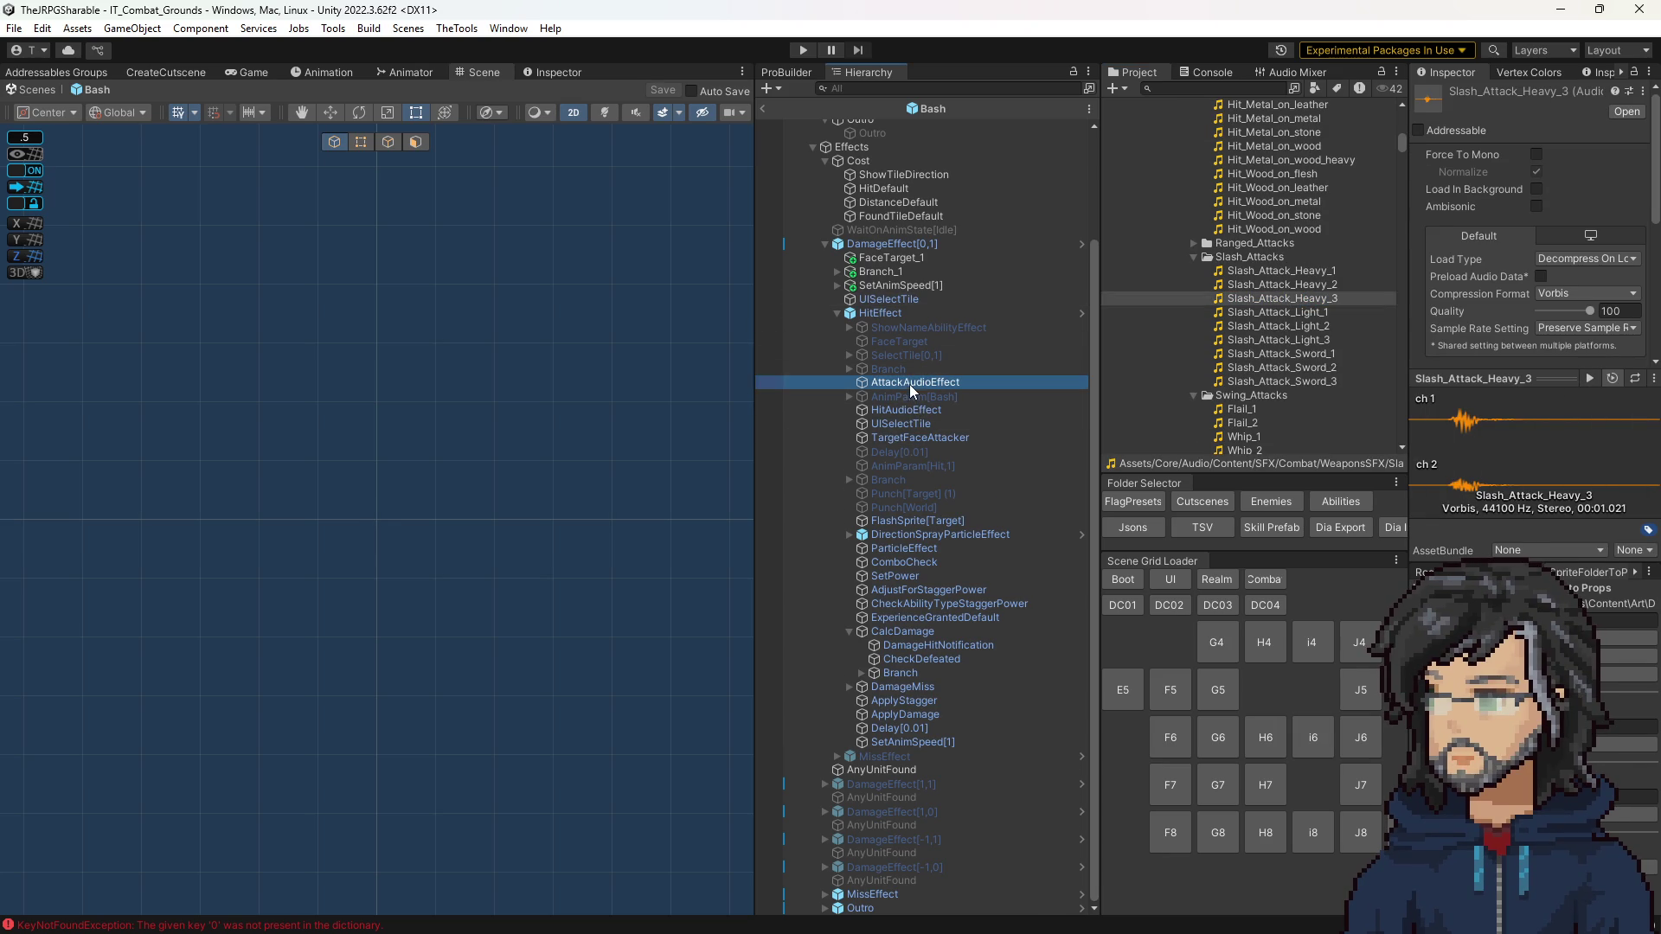
{"action": "left_click", "coordinate": [1592, 335]}
{"action": "type", "text": "Slash_Attack_Heavy_3"}
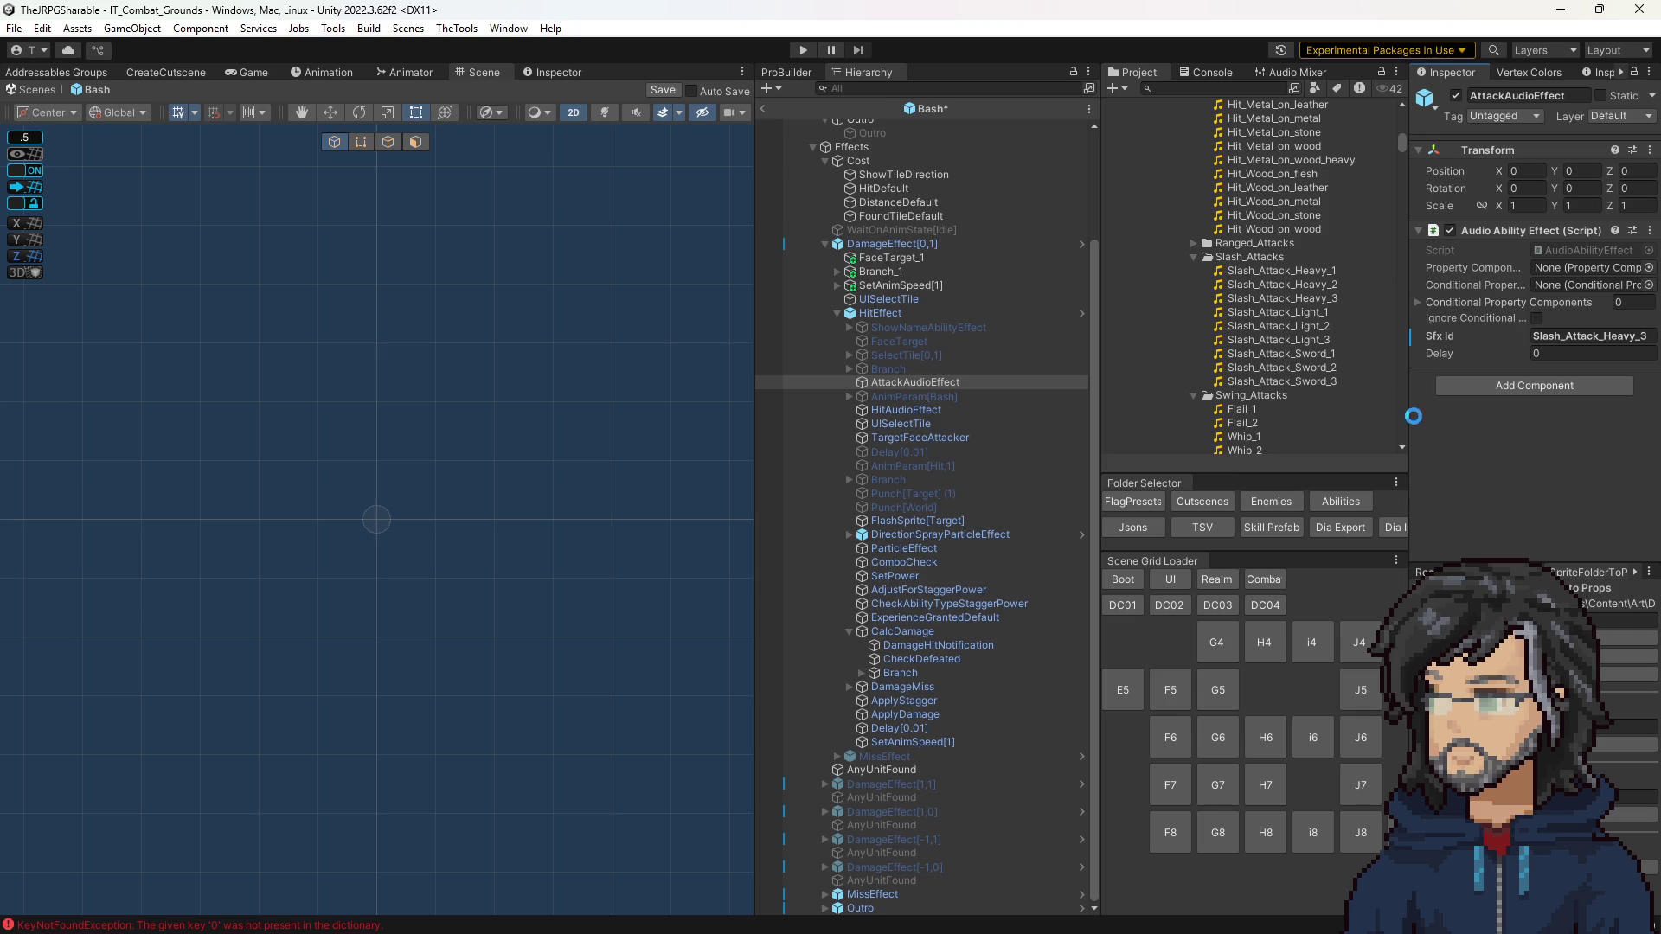
{"action": "key", "text": "ctrl+p"}
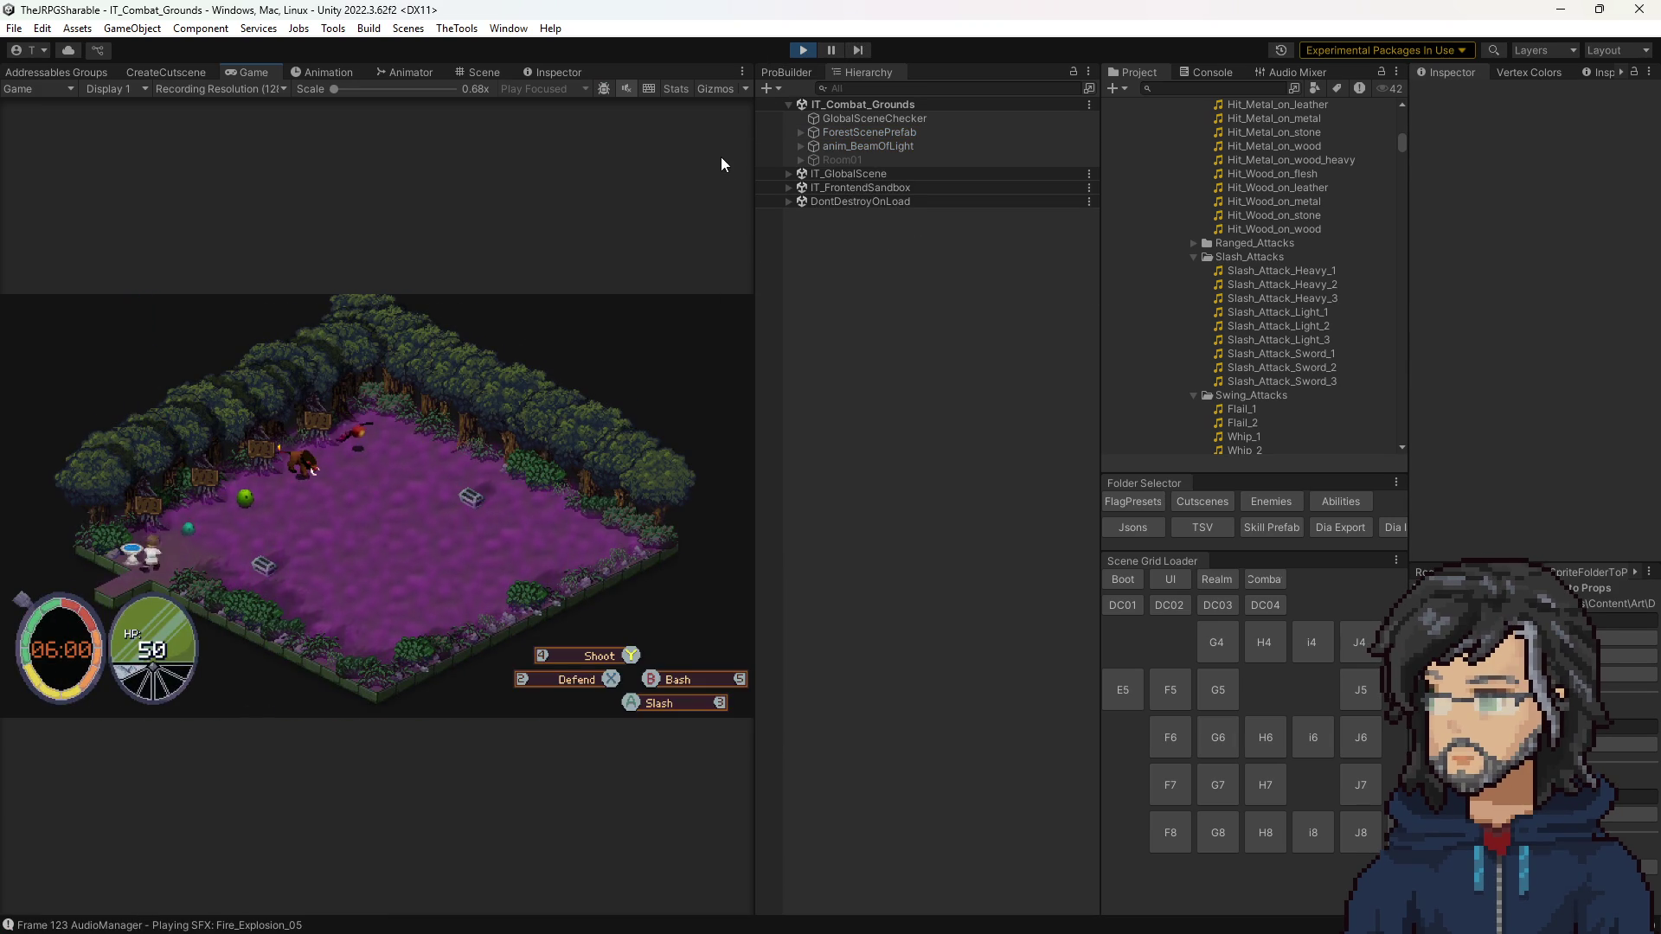
Step: Stop the game and review the Combat_Test flag preset from GlobalSceneChecker
{"action": "key", "text": "ctrl+p"}
{"action": "left_click", "coordinate": [875, 119]}
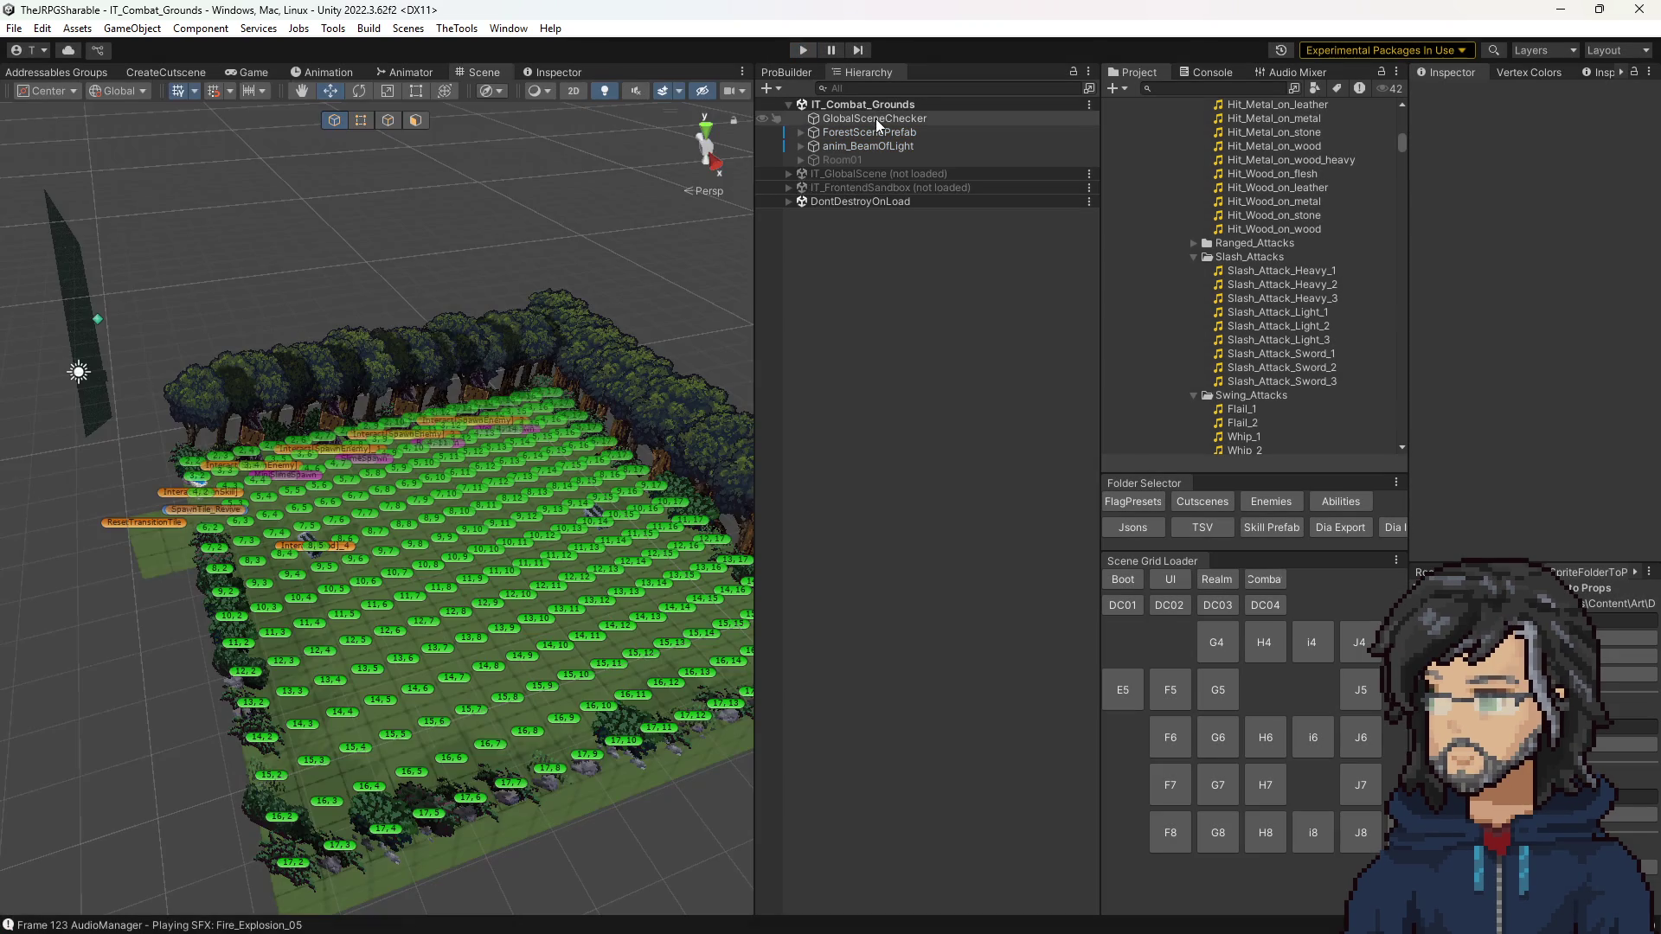
{"action": "left_click", "coordinate": [1557, 346]}
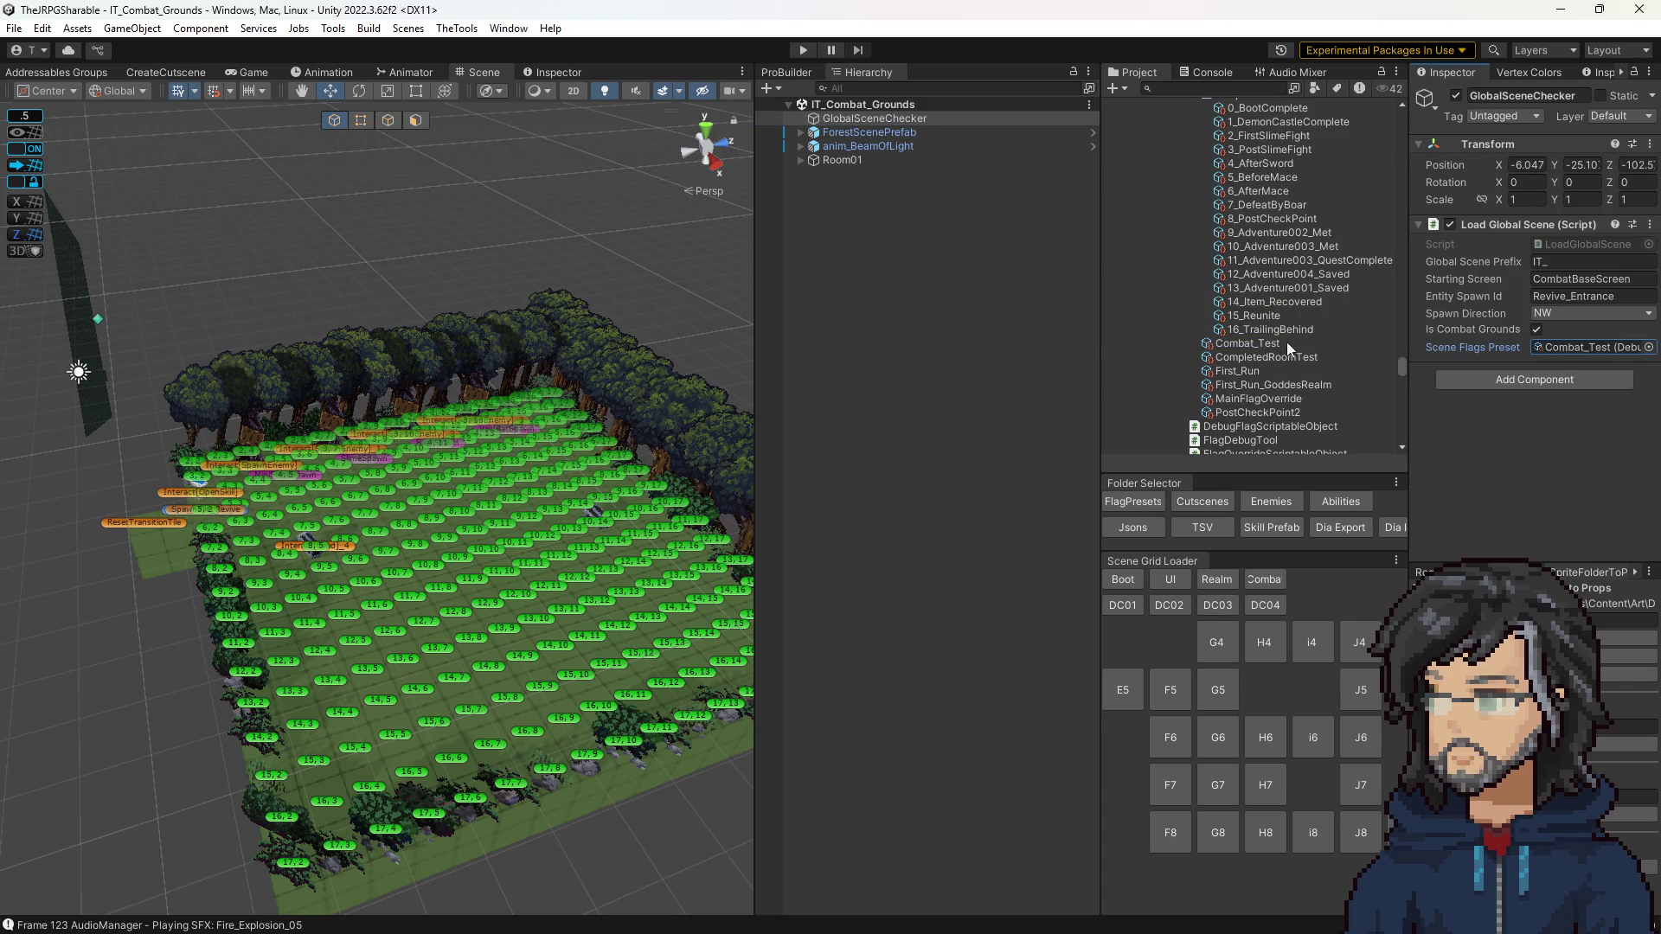
{"action": "left_click", "coordinate": [1290, 345]}
{"action": "scroll", "coordinate": [1544, 387], "scroll_direction": "down", "scroll_amount": 10}
{"action": "scroll", "coordinate": [1545, 433], "scroll_direction": "down", "scroll_amount": 3}
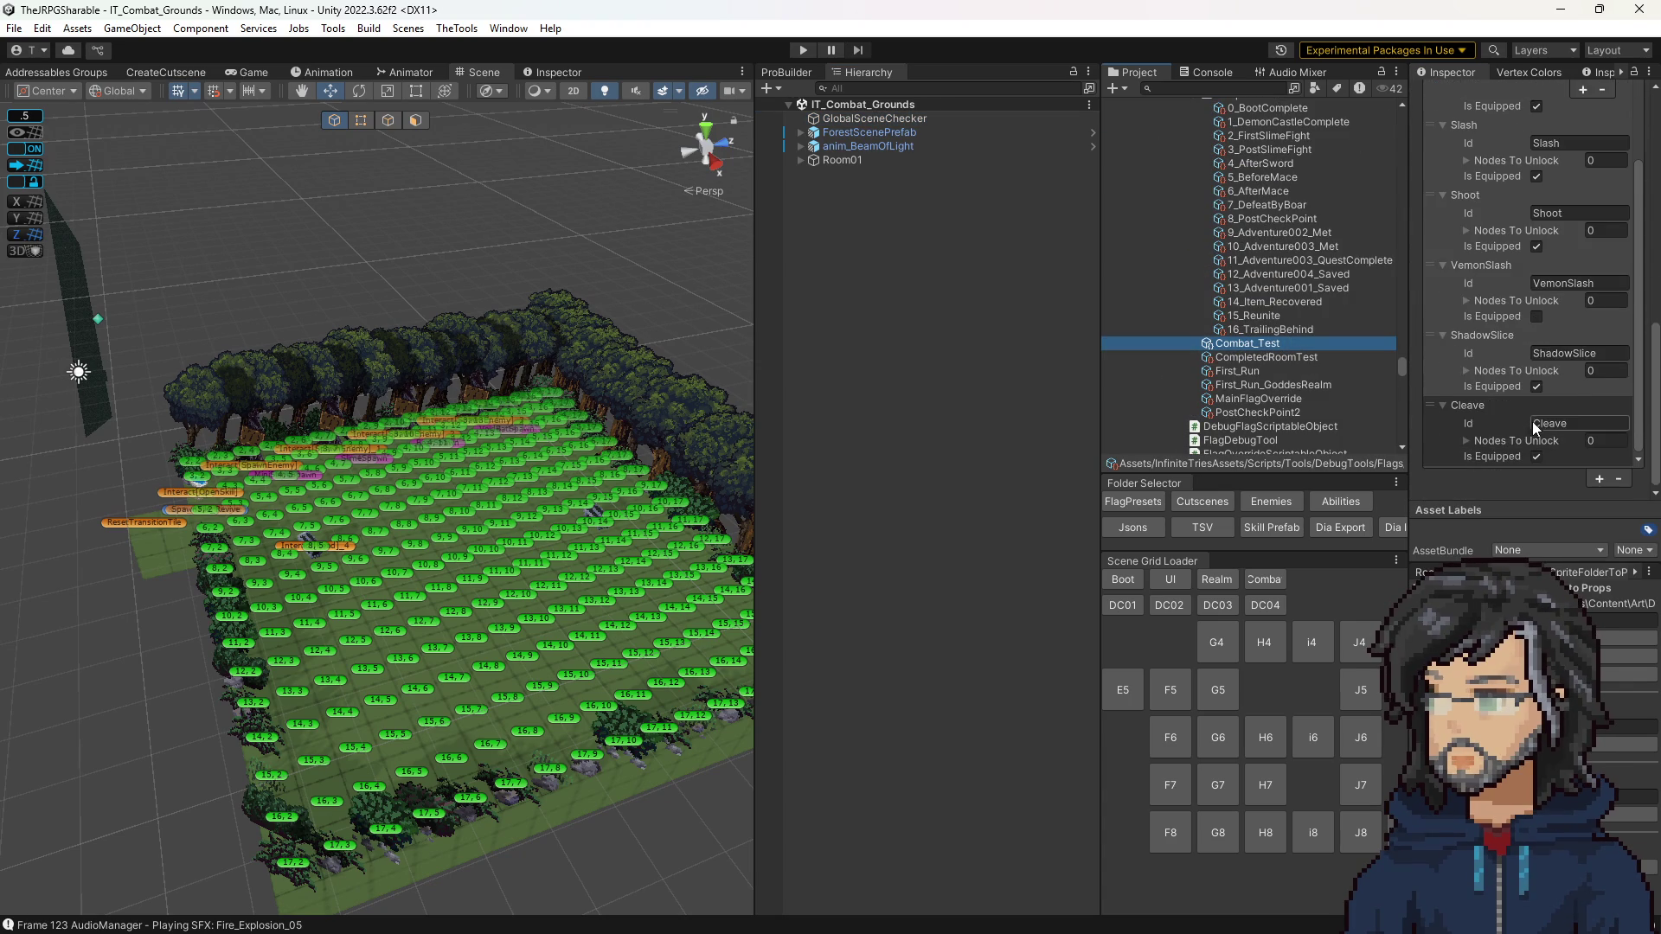
Step: Compare the 16_TrailingBehind and 15_Reunite presets' flags and default abilities, then enter Play mode
{"action": "left_click", "coordinate": [1258, 327]}
{"action": "scroll", "coordinate": [1541, 363], "scroll_direction": "down", "scroll_amount": 2}
{"action": "scroll", "coordinate": [1543, 380], "scroll_direction": "down", "scroll_amount": 15}
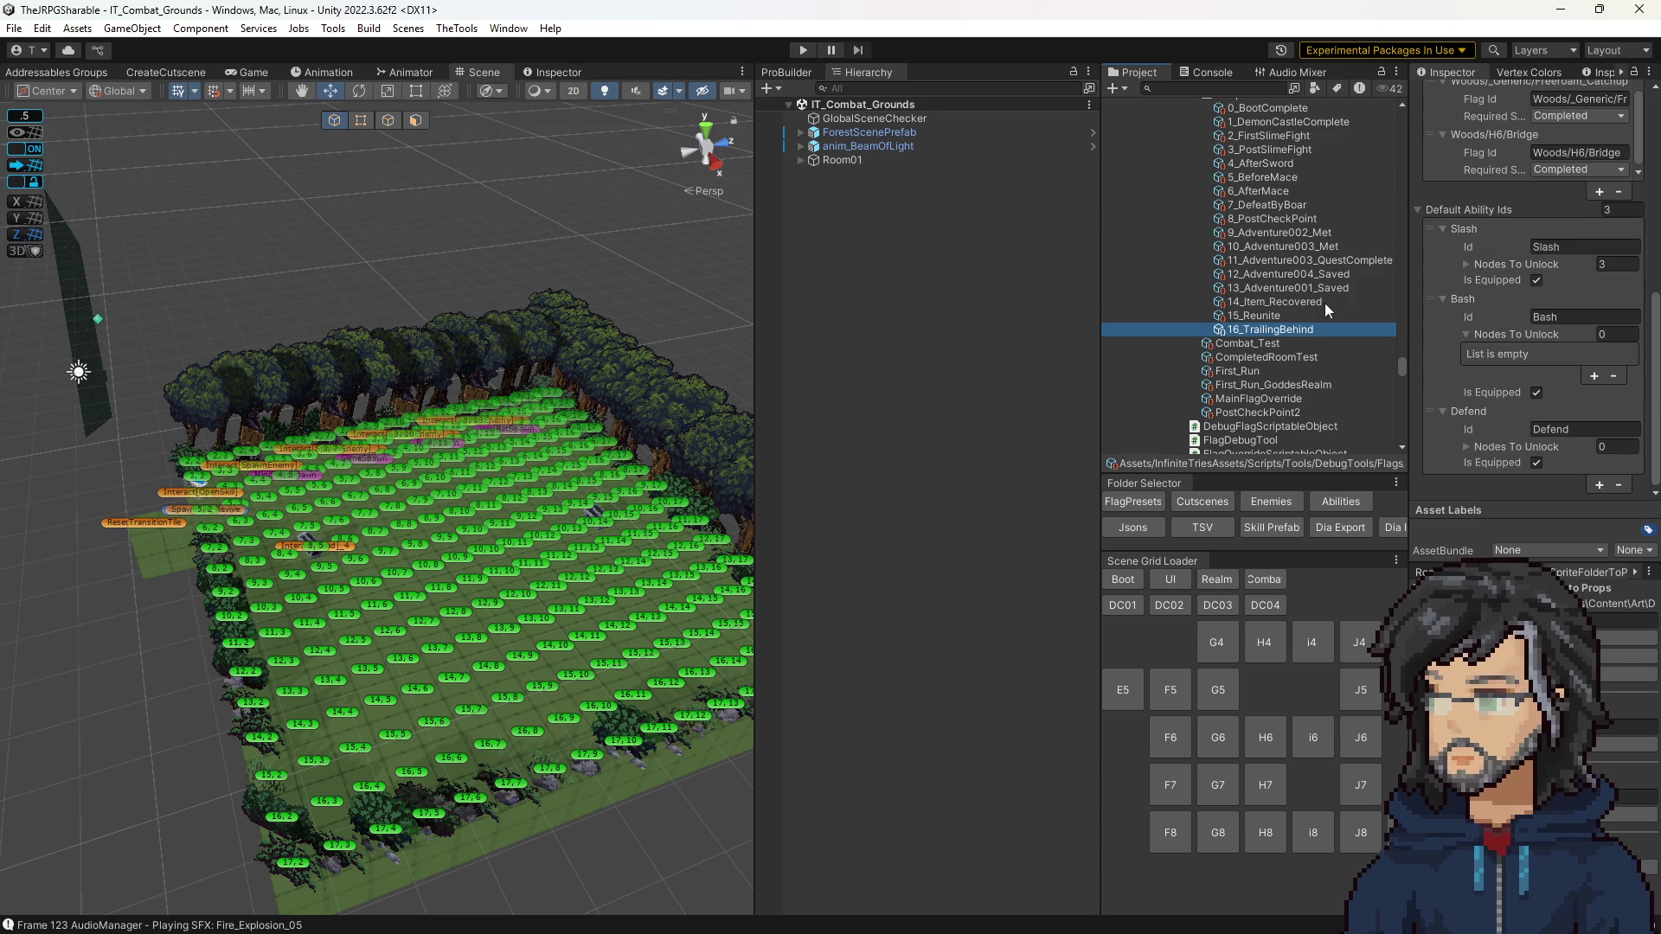
{"action": "left_click", "coordinate": [1258, 315]}
{"action": "scroll", "coordinate": [1541, 414], "scroll_direction": "down", "scroll_amount": 3}
{"action": "scroll", "coordinate": [1537, 414], "scroll_direction": "down", "scroll_amount": 10}
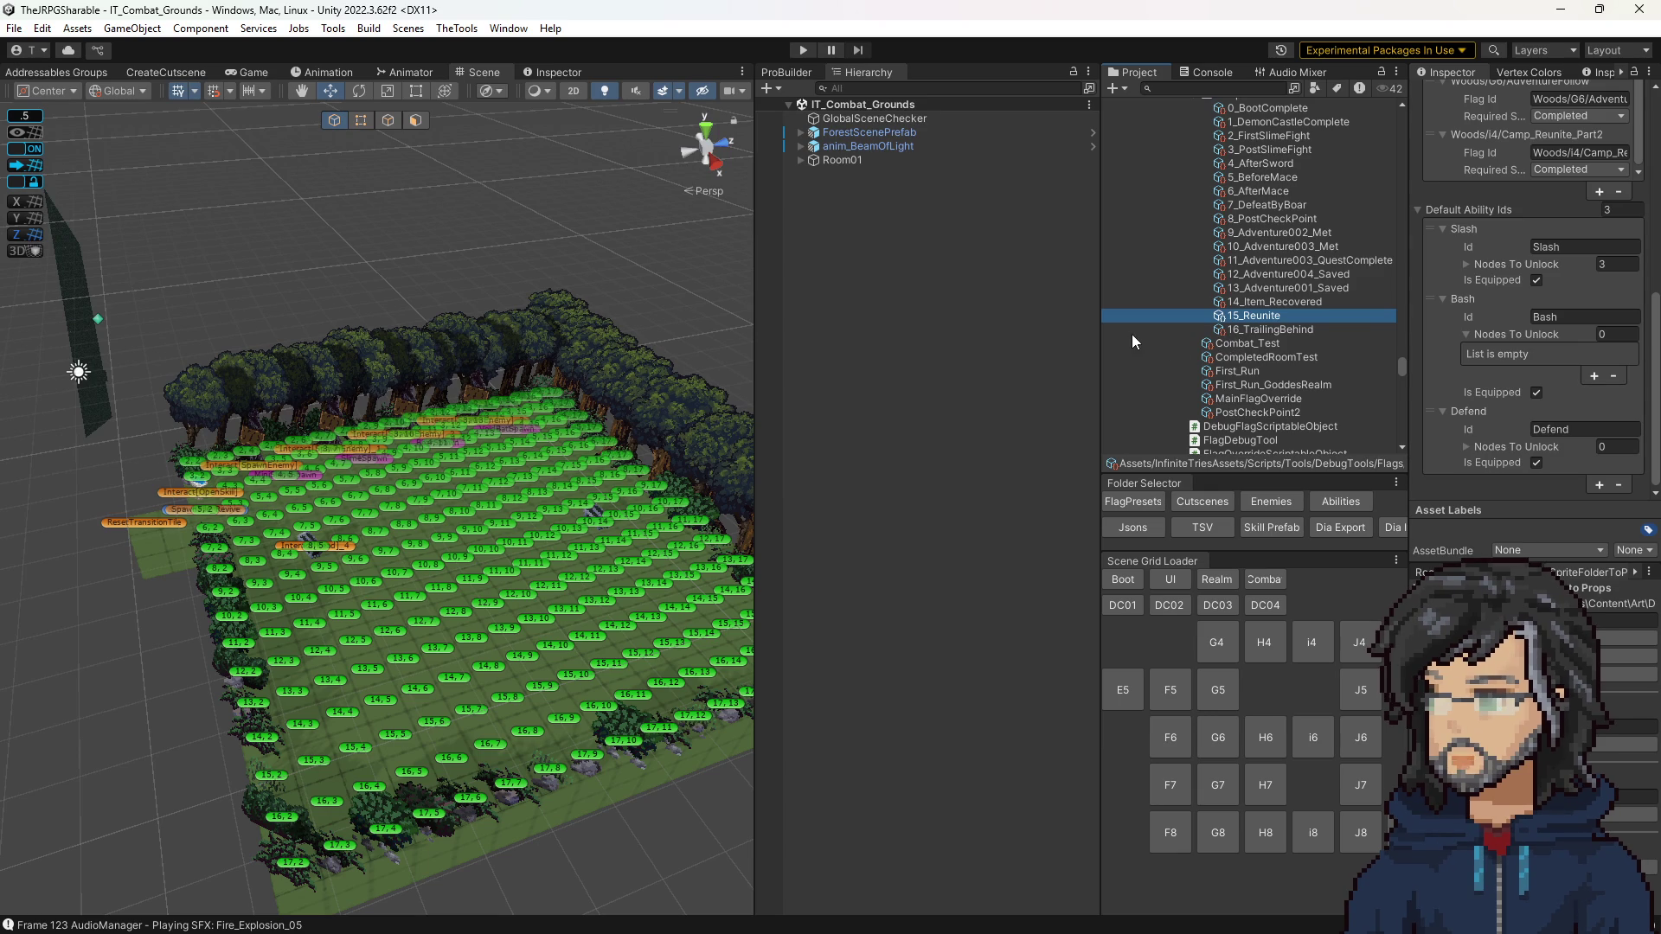
{"action": "scroll", "coordinate": [1548, 402], "scroll_direction": "up", "scroll_amount": 8}
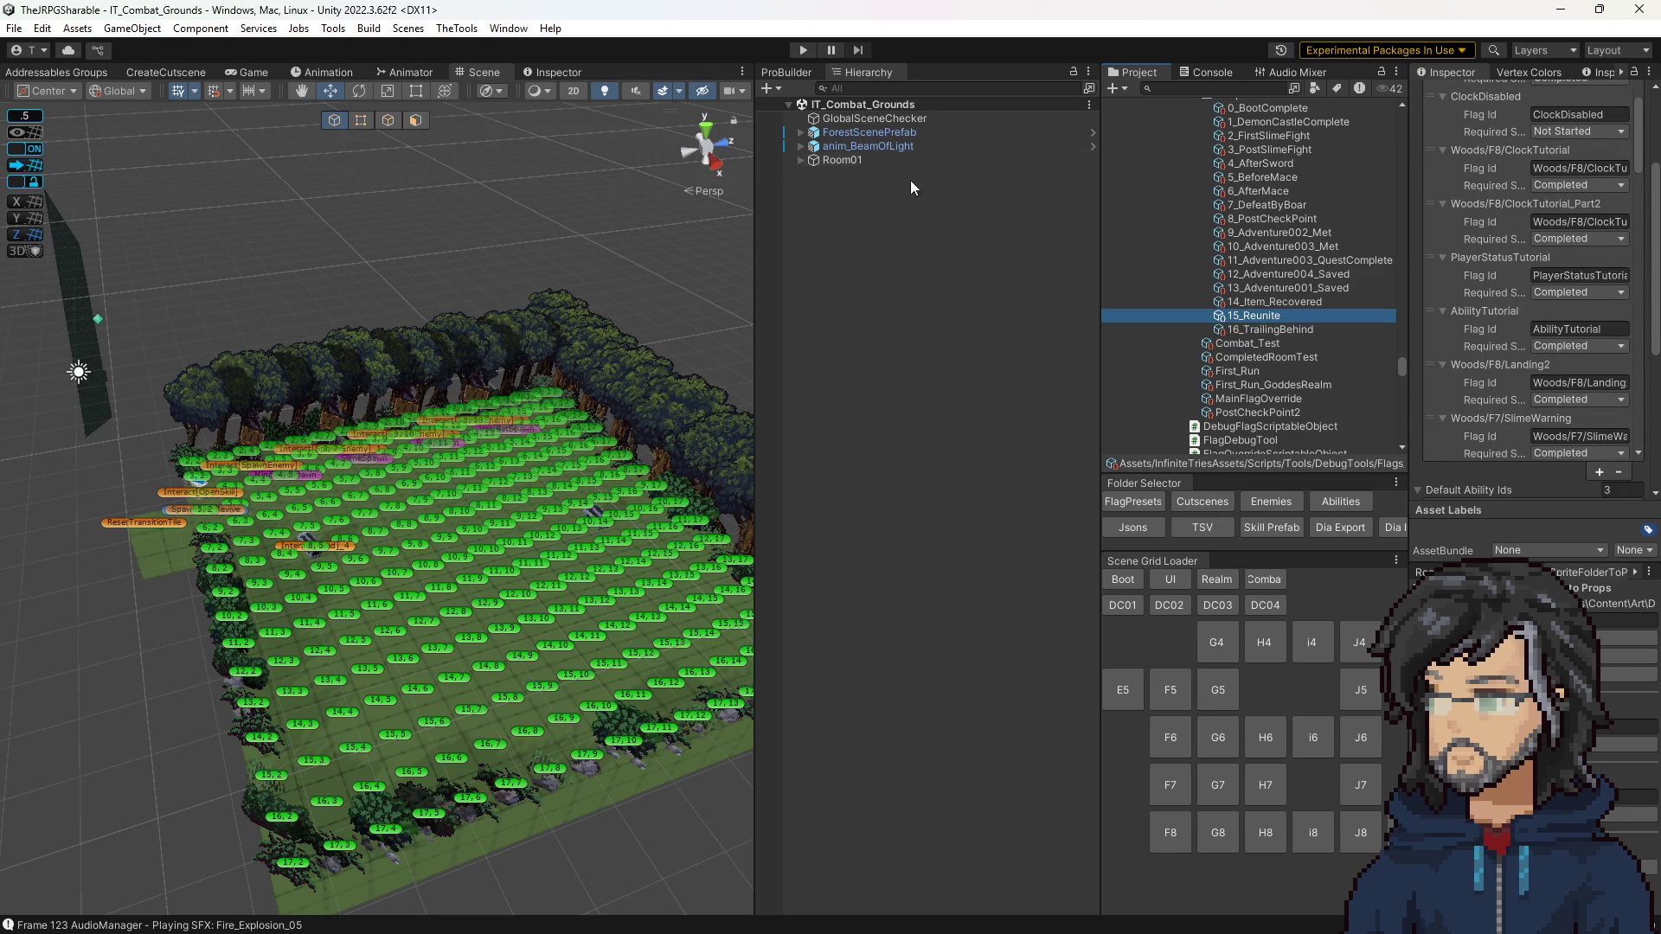
{"action": "left_click", "coordinate": [802, 49]}
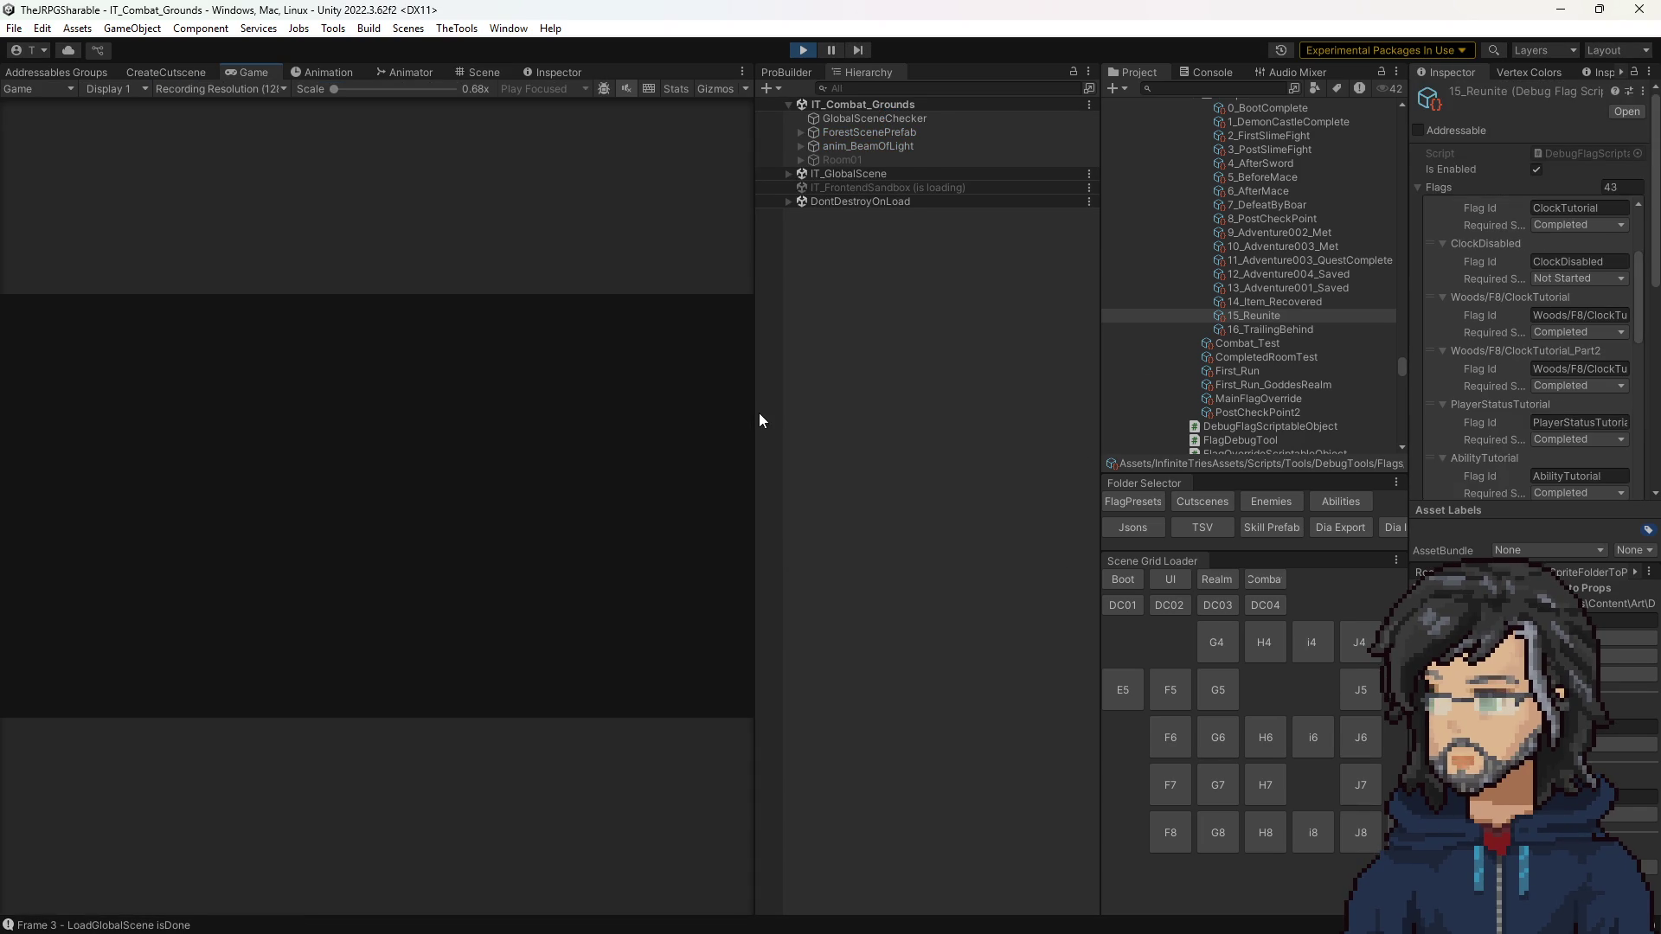
Step: Widen the Game view and cancel a stray targeting action
{"action": "left_click_drag", "start_coordinate": [753, 412], "coordinate": [849, 412]}
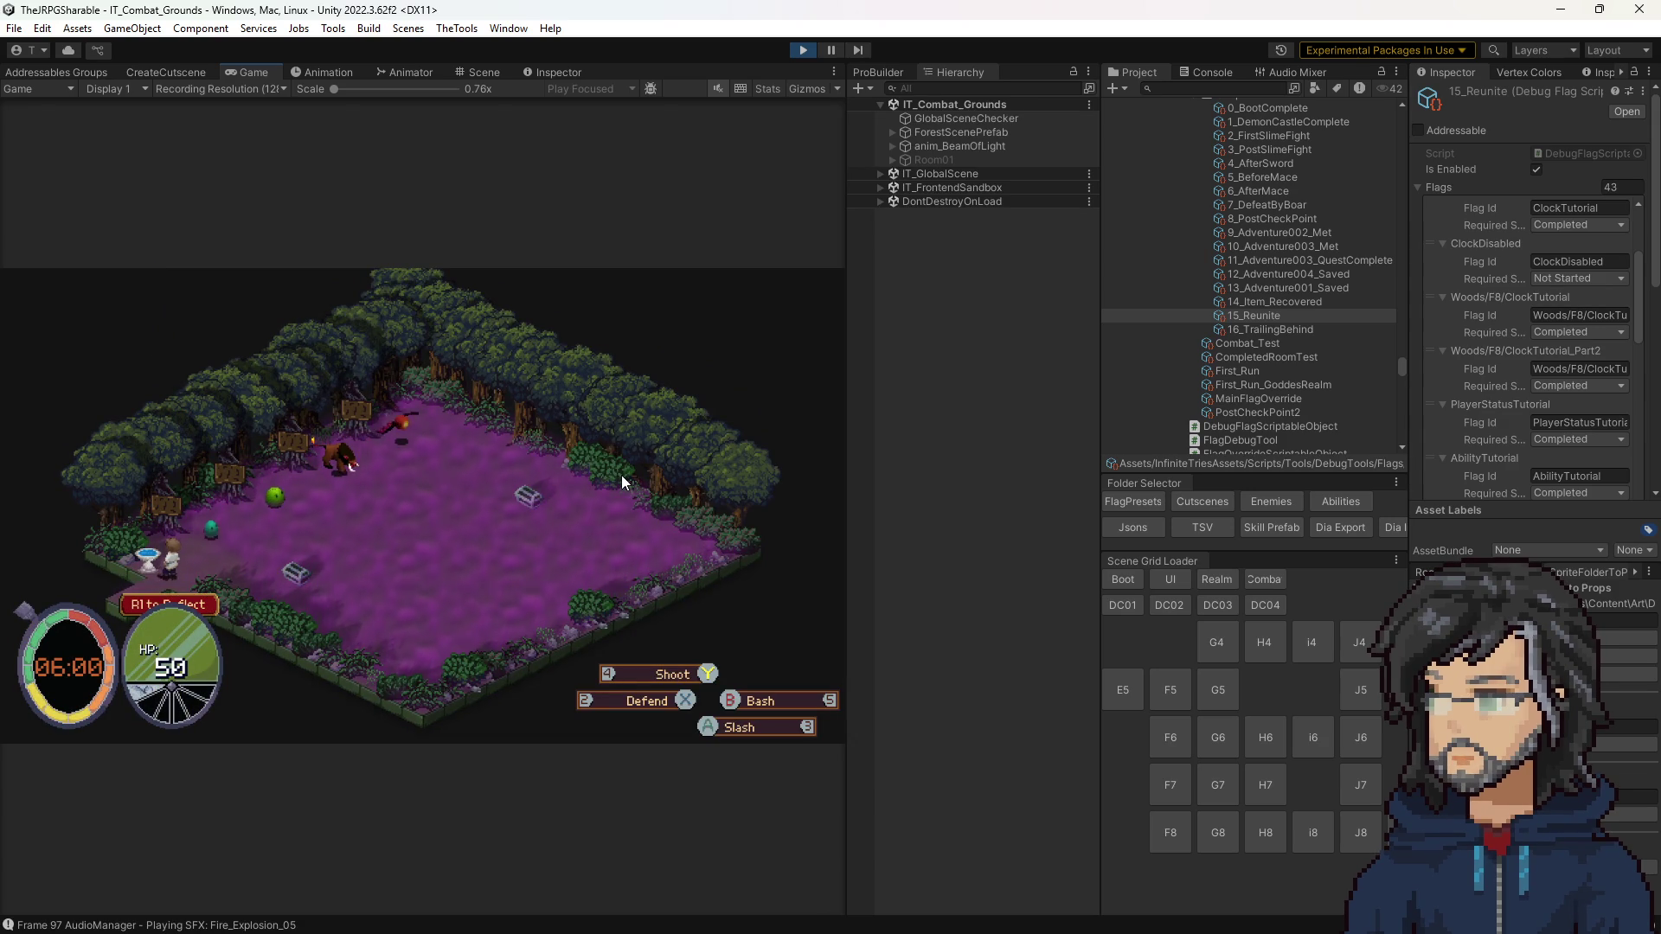
{"action": "key", "text": "4"}
{"action": "key", "text": "Escape"}
Step: In the Sword Slash tree, buy the starting sword node and the next nodes
{"action": "key", "text": "Tab"}
{"action": "key", "text": "Return"}
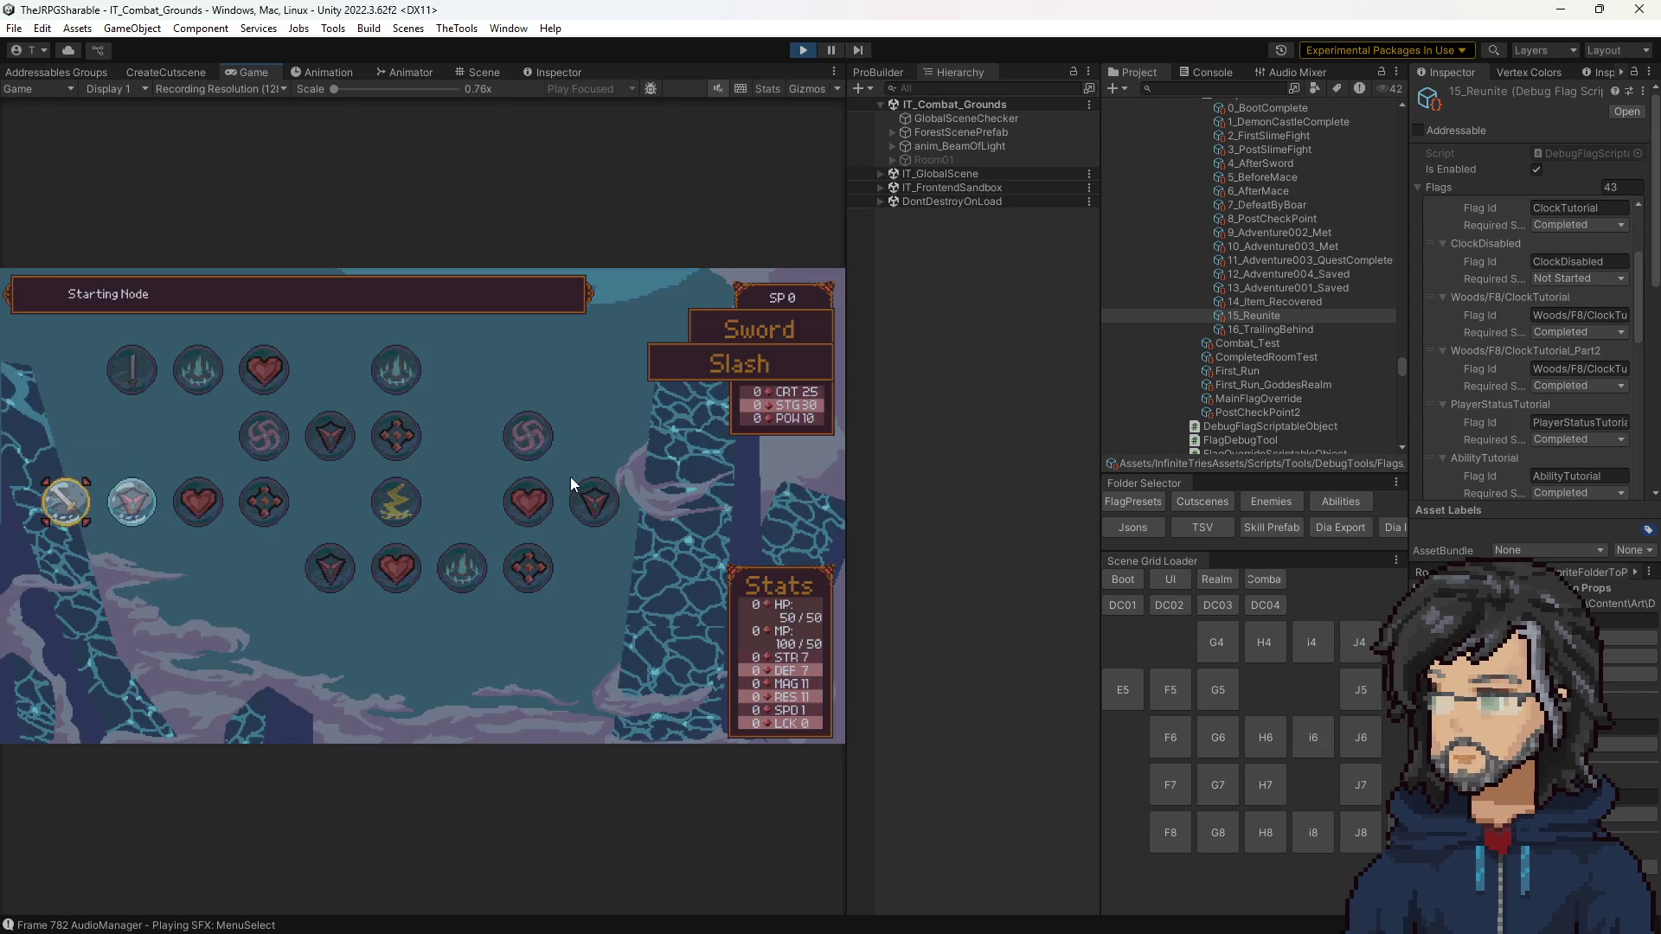
{"action": "key", "text": "Return"}
{"action": "key", "text": "Return"}
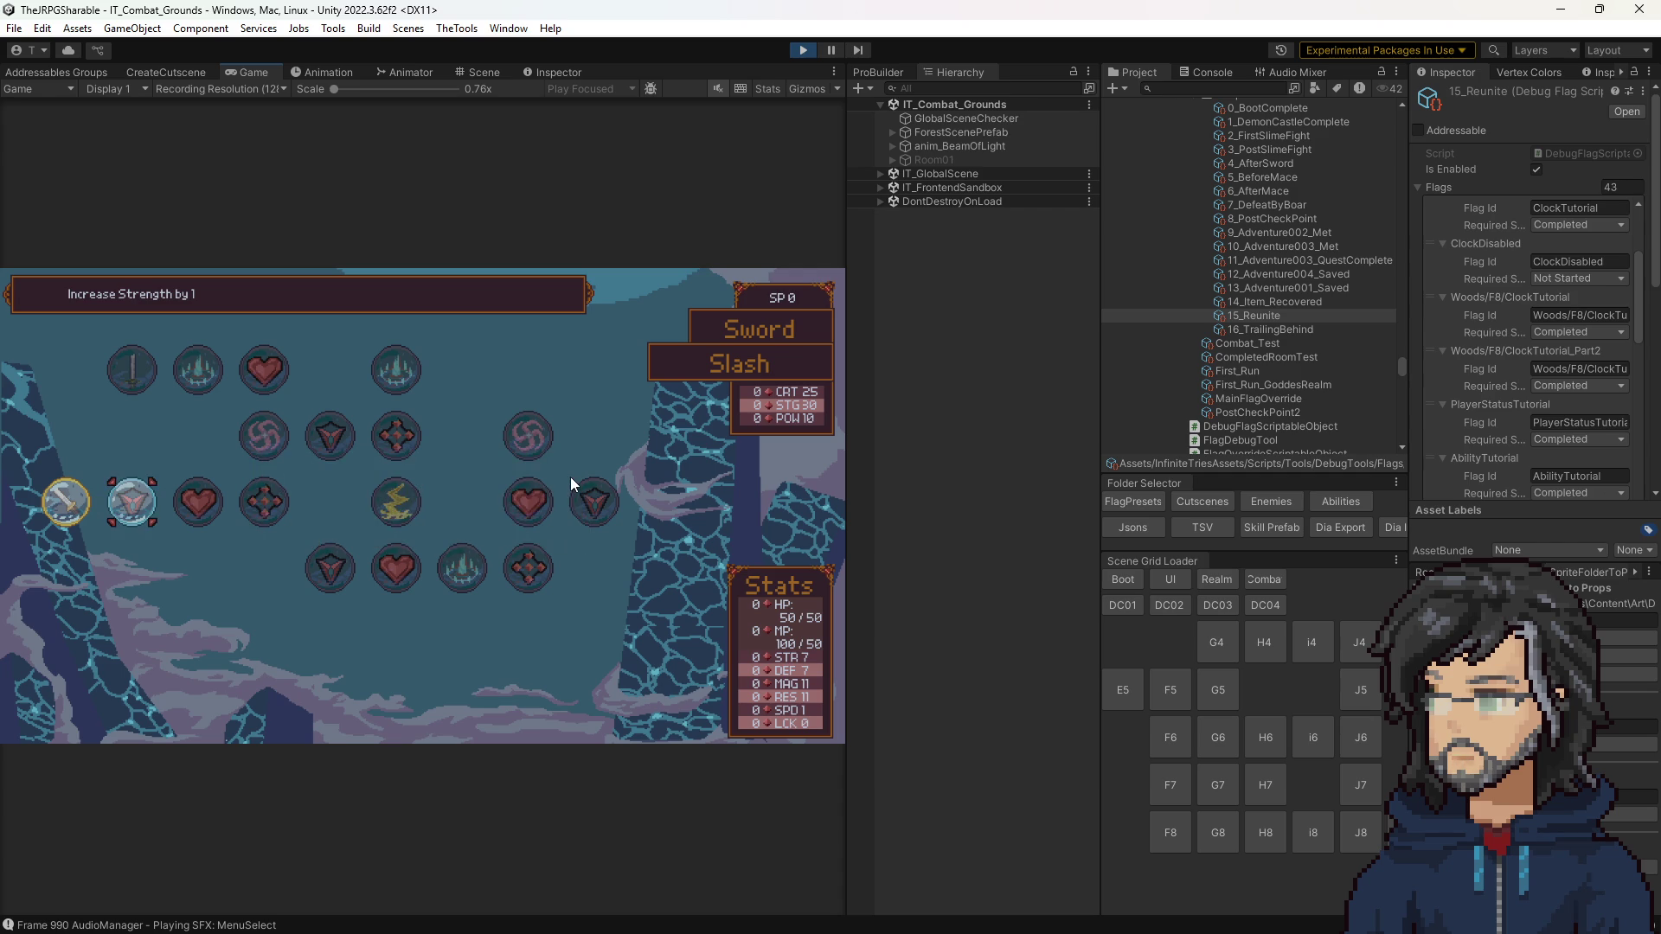
{"action": "key", "text": "Return"}
{"action": "key", "text": "Return"}
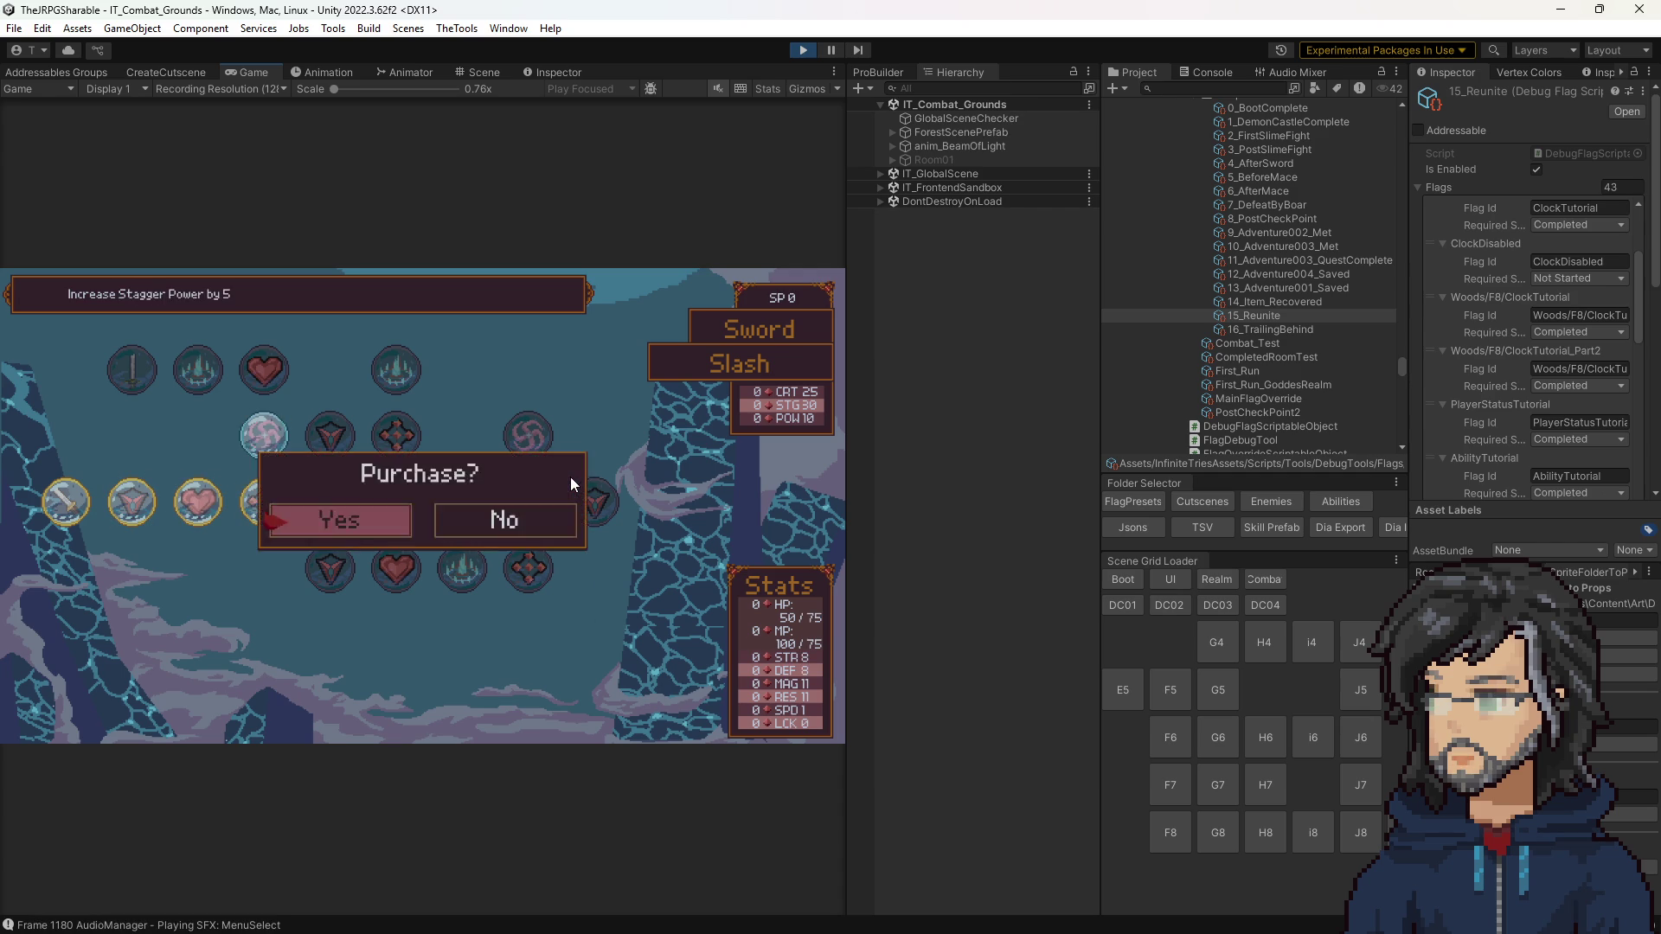
{"action": "key", "text": "Up"}
{"action": "key", "text": "Right"}
{"action": "key", "text": "Return"}
{"action": "key", "text": "Return"}
{"action": "key", "text": "Down"}
{"action": "key", "text": "Return"}
{"action": "key", "text": "ctrl+s"}
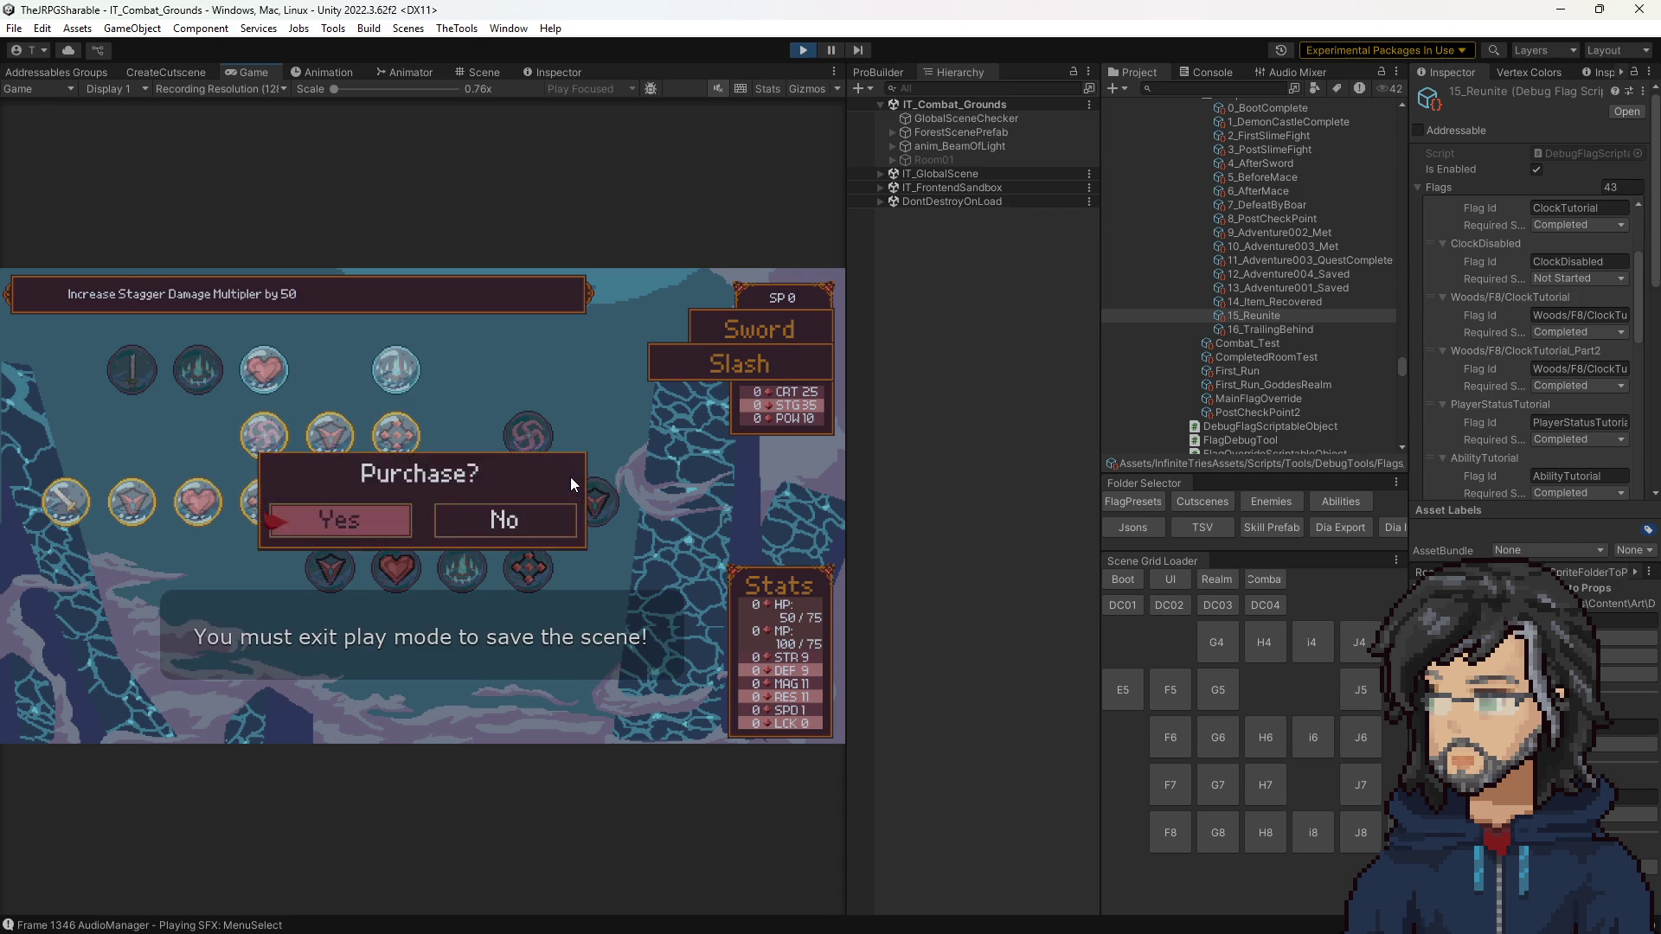
{"action": "key", "text": "Return"}
{"action": "key", "text": "Down"}
Step: Buy the Slash tree's defense, health, power, strength and heart nodes
{"action": "key", "text": "Return"}
{"action": "key", "text": "Return"}
{"action": "key", "text": "Right"}
{"action": "key", "text": "Return"}
{"action": "key", "text": "Return"}
{"action": "key", "text": "Up"}
{"action": "key", "text": "Return"}
{"action": "key", "text": "Return"}
{"action": "key", "text": "Left"}
{"action": "key", "text": "Return"}
{"action": "key", "text": "Return"}
{"action": "key", "text": "Return"}
{"action": "key", "text": "Return"}
{"action": "key", "text": "Right"}
{"action": "key", "text": "Return"}
{"action": "key", "text": "Return"}
{"action": "key", "text": "Left"}
{"action": "key", "text": "Down"}
{"action": "key", "text": "Left"}
{"action": "key", "text": "Left"}
{"action": "key", "text": "Left"}
{"action": "key", "text": "Return"}
{"action": "key", "text": "Return"}
{"action": "key", "text": "Right"}
{"action": "key", "text": "Up"}
{"action": "key", "text": "Up"}
{"action": "key", "text": "Up"}
{"action": "key", "text": "Return"}
{"action": "key", "text": "Return"}
{"action": "key", "text": "Down"}
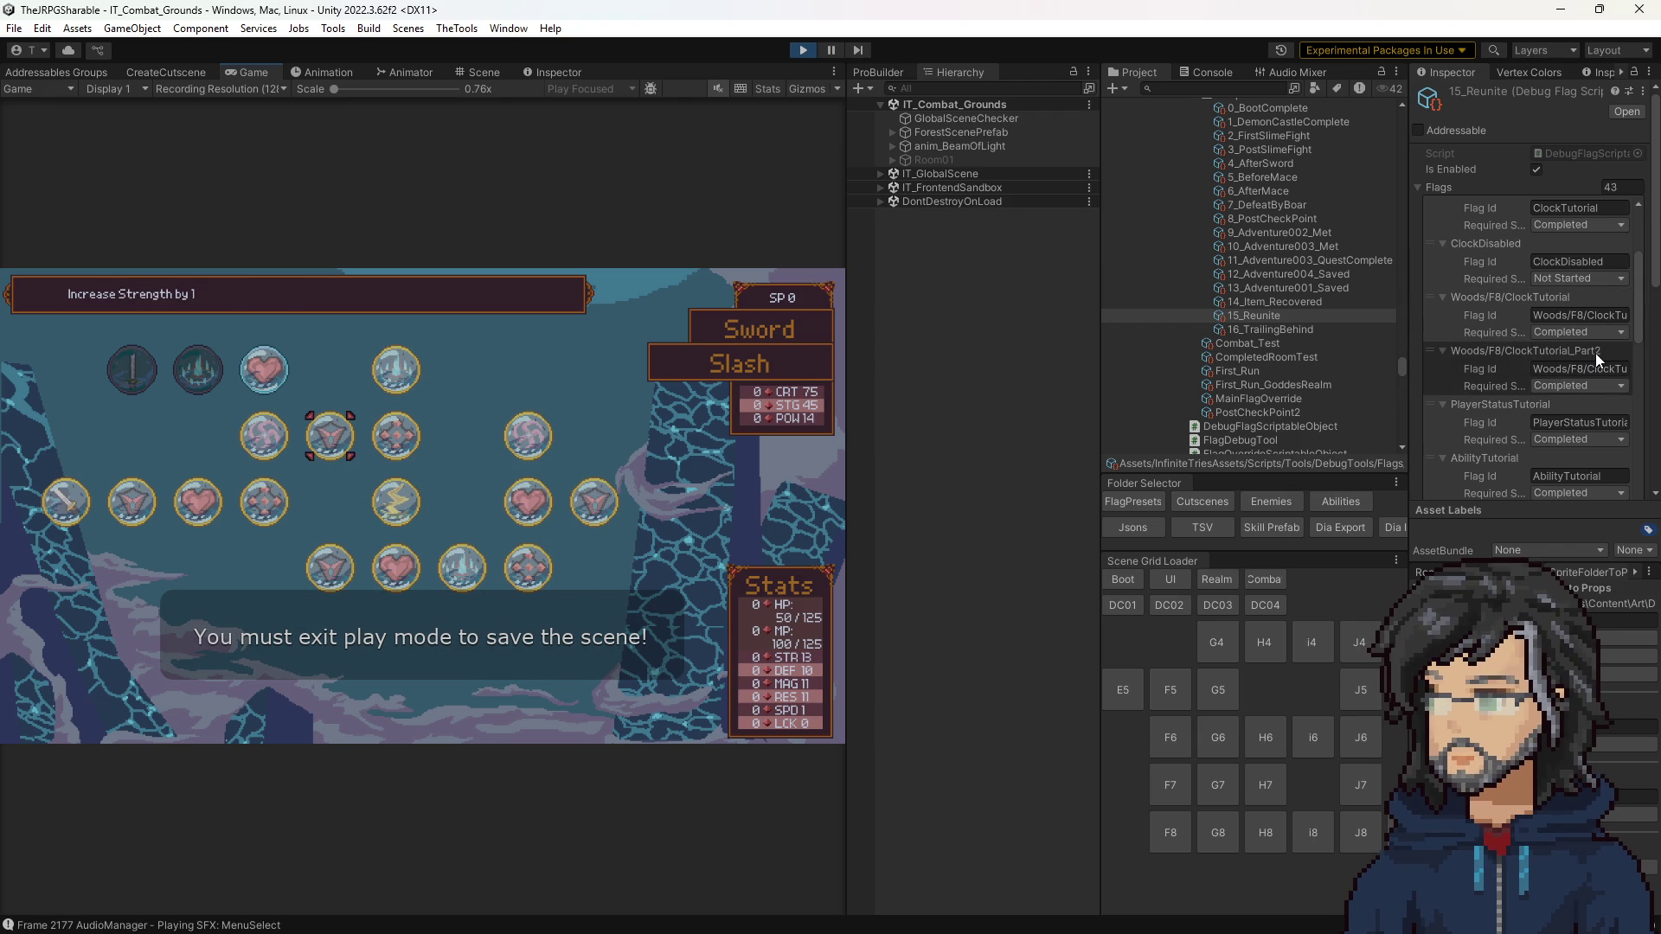
{"action": "key", "text": "Return"}
{"action": "key", "text": "Return"}
{"action": "key", "text": "Left"}
{"action": "key", "text": "Return"}
{"action": "key", "text": "Return"}
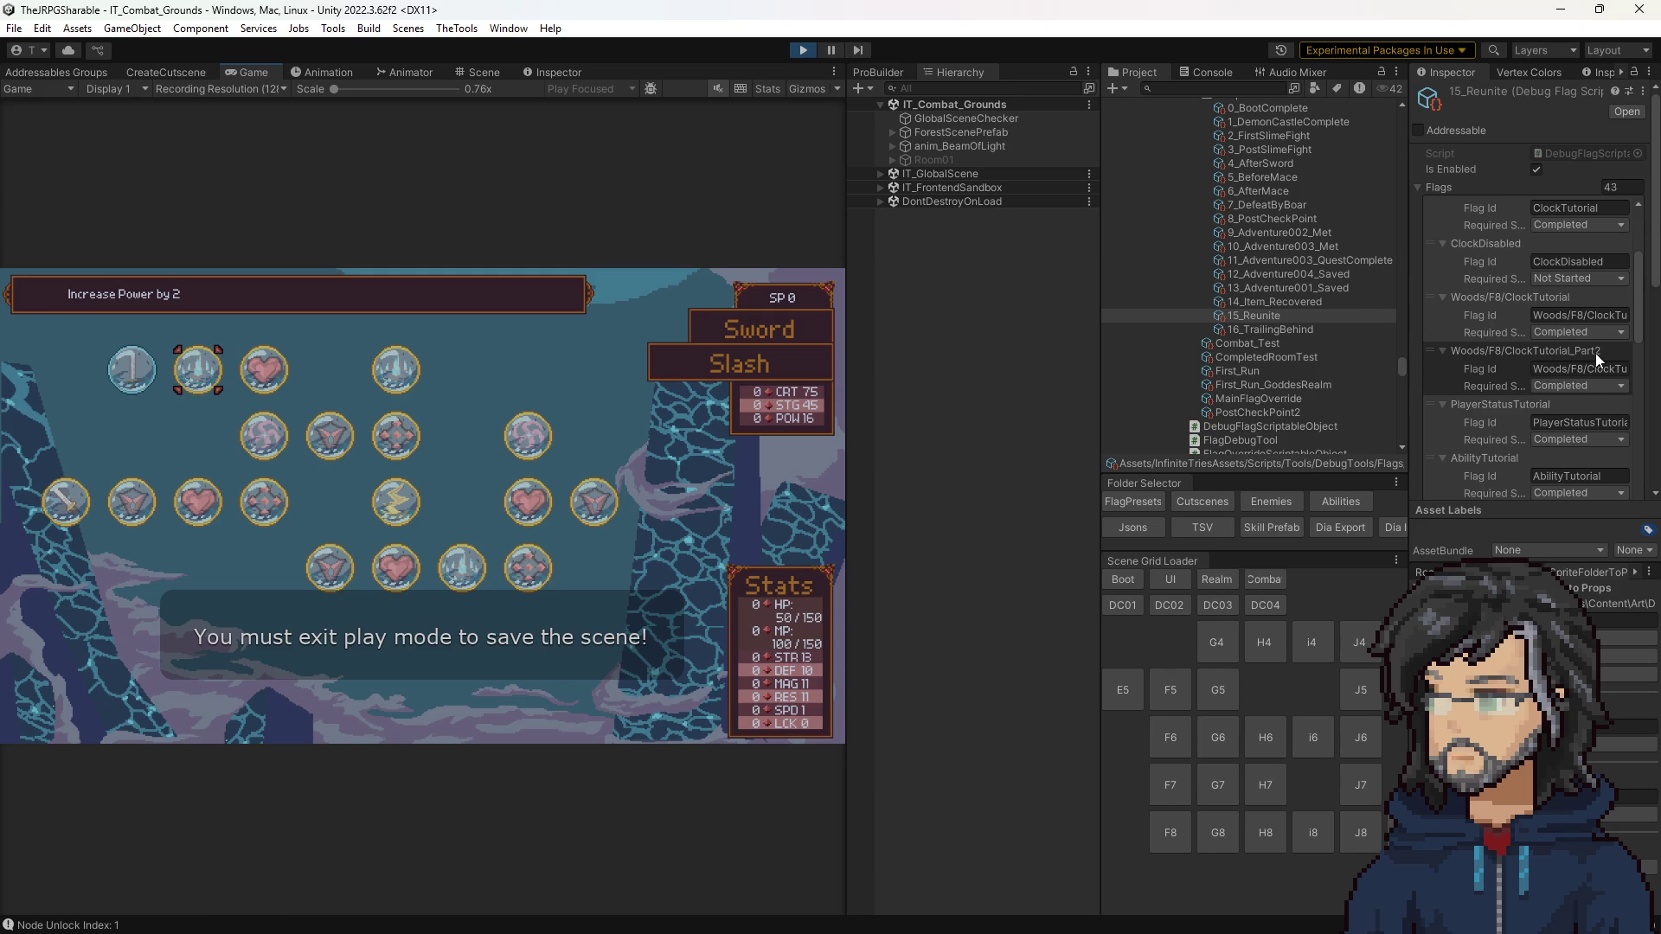
{"action": "key", "text": "Escape"}
Step: In the Mace Bash tree, buy the defense, max health, stagger, heart and power nodes
{"action": "key", "text": "Right"}
{"action": "key", "text": "Return"}
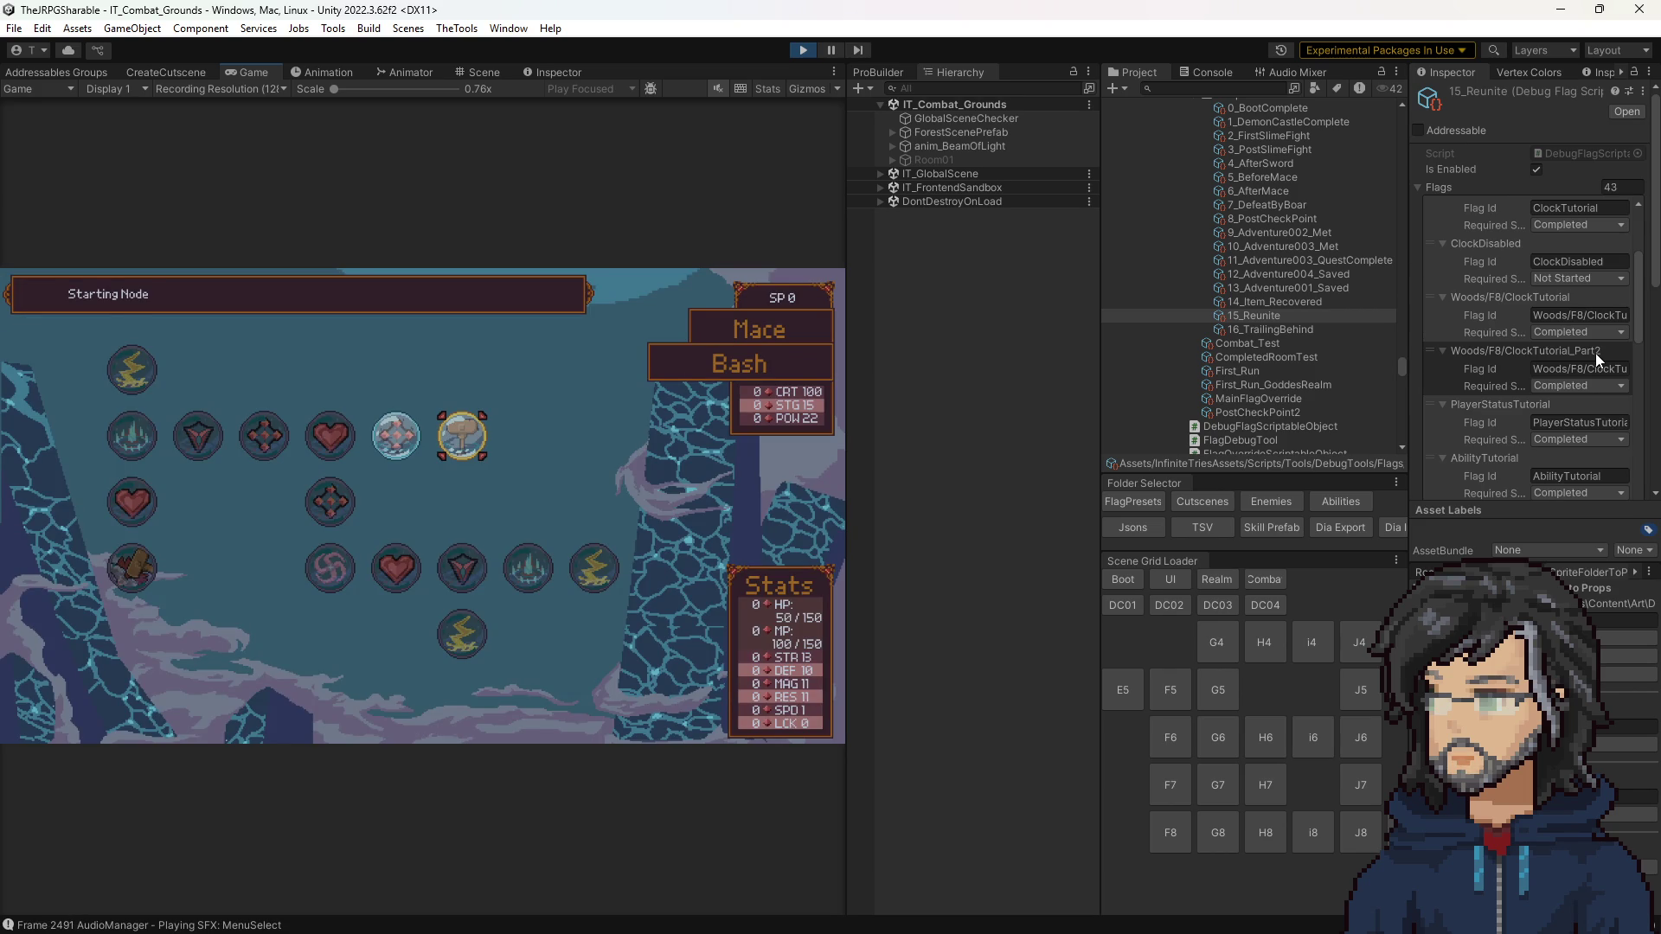
{"action": "key", "text": "Return"}
{"action": "key", "text": "Return"}
{"action": "key", "text": "Left"}
{"action": "key", "text": "Return"}
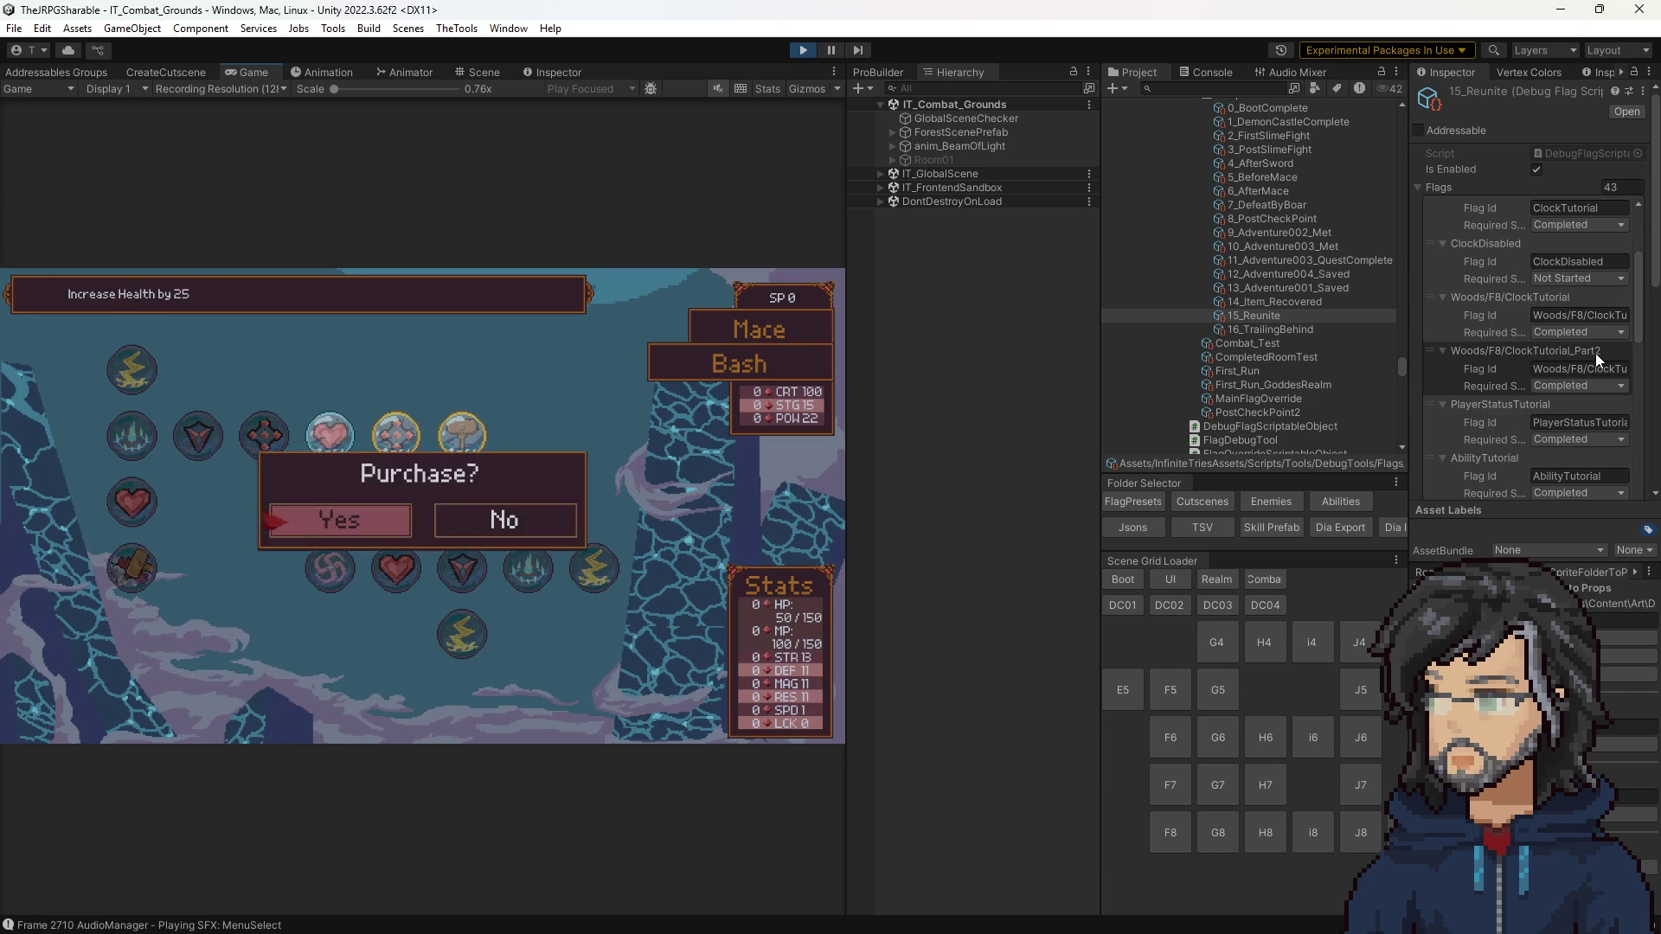
{"action": "key", "text": "Return"}
{"action": "key", "text": "ctrl+s"}
{"action": "key", "text": "Return"}
{"action": "key", "text": "Return"}
{"action": "key", "text": "Right"}
{"action": "key", "text": "Return"}
{"action": "key", "text": "Return"}
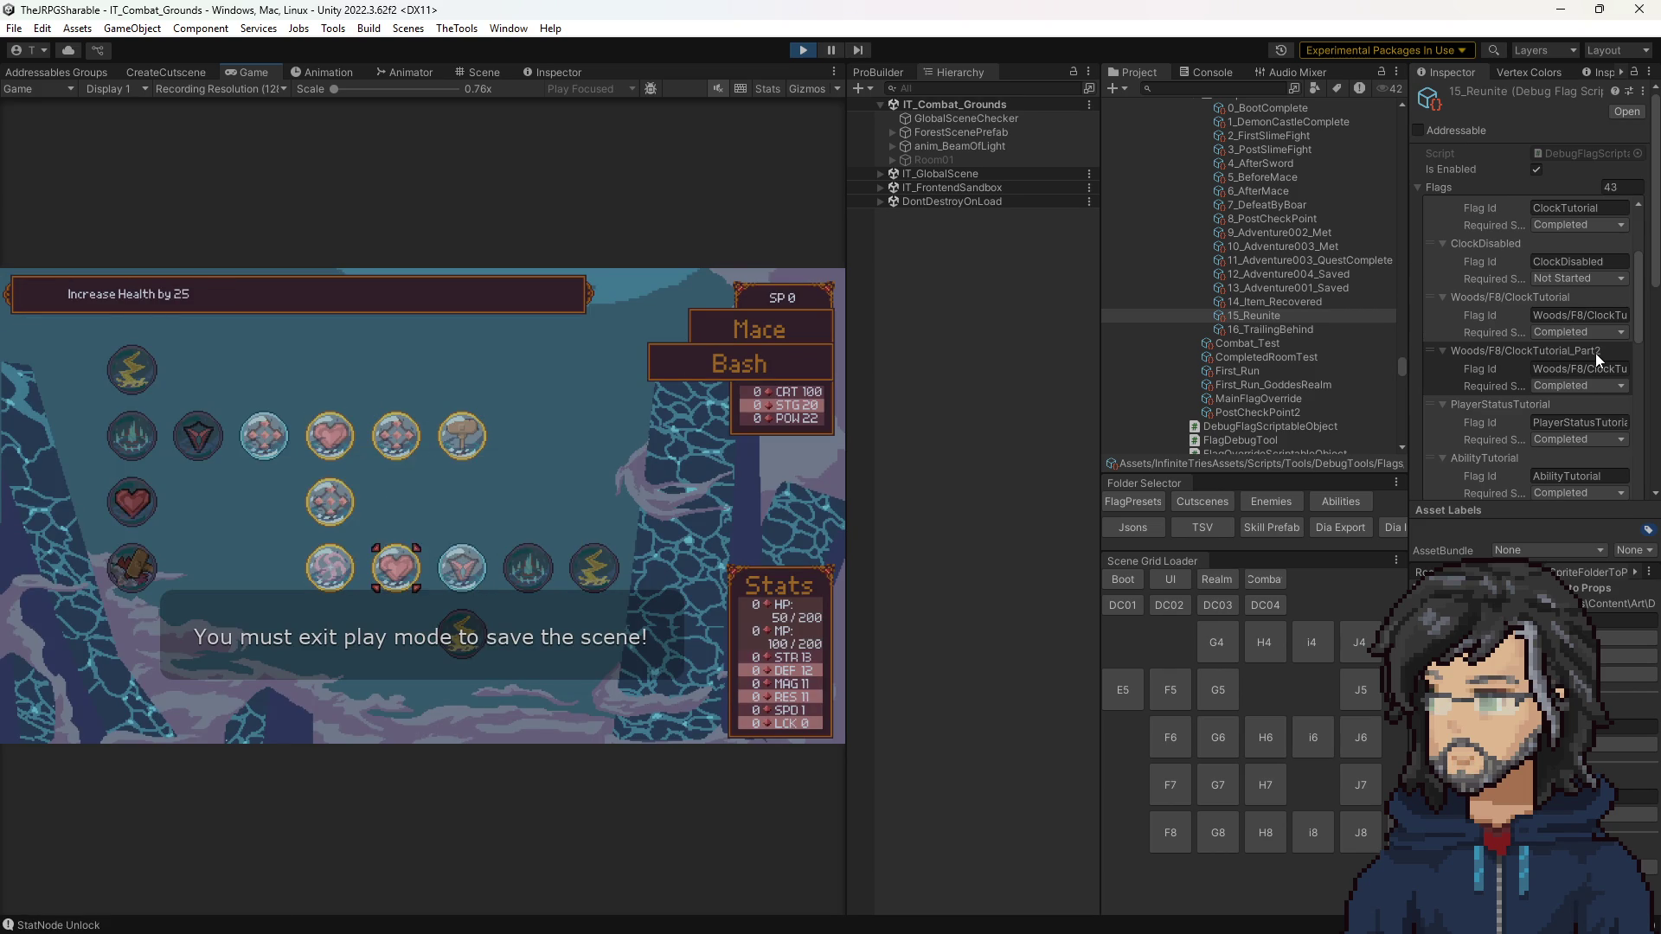
{"action": "key", "text": "Right"}
{"action": "key", "text": "Return"}
{"action": "key", "text": "Return"}
{"action": "key", "text": "Down"}
{"action": "key", "text": "Return"}
{"action": "key", "text": "Return"}
{"action": "key", "text": "Down"}
{"action": "key", "text": "Return"}
{"action": "key", "text": "Escape"}
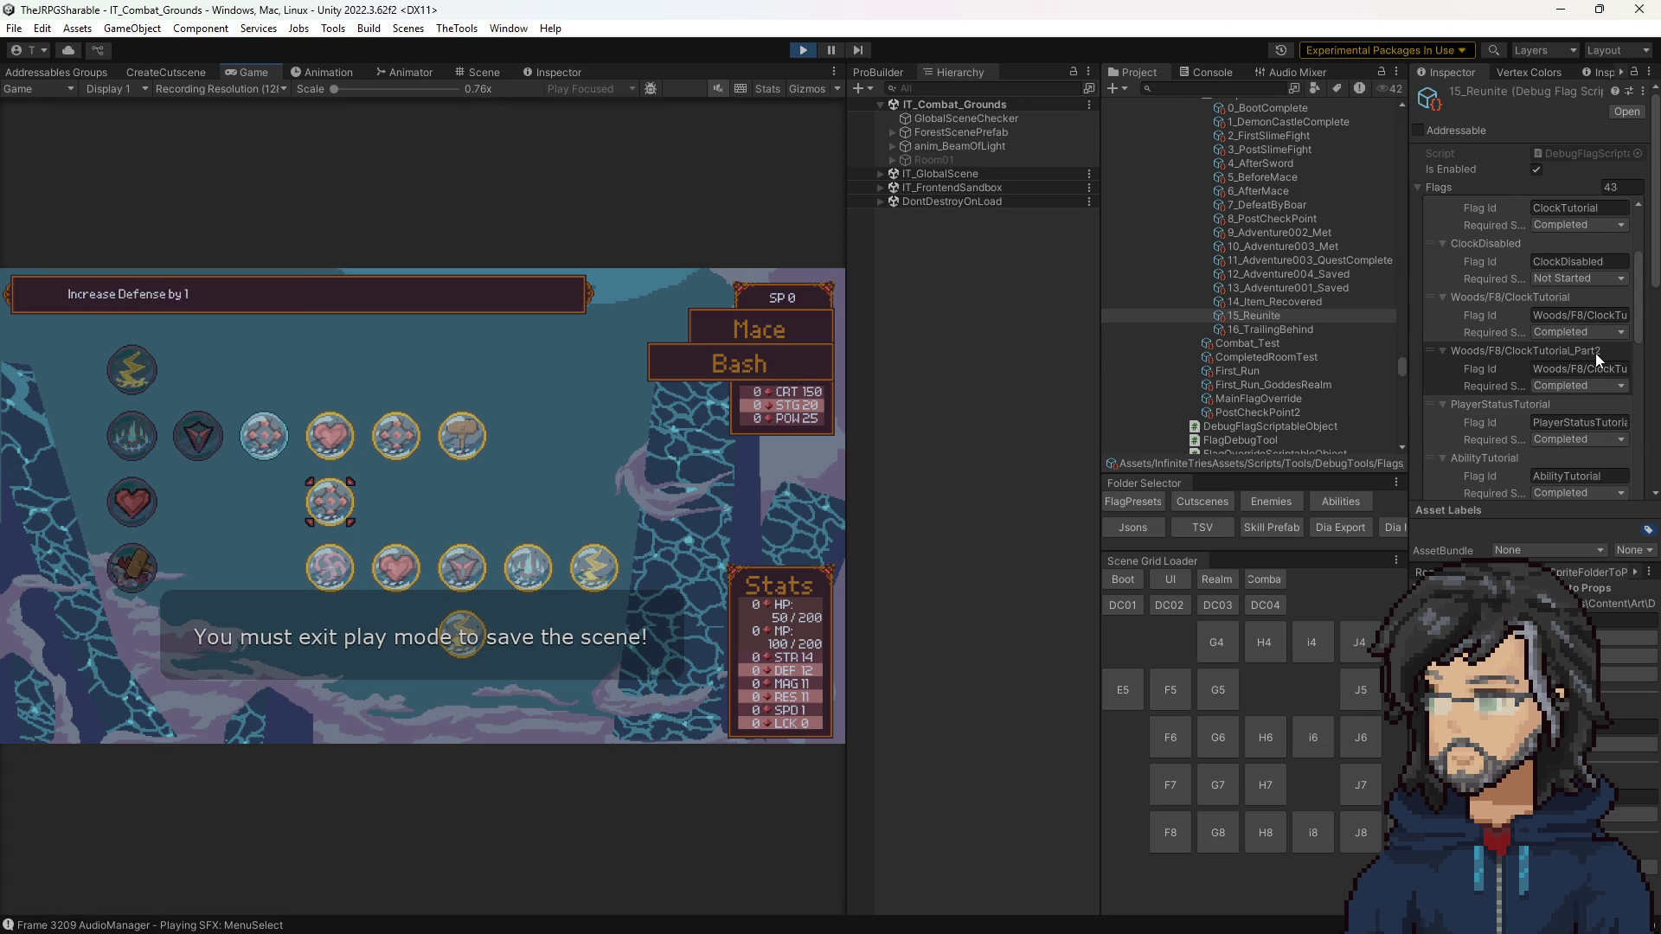
Step: Buy the left-column Bash nodes (max HP 225, STR 15, POW 28) and return to the arena
{"action": "key", "text": "Left"}
{"action": "key", "text": "Return"}
{"action": "key", "text": "Return"}
{"action": "key", "text": "Left"}
{"action": "key", "text": "Return"}
{"action": "key", "text": "Return"}
{"action": "key", "text": "Up"}
{"action": "key", "text": "Return"}
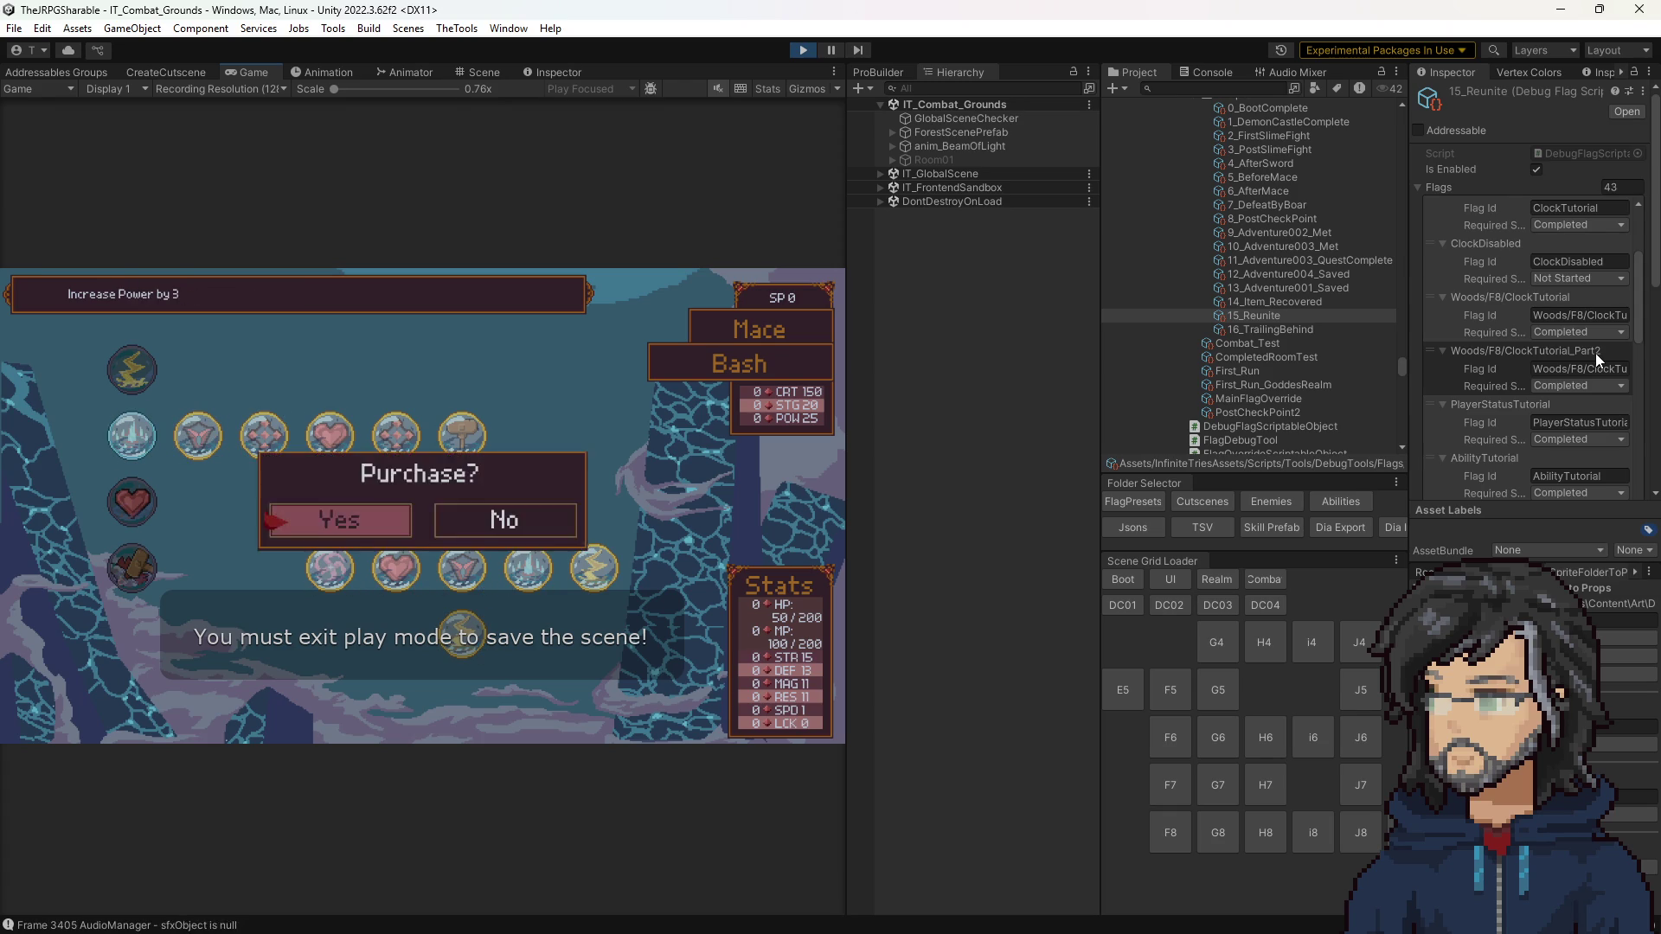
{"action": "key", "text": "Return"}
{"action": "key", "text": "Down"}
{"action": "key", "text": "Down"}
{"action": "key", "text": "Up"}
{"action": "key", "text": "Up"}
{"action": "key", "text": "Return"}
{"action": "key", "text": "Return"}
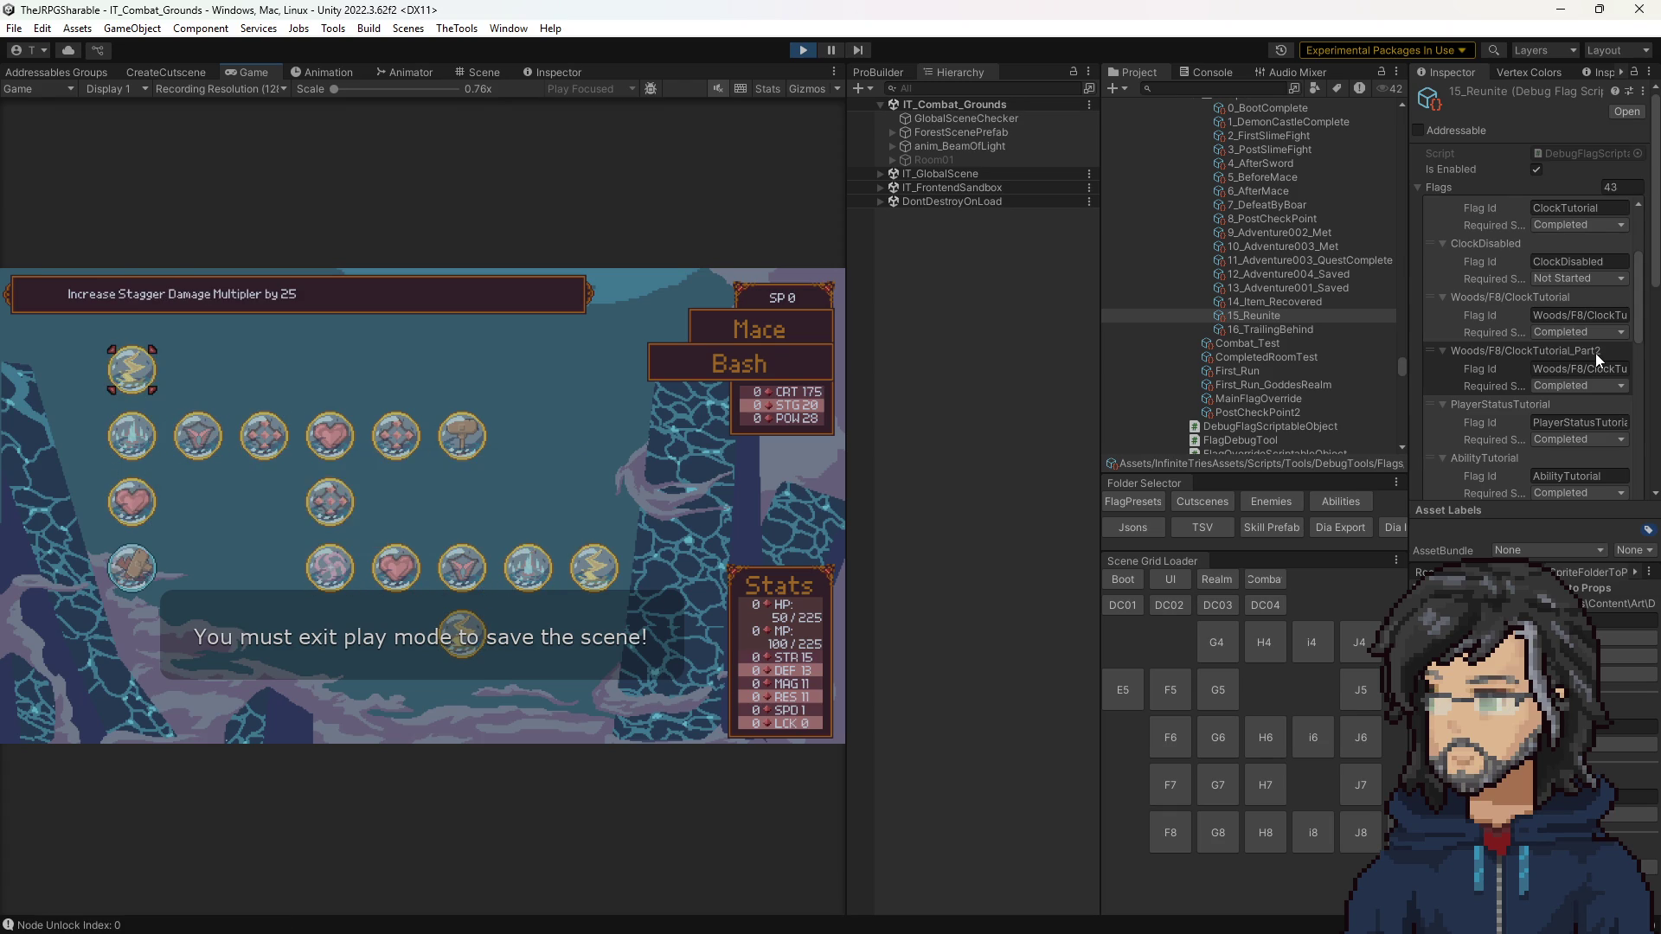
{"action": "key", "text": "Escape"}
{"action": "key", "text": "Up"}
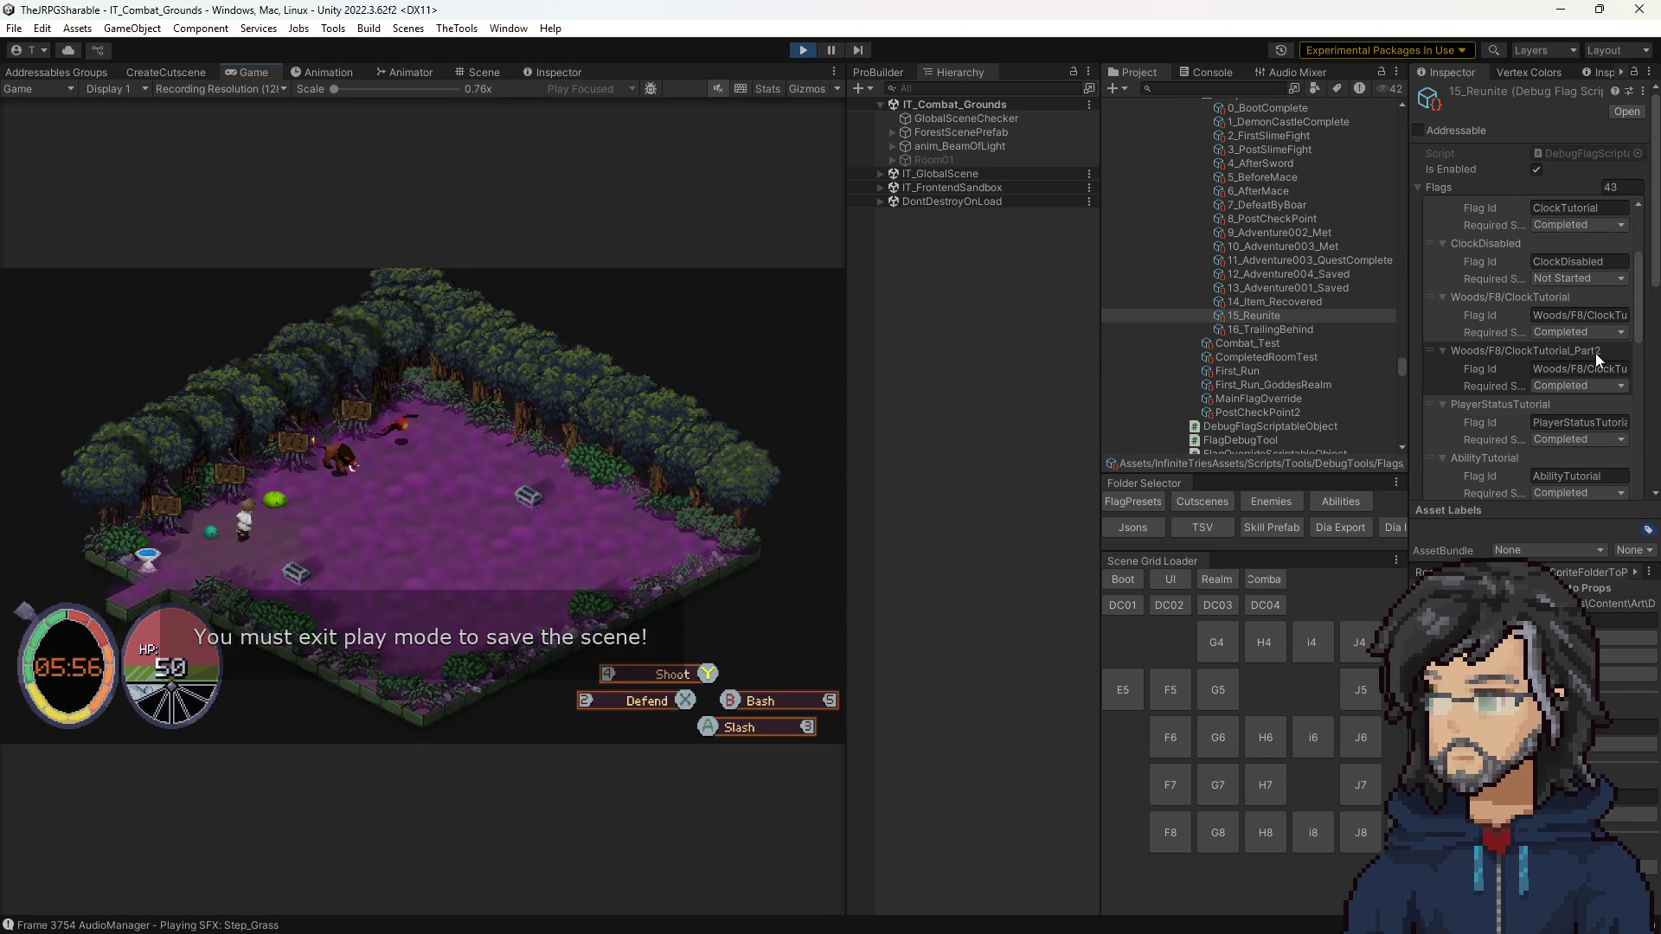
Step: Slash the slime and boar with the sword while the Console shows hit and AudioManager logs
{"action": "key", "text": "3"}
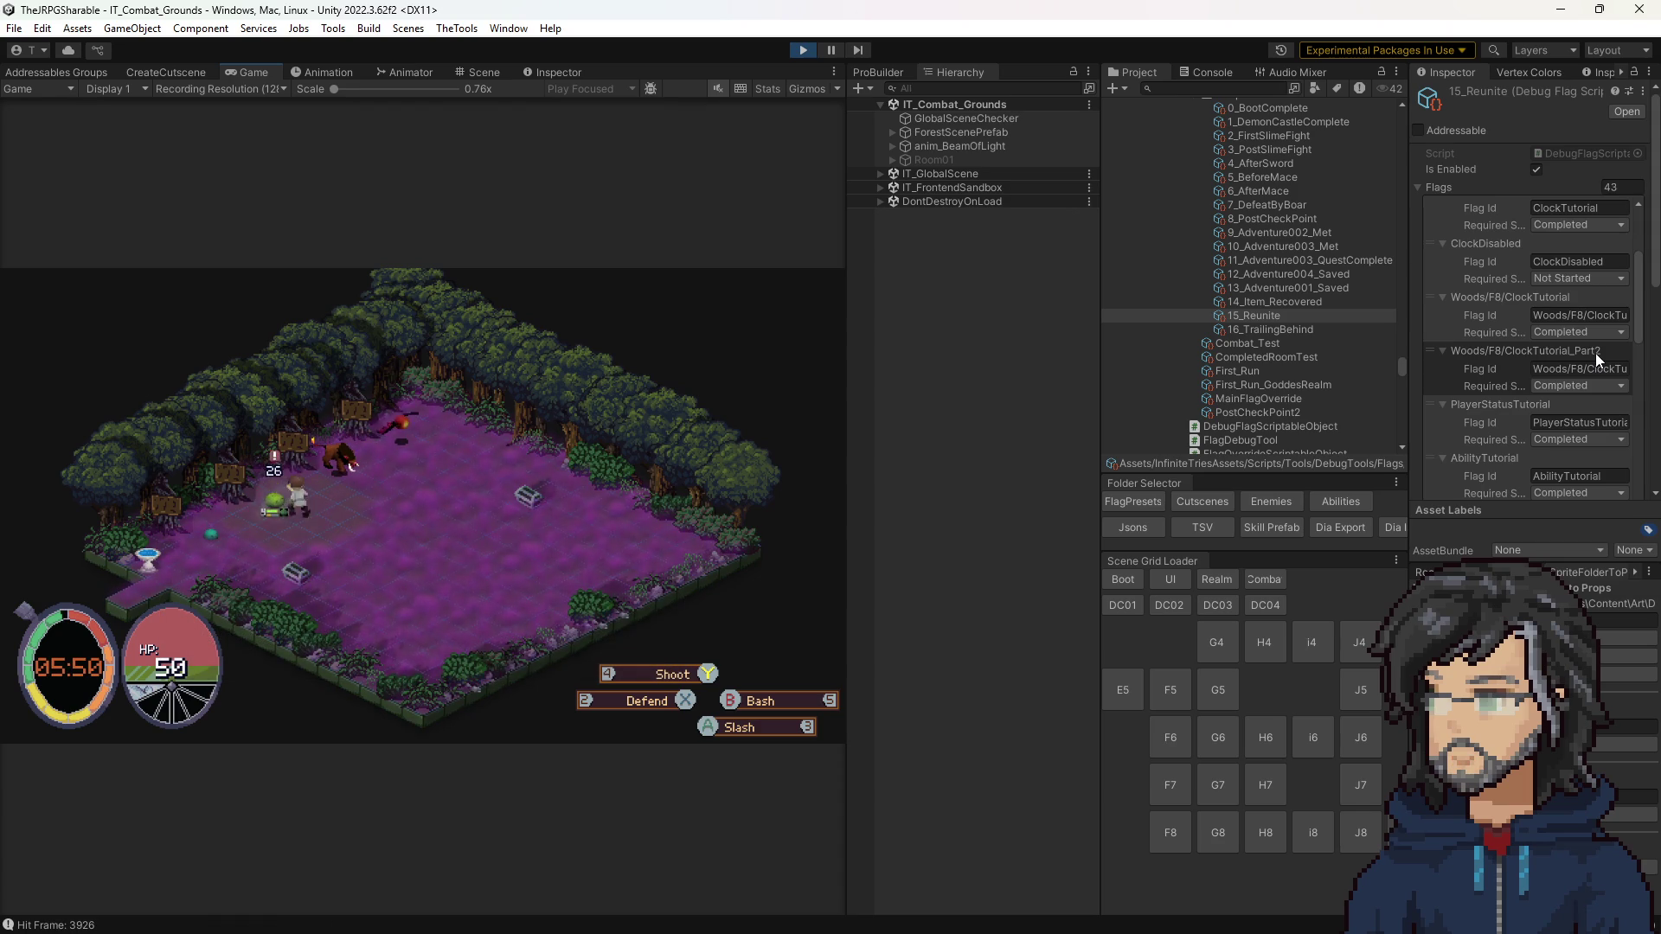
{"action": "left_click", "coordinate": [1209, 72]}
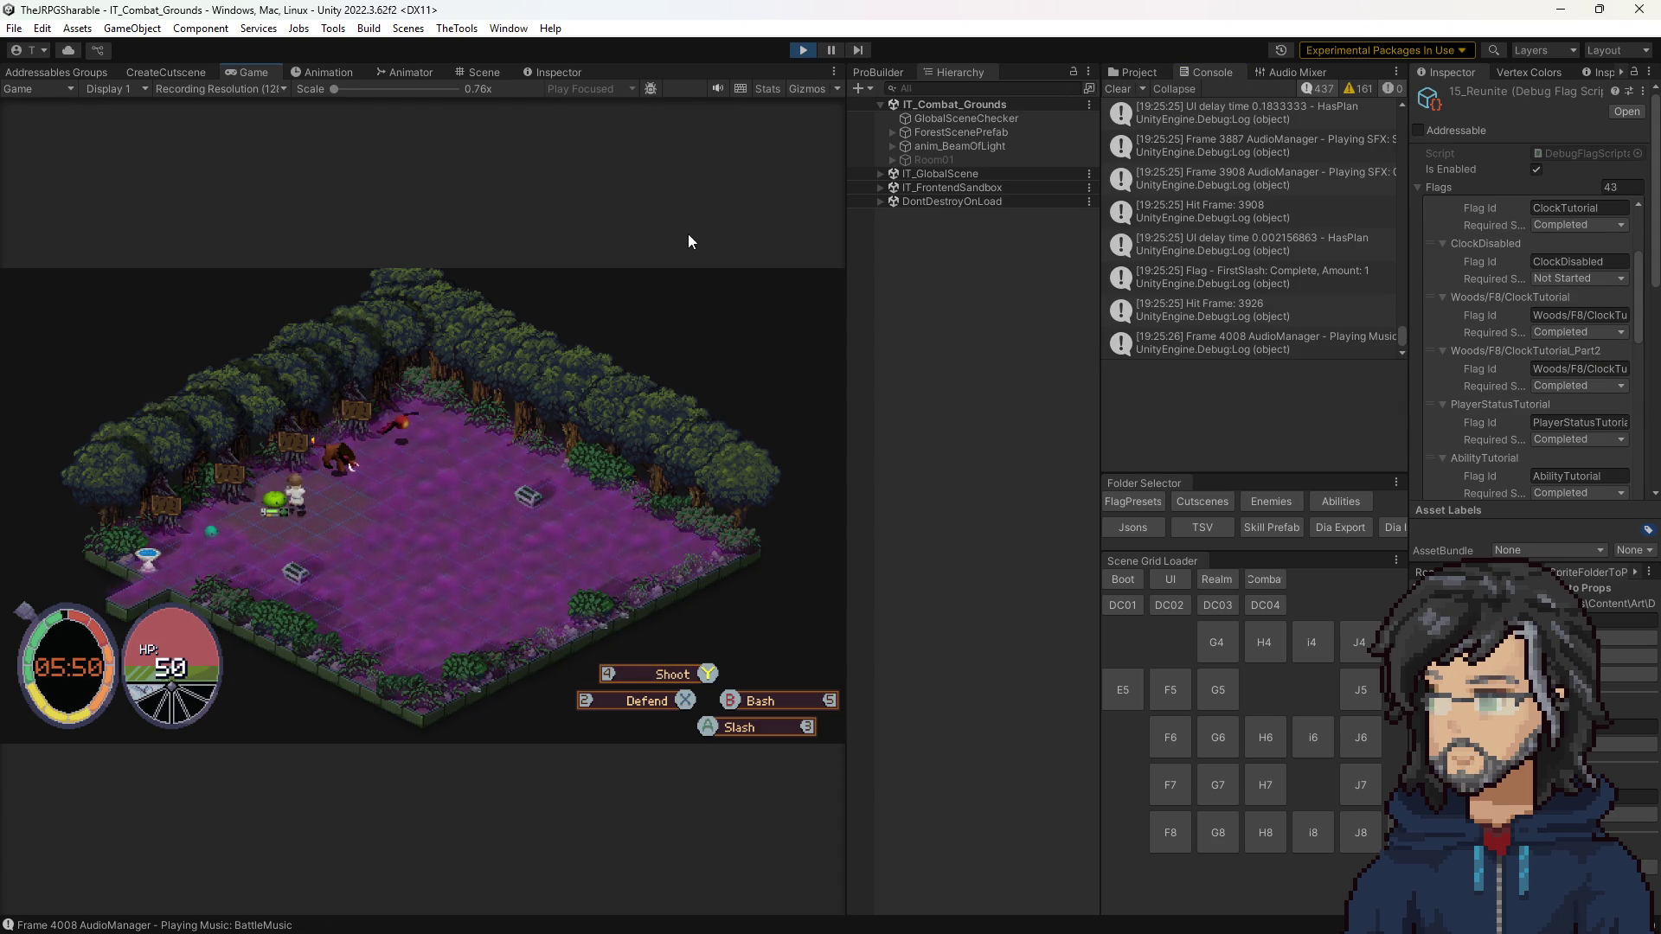
{"action": "key", "text": "3"}
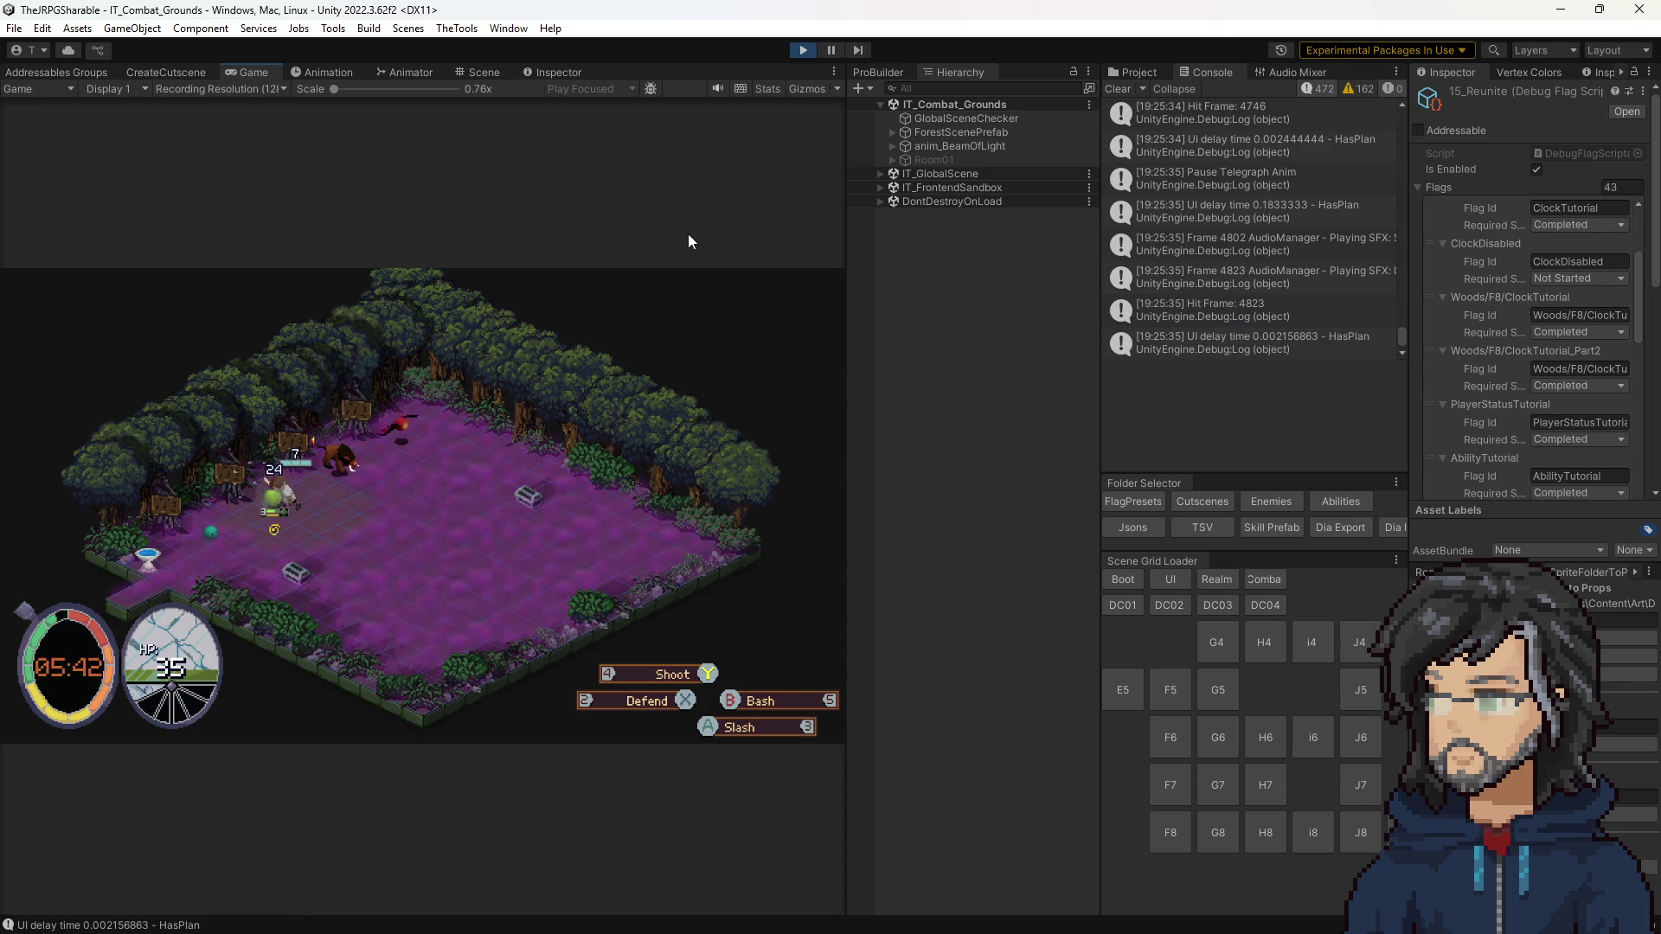
{"action": "key", "text": "3"}
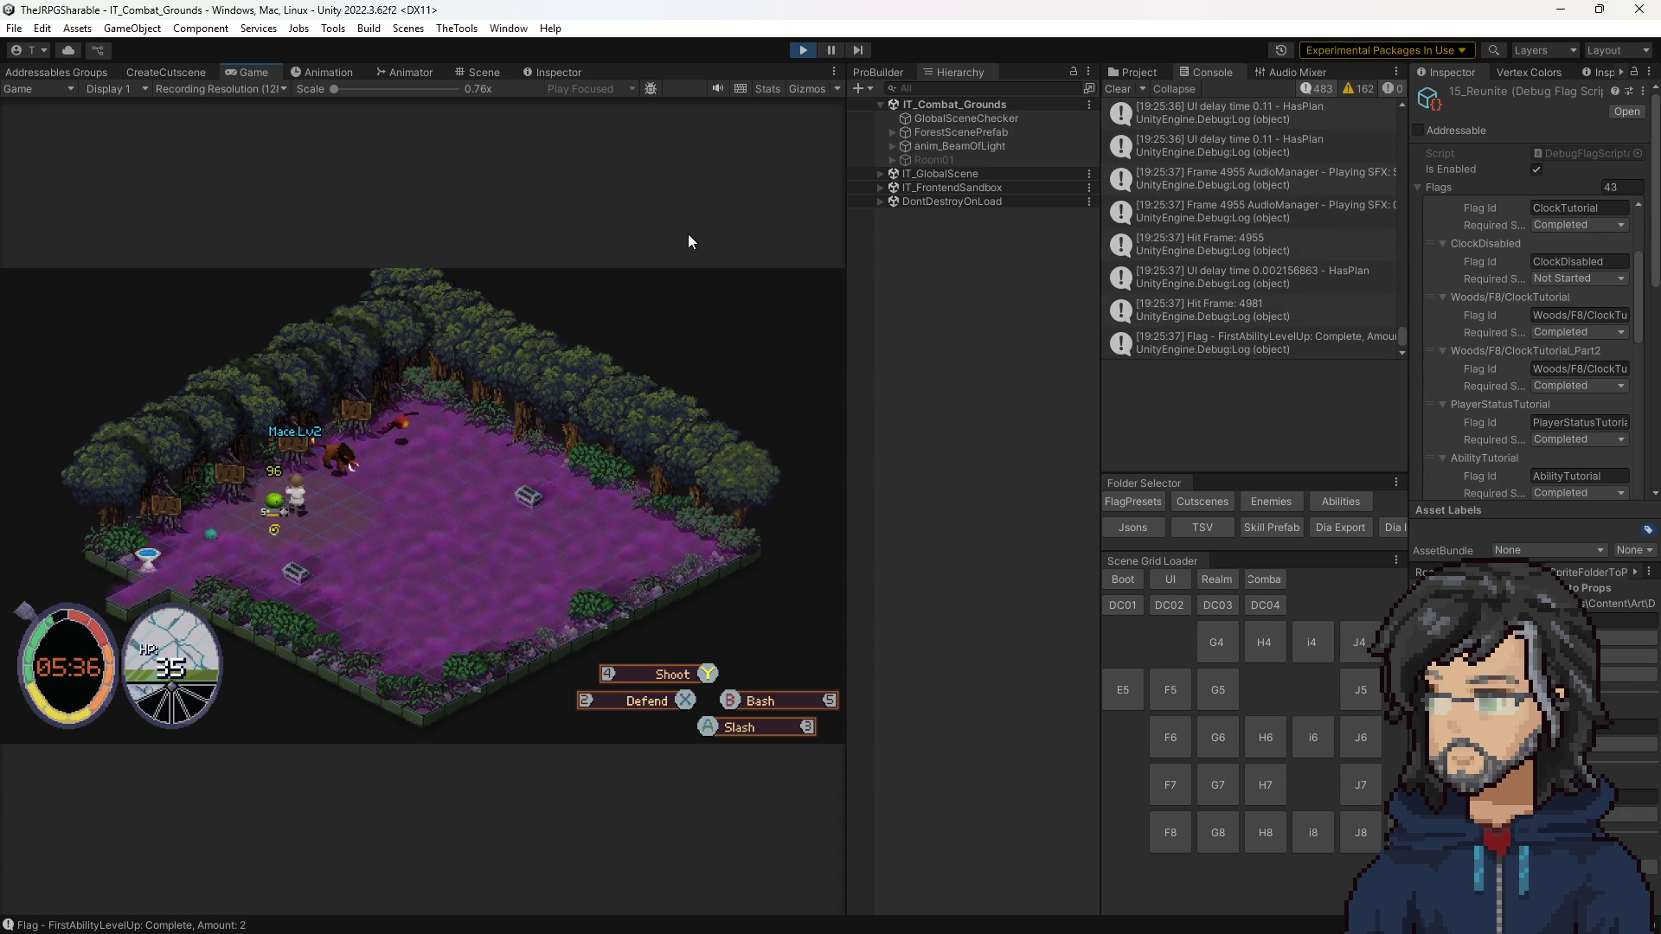
{"action": "key", "text": "3"}
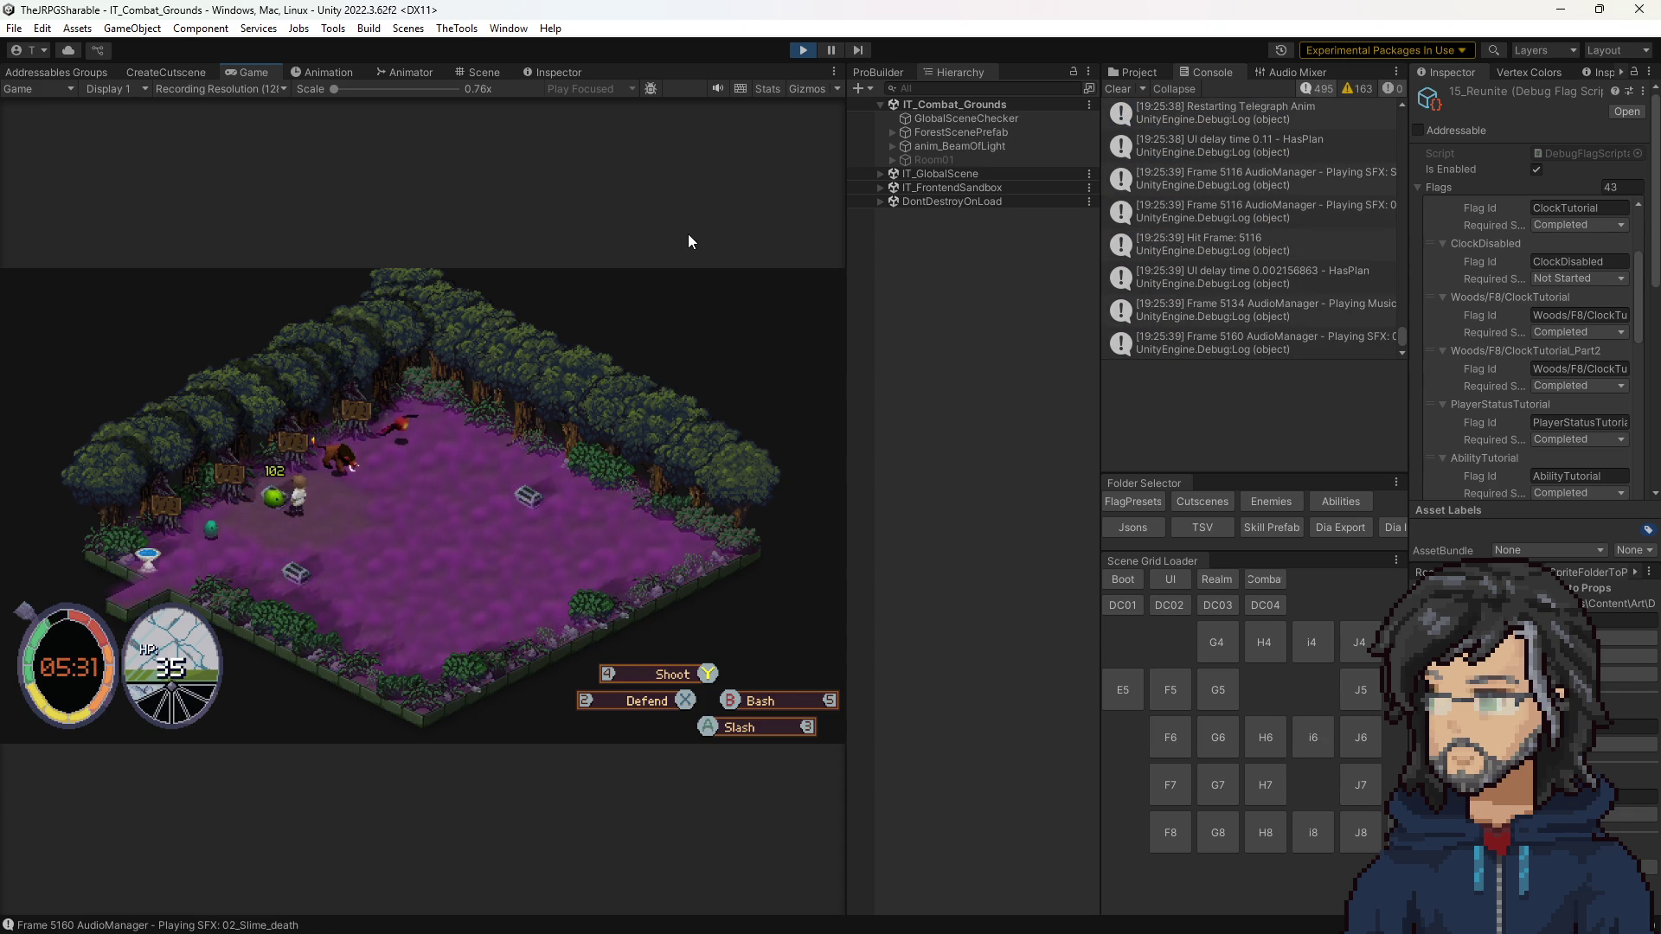
{"action": "key", "text": "w"}
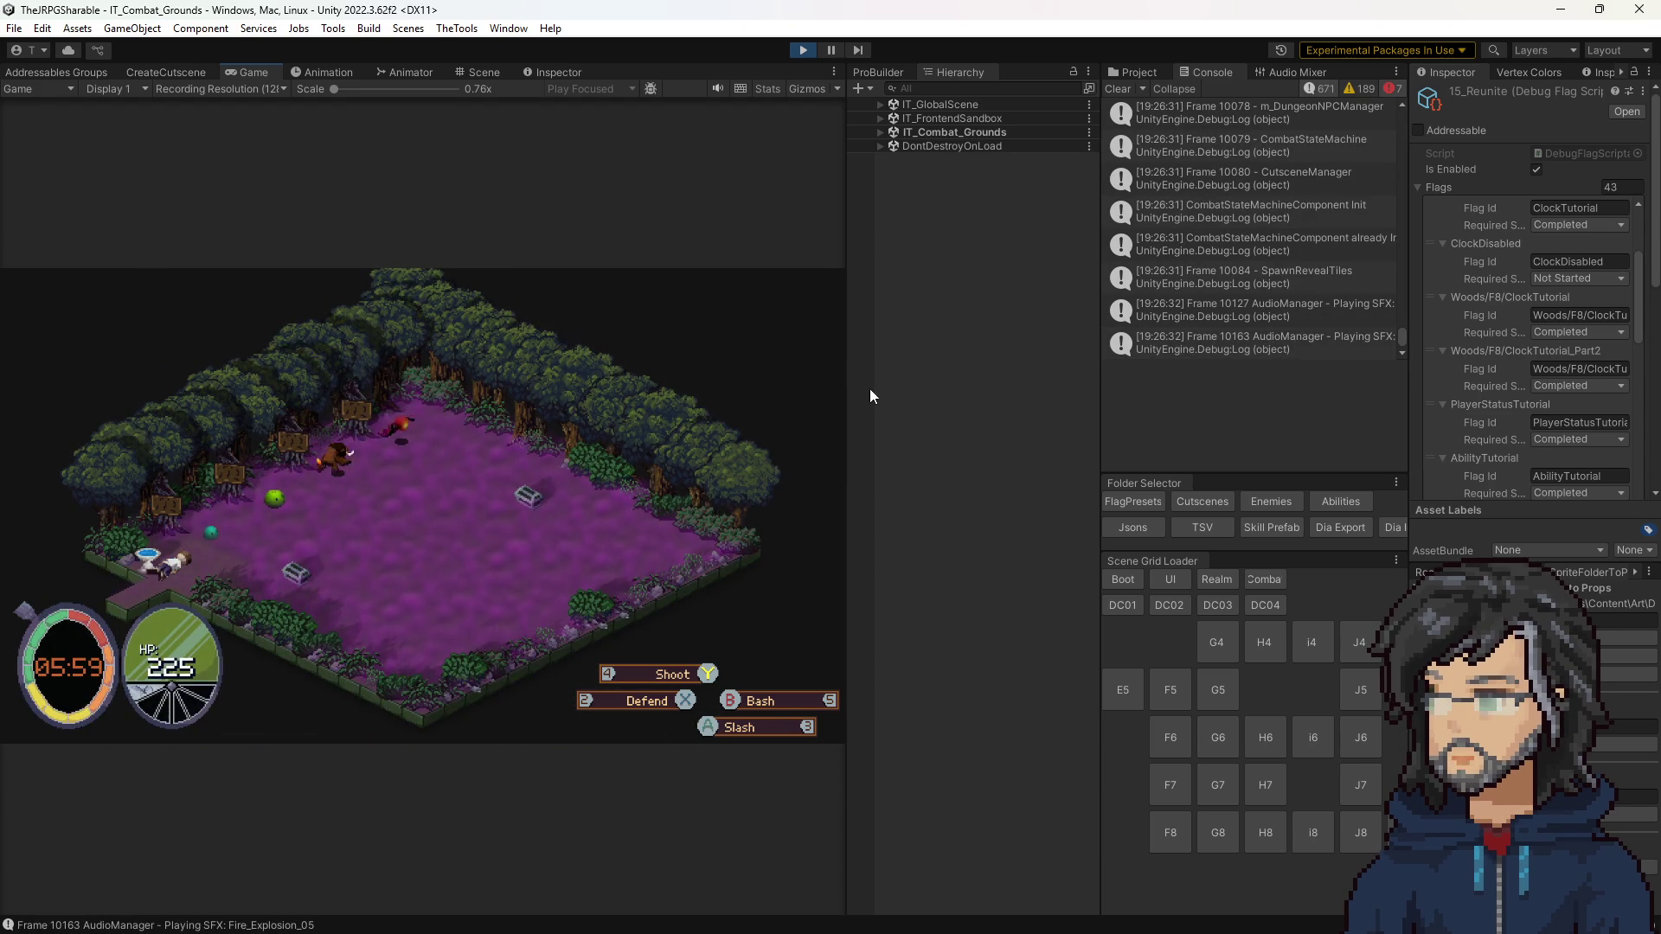
Step: Enlarge the Game view to 1x scale, fight the enemy until defeated, then stop the game
{"action": "left_click_drag", "start_coordinate": [849, 399], "coordinate": [1146, 434]}
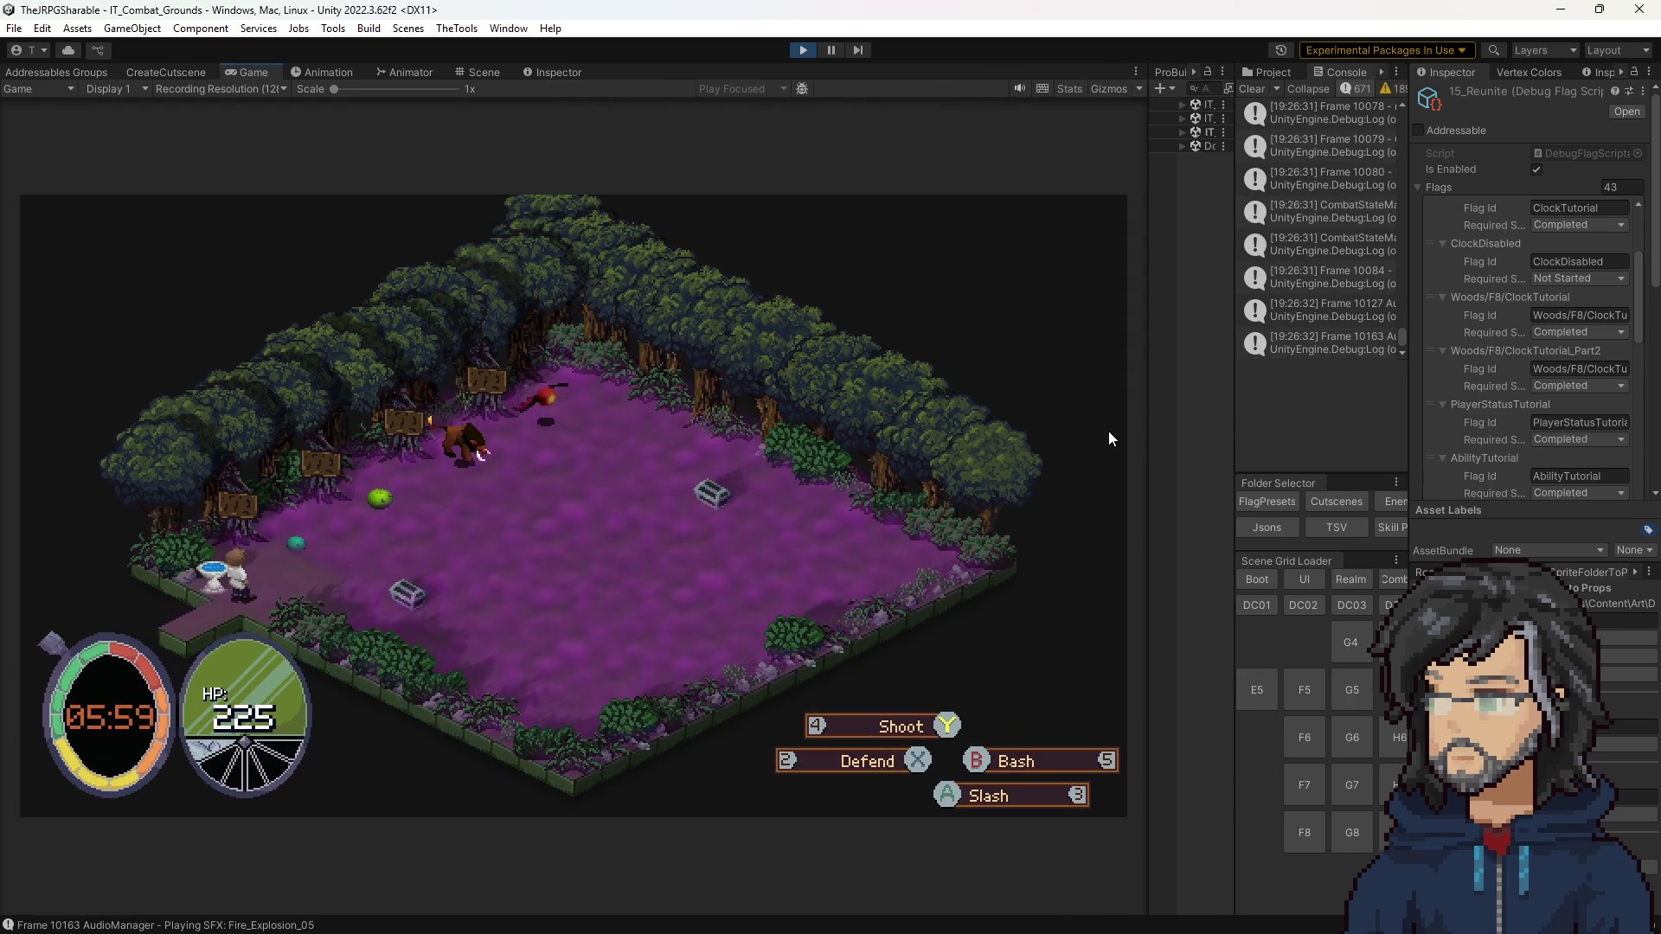
{"action": "key", "text": "w"}
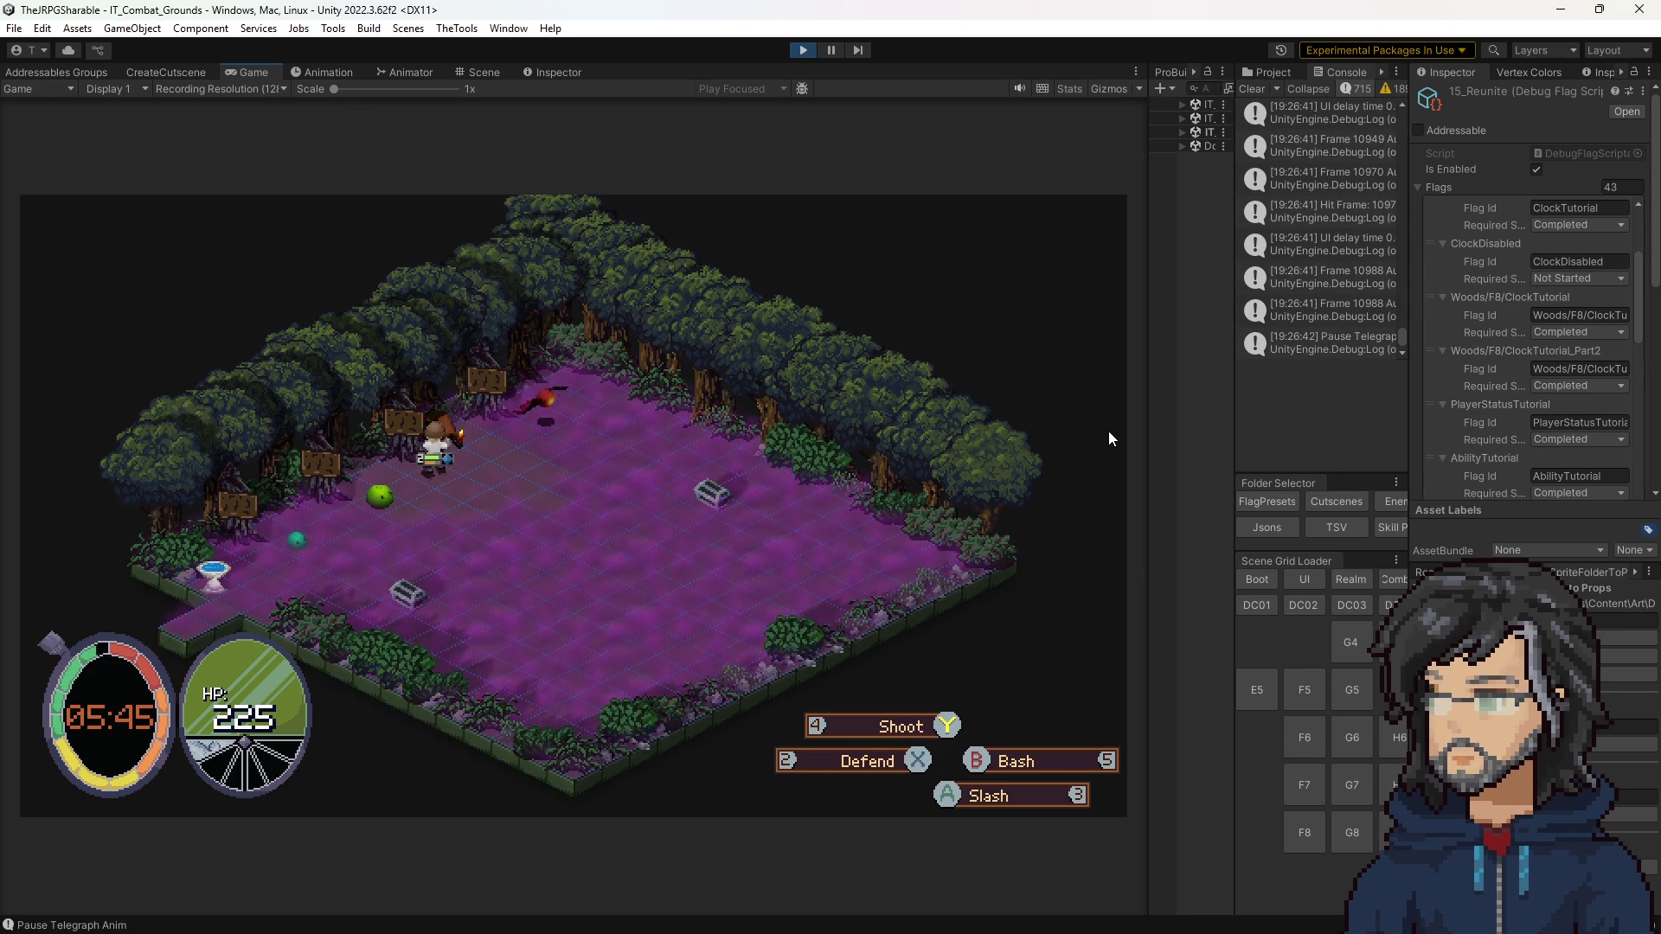
{"action": "key", "text": "space"}
{"action": "key", "text": "space"}
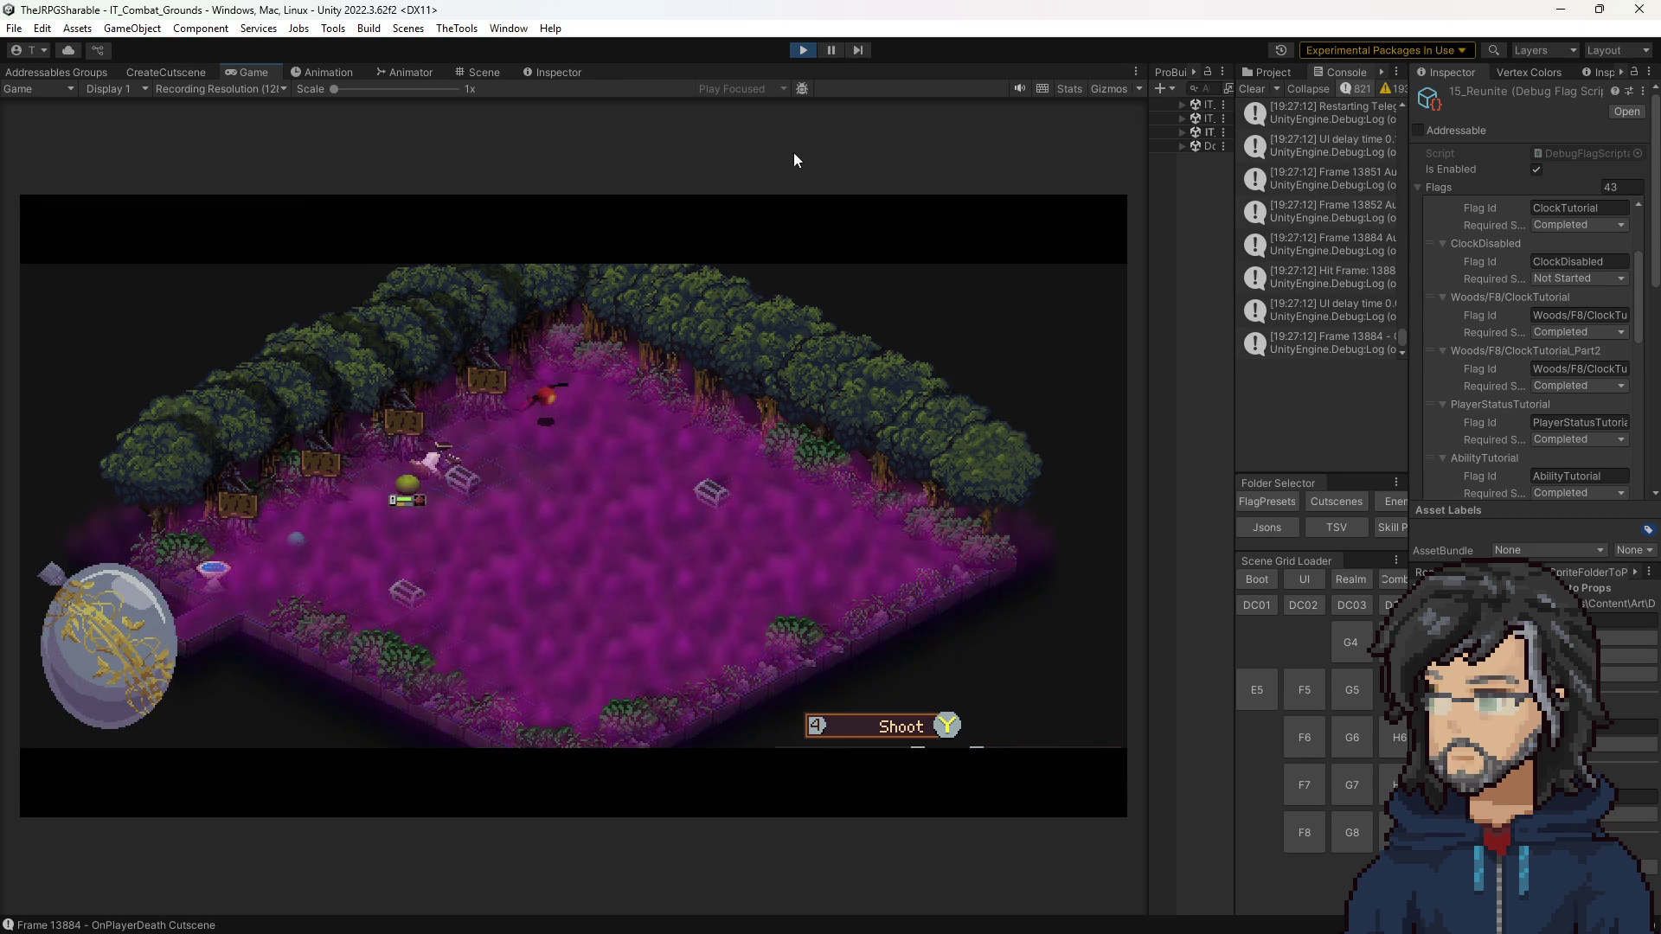
{"action": "left_click", "coordinate": [806, 48]}
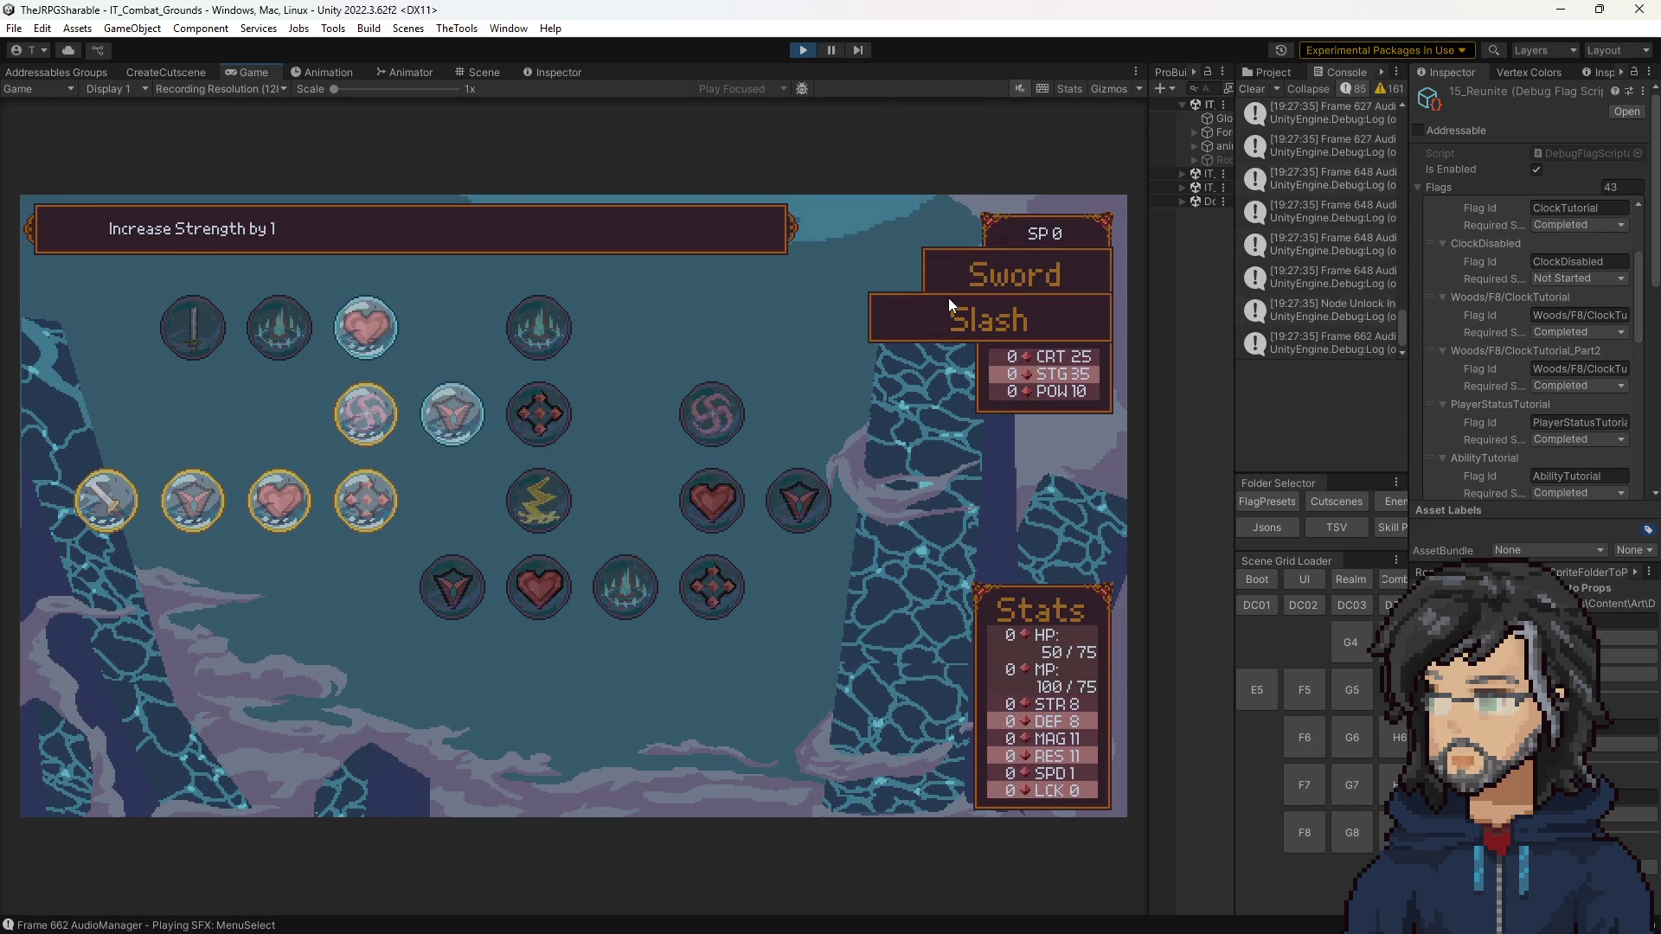
Step: Buy Slash tree nodes, turn game audio back on, then walk up and repeatedly slash the boar
{"action": "key", "text": "ctrl+s"}
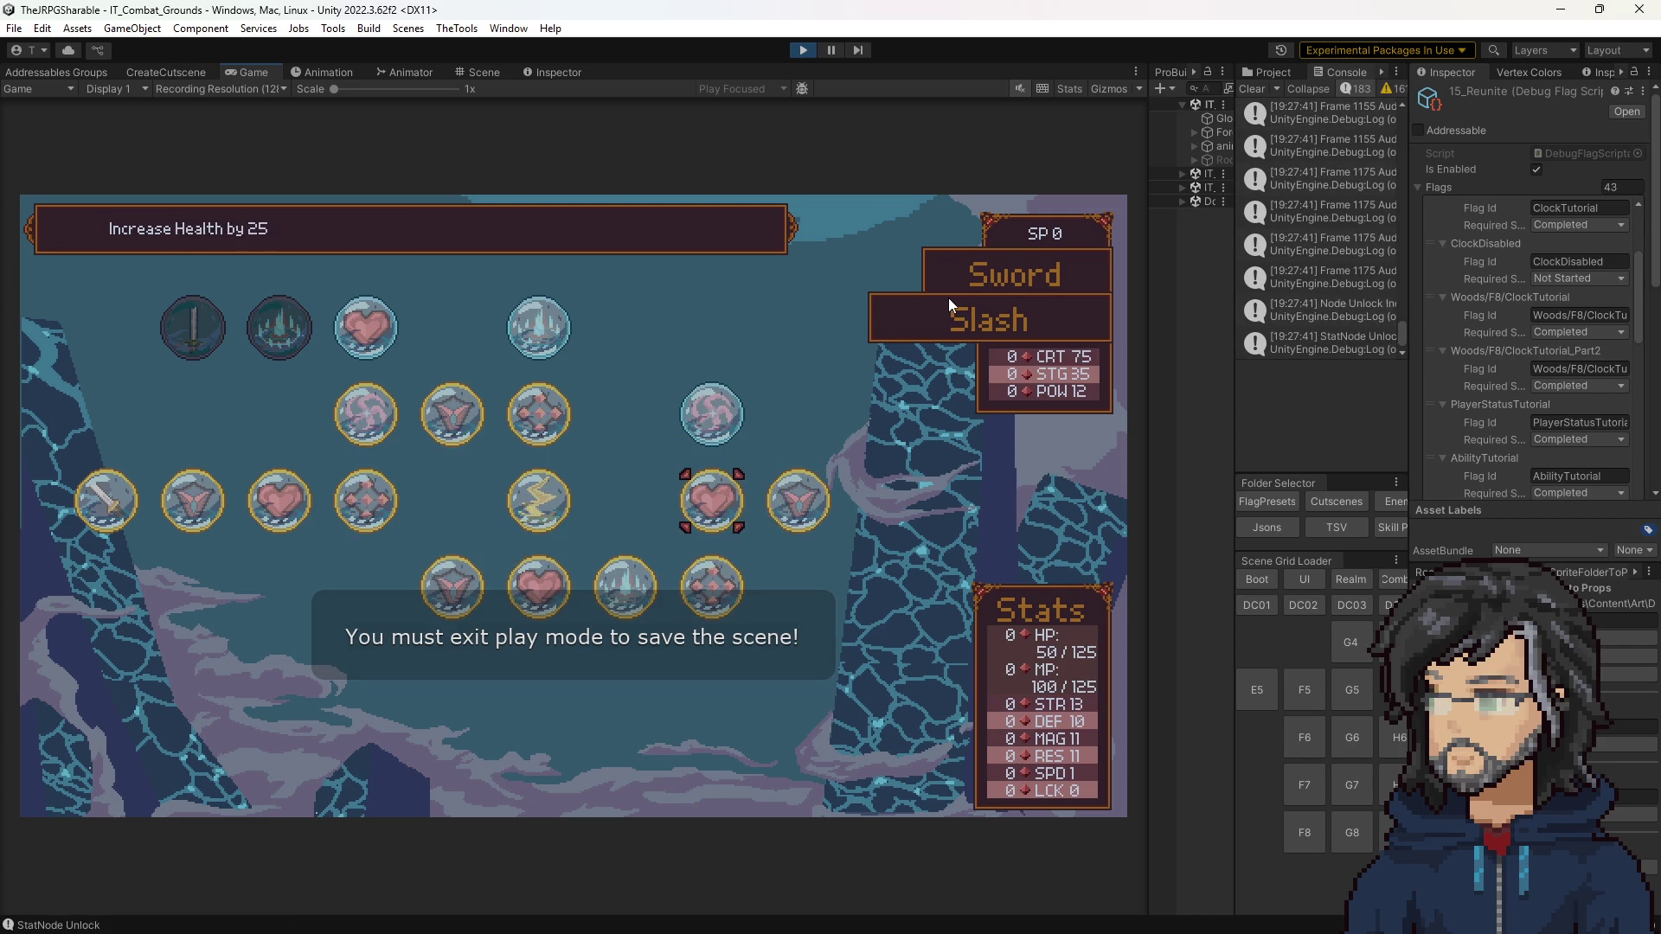
{"action": "key", "text": "w"}
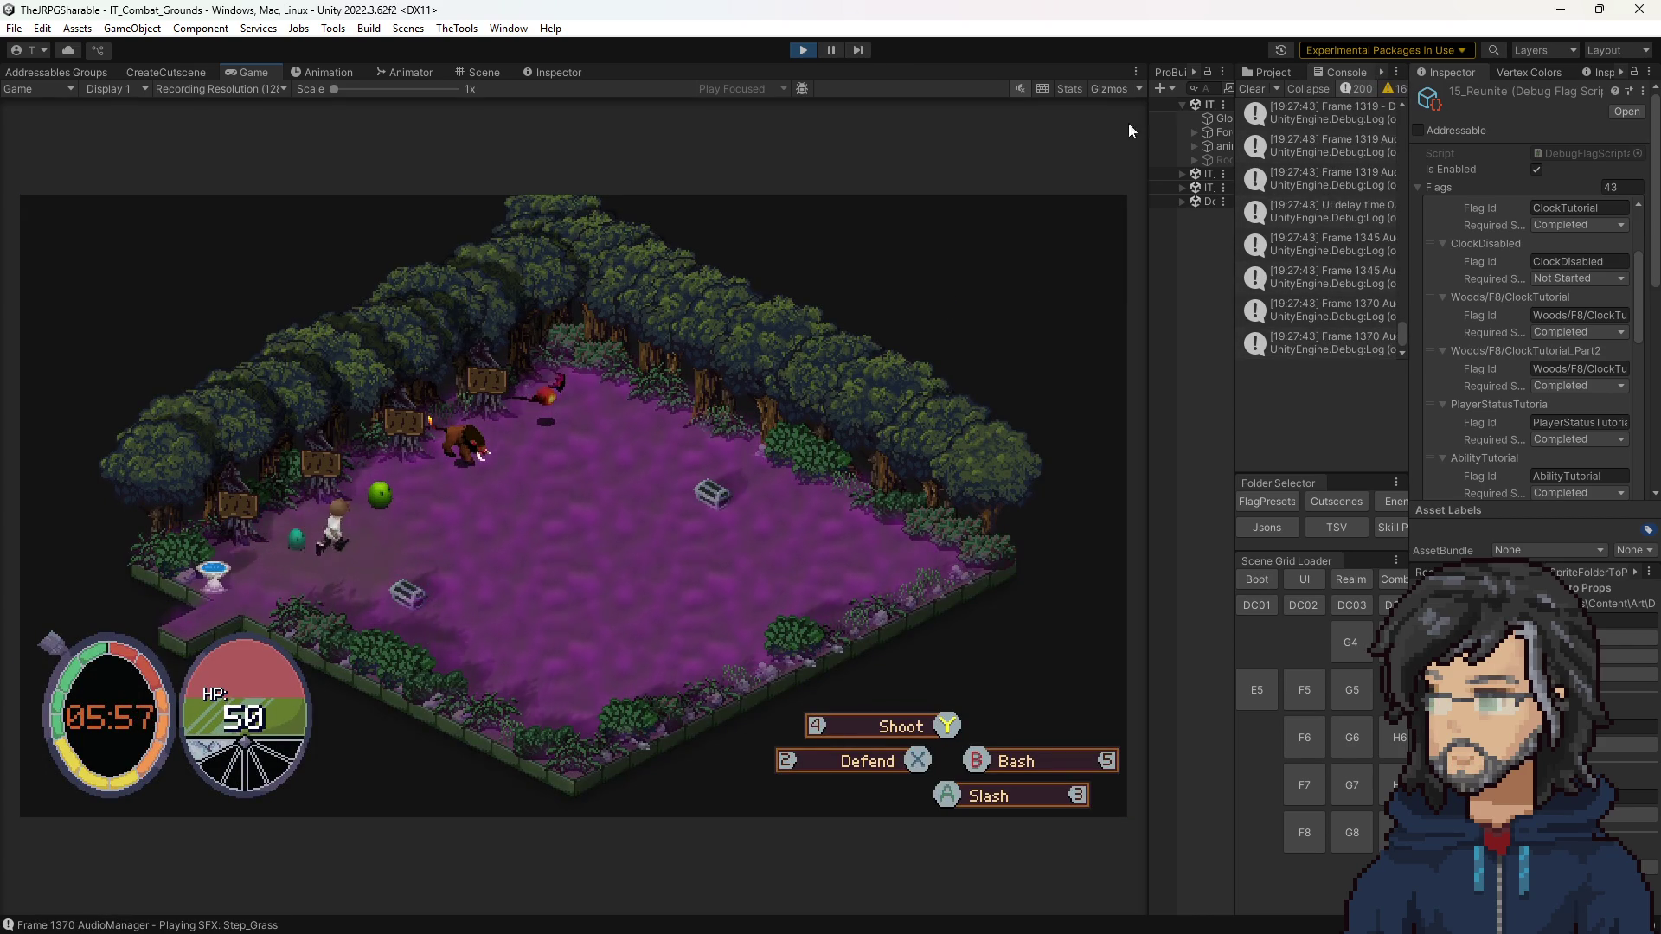
{"action": "left_click", "coordinate": [1017, 90]}
{"action": "key", "text": "w"}
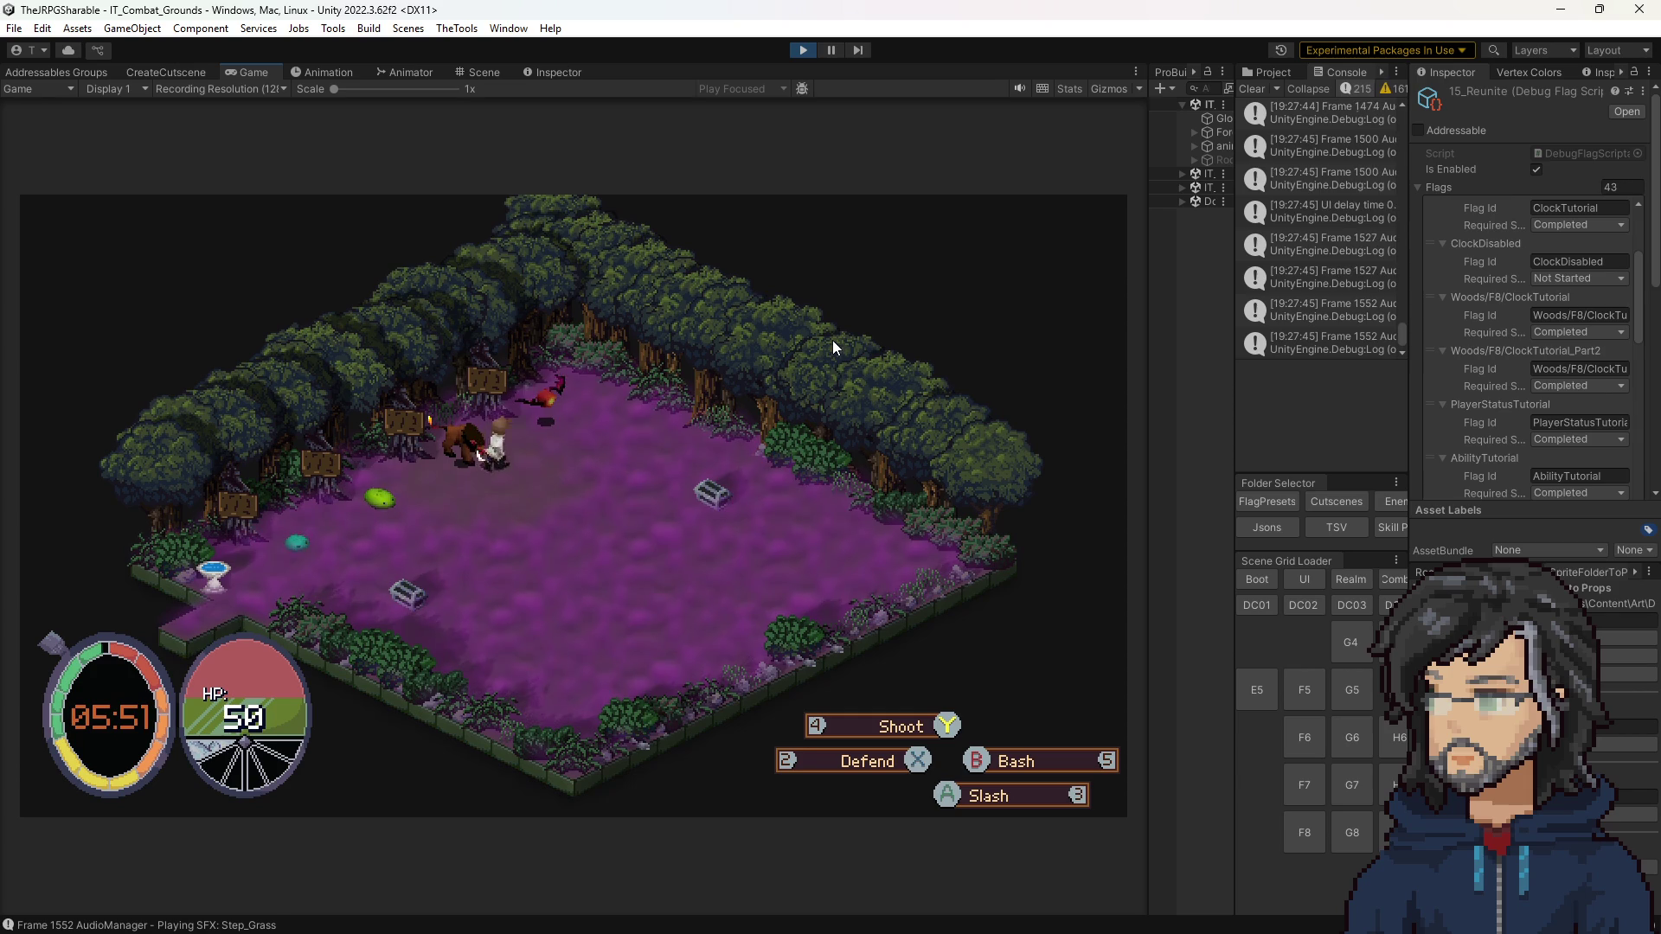
{"action": "key", "text": "w"}
{"action": "key", "text": "3"}
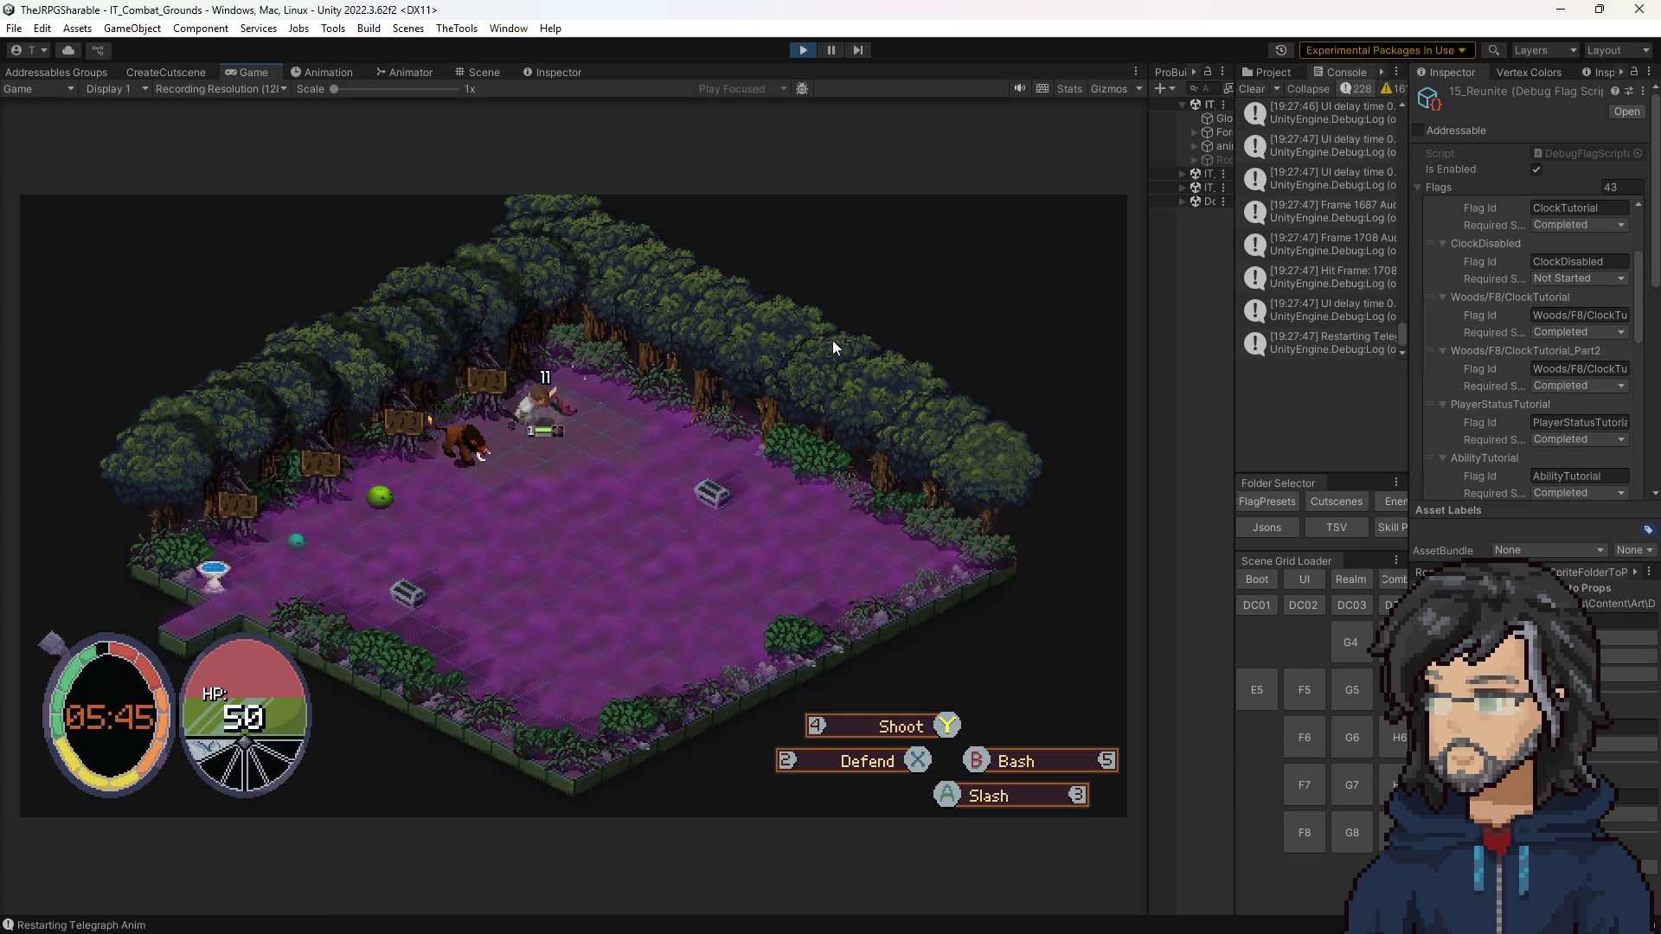
{"action": "key", "text": "3"}
{"action": "key", "text": "3"}
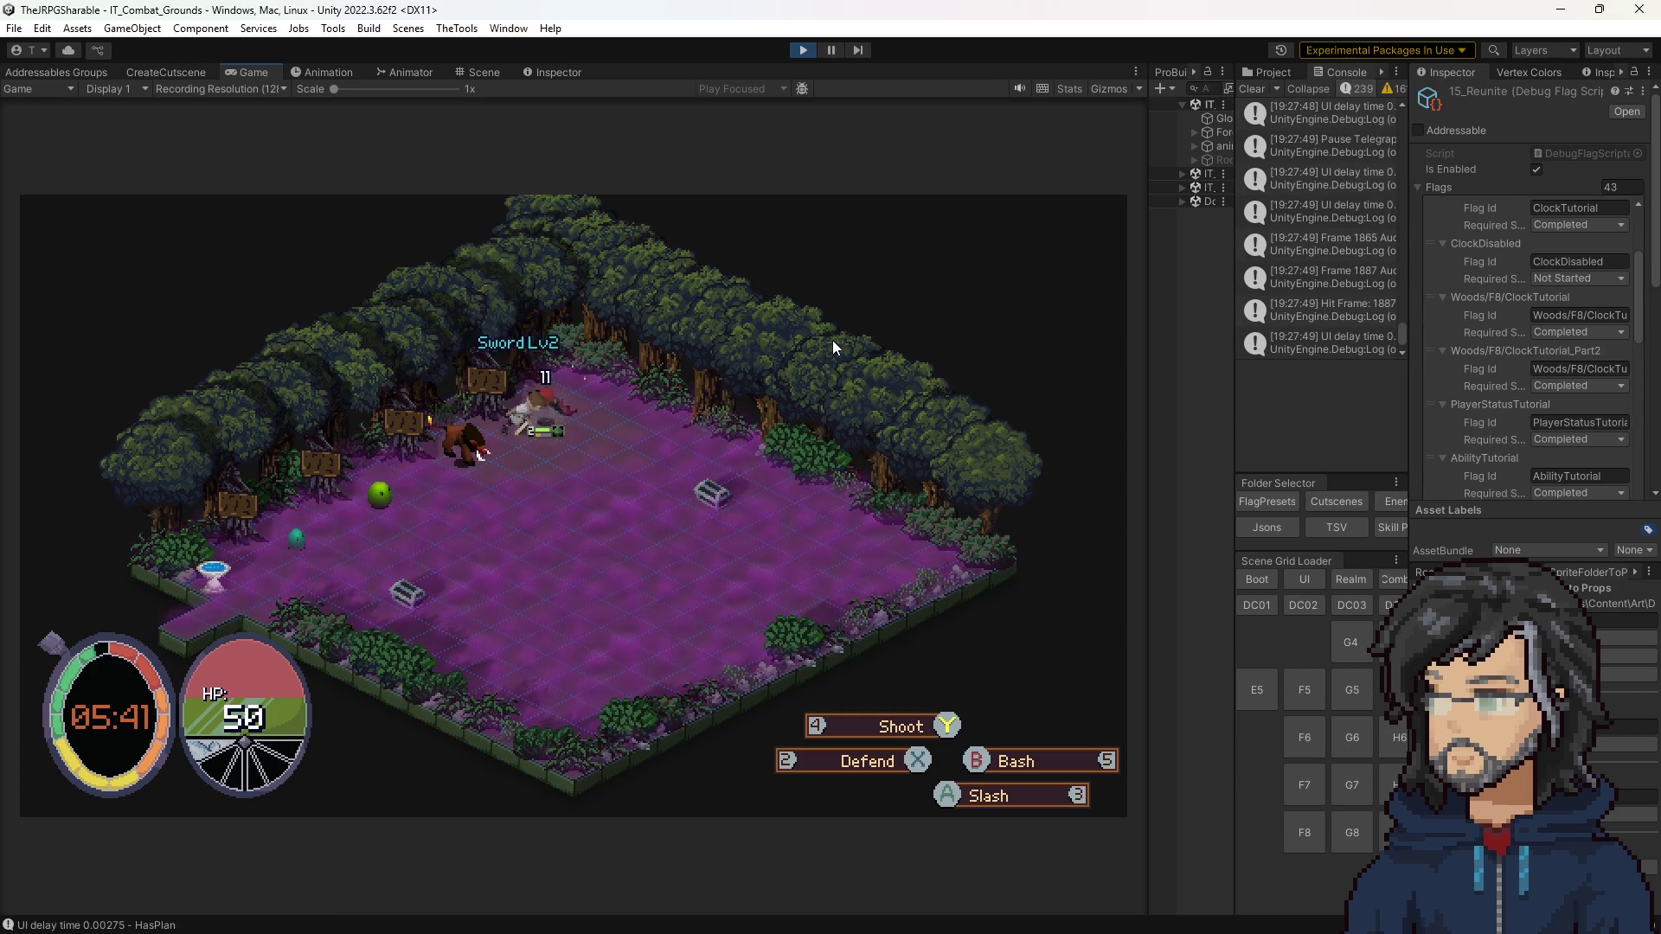
{"action": "key", "text": "3"}
{"action": "key", "text": "3"}
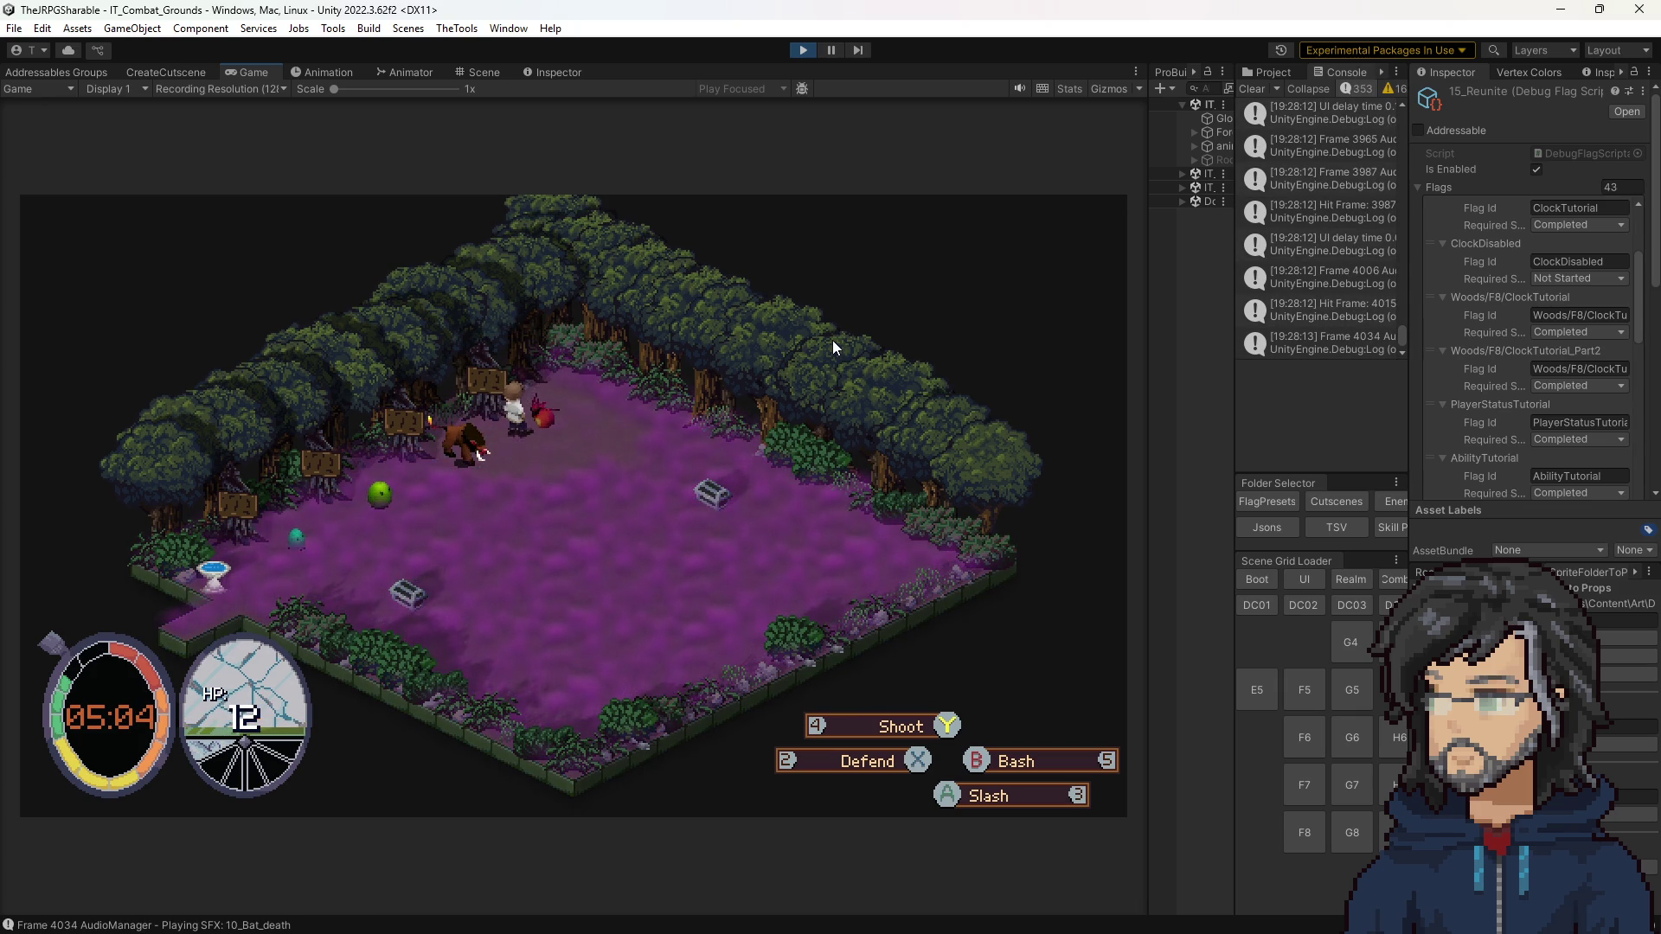
Step: Stop play mode, widen the Console, show the Project assets, and orbit and zoom the Scene view
{"action": "left_click", "coordinate": [801, 50]}
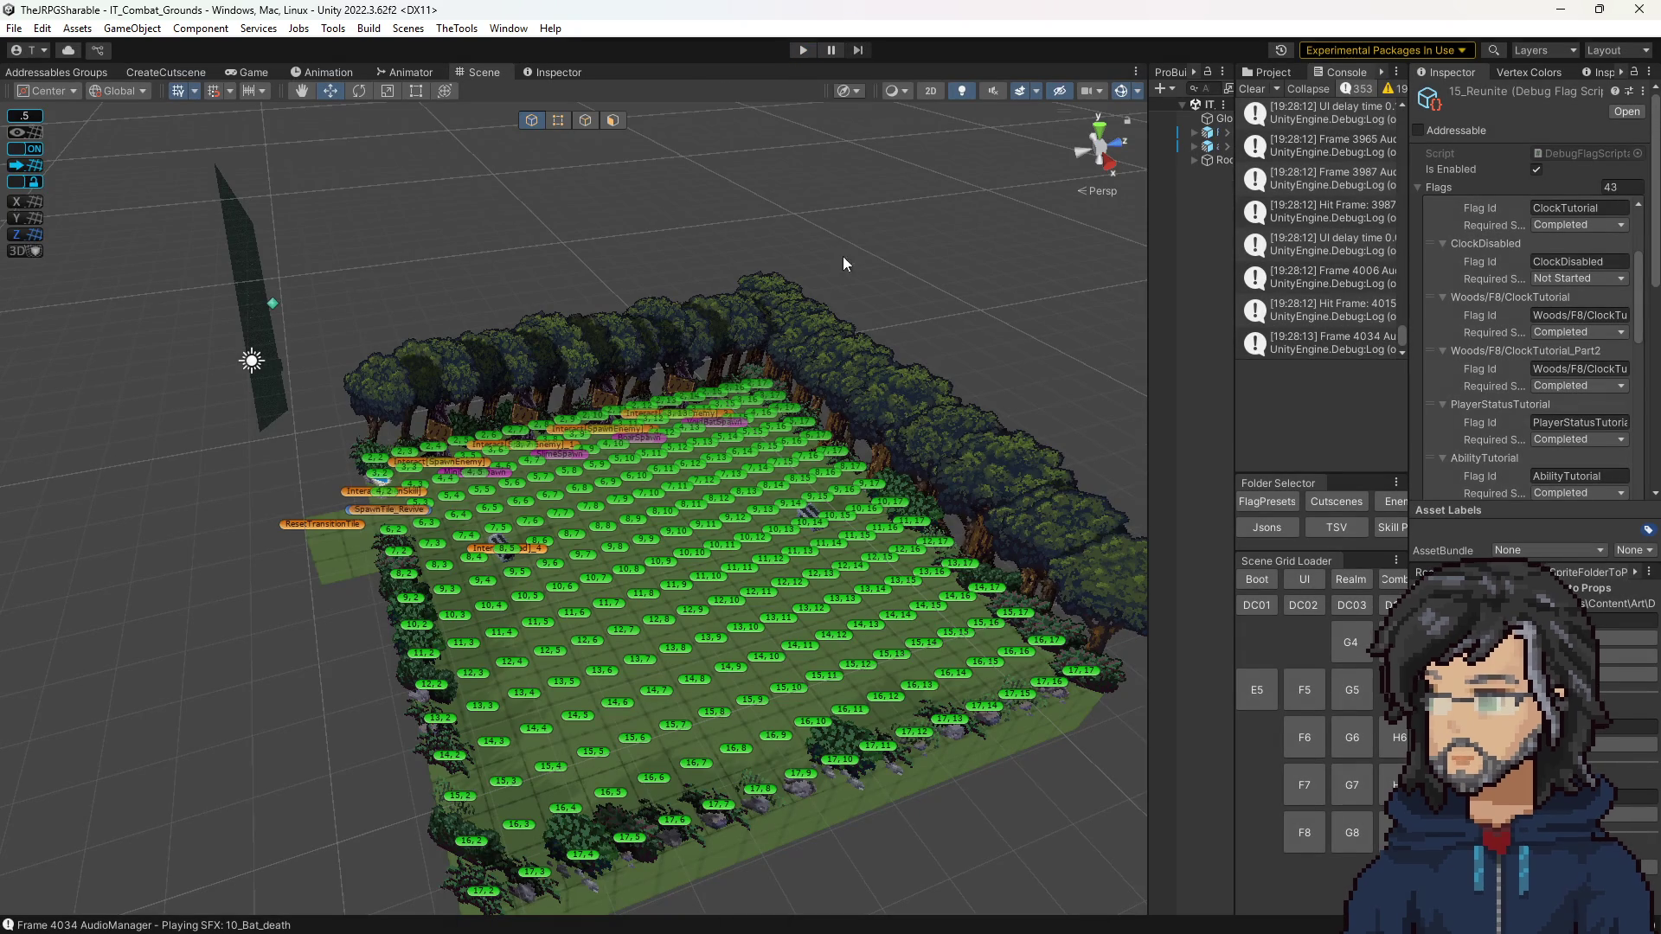
{"action": "left_click_drag", "start_coordinate": [1232, 328], "coordinate": [1114, 331]}
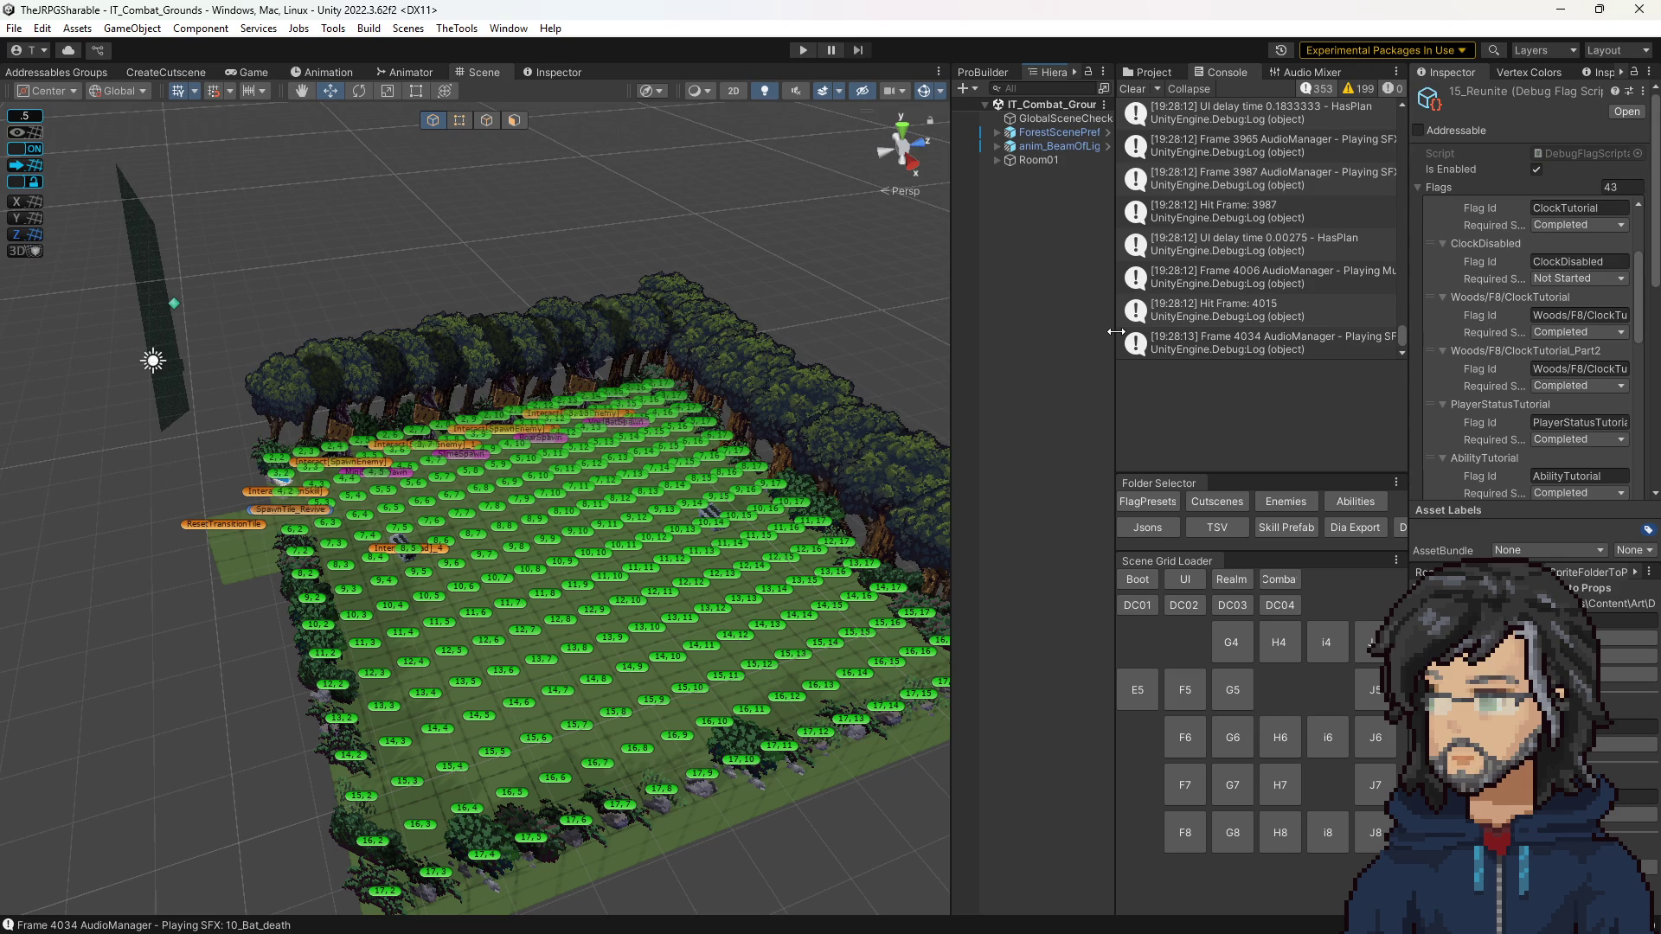
{"action": "left_click", "coordinate": [1151, 72]}
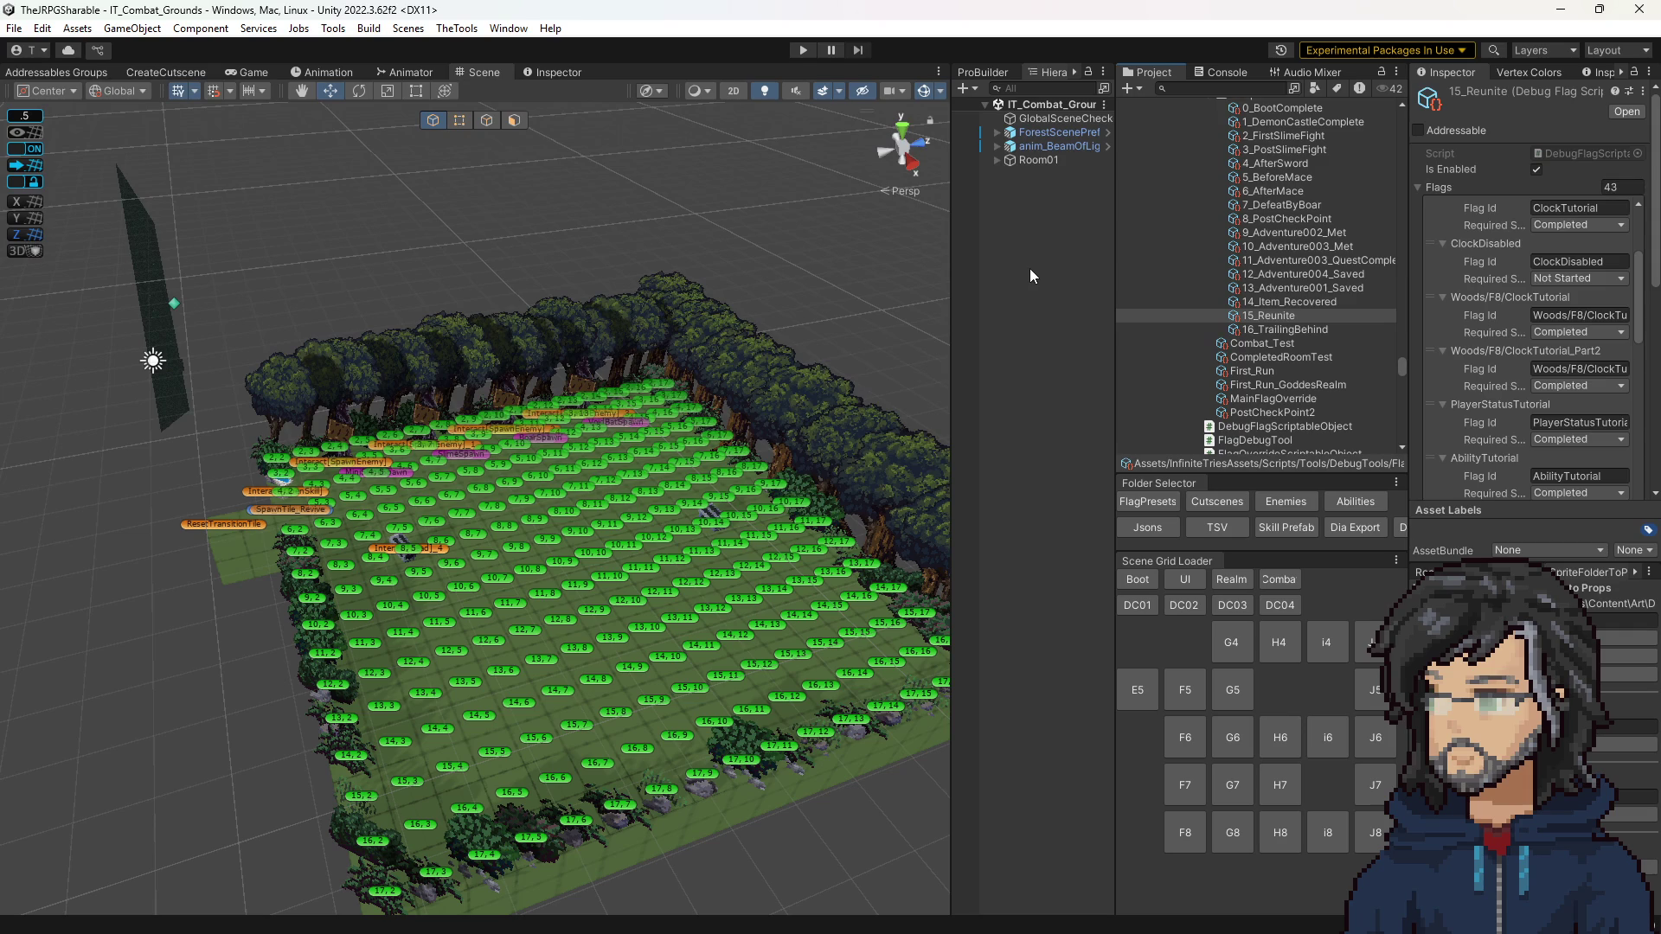
{"action": "mouse_move", "coordinate": [683, 433]}
{"action": "left_mouse_down"}
{"action": "mouse_move", "coordinate": [660, 452]}
{"action": "mouse_move", "coordinate": [637, 443]}
{"action": "mouse_move", "coordinate": [651, 440]}
{"action": "left_mouse_up"}
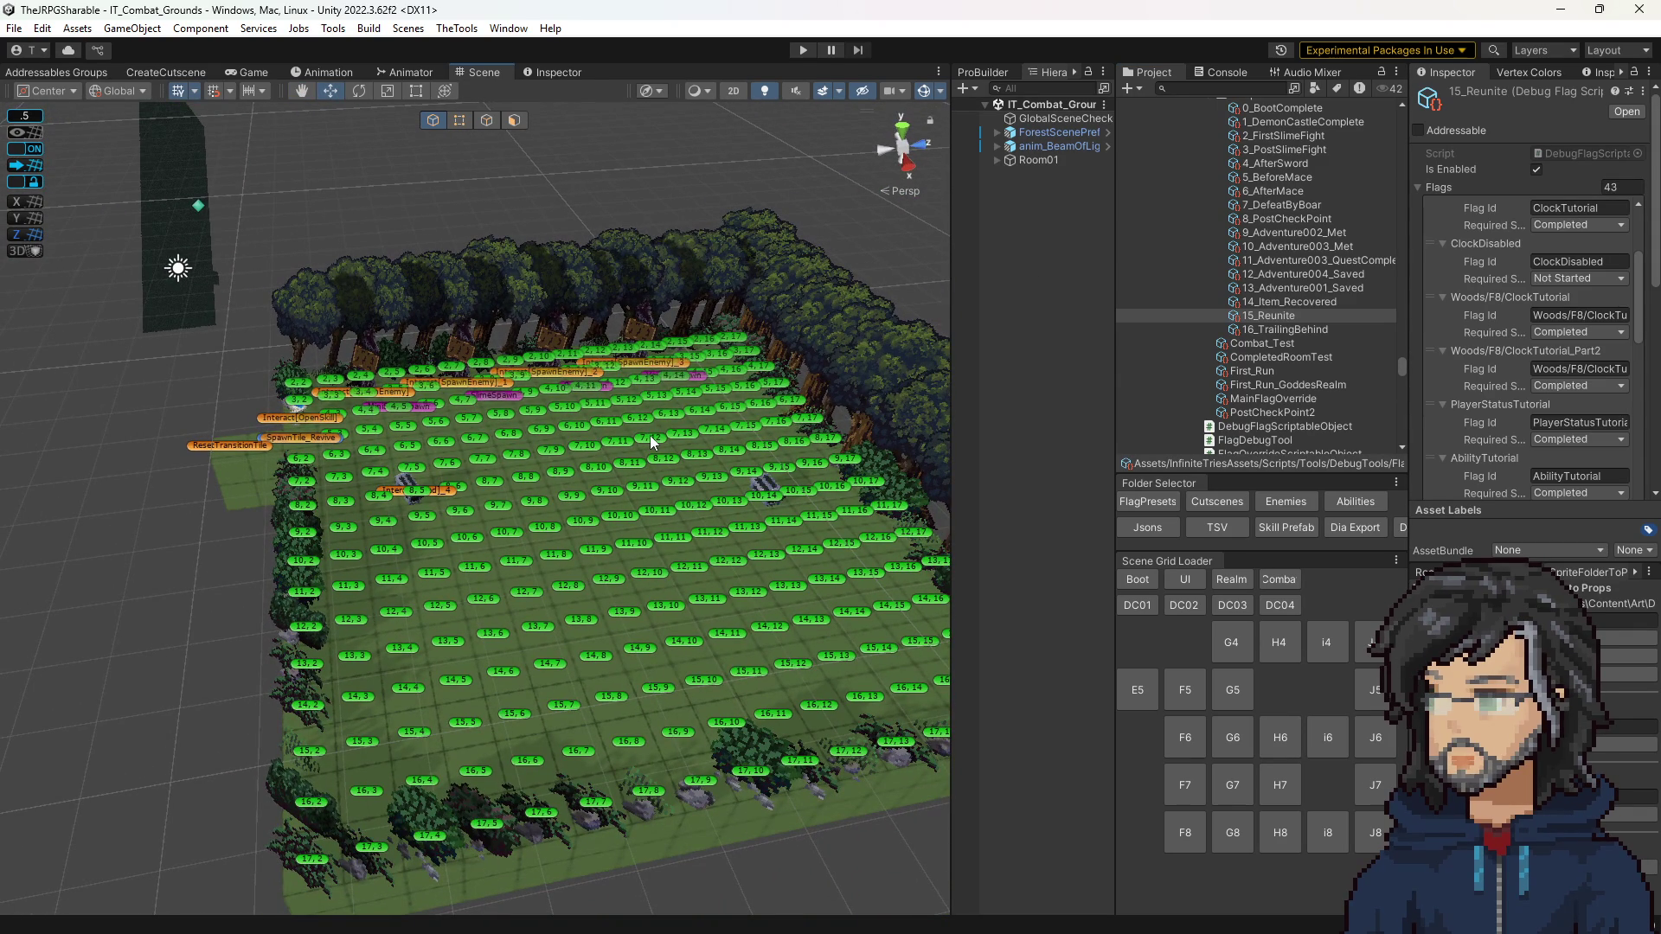
{"action": "scroll", "coordinate": [651, 435], "scroll_direction": "up", "scroll_amount": 5}
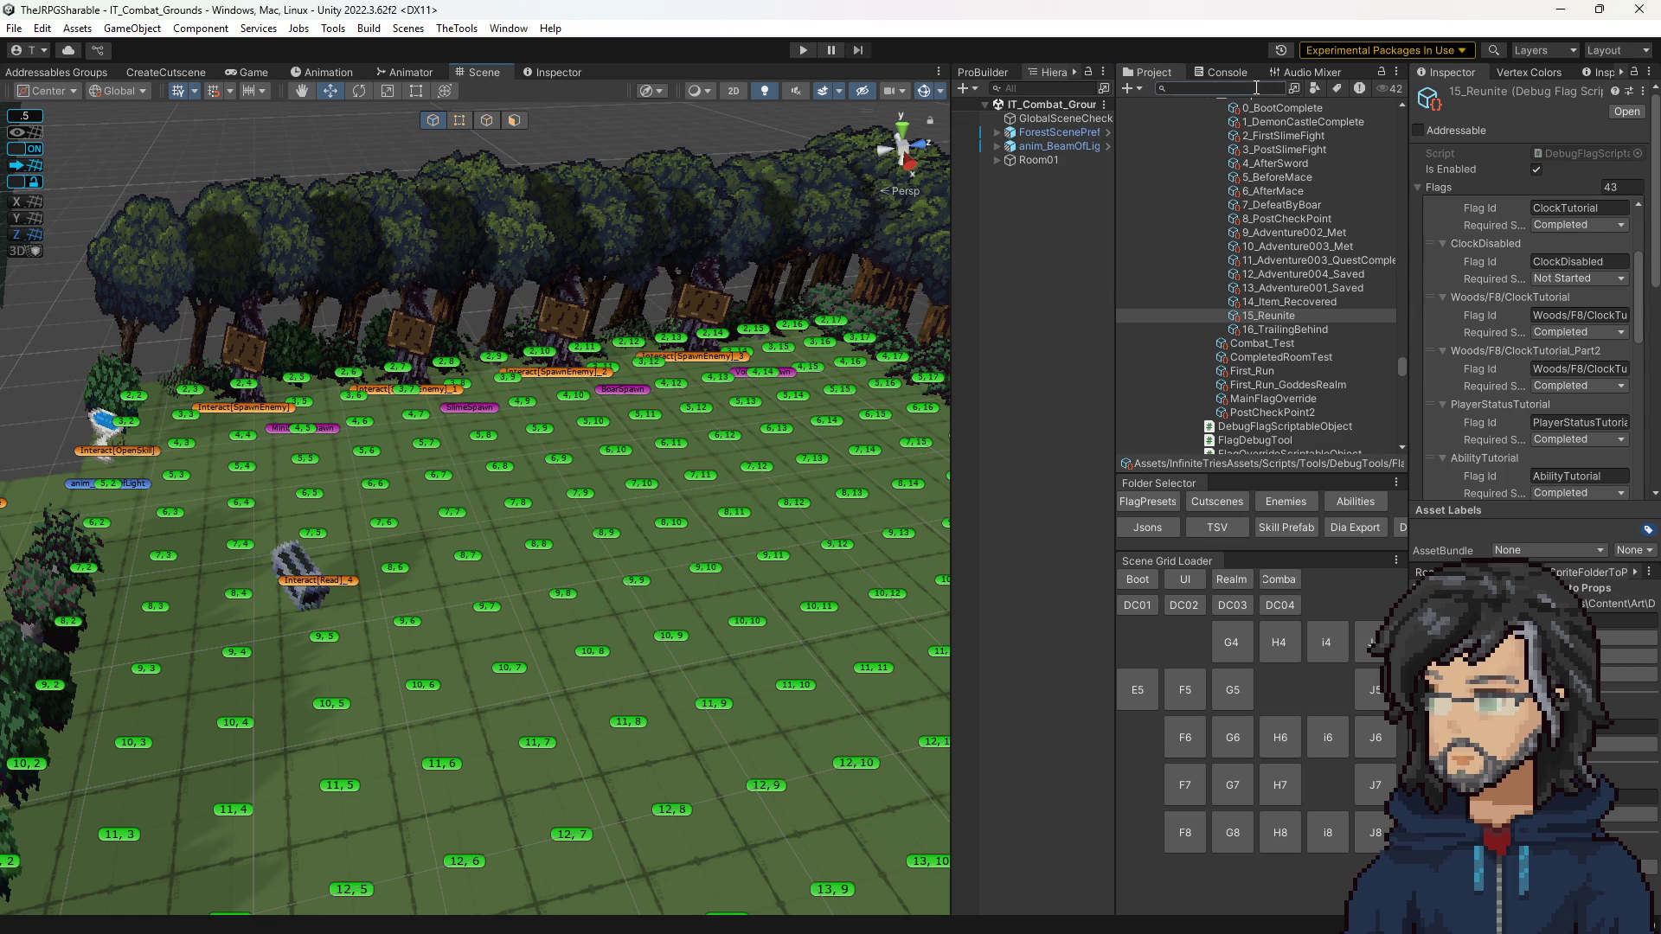
Step: Open the AudioManager prefab via an 'audioma' search and set Wild_Boar_Death volume to 0.55
{"action": "type", "text": "audio"}
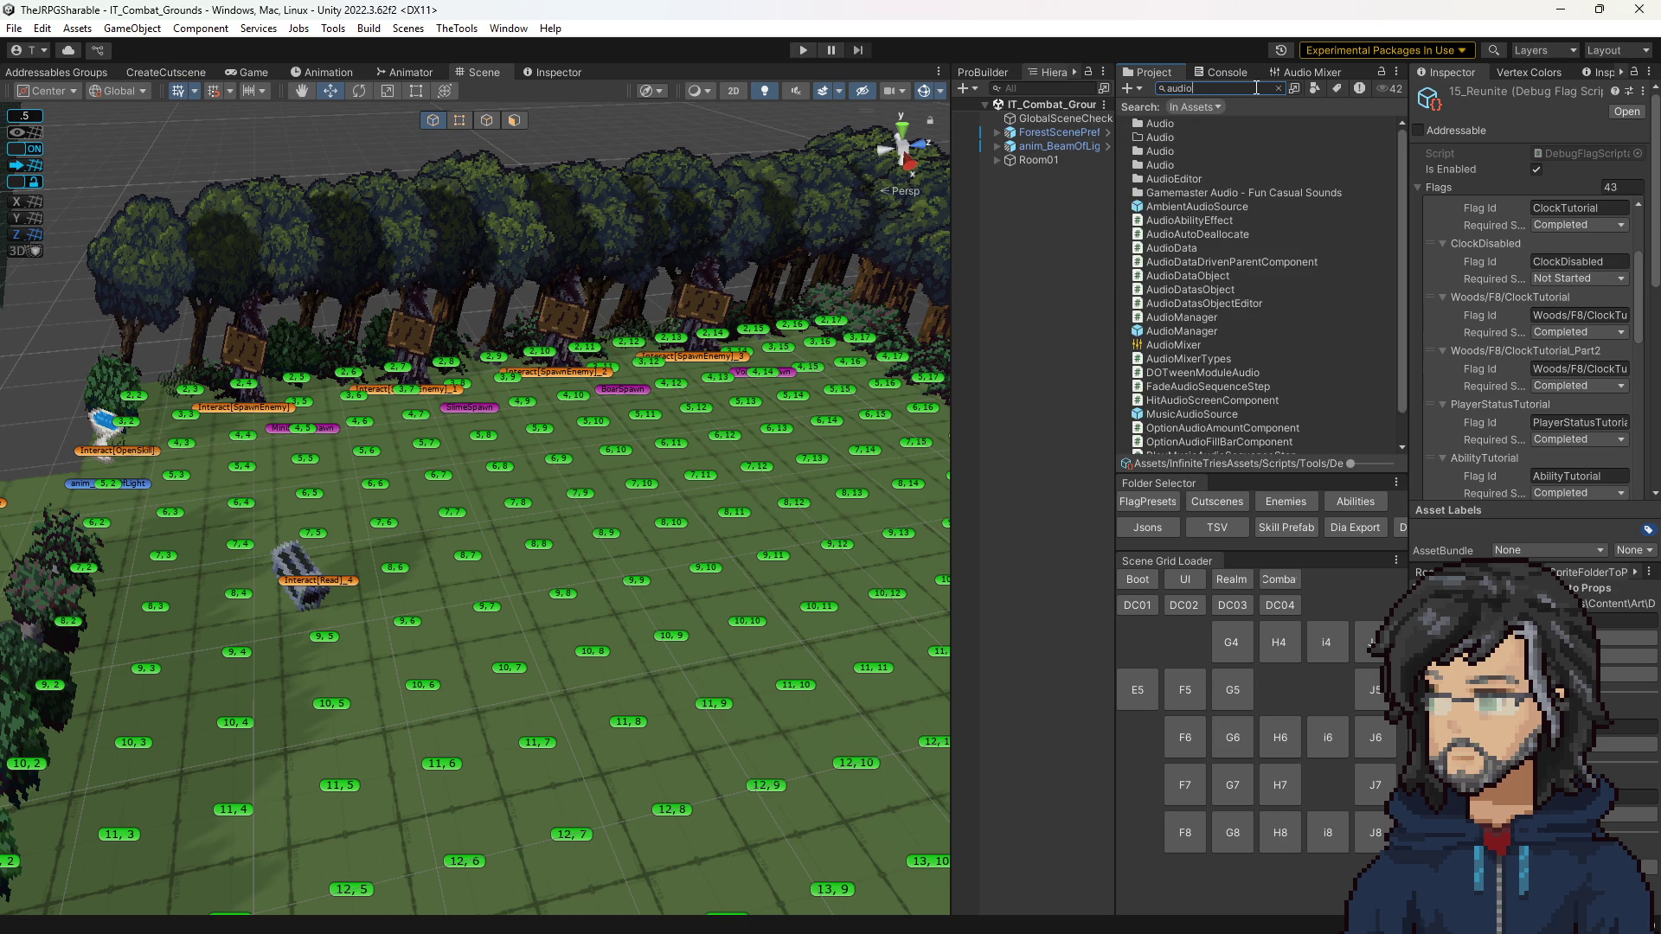
{"action": "type", "text": "ma"}
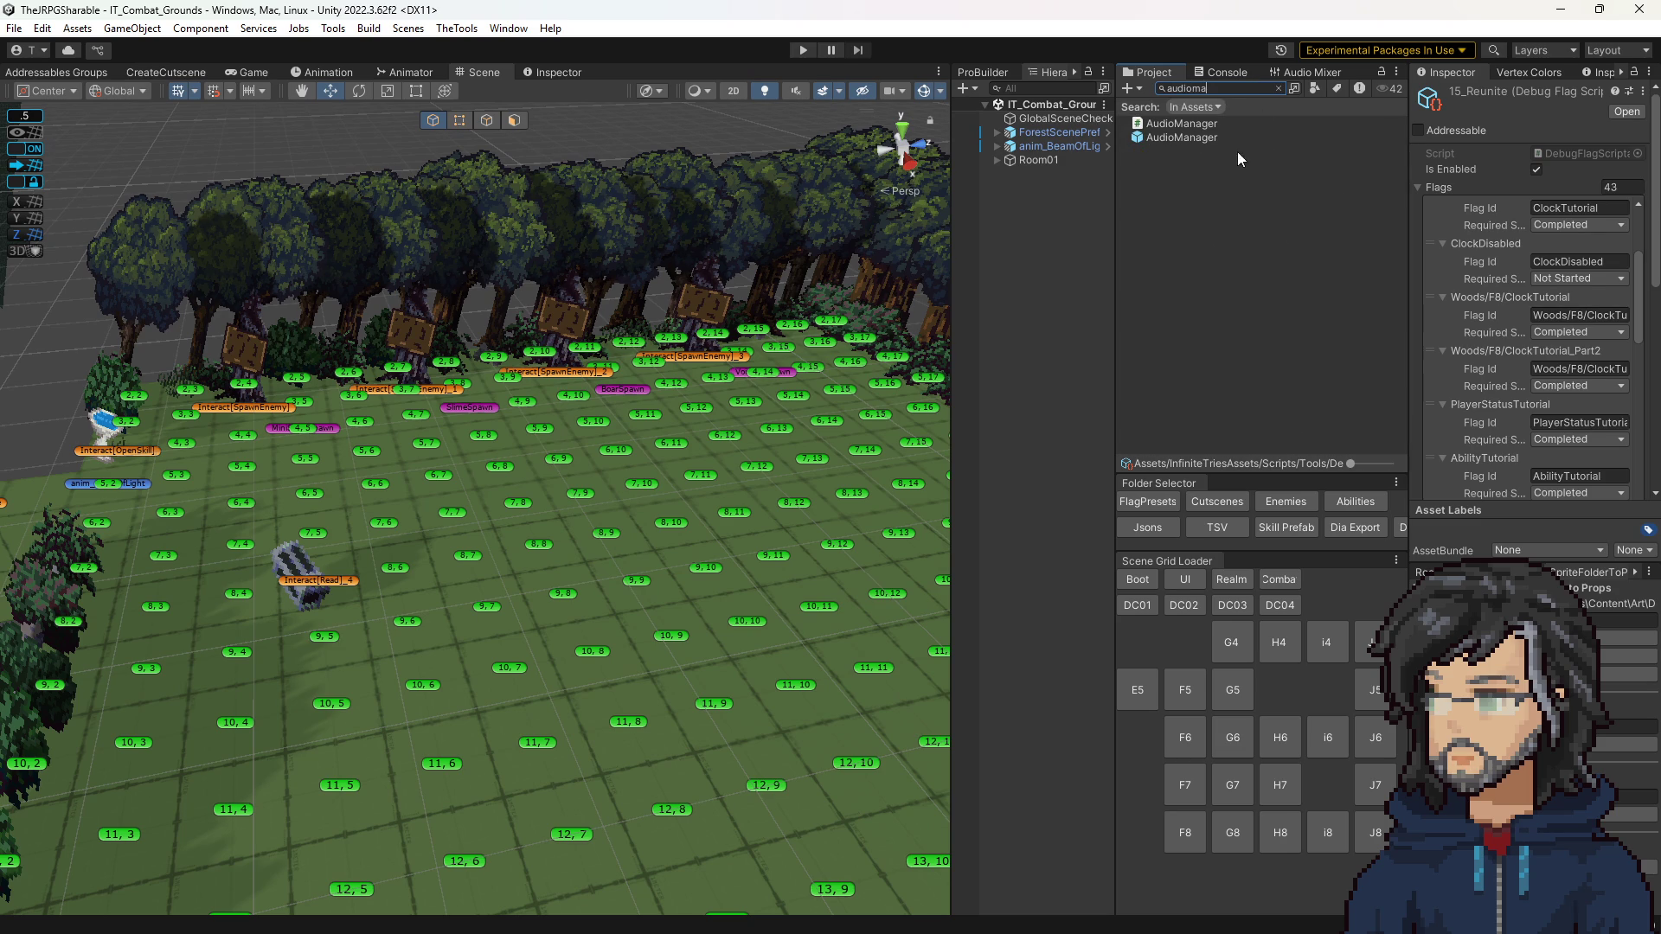
{"action": "double_click", "coordinate": [1197, 139]}
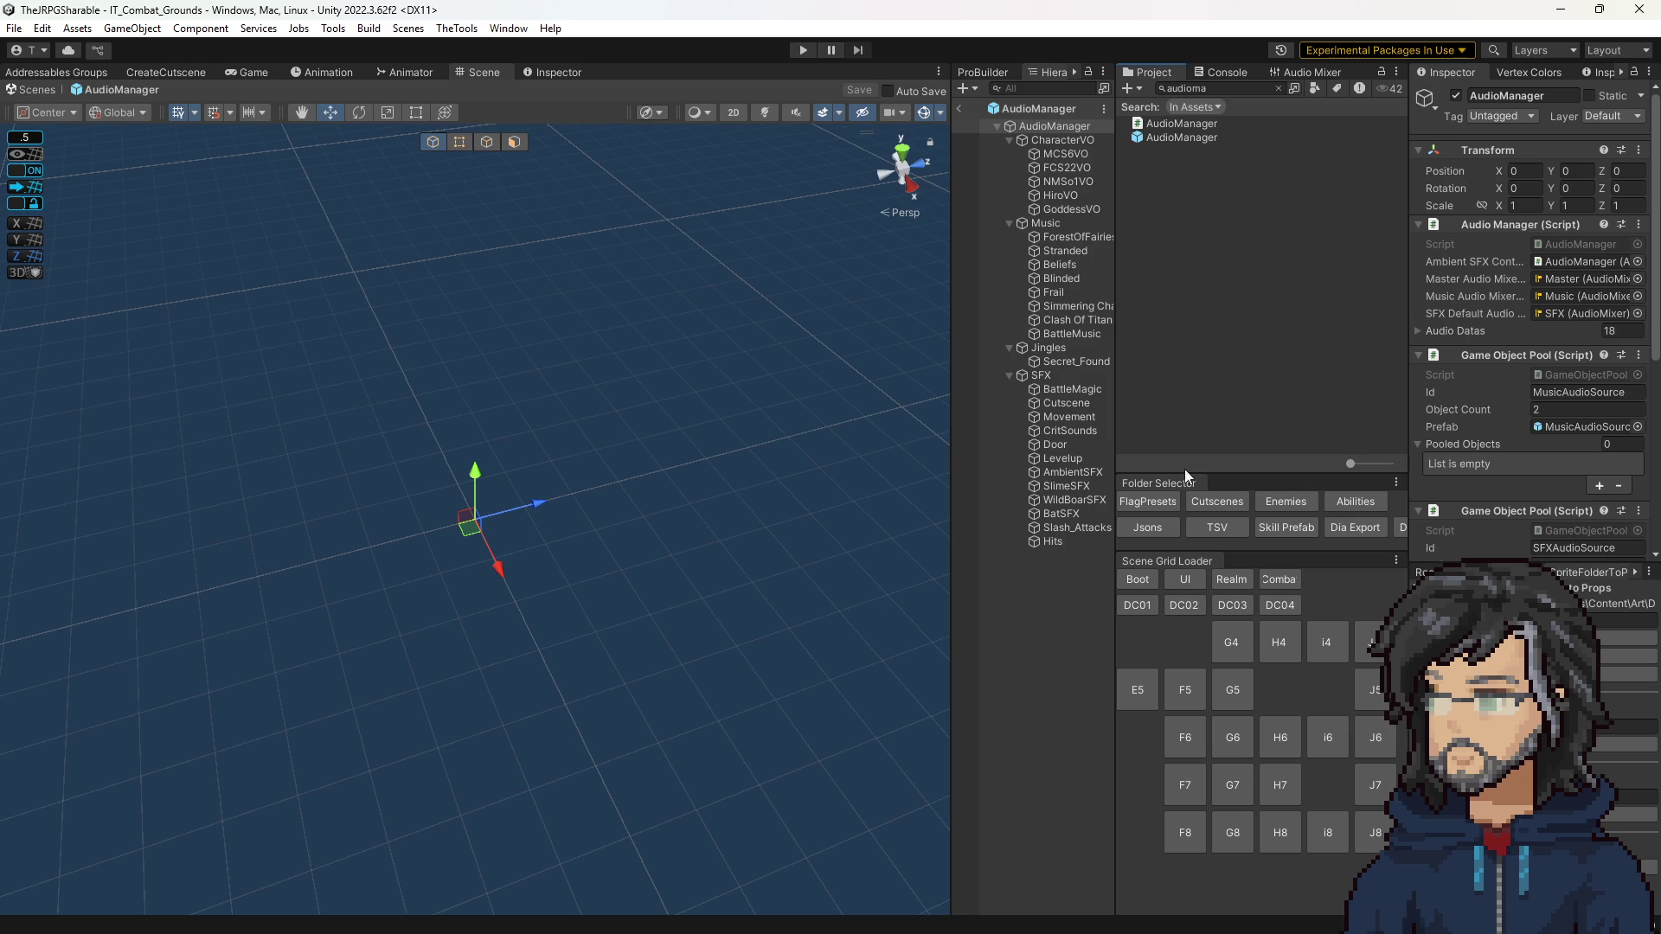
{"action": "left_click", "coordinate": [1074, 499]}
{"action": "scroll", "coordinate": [1588, 384], "scroll_direction": "down", "scroll_amount": 2}
{"action": "left_click", "coordinate": [1529, 418]}
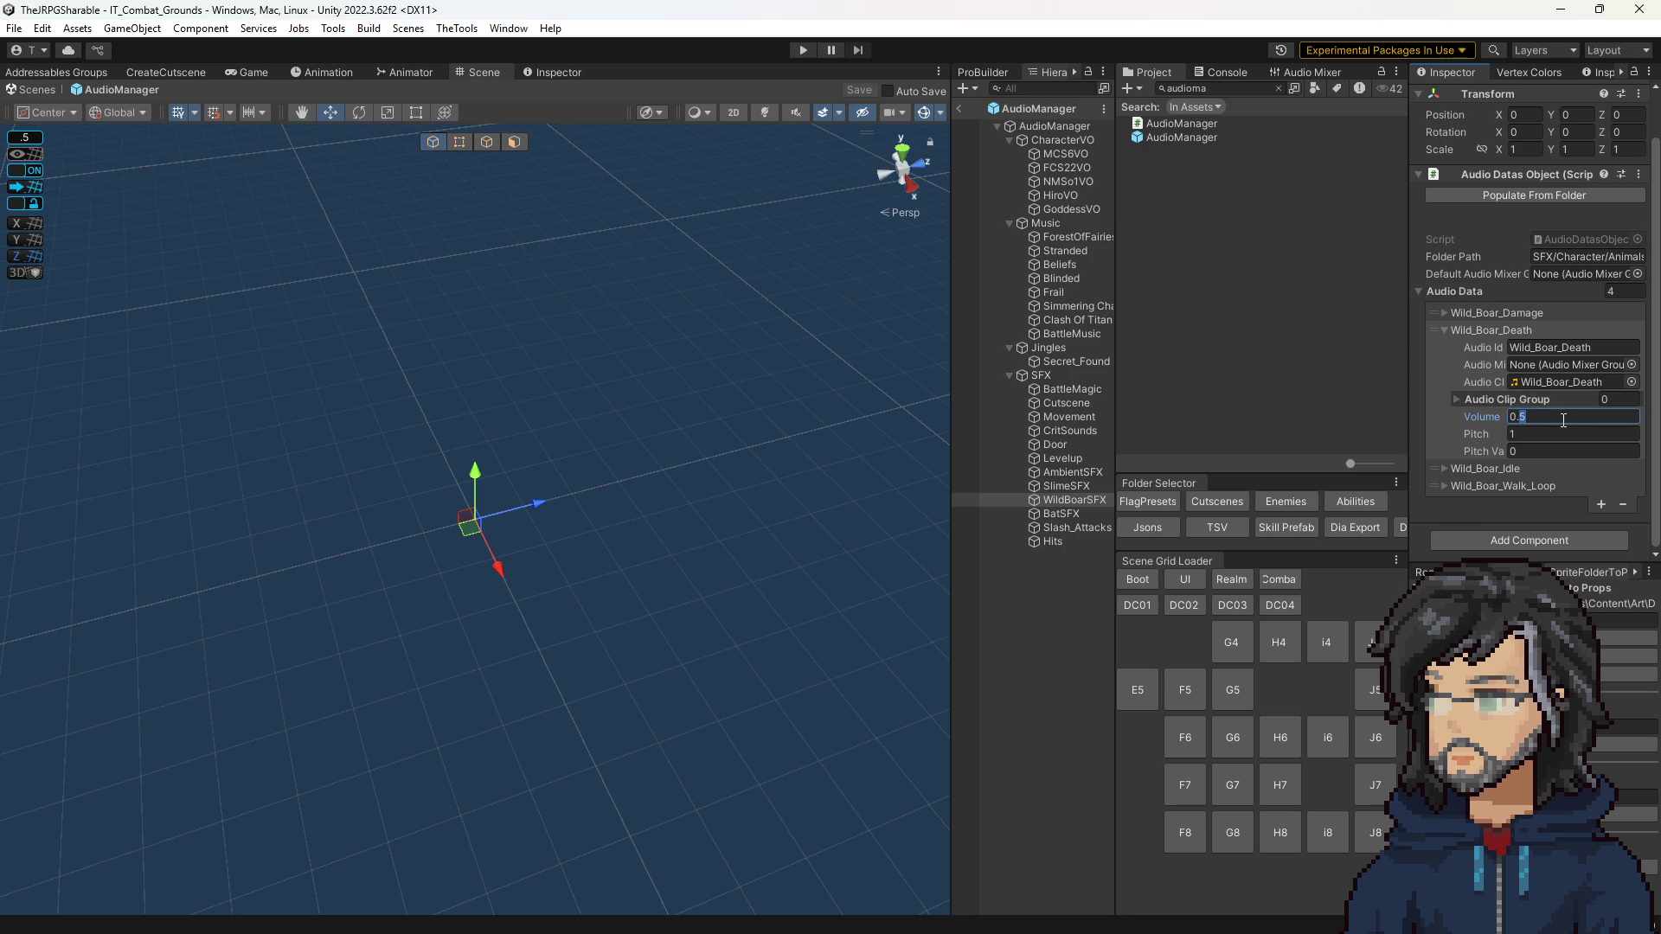
{"action": "type", "text": "5"}
Step: Set the Wild_Boar_Idle and Wild_Boar_Walk_Loop volumes to 0.55
{"action": "left_click", "coordinate": [1495, 465]}
{"action": "left_click", "coordinate": [1548, 555]}
{"action": "type", "text": "5"}
{"action": "scroll", "coordinate": [1532, 502], "scroll_direction": "down", "scroll_amount": 3}
{"action": "left_click", "coordinate": [1507, 486]}
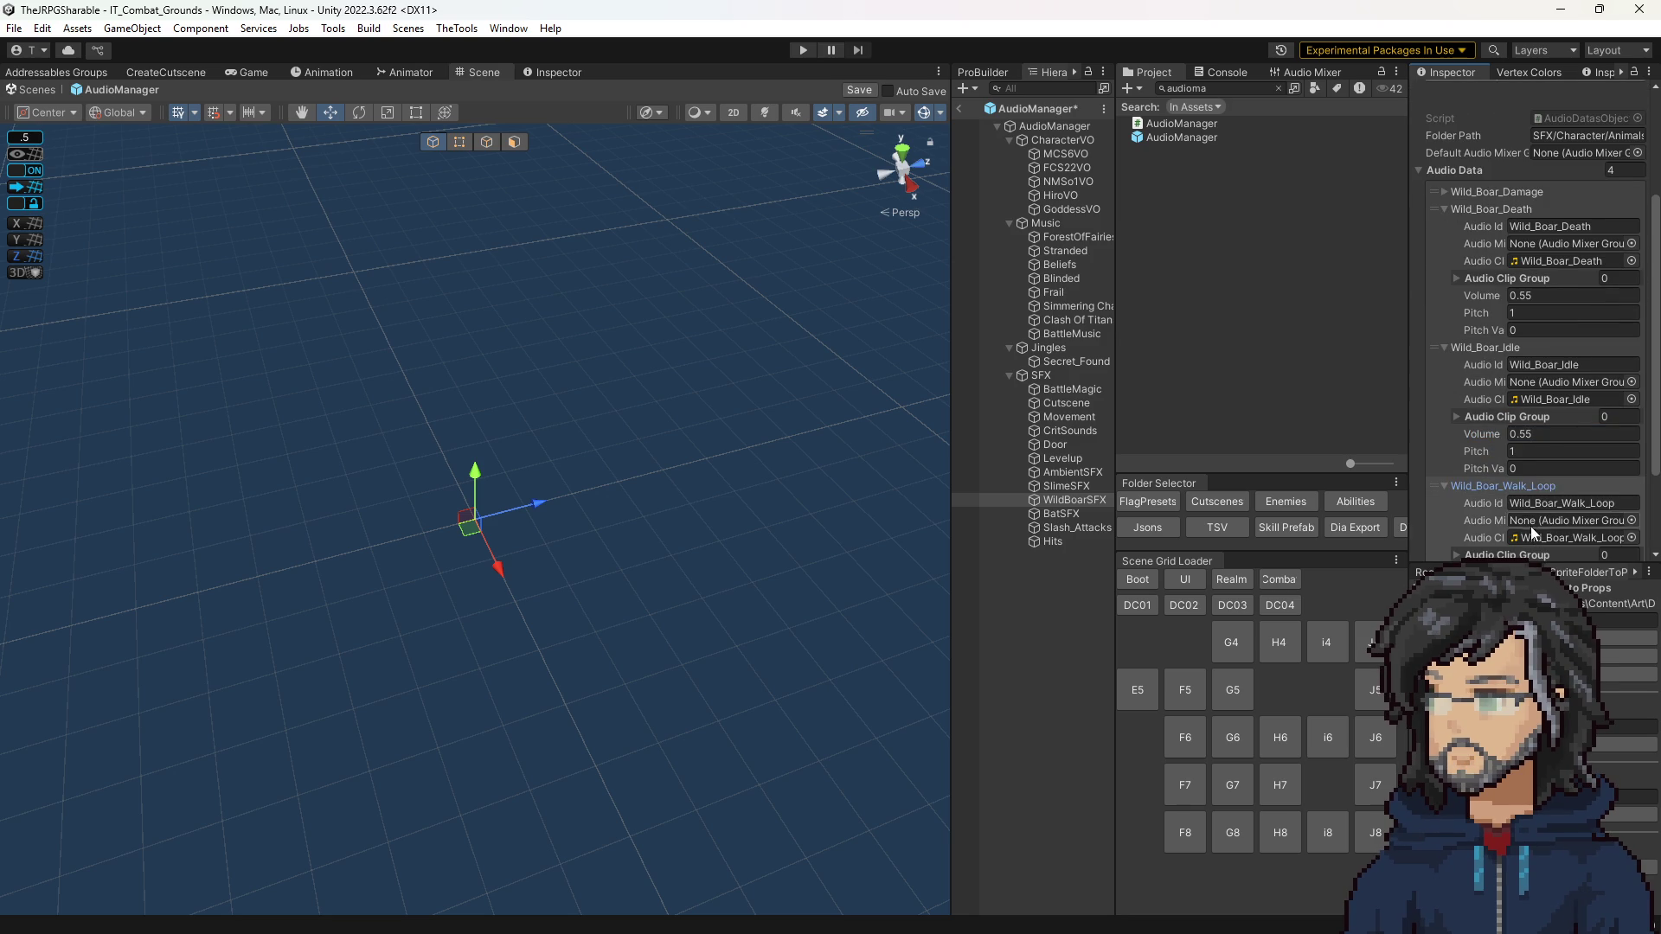
{"action": "scroll", "coordinate": [1527, 510], "scroll_direction": "down", "scroll_amount": 3}
{"action": "left_click", "coordinate": [1525, 449]}
{"action": "type", "text": "5"}
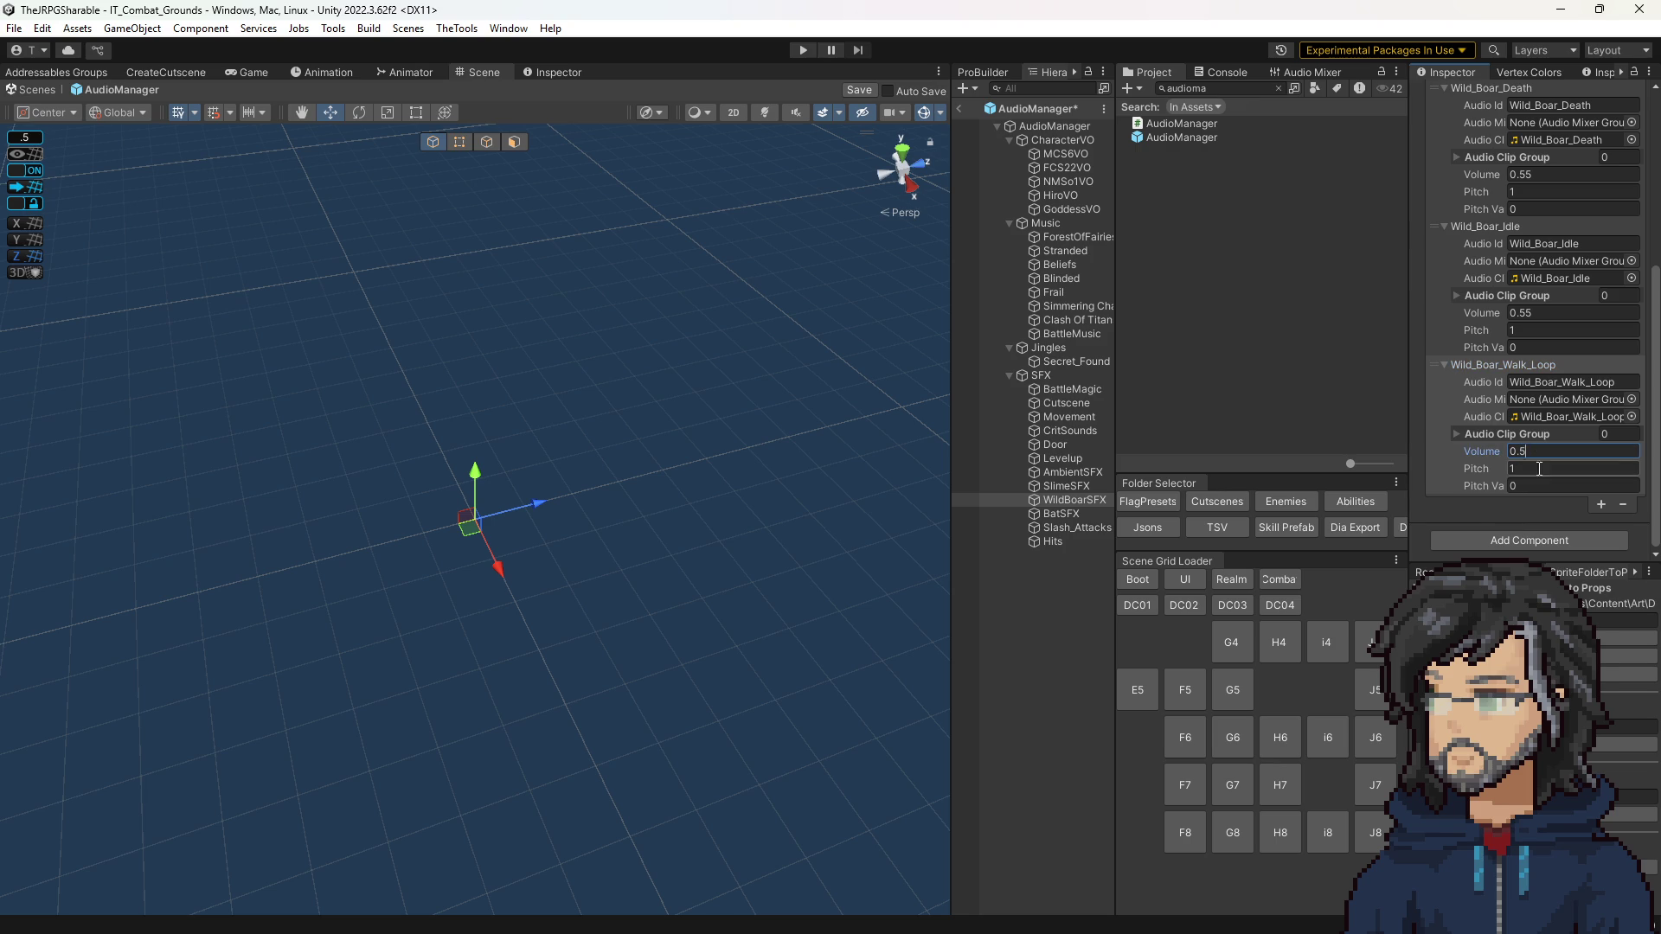
Step: Save the AudioManager prefab, return to the scene, play it, and reopen the prefab
{"action": "key", "text": "ctrl+s"}
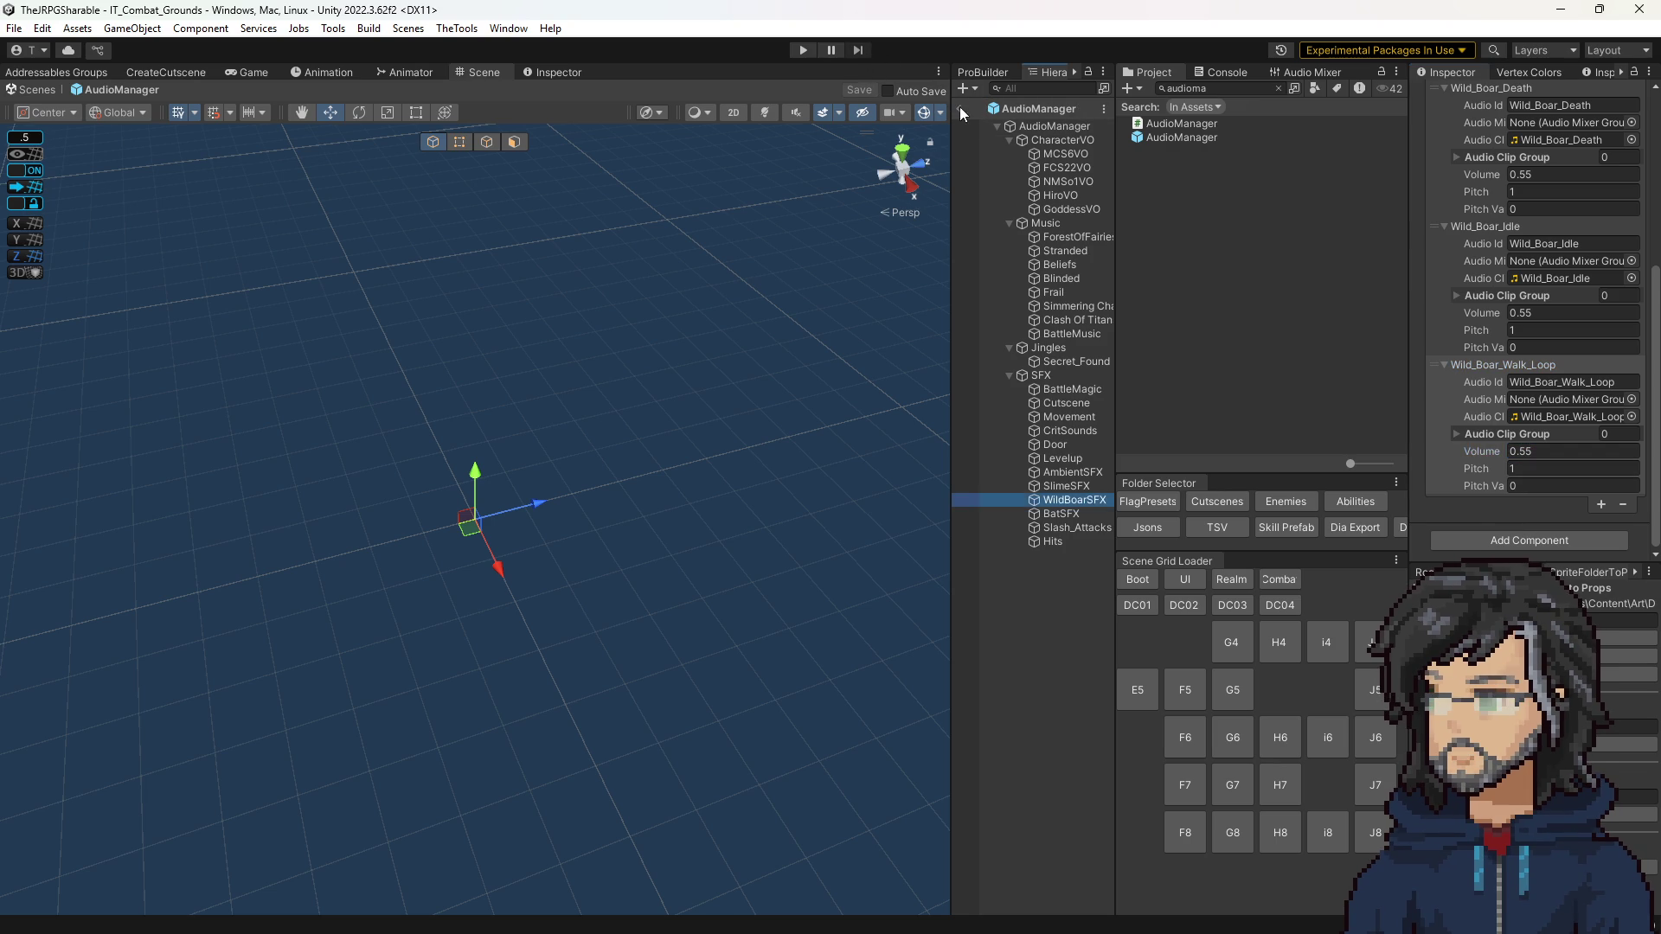
{"action": "left_click", "coordinate": [955, 107]}
{"action": "key", "text": "ctrl+p"}
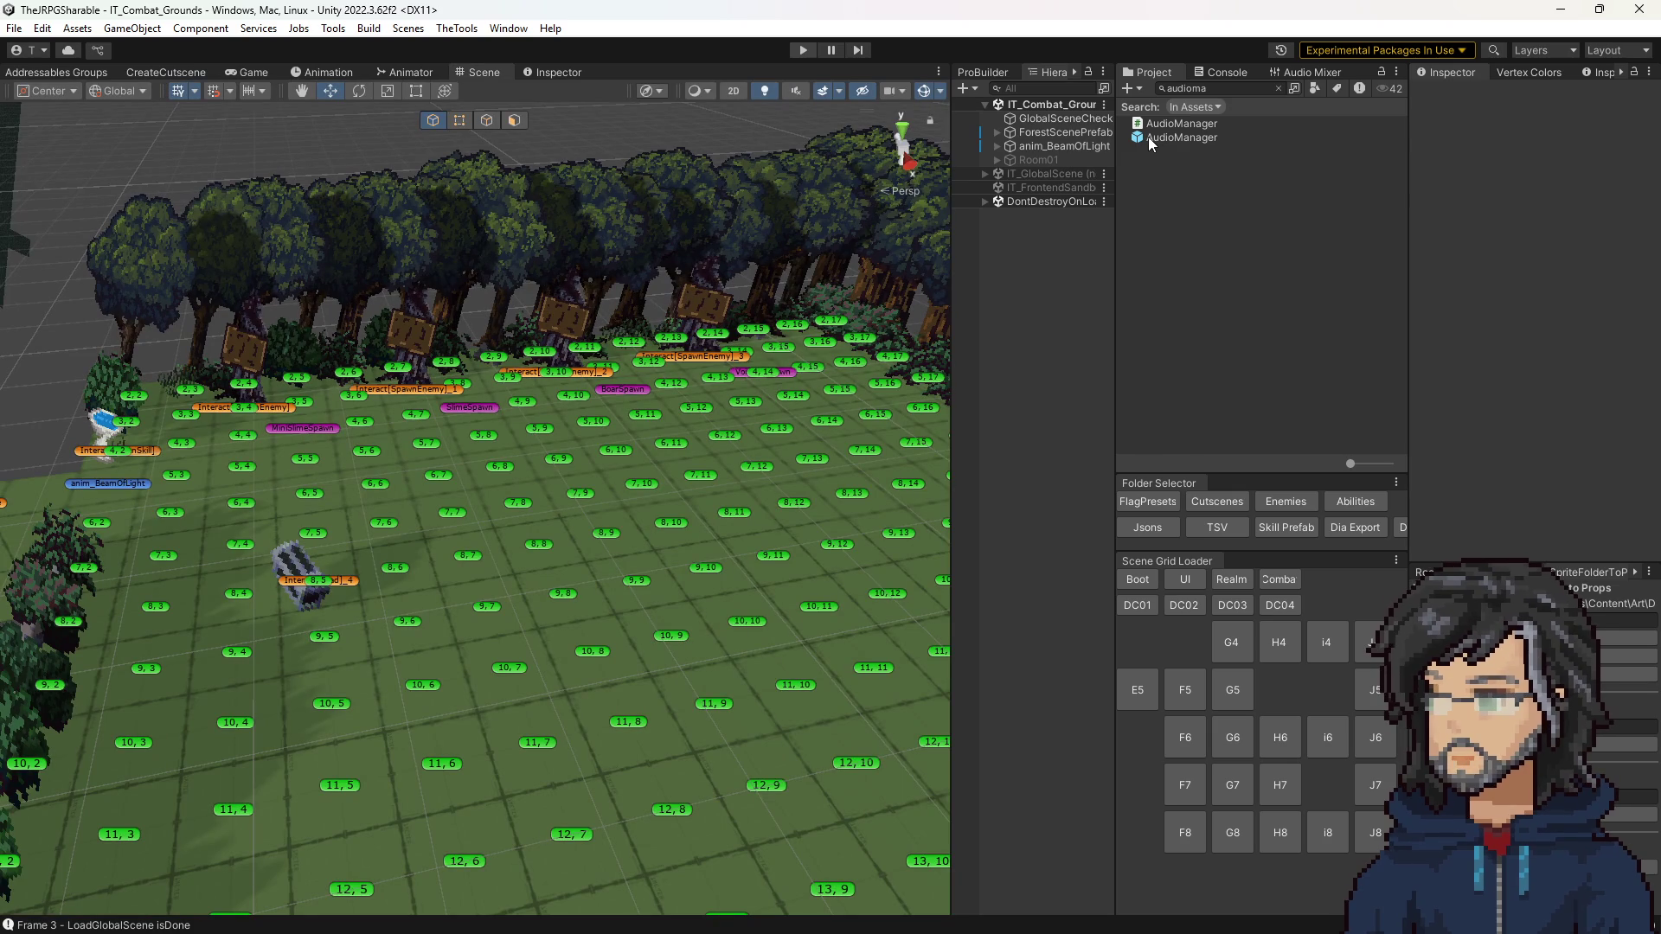
{"action": "left_click", "coordinate": [1149, 137]}
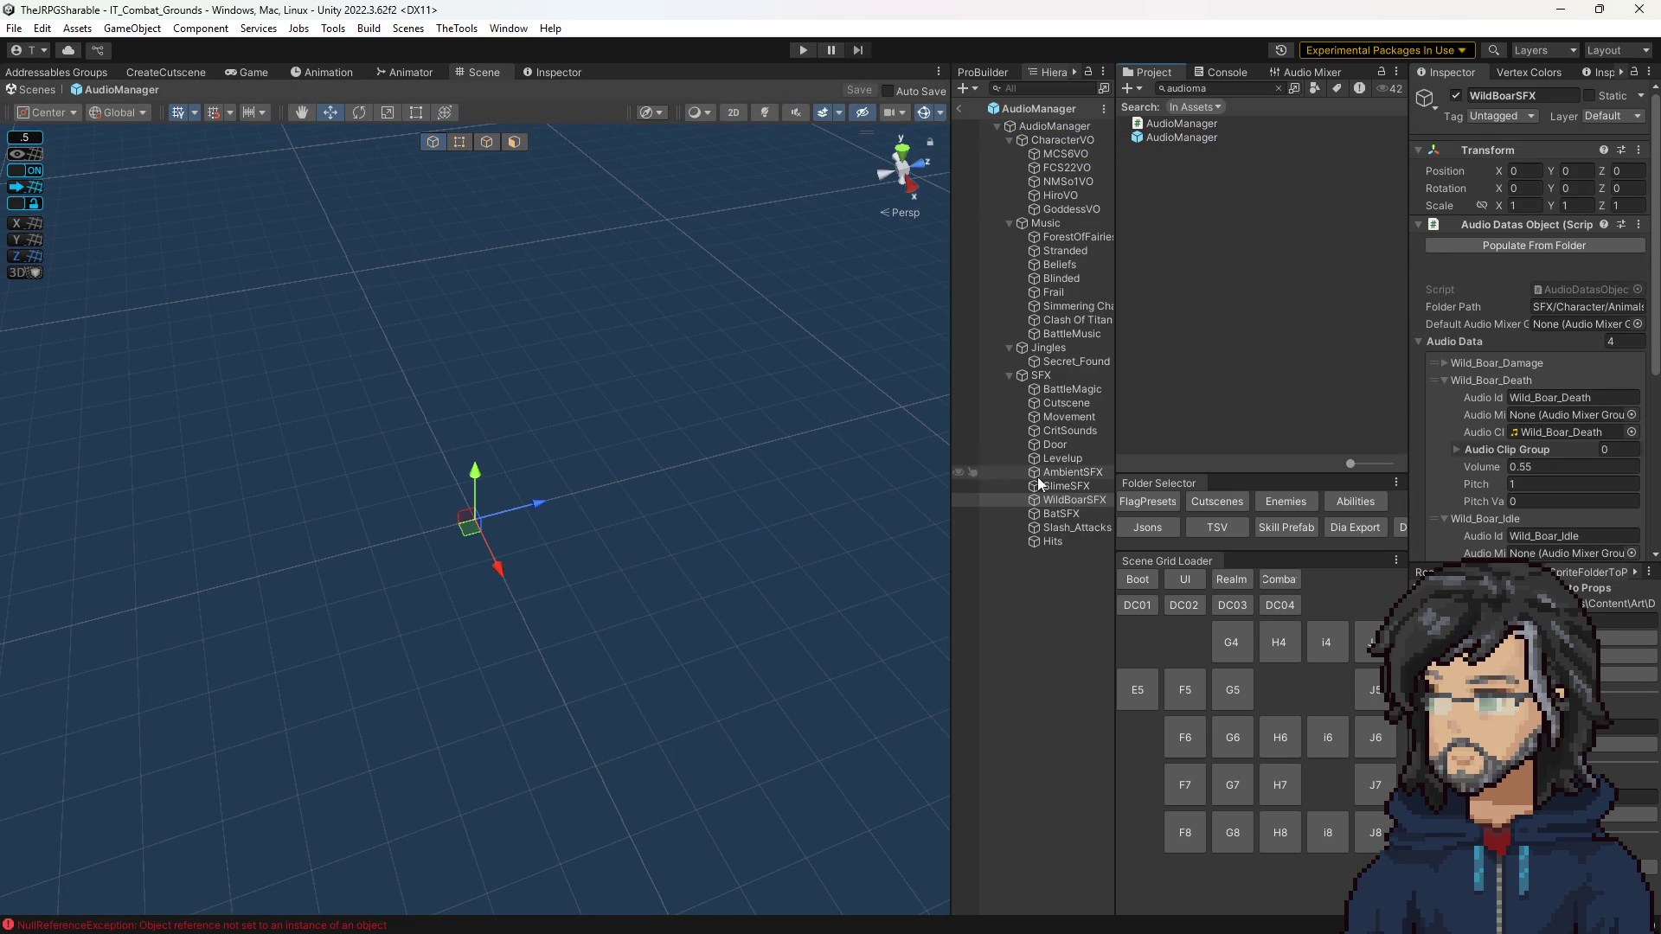
Step: Set BatSFX's 02_Bat_cry_short_b and 01_Bat_cry_short_a volumes to 0.4, save, and exit Prefab Mode
{"action": "left_click", "coordinate": [1062, 513]}
{"action": "scroll", "coordinate": [1534, 389], "scroll_direction": "down", "scroll_amount": 3}
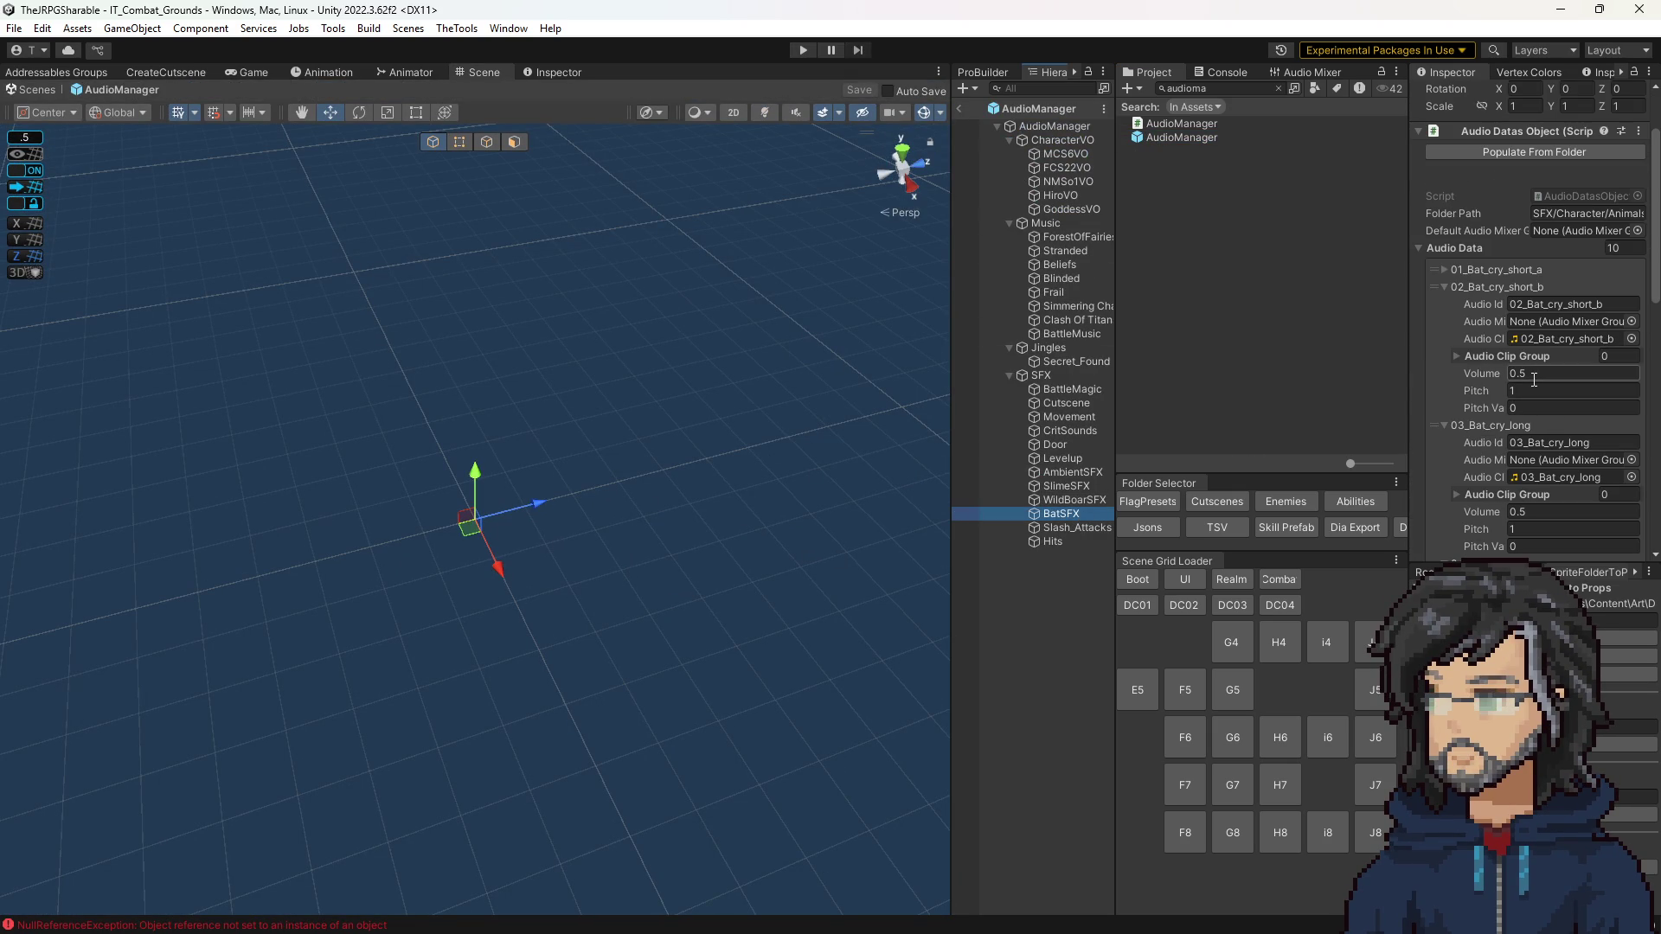
{"action": "left_click", "coordinate": [1476, 287]}
{"action": "left_click", "coordinate": [1476, 287]}
{"action": "left_click", "coordinate": [1534, 369]}
{"action": "type", "text": "0."}
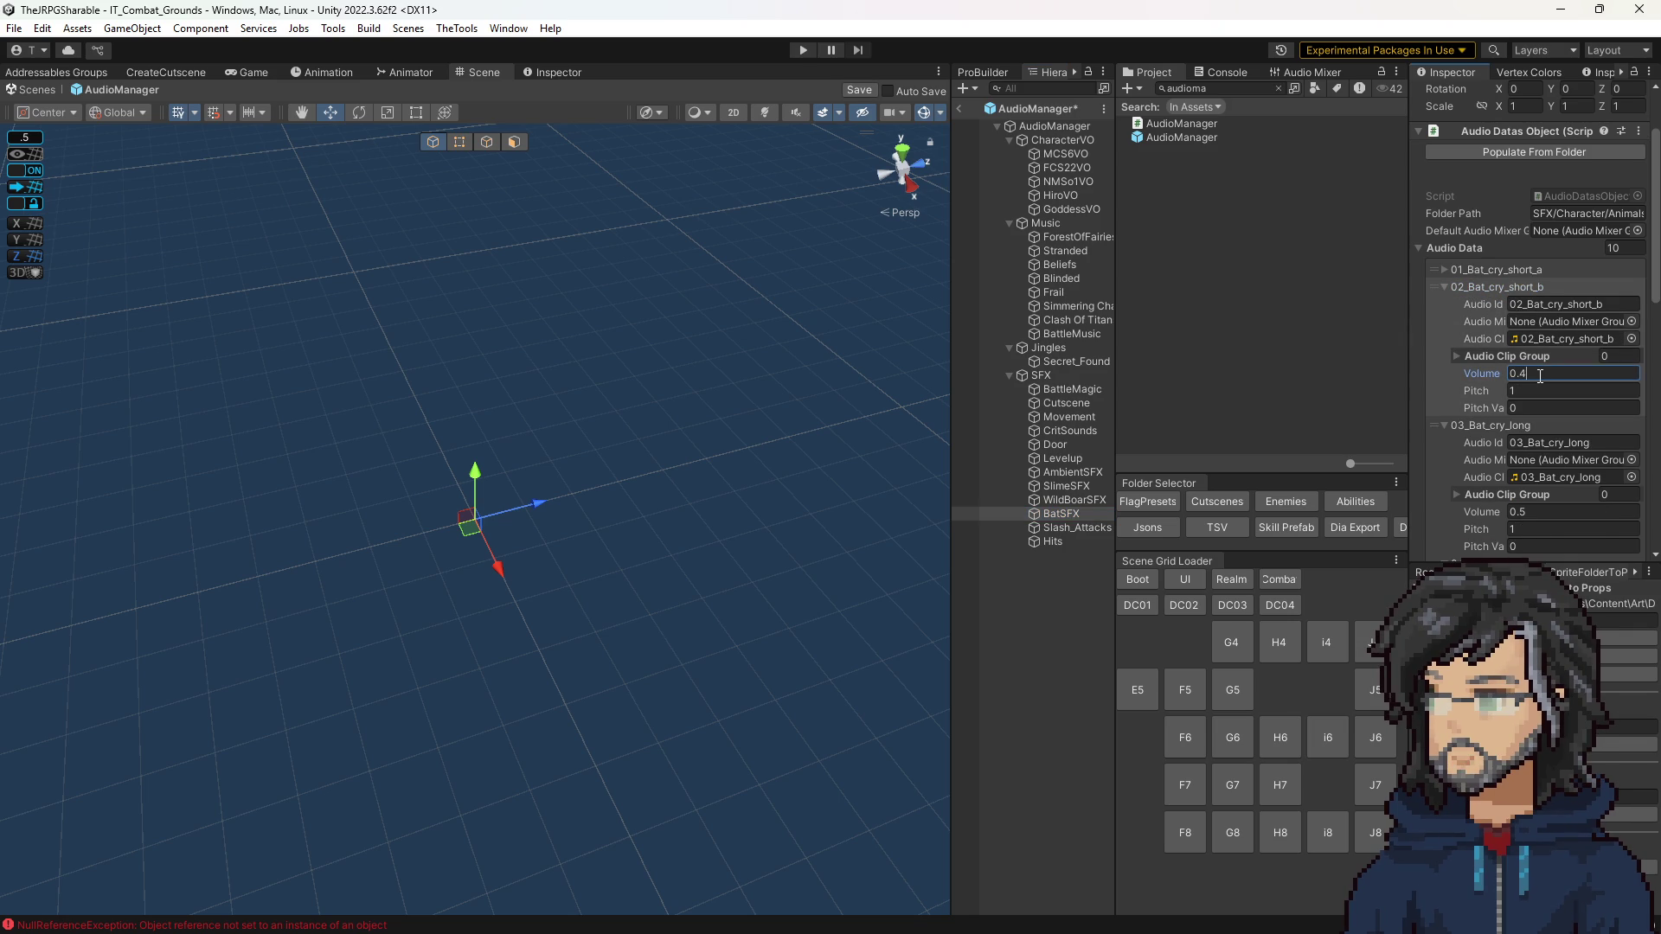
{"action": "left_click", "coordinate": [1508, 271]}
{"action": "left_click", "coordinate": [1540, 356]}
{"action": "type", "text": "0"}
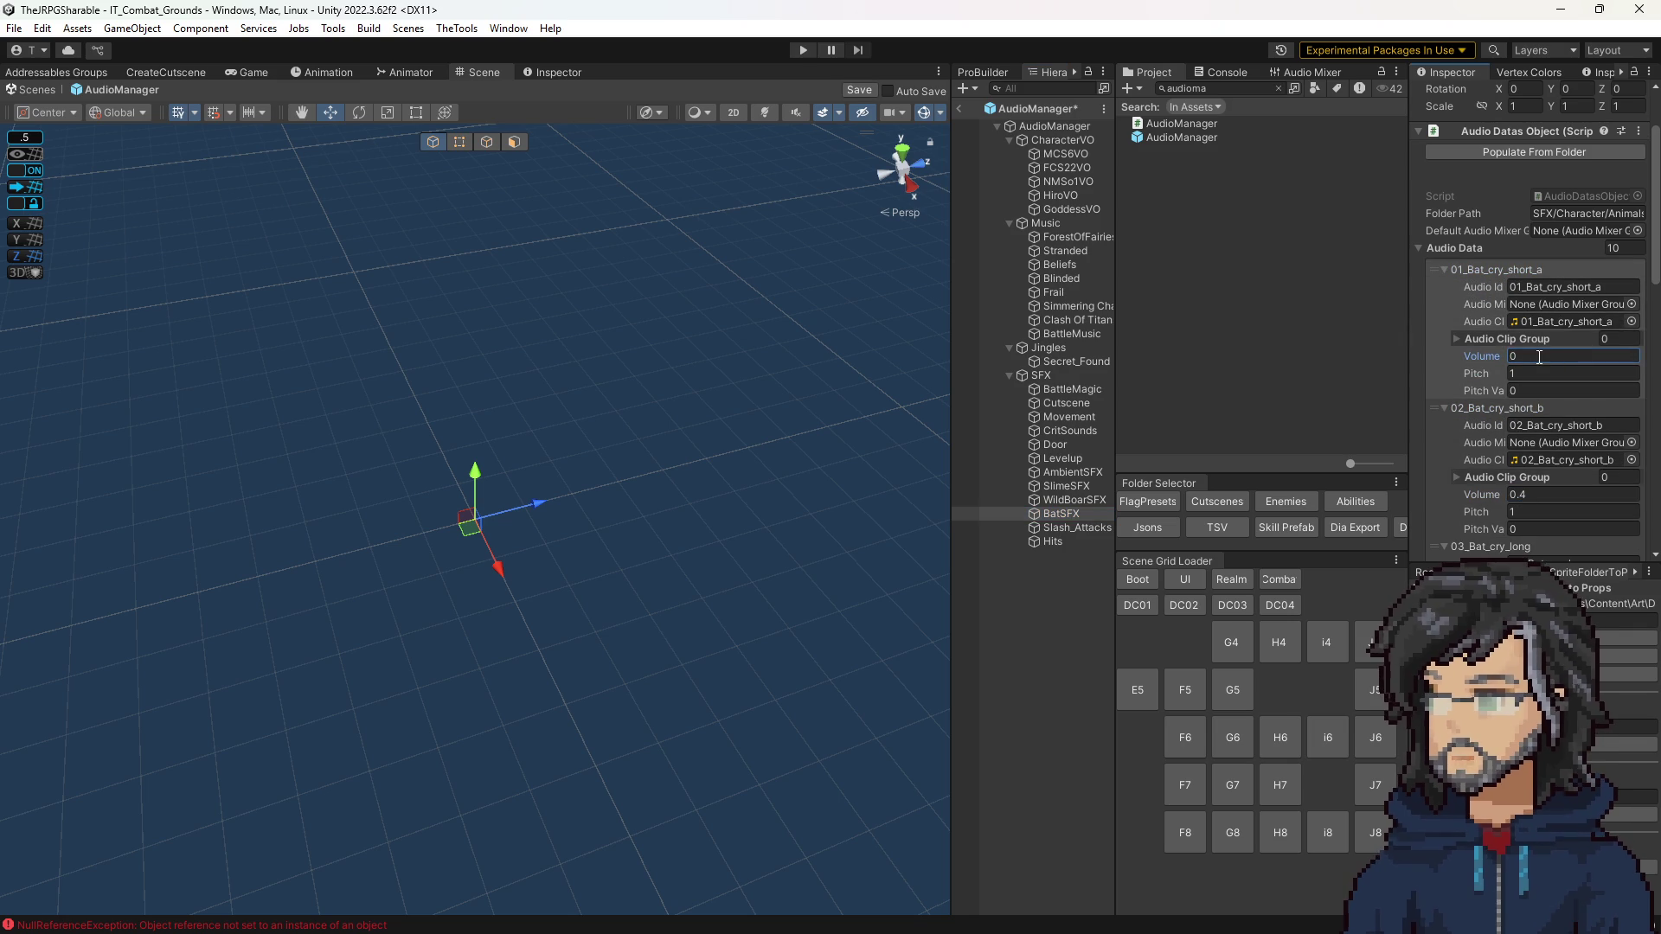
{"action": "type", "text": ".4"}
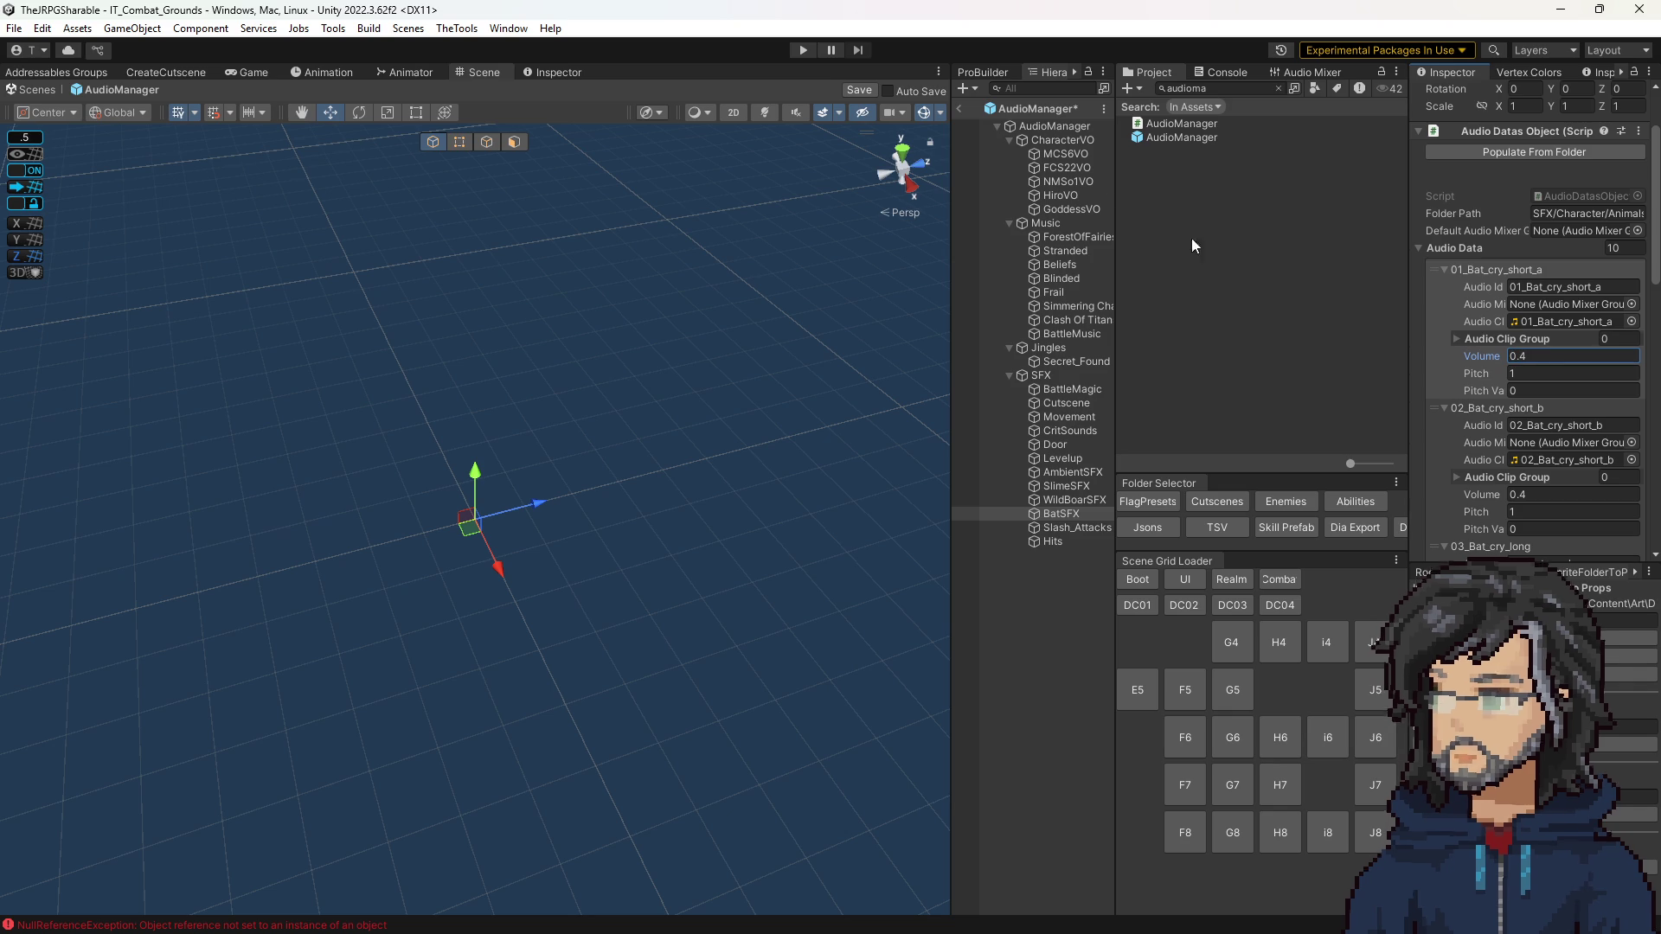
{"action": "left_click", "coordinate": [859, 90]}
{"action": "left_click", "coordinate": [958, 108]}
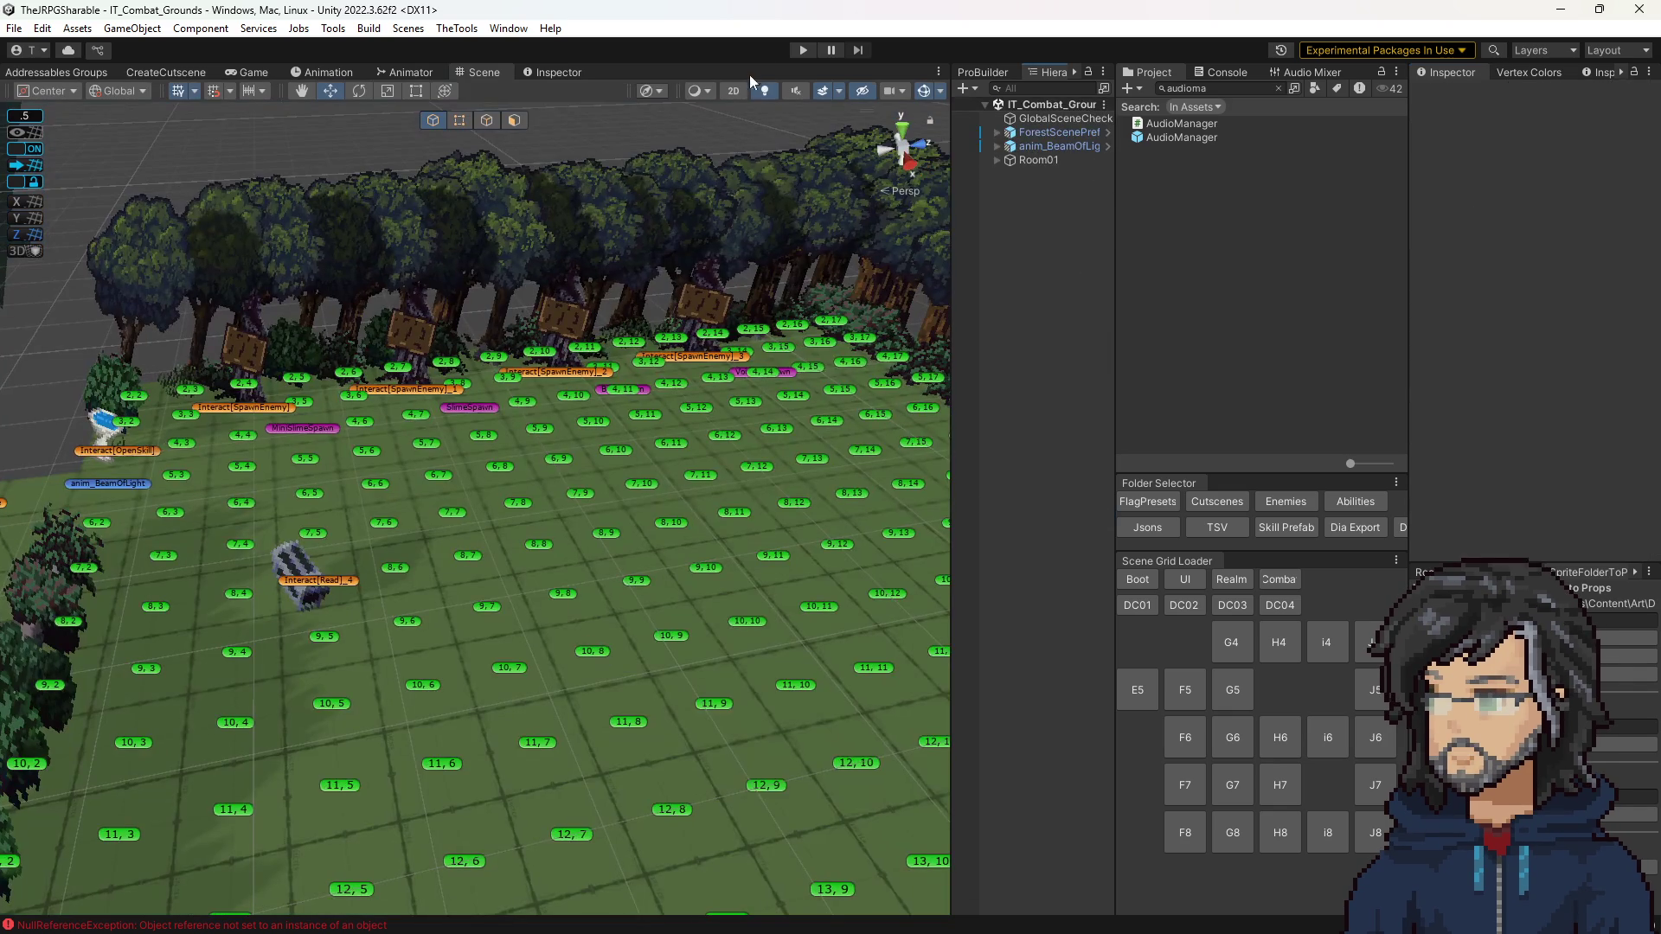
Step: Play the combat grounds with an enlarged Game view, then stop the playtest
{"action": "left_click", "coordinate": [802, 50]}
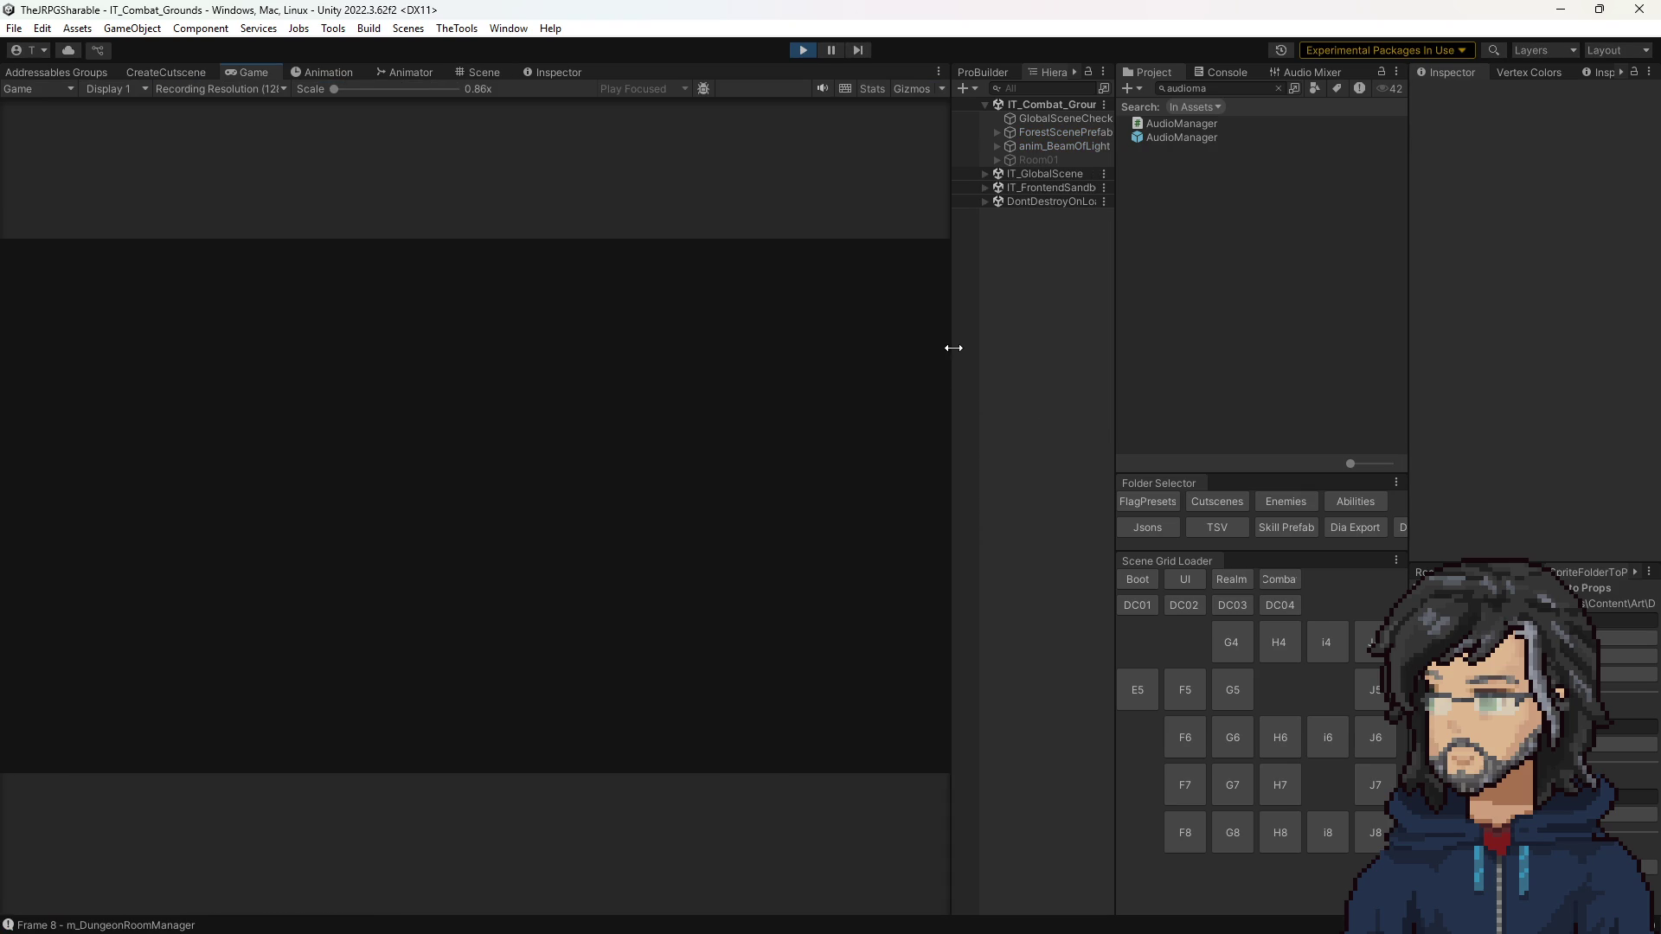
{"action": "left_click_drag", "start_coordinate": [952, 348], "coordinate": [1140, 350]}
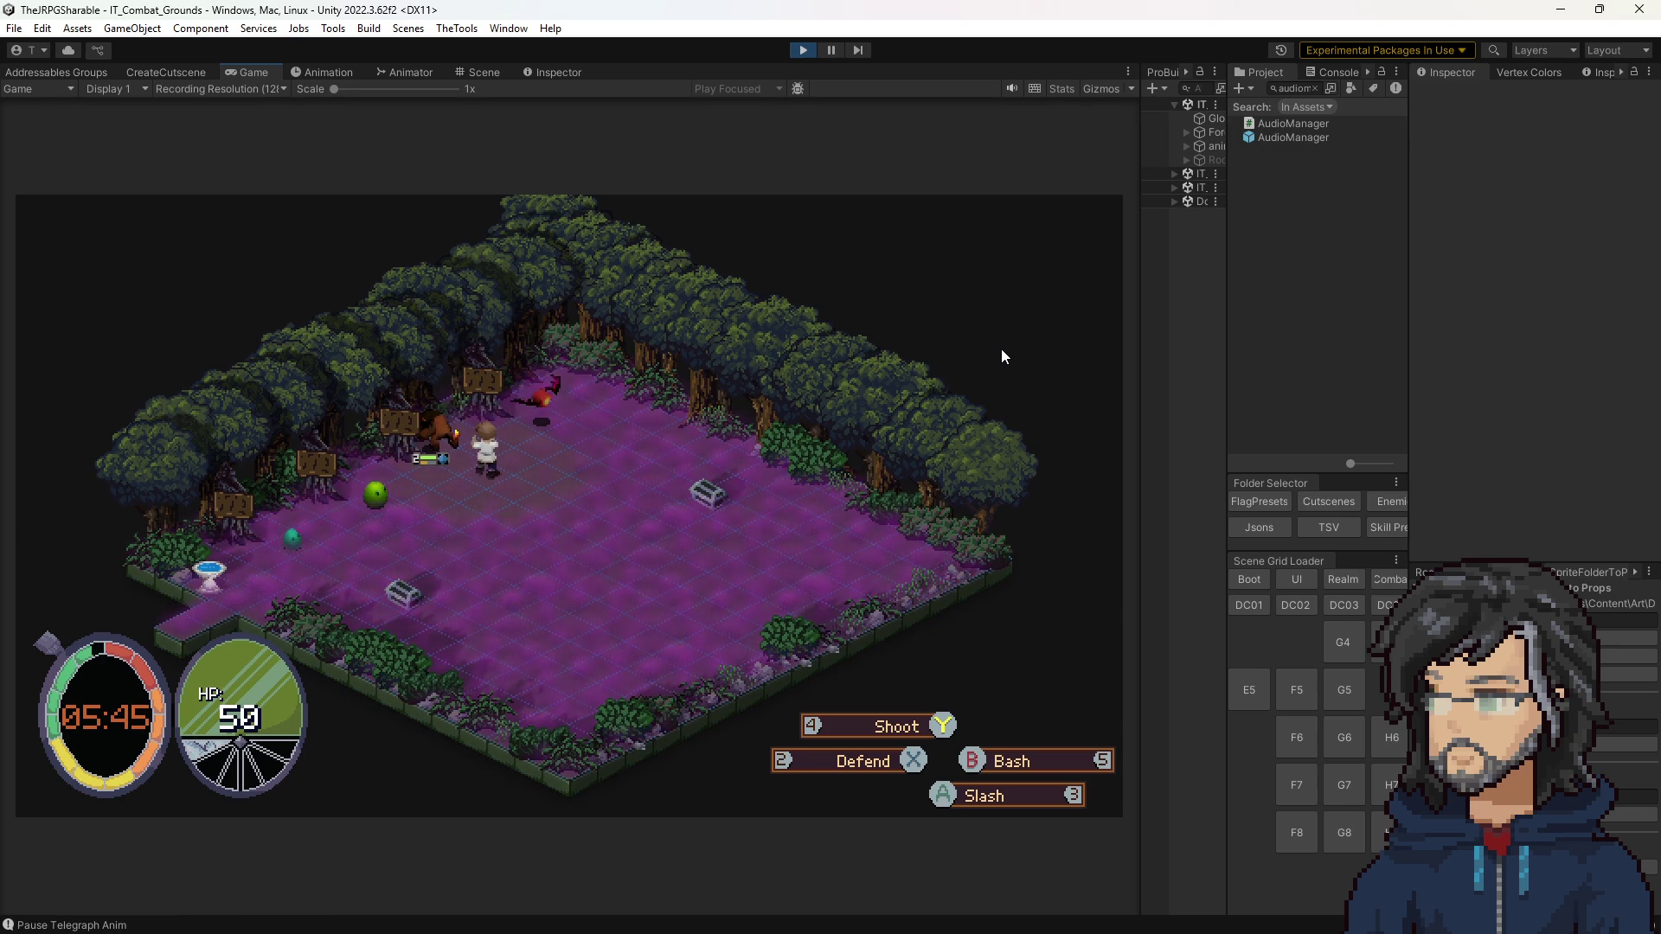
{"action": "key", "text": "ctrl+p"}
{"action": "type", "text": "0.7"}
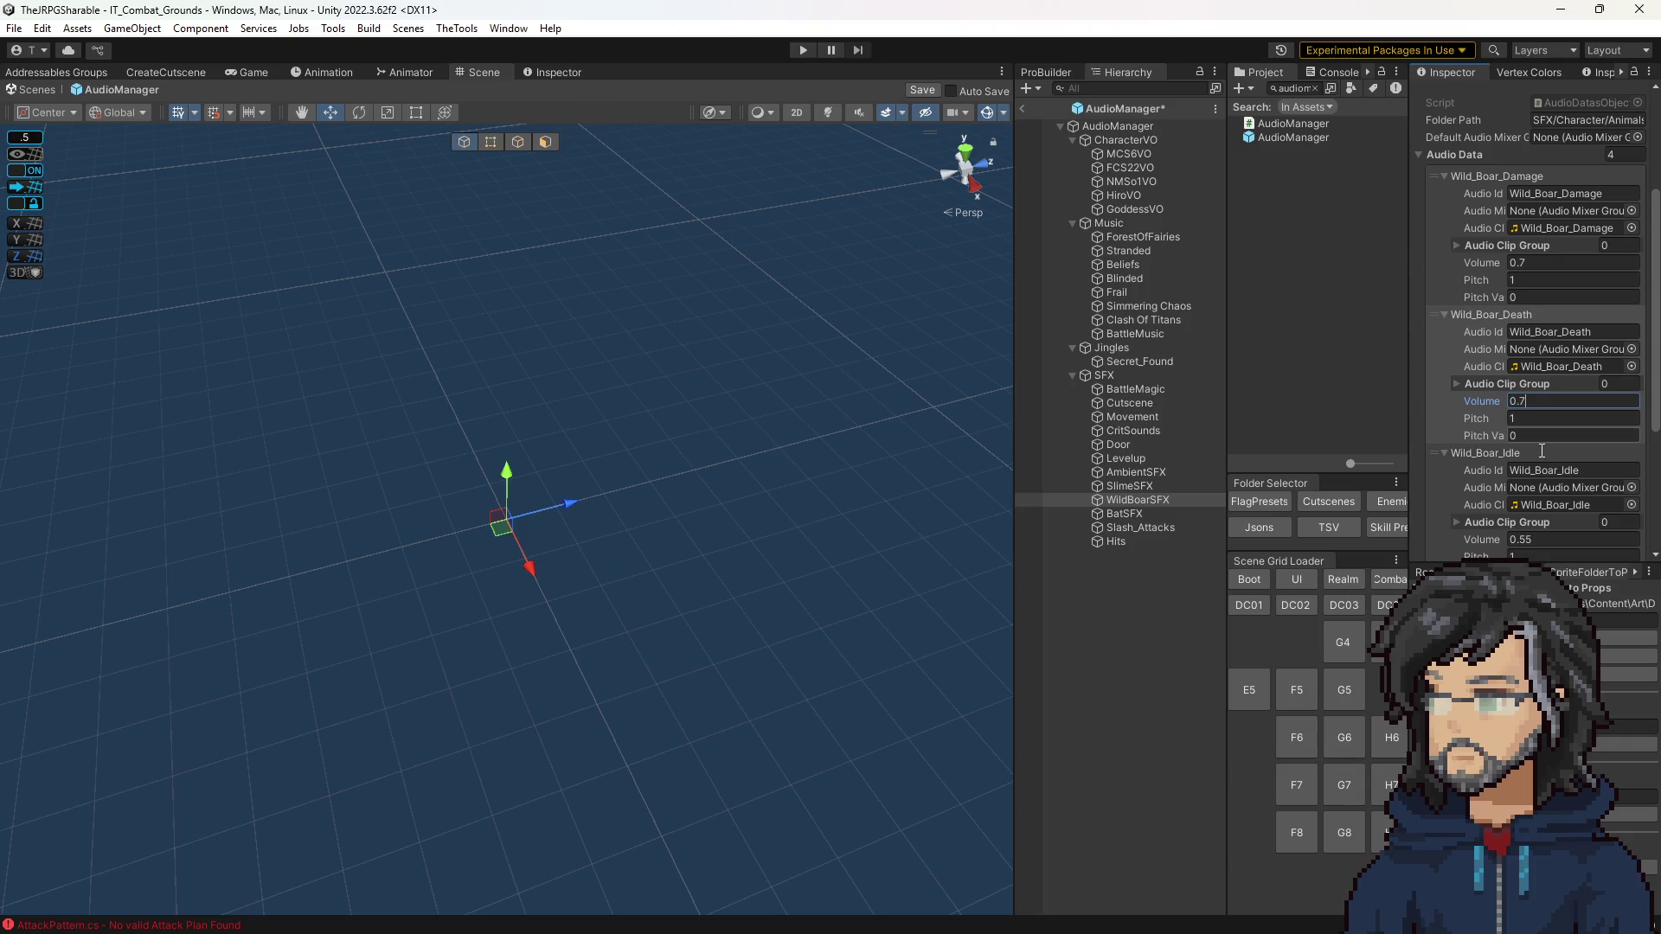
Step: Set the Wild_Boar_Death and Wild_Boar_Idle volumes to 0.7, exit the prefab, and play again
{"action": "left_click", "coordinate": [1538, 538]}
{"action": "type", "text": "7"}
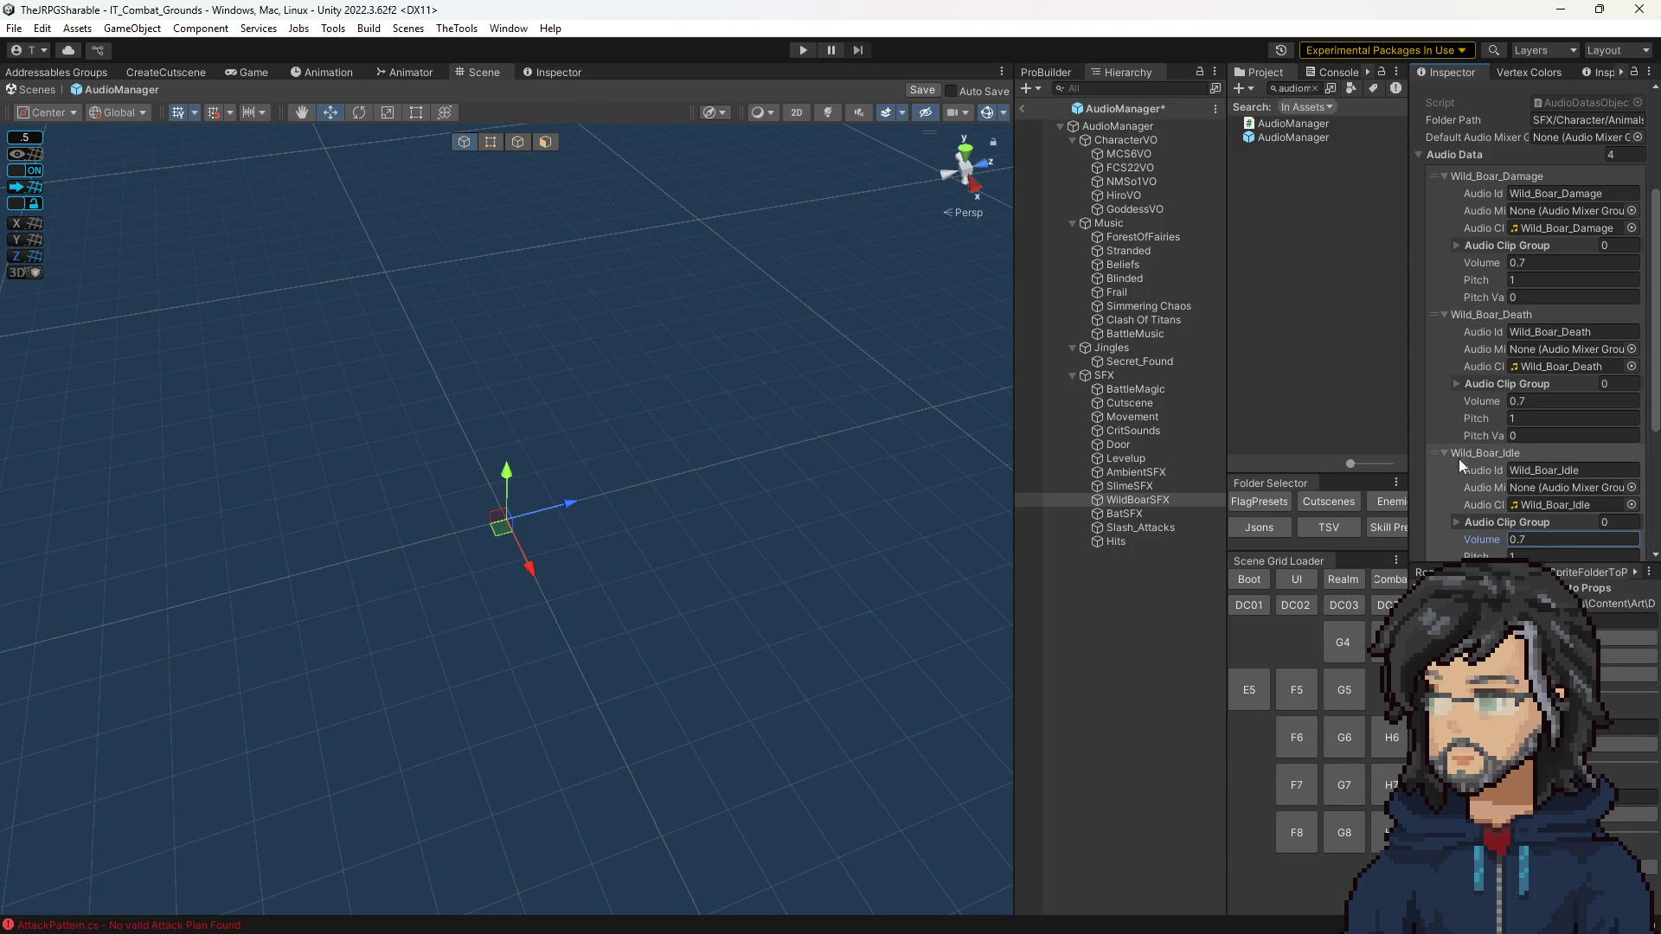
{"action": "left_click", "coordinate": [1024, 108]}
{"action": "left_click", "coordinate": [812, 48]}
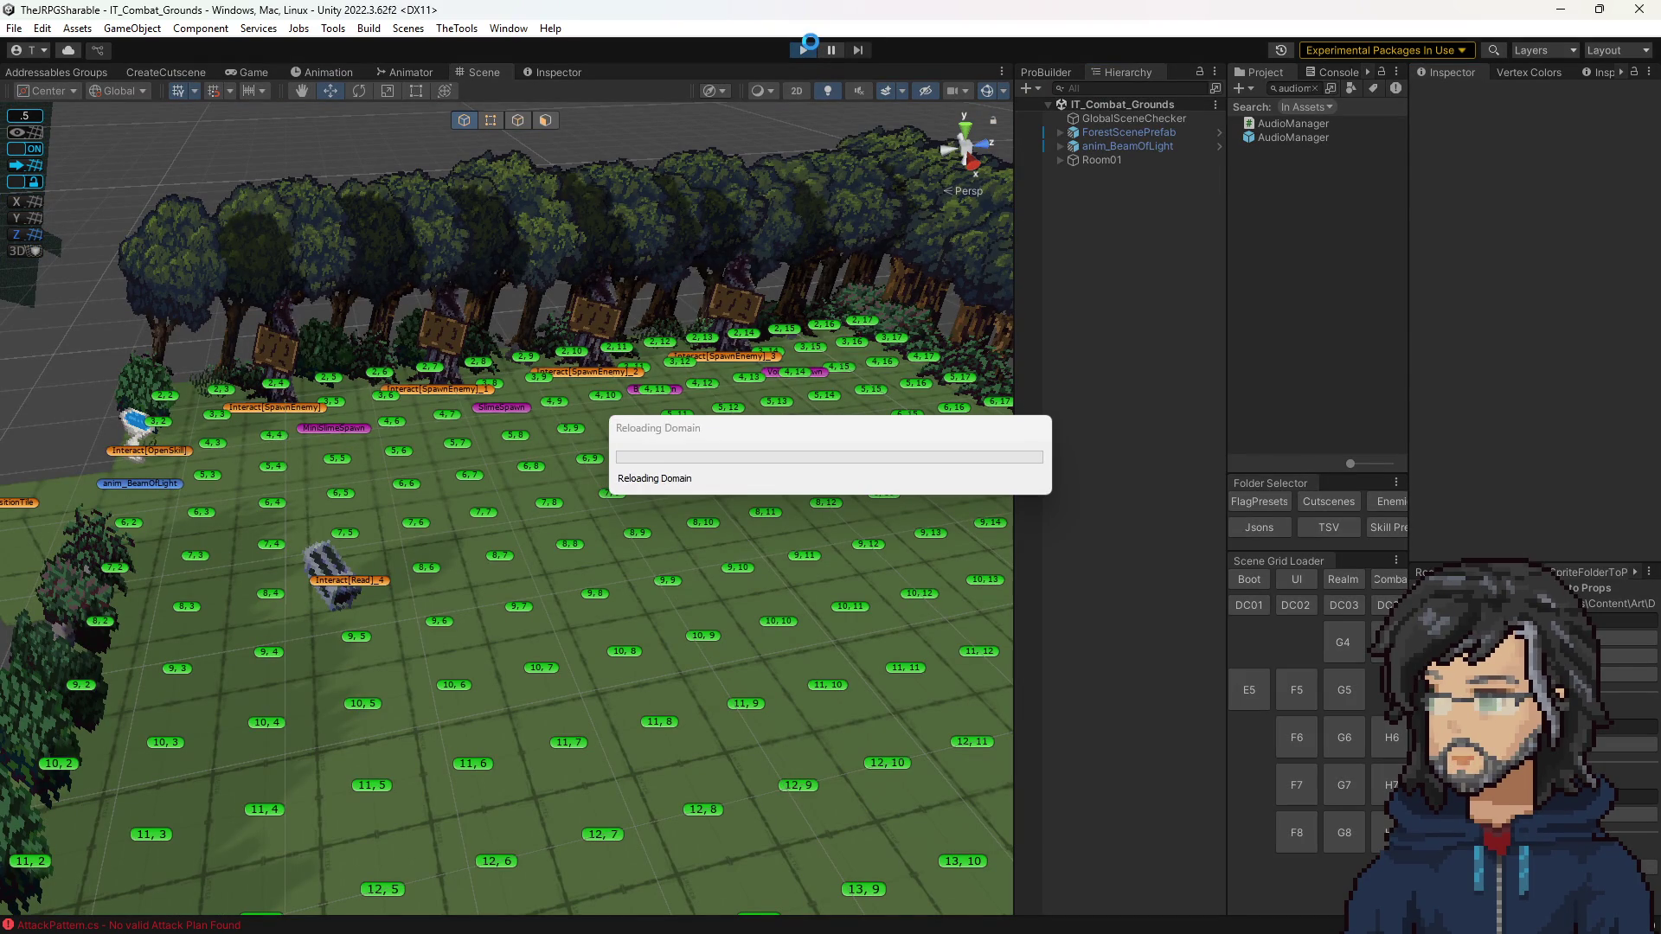
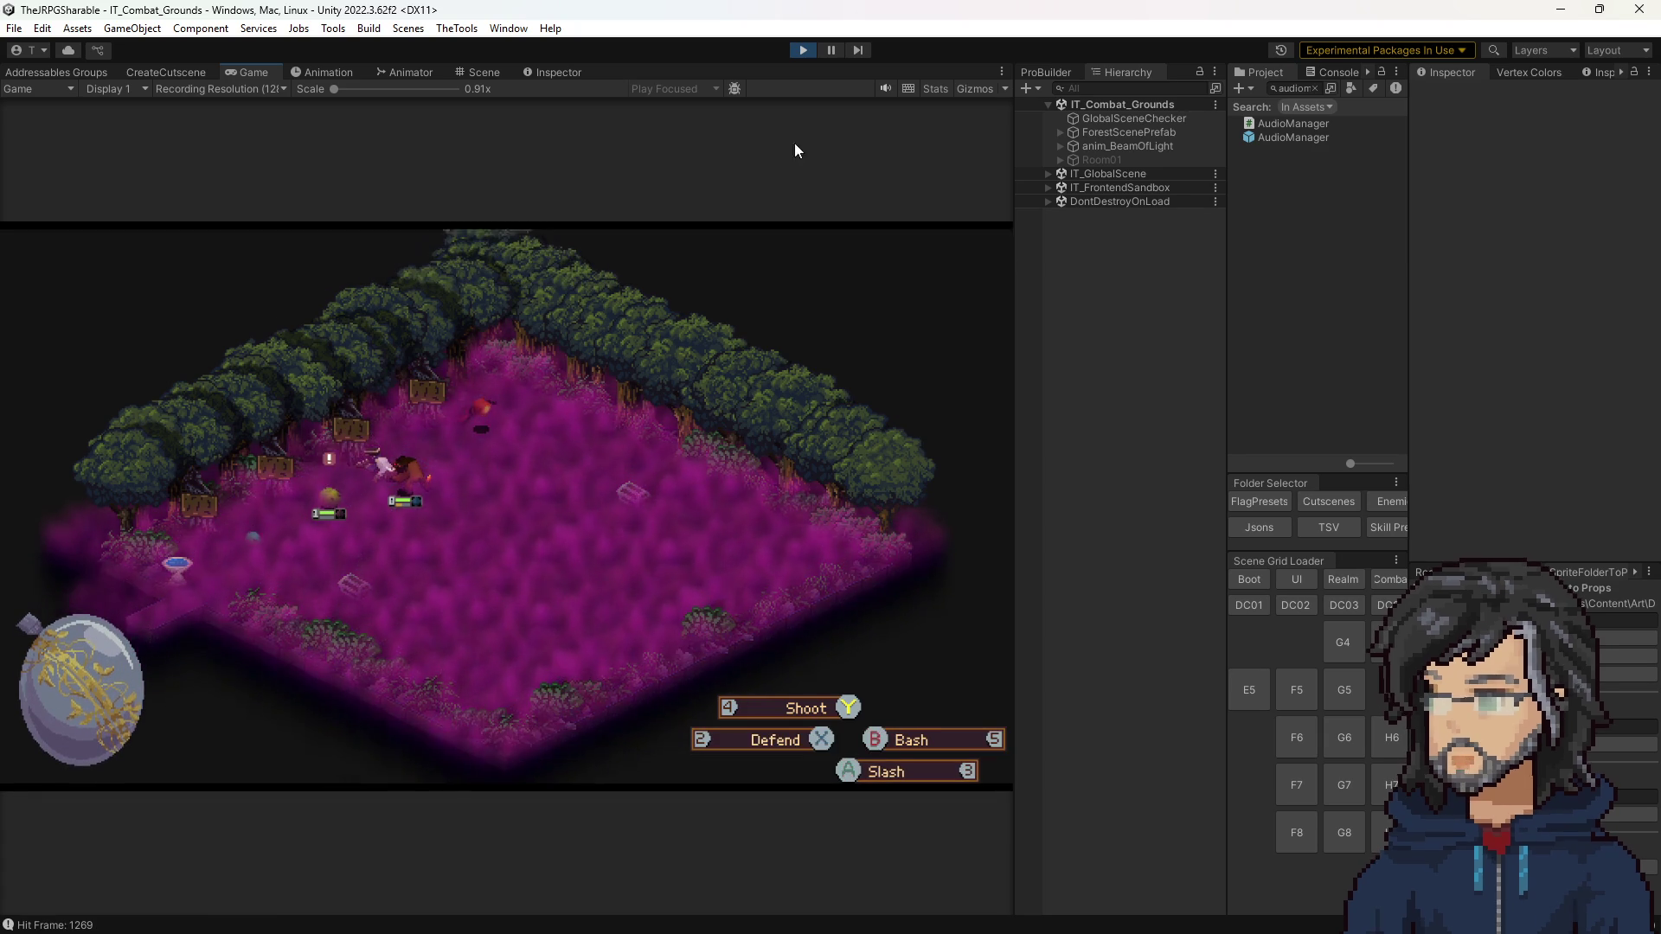
Step: Stop play mode and return to the Scene view
{"action": "left_click", "coordinate": [802, 49]}
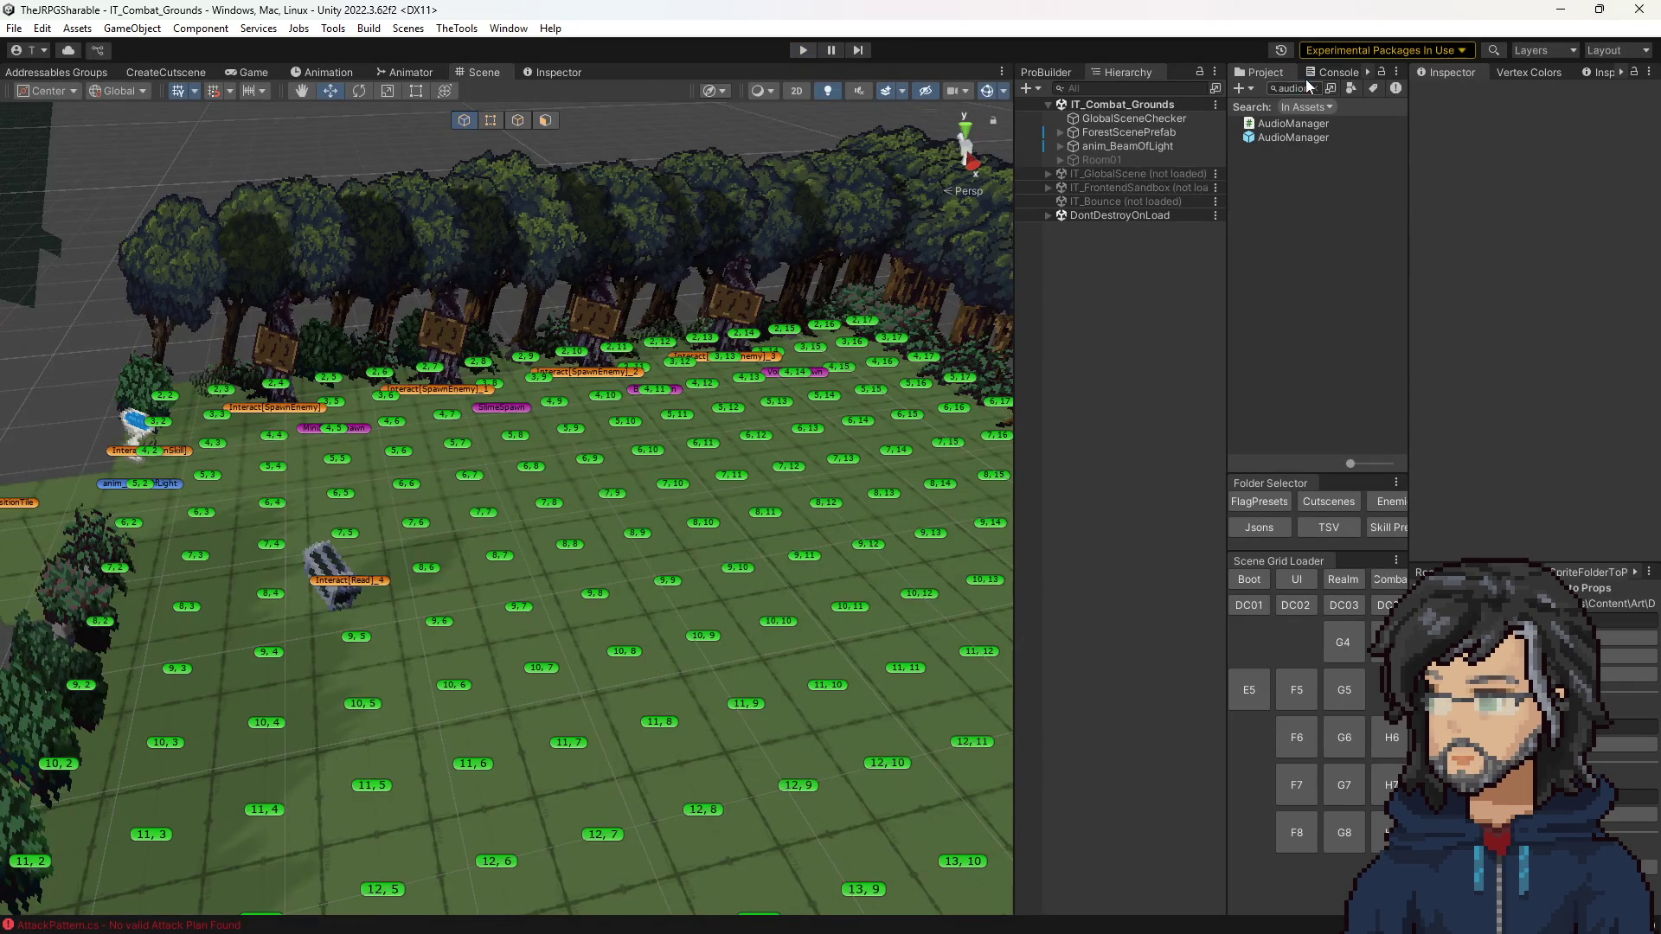
{"action": "left_click", "coordinate": [1313, 87]}
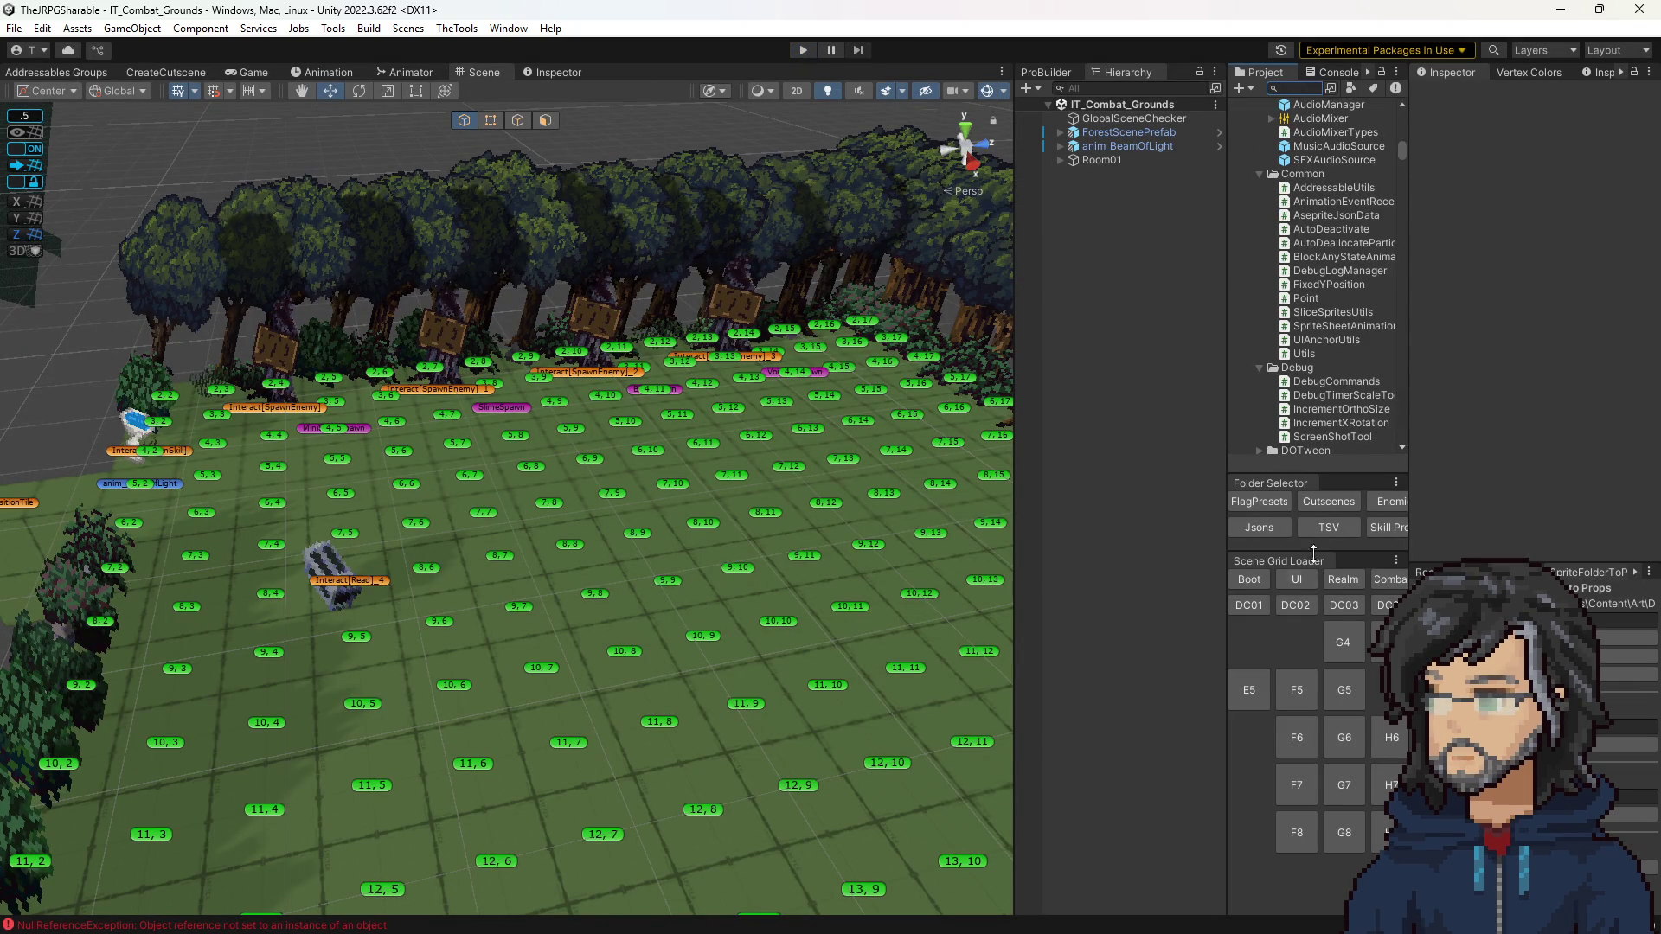
{"action": "left_click_drag", "start_coordinate": [1223, 414], "coordinate": [1054, 416]}
Step: Expand the Animals sound folder in the Project window and preview Wild_Boar_Idle
{"action": "scroll", "coordinate": [1265, 325], "scroll_direction": "down", "scroll_amount": 15}
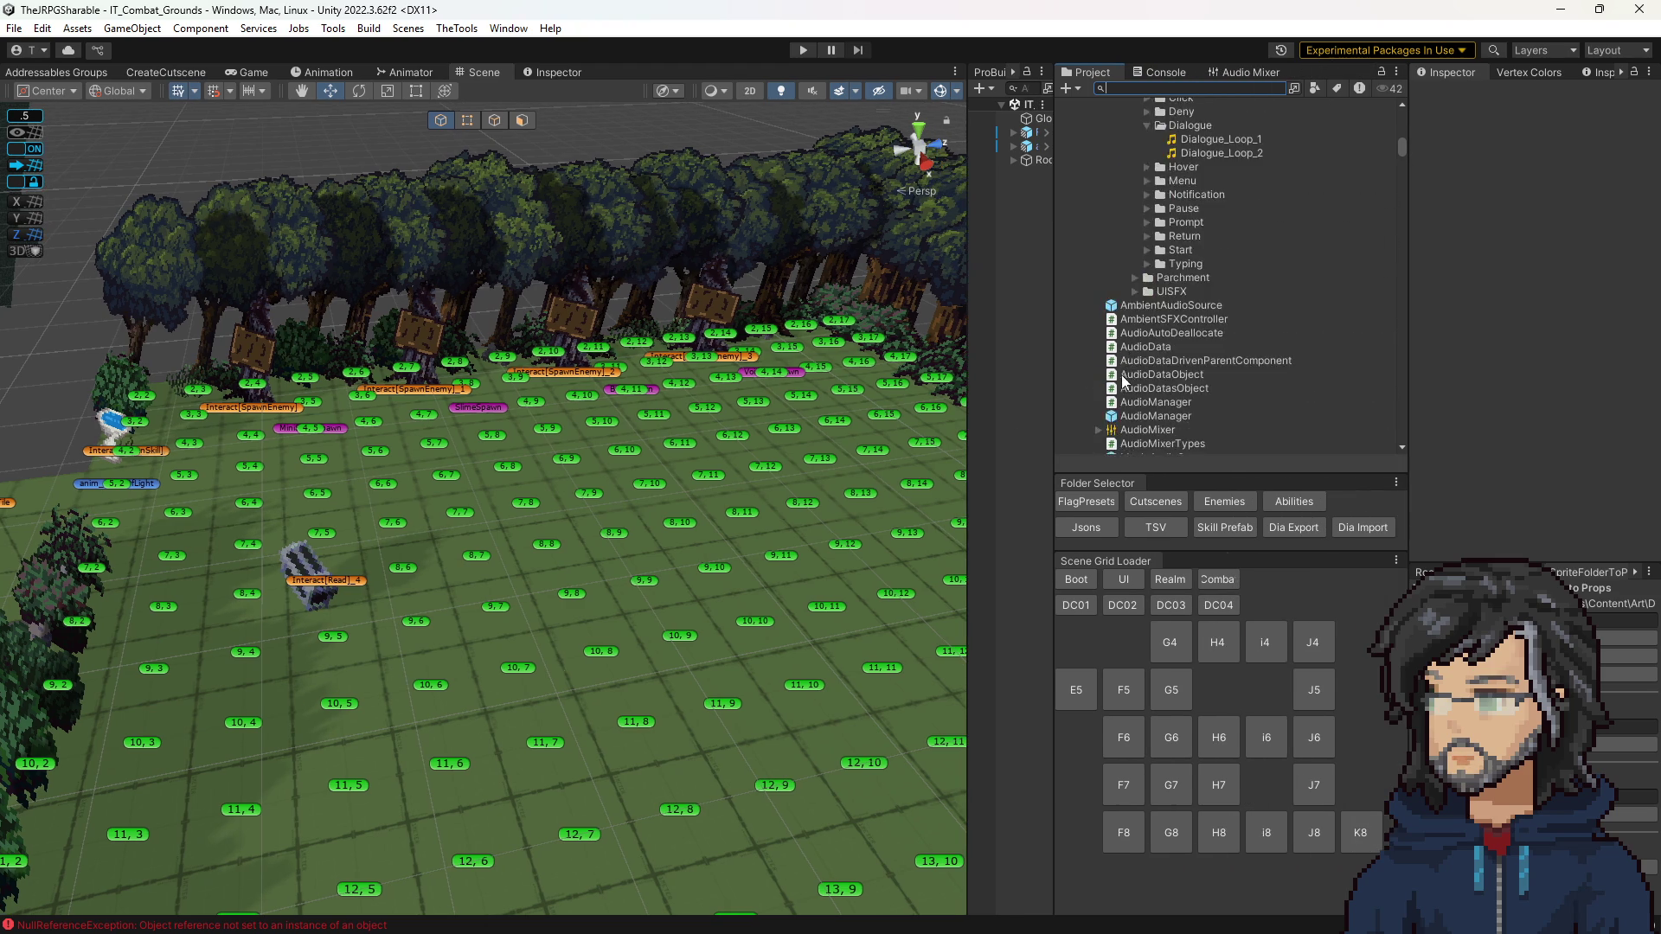
{"action": "scroll", "coordinate": [1237, 312], "scroll_direction": "down", "scroll_amount": 3}
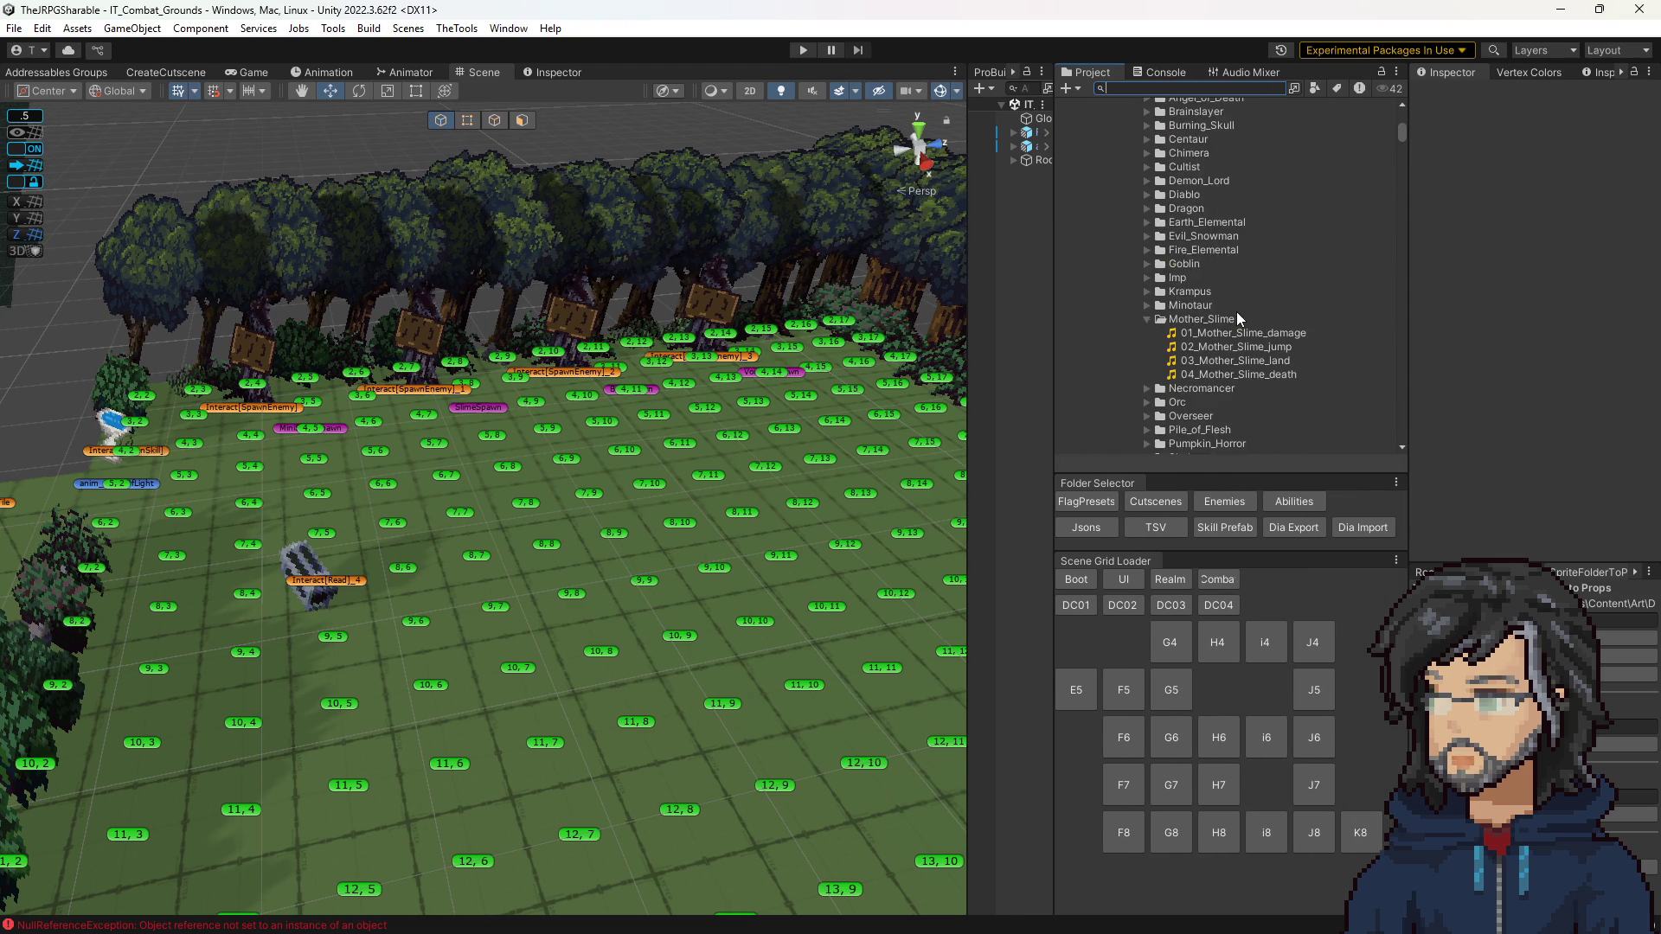
{"action": "scroll", "coordinate": [1223, 310], "scroll_direction": "up", "scroll_amount": 3}
{"action": "scroll", "coordinate": [1223, 310], "scroll_direction": "up", "scroll_amount": 5}
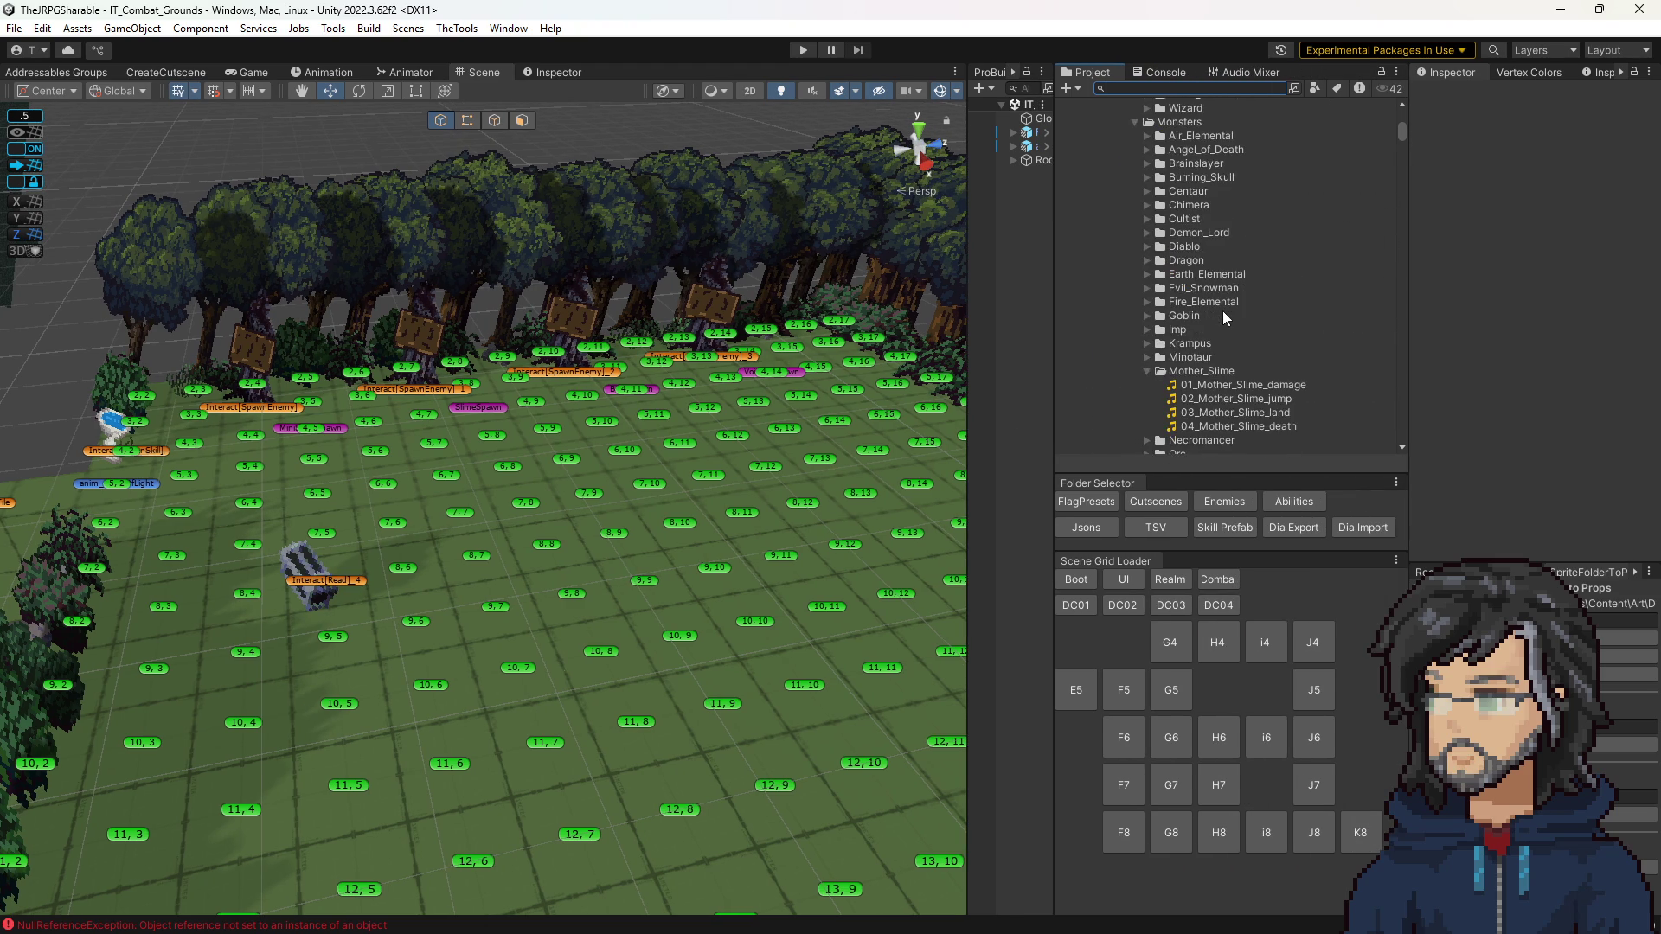
{"action": "scroll", "coordinate": [1222, 317], "scroll_direction": "down", "scroll_amount": 10}
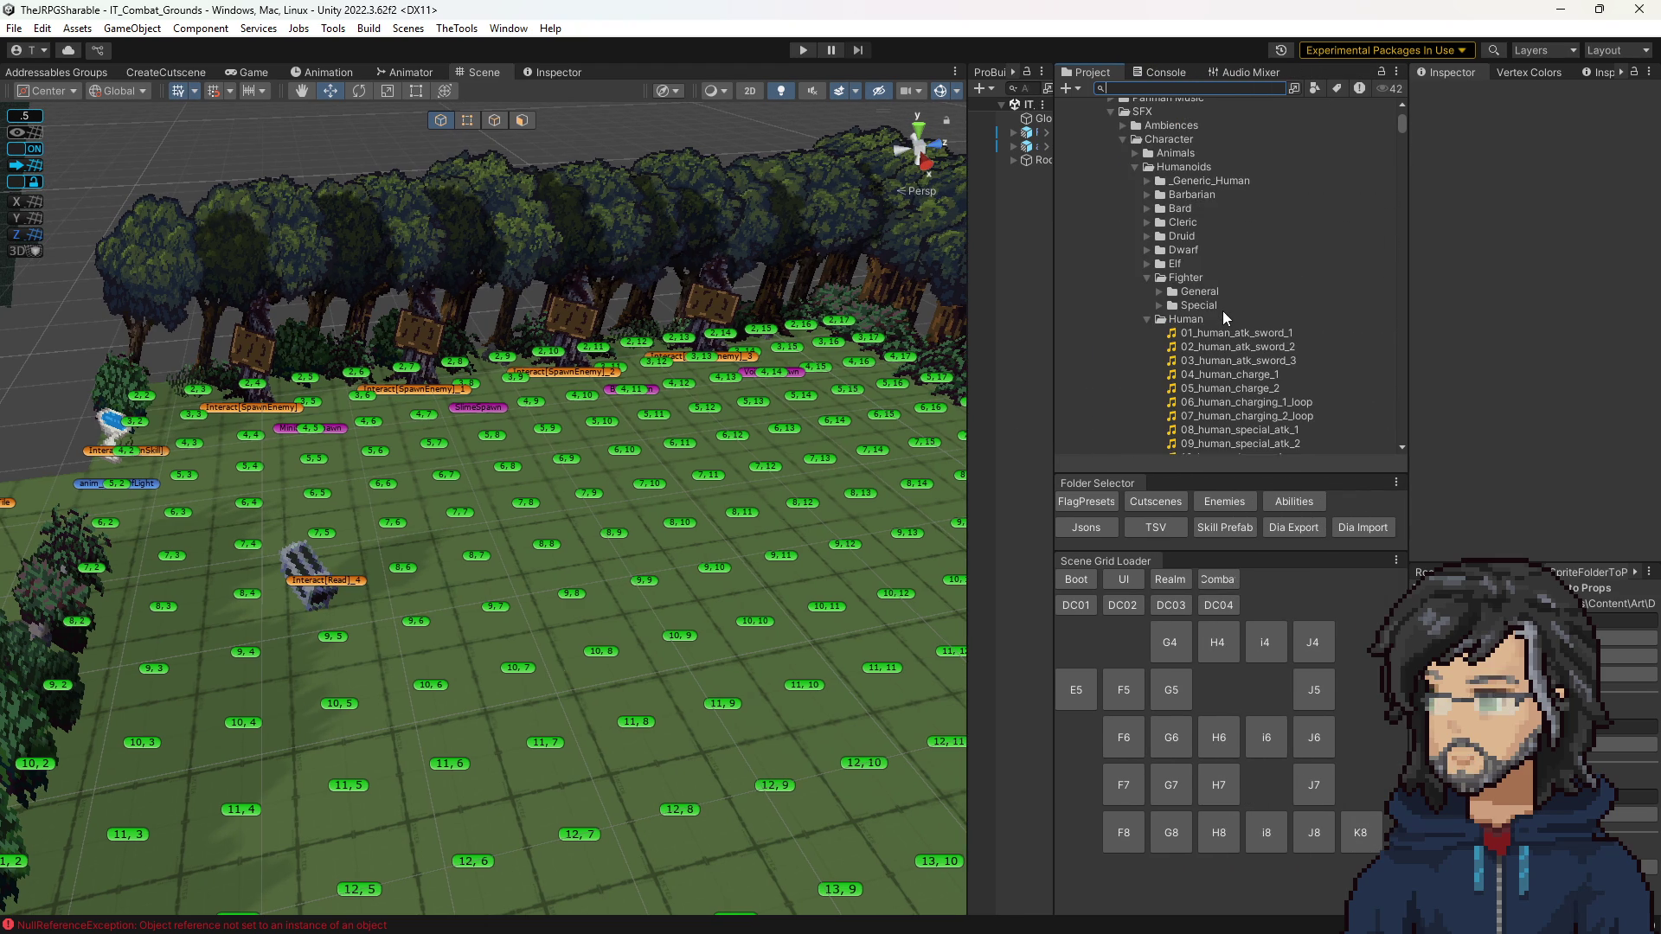
{"action": "scroll", "coordinate": [1222, 316], "scroll_direction": "down", "scroll_amount": 5}
{"action": "scroll", "coordinate": [1222, 310], "scroll_direction": "down", "scroll_amount": 15}
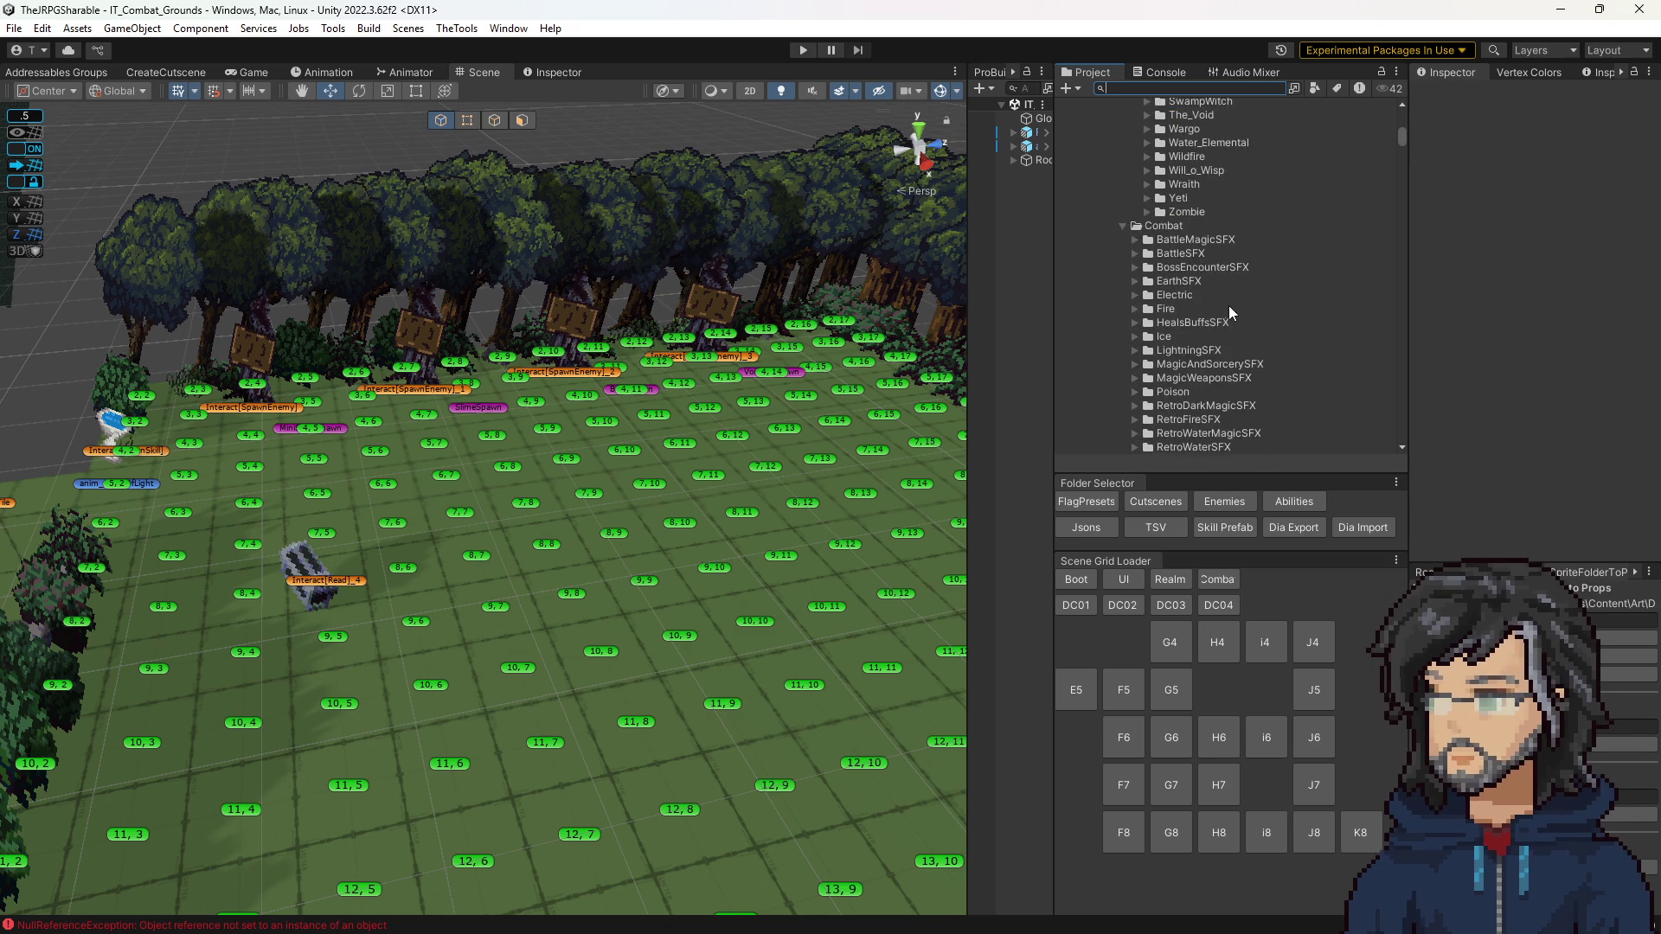
{"action": "scroll", "coordinate": [1152, 259], "scroll_direction": "up", "scroll_amount": 15}
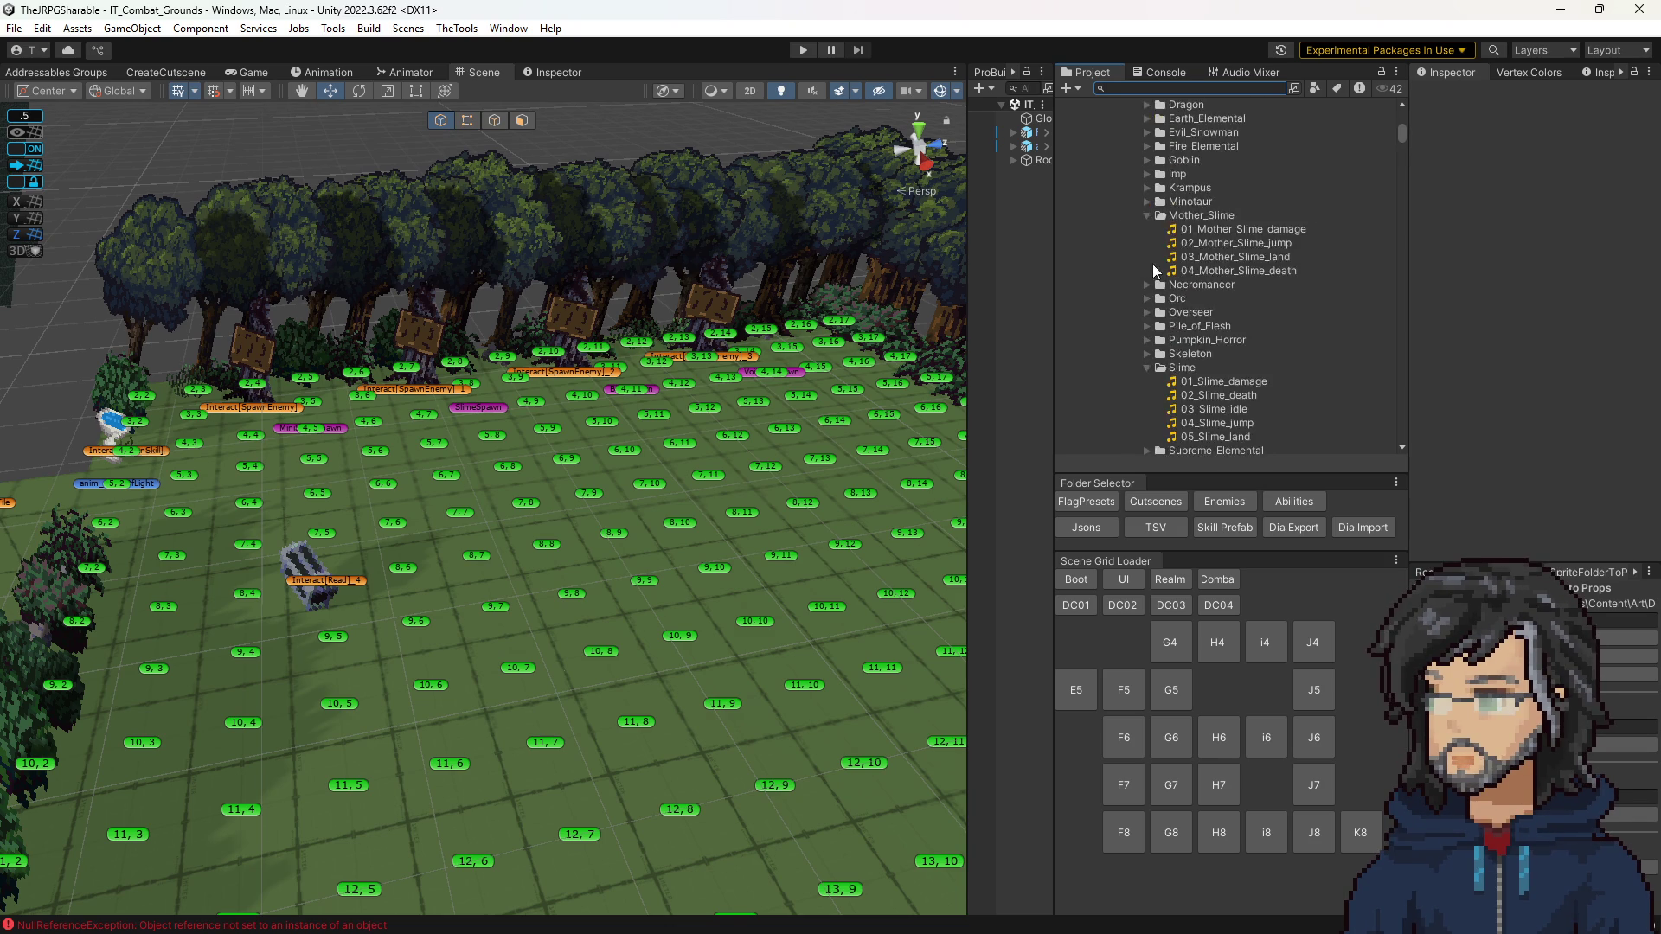
{"action": "scroll", "coordinate": [1142, 318], "scroll_direction": "up", "scroll_amount": 10}
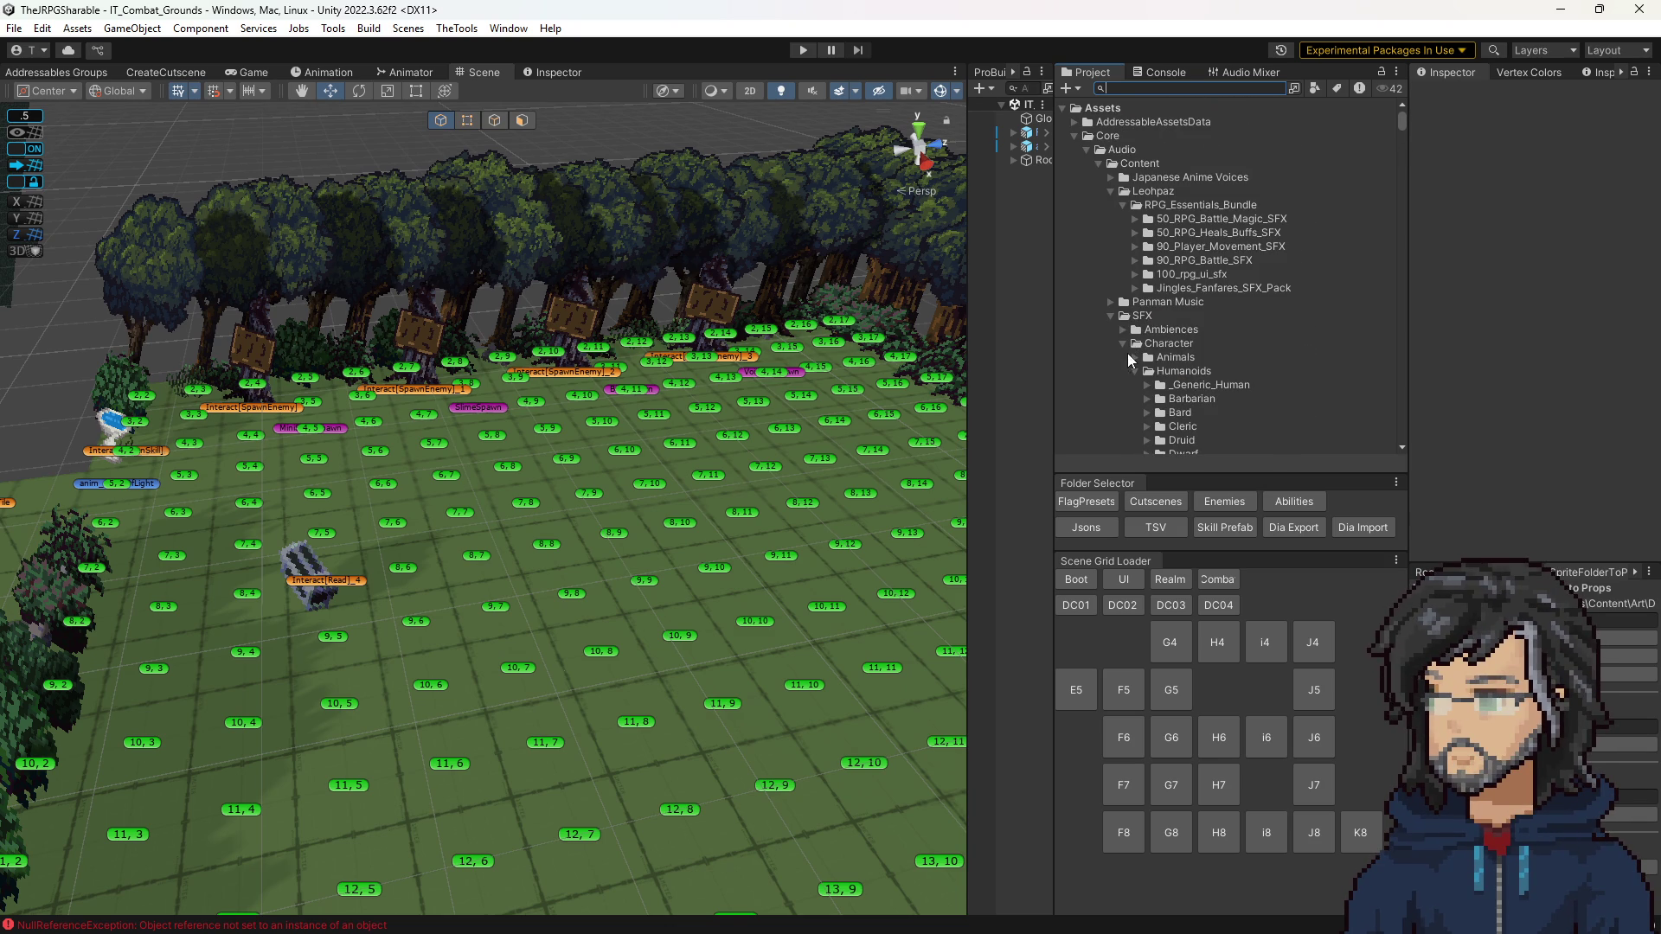
{"action": "left_click", "coordinate": [1132, 357]}
{"action": "scroll", "coordinate": [1159, 344], "scroll_direction": "down", "scroll_amount": 10}
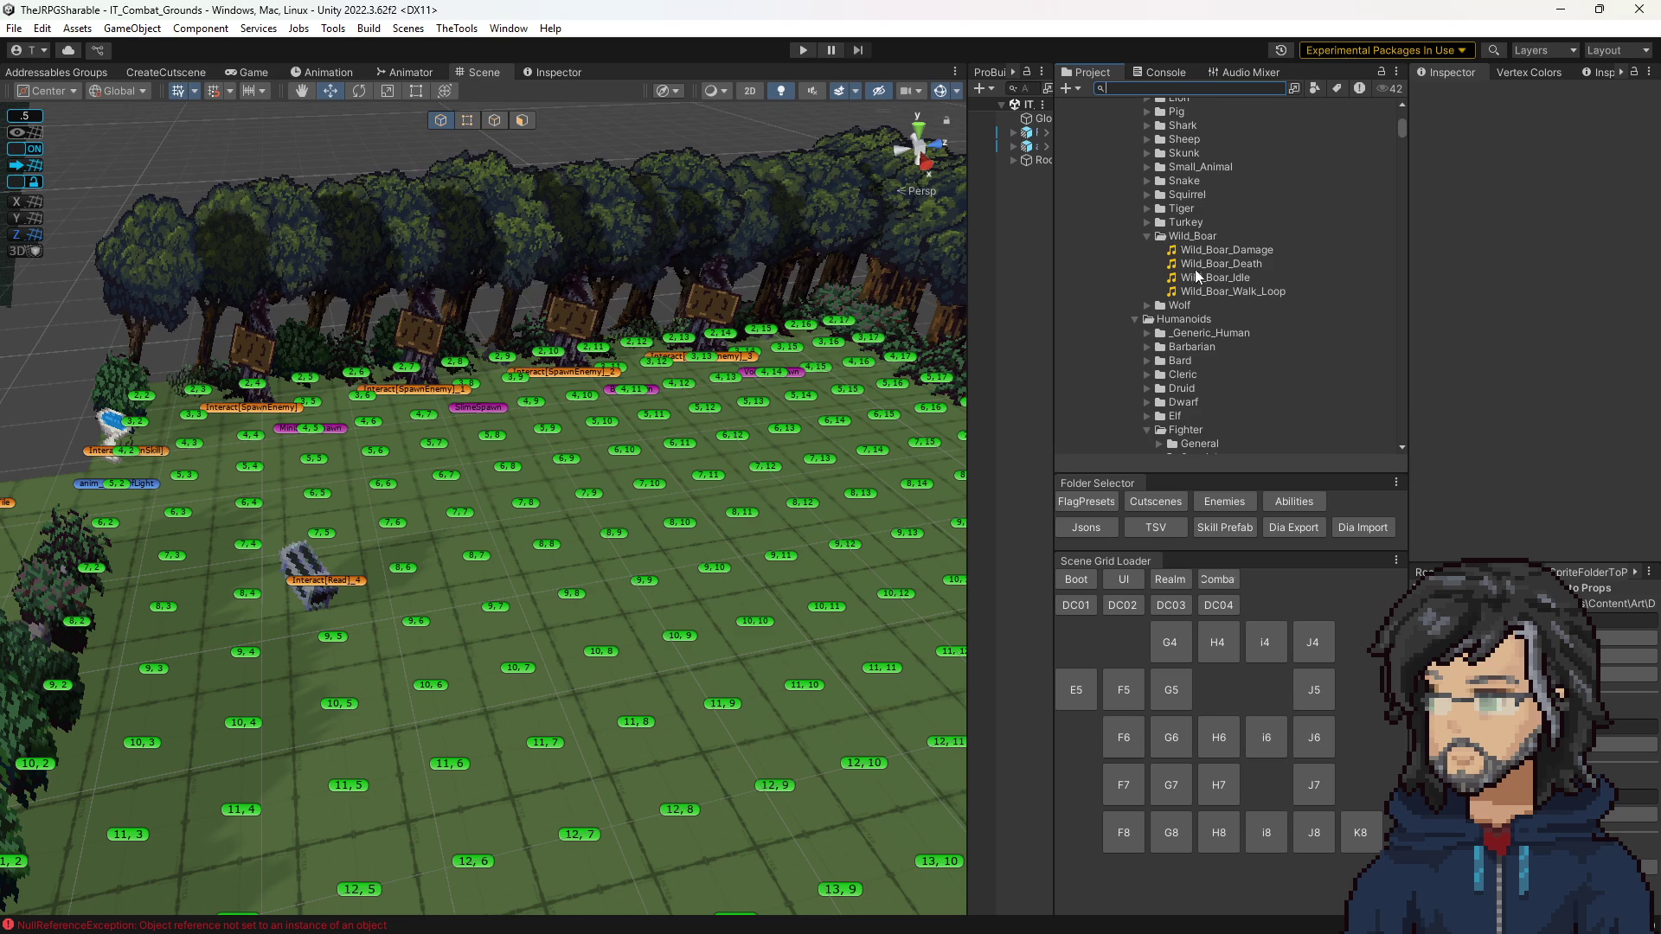
{"action": "left_click", "coordinate": [1211, 277]}
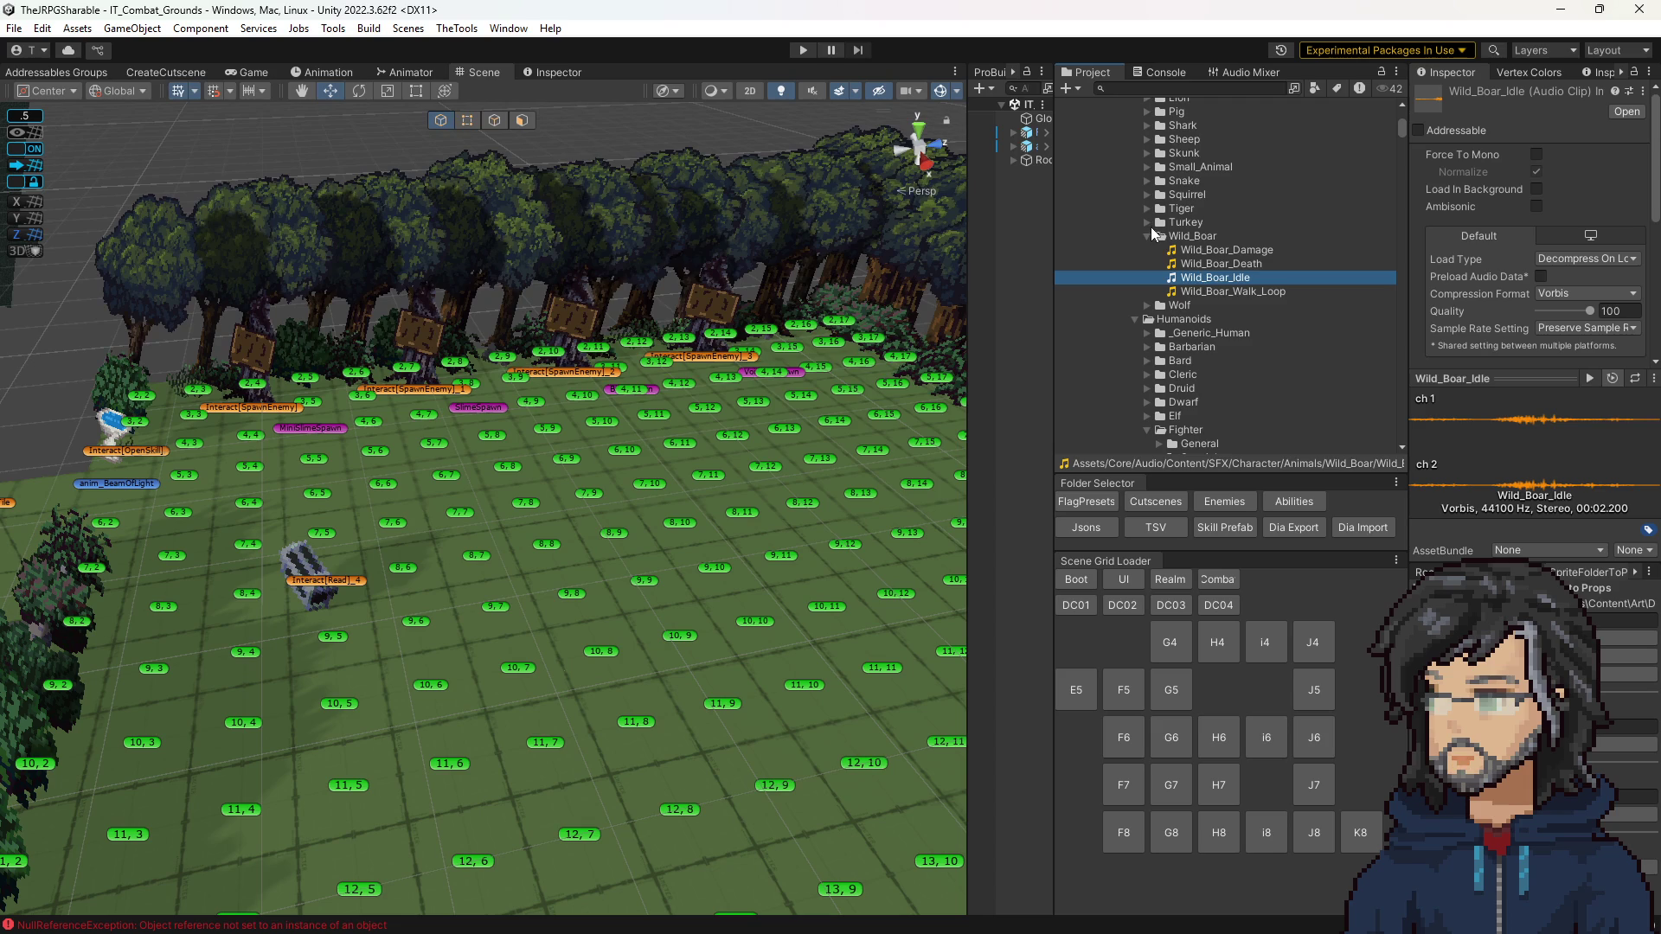
Step: Preview the Wild_Boar_Idle, Wild_Boar_Damage and Wild_Boar_Walk_Loop clips
{"action": "left_click", "coordinate": [1212, 277]}
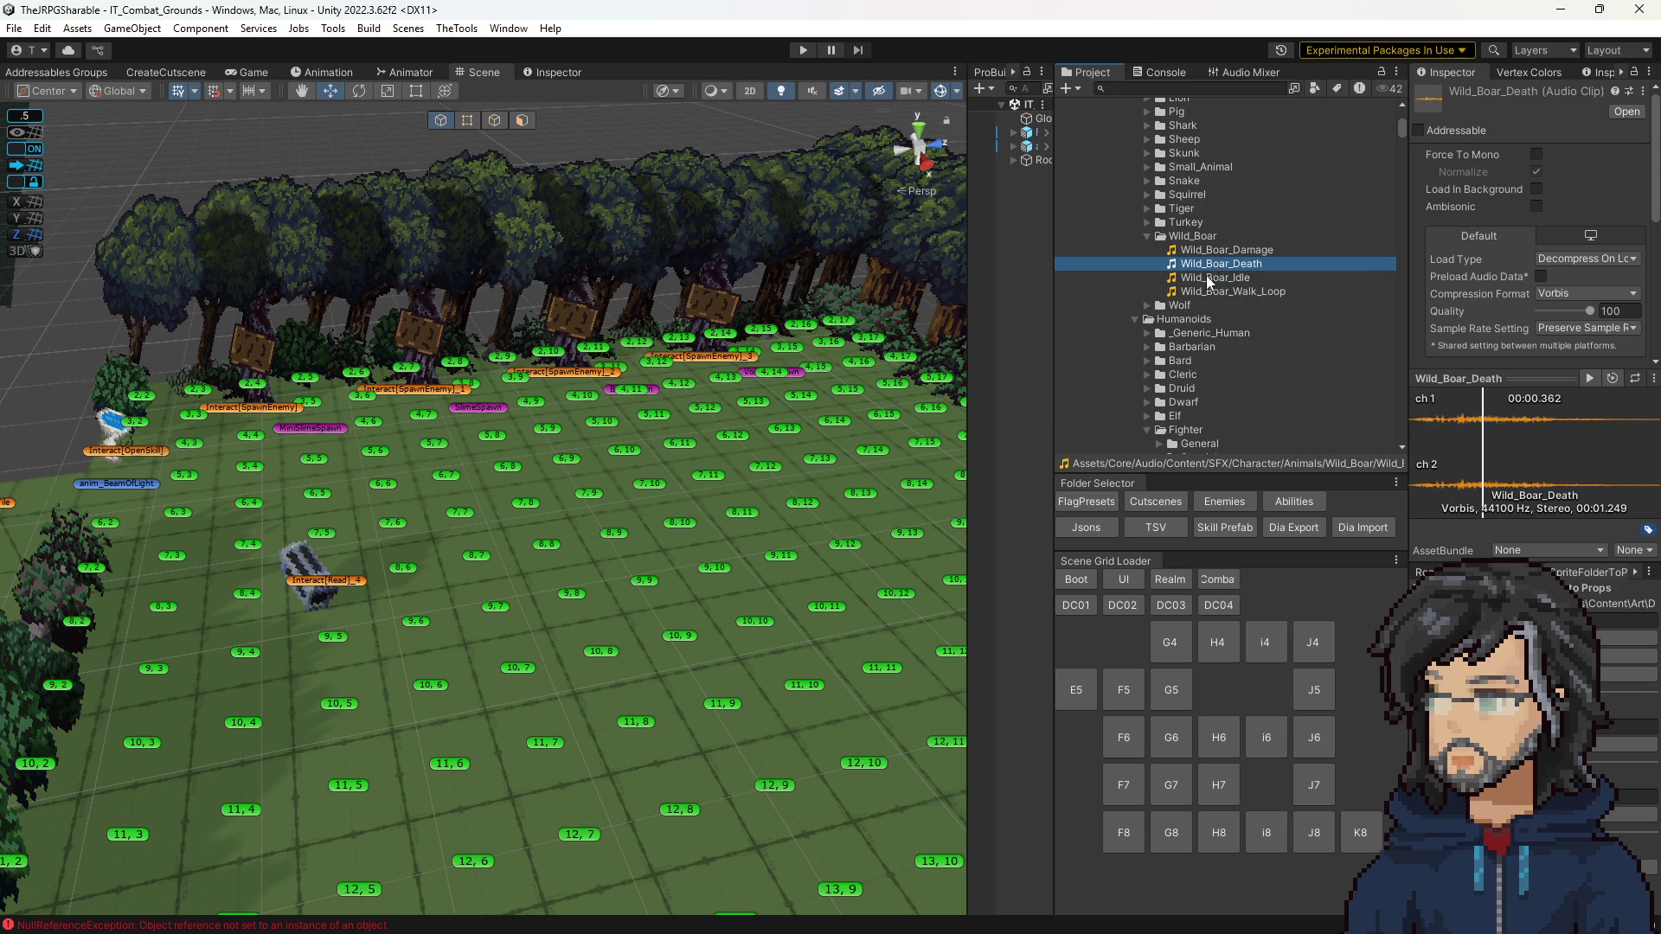
{"action": "left_click", "coordinate": [1225, 250]}
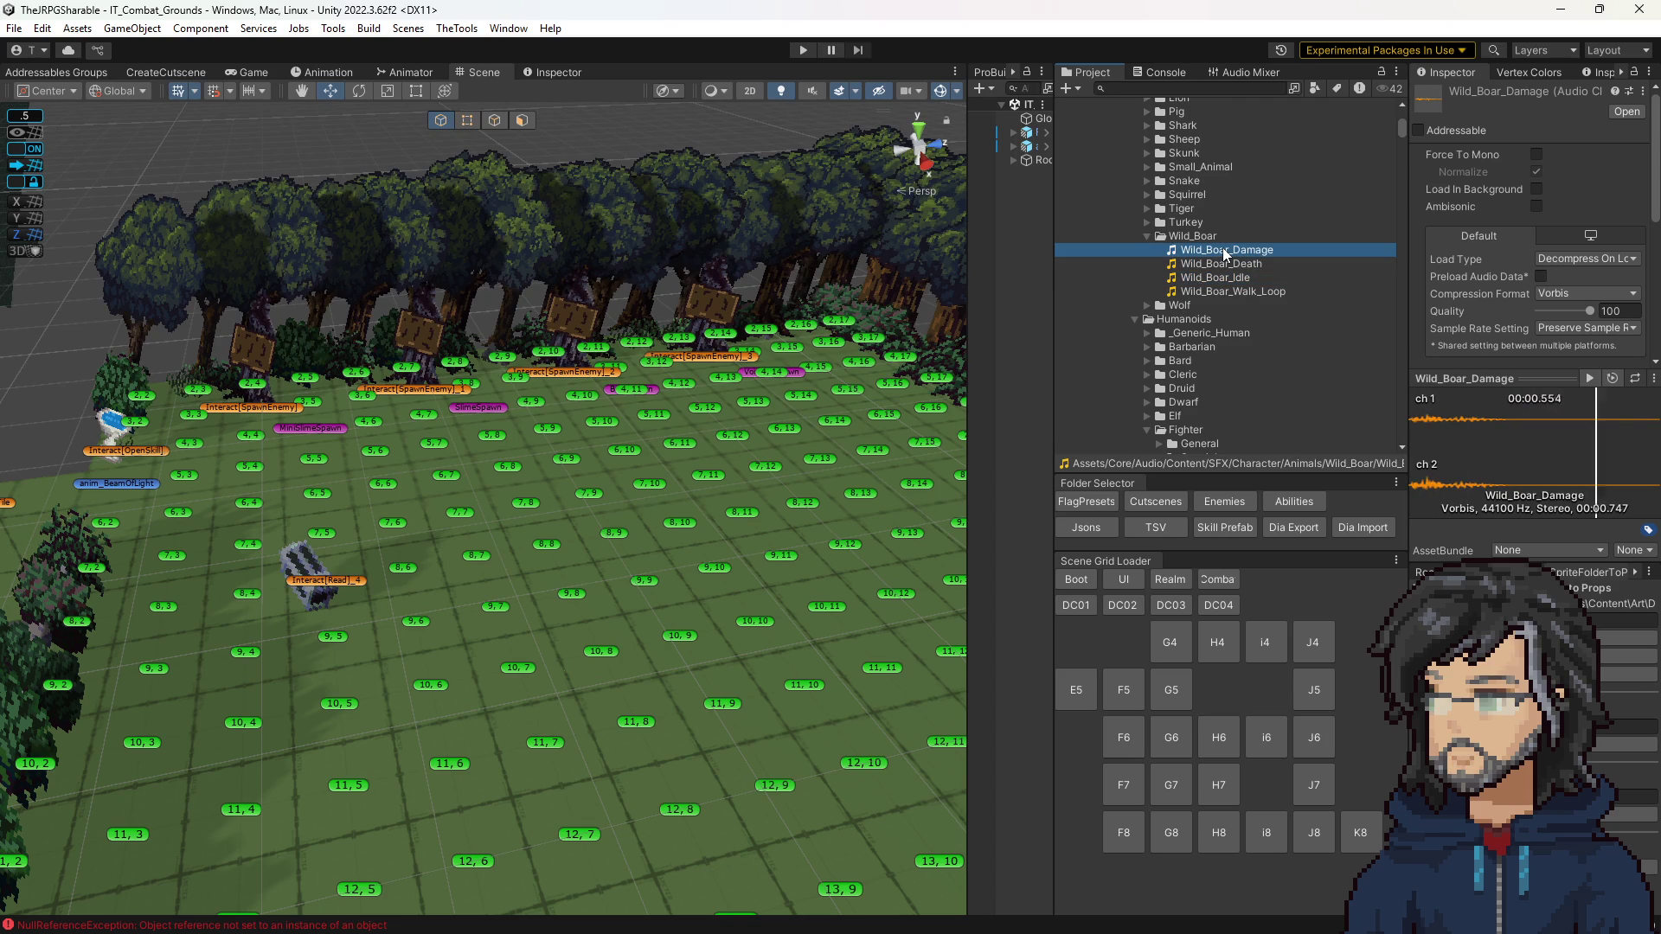
{"action": "left_click", "coordinate": [1218, 279]}
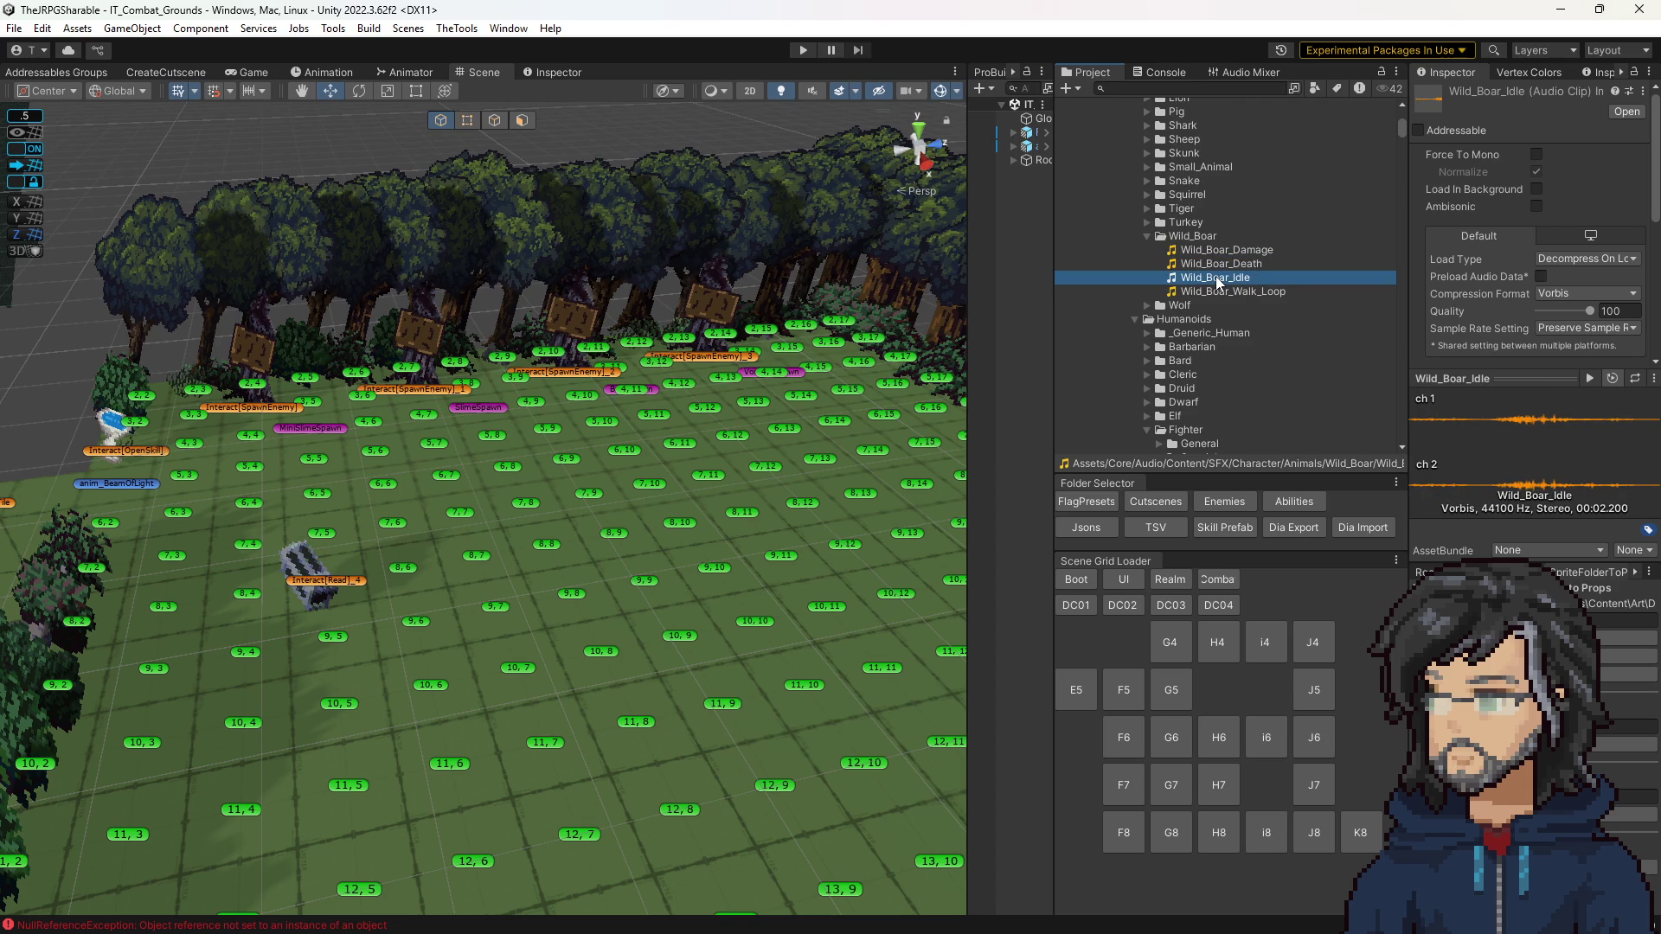
{"action": "left_click", "coordinate": [1219, 292]}
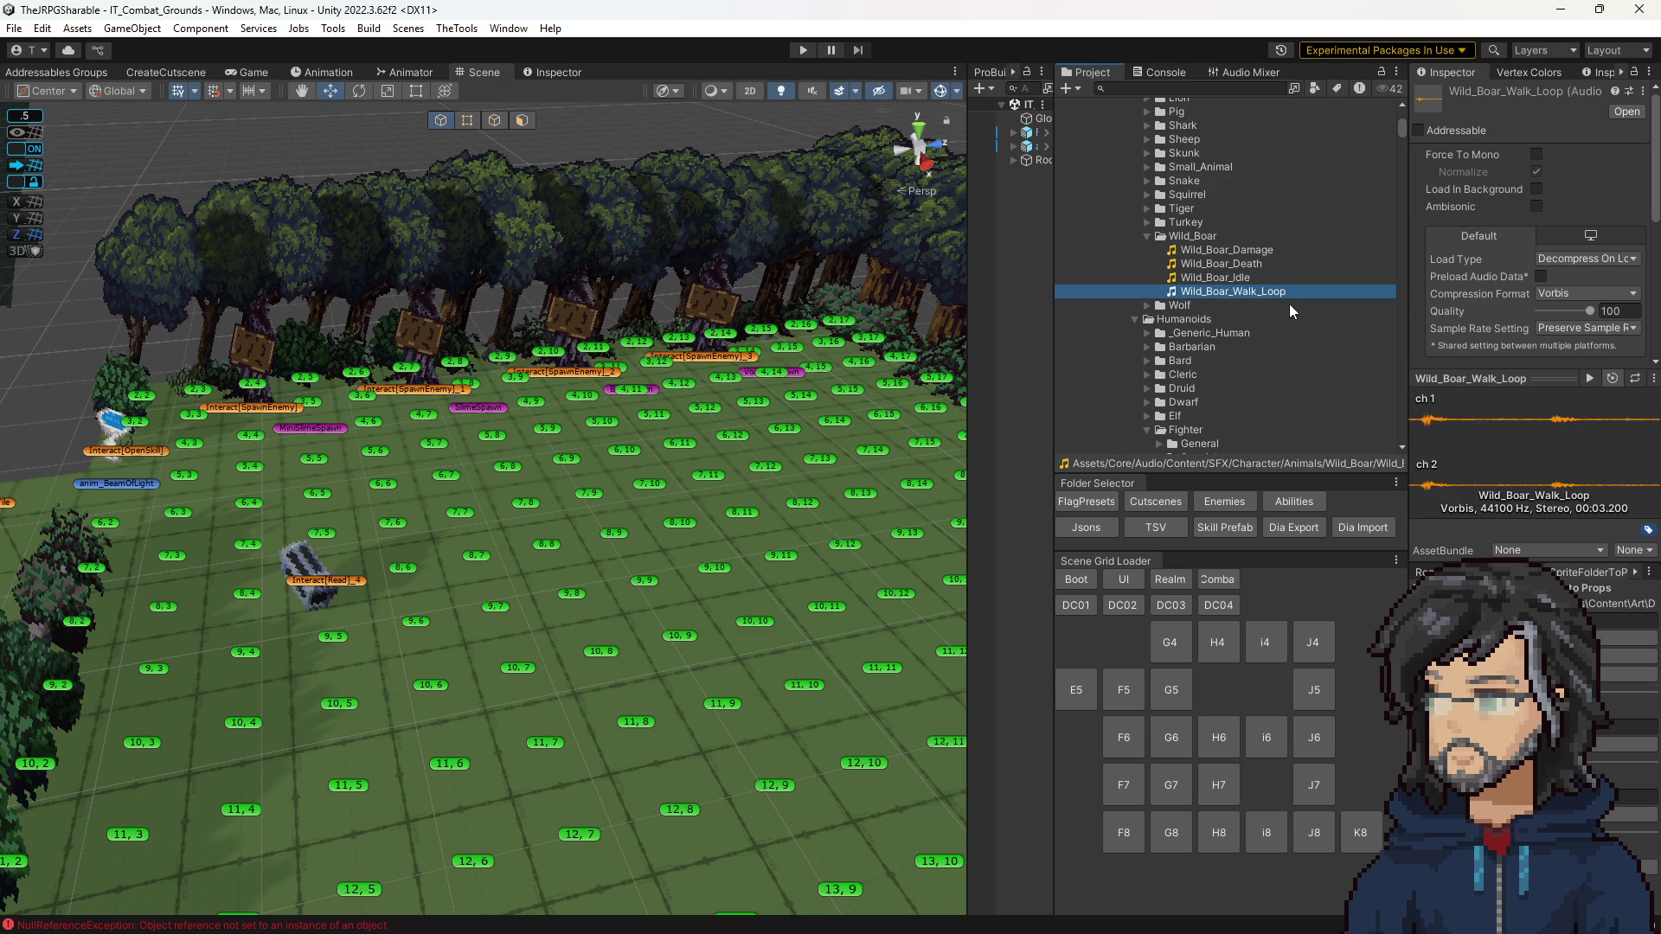
Step: Expand the Pig folder, preview Pig_Oink and Pig_Scream, then collapse it
{"action": "scroll", "coordinate": [1228, 281], "scroll_direction": "up", "scroll_amount": 3}
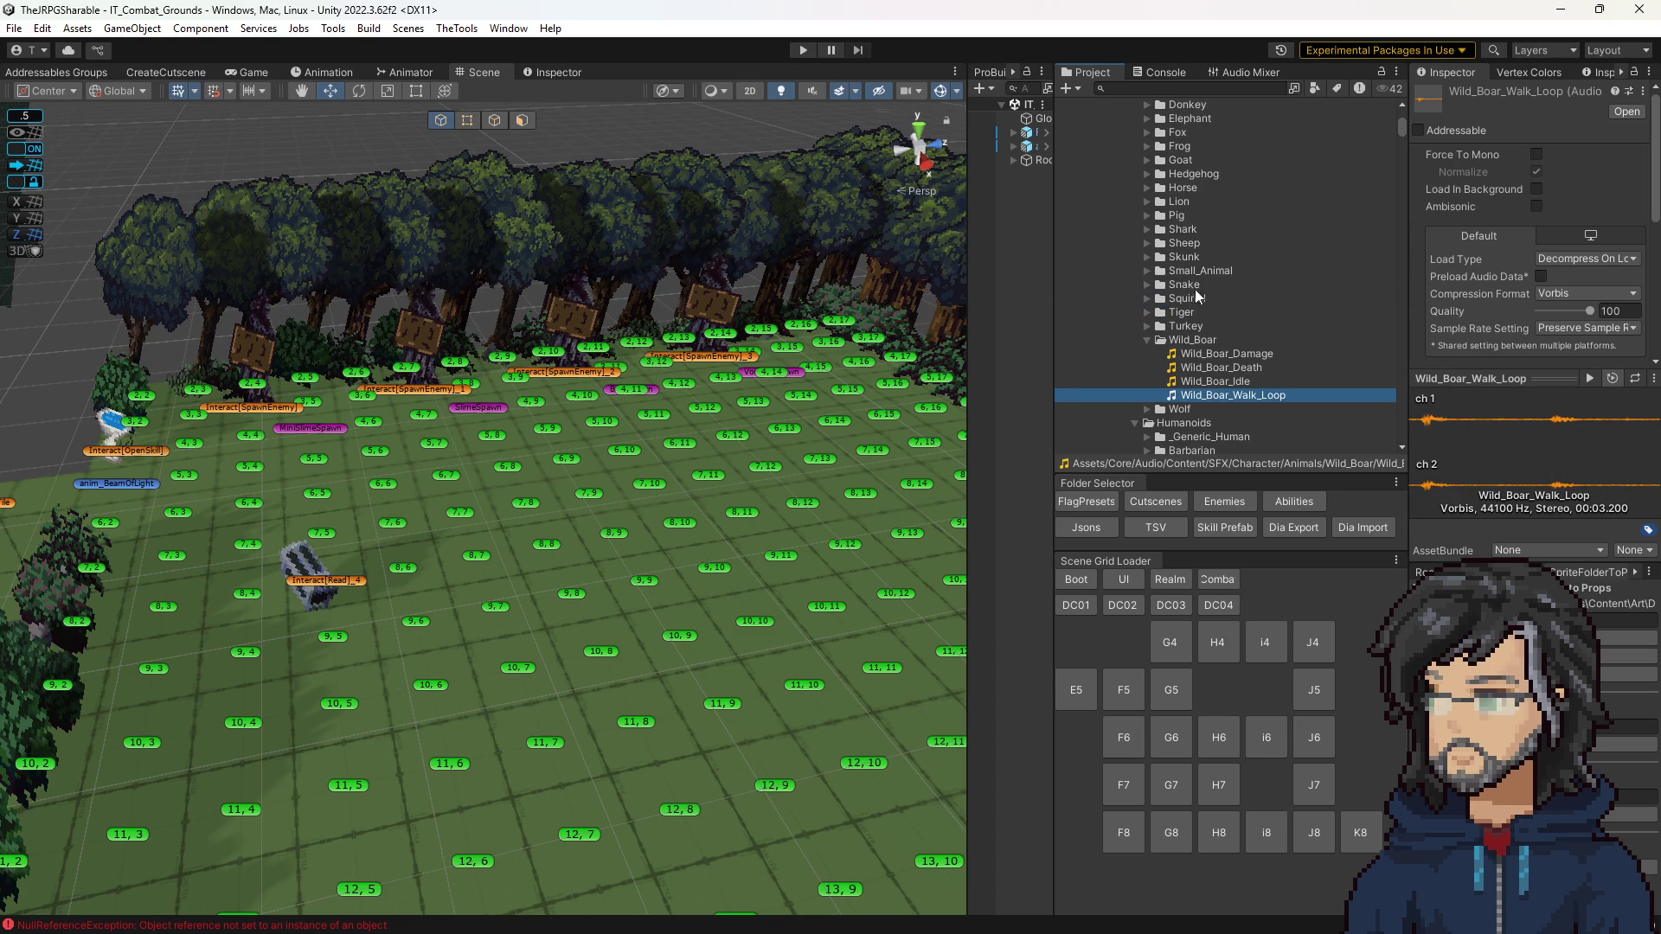
{"action": "left_click", "coordinate": [1147, 215]}
{"action": "left_click", "coordinate": [1203, 244]}
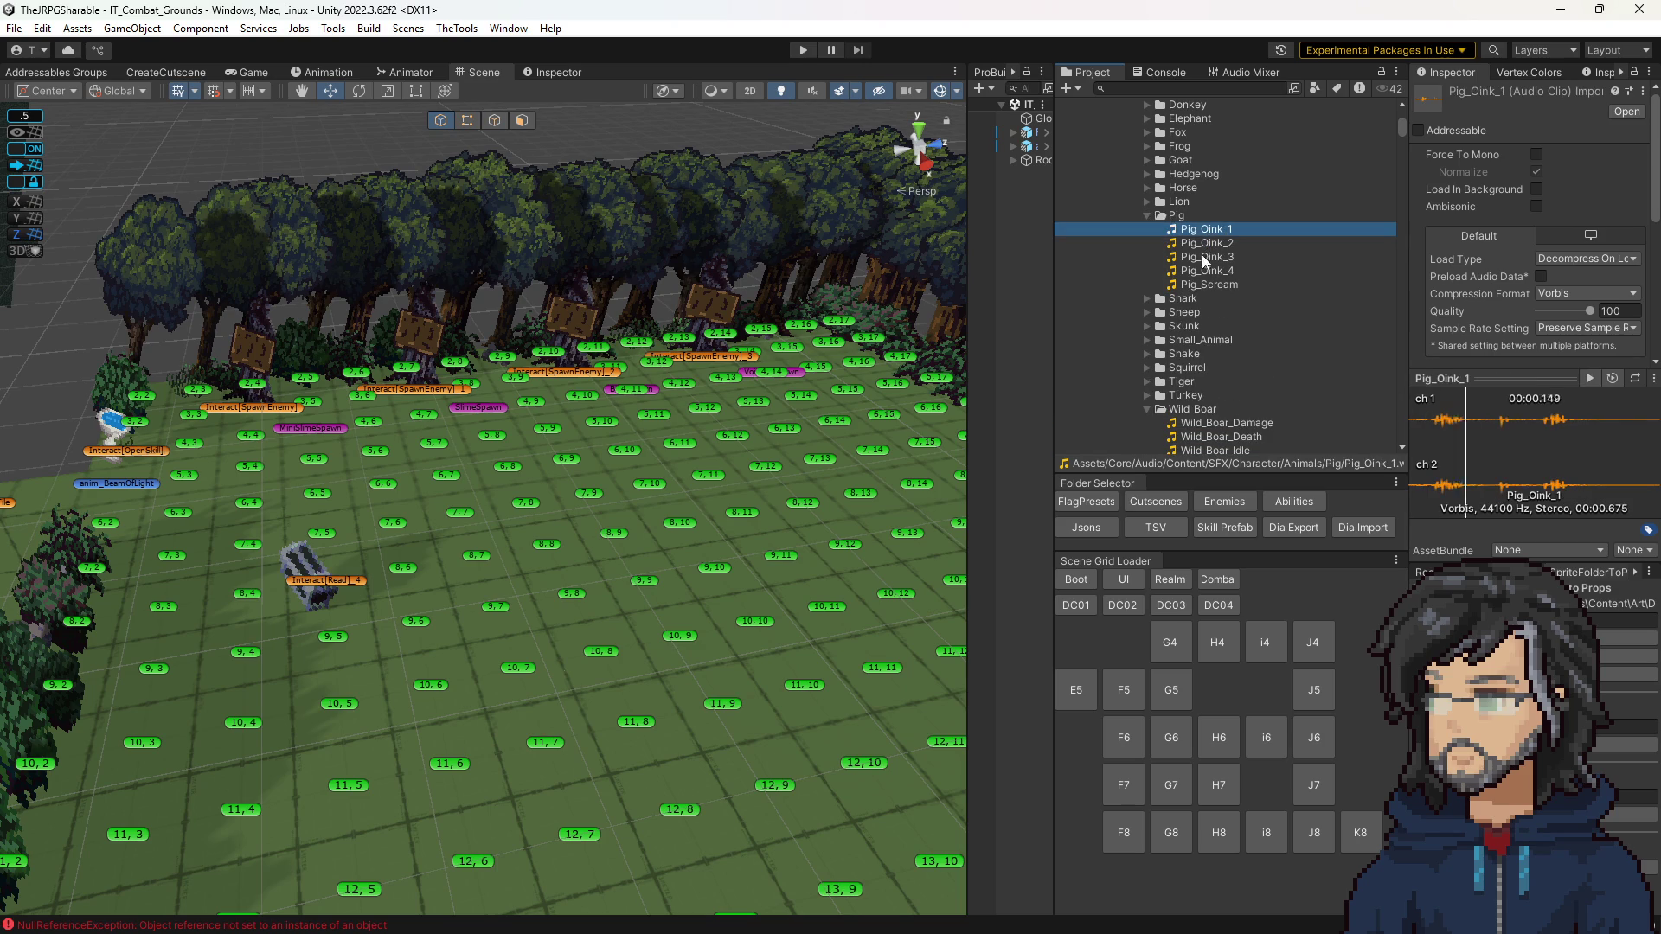
{"action": "left_click", "coordinate": [1203, 280]}
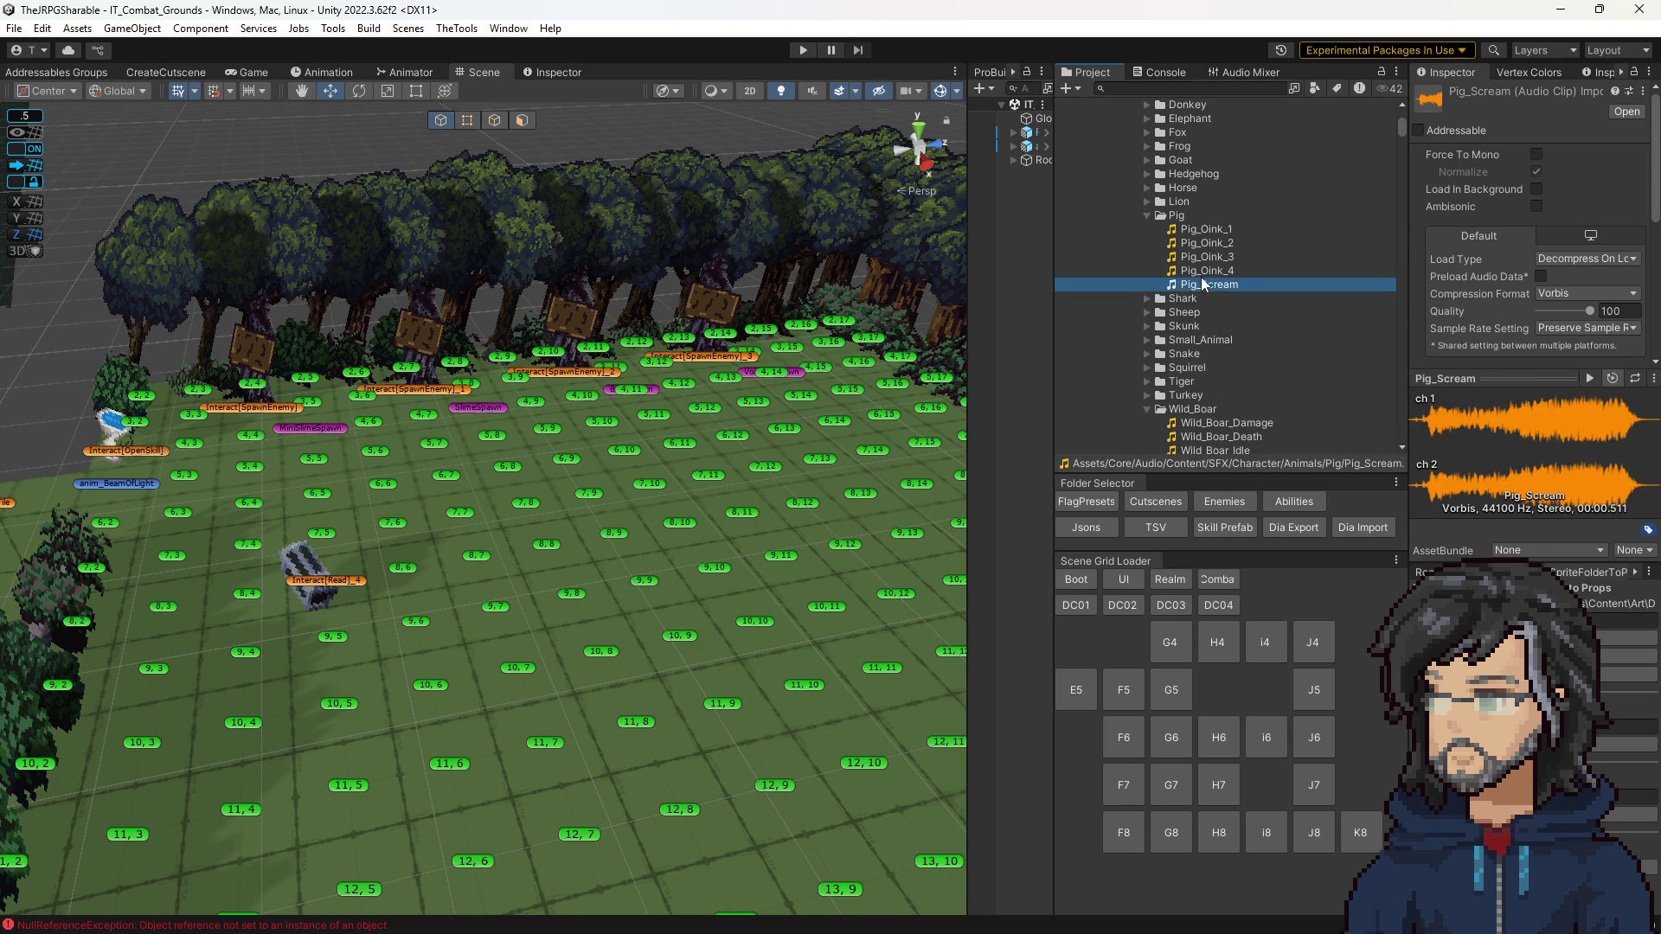
{"action": "left_click", "coordinate": [1147, 215]}
Step: Re-audition the Wild_Boar Damage, Death and Idle clips, ending on Wild_Boar_Walk_Loop
{"action": "left_click", "coordinate": [1207, 354]}
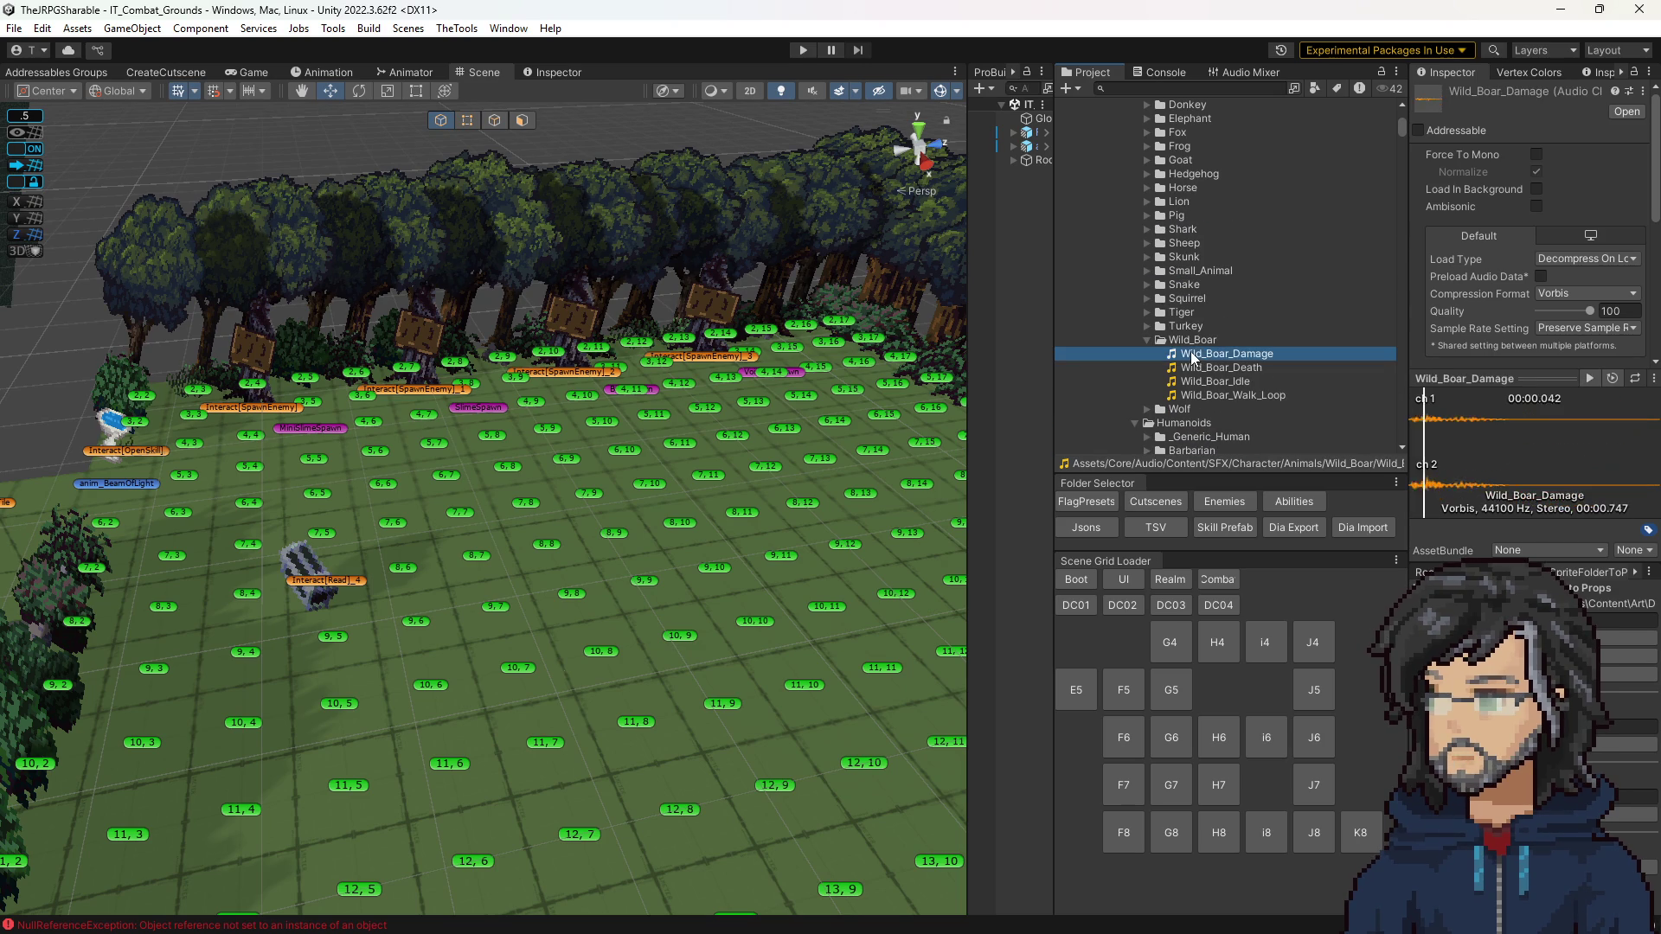
{"action": "left_click", "coordinate": [1199, 367]}
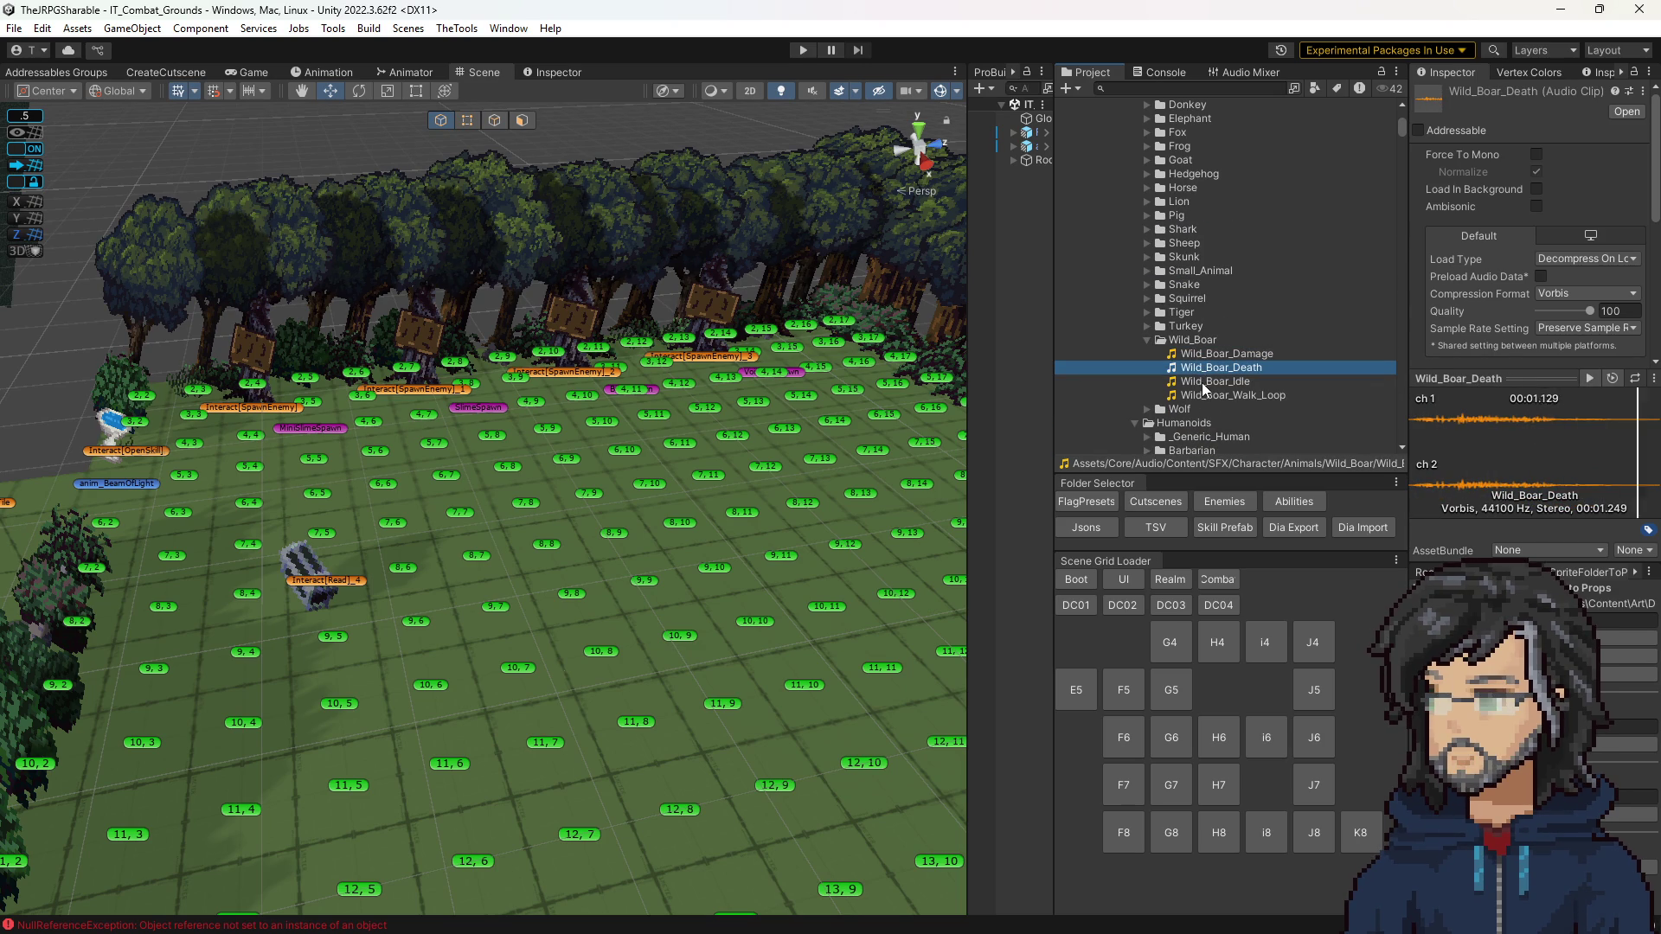
{"action": "left_click", "coordinate": [1202, 382]}
{"action": "left_click", "coordinate": [1201, 364]}
{"action": "key", "text": "Up"}
{"action": "left_click", "coordinate": [1206, 365]}
{"action": "left_click", "coordinate": [1207, 379]}
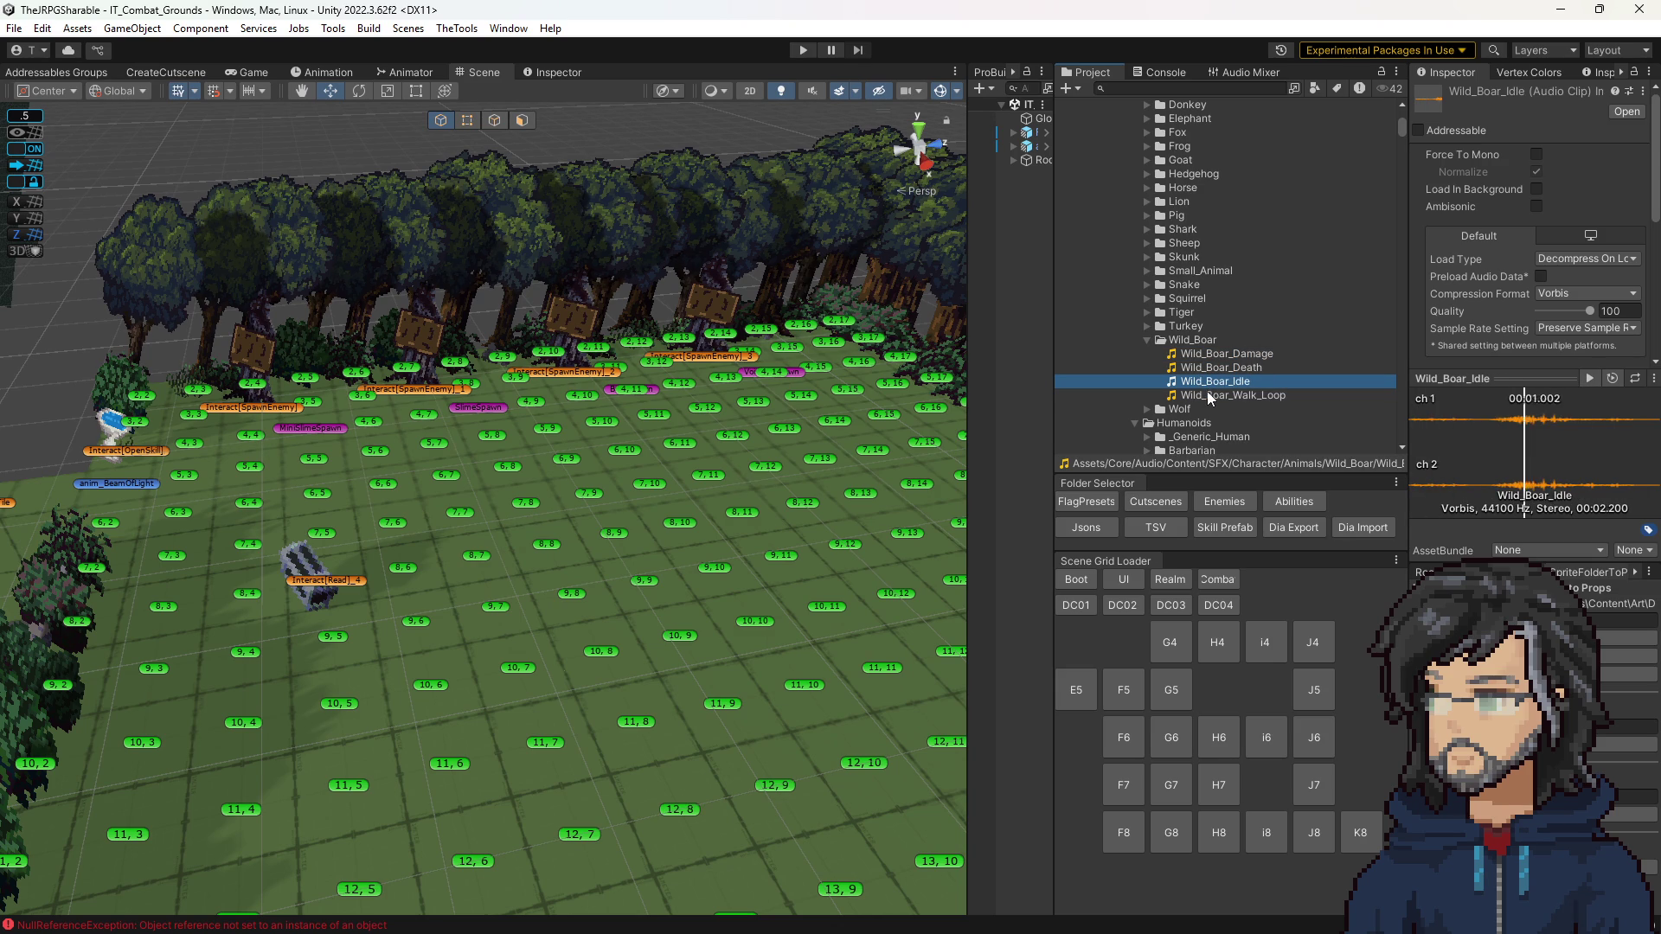
{"action": "left_click", "coordinate": [1206, 391]}
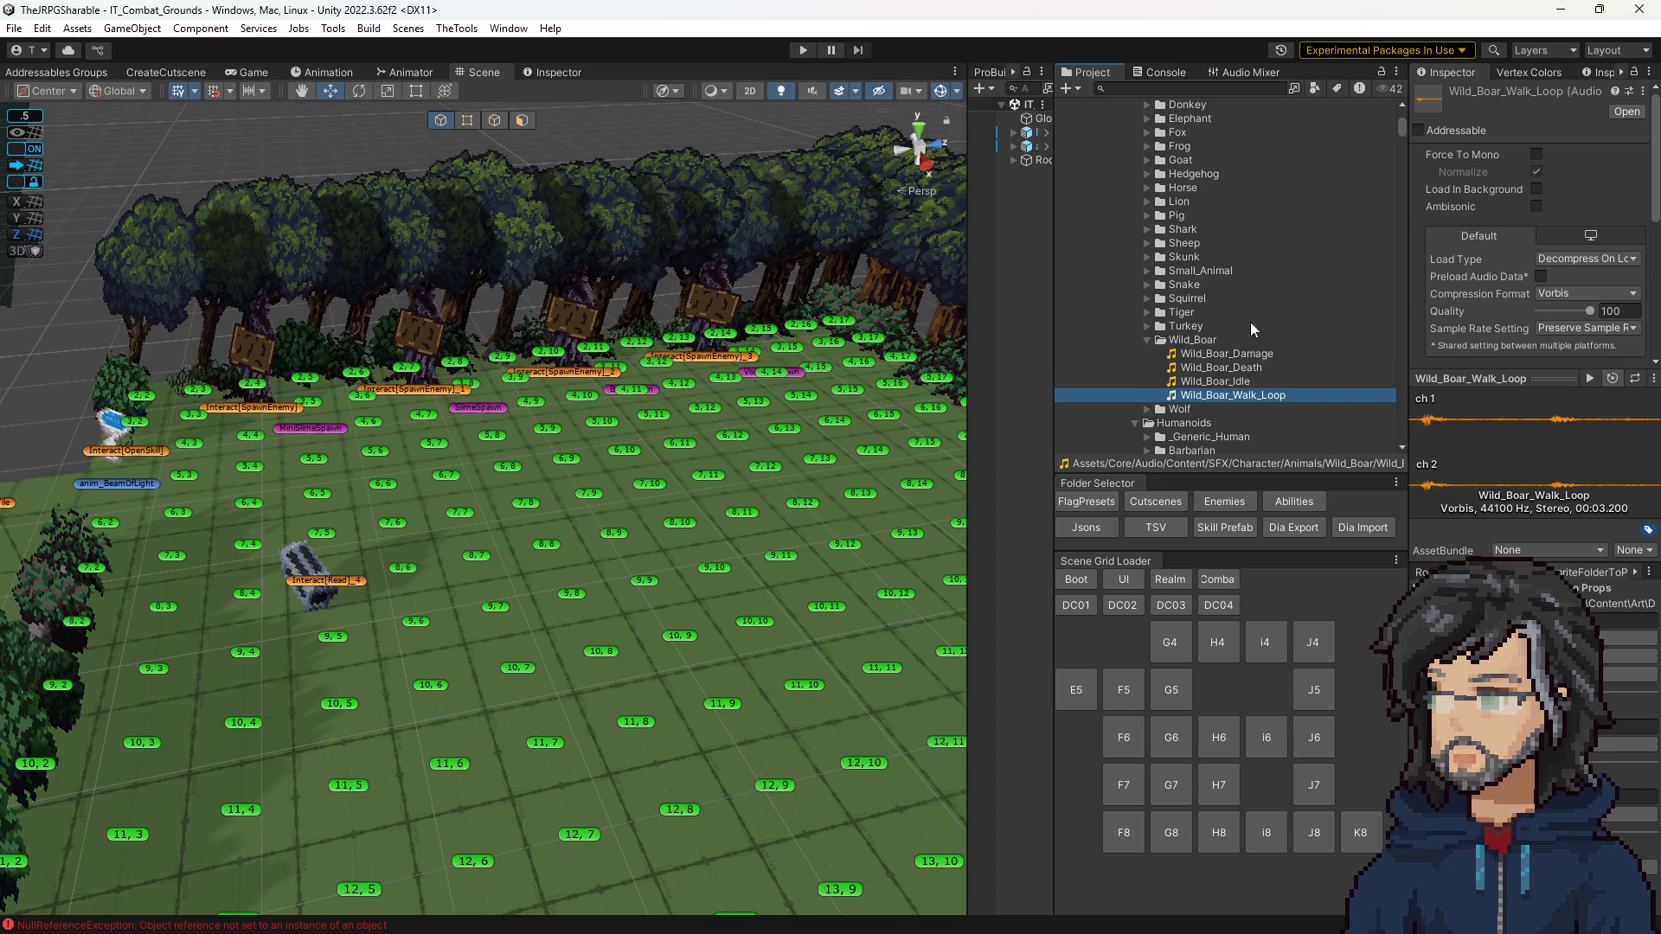
Step: Expand the Wolf folder and preview its attack and growl clips, 01 through 06
{"action": "scroll", "coordinate": [1273, 329], "scroll_direction": "down", "scroll_amount": 3}
{"action": "left_click", "coordinate": [1147, 357]}
{"action": "scroll", "coordinate": [1167, 351], "scroll_direction": "down", "scroll_amount": 3}
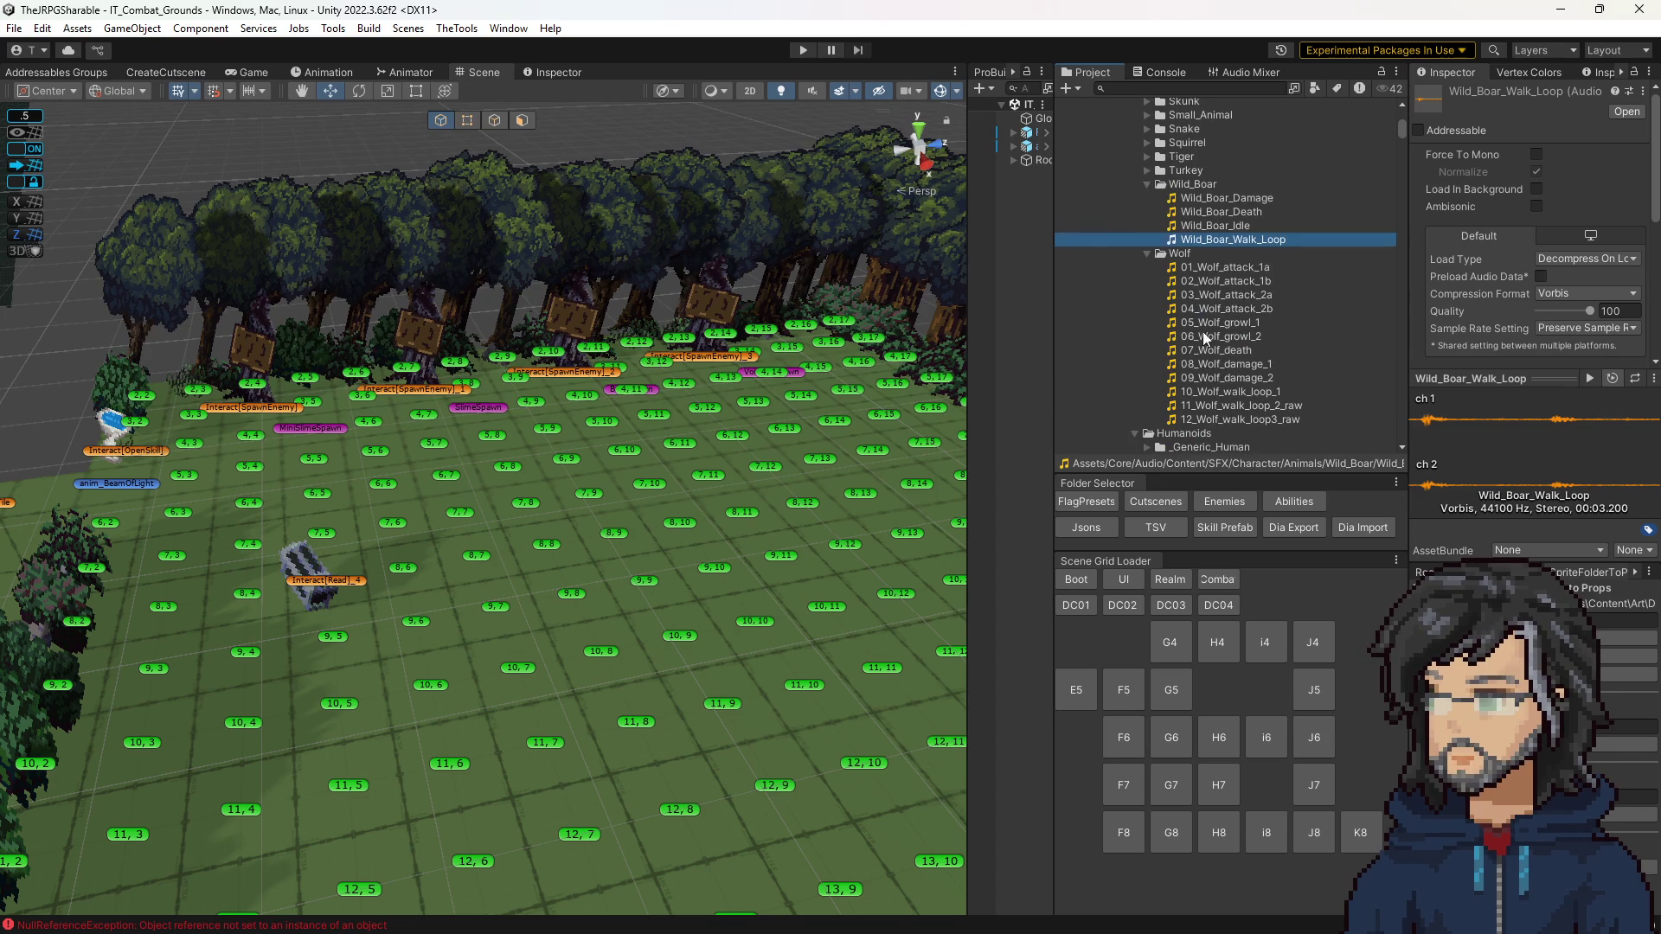
{"action": "left_click", "coordinate": [1226, 268]}
{"action": "left_click", "coordinate": [1224, 294]}
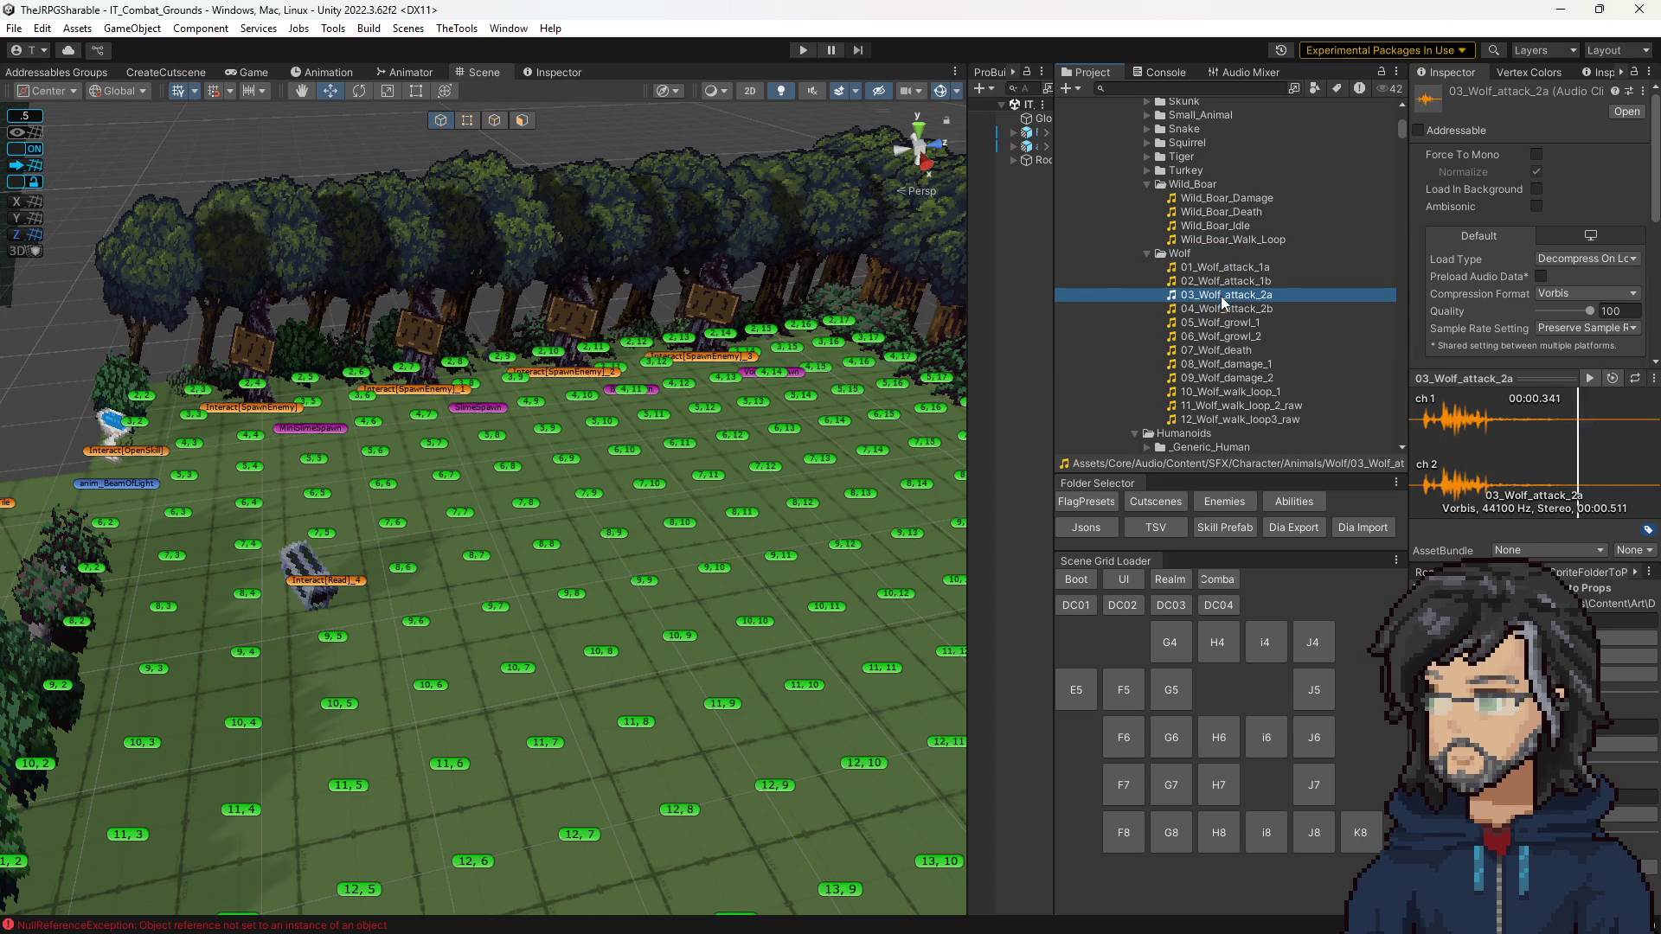
{"action": "left_click", "coordinate": [1222, 308]}
{"action": "left_click", "coordinate": [1220, 322]}
{"action": "left_click", "coordinate": [1218, 336]}
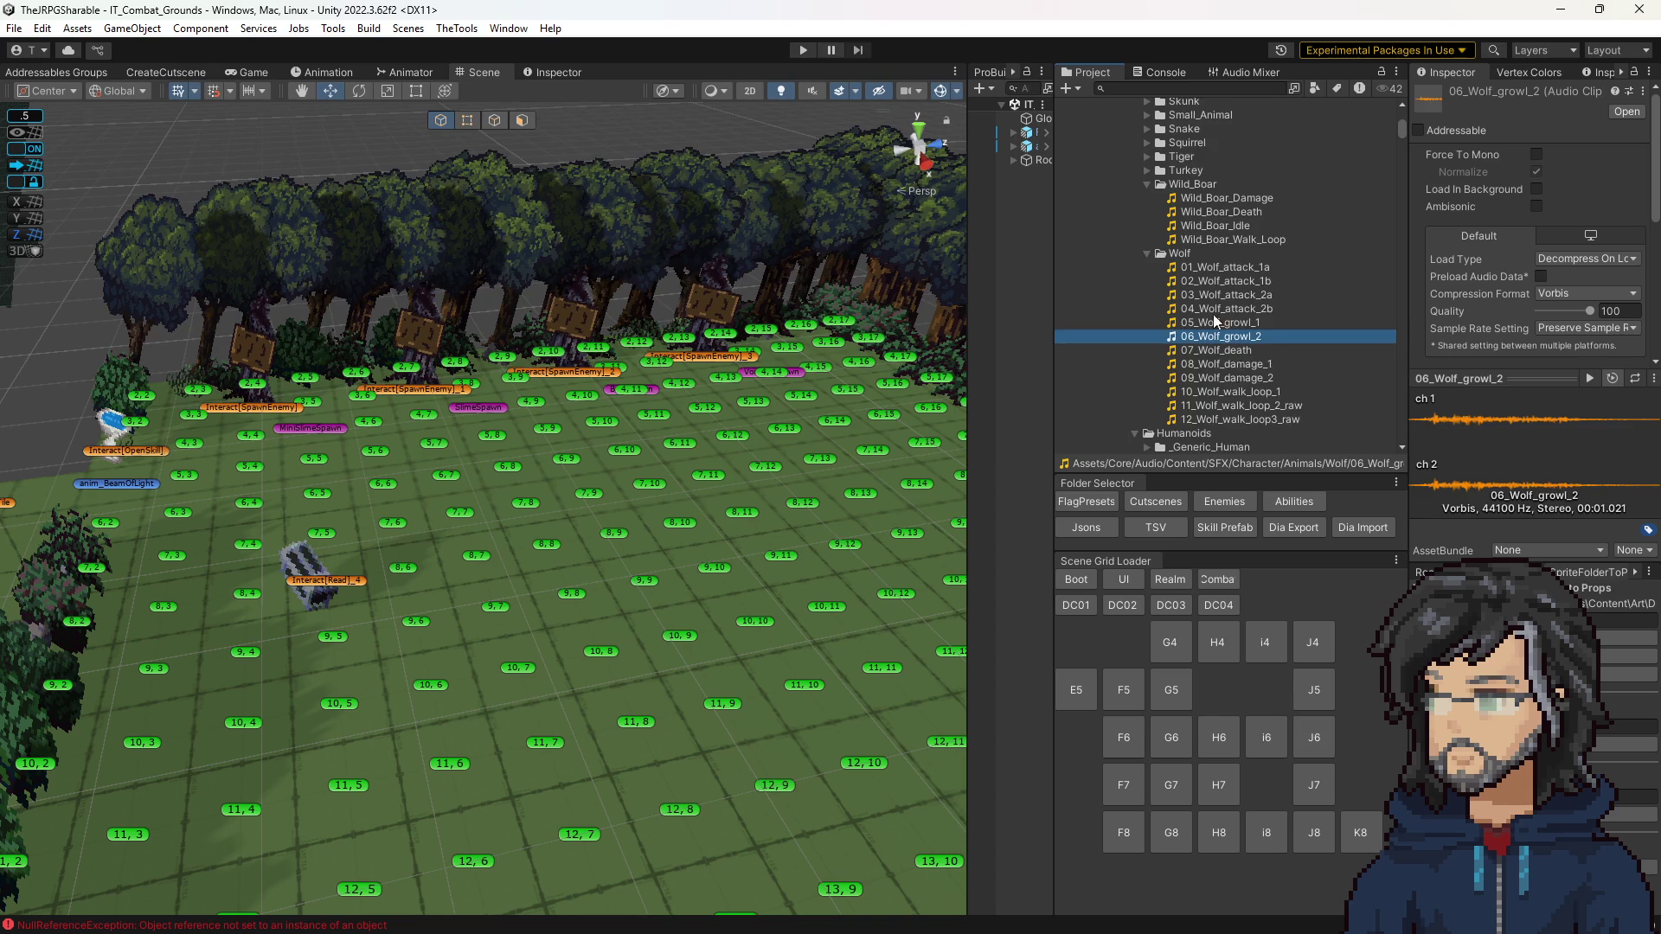
Step: Preview Turkey_Damage, then expand Tiger and preview Tiger_Attack_2 and Tiger_Attack_1
{"action": "scroll", "coordinate": [1206, 315], "scroll_direction": "up", "scroll_amount": 3}
{"action": "left_click", "coordinate": [1147, 325]}
{"action": "left_click", "coordinate": [1196, 338]}
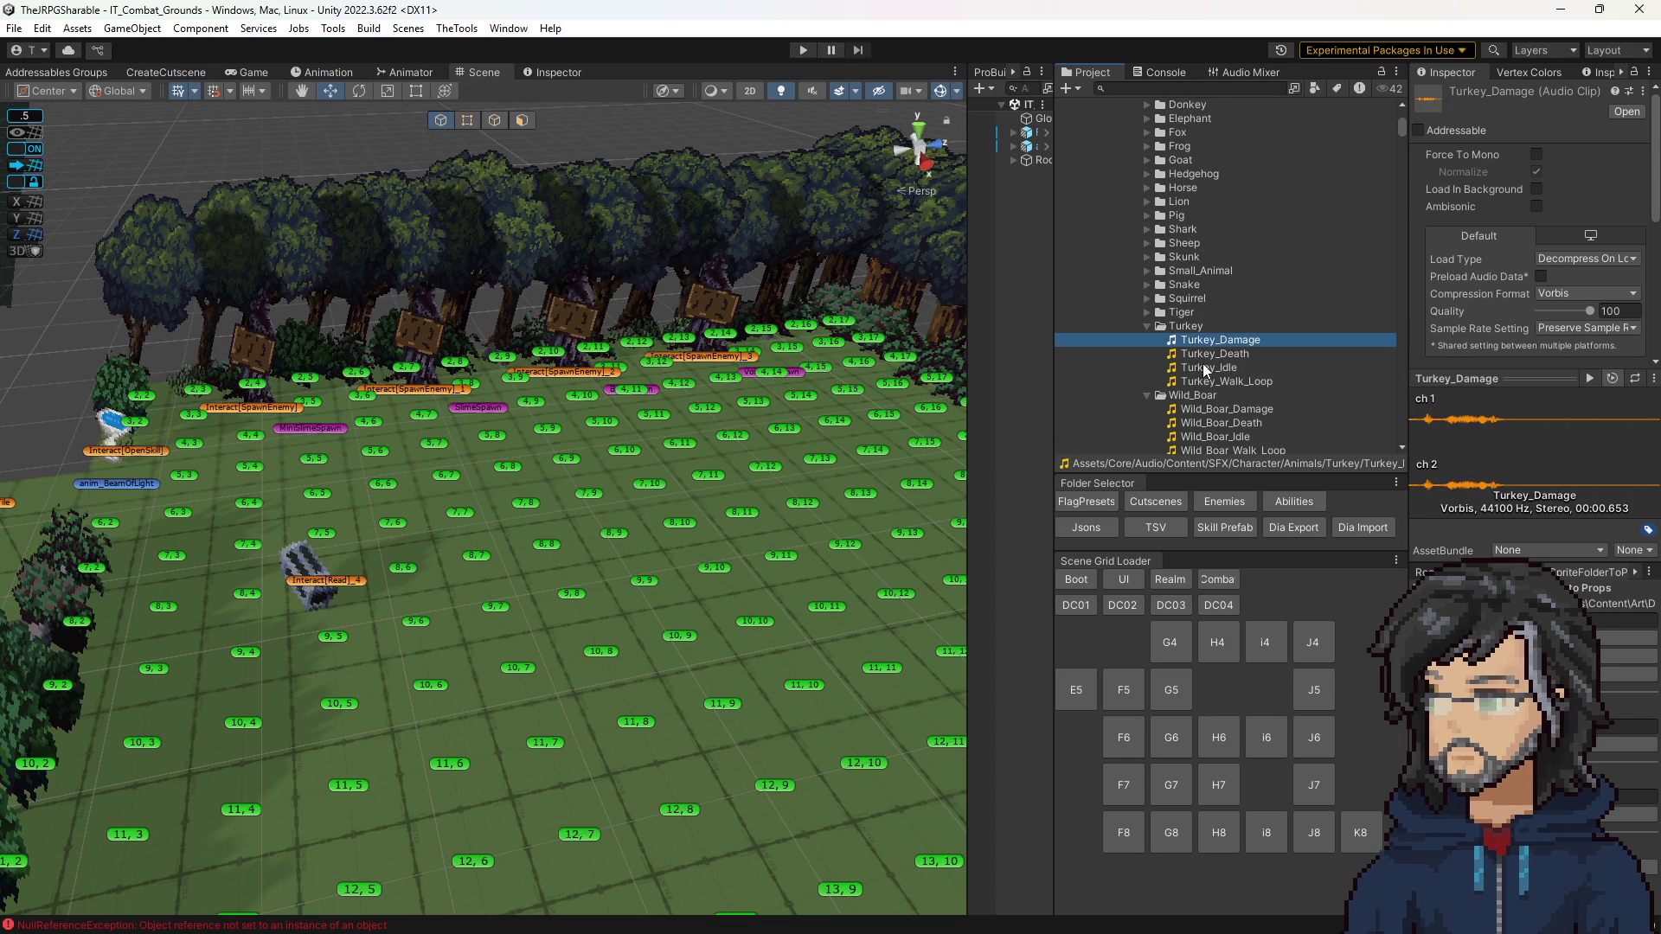
{"action": "left_click", "coordinate": [1147, 312]}
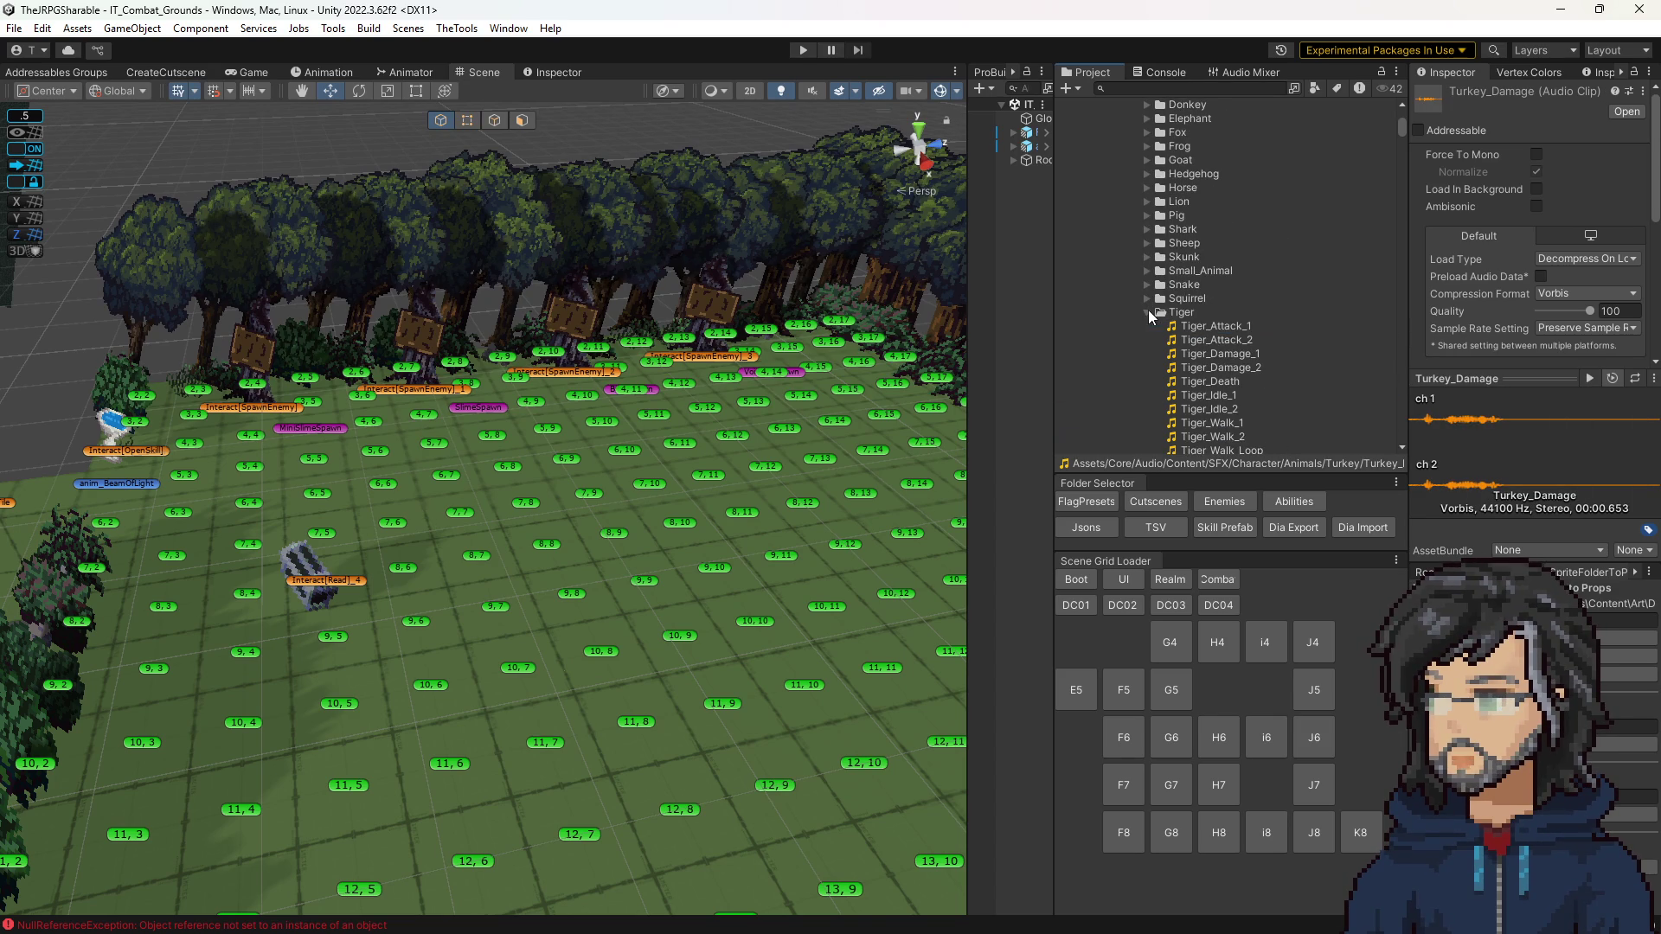
{"action": "scroll", "coordinate": [1173, 324], "scroll_direction": "down", "scroll_amount": 3}
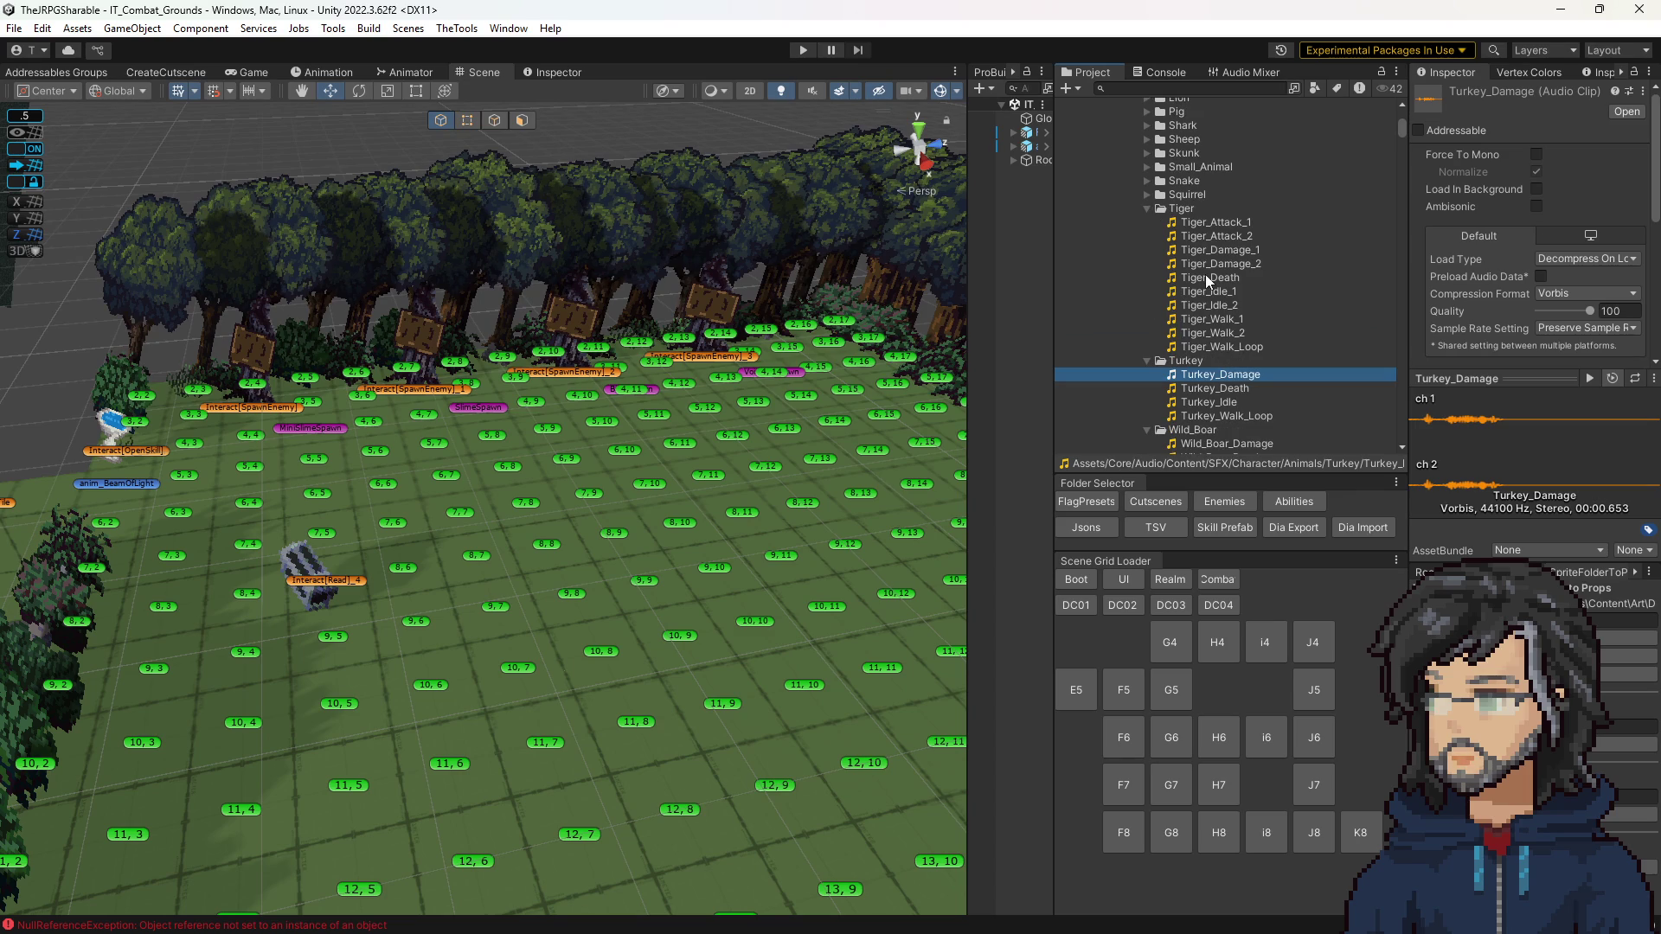
{"action": "left_click", "coordinate": [1211, 232]}
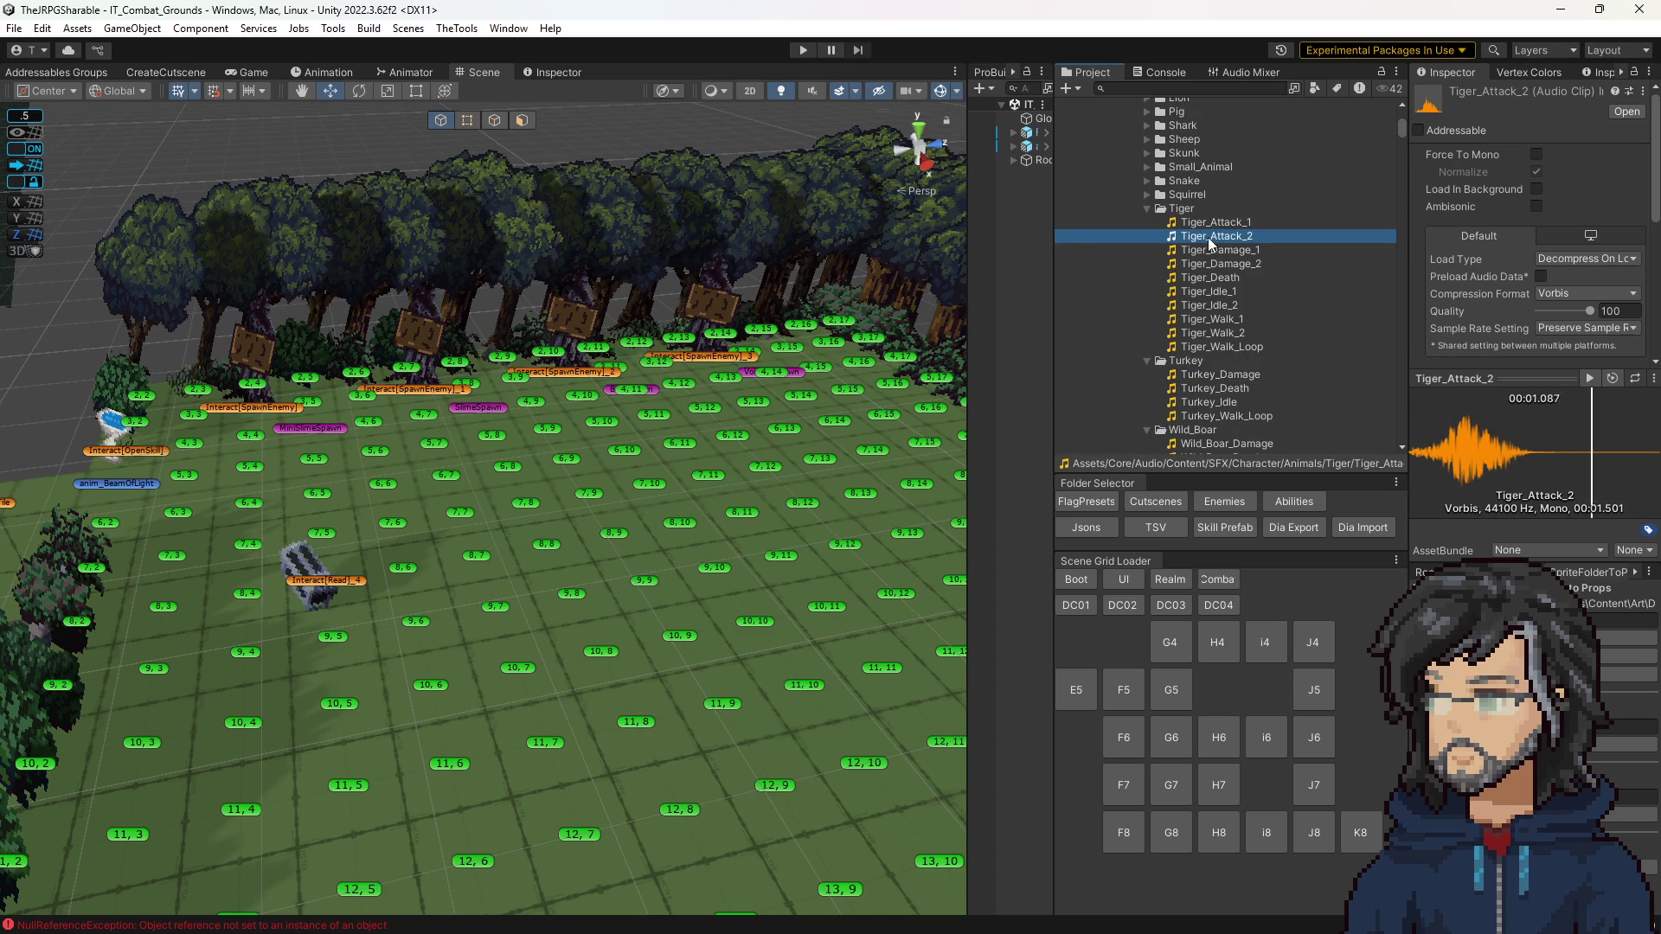
{"action": "left_click", "coordinate": [1203, 227]}
{"action": "scroll", "coordinate": [1196, 230], "scroll_direction": "up", "scroll_amount": 3}
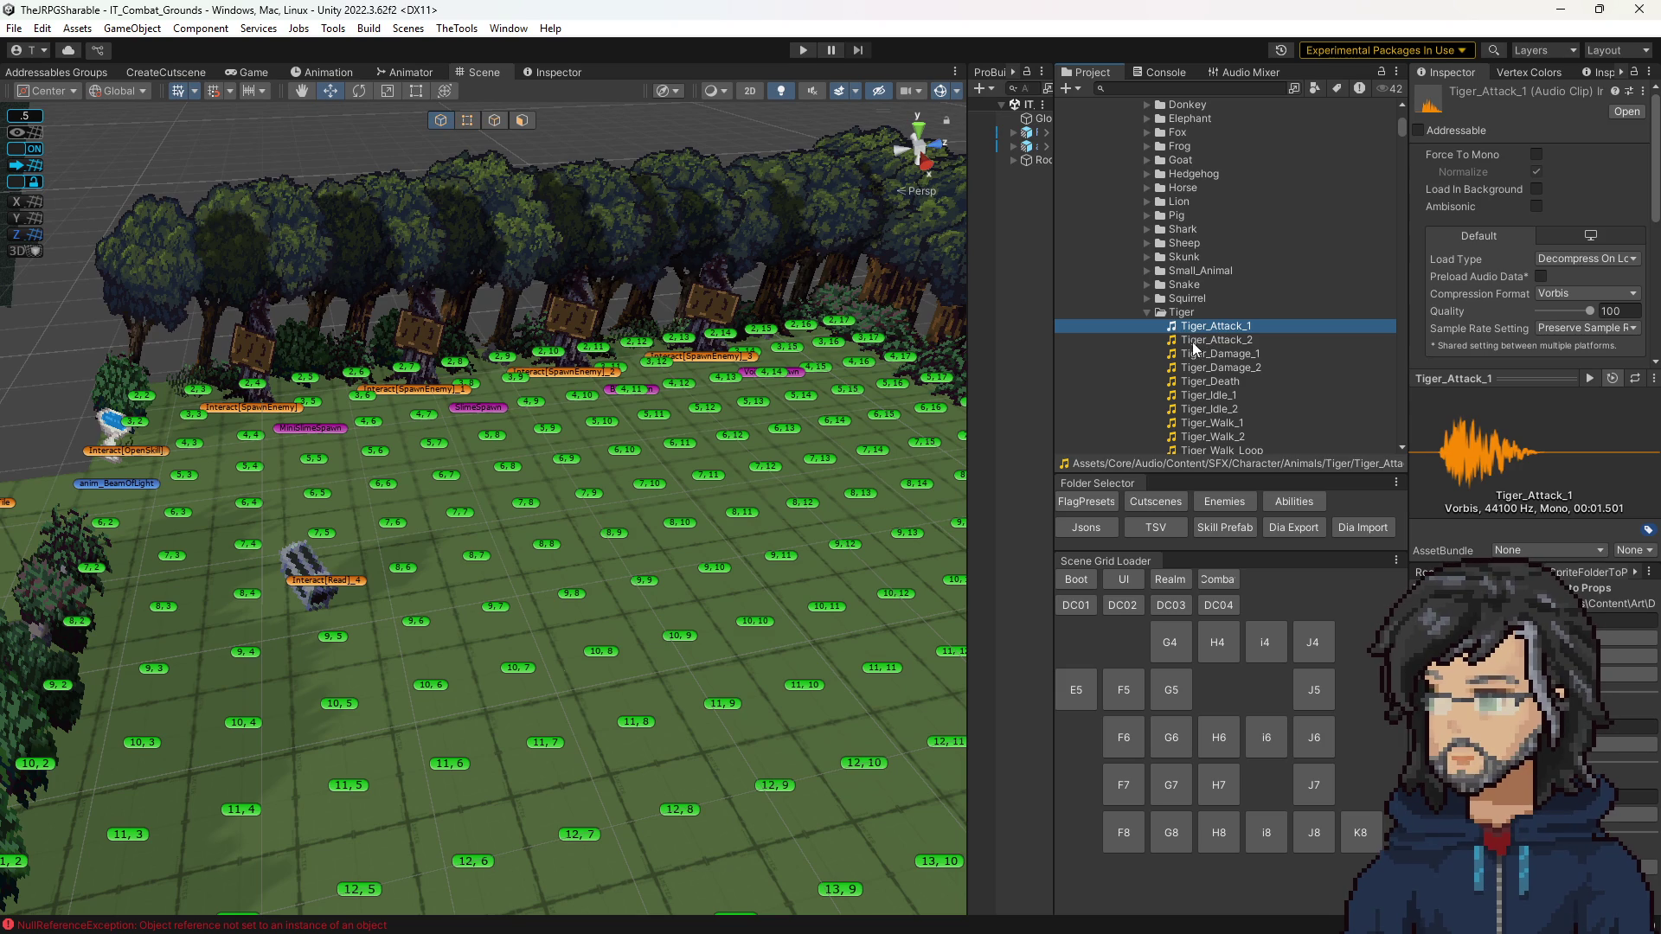
{"action": "left_click", "coordinate": [1187, 312]}
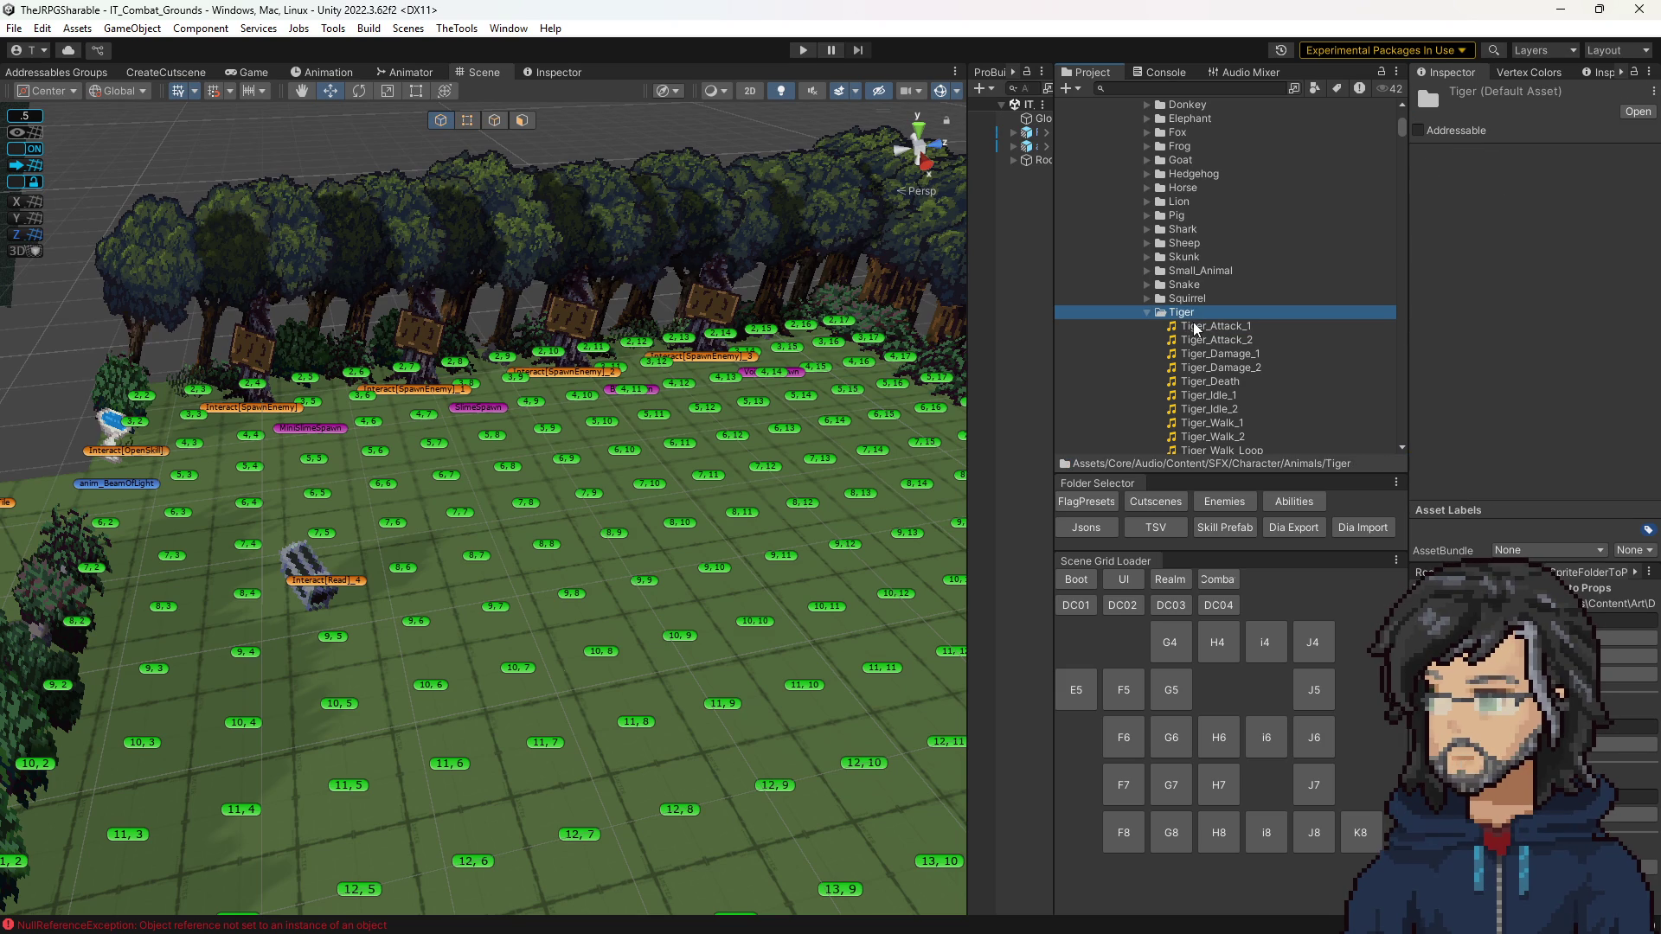
{"action": "left_click", "coordinate": [1196, 327]}
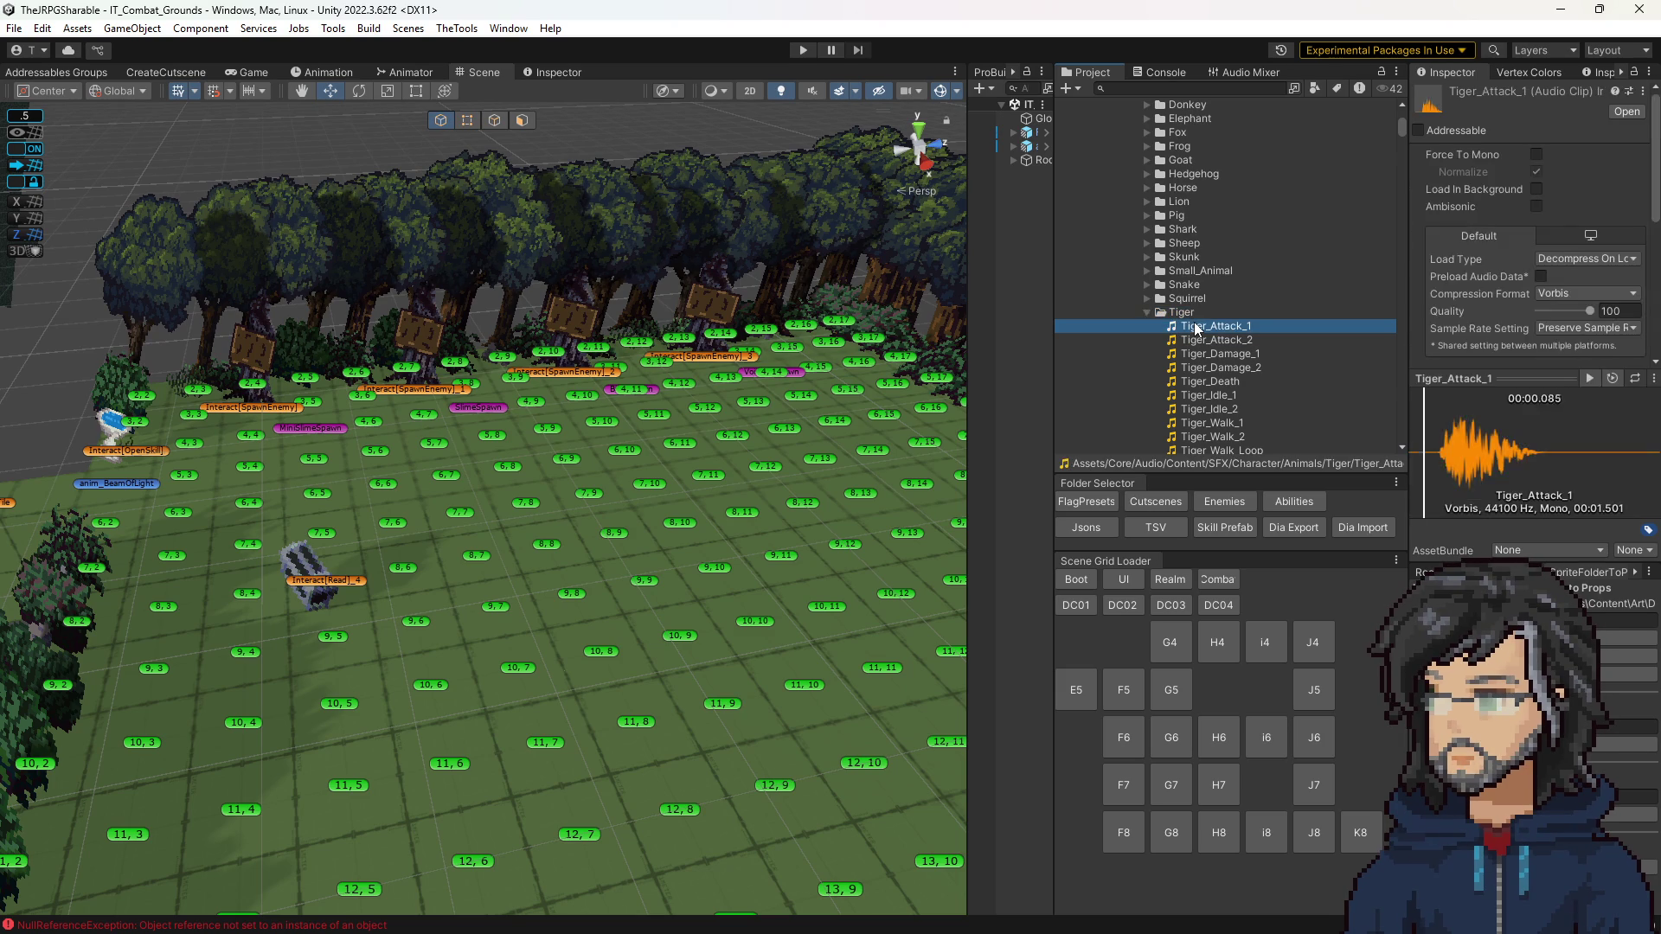
{"action": "scroll", "coordinate": [1207, 346], "scroll_direction": "down", "scroll_amount": 6}
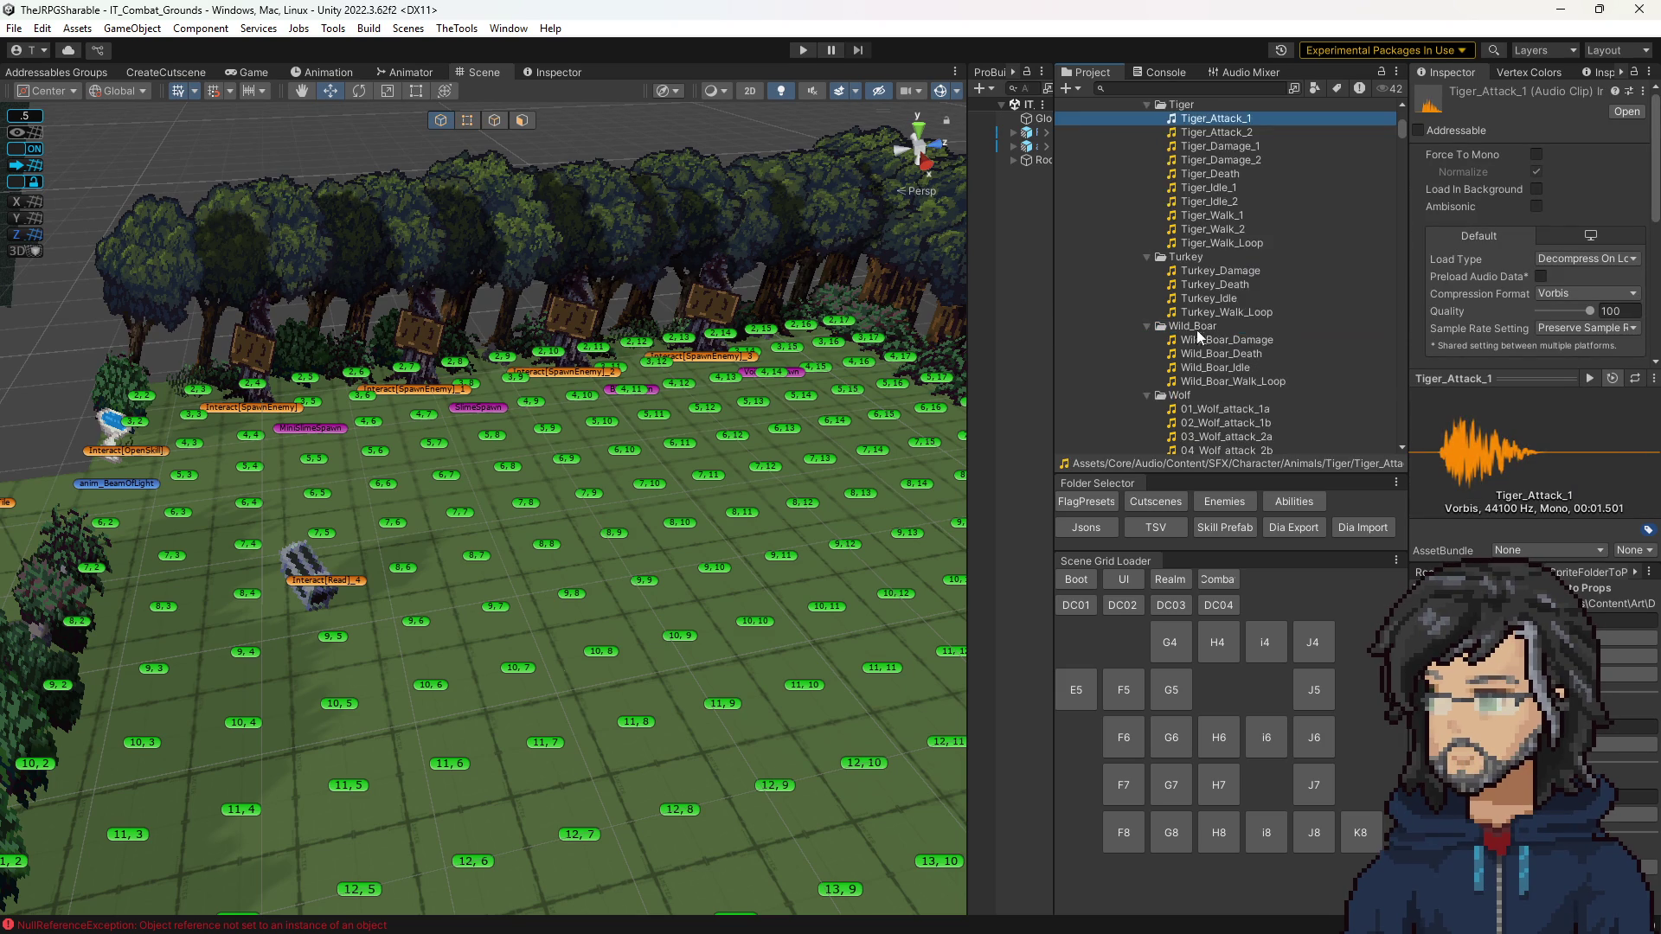
Step: Preview the Wild_Boar_Damage, Wild_Boar_Idle and Wild_Boar_Walk_Loop clips
{"action": "left_click", "coordinate": [1204, 236]}
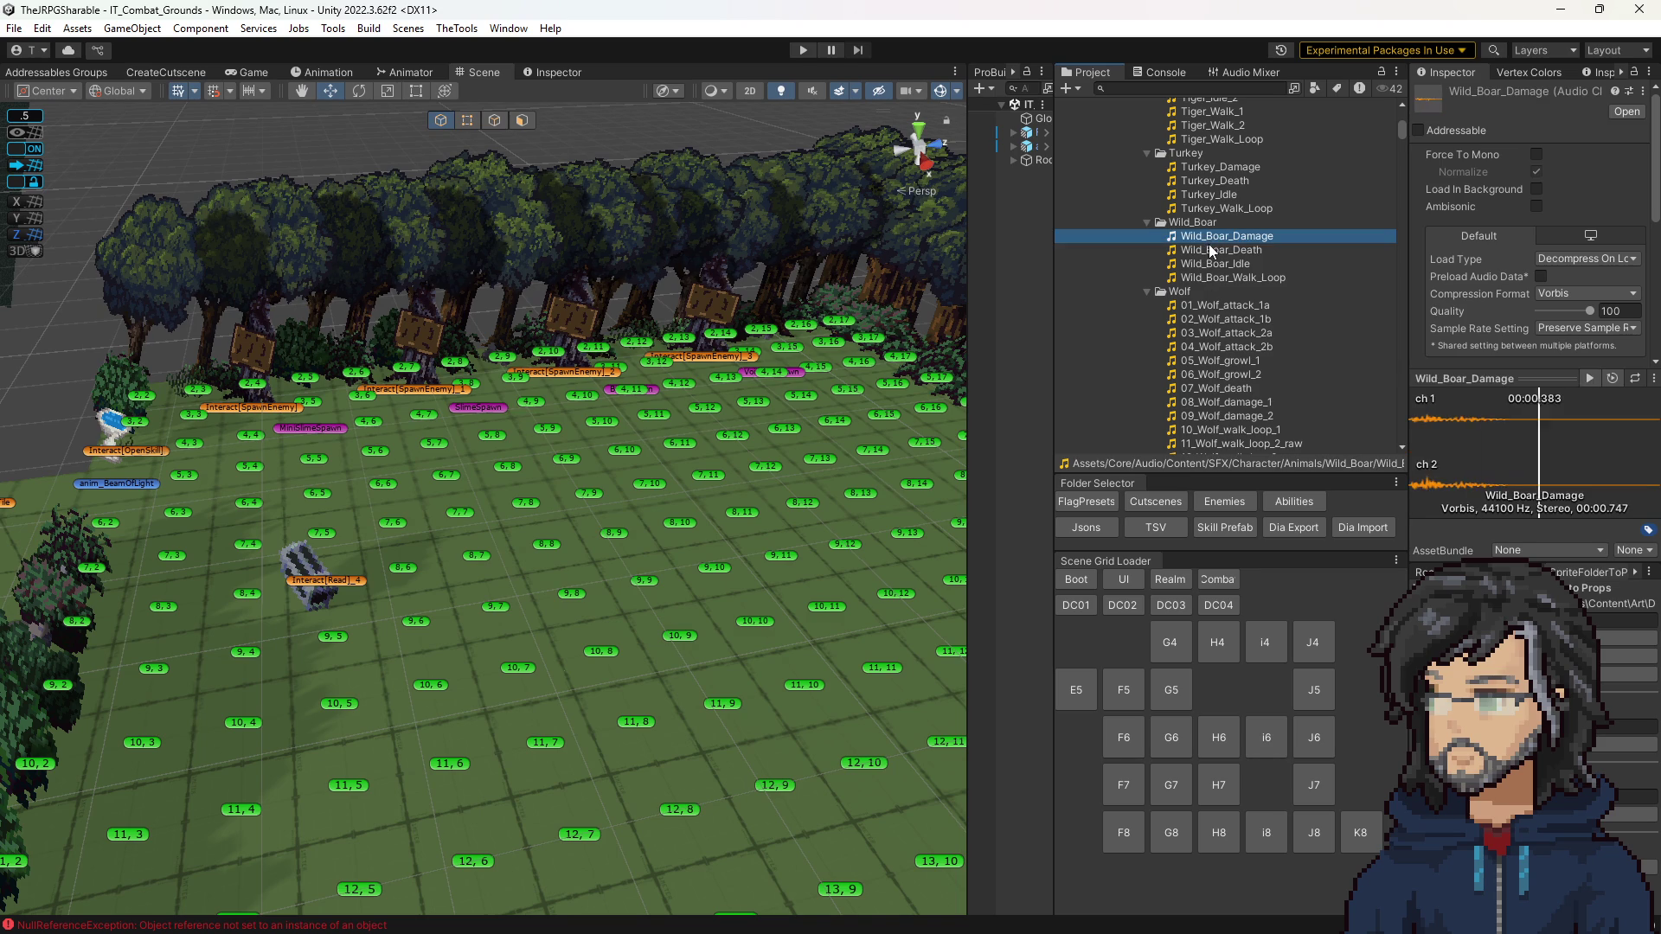
{"action": "scroll", "coordinate": [1202, 277], "scroll_direction": "up", "scroll_amount": 5}
{"action": "scroll", "coordinate": [1186, 325], "scroll_direction": "up", "scroll_amount": 5}
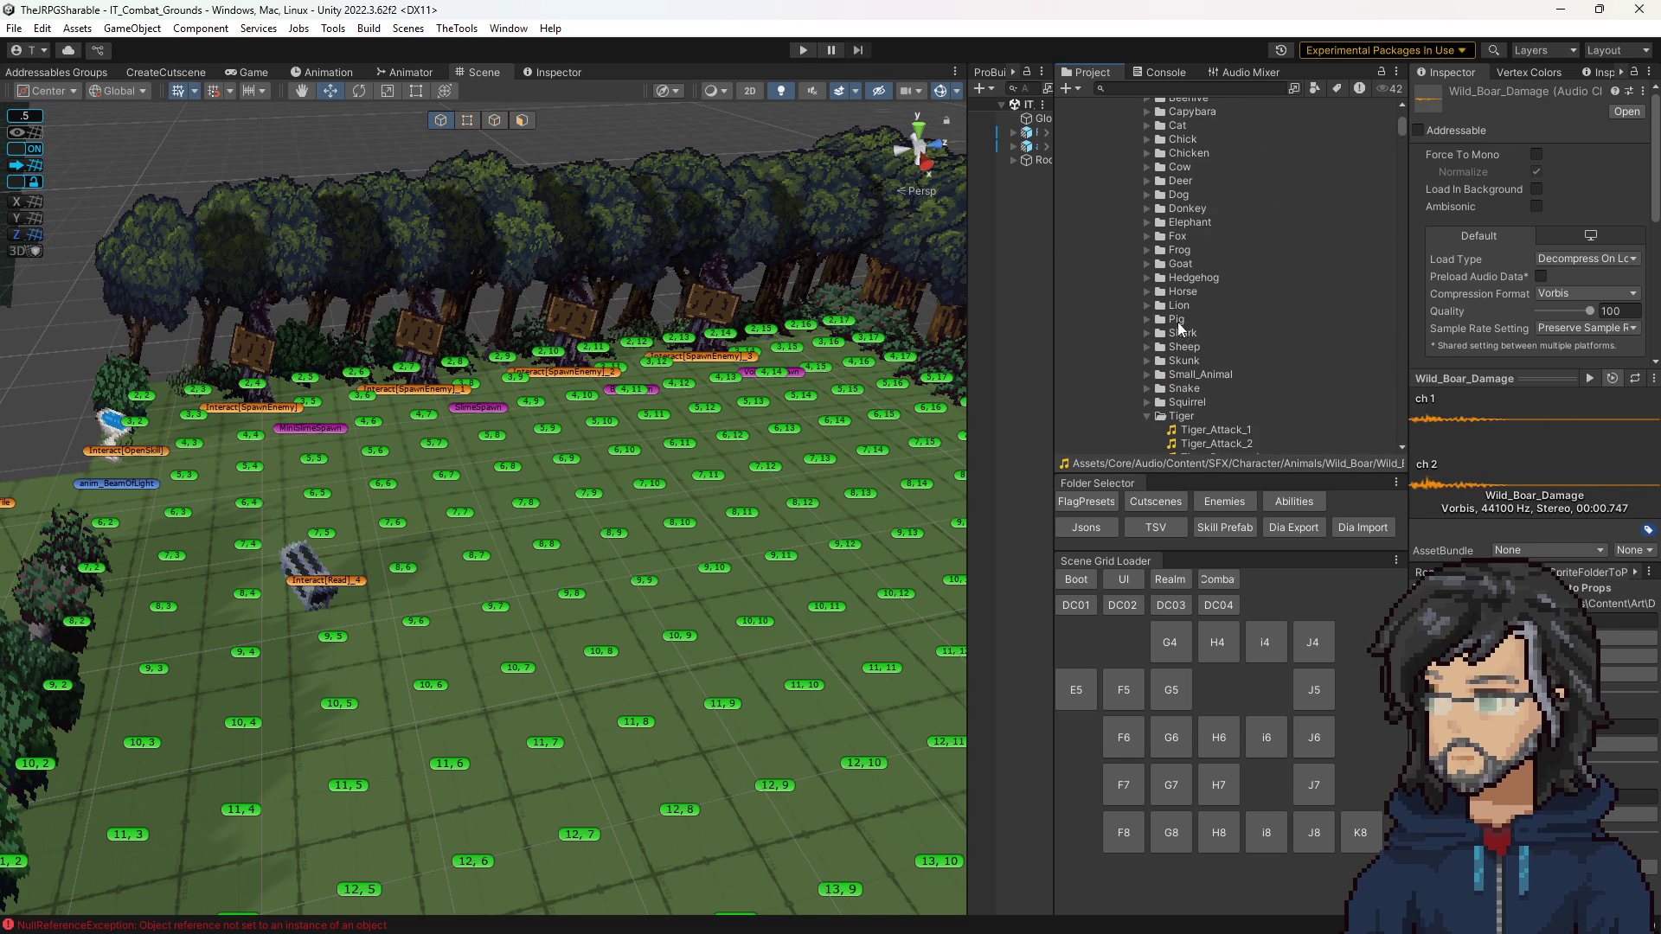
{"action": "scroll", "coordinate": [1159, 306], "scroll_direction": "down", "scroll_amount": 10}
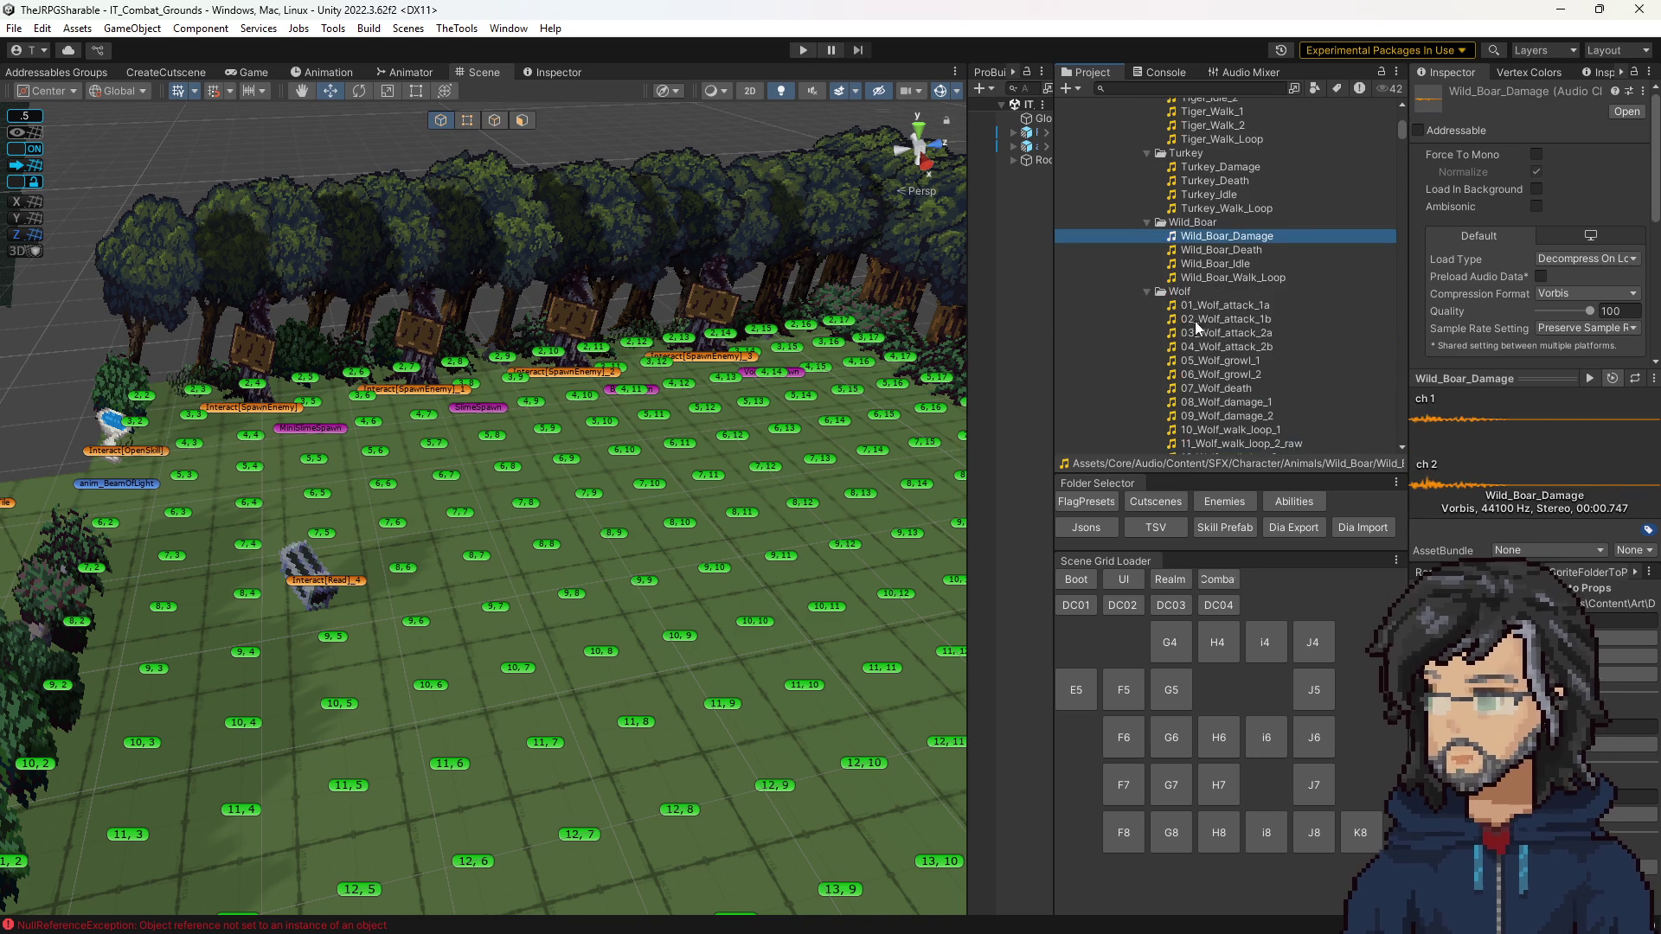
{"action": "left_click", "coordinate": [1209, 264]}
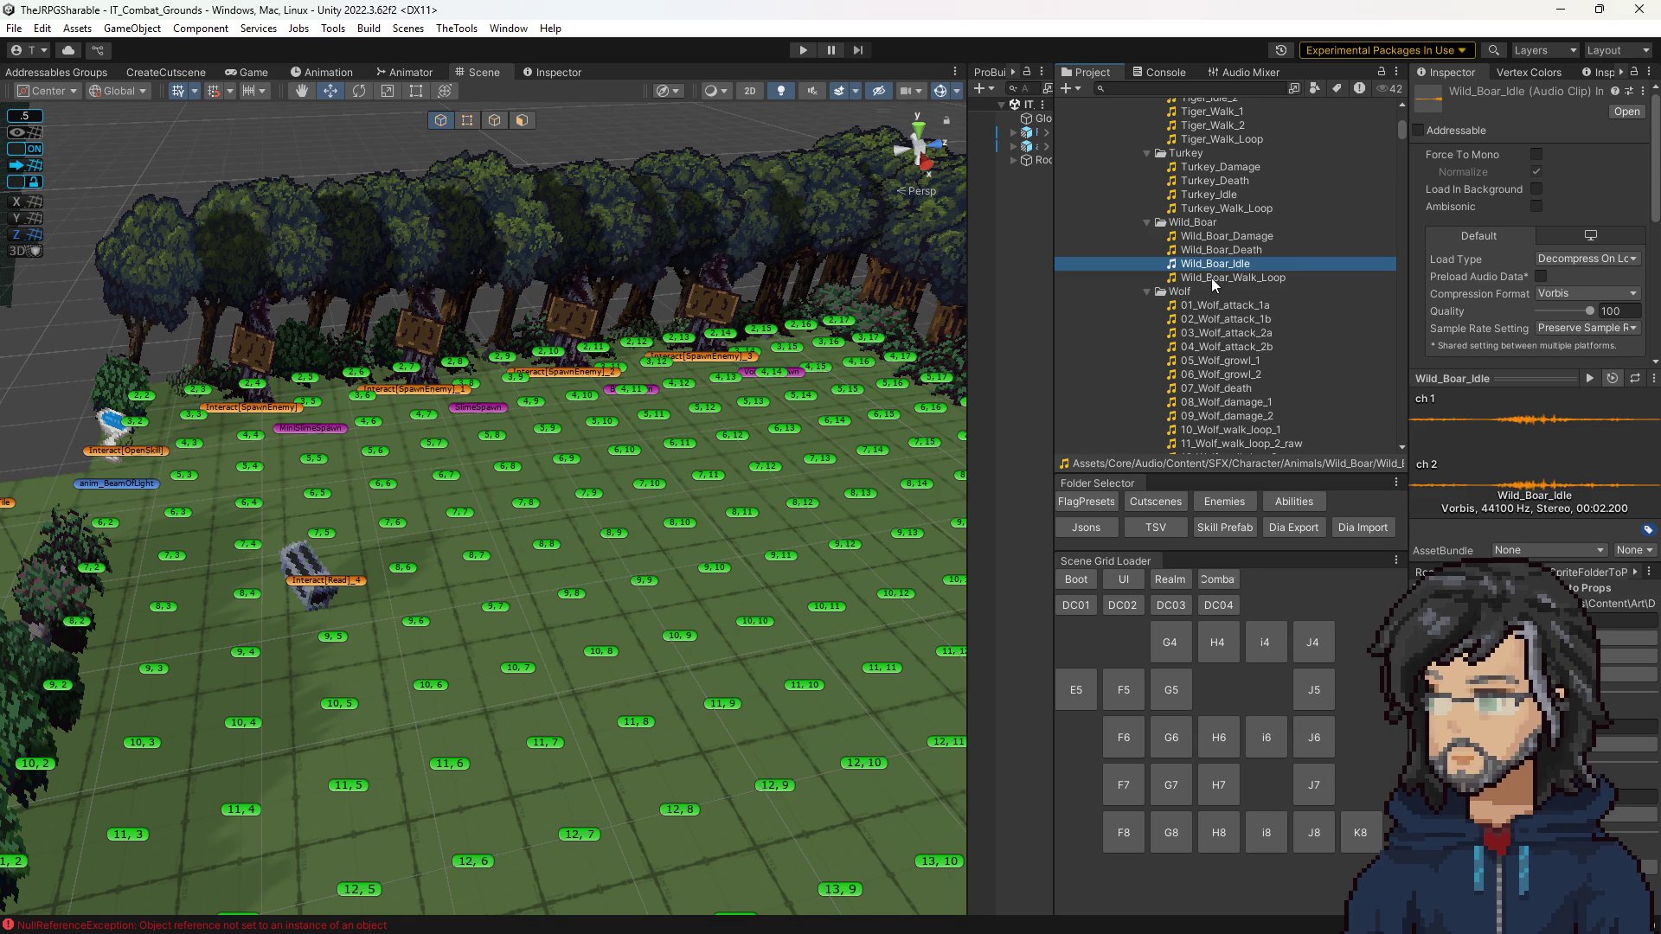
{"action": "left_click", "coordinate": [1211, 278]}
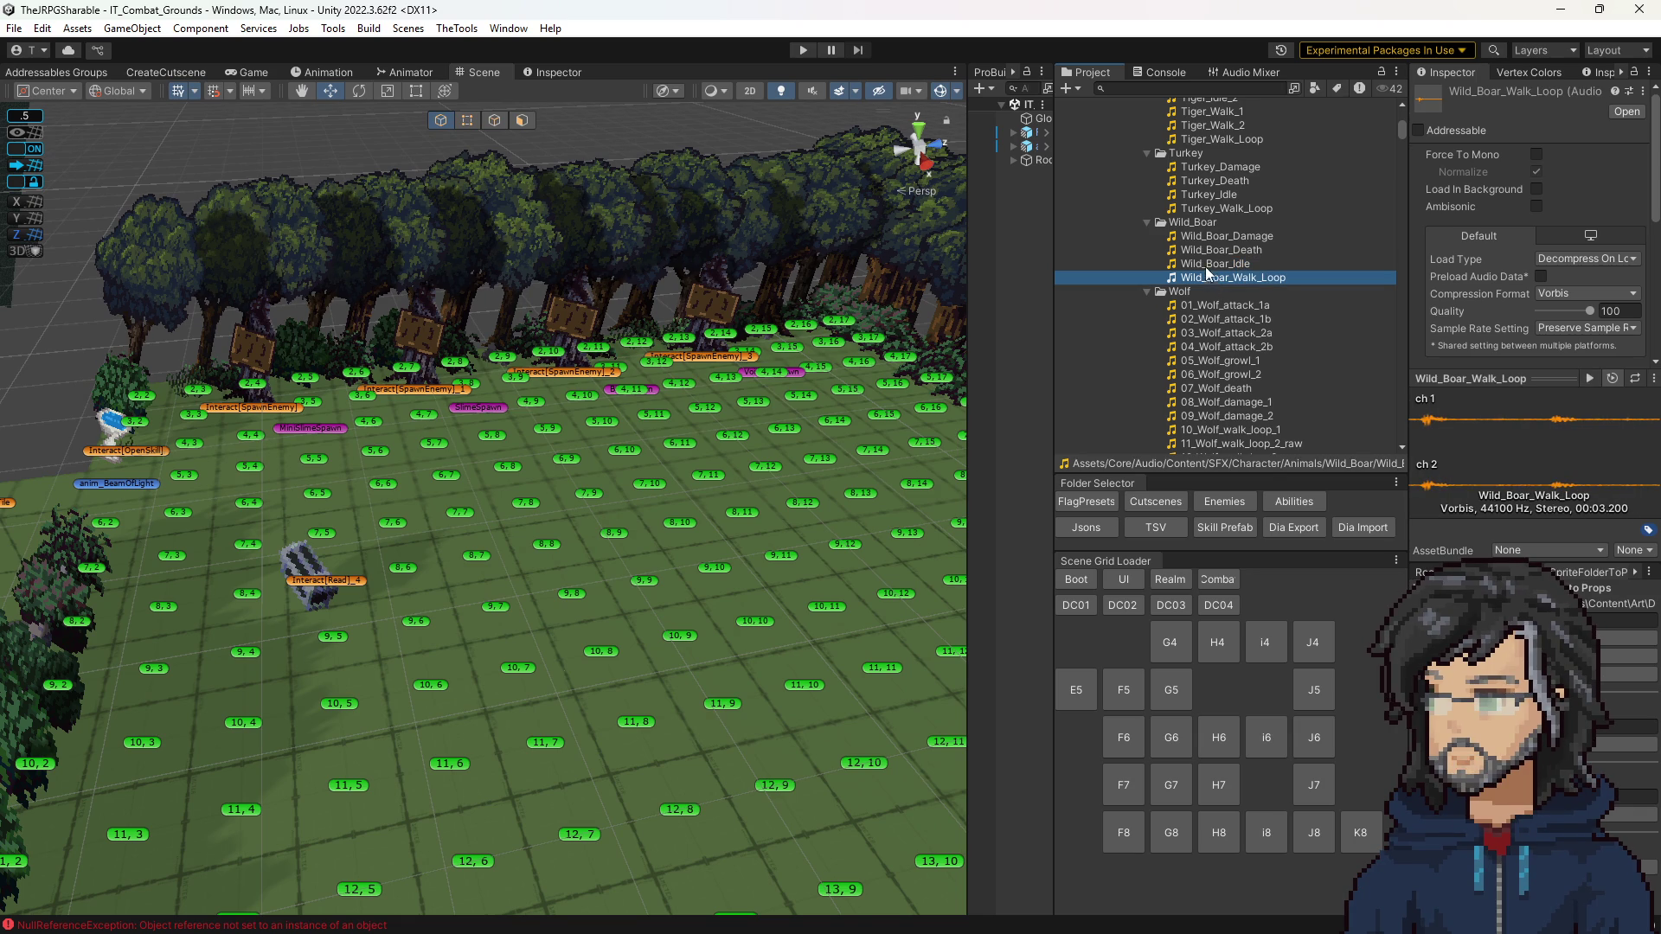
{"action": "left_click", "coordinate": [1208, 264]}
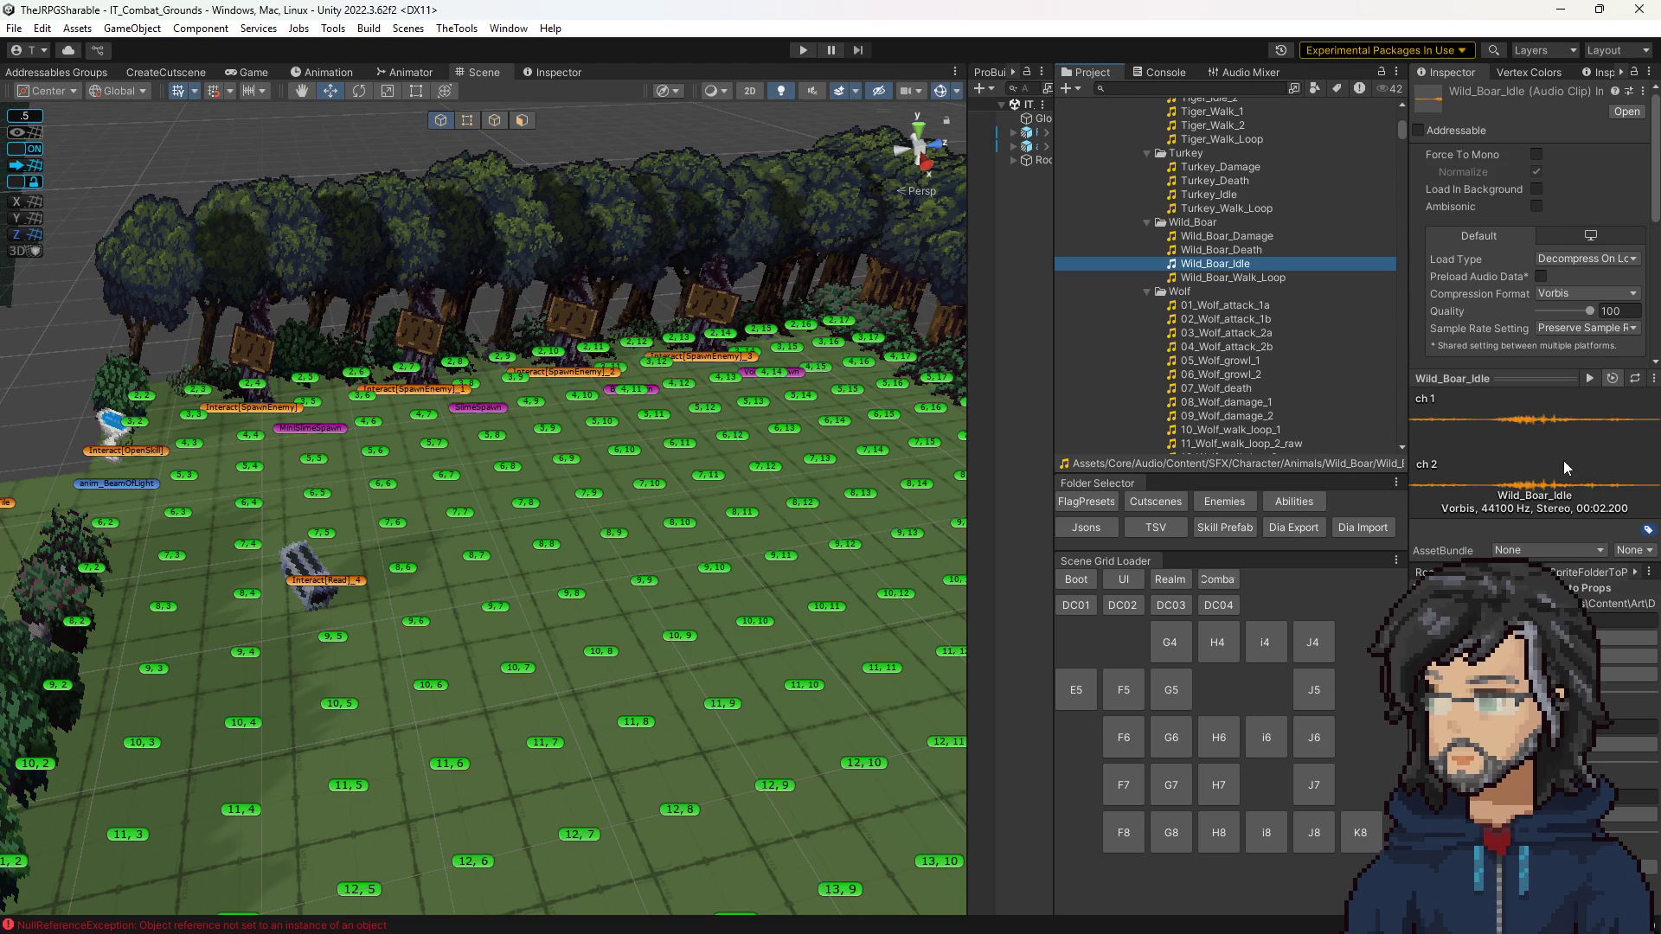
Step: Preview Tiger_Attack_1, then expand Bear and preview Bear_Attack_1 and Bear_Attack_2
{"action": "scroll", "coordinate": [1311, 341], "scroll_direction": "up", "scroll_amount": 3}
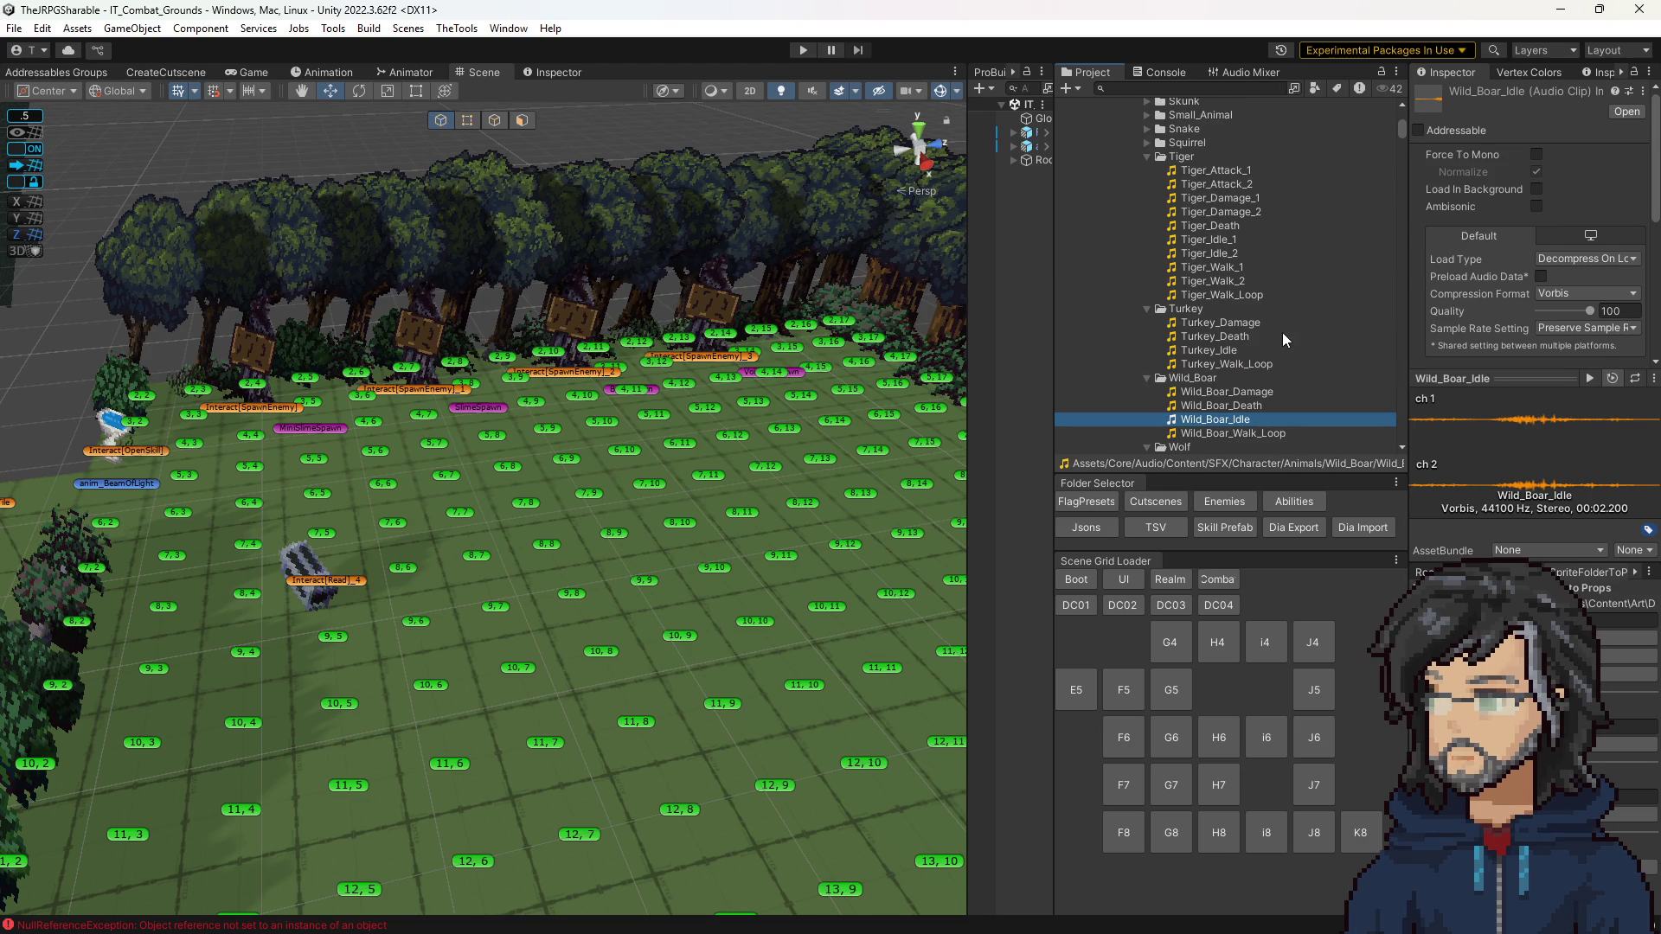
{"action": "left_click", "coordinate": [1223, 171]}
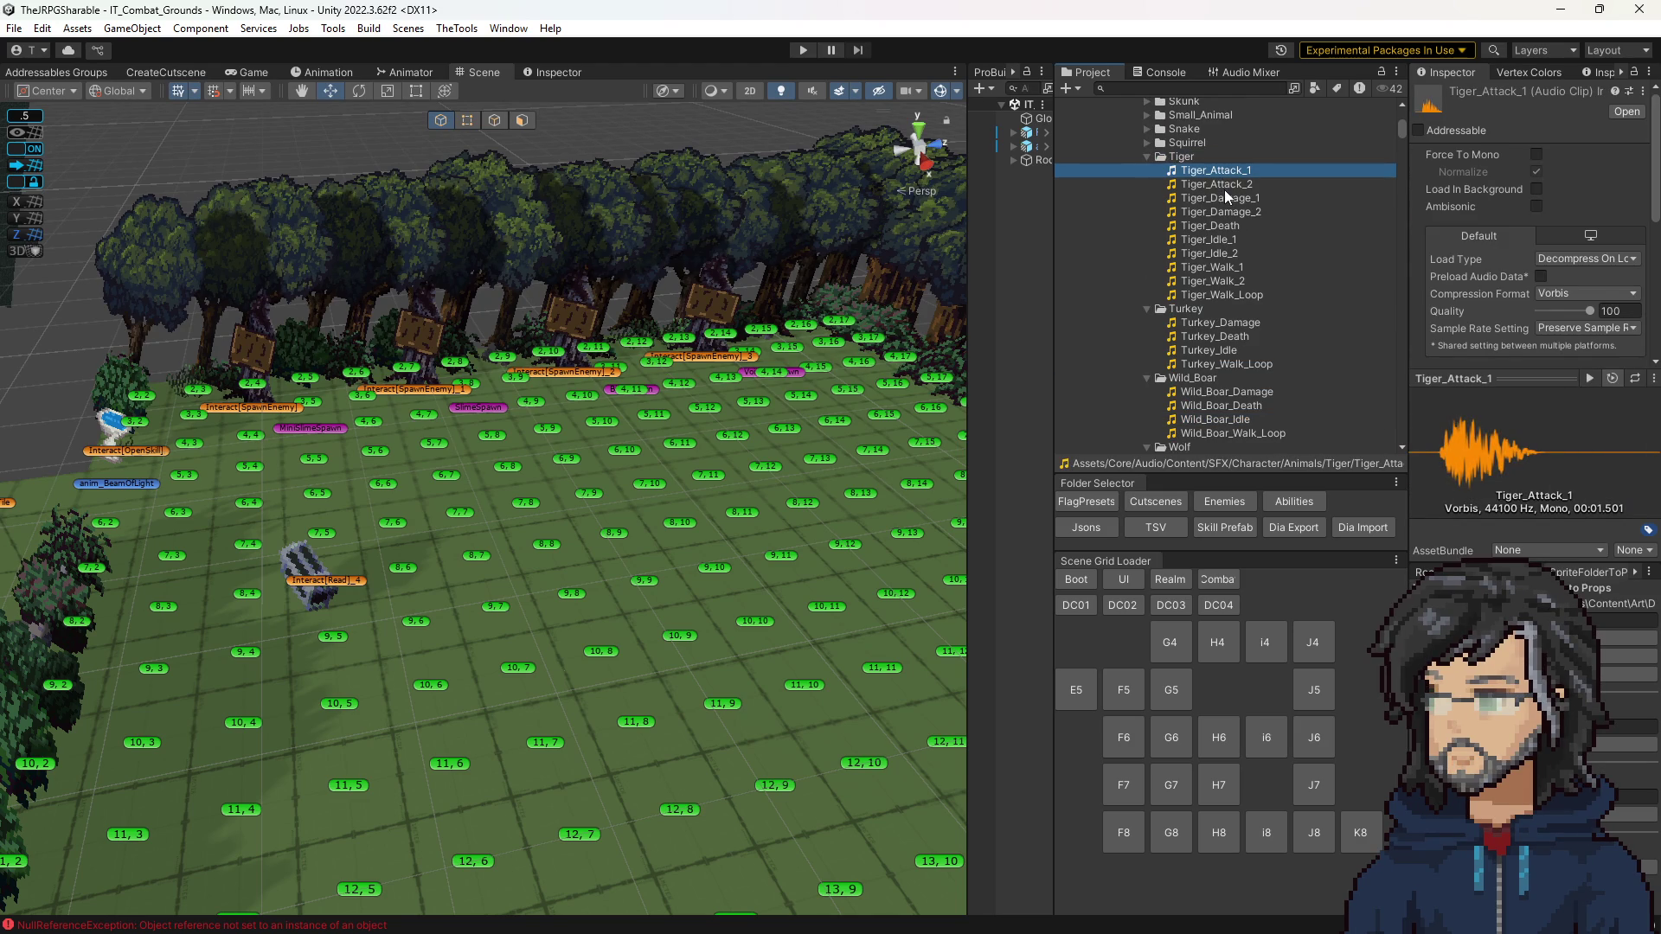
{"action": "scroll", "coordinate": [1229, 376], "scroll_direction": "up", "scroll_amount": 15}
{"action": "scroll", "coordinate": [1215, 374], "scroll_direction": "down", "scroll_amount": 5}
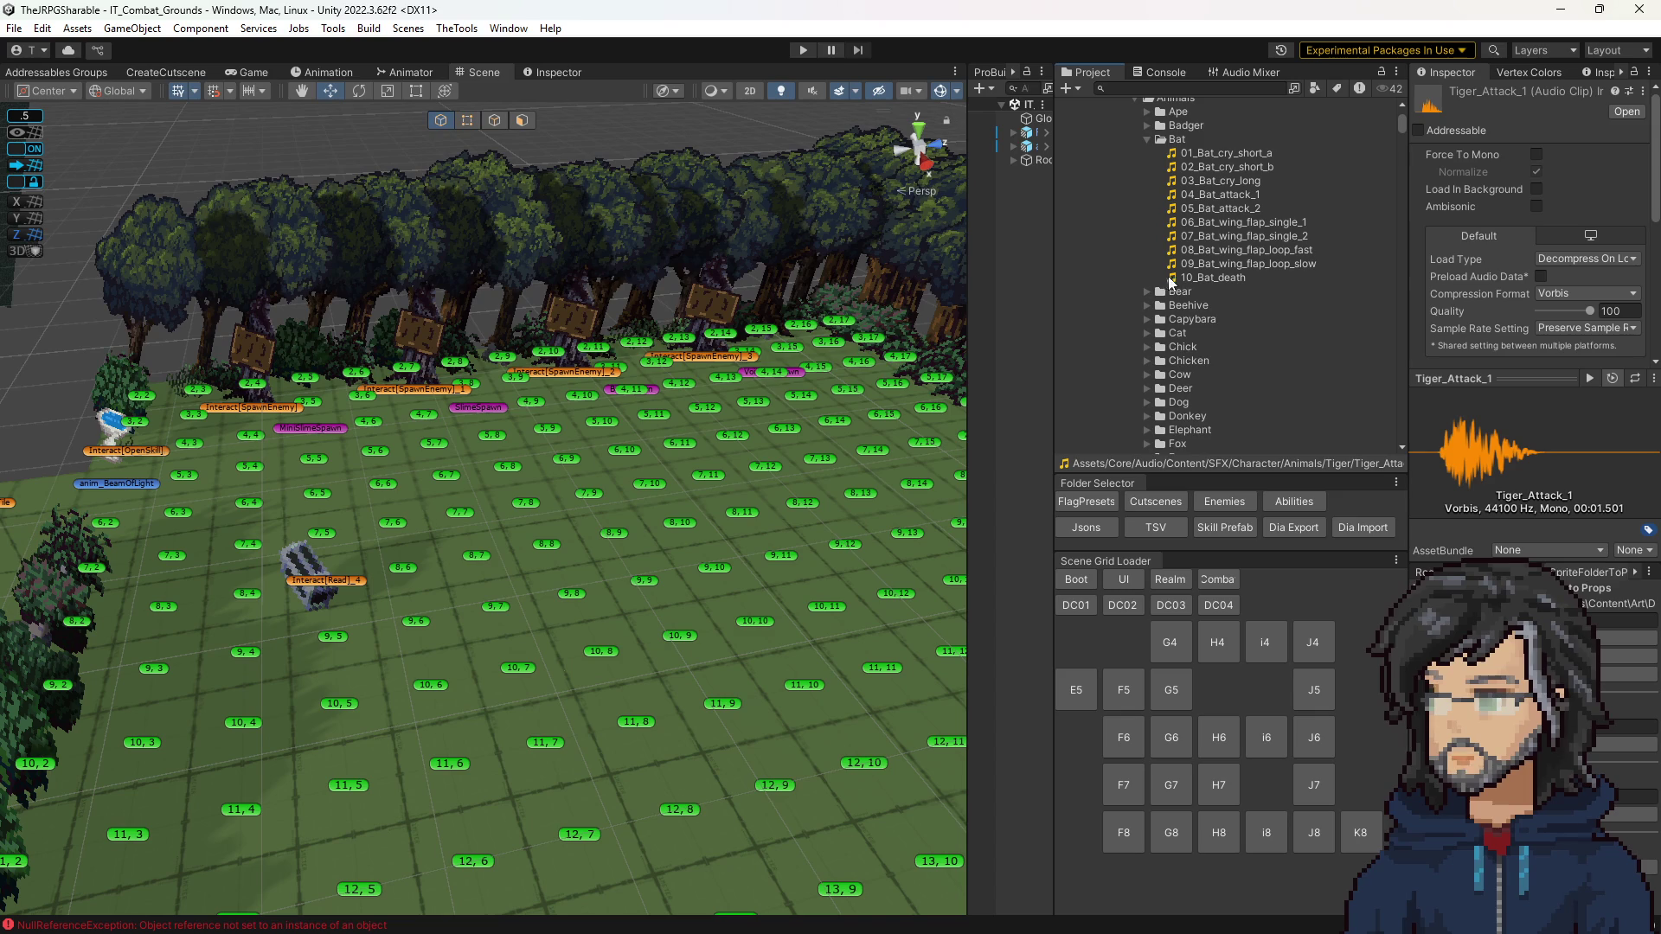
{"action": "left_click", "coordinate": [1147, 292]}
{"action": "left_click", "coordinate": [1202, 307]}
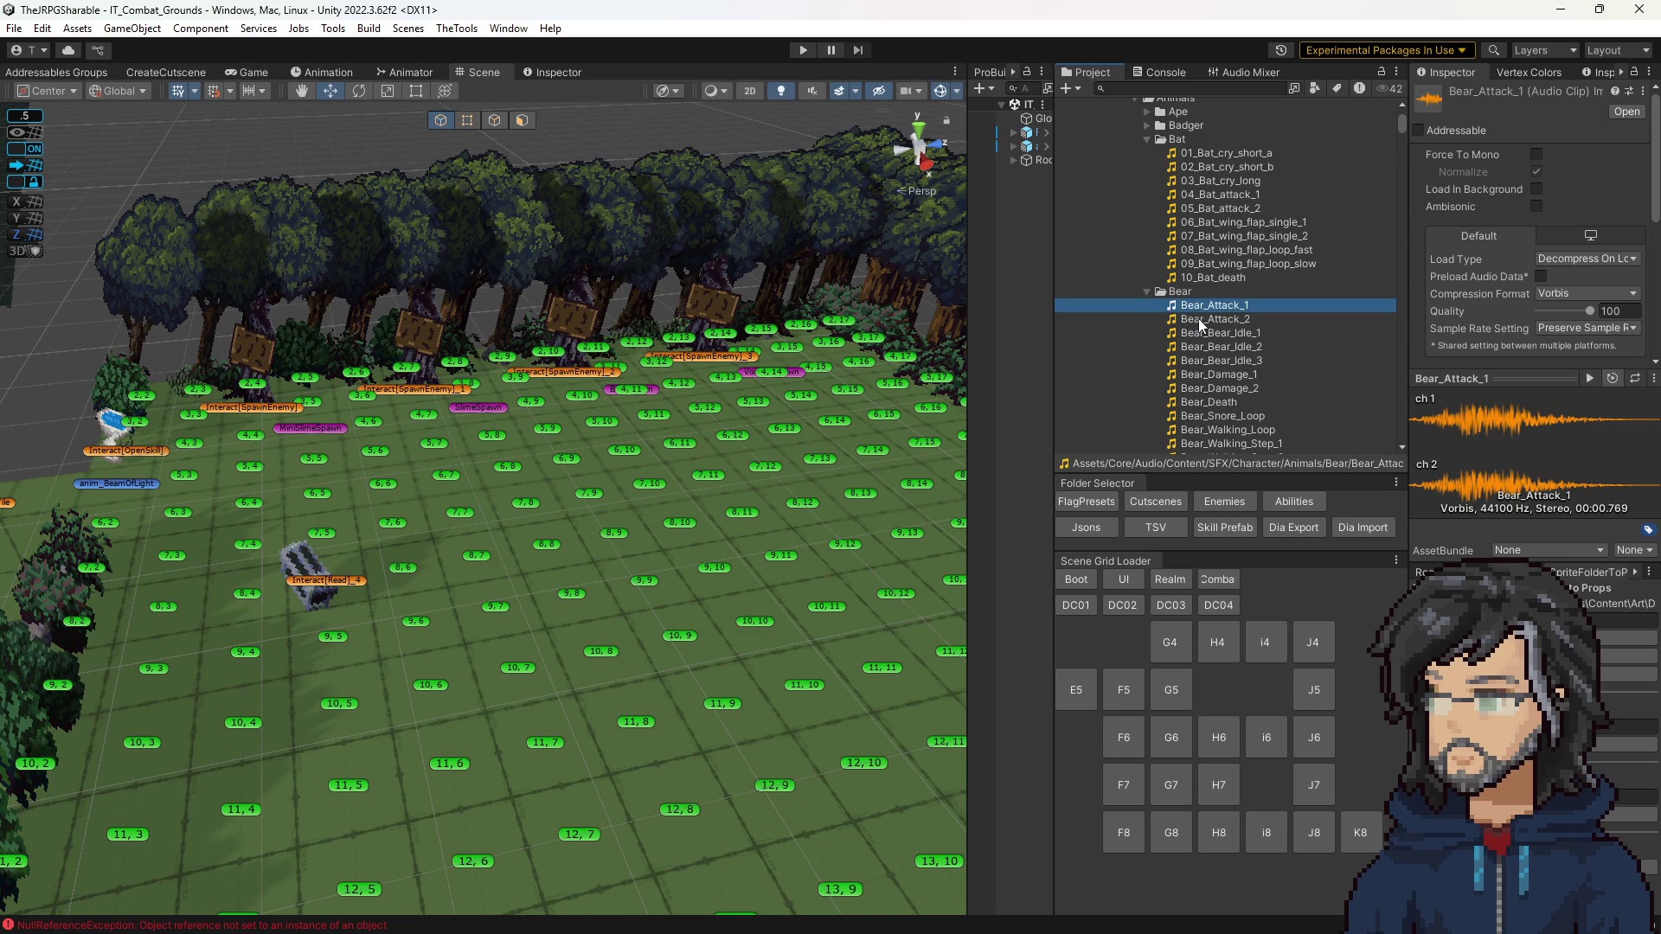
{"action": "left_click", "coordinate": [1201, 321]}
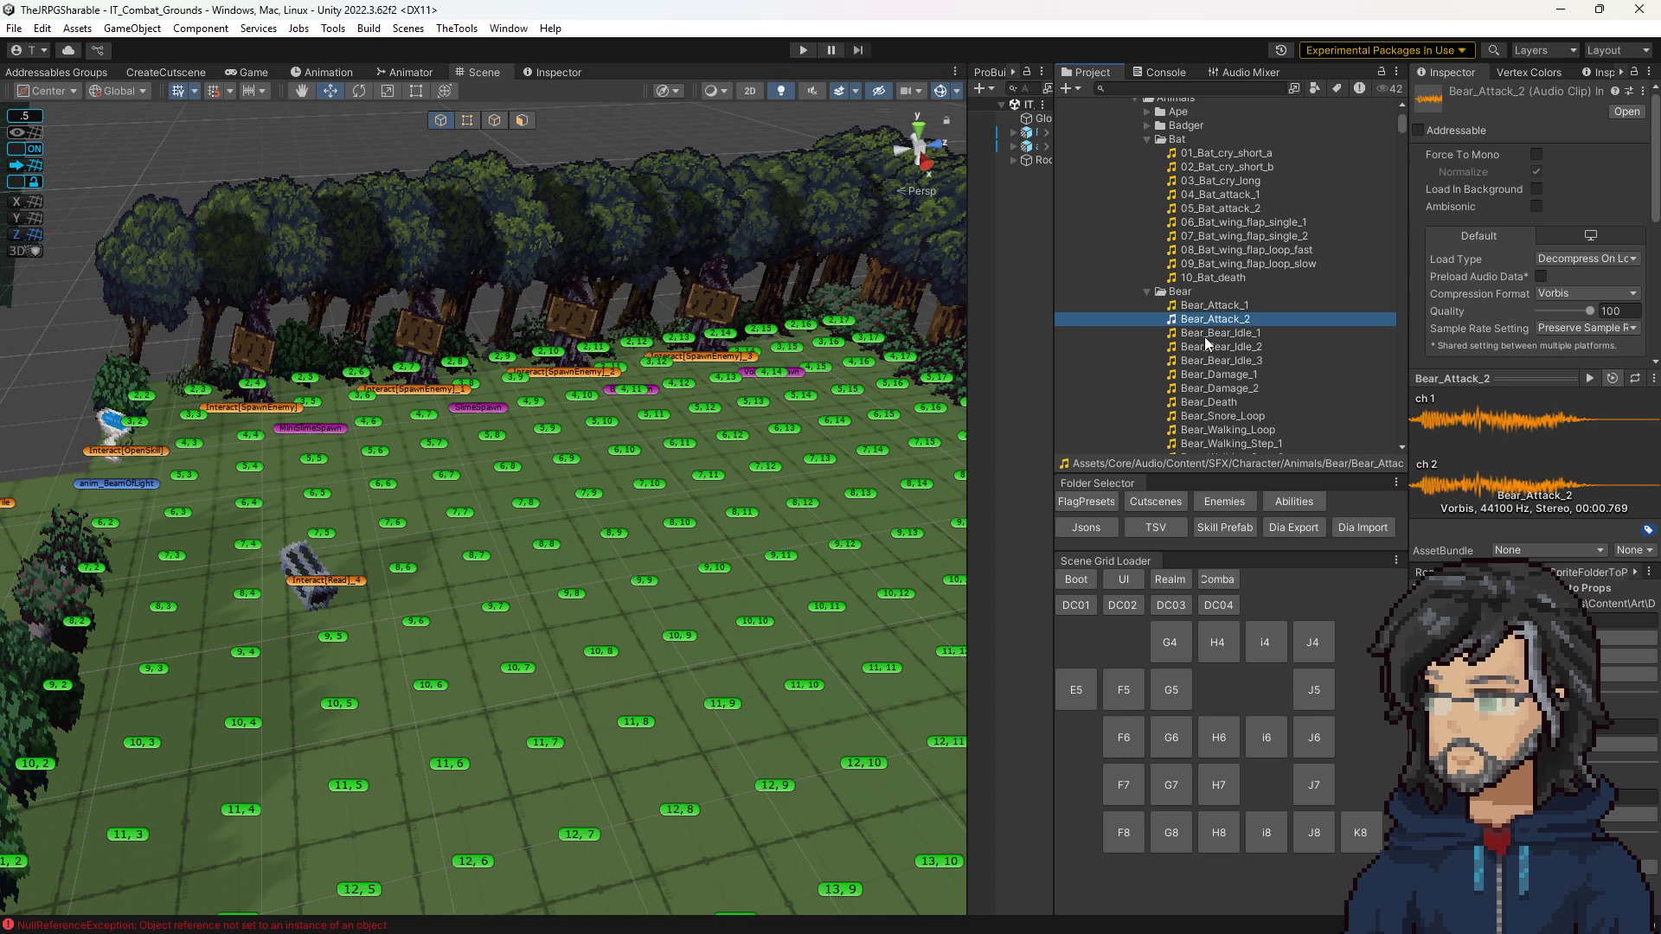
Step: Expand the Badger folder and preview badger_Damage_2
{"action": "scroll", "coordinate": [1206, 339], "scroll_direction": "up", "scroll_amount": 3}
{"action": "left_click", "coordinate": [1147, 230]}
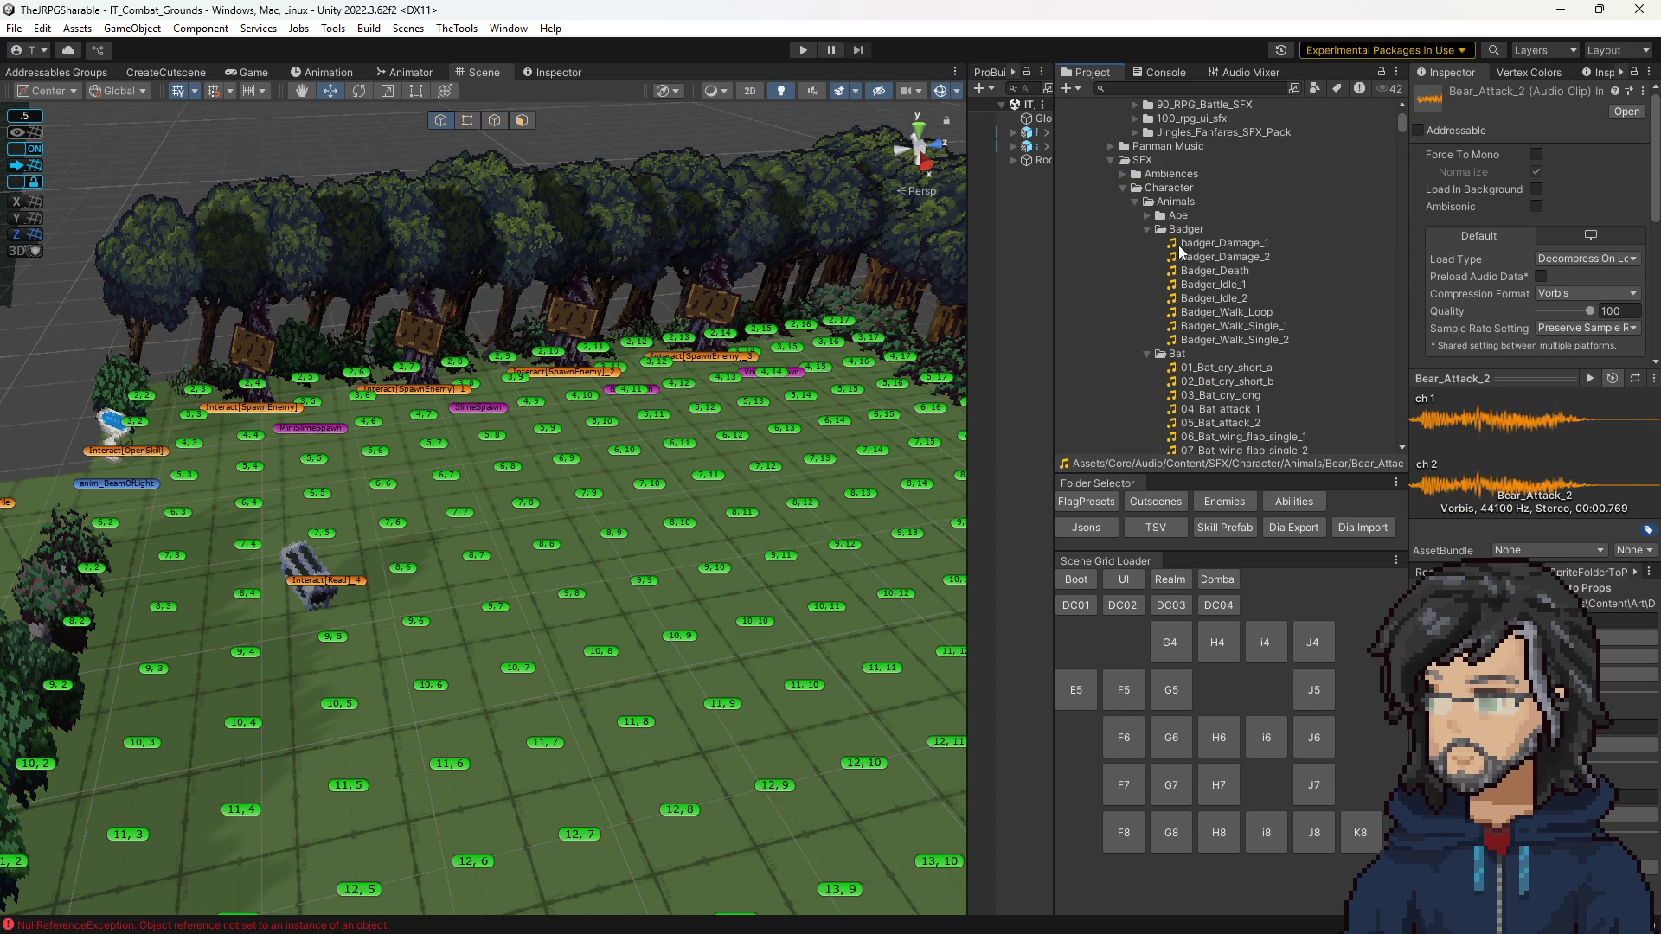
{"action": "left_click", "coordinate": [1206, 258]}
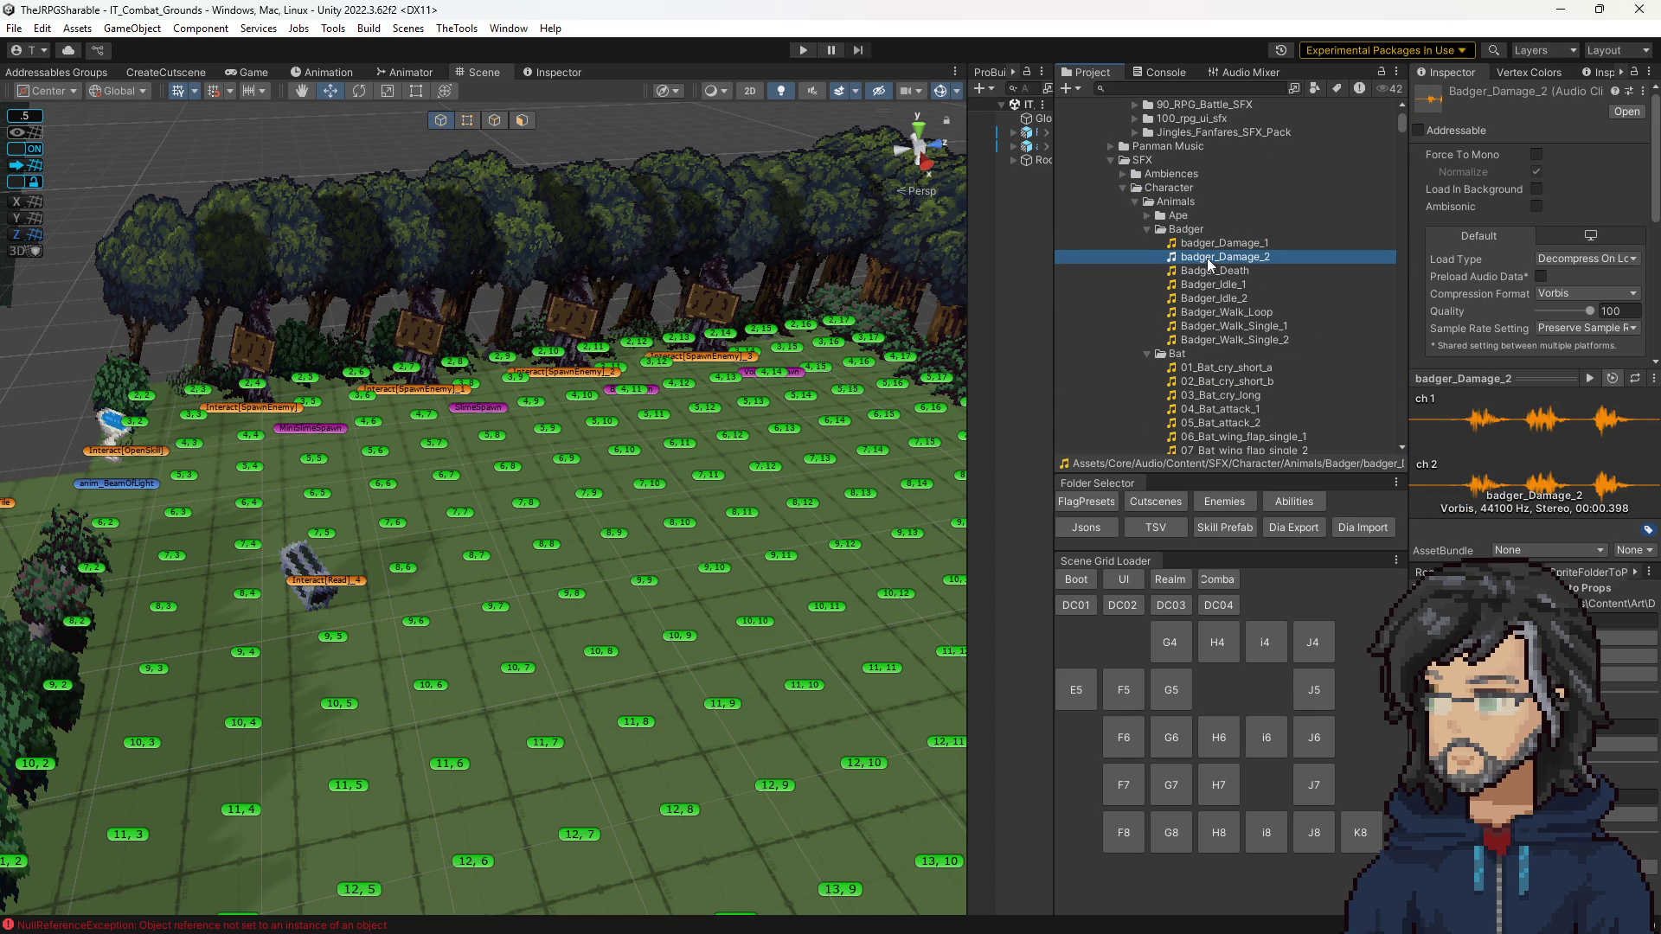
{"action": "scroll", "coordinate": [1154, 329], "scroll_direction": "down", "scroll_amount": 15}
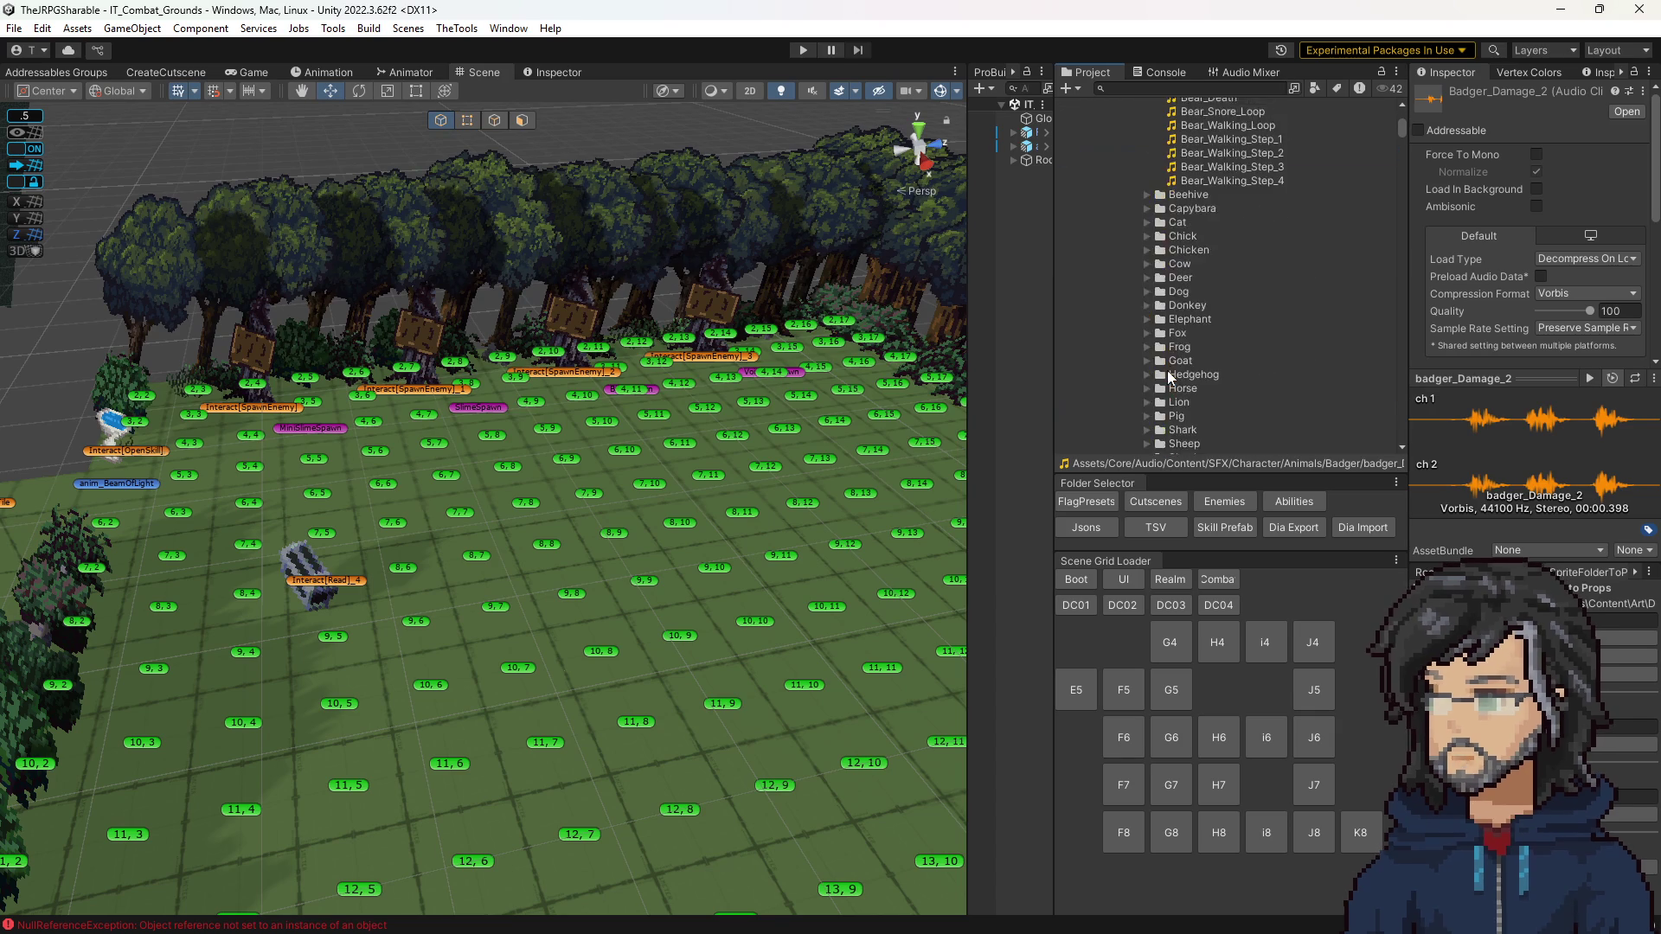
{"action": "scroll", "coordinate": [1165, 364], "scroll_direction": "up", "scroll_amount": 5}
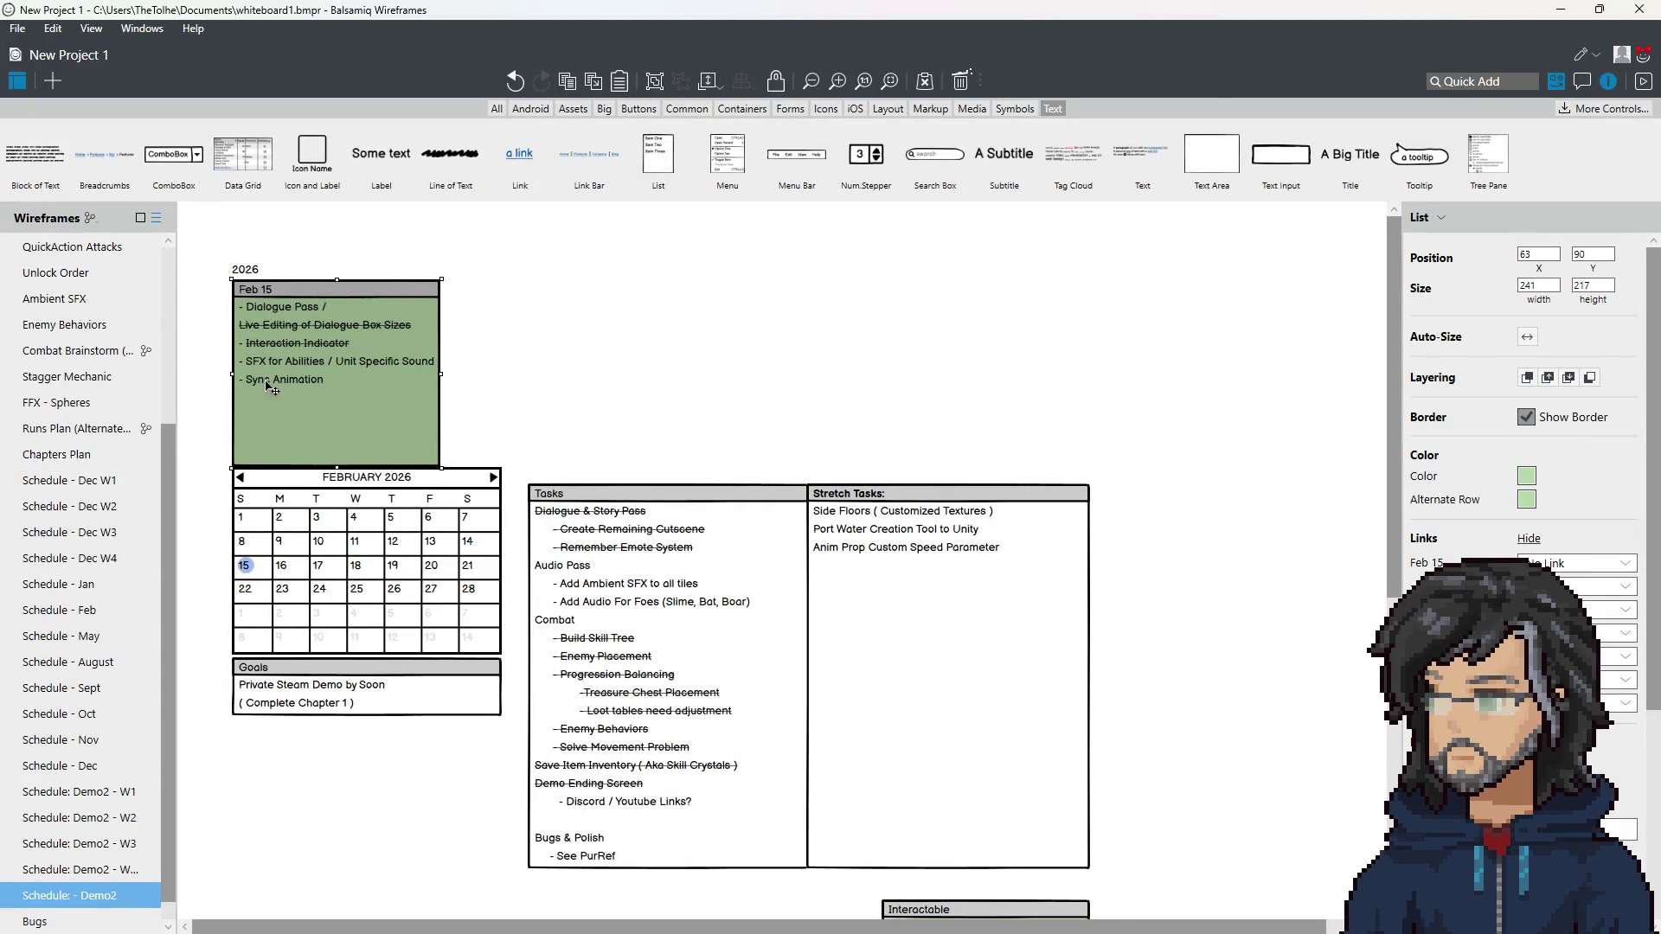
Step: Wrap the SFX for Abilities / Unit Specific Sounds task in ~ to strike it through, then return to Unity
{"action": "double_click", "coordinate": [291, 375]}
{"action": "left_click", "coordinate": [284, 382]}
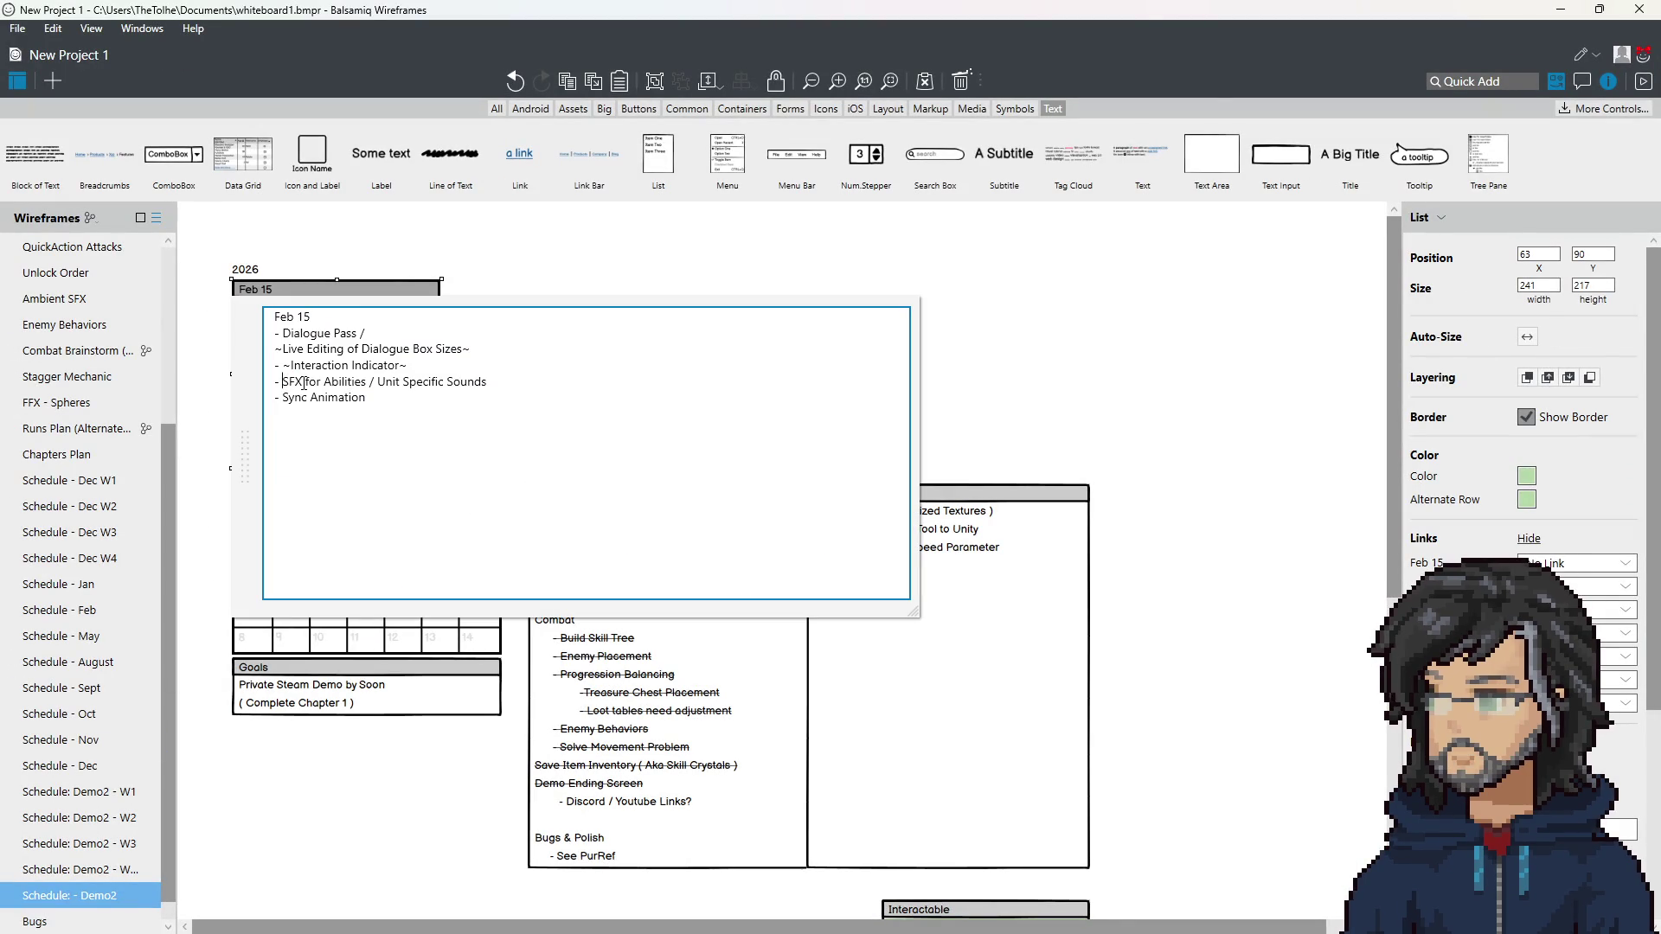
{"action": "type", "text": "~"}
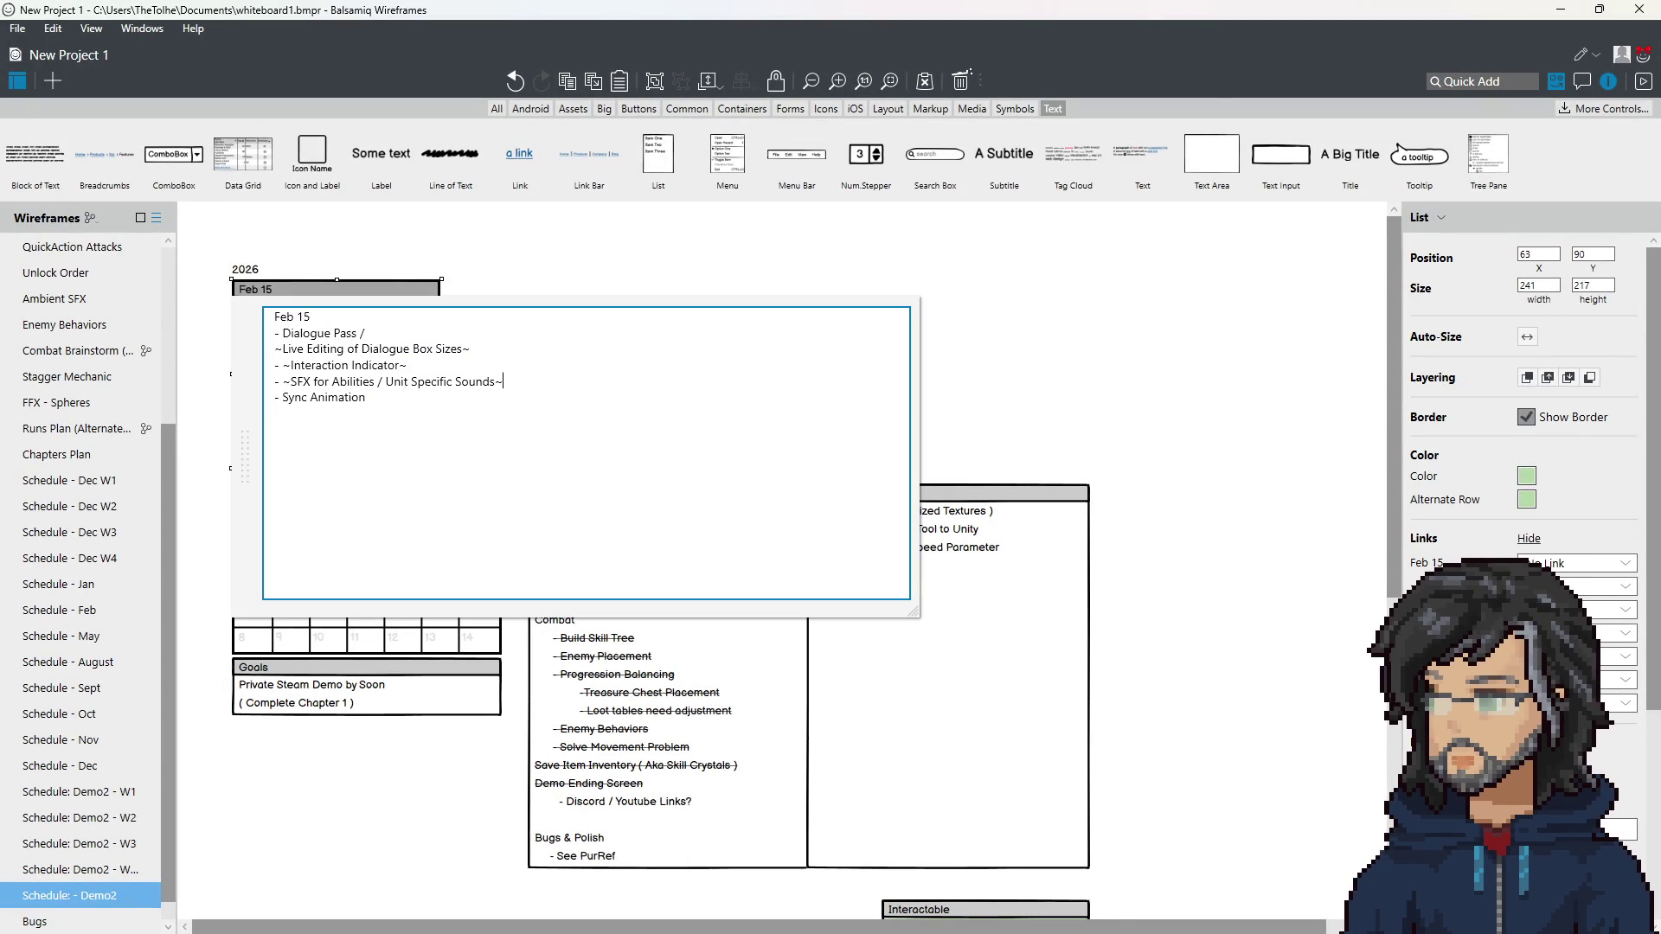
{"action": "key", "text": "Return"}
{"action": "key", "text": "BackSpace"}
{"action": "left_click_drag", "start_coordinate": [312, 409], "coordinate": [285, 402]}
{"action": "left_click", "coordinate": [976, 323]}
{"action": "left_click", "coordinate": [976, 323]}
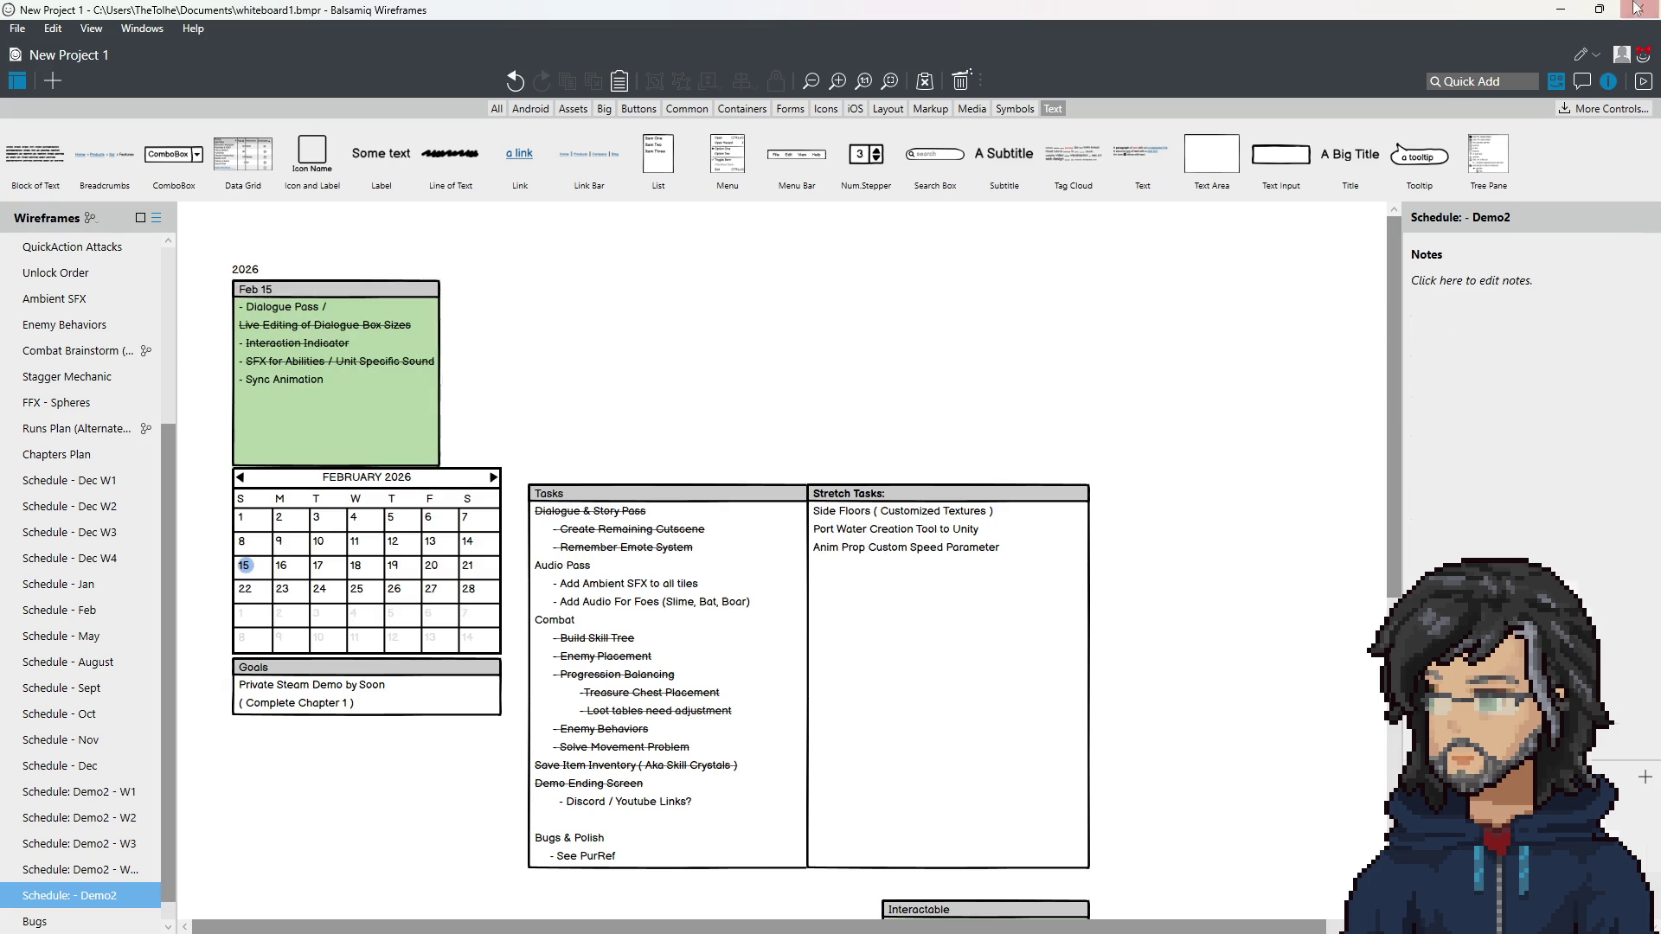
{"action": "key", "text": "alt+Tab"}
{"action": "left_click_drag", "start_coordinate": [708, 523], "coordinate": [540, 525]}
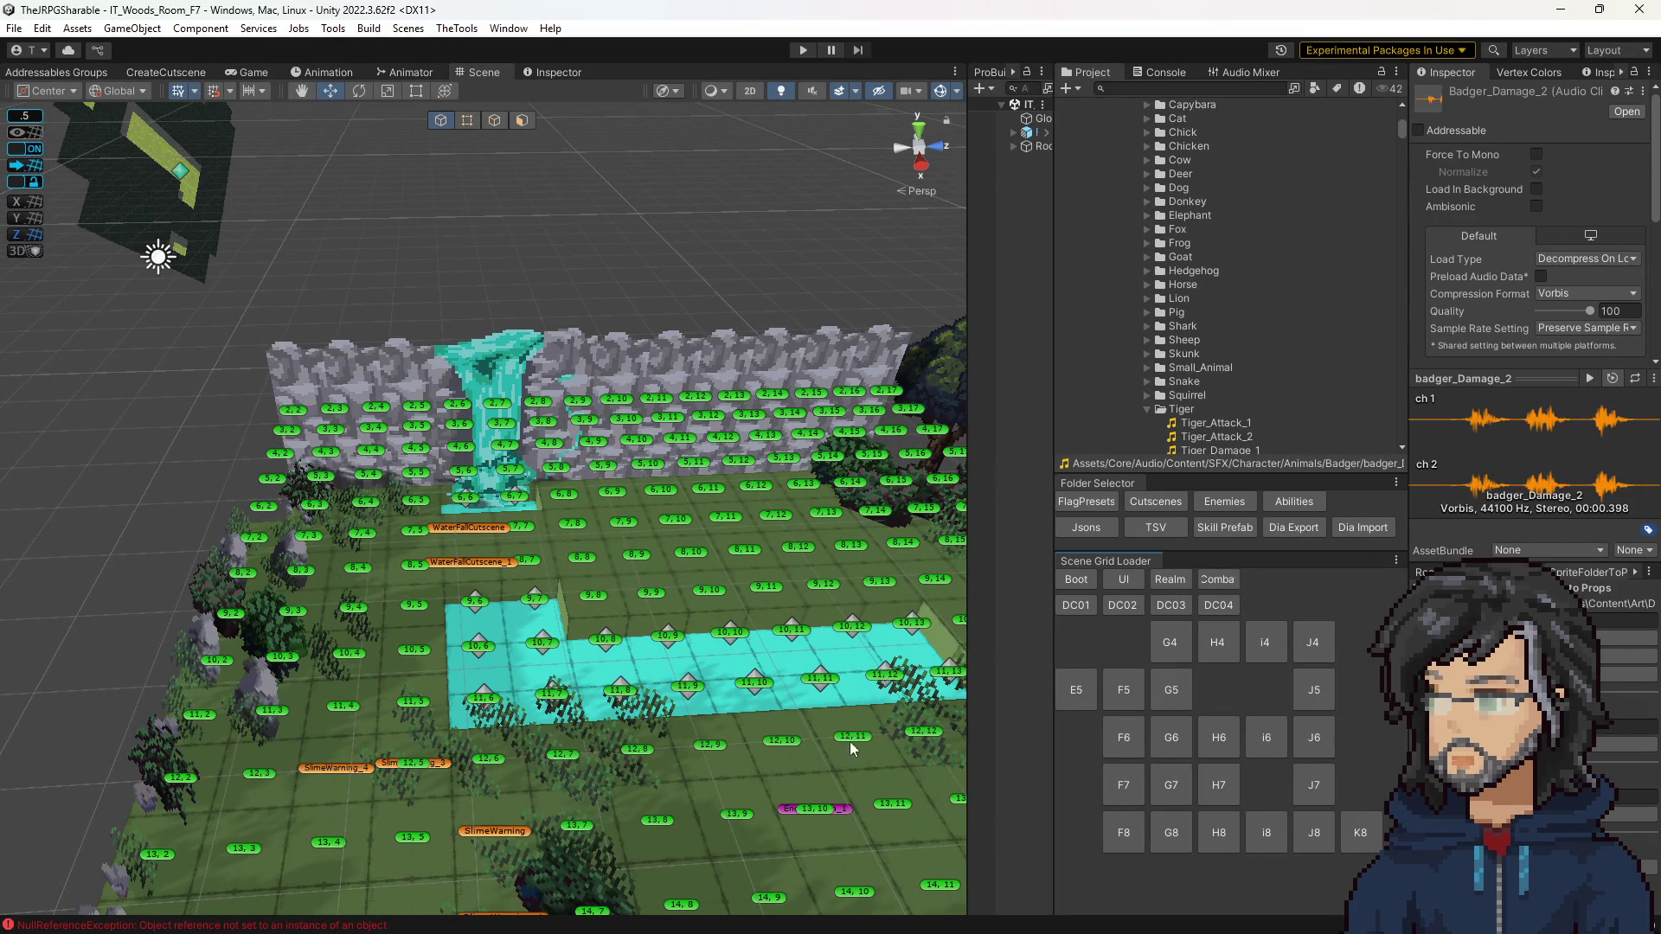
Step: Select the Small_Animal folder and start Play mode in IT_Woods_Room_F7
{"action": "left_click", "coordinate": [1182, 369]}
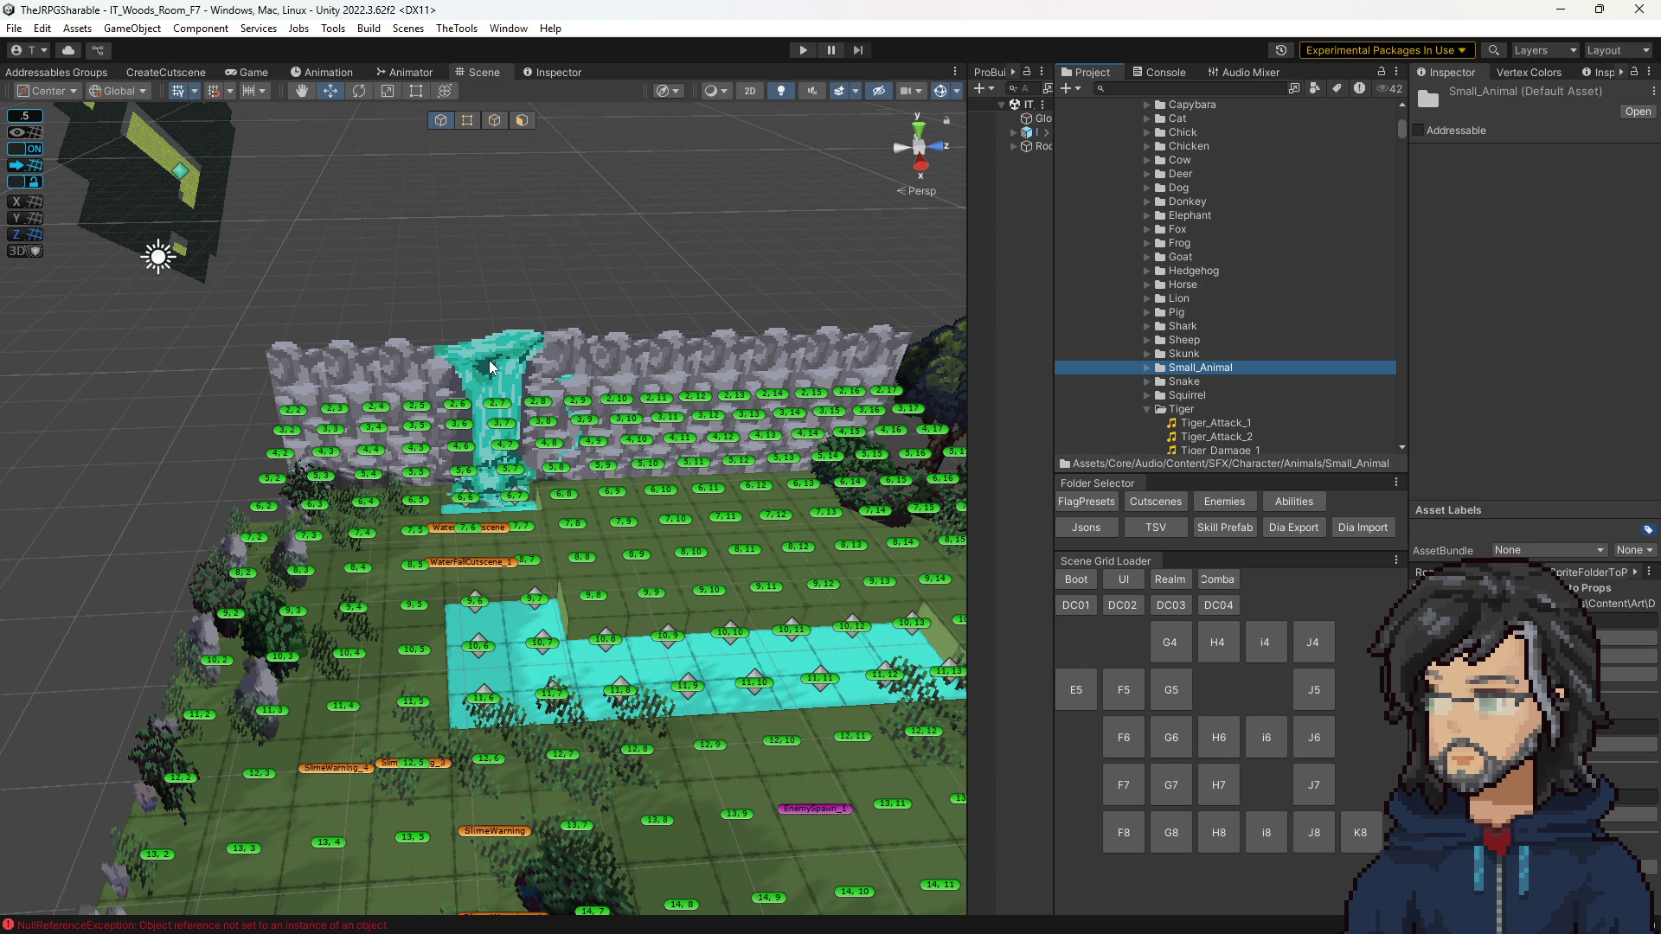
{"action": "left_click", "coordinate": [808, 51]}
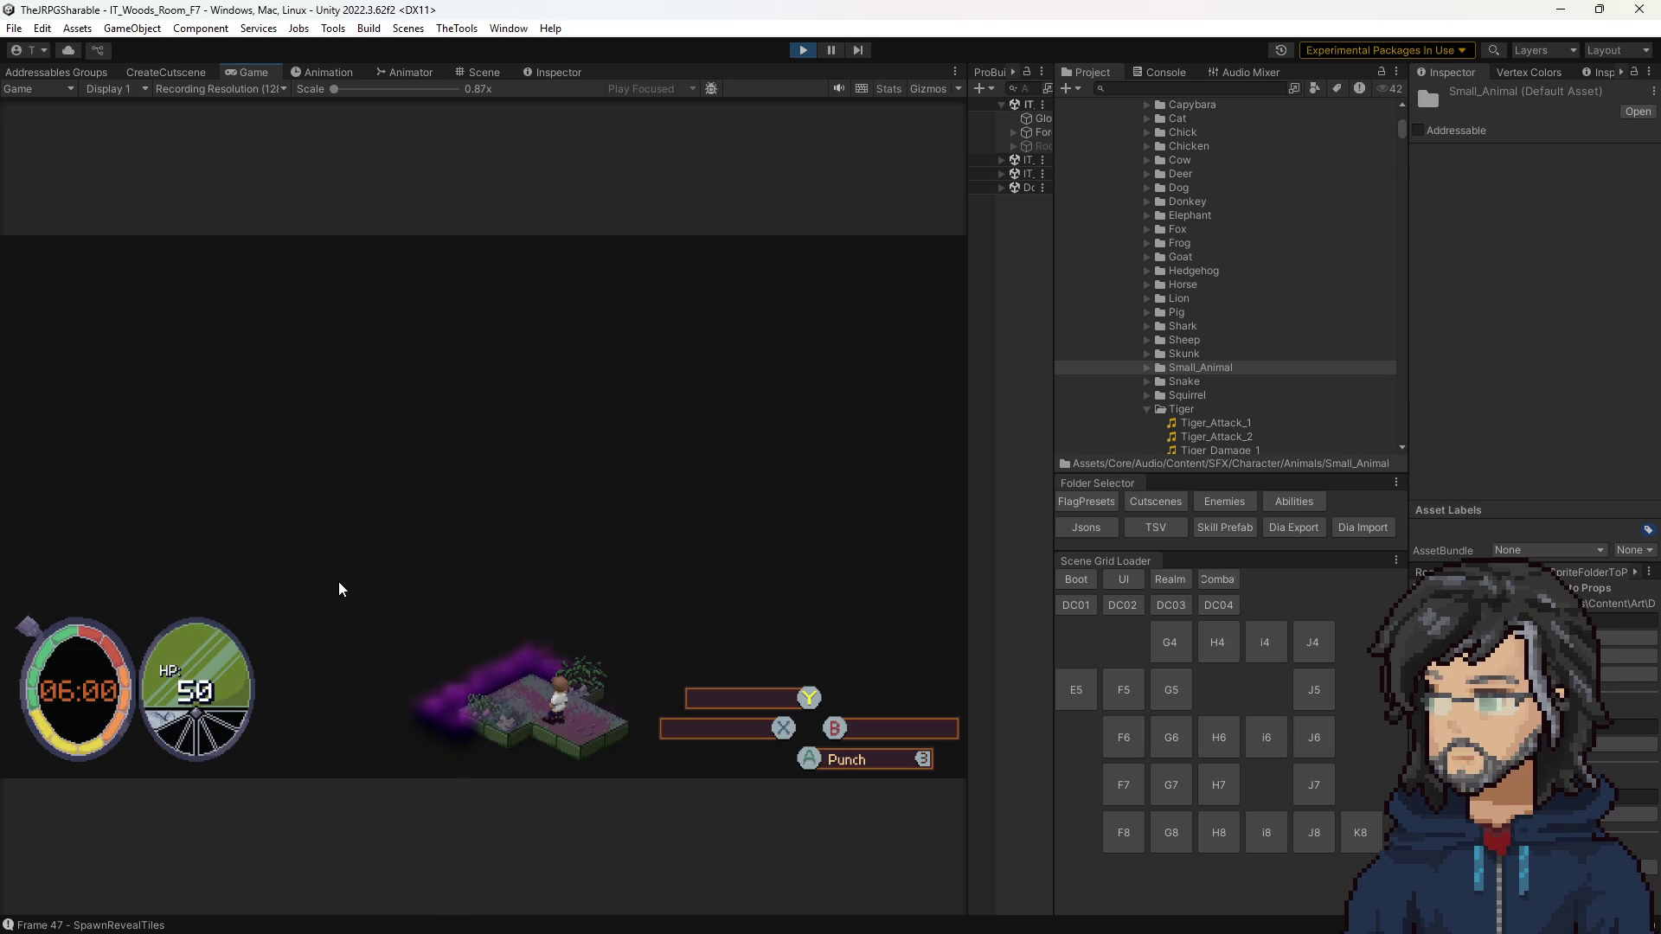
Step: Walk the character with W, A, W up to the waterfall wall
{"action": "key", "text": "w"}
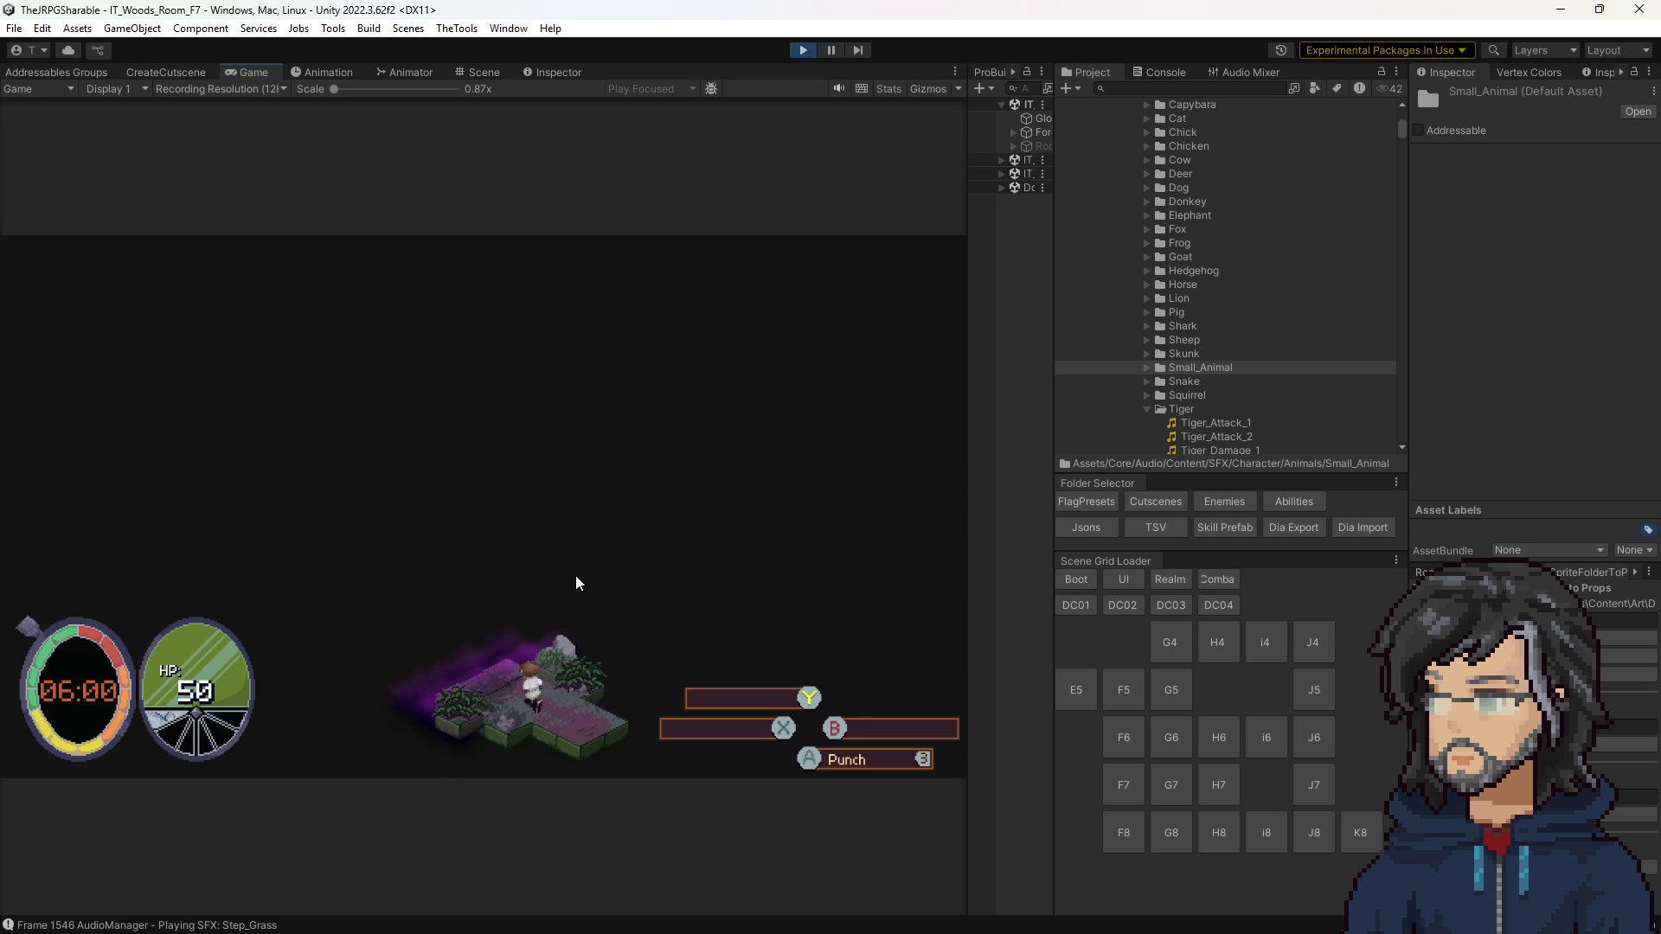
{"action": "key", "text": "a"}
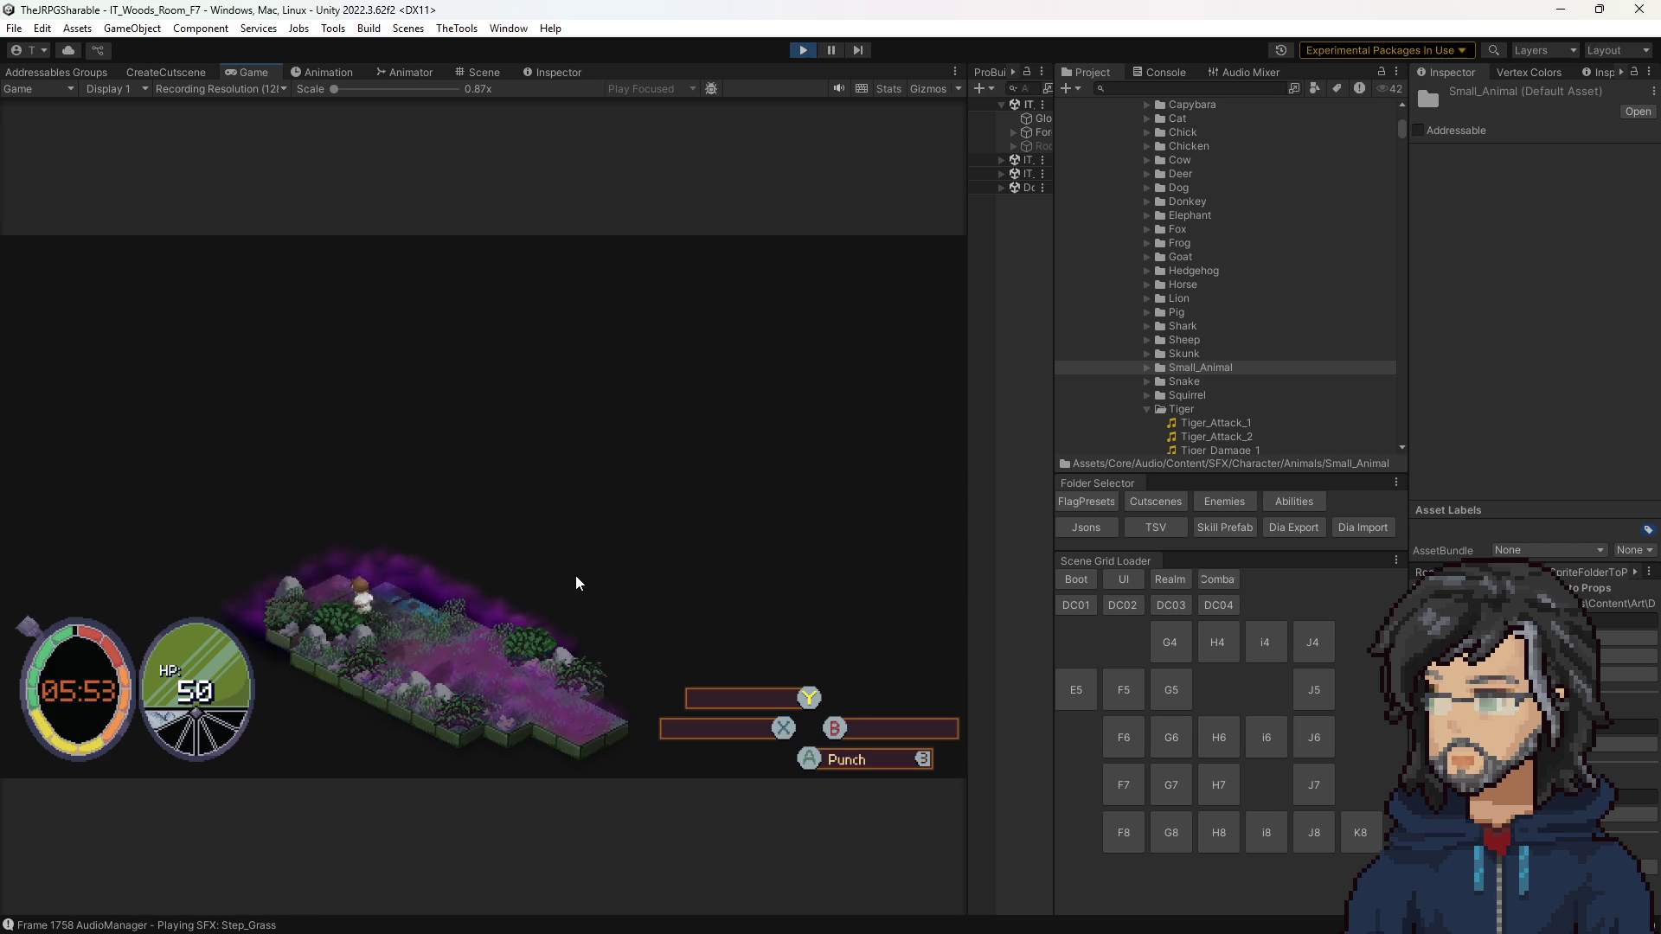
{"action": "key", "text": "w"}
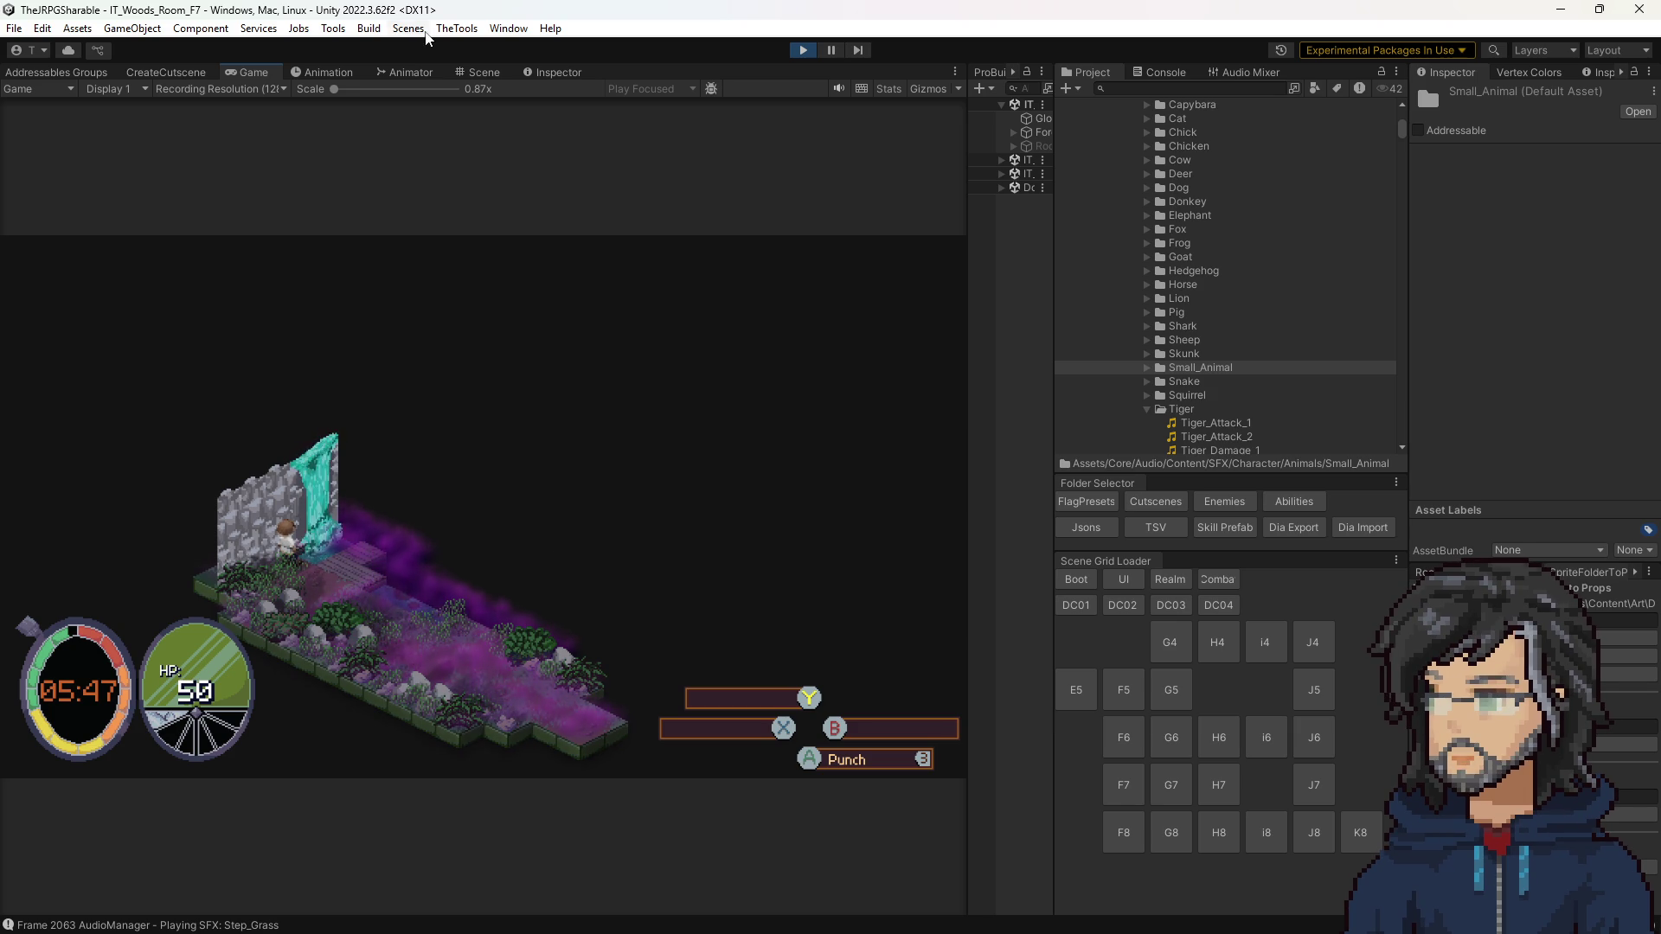
Step: Set the Game view scale to 1x and orbit the Scene view close to the waterfall
{"action": "left_click_drag", "start_coordinate": [334, 89], "coordinate": [346, 90]}
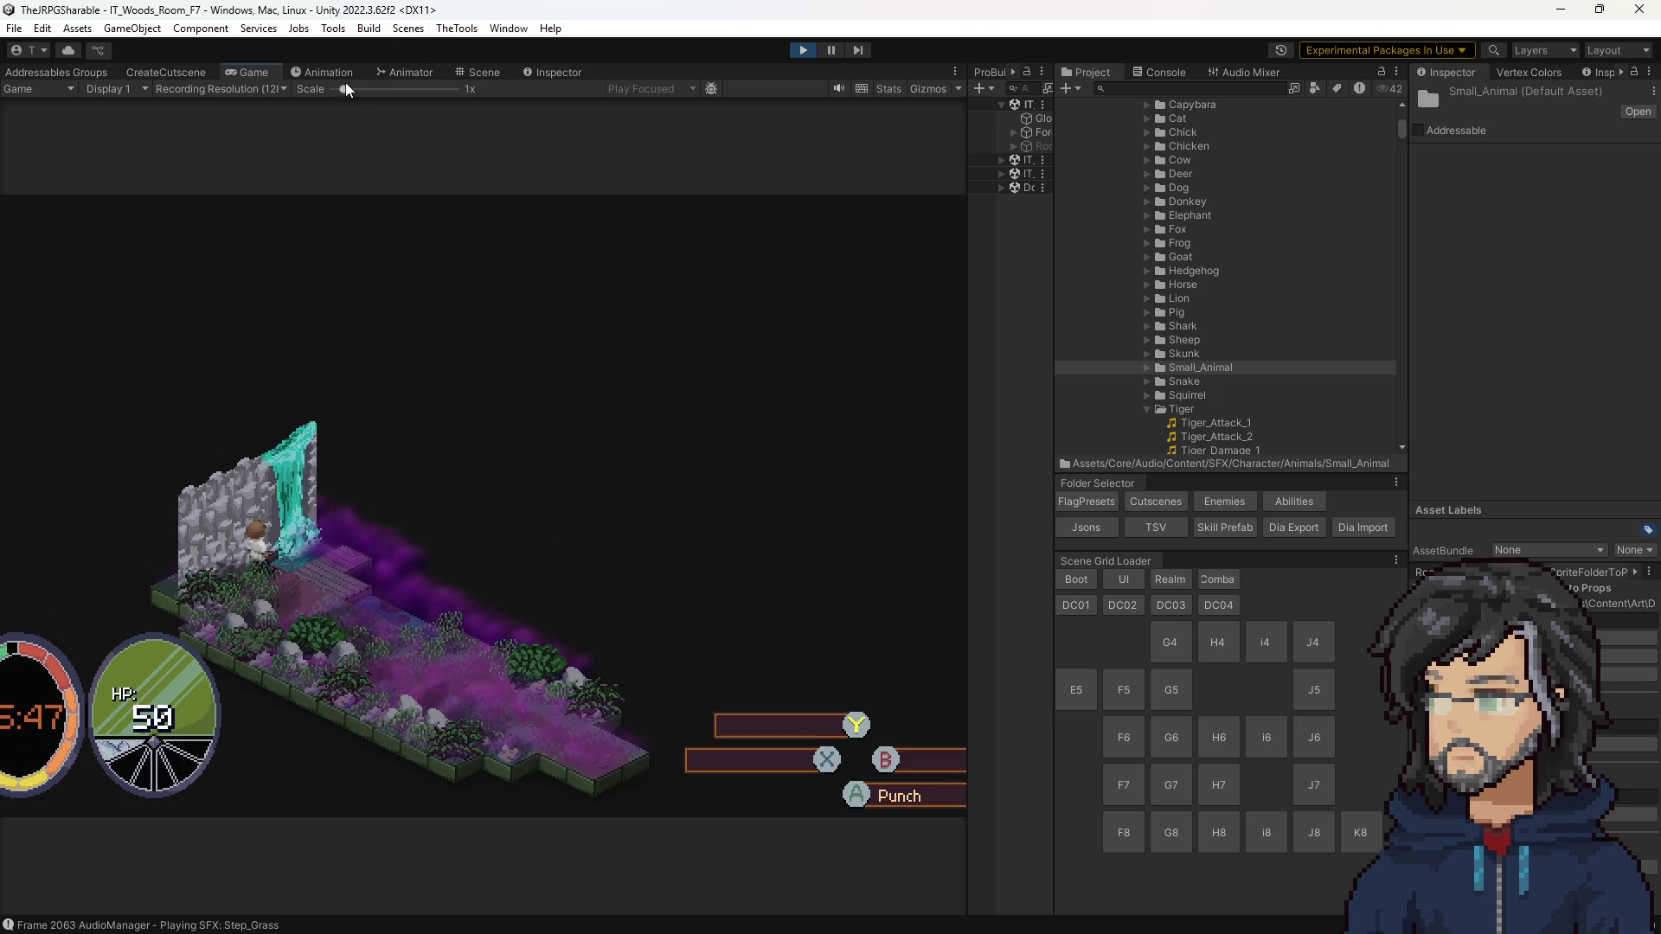
{"action": "left_click", "coordinate": [486, 73]}
{"action": "mouse_move", "coordinate": [640, 471]}
{"action": "left_mouse_down"}
{"action": "mouse_move", "coordinate": [679, 446]}
{"action": "mouse_move", "coordinate": [649, 381]}
{"action": "left_mouse_up"}
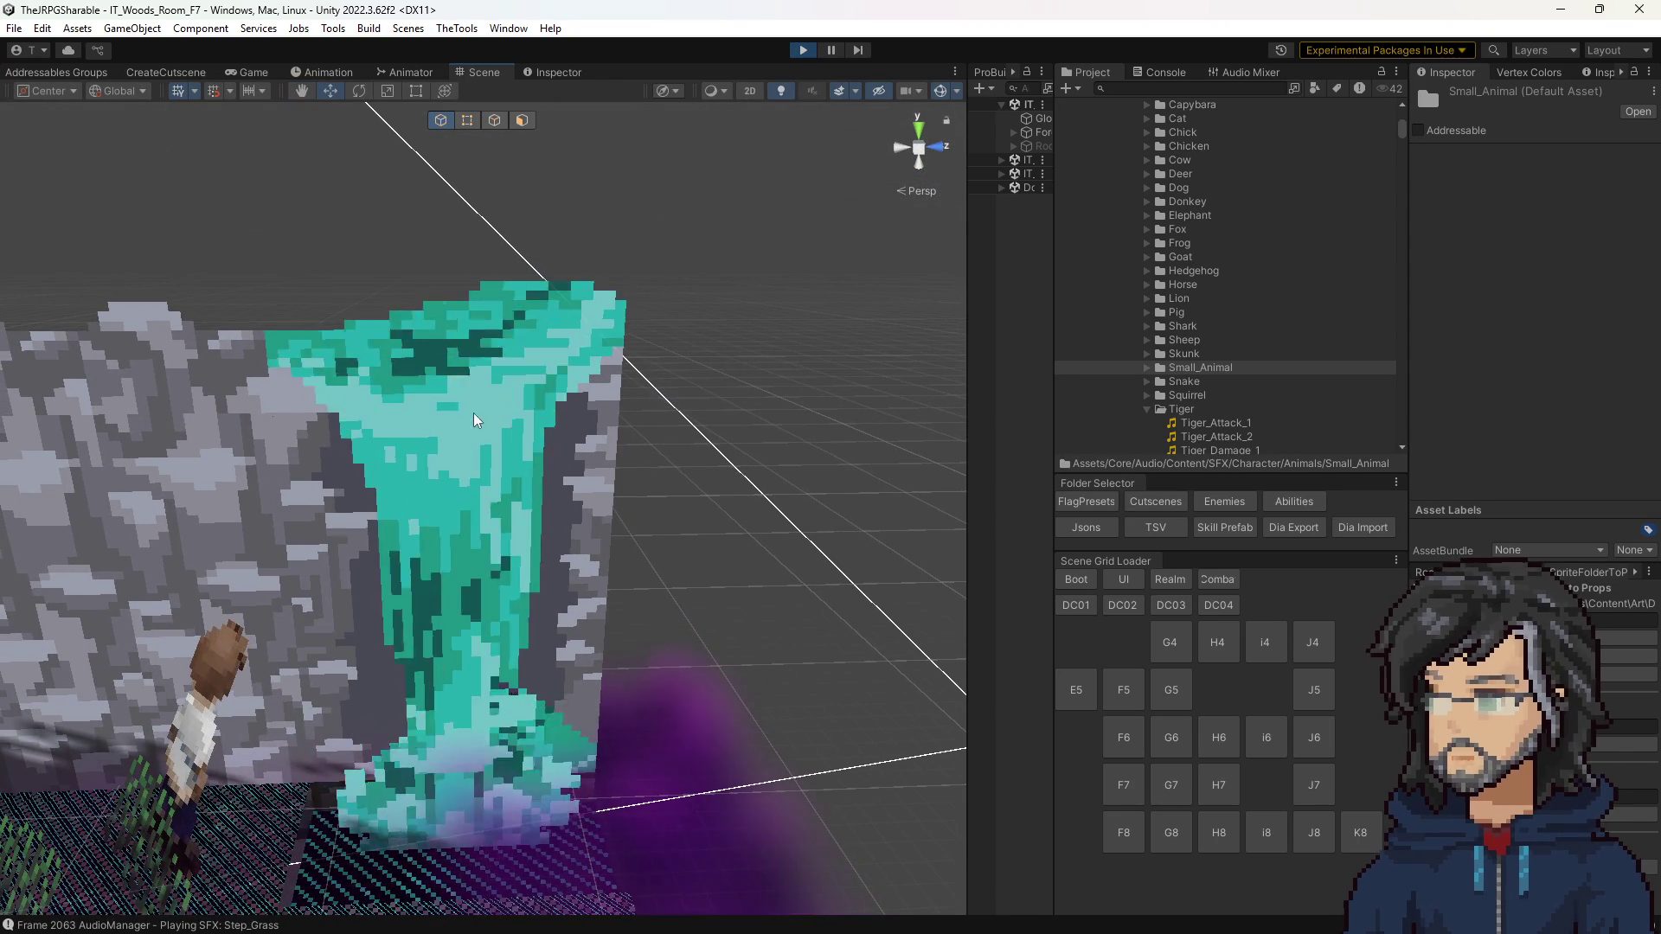
Step: Stop the game, check the Deliver Tonic_Dialogue cutscene inspector, and select the right inner waterfall sprite
{"action": "left_click", "coordinate": [803, 50]}
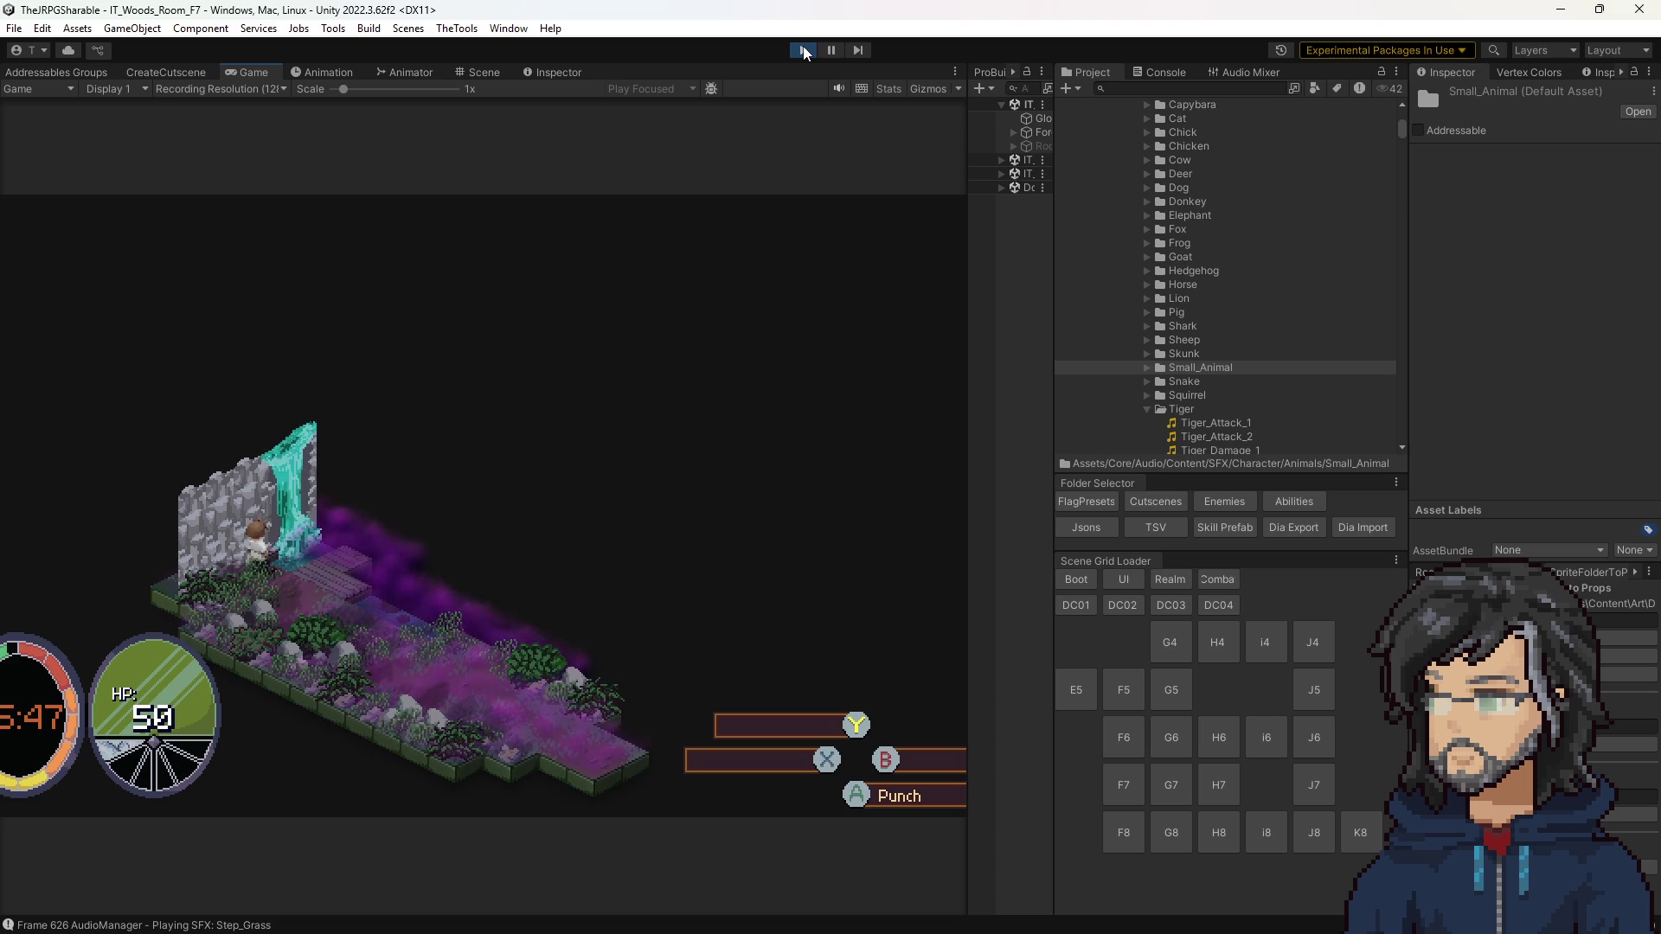
{"action": "left_click", "coordinate": [480, 74]}
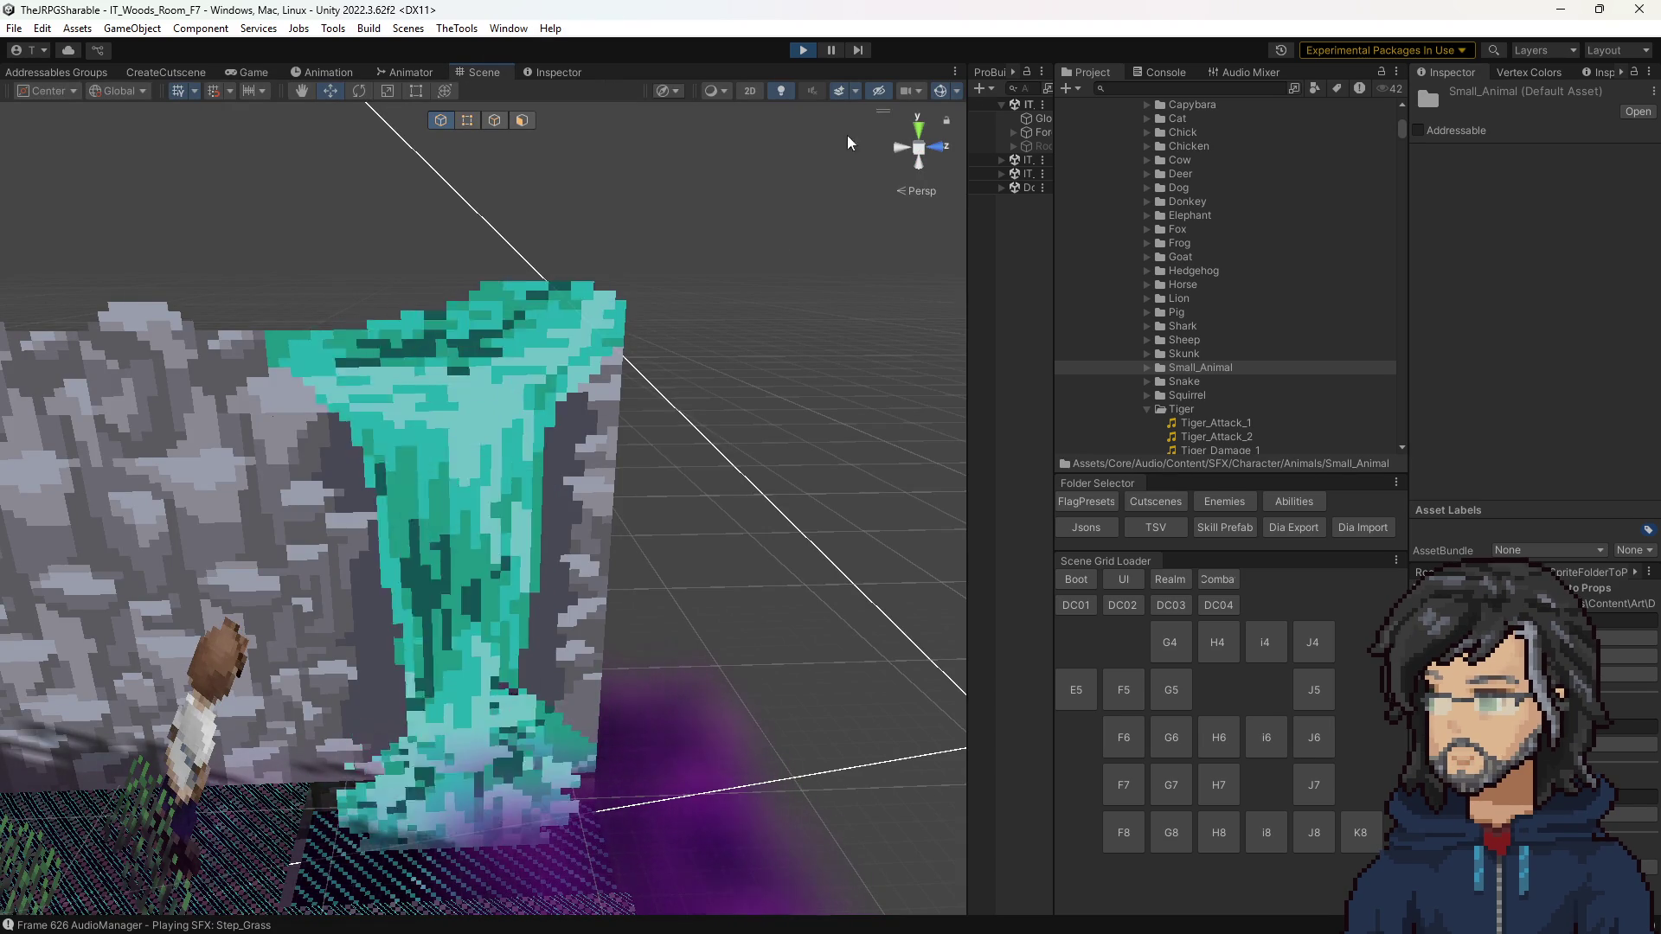
{"action": "left_click", "coordinate": [525, 79]}
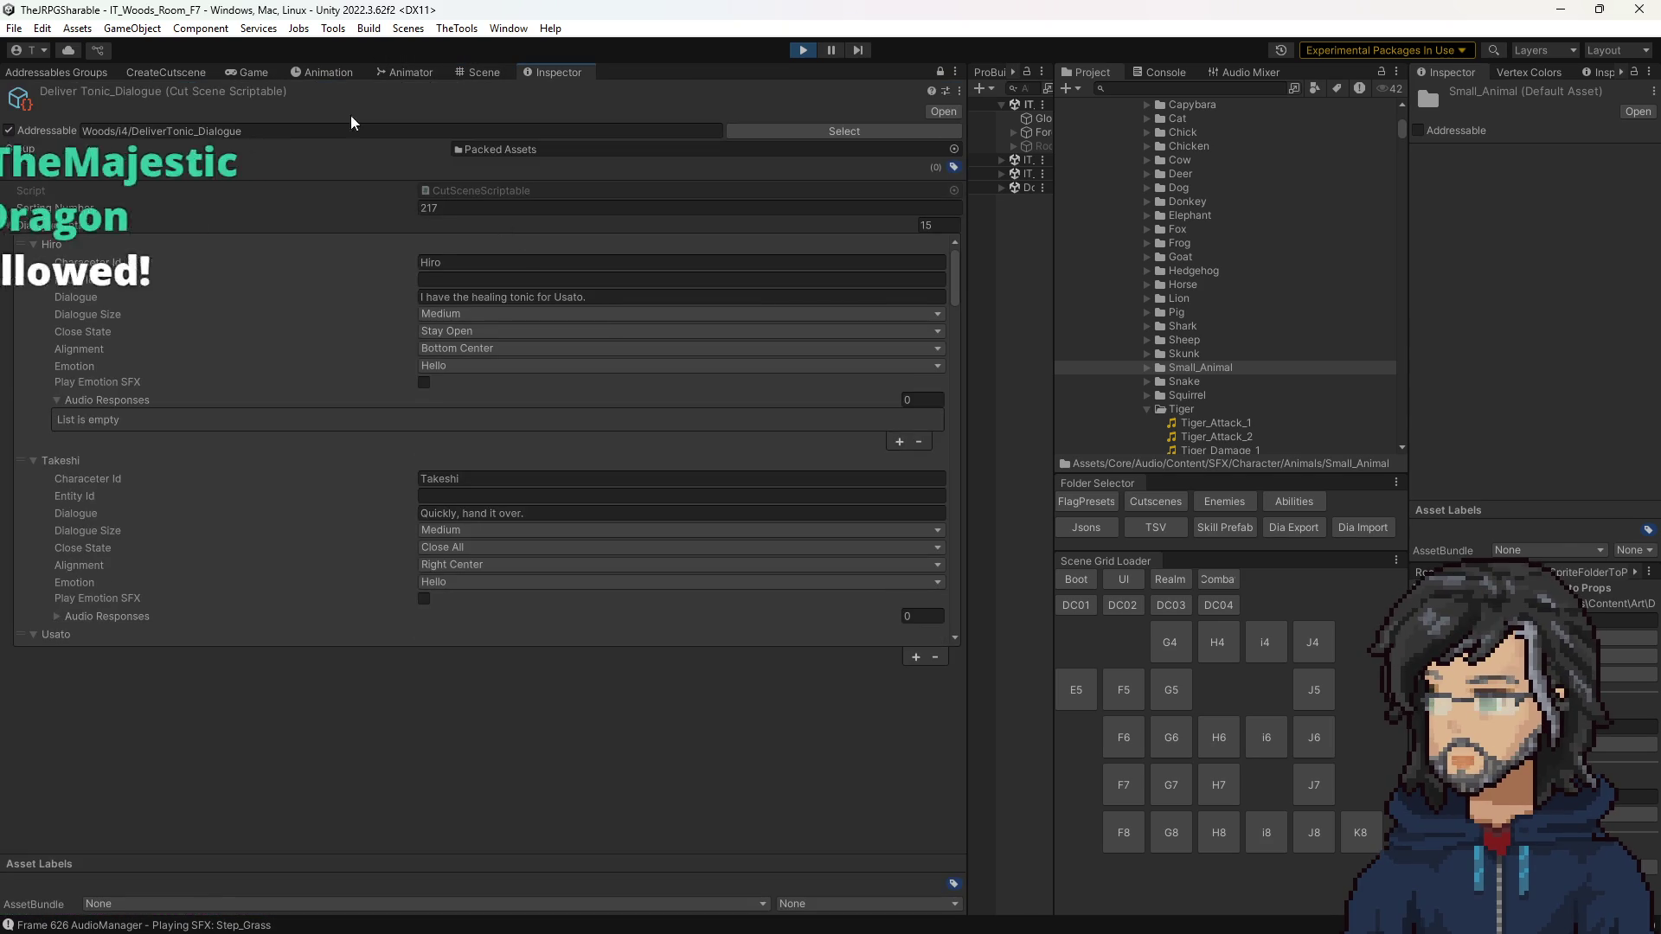
{"action": "key", "text": "ctrl+2"}
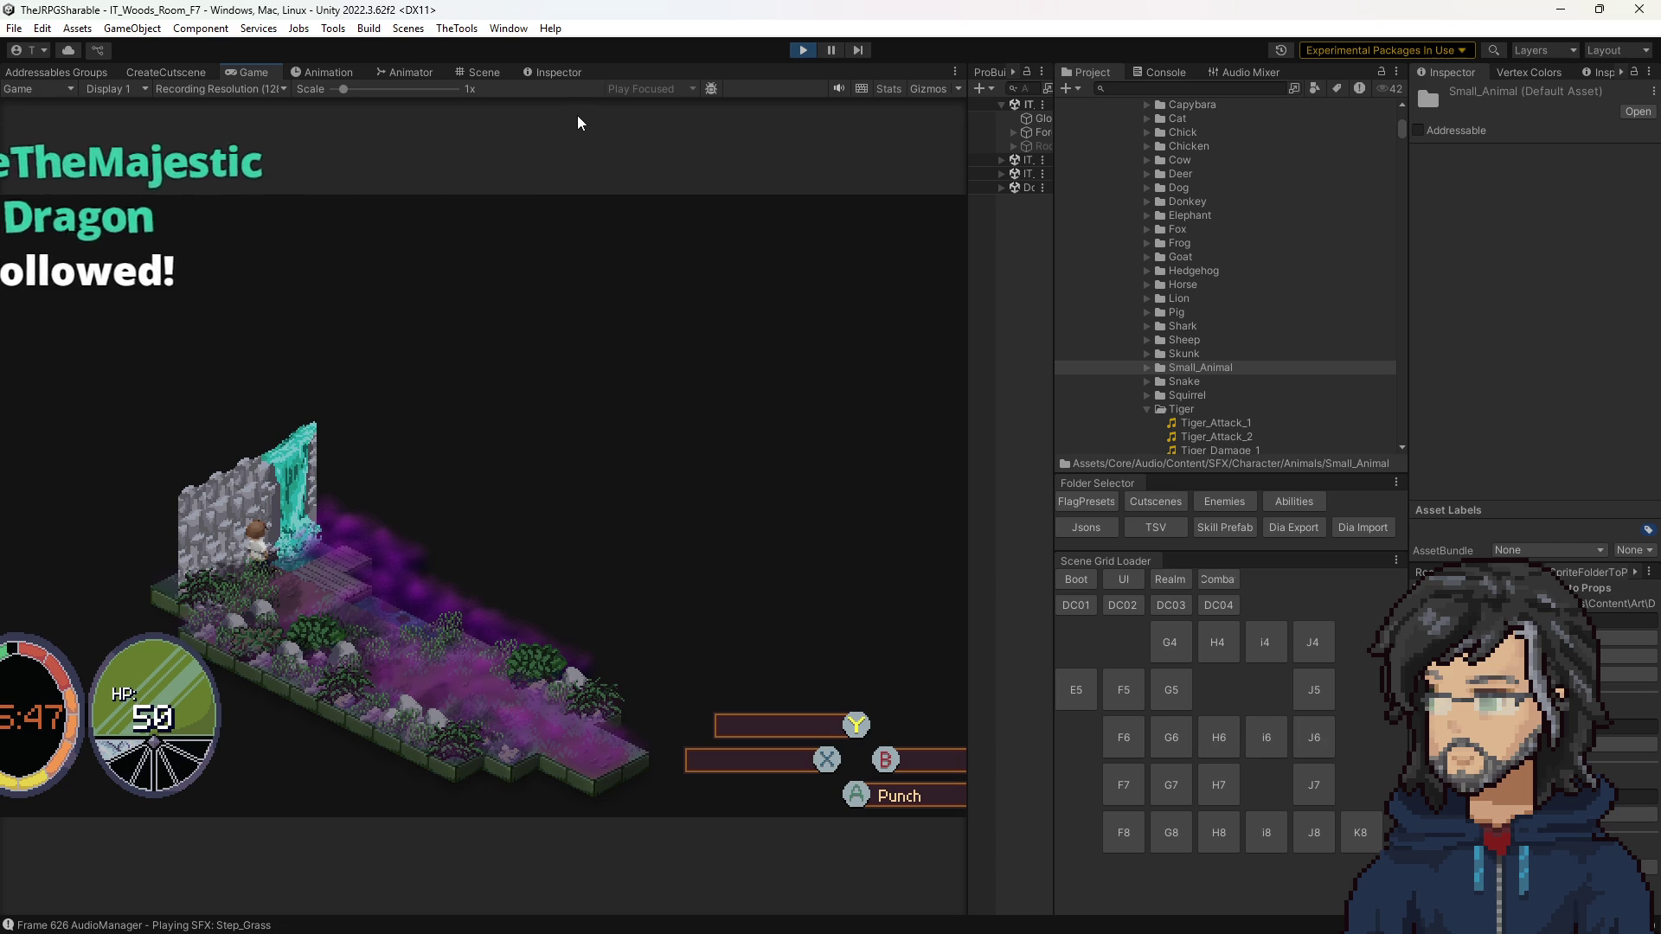
{"action": "left_click", "coordinate": [557, 73]}
{"action": "left_click", "coordinate": [477, 77]}
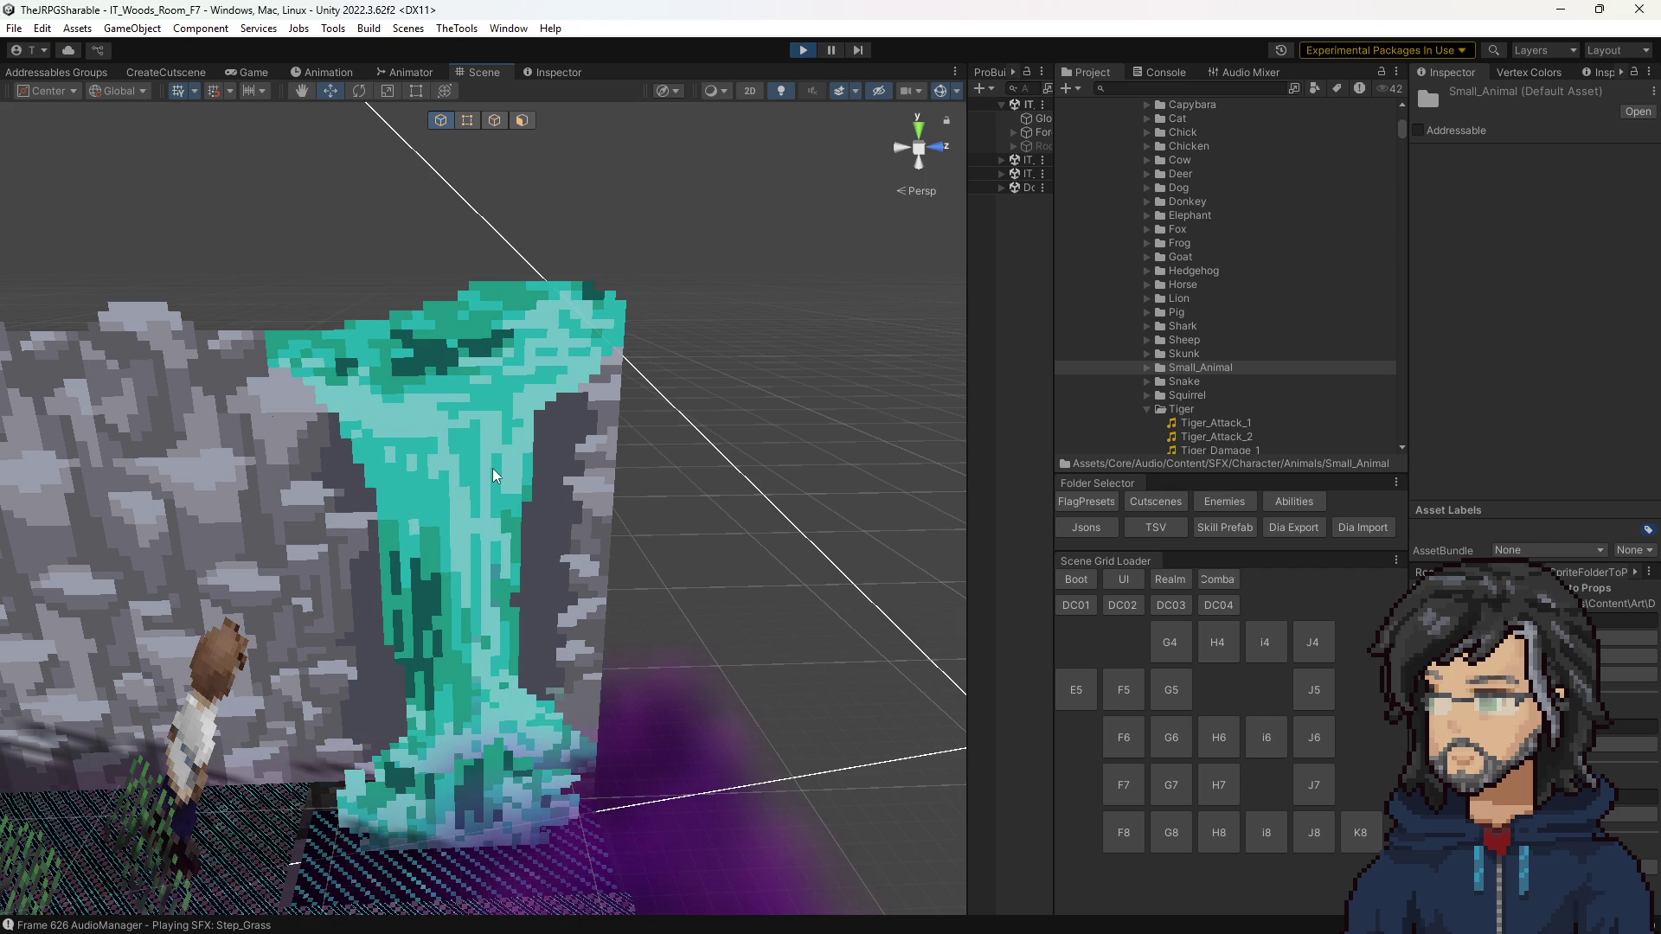
{"action": "left_click", "coordinate": [495, 475]}
{"action": "scroll", "coordinate": [1548, 324], "scroll_direction": "down", "scroll_amount": 3}
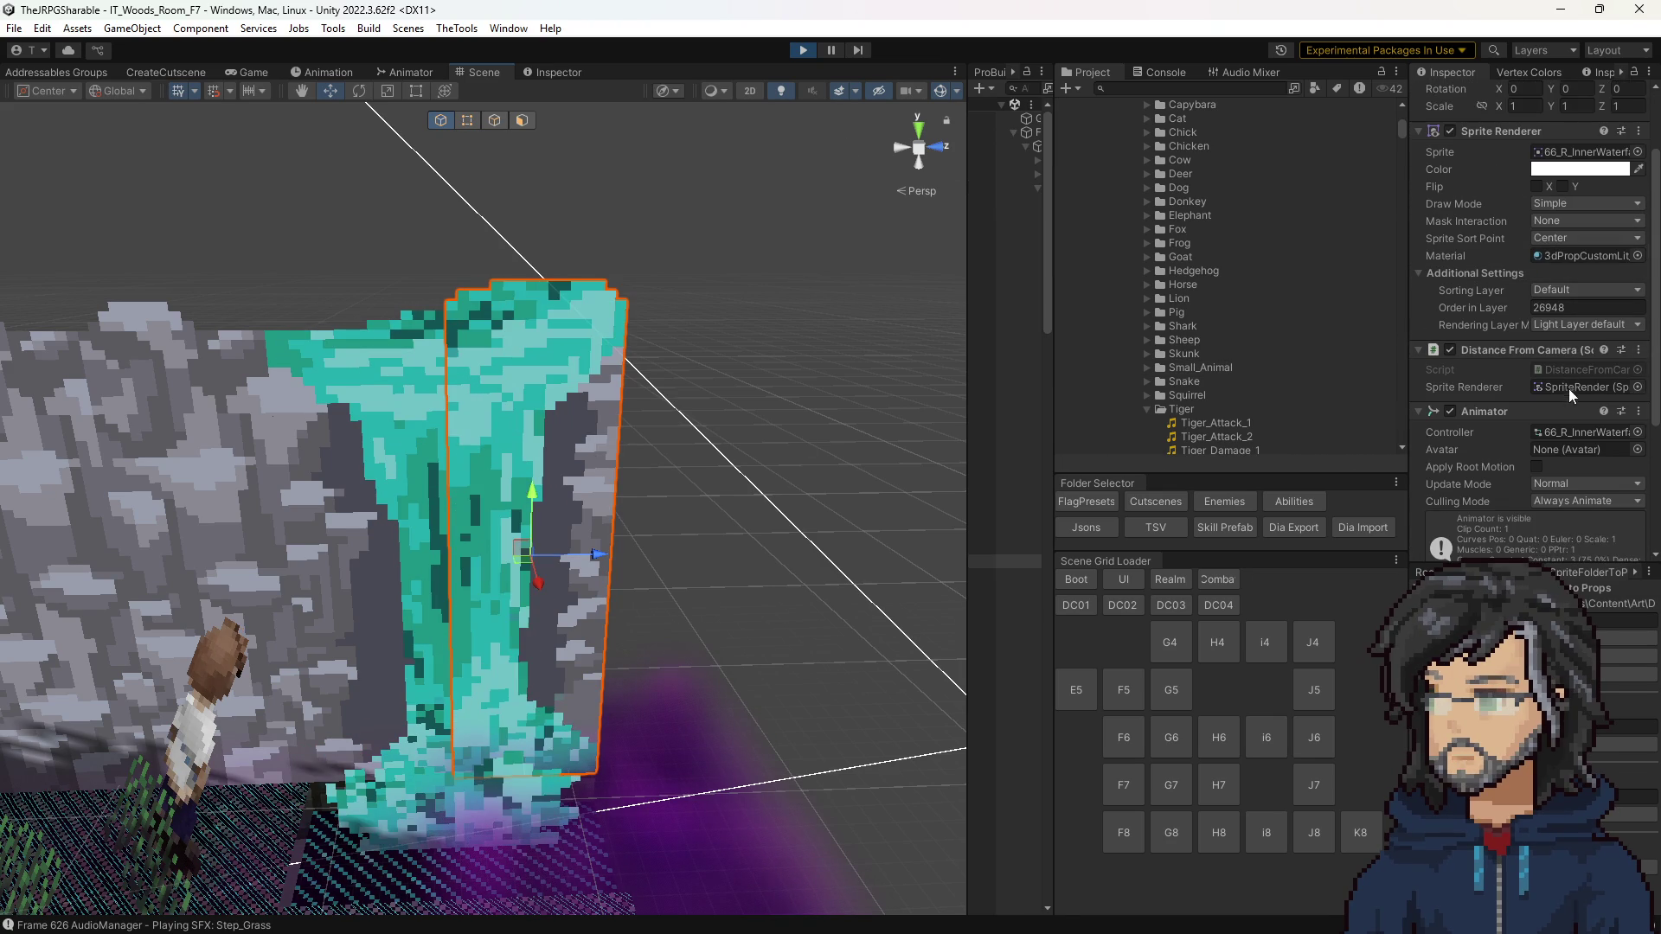
Step: Open the waterfall's Animator Controller graph and dock it beneath the Scene view
{"action": "double_click", "coordinate": [1562, 437]}
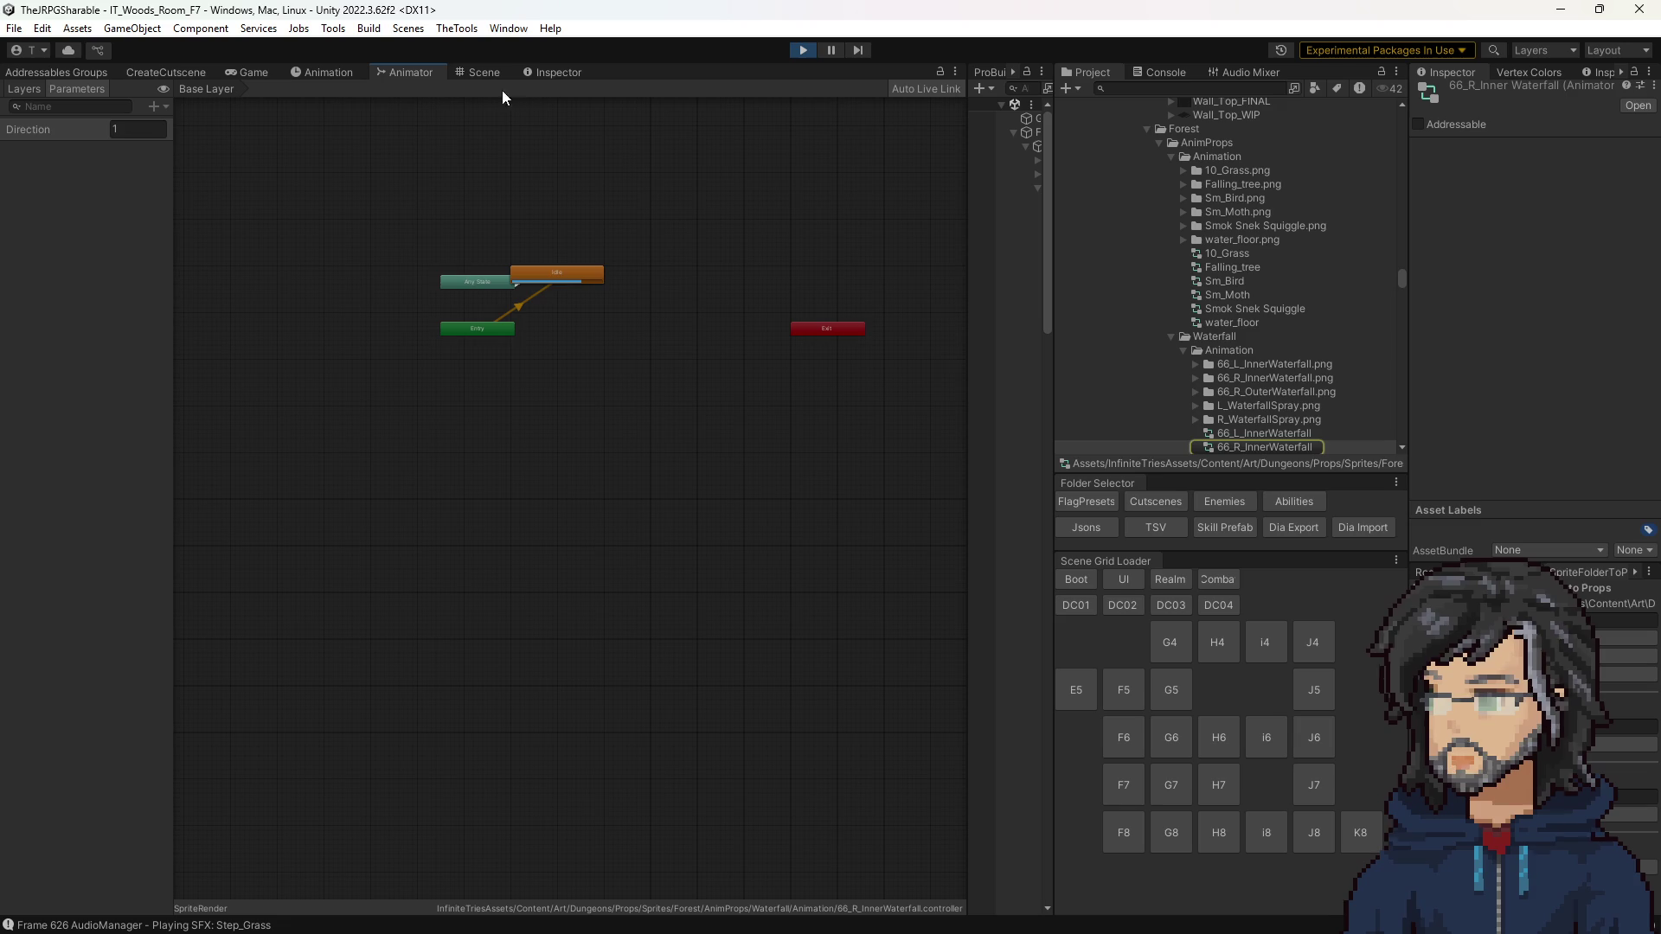
{"action": "mouse_move", "coordinate": [427, 73]}
{"action": "left_mouse_down"}
{"action": "mouse_move", "coordinate": [593, 611]}
{"action": "mouse_move", "coordinate": [615, 583]}
{"action": "mouse_move", "coordinate": [599, 697]}
{"action": "left_mouse_up"}
{"action": "left_click_drag", "start_coordinate": [631, 634], "coordinate": [671, 287]}
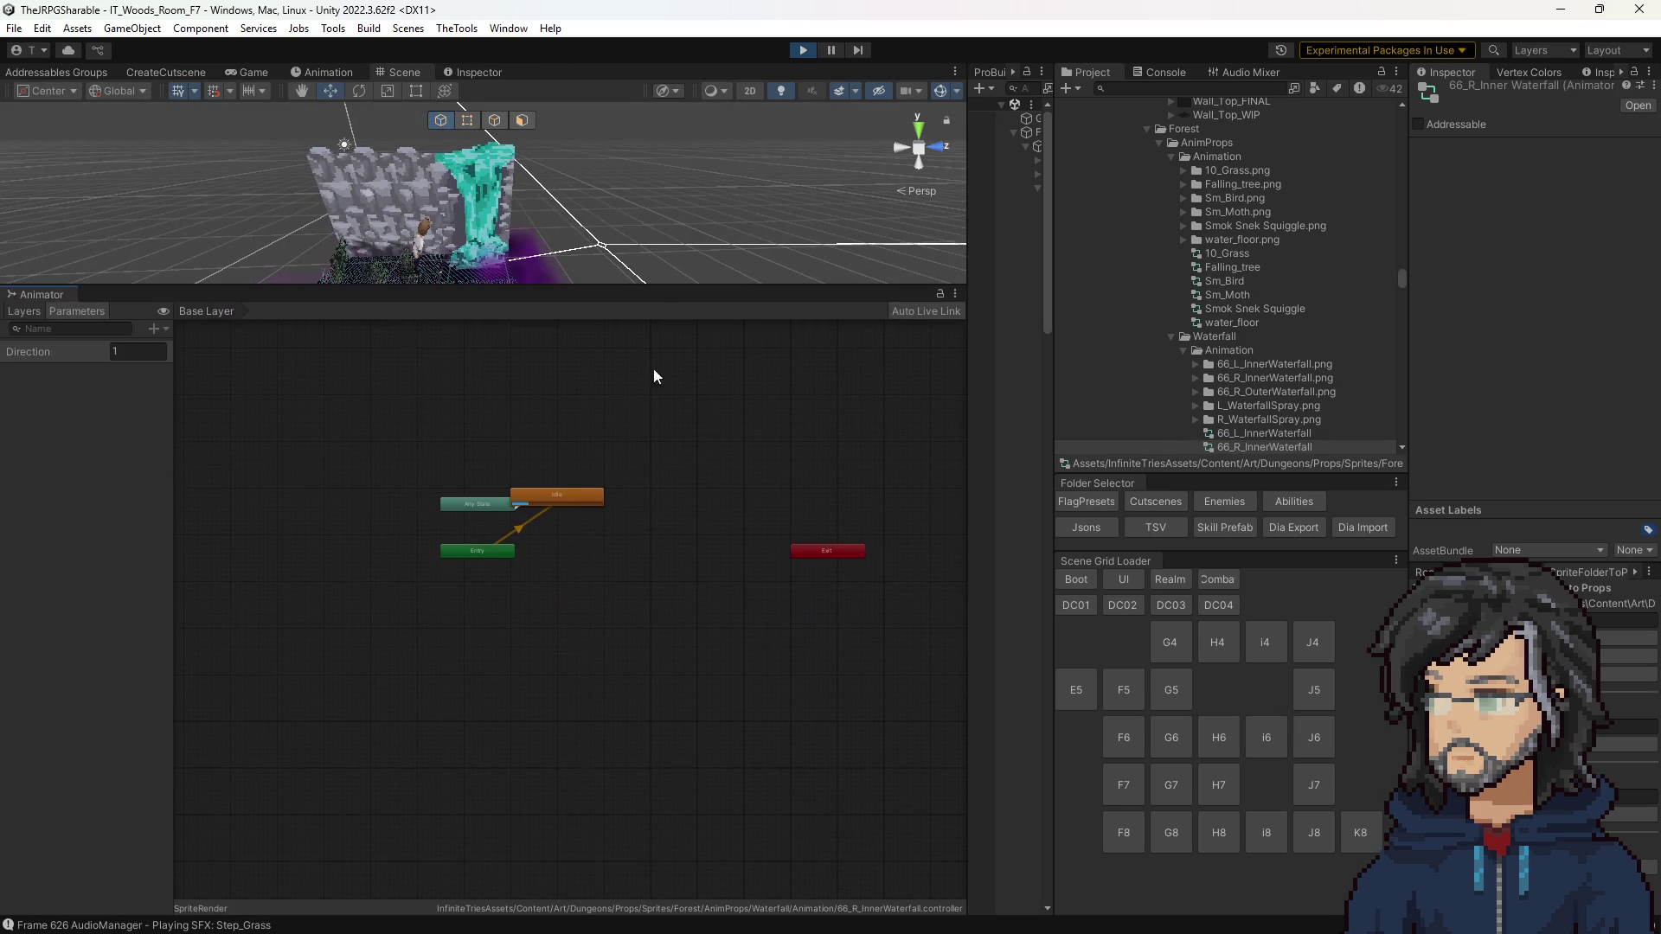
{"action": "scroll", "coordinate": [538, 470], "scroll_direction": "up", "scroll_amount": 3}
Step: Alternate between the left and right inner waterfall sprites to compare their Order in Layer
{"action": "left_click", "coordinate": [465, 190]}
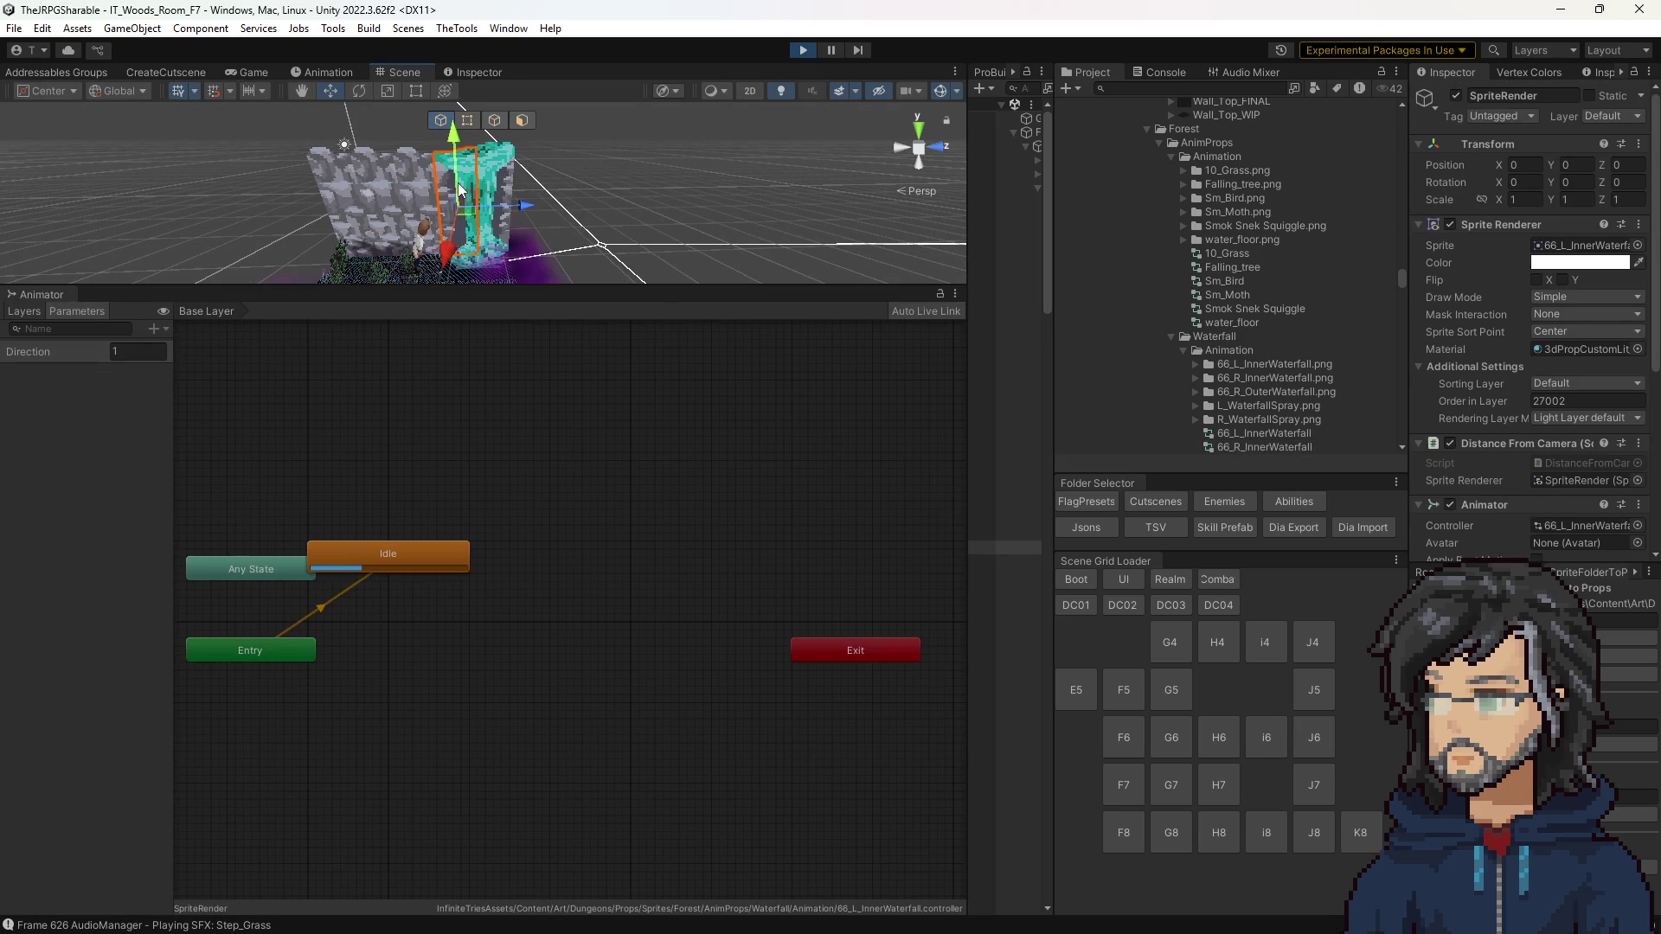
{"action": "left_click", "coordinate": [538, 171]}
{"action": "left_click", "coordinate": [495, 172]}
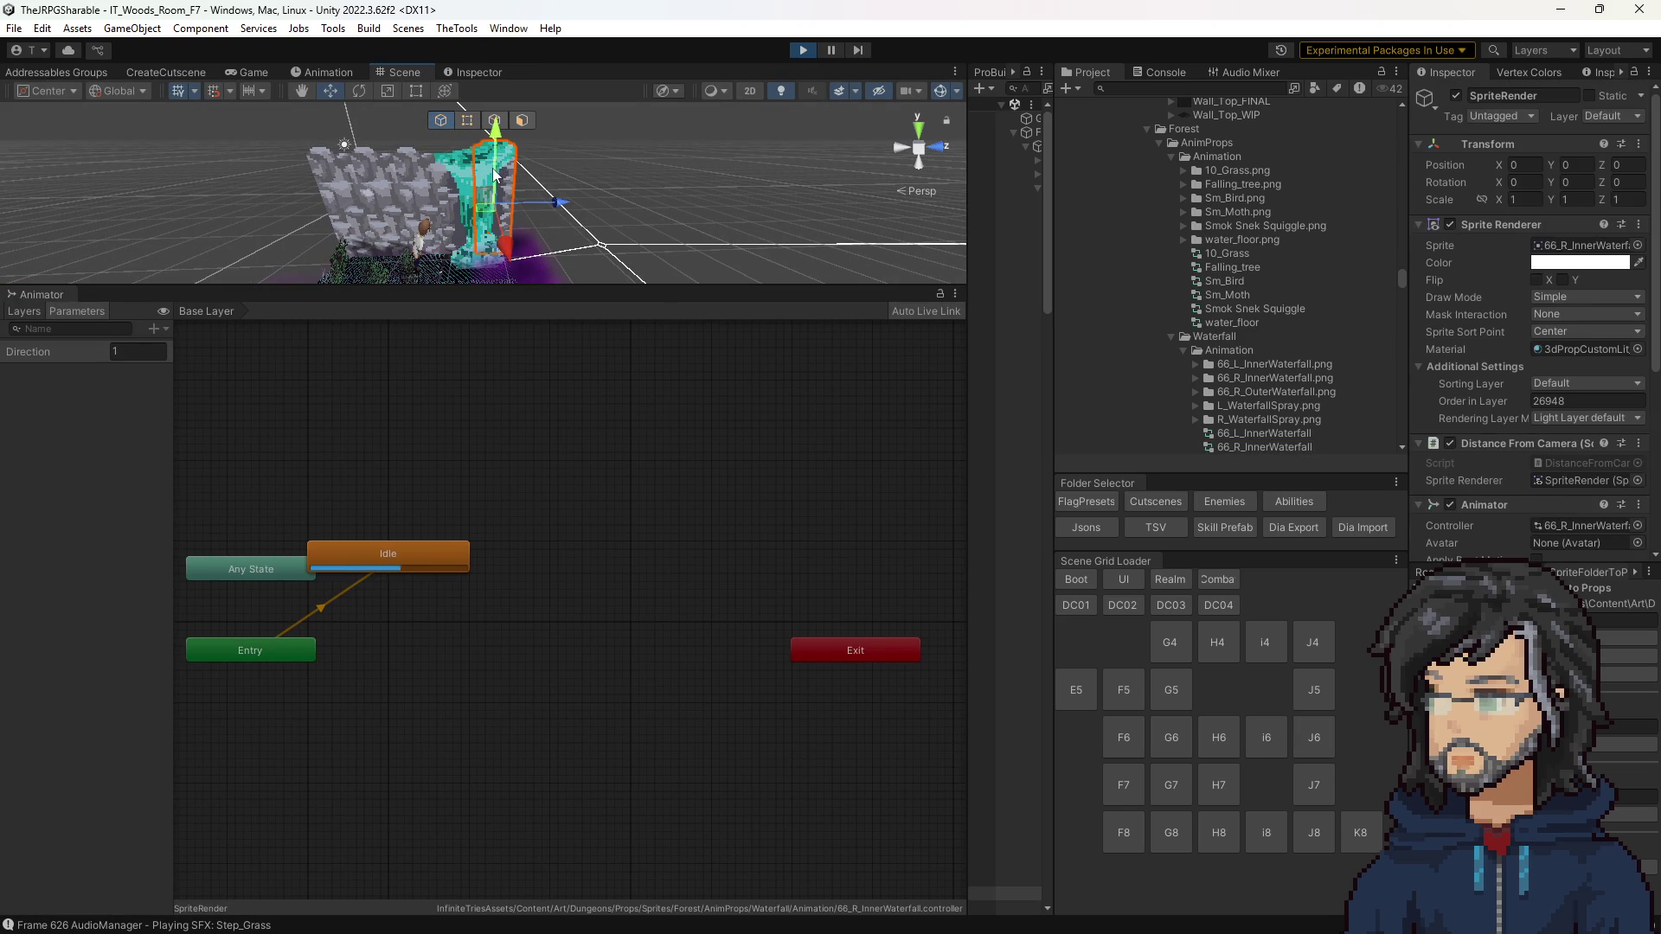
{"action": "left_click", "coordinate": [453, 175]}
{"action": "left_click", "coordinate": [454, 184]}
{"action": "left_click", "coordinate": [453, 179]}
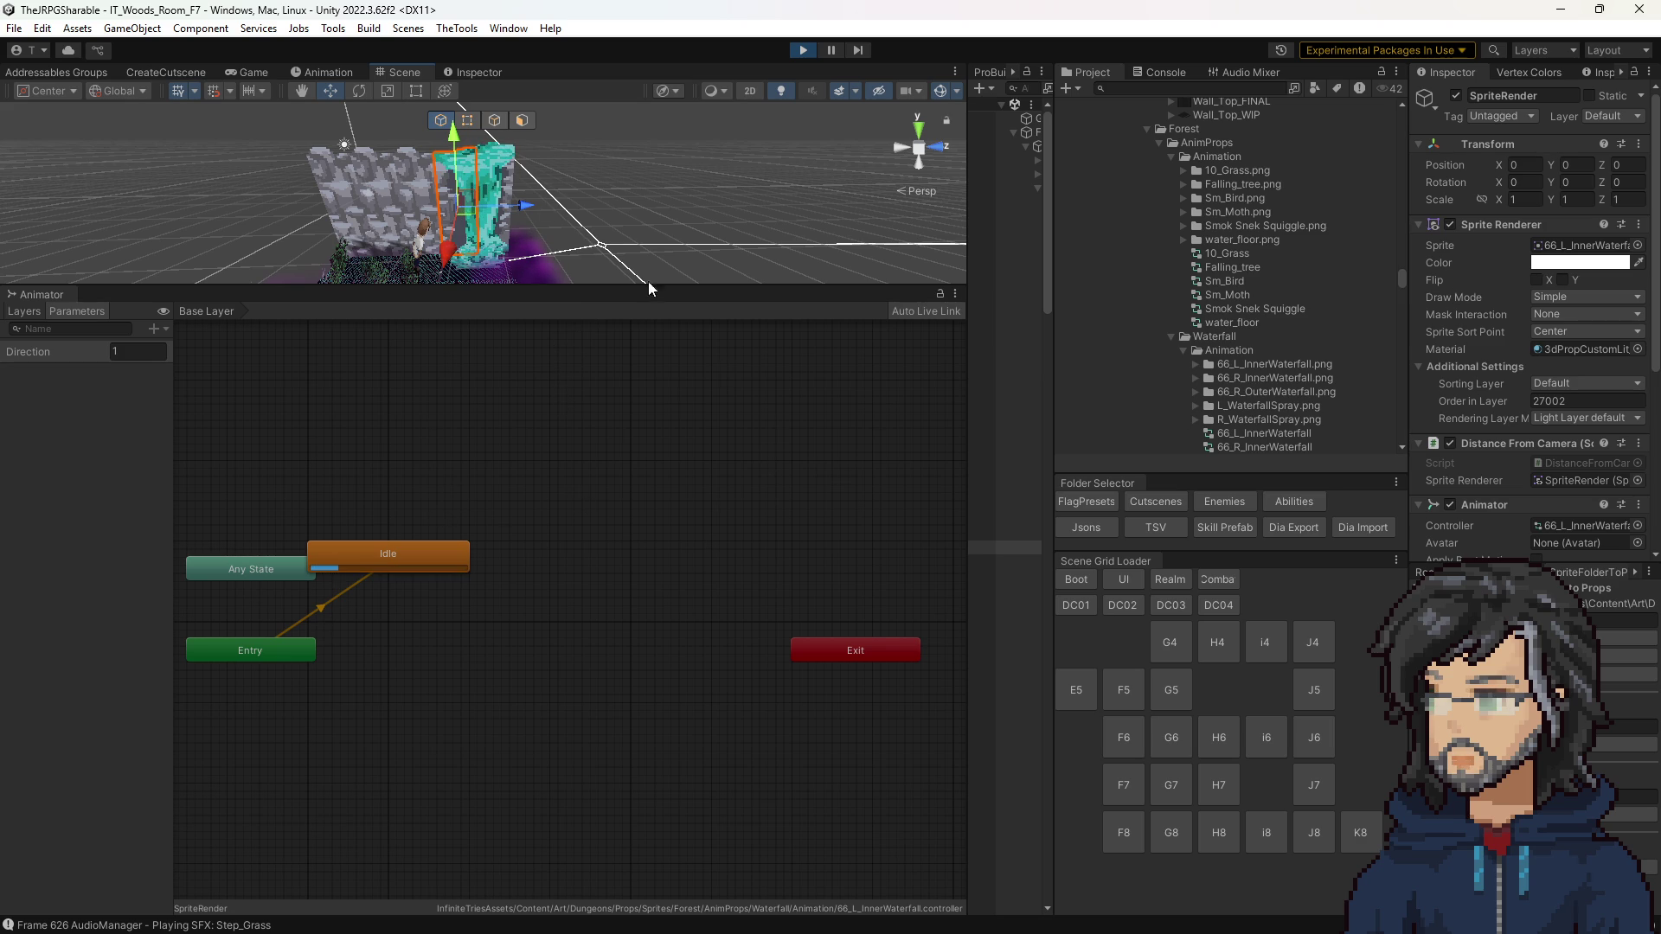
{"action": "left_click", "coordinate": [469, 70]}
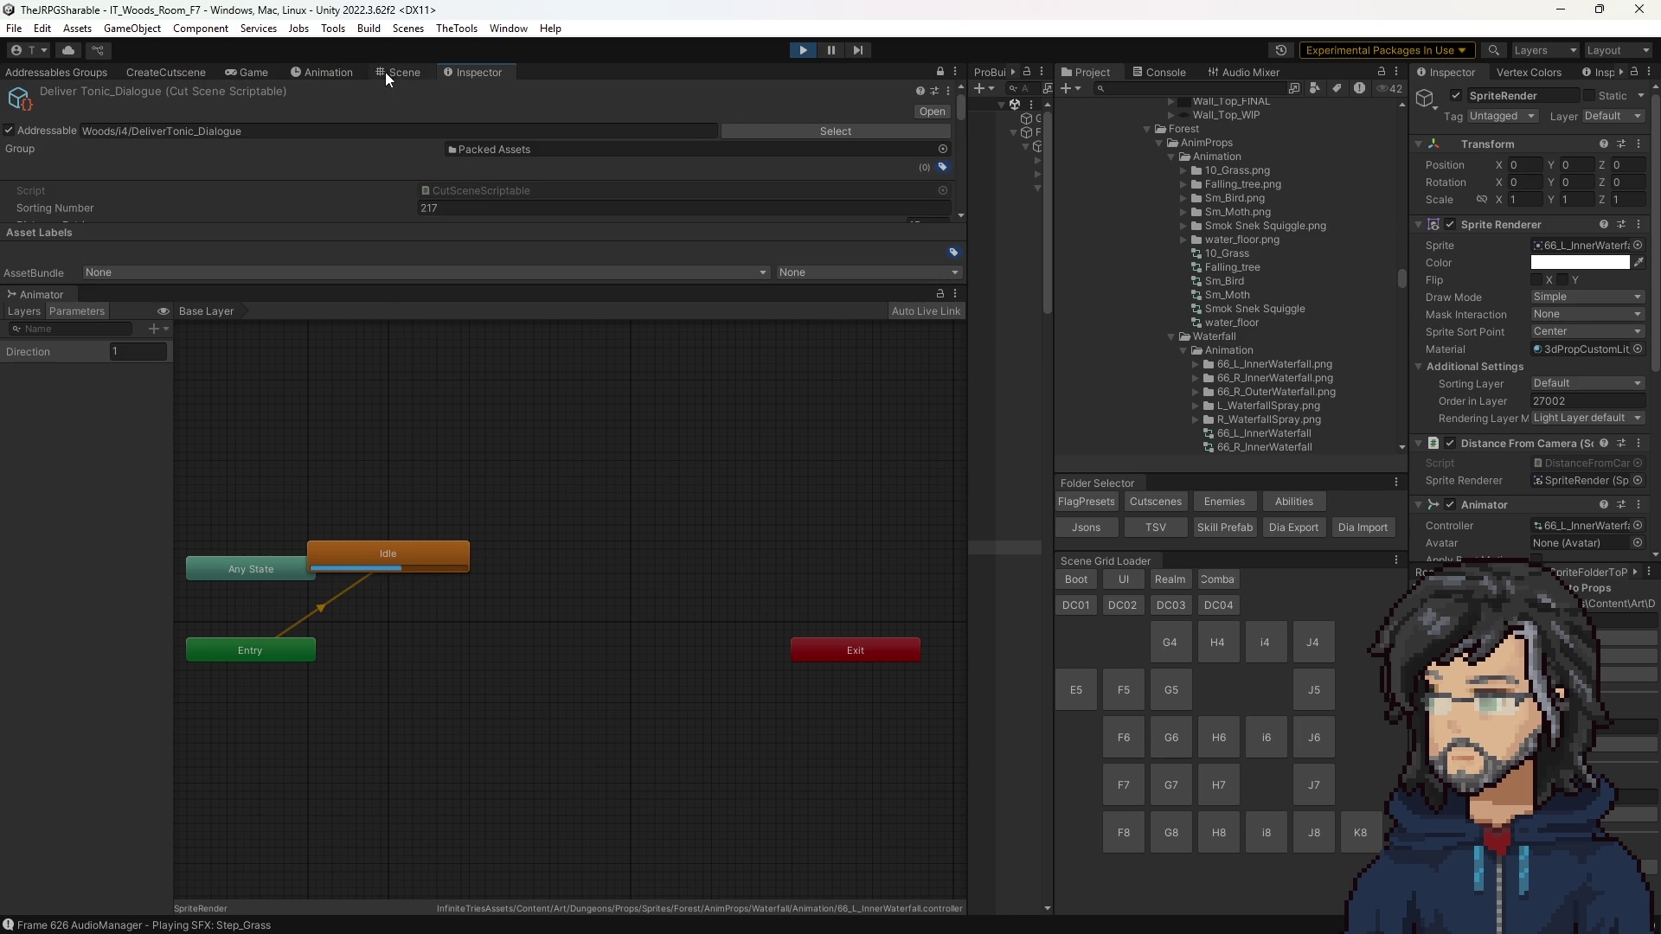
Step: Enlarge the Scene view above the Animator graph and select the right inner waterfall sprite
{"action": "left_click", "coordinate": [397, 72]}
{"action": "left_click_drag", "start_coordinate": [588, 288], "coordinate": [588, 566]}
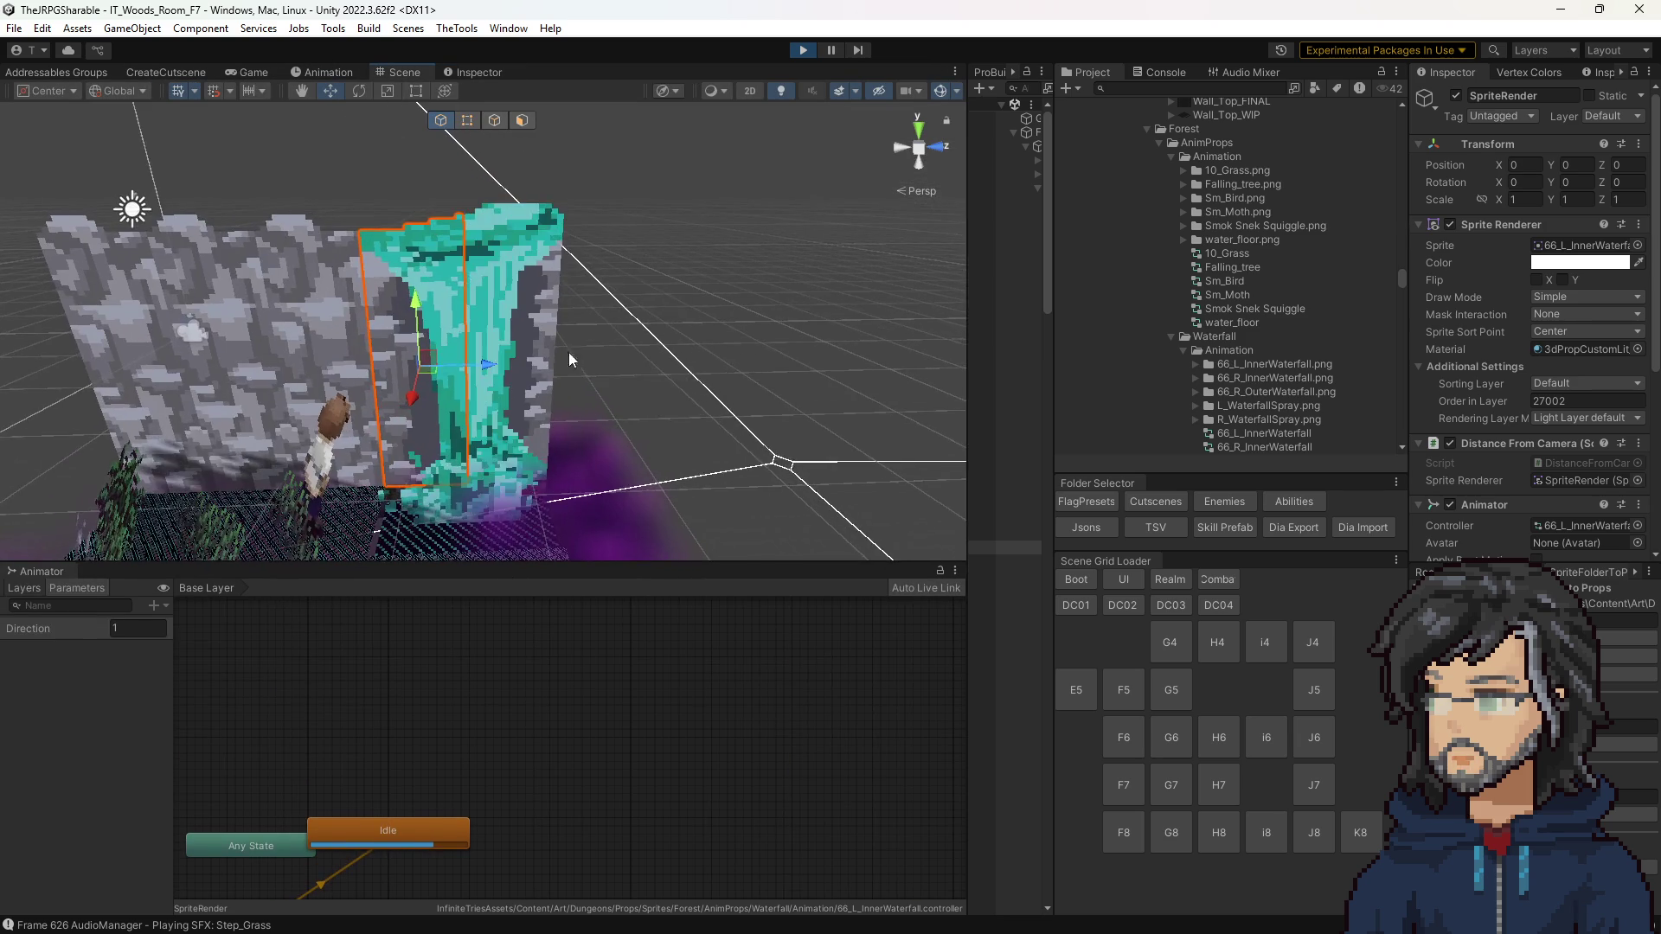
{"action": "scroll", "coordinate": [579, 363], "scroll_direction": "up", "scroll_amount": 5}
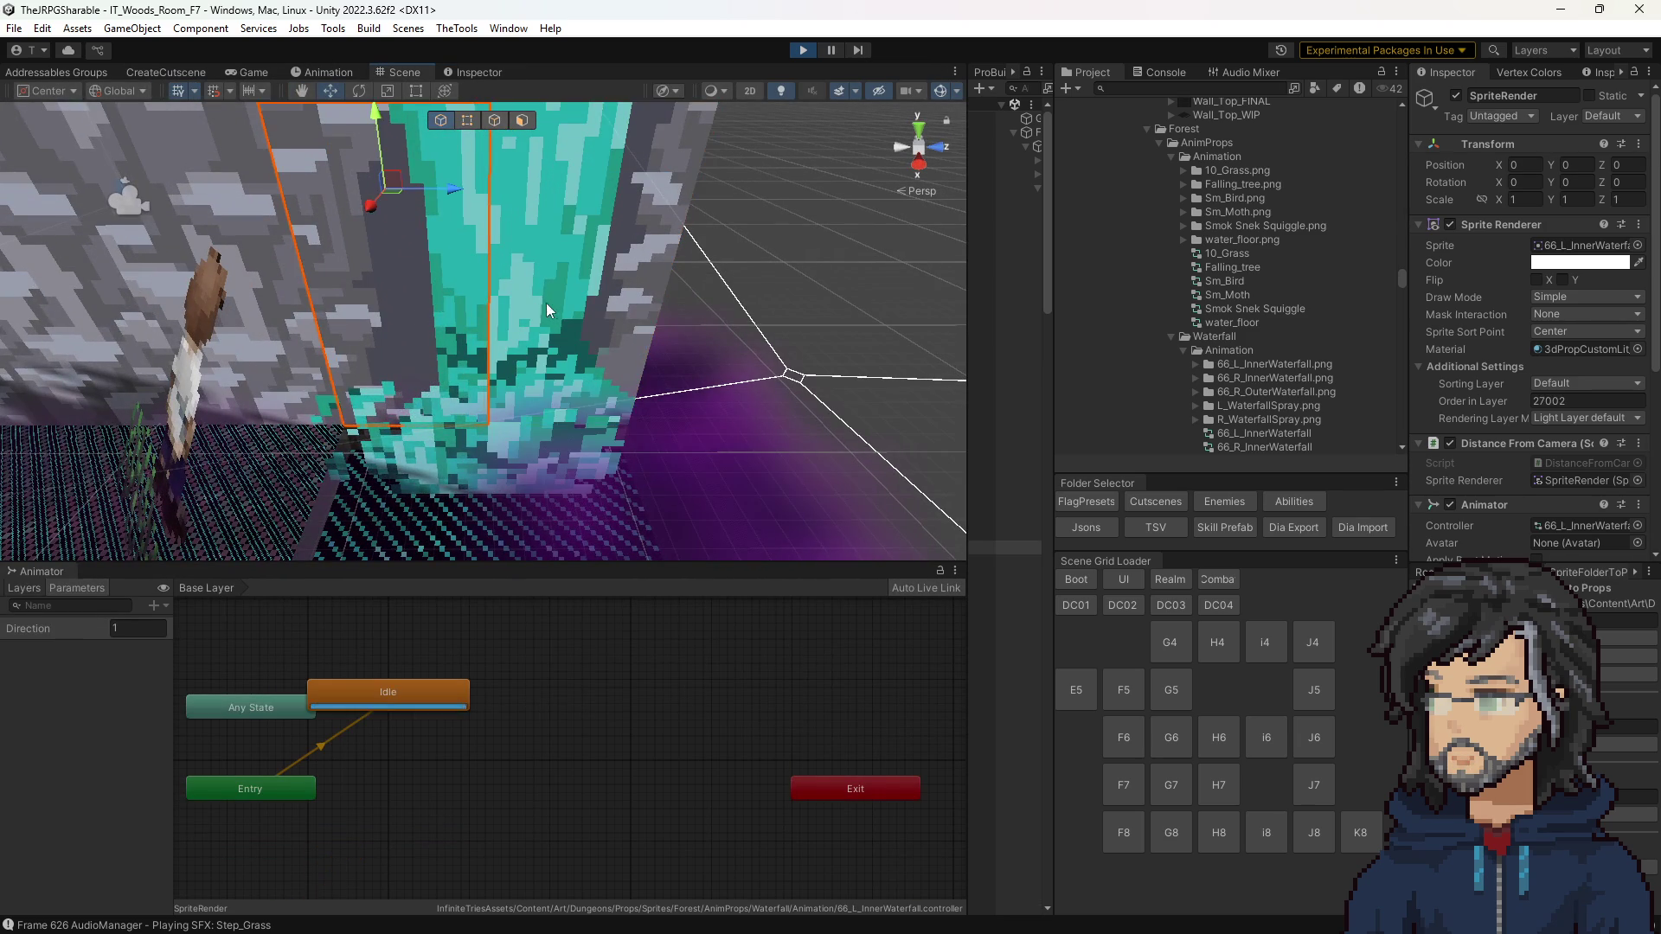
{"action": "left_click", "coordinate": [436, 315]}
{"action": "left_click", "coordinate": [559, 302]}
{"action": "left_click", "coordinate": [490, 304]}
{"action": "left_click", "coordinate": [614, 386]}
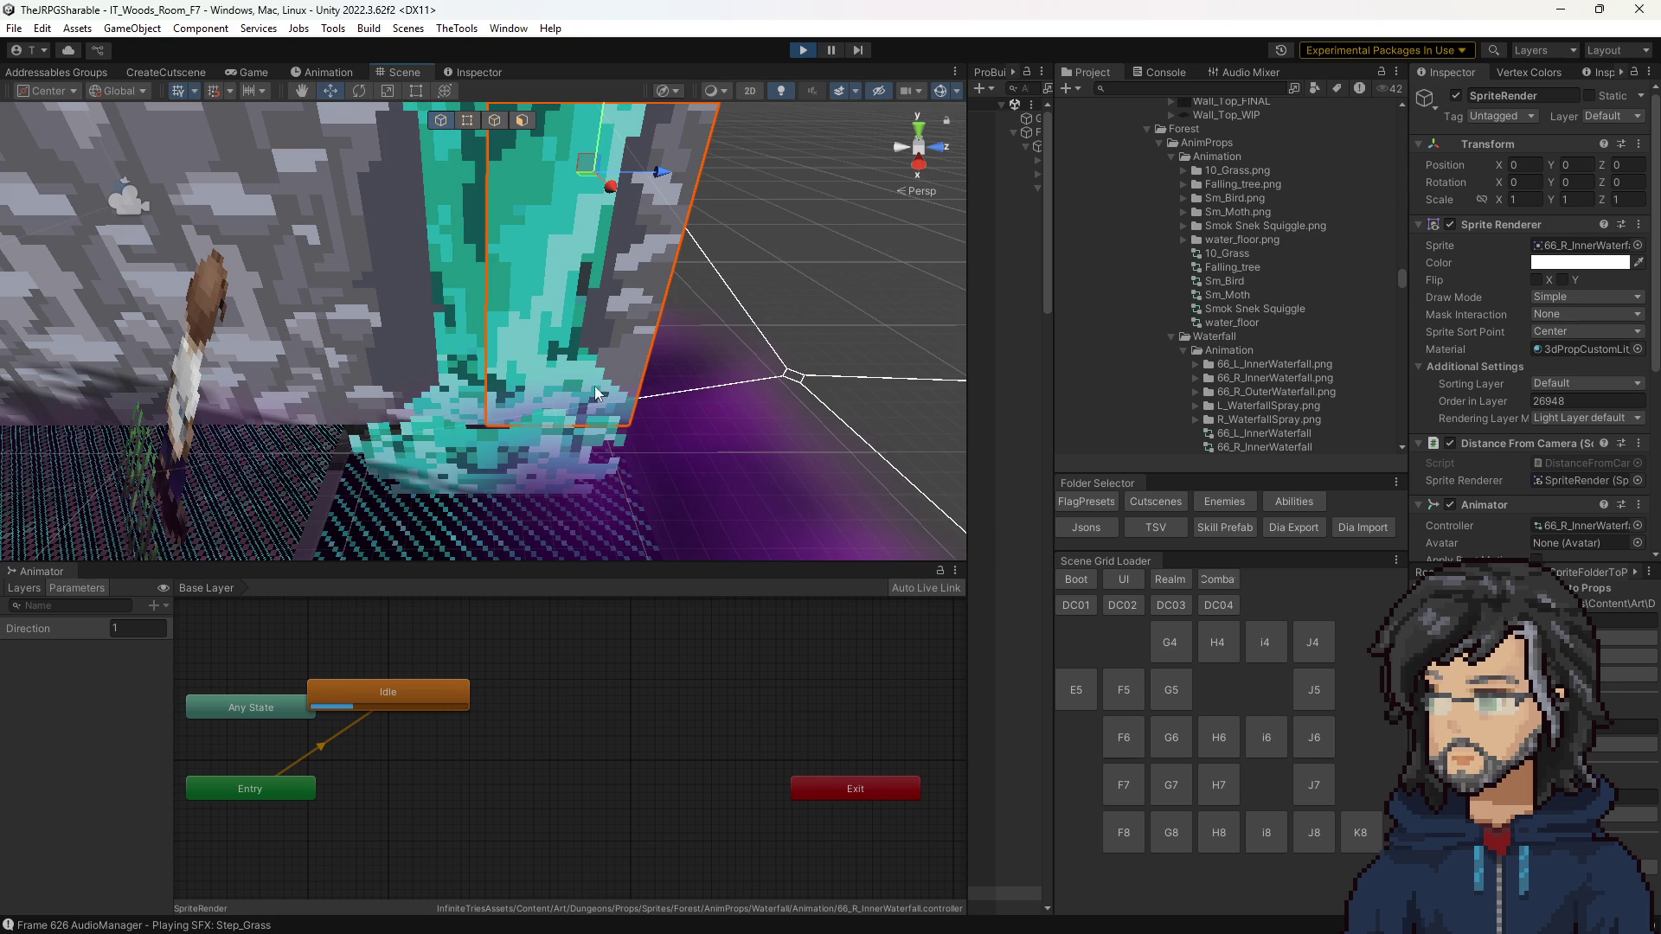
Step: Compare the left and right WaterfallSpray and inner waterfall sprites, then stop the game
{"action": "left_click", "coordinate": [558, 474]}
{"action": "left_click", "coordinate": [405, 470]}
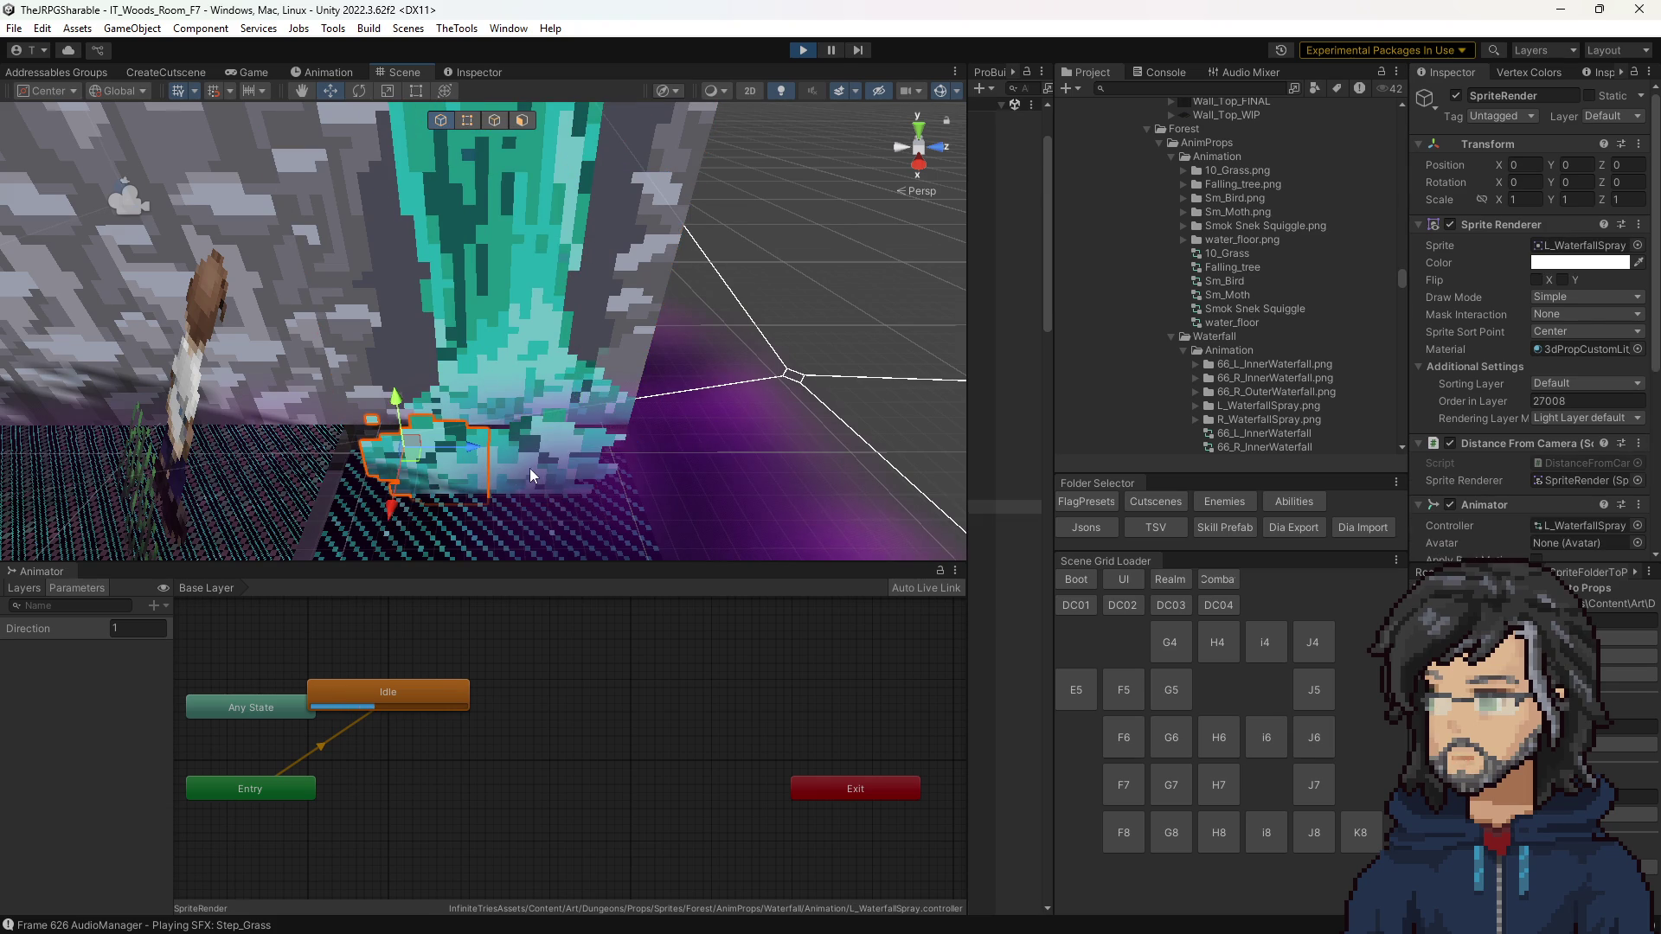
{"action": "left_click", "coordinate": [535, 467]}
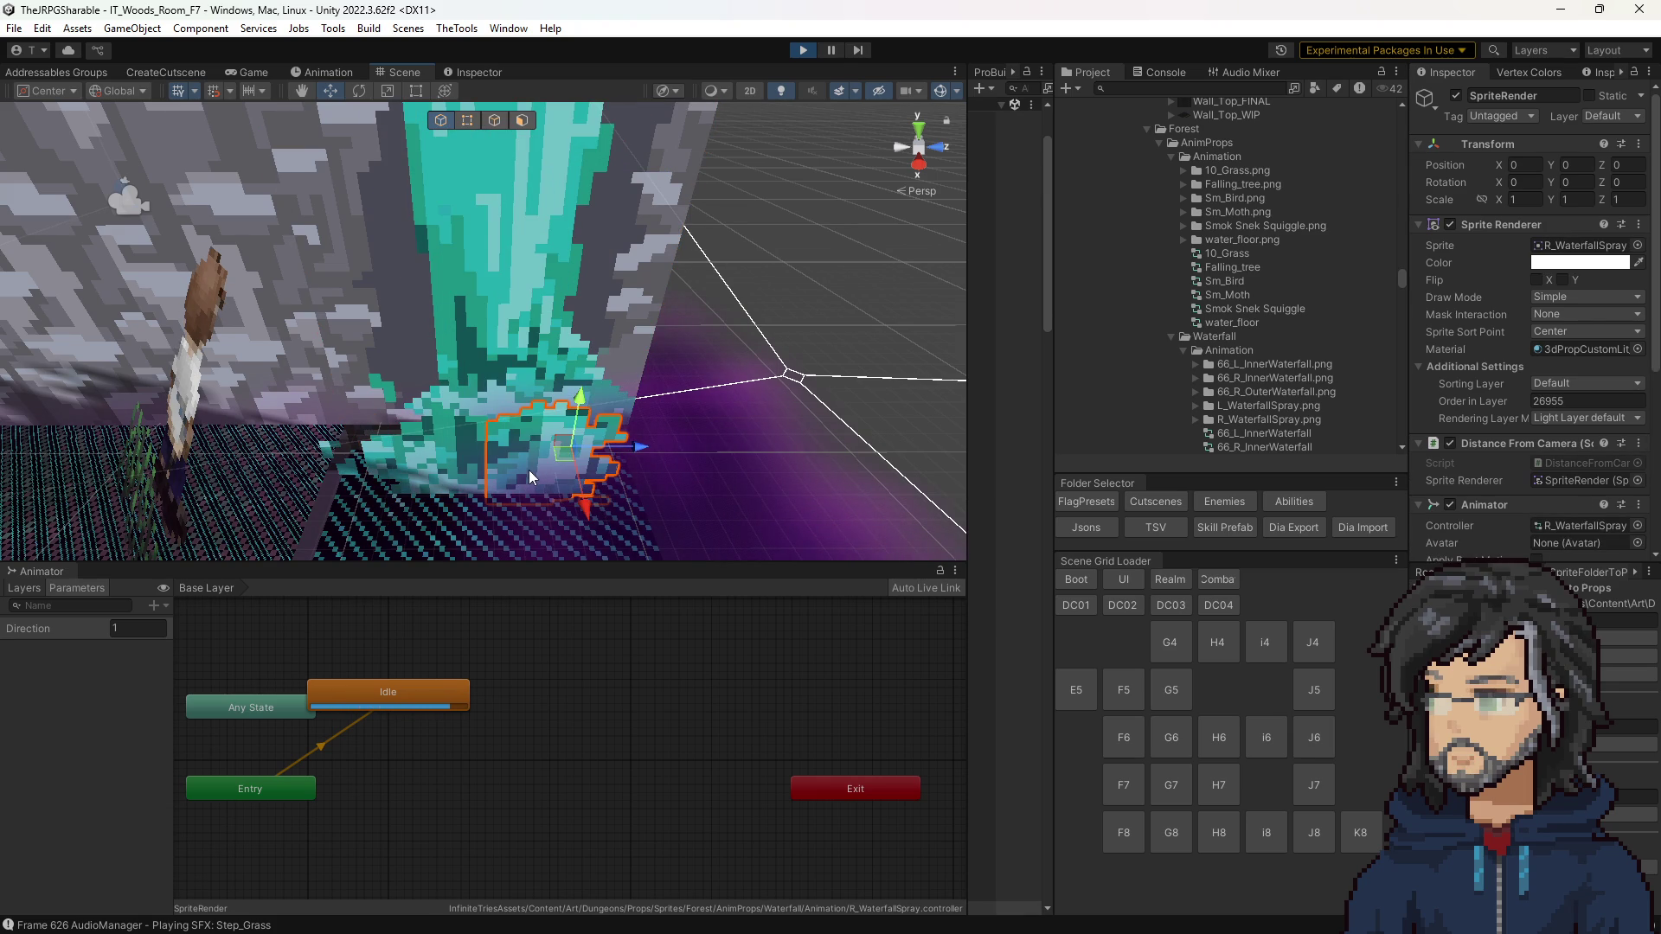
{"action": "left_click", "coordinate": [414, 440]}
{"action": "left_click", "coordinate": [533, 449]}
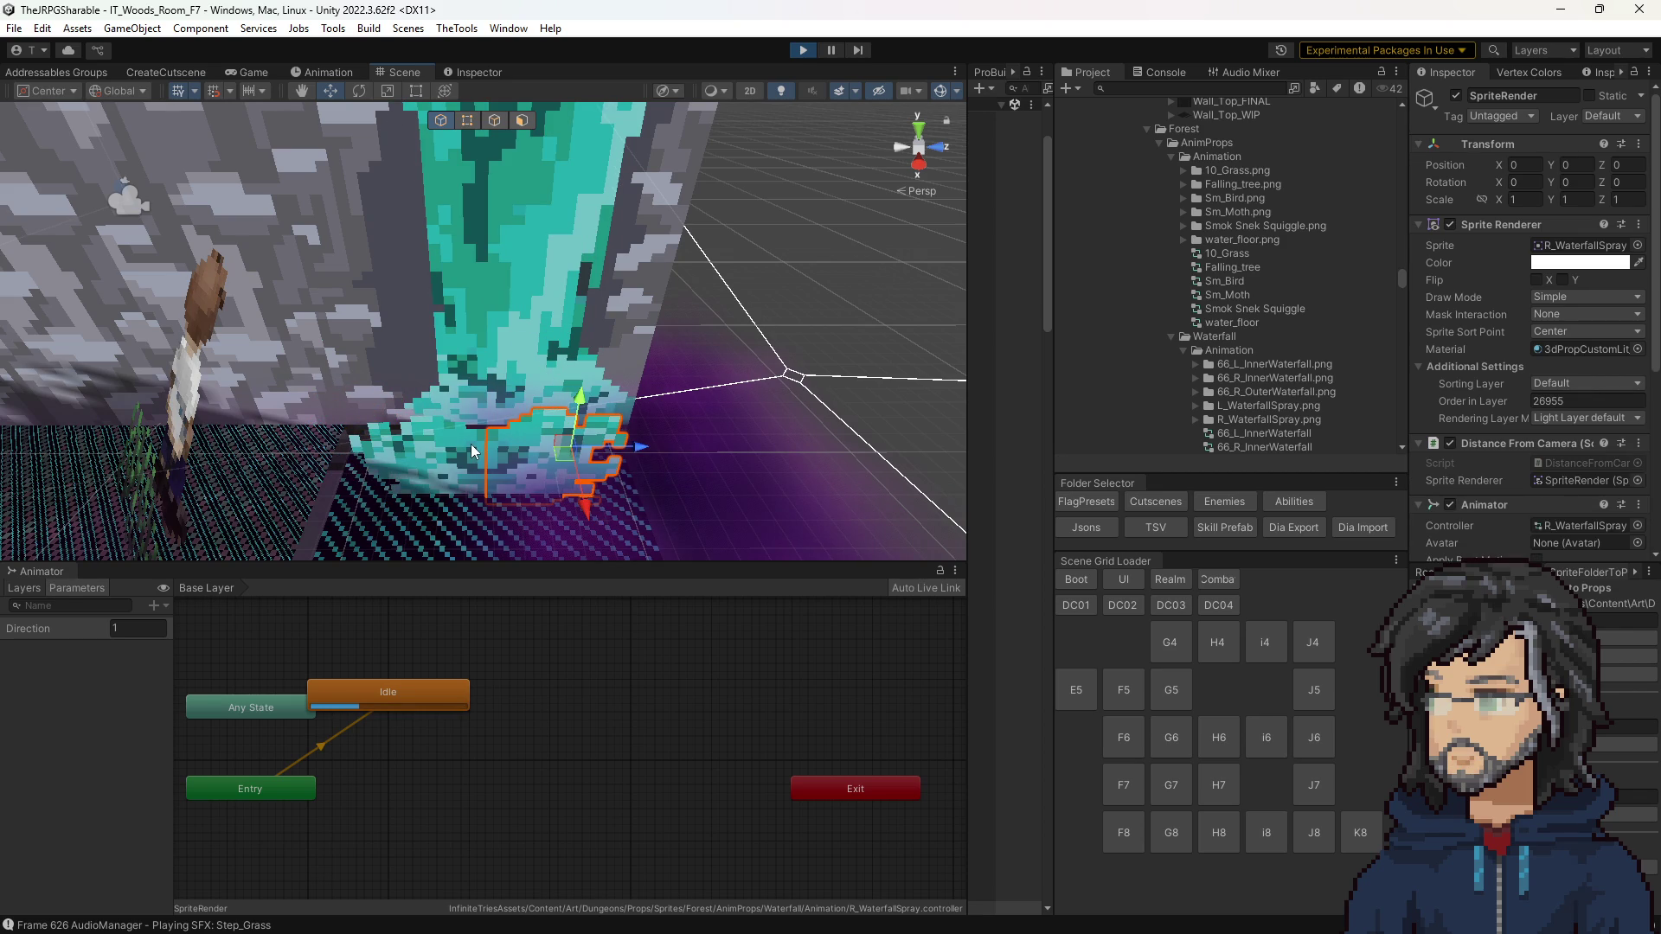
{"action": "left_click", "coordinate": [417, 324]}
{"action": "left_click", "coordinate": [561, 300]}
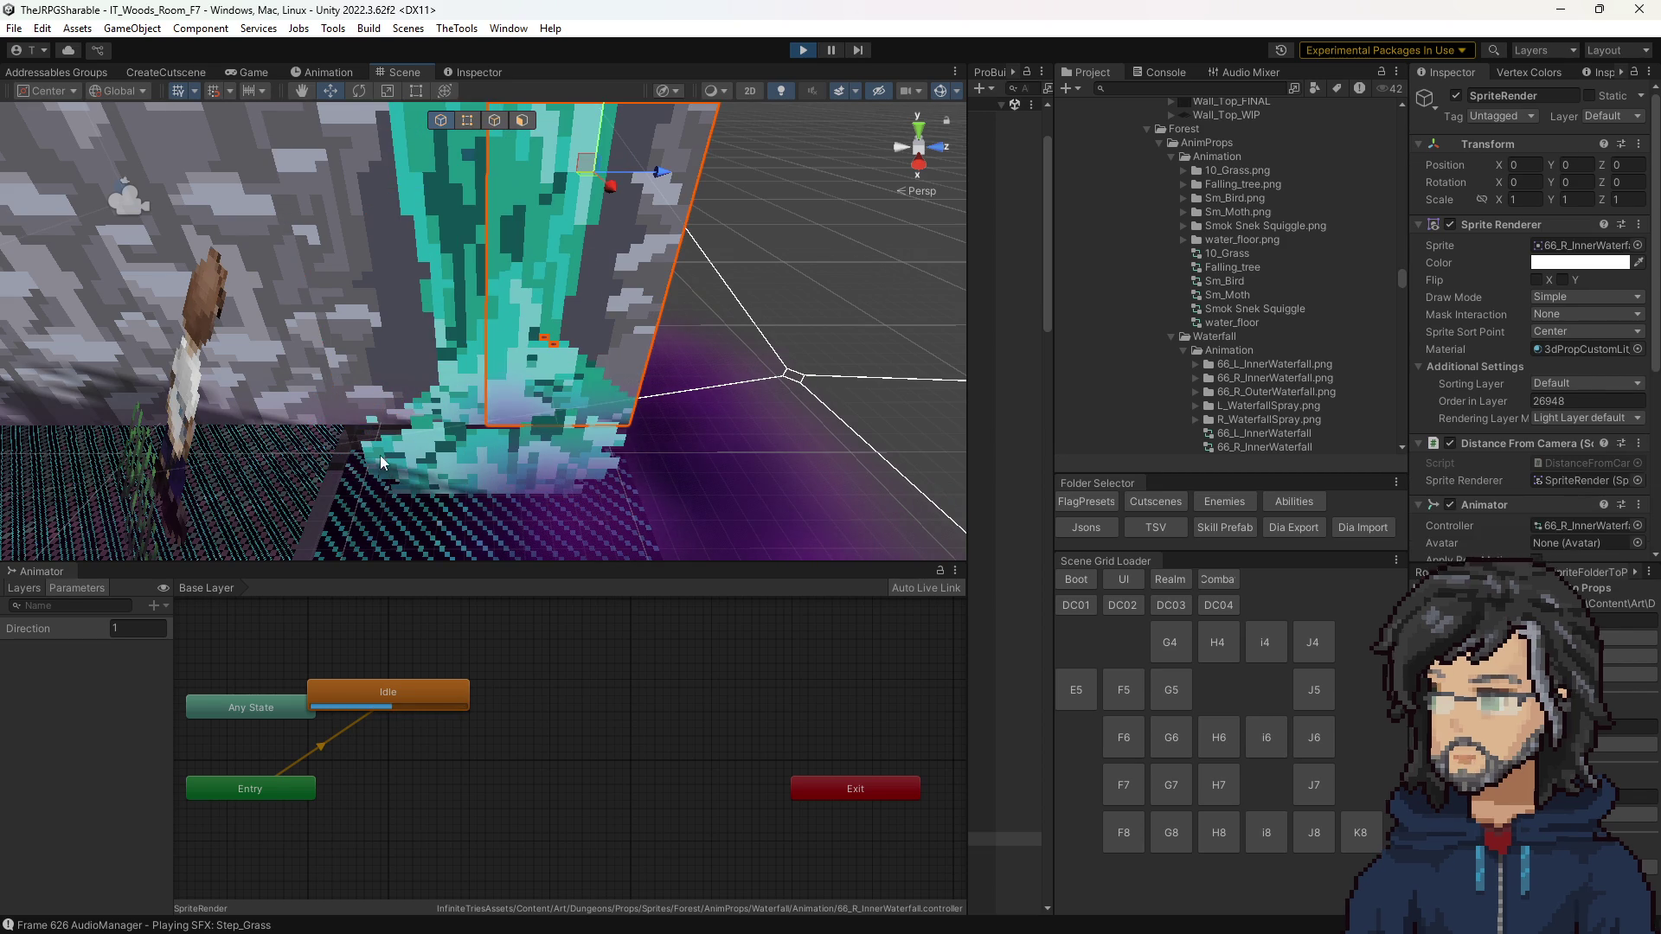
{"action": "left_click", "coordinate": [558, 466]}
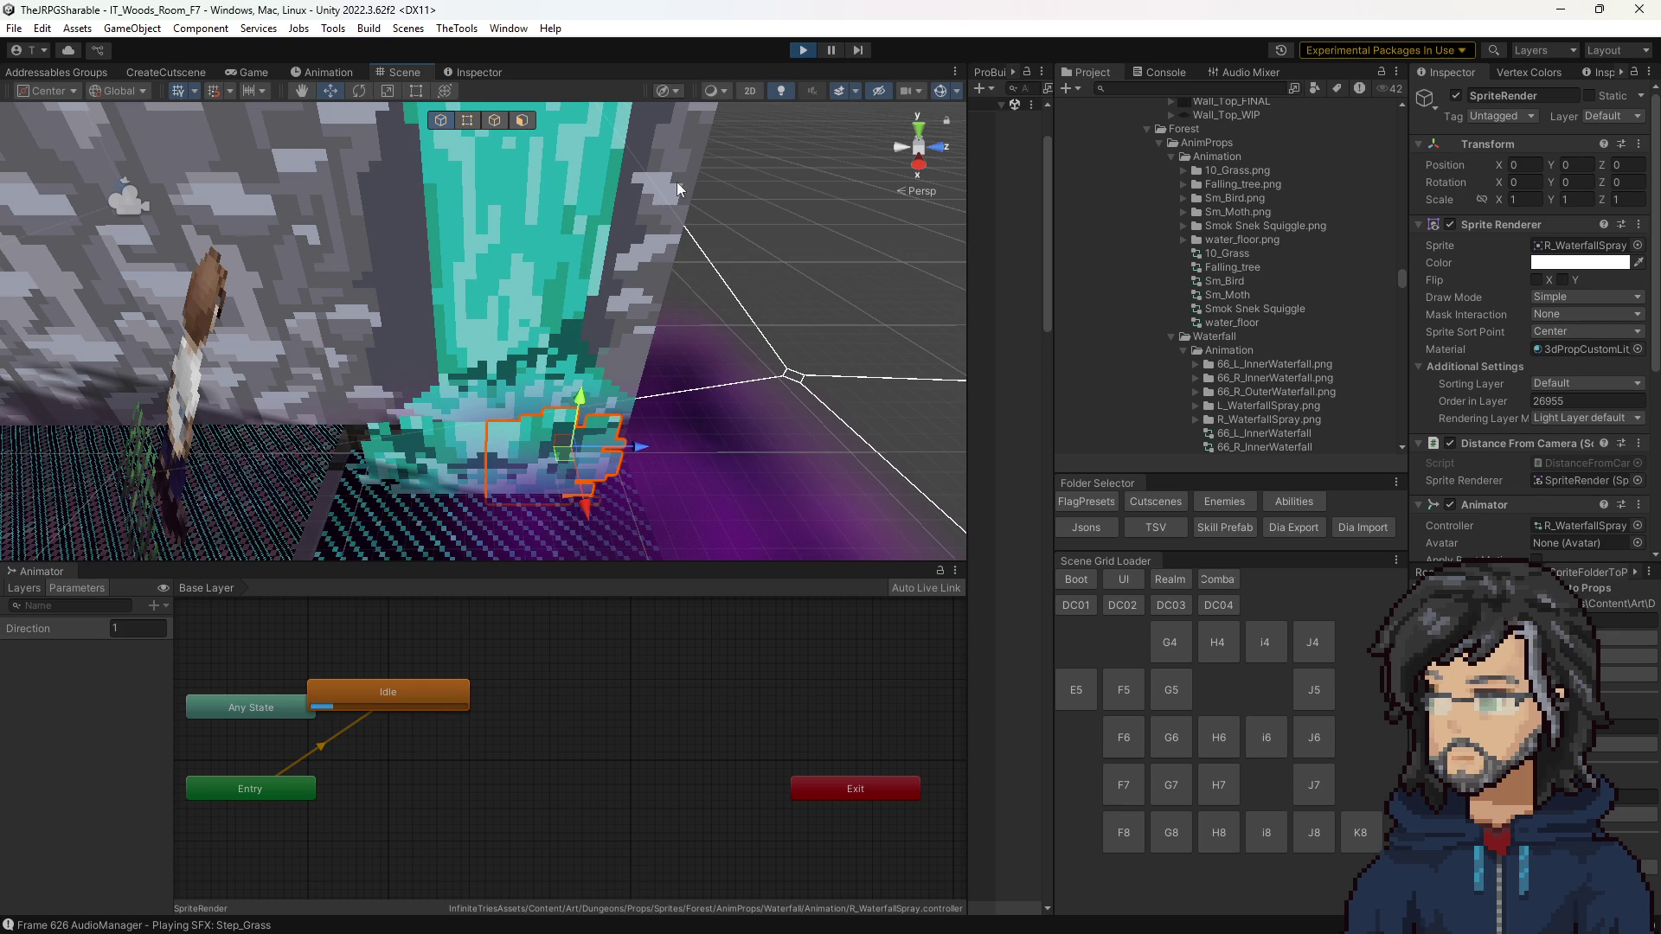
{"action": "left_click", "coordinate": [801, 50]}
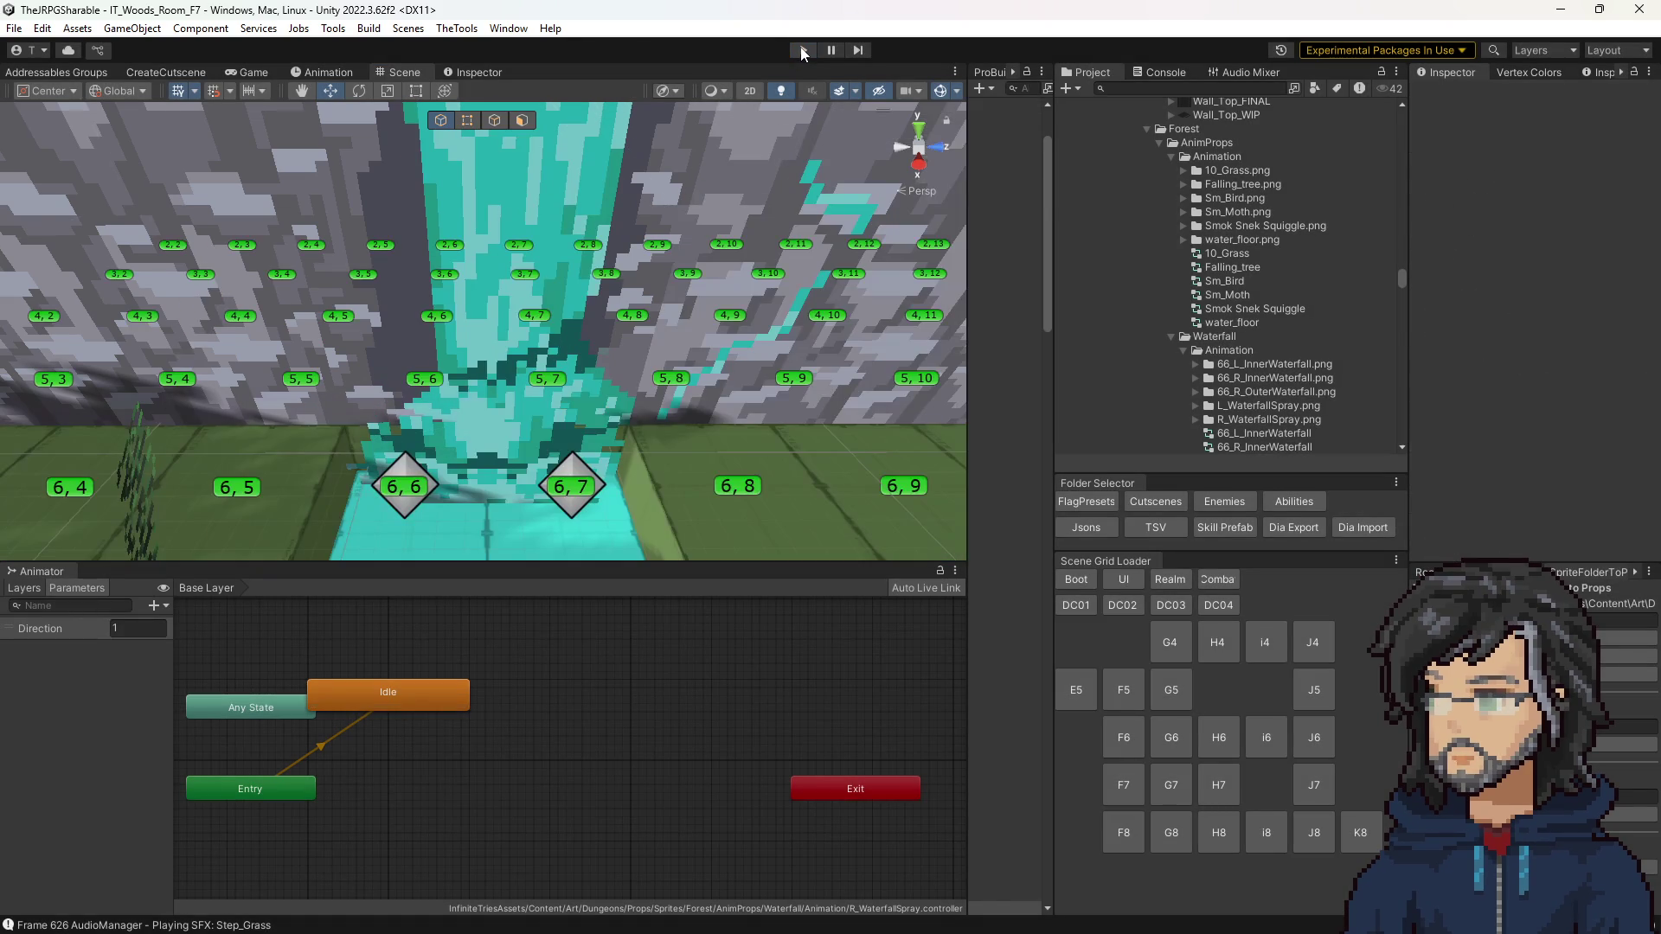
Step: Orbit toward the waterfall wall, start play mode, and widen the Hierarchy panel
{"action": "left_click_drag", "start_coordinate": [612, 350], "coordinate": [795, 216]}
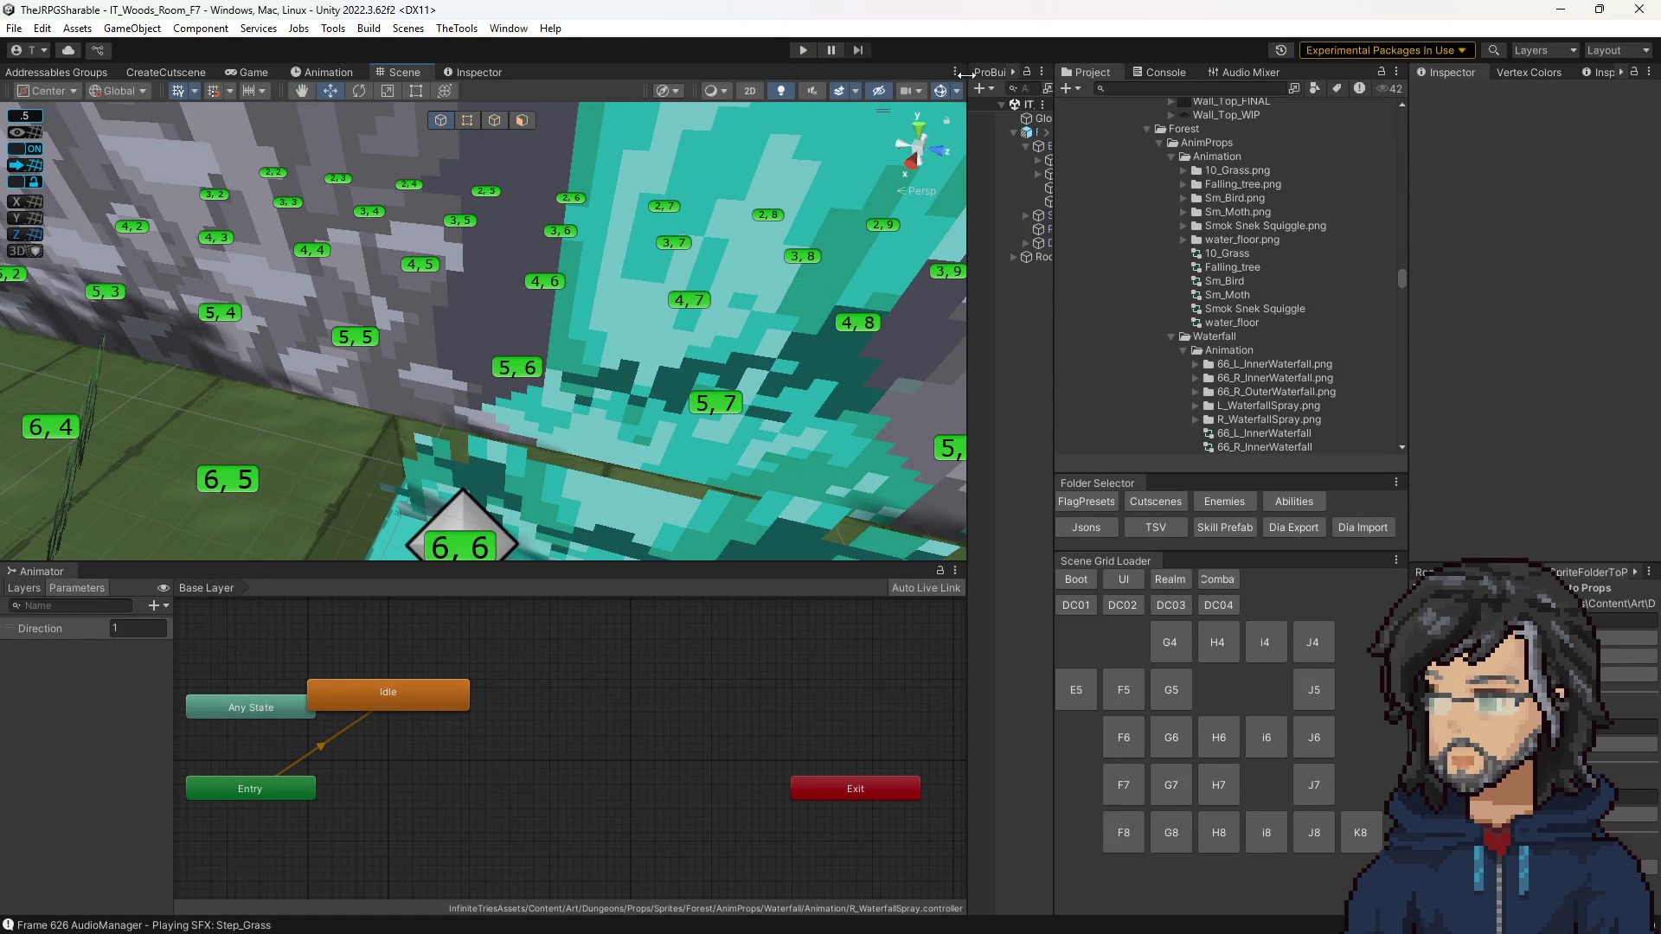
{"action": "left_click", "coordinate": [805, 53]}
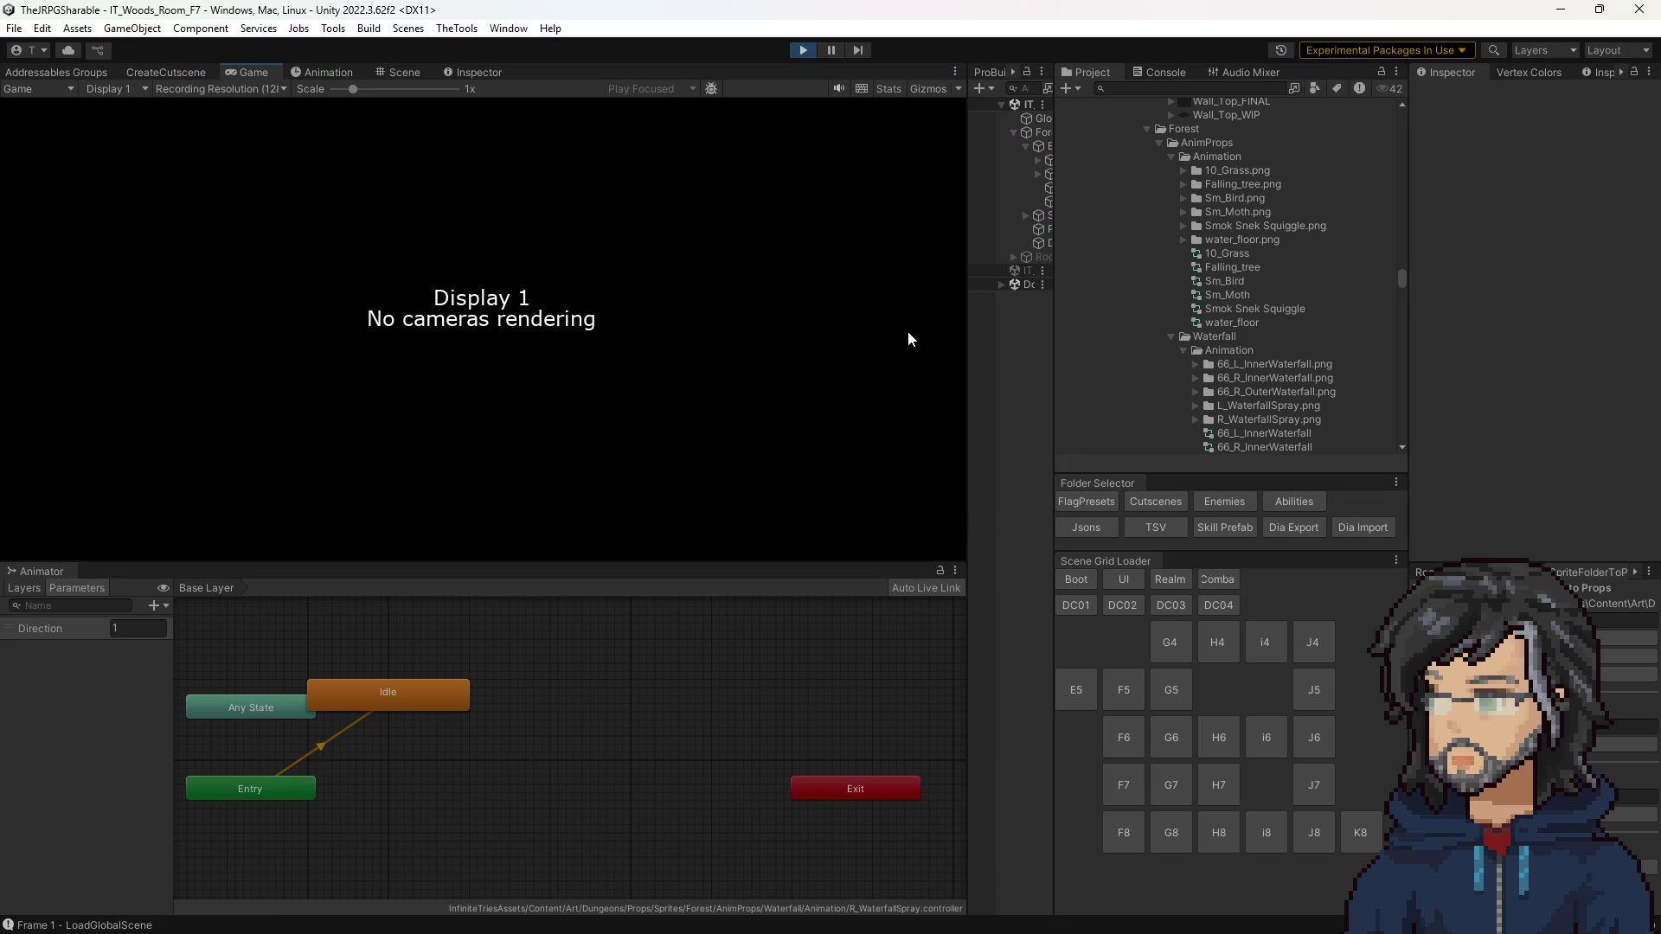
{"action": "left_click_drag", "start_coordinate": [967, 334], "coordinate": [900, 333]}
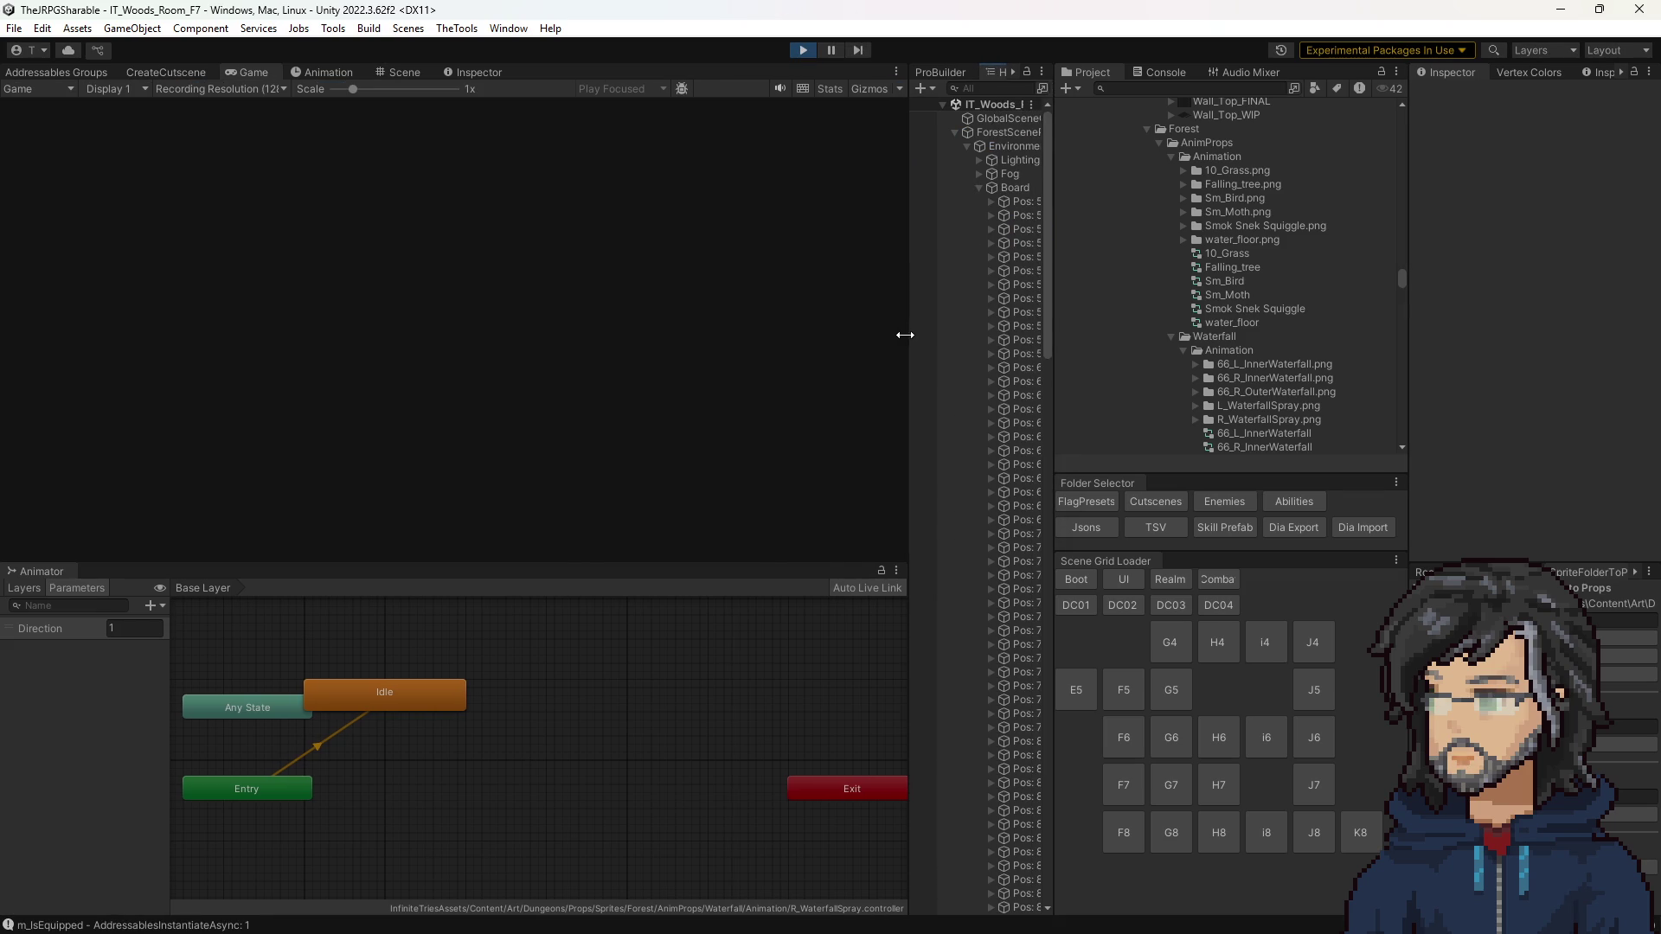
{"action": "left_click_drag", "start_coordinate": [1055, 307], "coordinate": [1174, 307]}
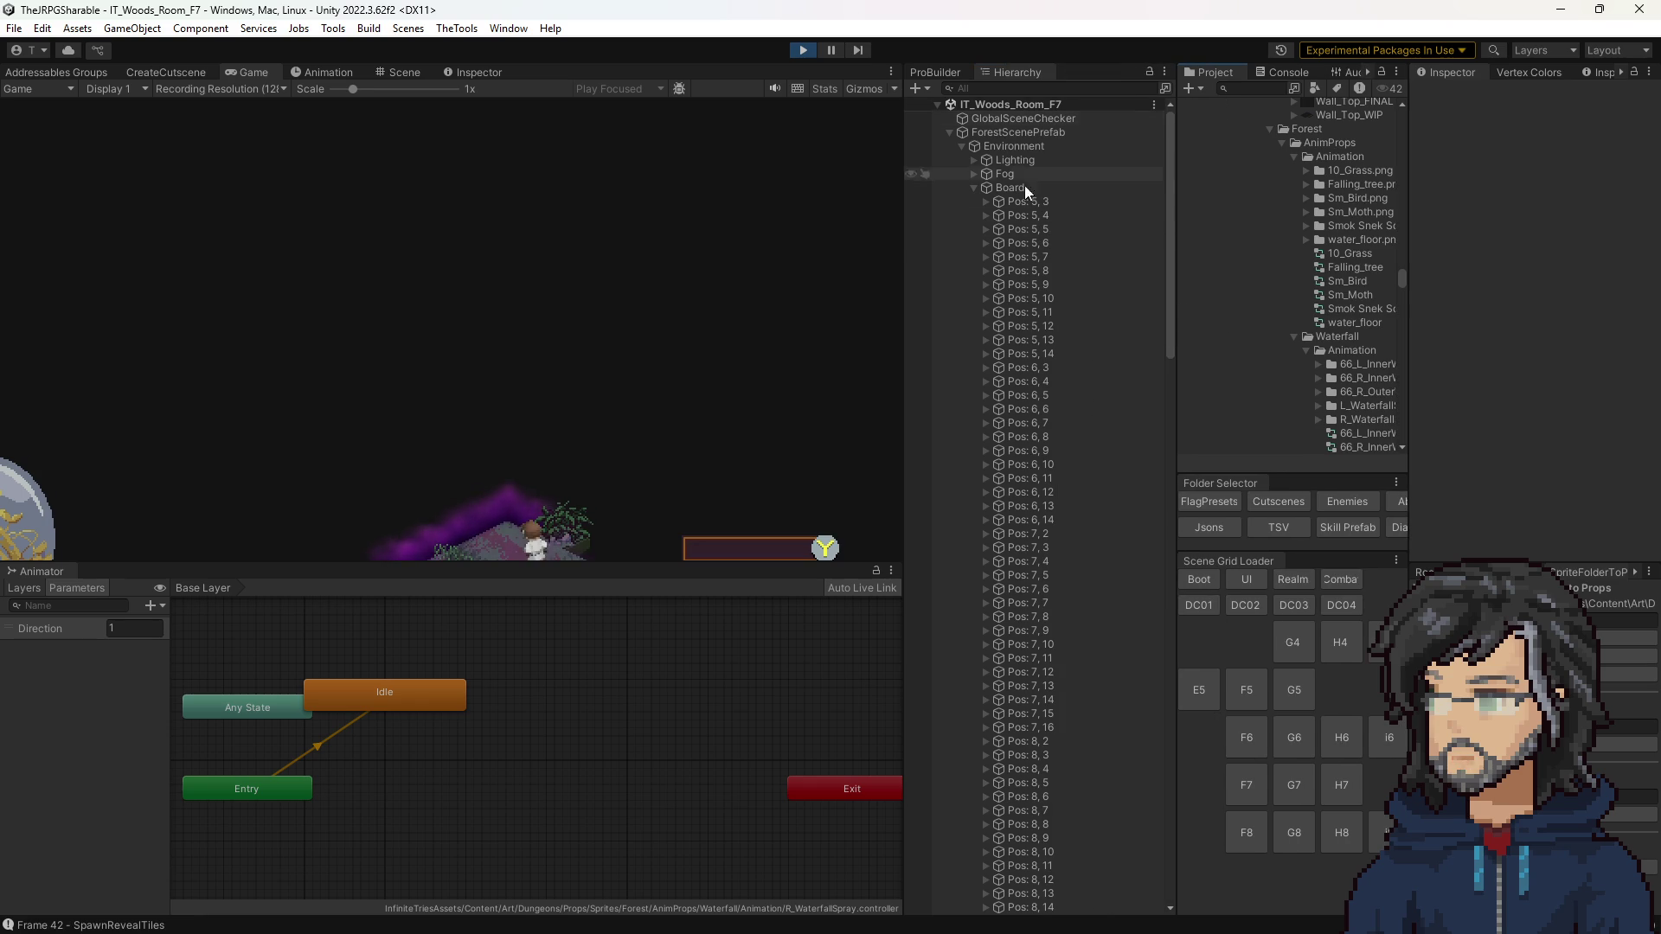
Step: Expand tile Pos: 5, 6 > ScreenSpaceSnap and select the L_WaterfallSpray(Clone) prop
{"action": "left_click", "coordinate": [977, 246]}
{"action": "left_click", "coordinate": [984, 245]}
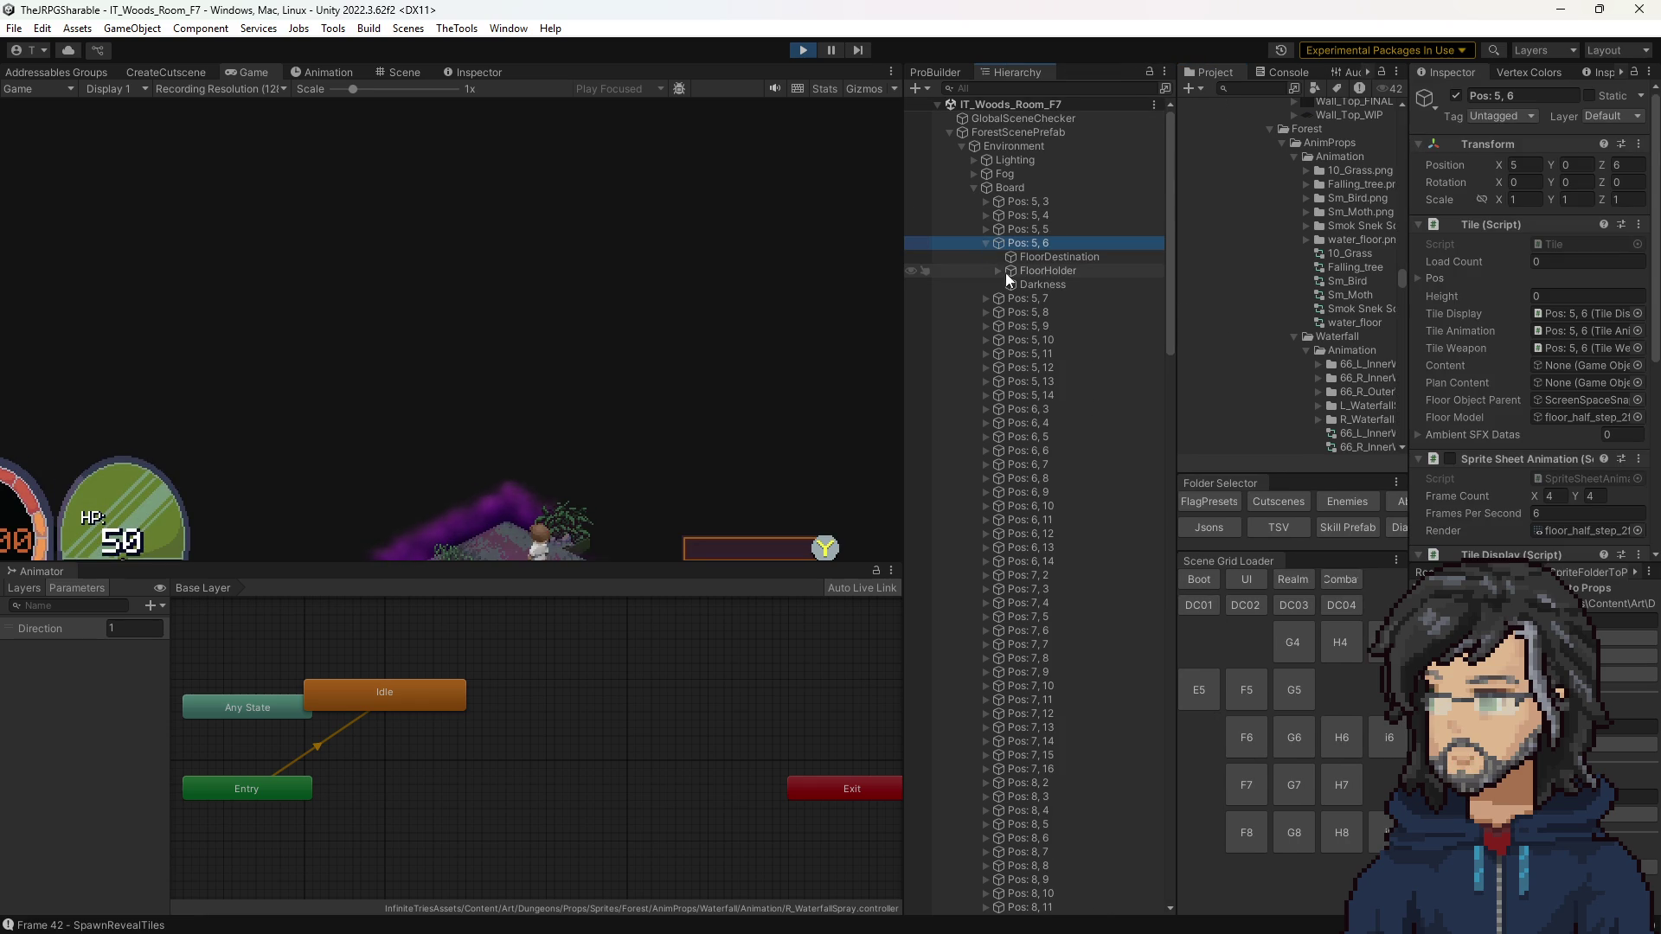
{"action": "left_click", "coordinate": [1003, 287]}
{"action": "left_click", "coordinate": [1009, 285]}
{"action": "left_click", "coordinate": [1092, 506]}
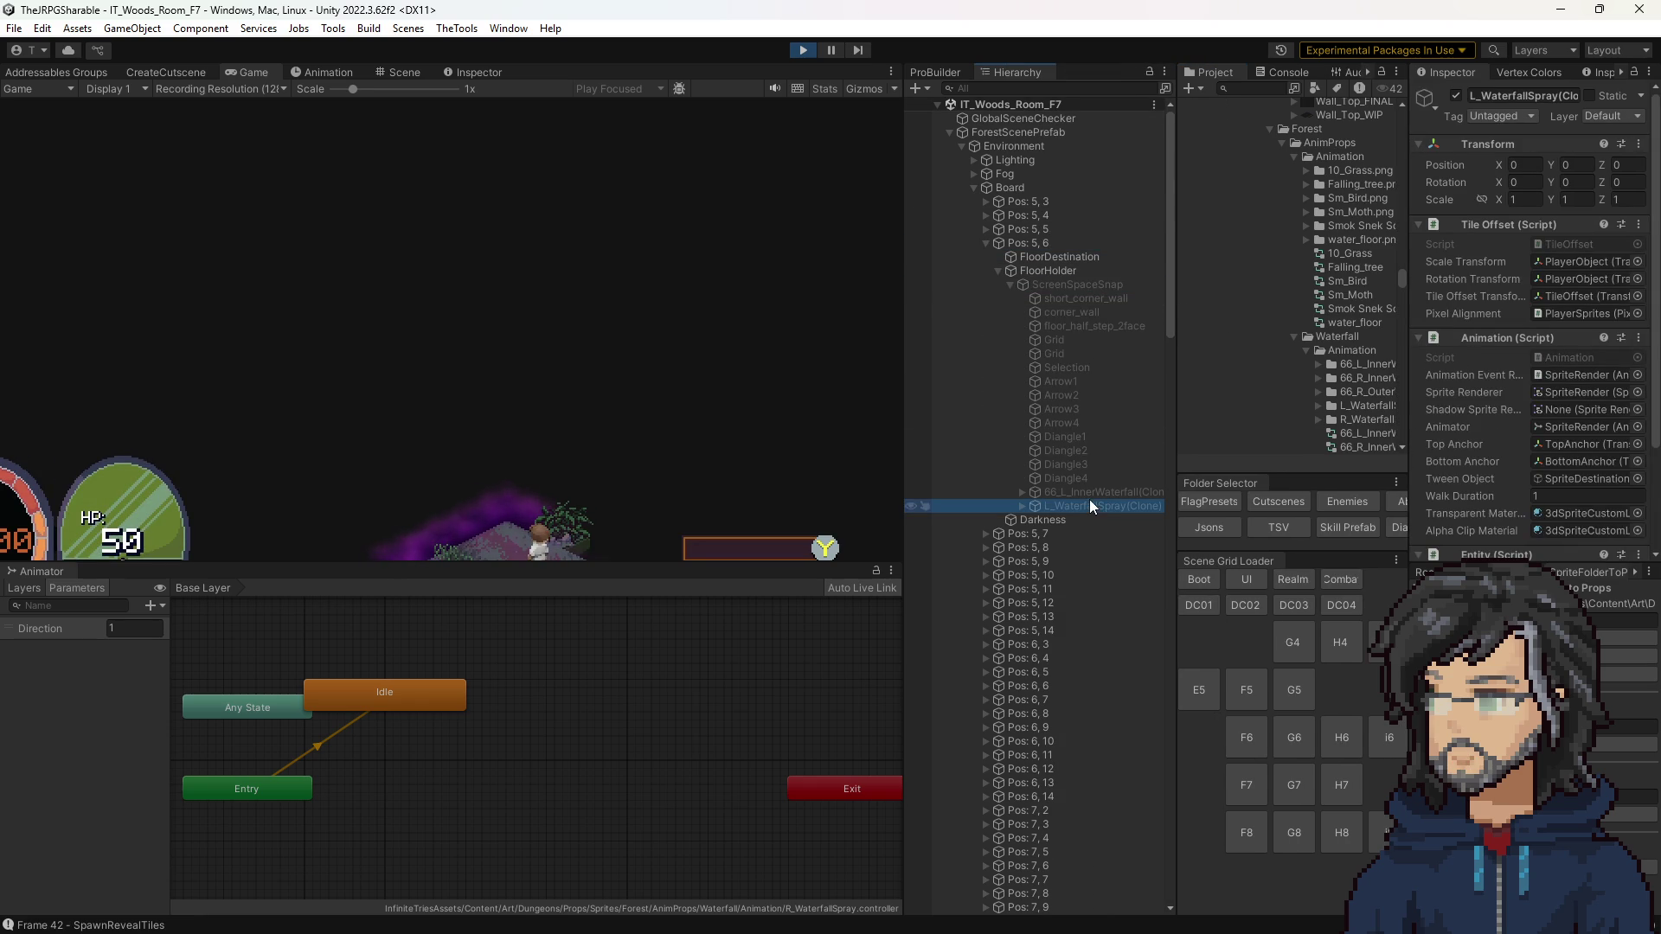
{"action": "left_click", "coordinate": [1088, 500]}
{"action": "scroll", "coordinate": [1543, 379], "scroll_direction": "down", "scroll_amount": 3}
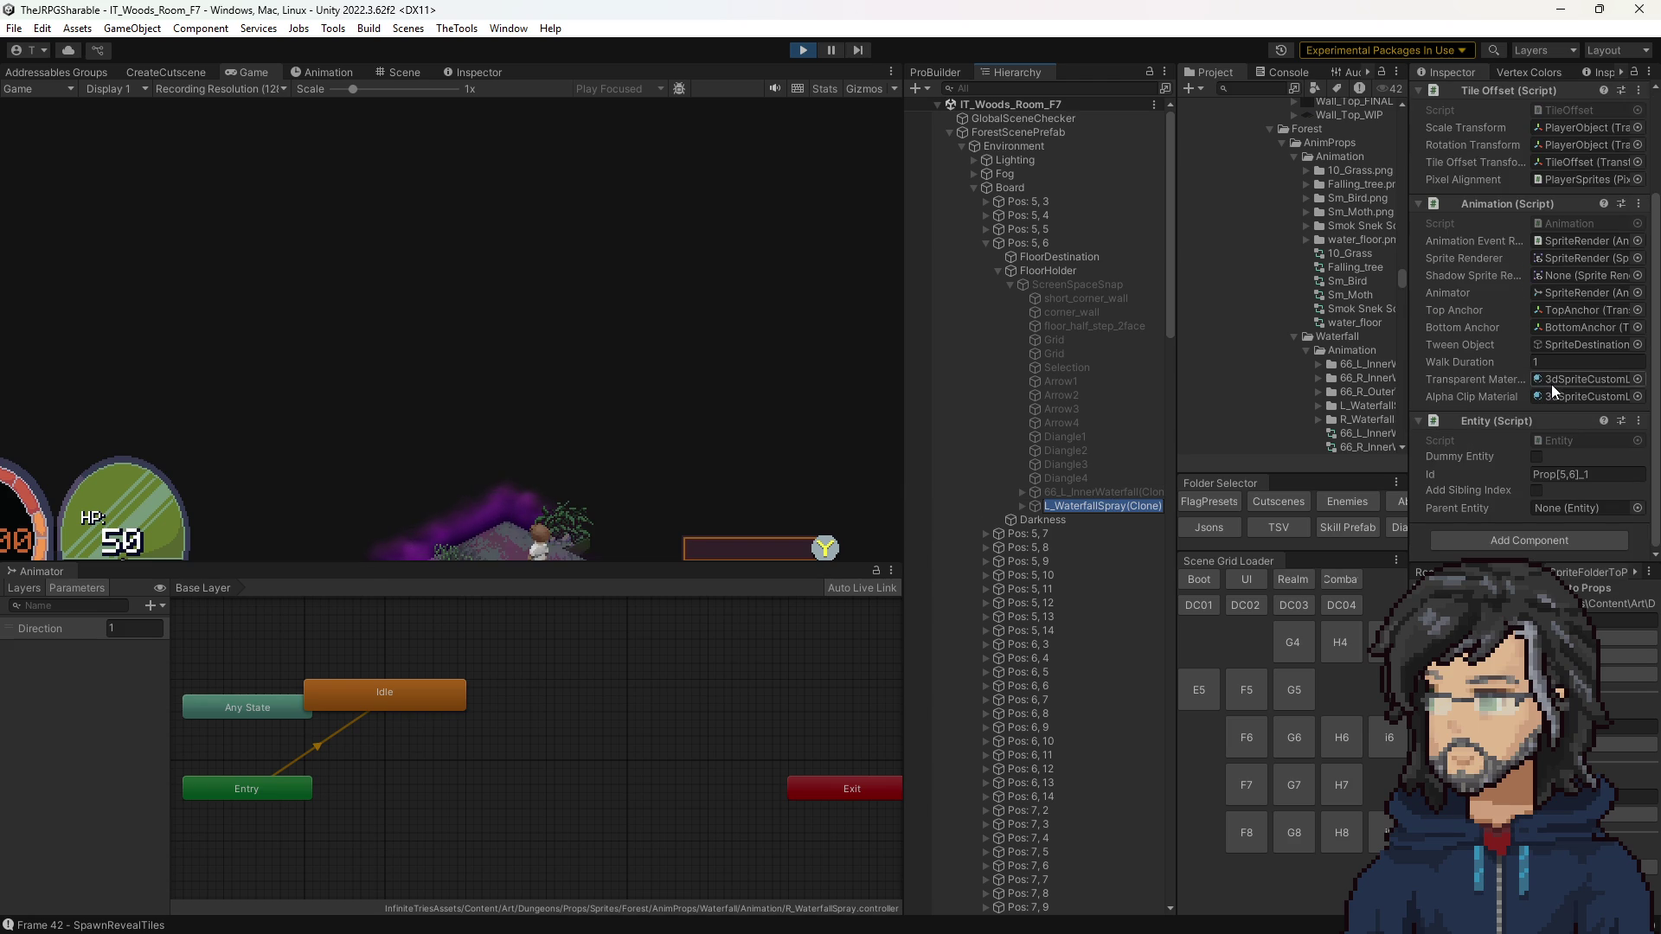
{"action": "key", "text": "Escape"}
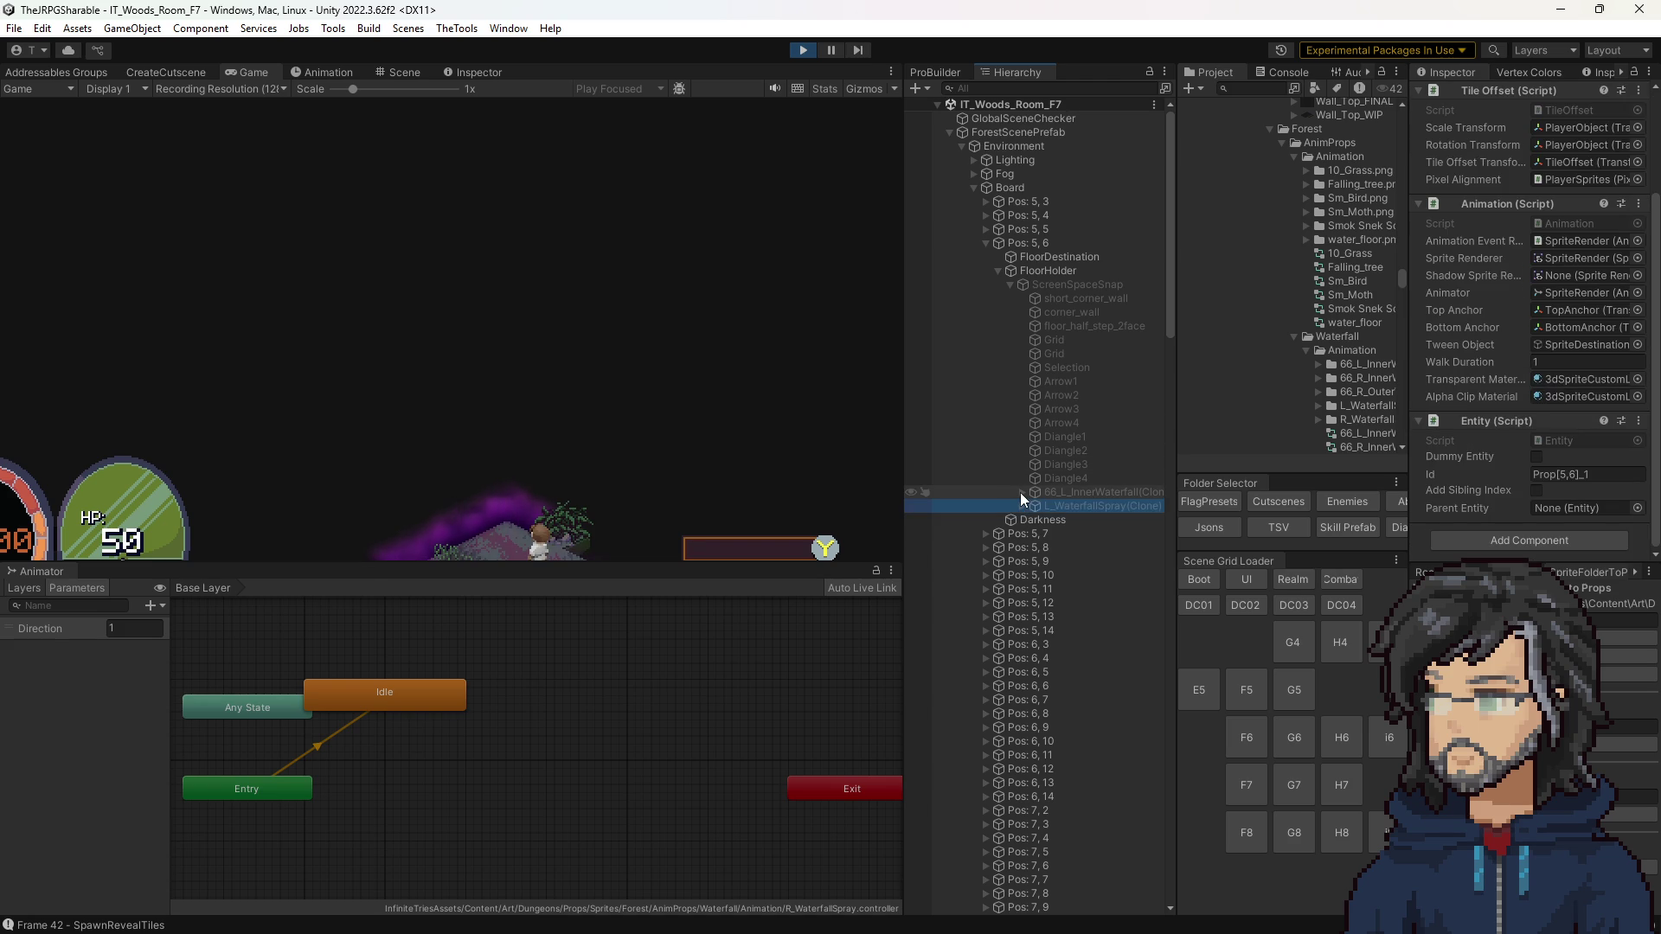
Step: Expand 66_L_InnerWaterfall(Clone) > PlayerObject > PlayerSprites and select its SpriteRender
{"action": "left_click", "coordinate": [1021, 492]}
{"action": "left_click", "coordinate": [1033, 517]}
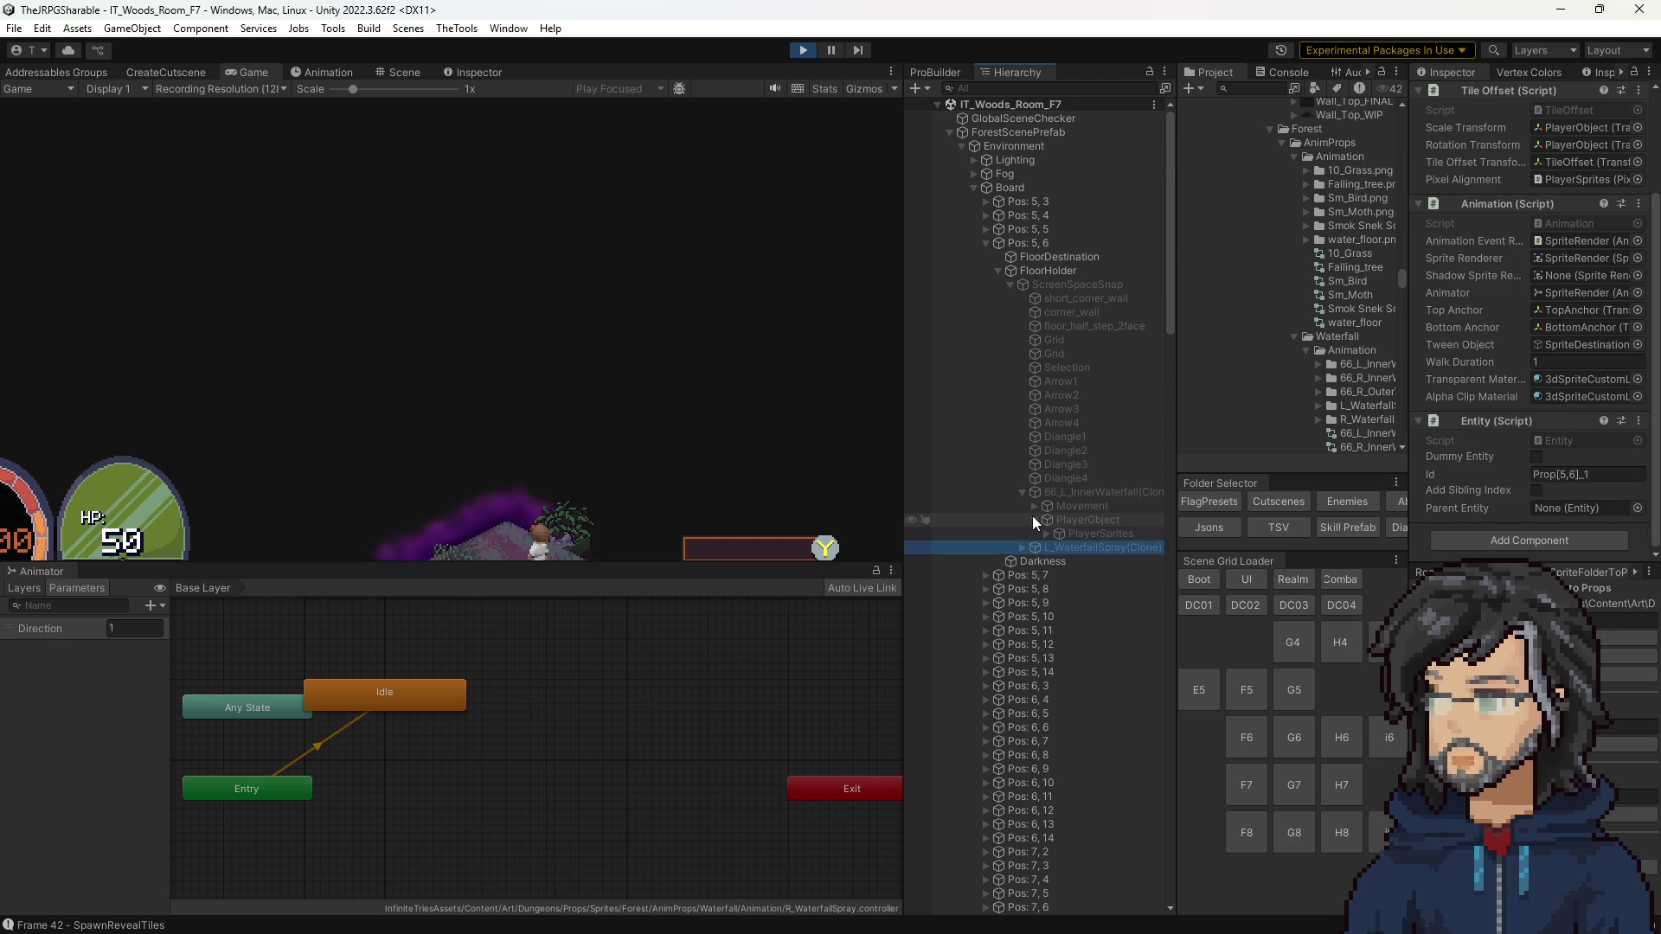
{"action": "scroll", "coordinate": [1038, 484], "scroll_direction": "down", "scroll_amount": 5}
{"action": "left_click", "coordinate": [1045, 325]}
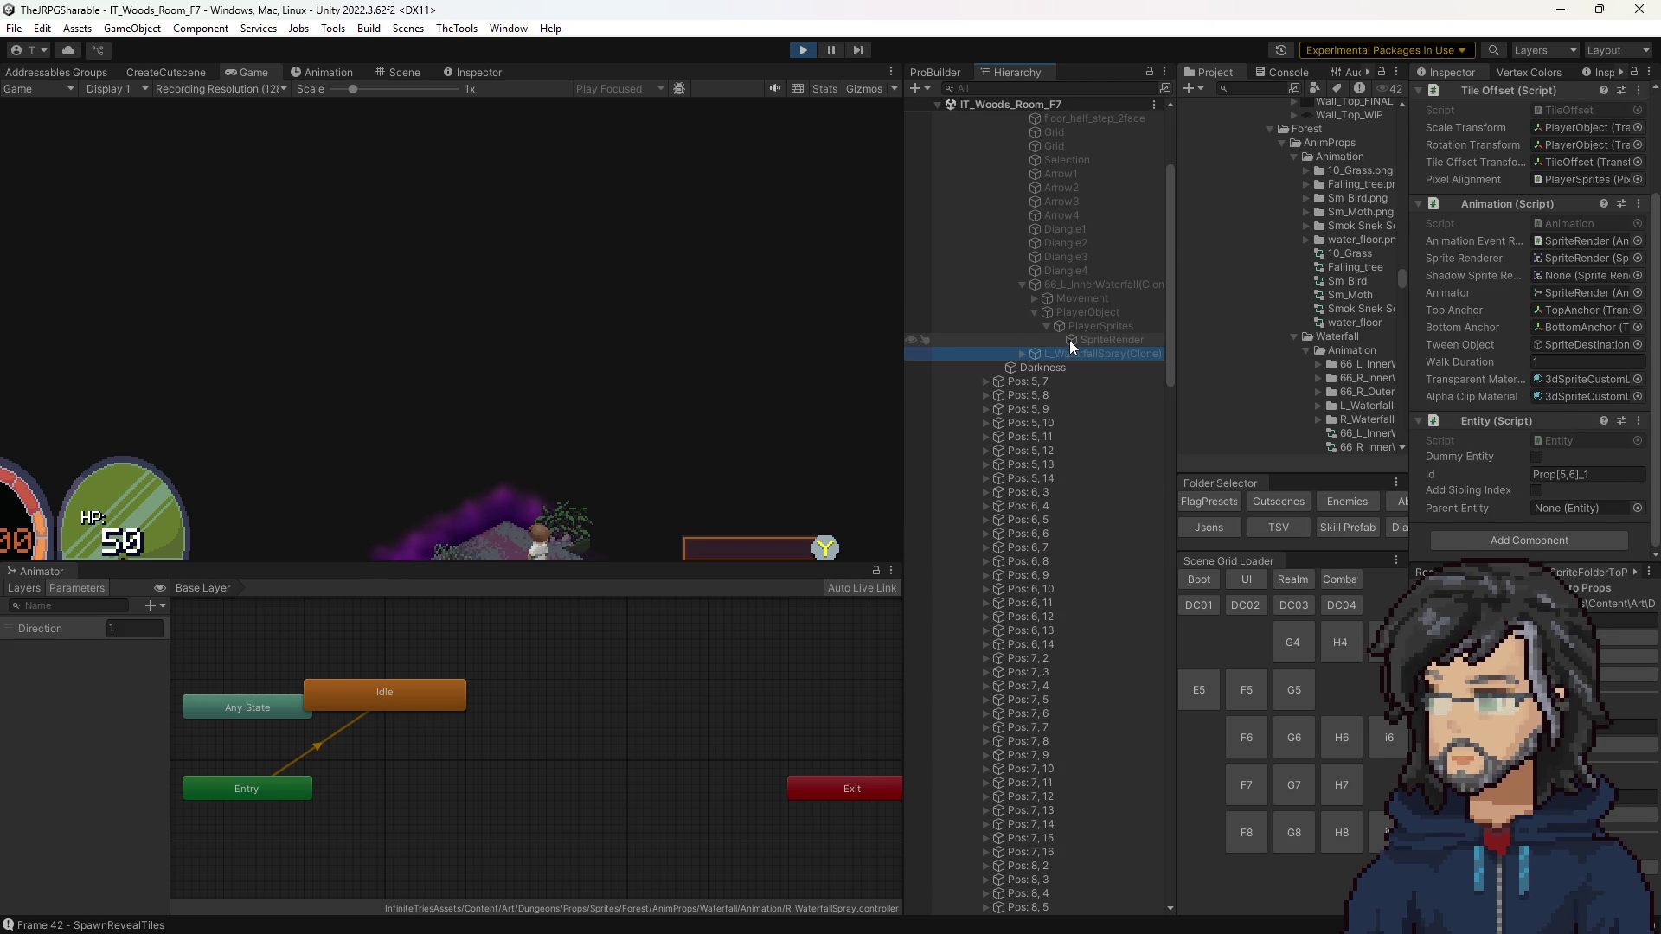
{"action": "left_click", "coordinate": [1072, 340]}
{"action": "scroll", "coordinate": [1531, 363], "scroll_direction": "up", "scroll_amount": 3}
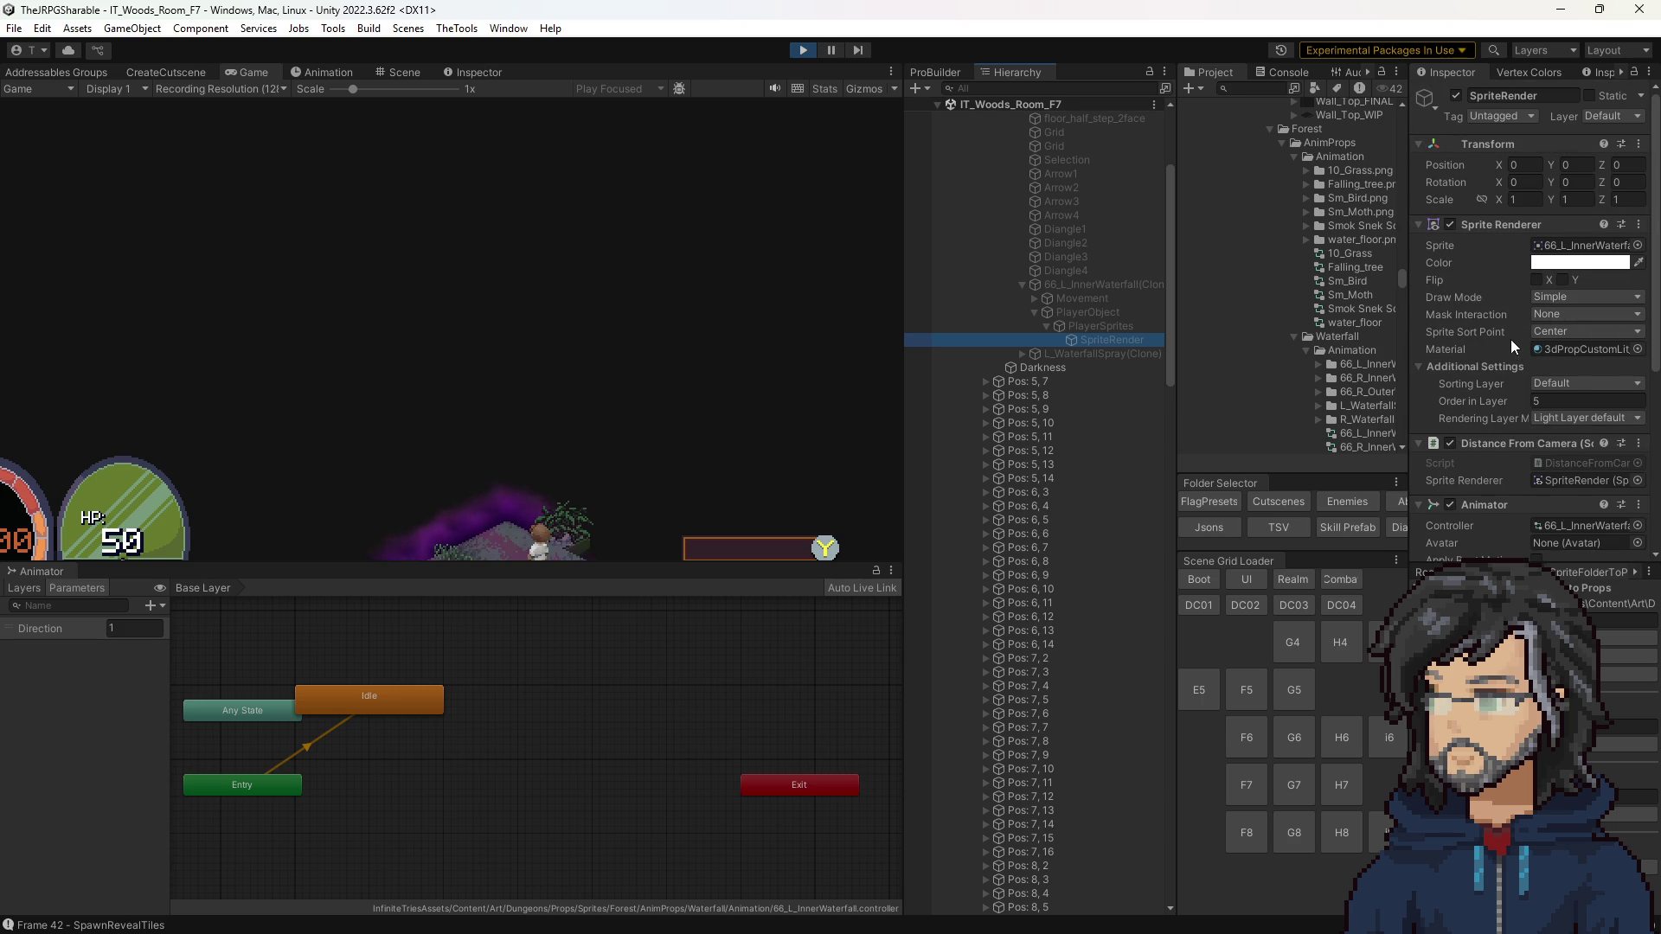
{"action": "scroll", "coordinate": [1518, 339], "scroll_direction": "down", "scroll_amount": 3}
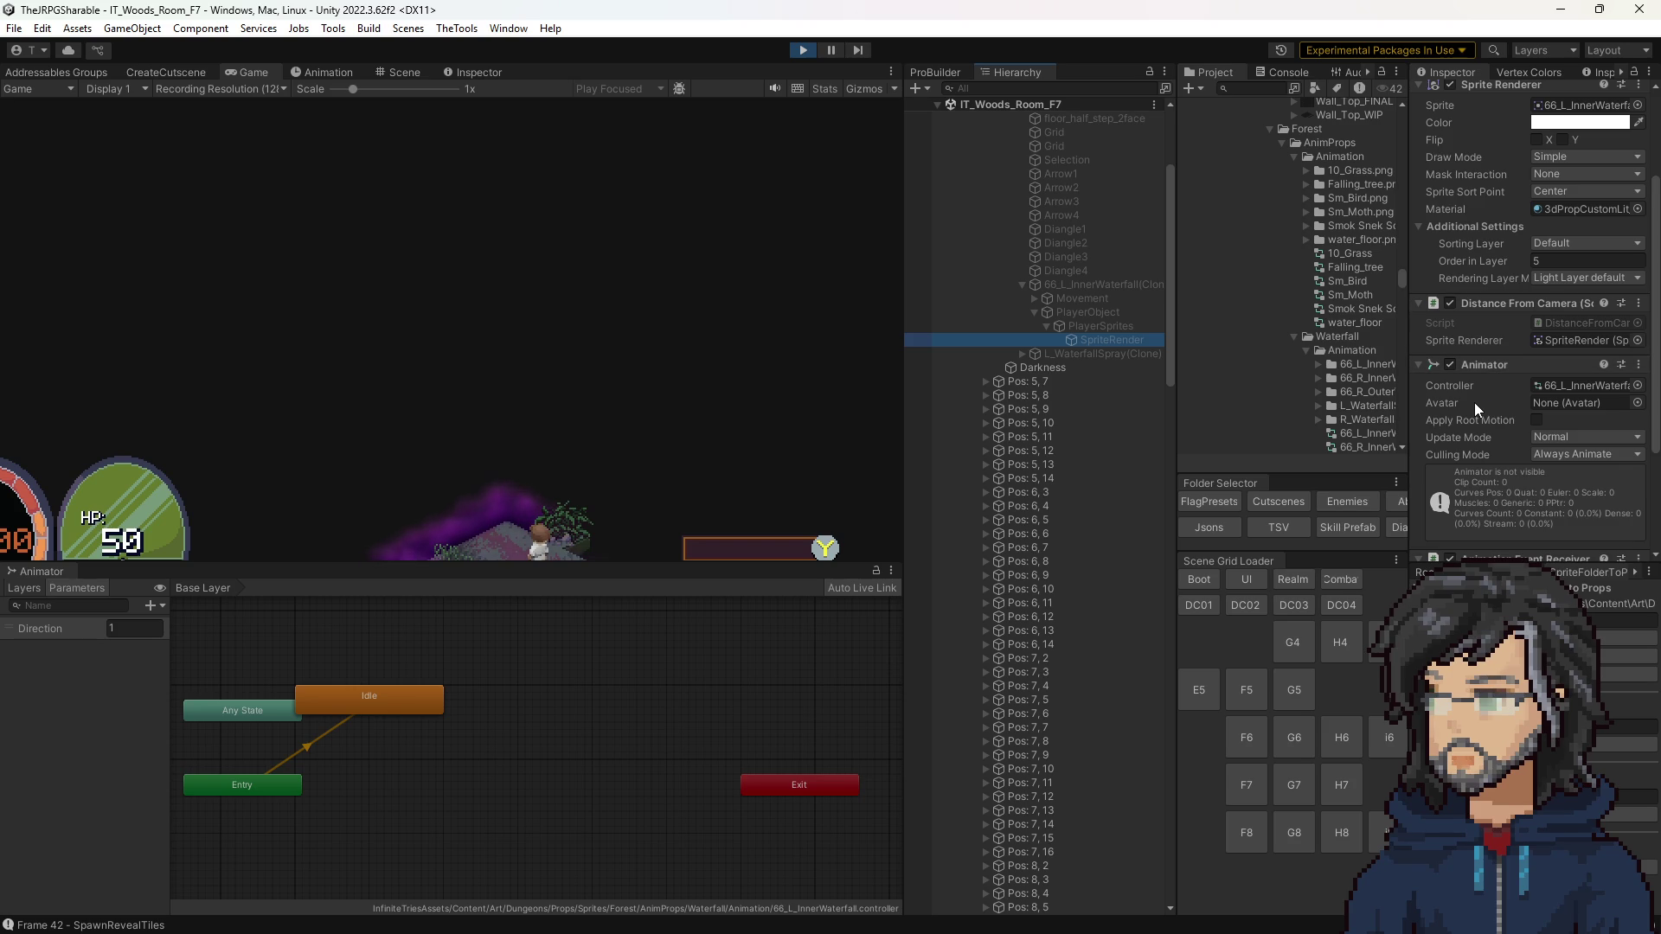
Step: Open the 66_L_InnerWaterfall animator controller, reselect SpriteRender, and move the Idle node right
{"action": "left_click", "coordinate": [1550, 384]}
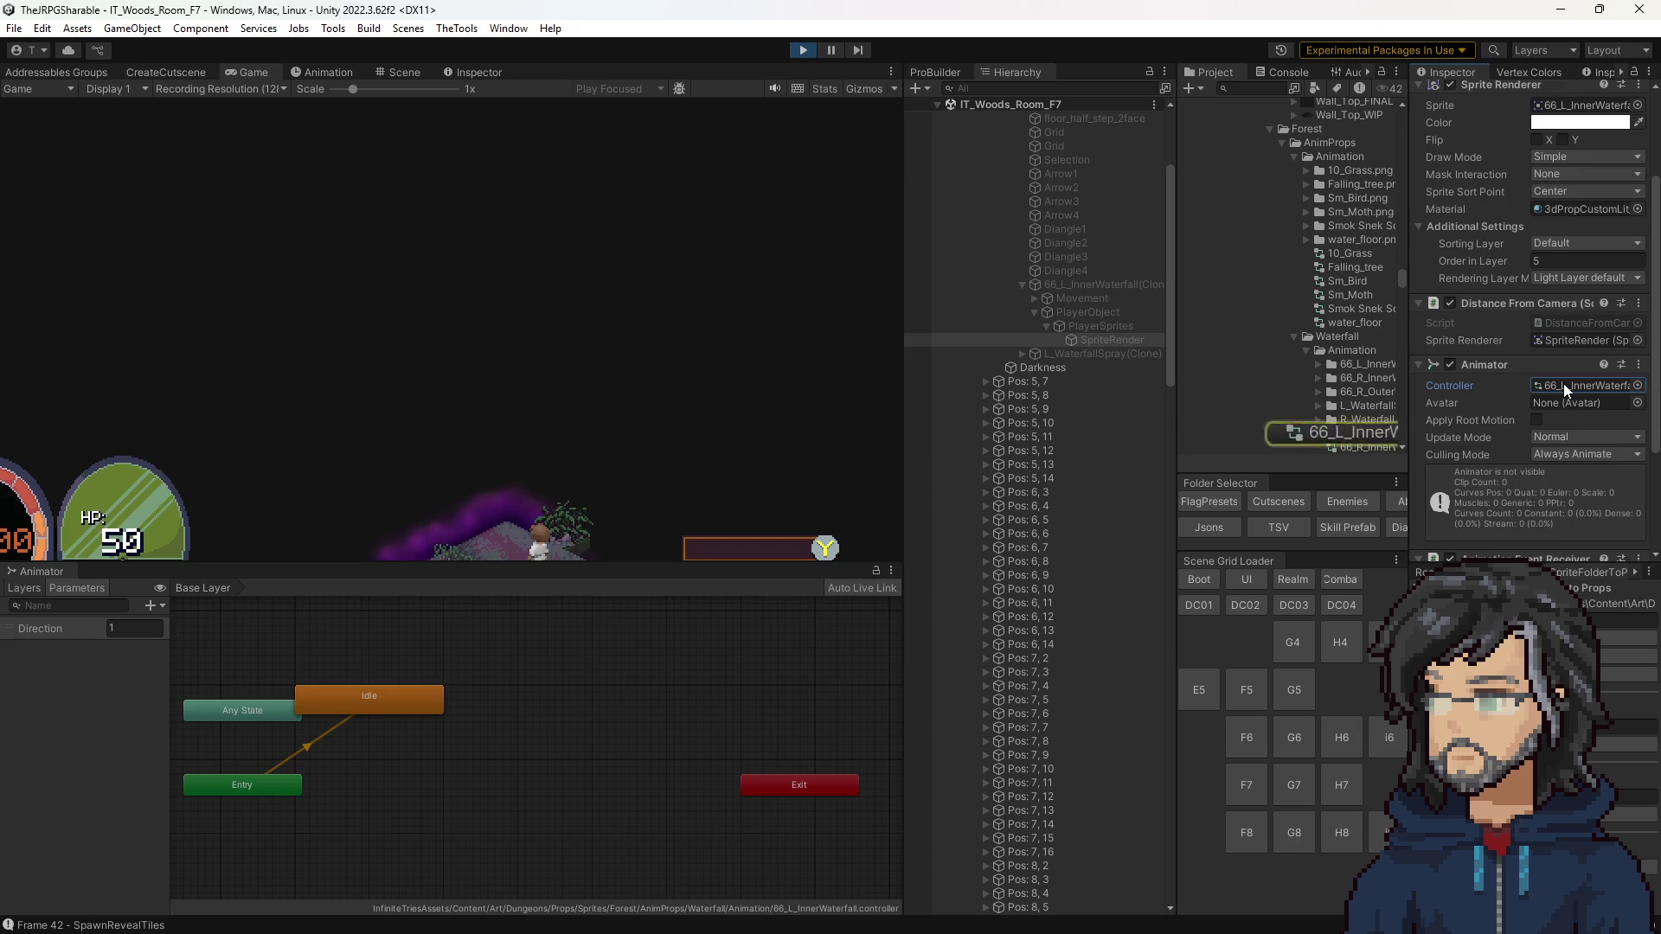
{"action": "double_click", "coordinate": [1563, 382]}
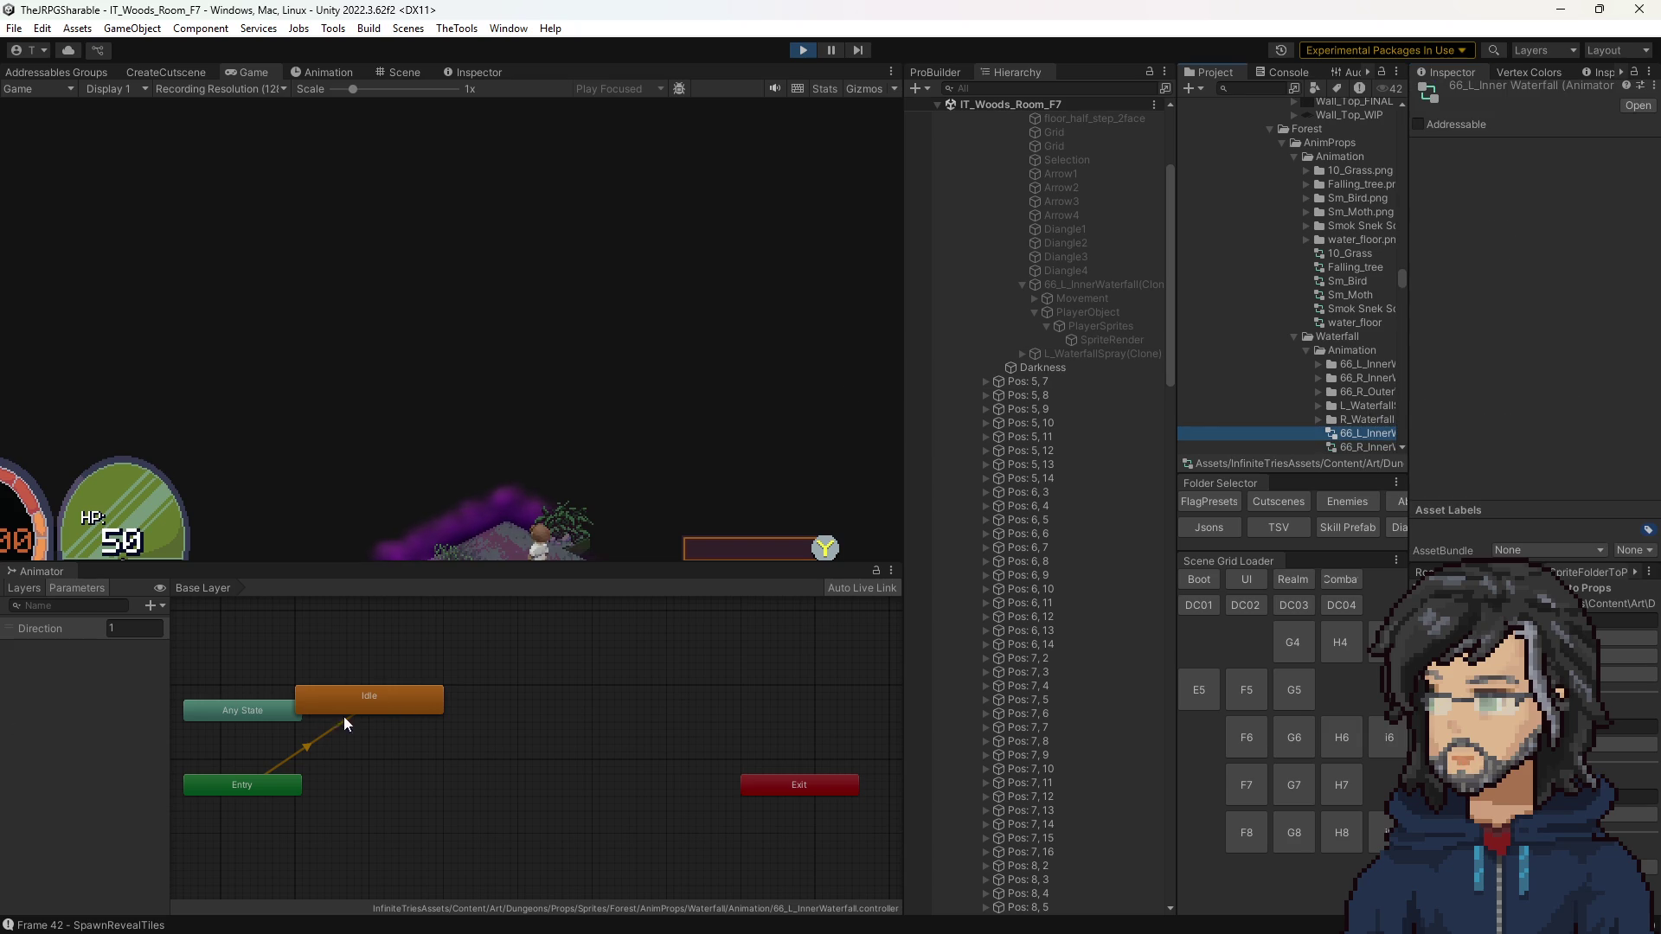
{"action": "left_click", "coordinate": [921, 342]}
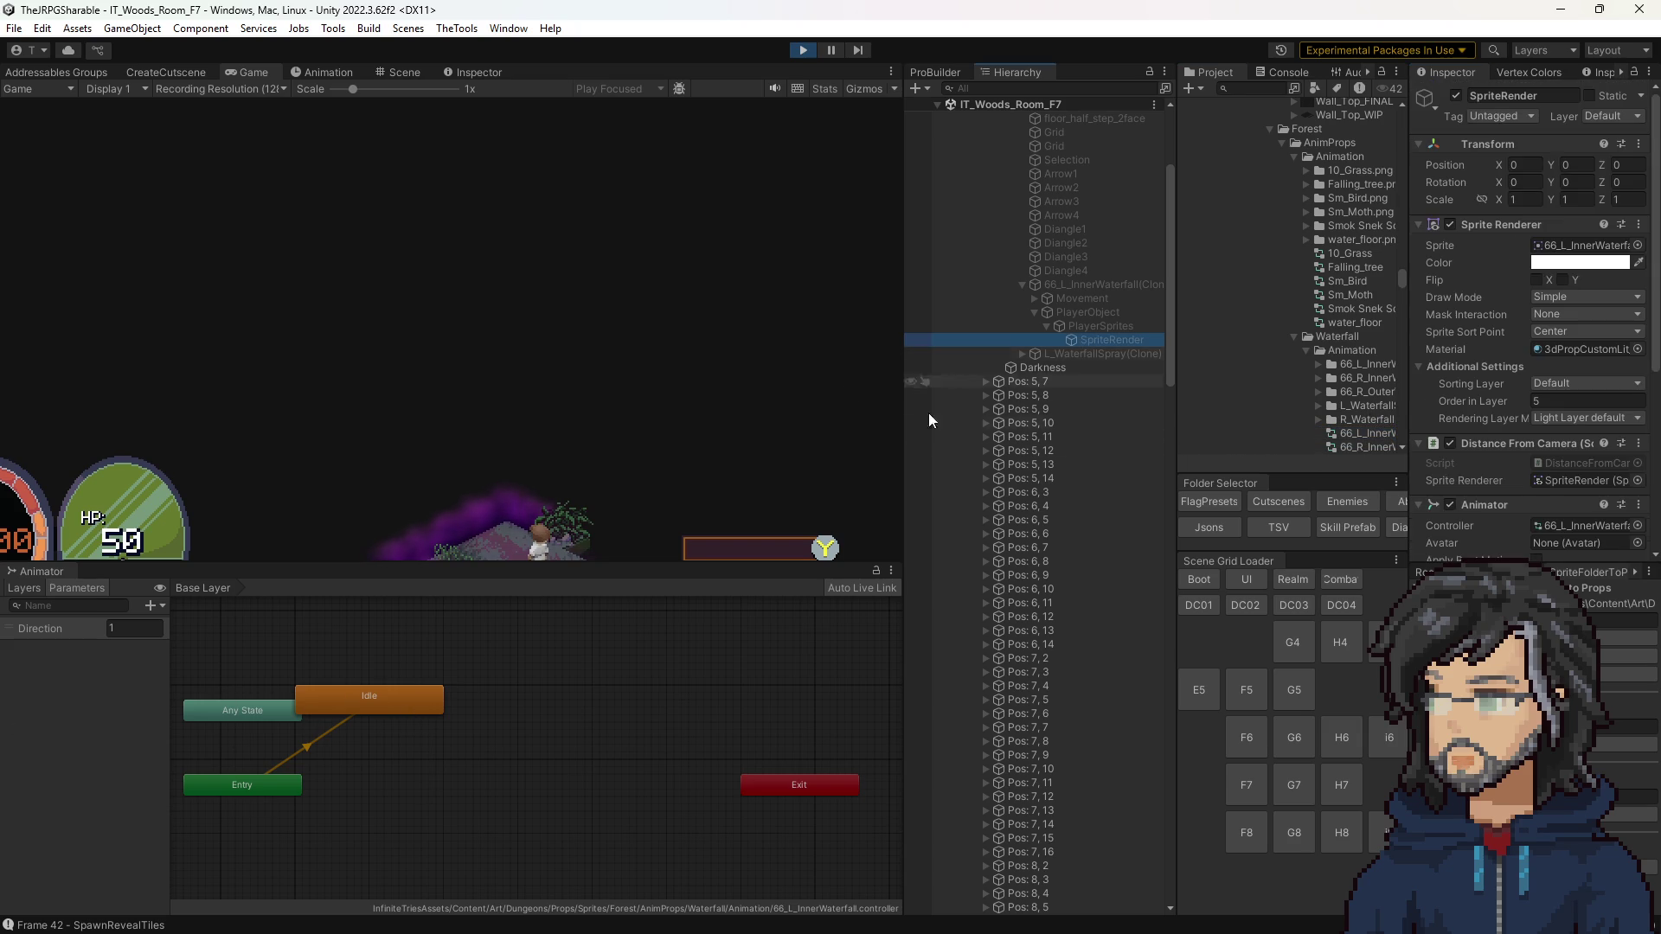
{"action": "mouse_move", "coordinate": [329, 693]}
{"action": "left_mouse_down"}
{"action": "mouse_move", "coordinate": [444, 694]}
{"action": "mouse_move", "coordinate": [417, 685]}
{"action": "left_mouse_up"}
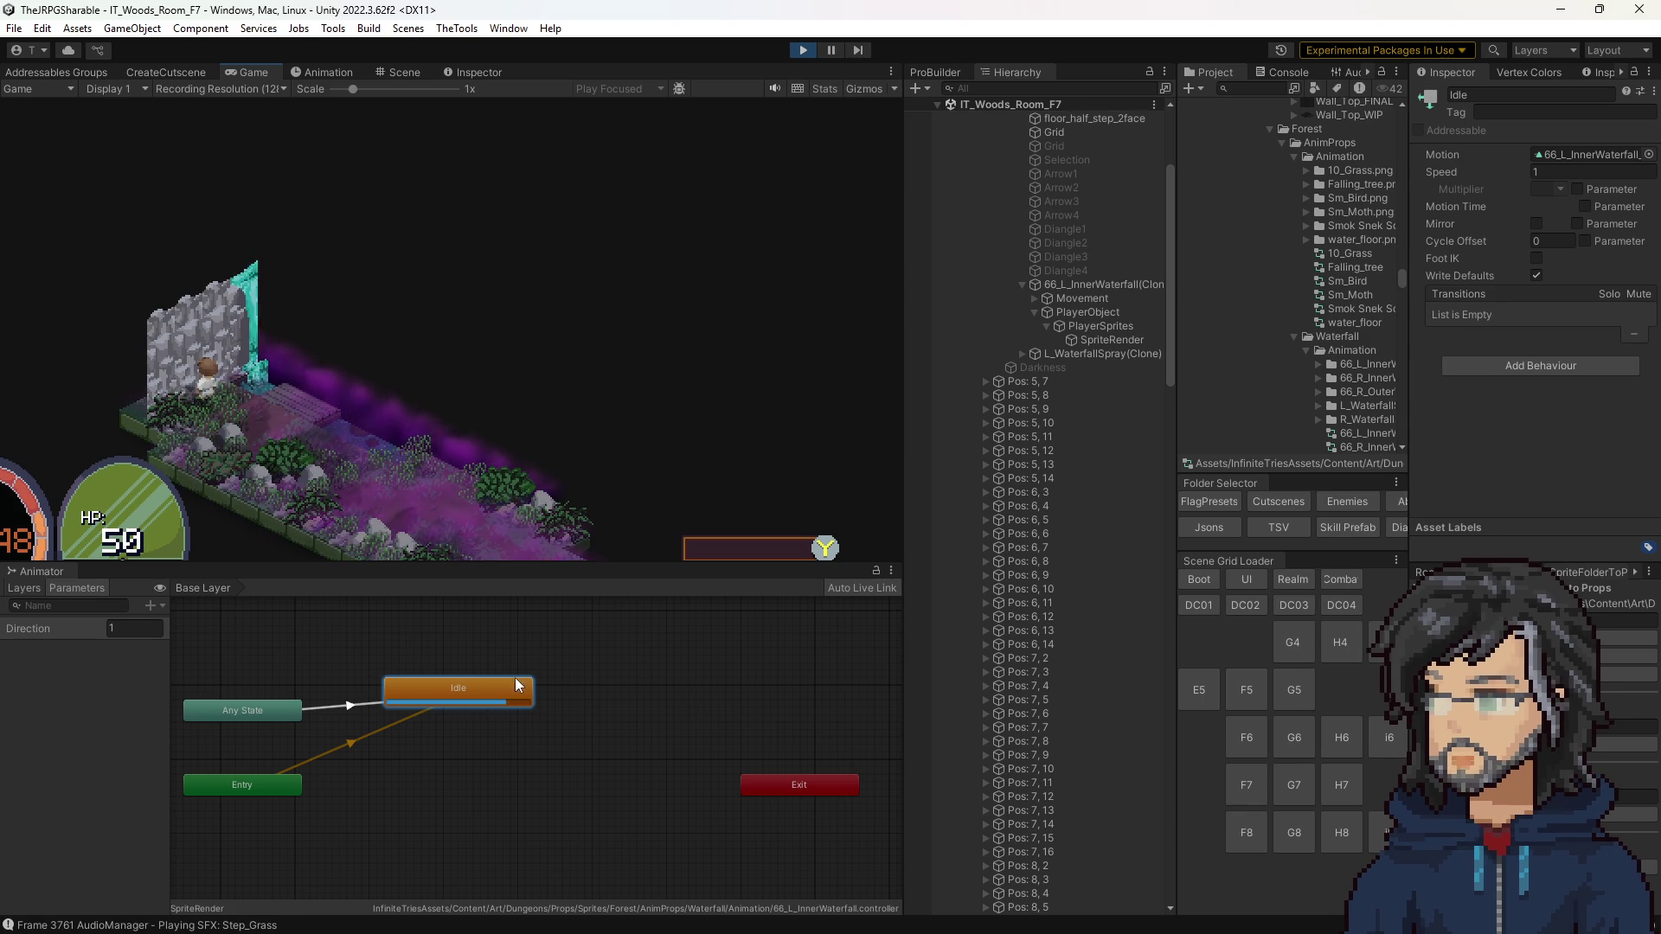
Step: Expand Pos: 5, 7 > FloorHolder > 66_R_InnerWaterfall(Clone) and select its SpriteRender
{"action": "left_click", "coordinate": [984, 380]}
{"action": "left_click", "coordinate": [992, 407]}
{"action": "left_click", "coordinate": [997, 409]}
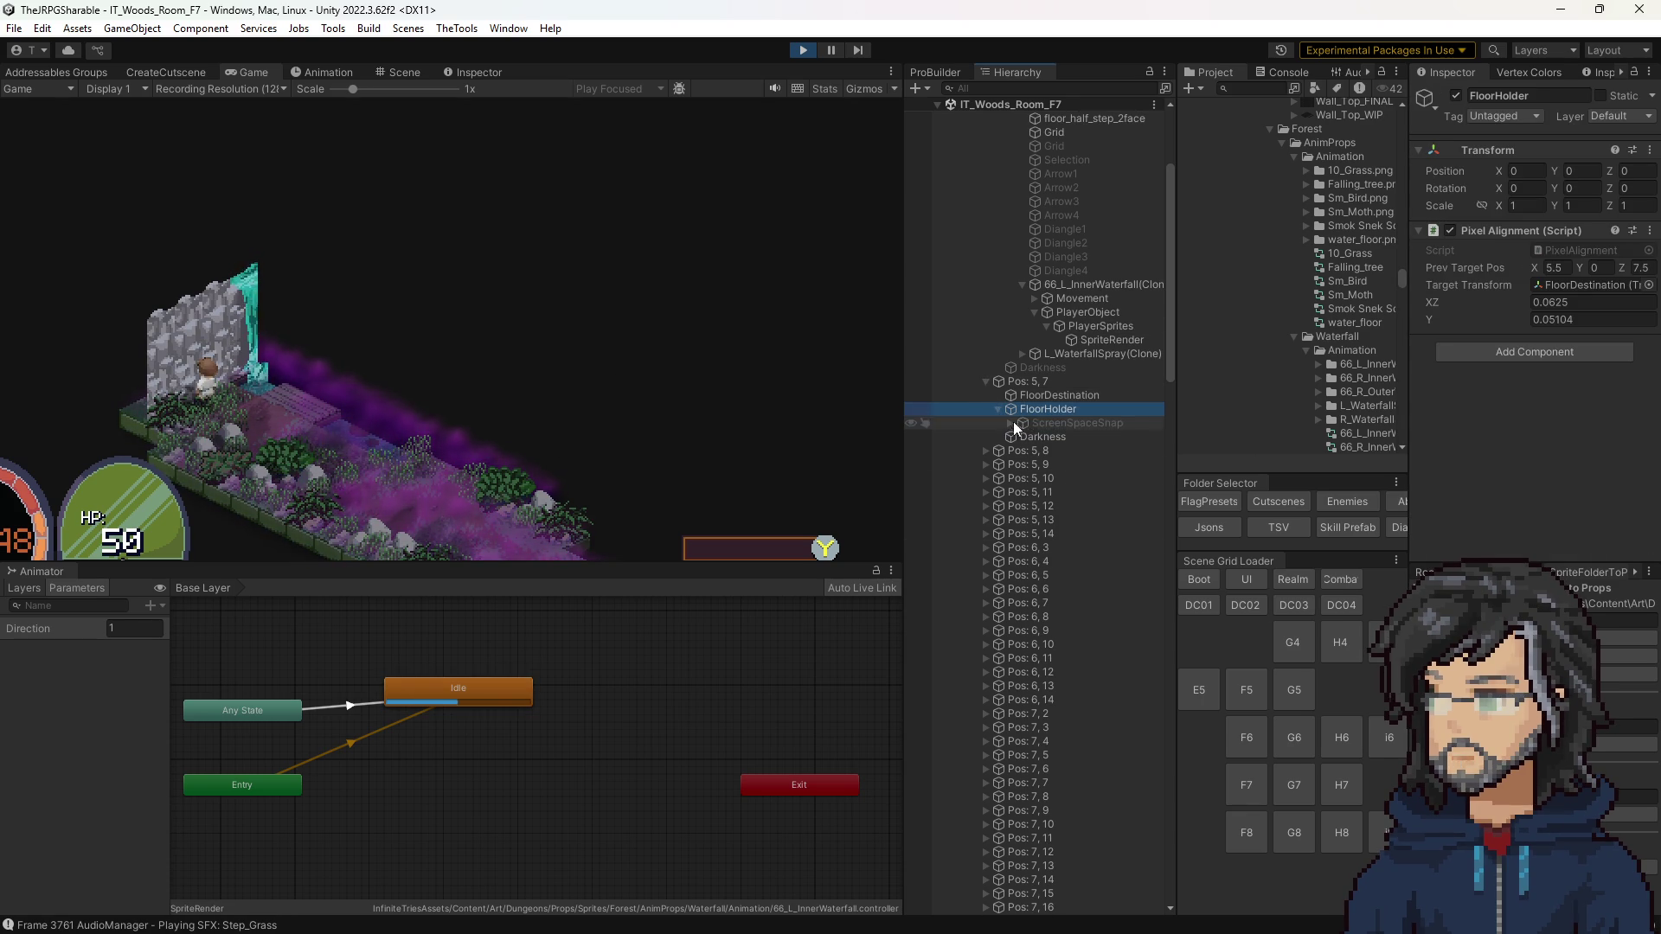
{"action": "left_click", "coordinate": [1009, 426]}
{"action": "left_click", "coordinate": [1010, 422]}
{"action": "left_click", "coordinate": [1022, 631]}
{"action": "left_click", "coordinate": [1034, 658]}
{"action": "left_click", "coordinate": [1047, 672]}
{"action": "left_click", "coordinate": [1112, 686]}
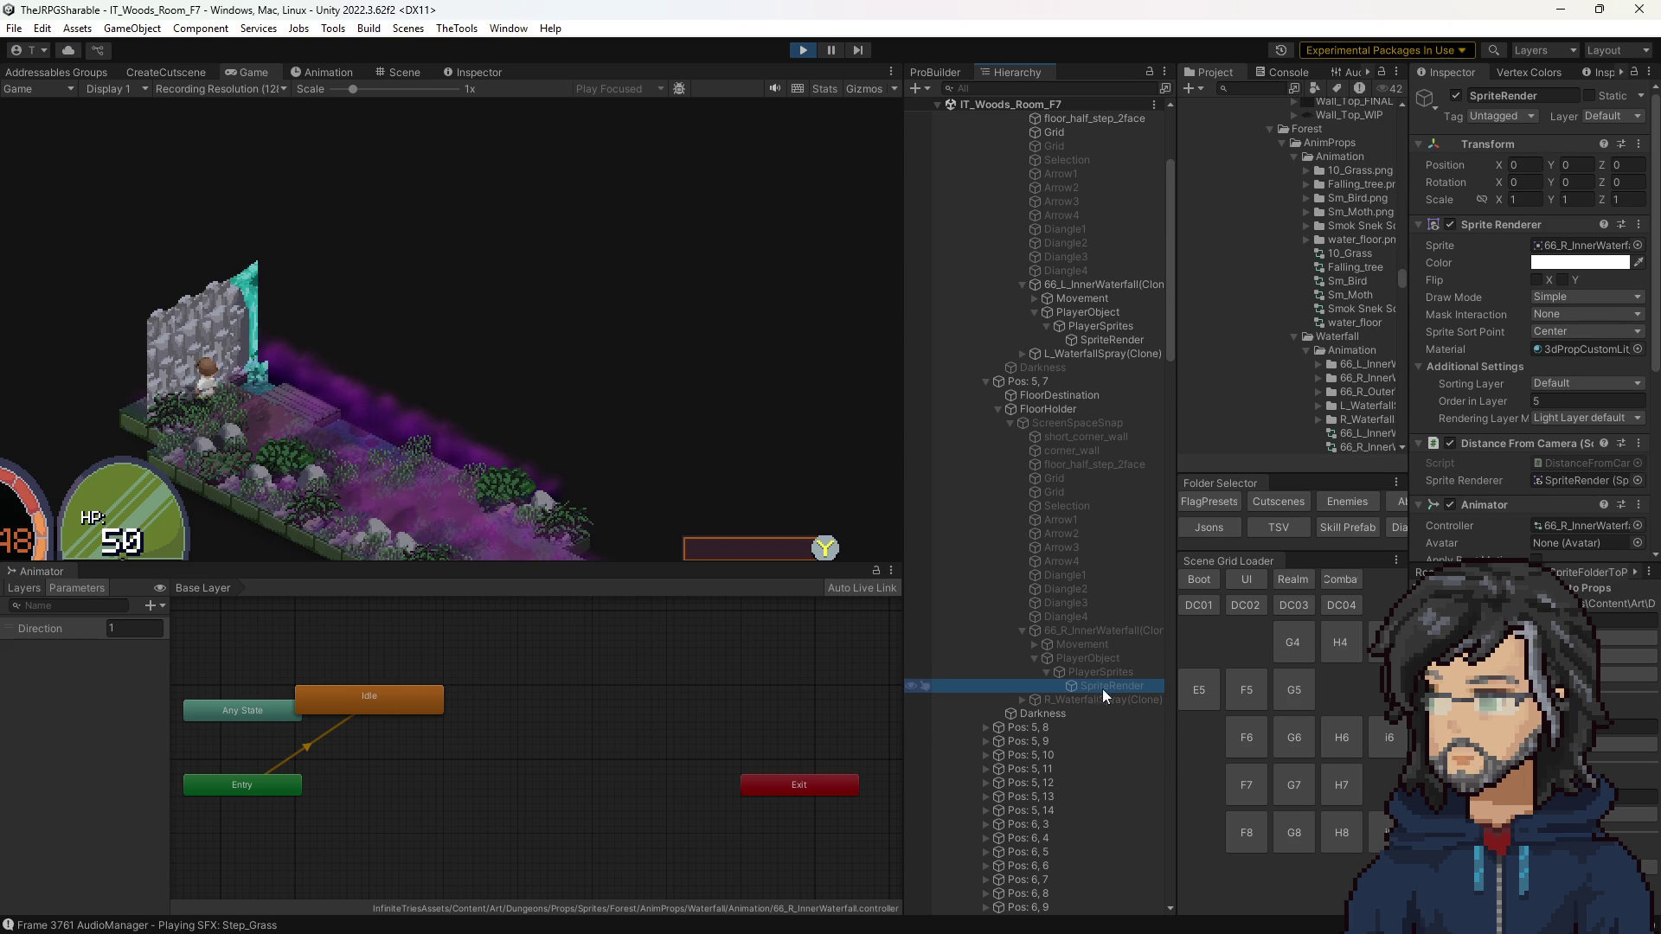
Step: Compare Order in Layer of the left and right waterfall sprites, then stop play mode
{"action": "left_click", "coordinate": [1100, 346]}
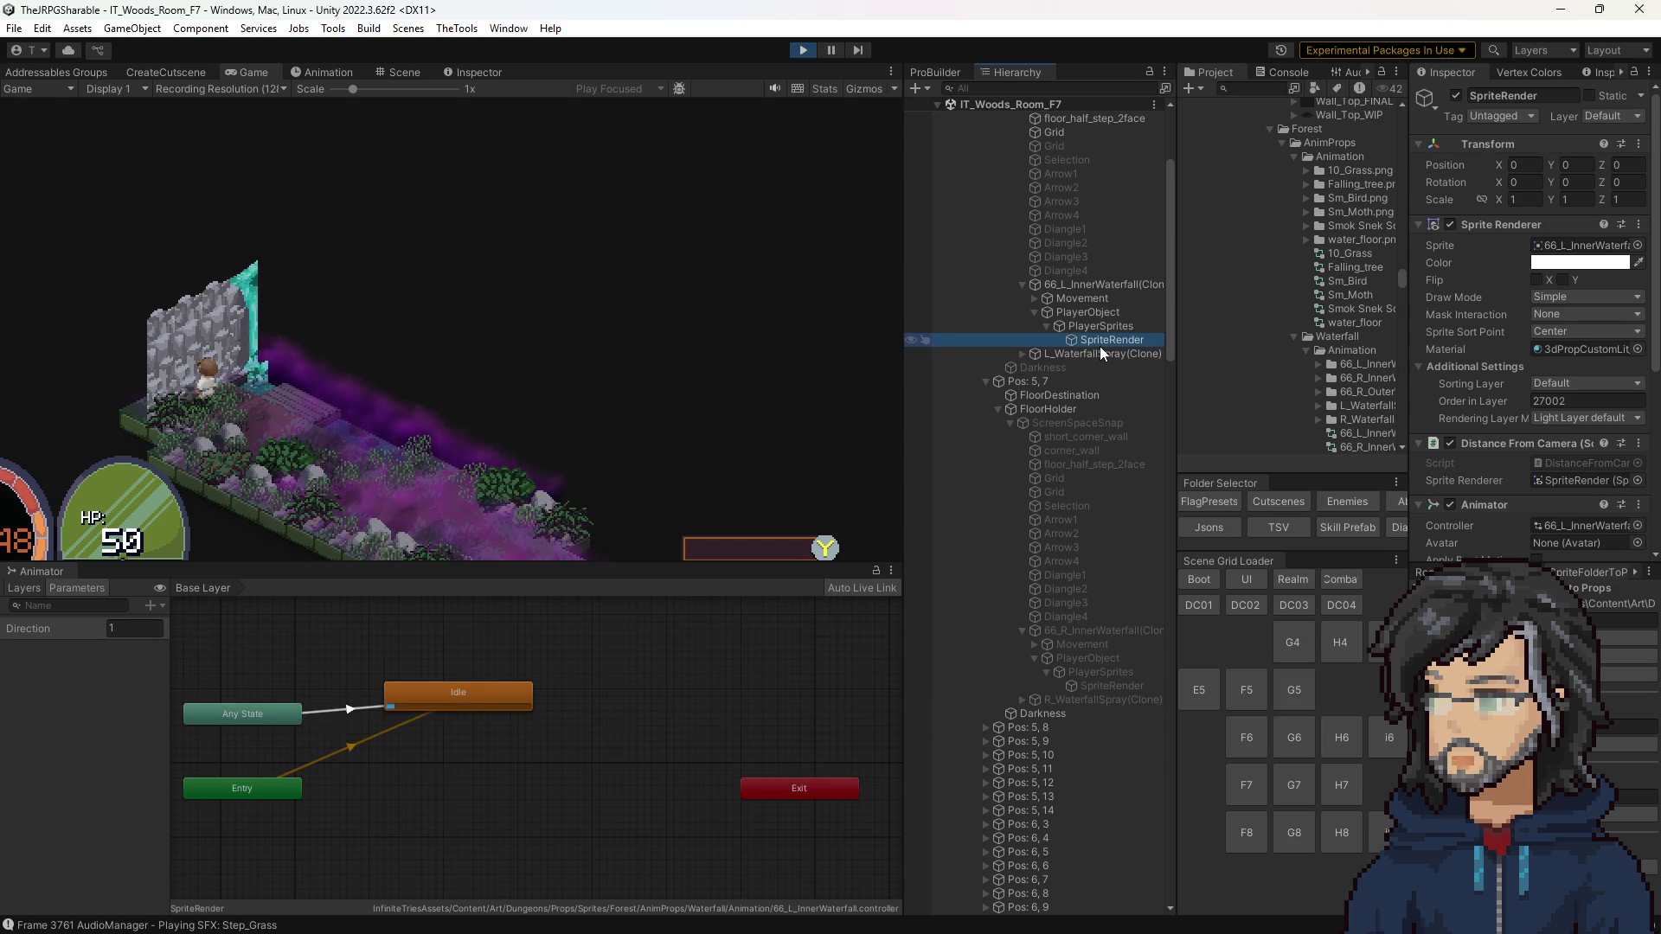
{"action": "left_click", "coordinate": [1102, 680]}
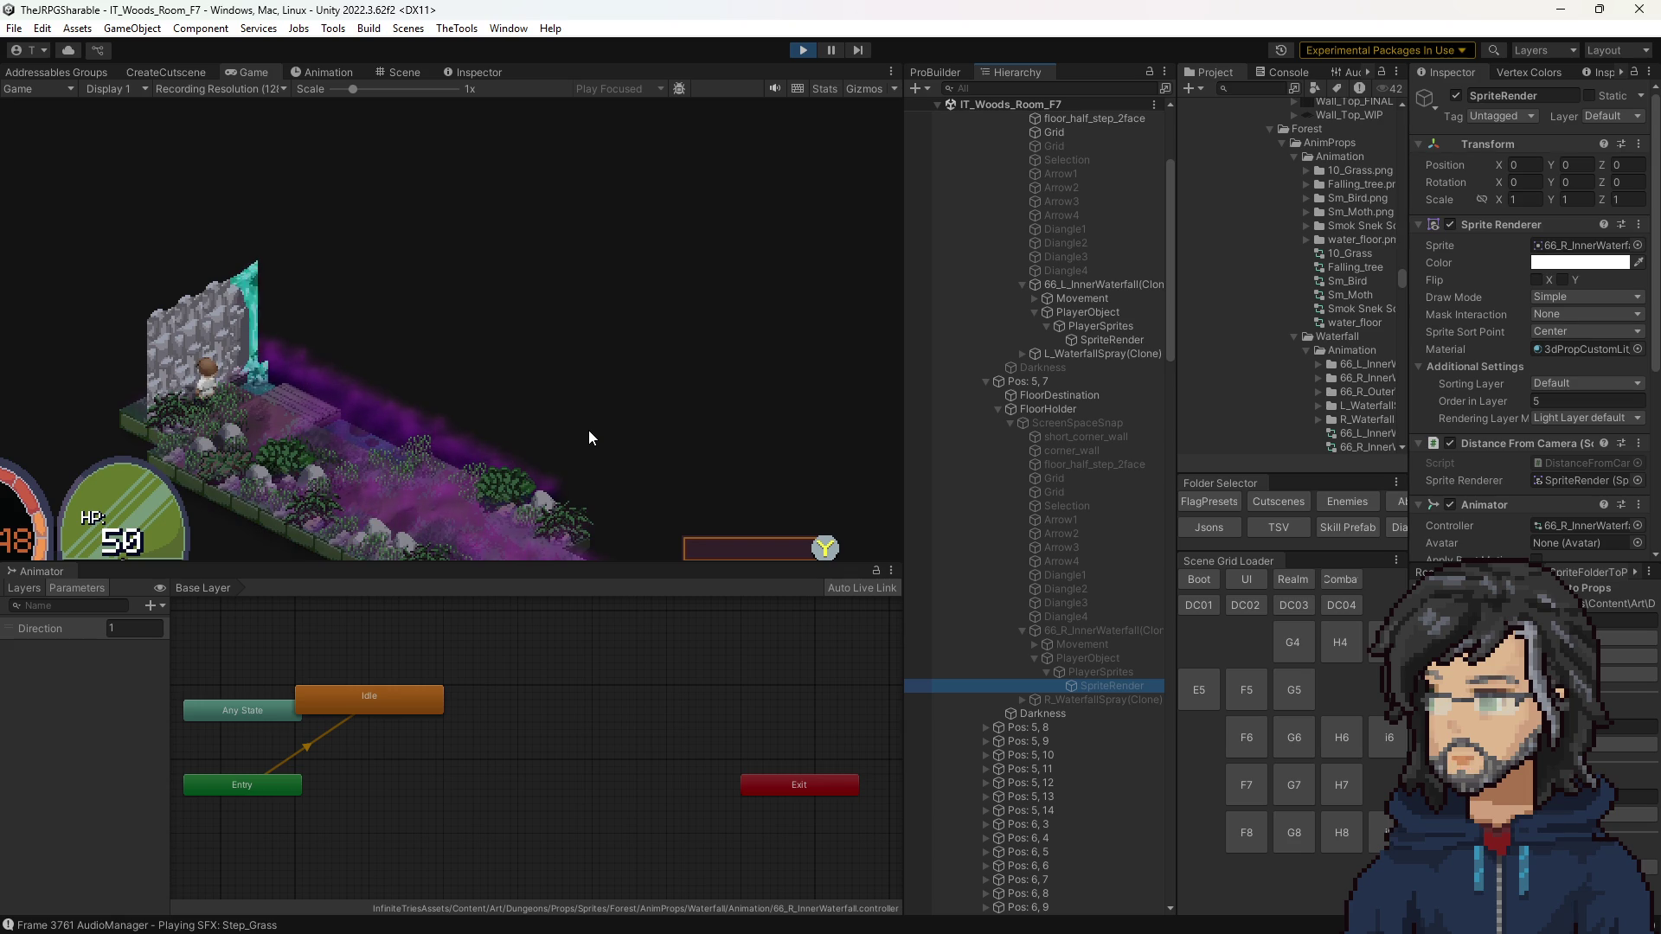
{"action": "left_click", "coordinate": [371, 412]}
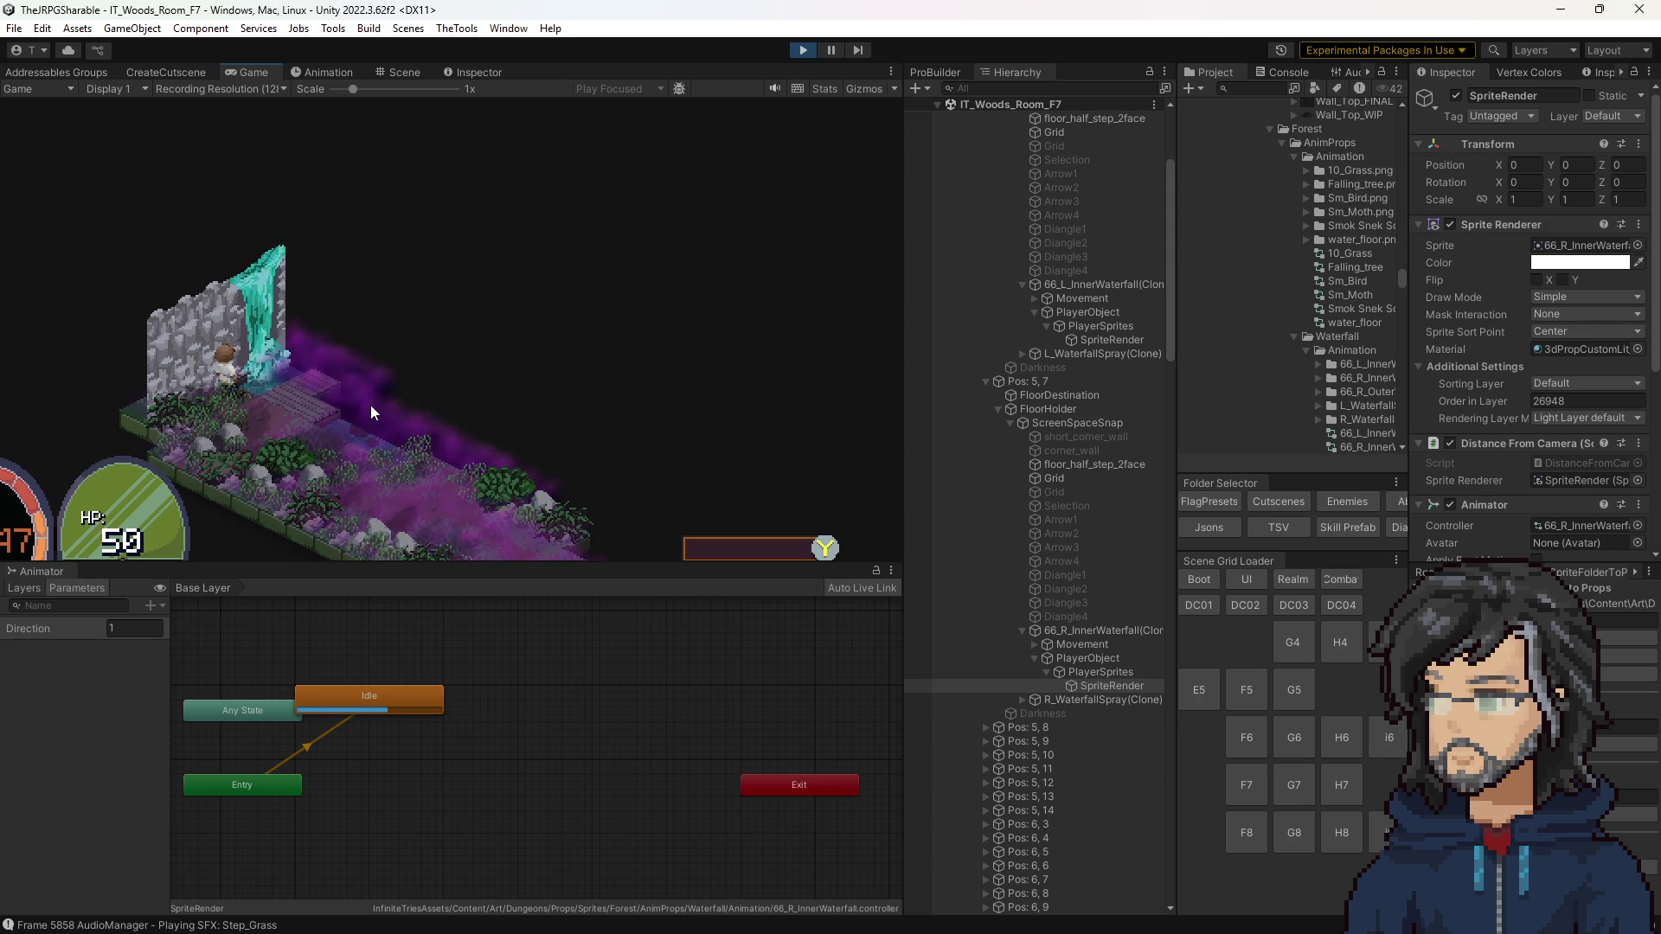
{"action": "left_click", "coordinate": [803, 50]}
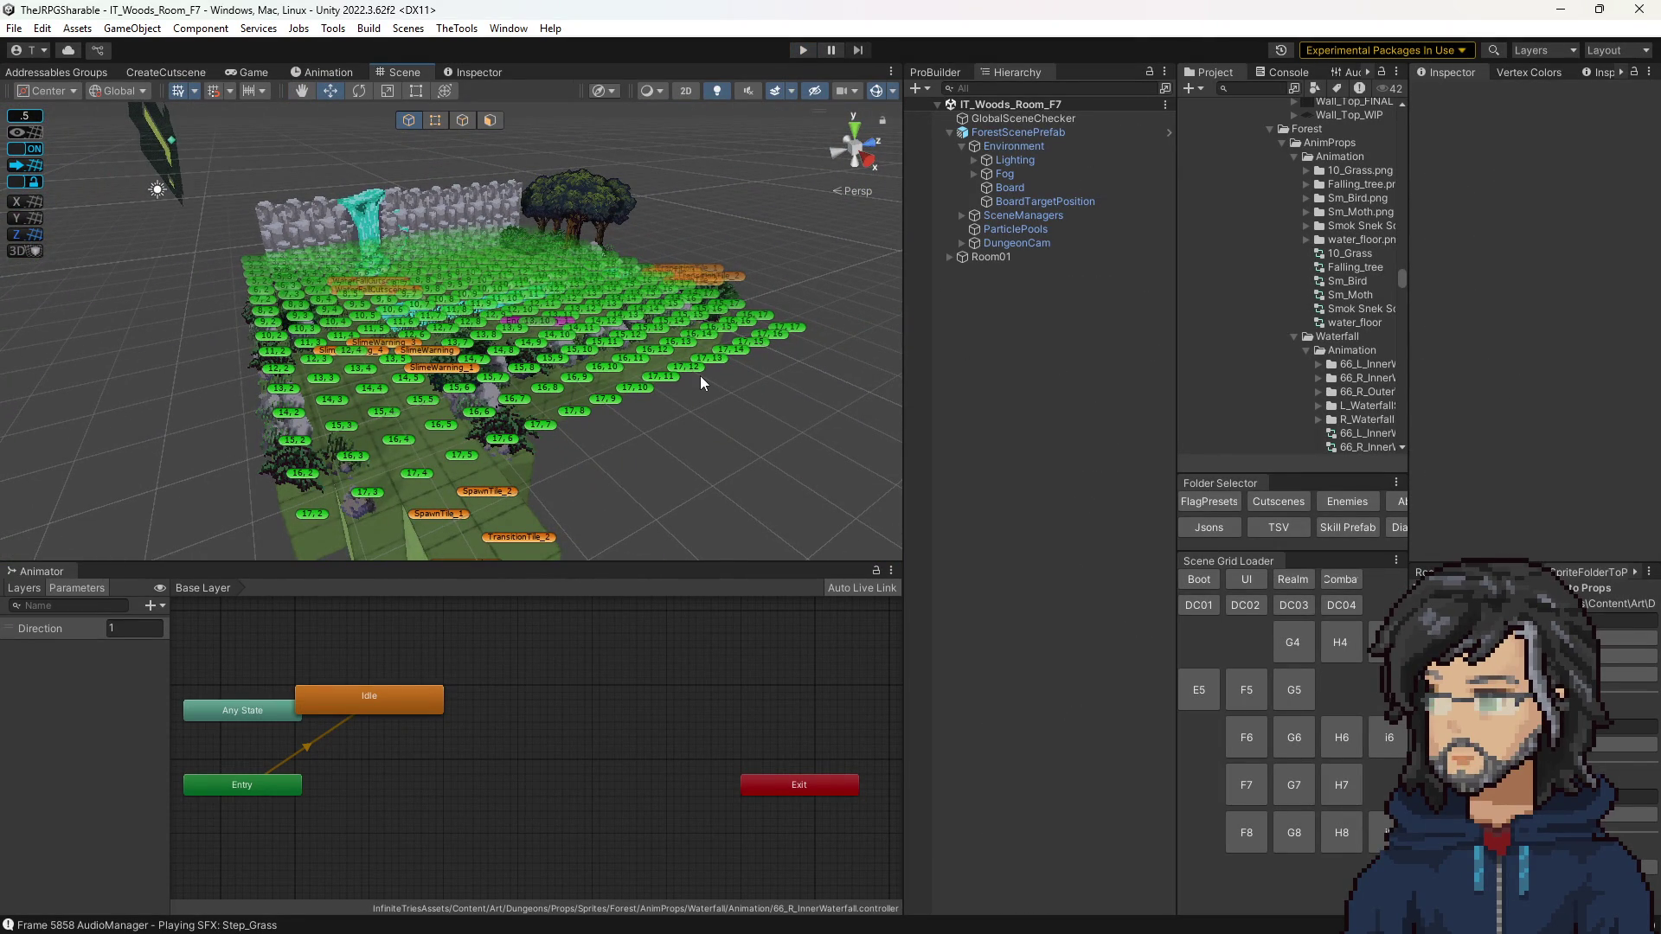
Step: Start play mode again and scroll the Hierarchy down toward tile Pos: 13, 10
{"action": "scroll", "coordinate": [699, 375], "scroll_direction": "up", "scroll_amount": 5}
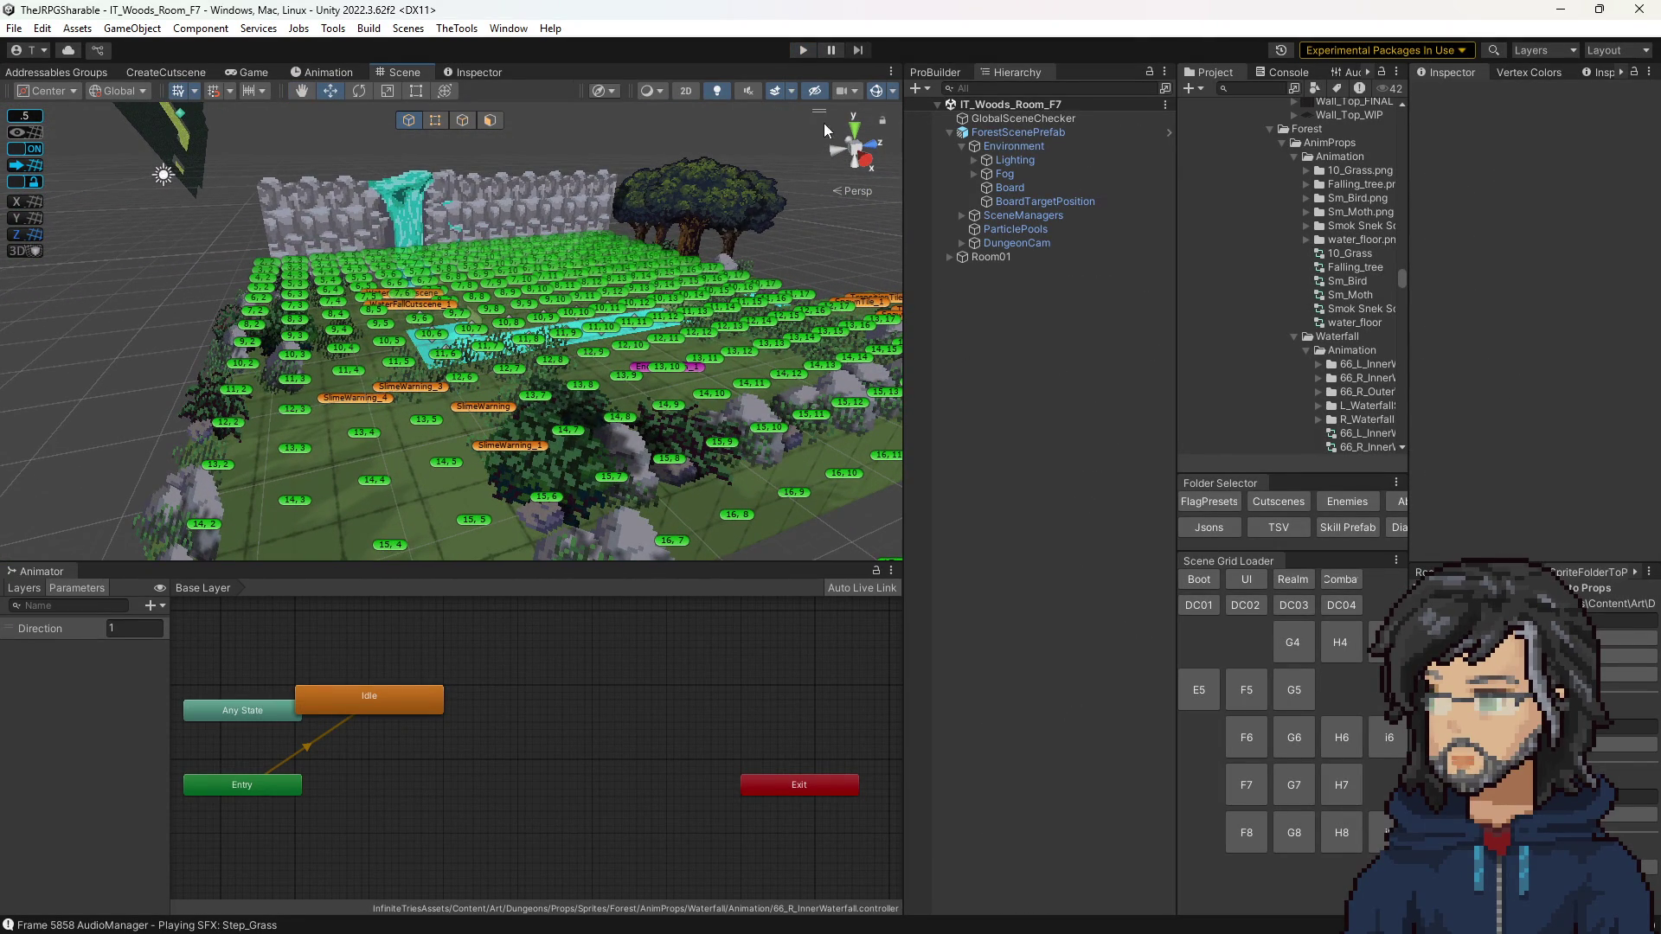
{"action": "left_click", "coordinate": [808, 49]}
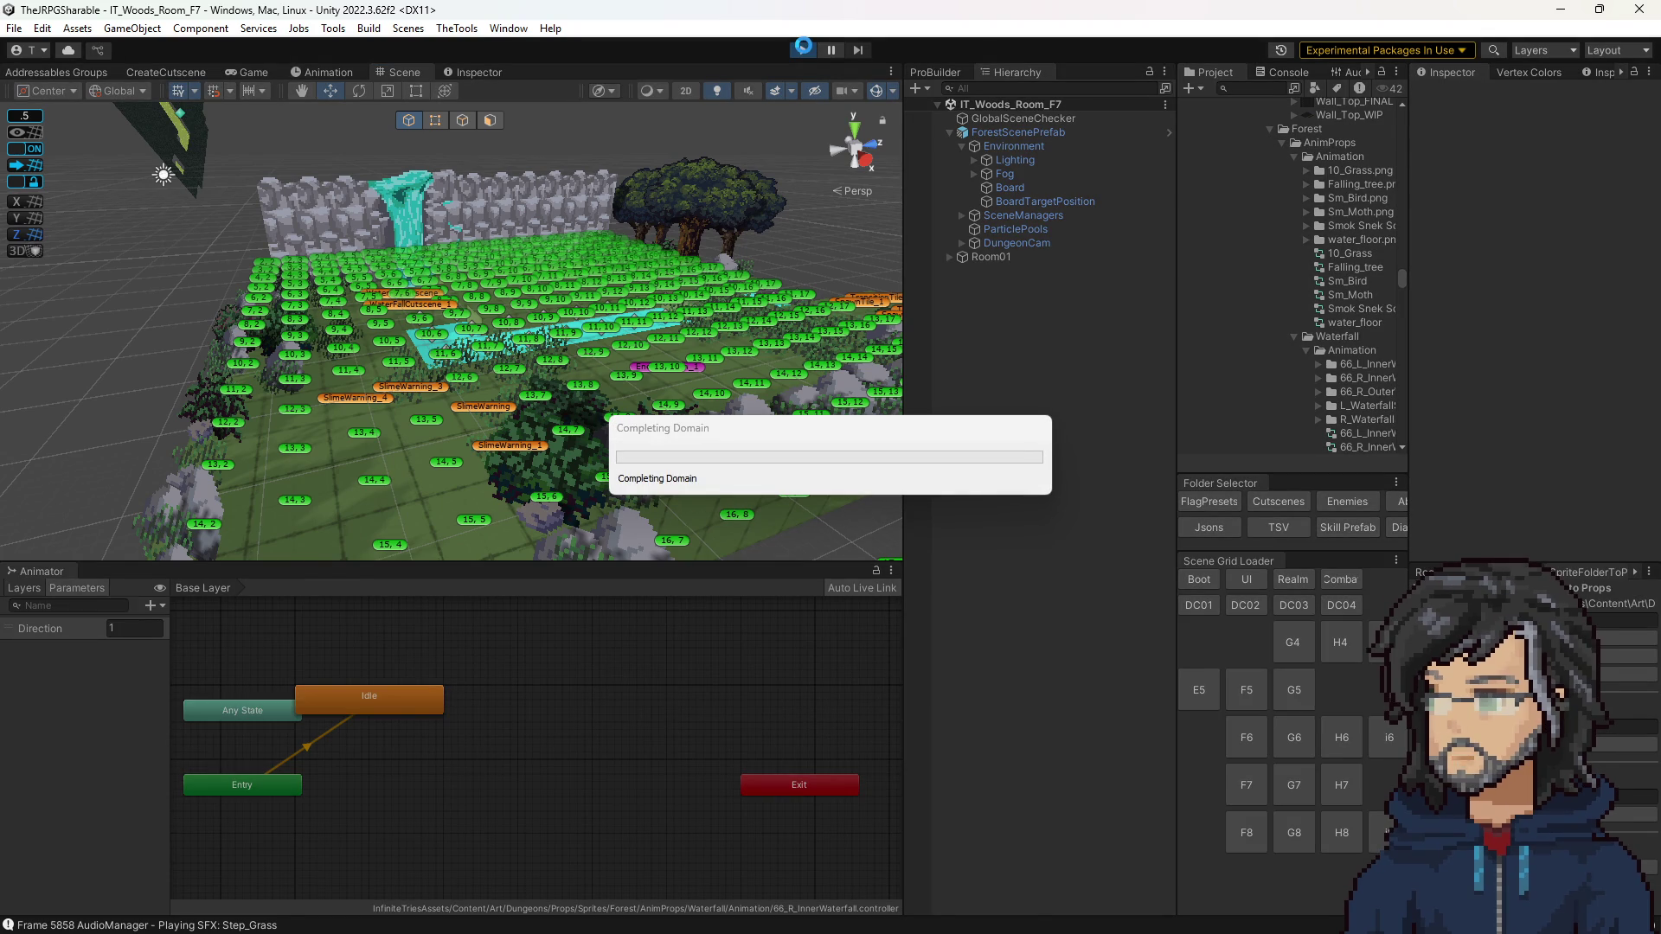
{"action": "left_click", "coordinate": [976, 87]}
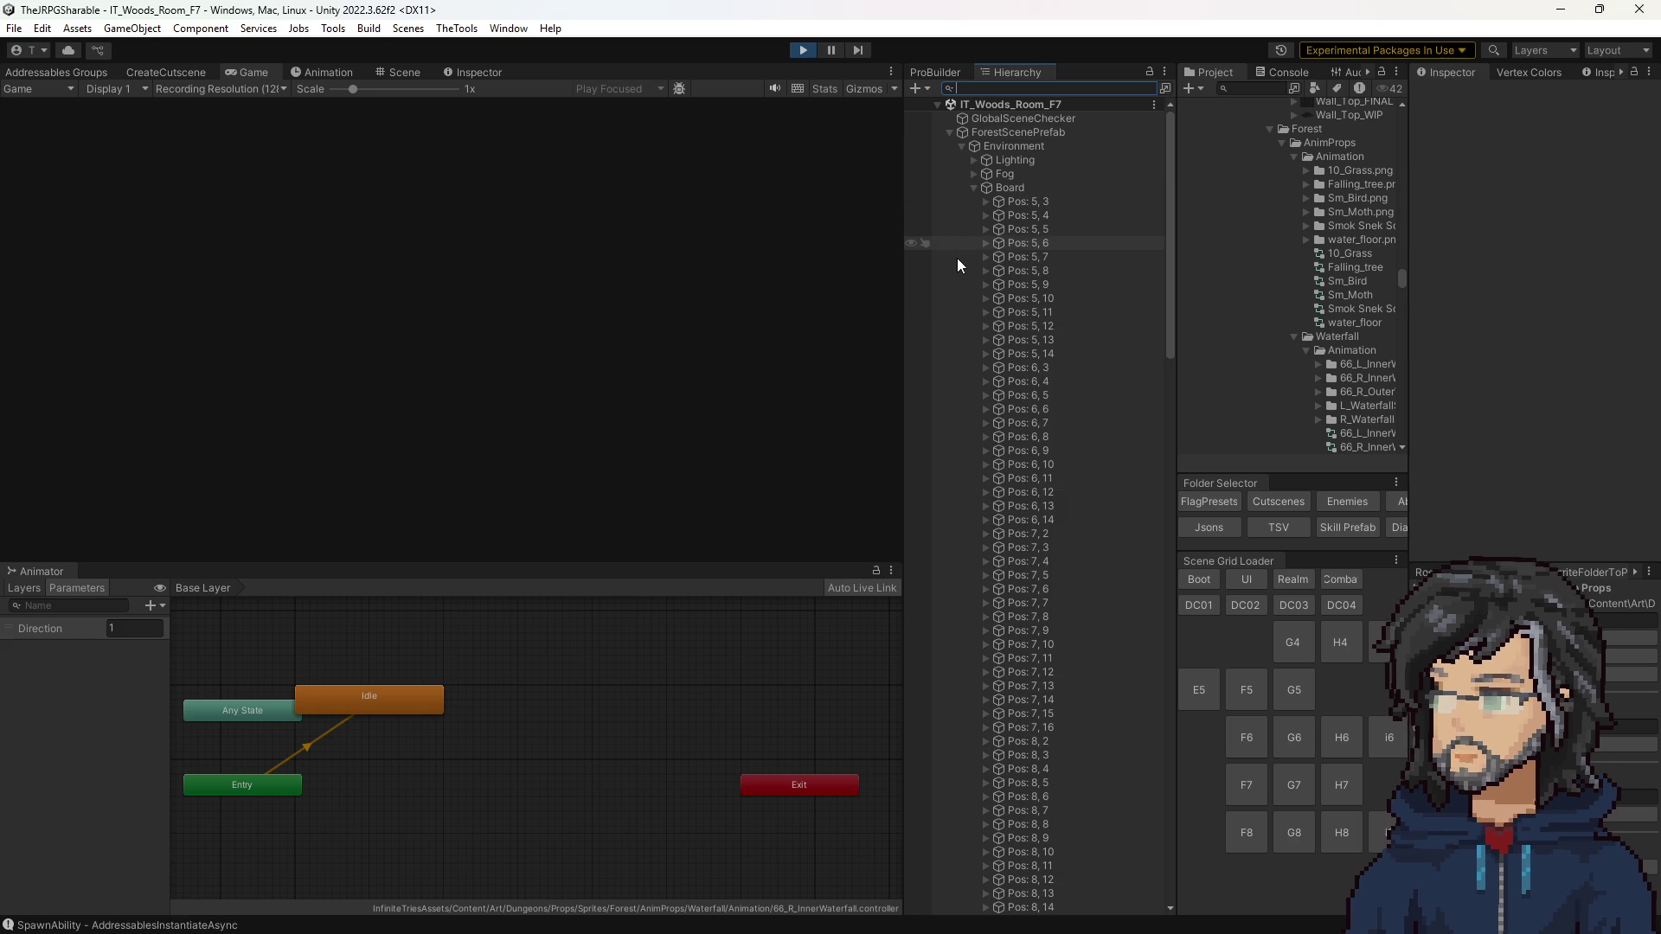
{"action": "scroll", "coordinate": [1051, 440], "scroll_direction": "down", "scroll_amount": 15}
{"action": "scroll", "coordinate": [1051, 440], "scroll_direction": "down", "scroll_amount": 10}
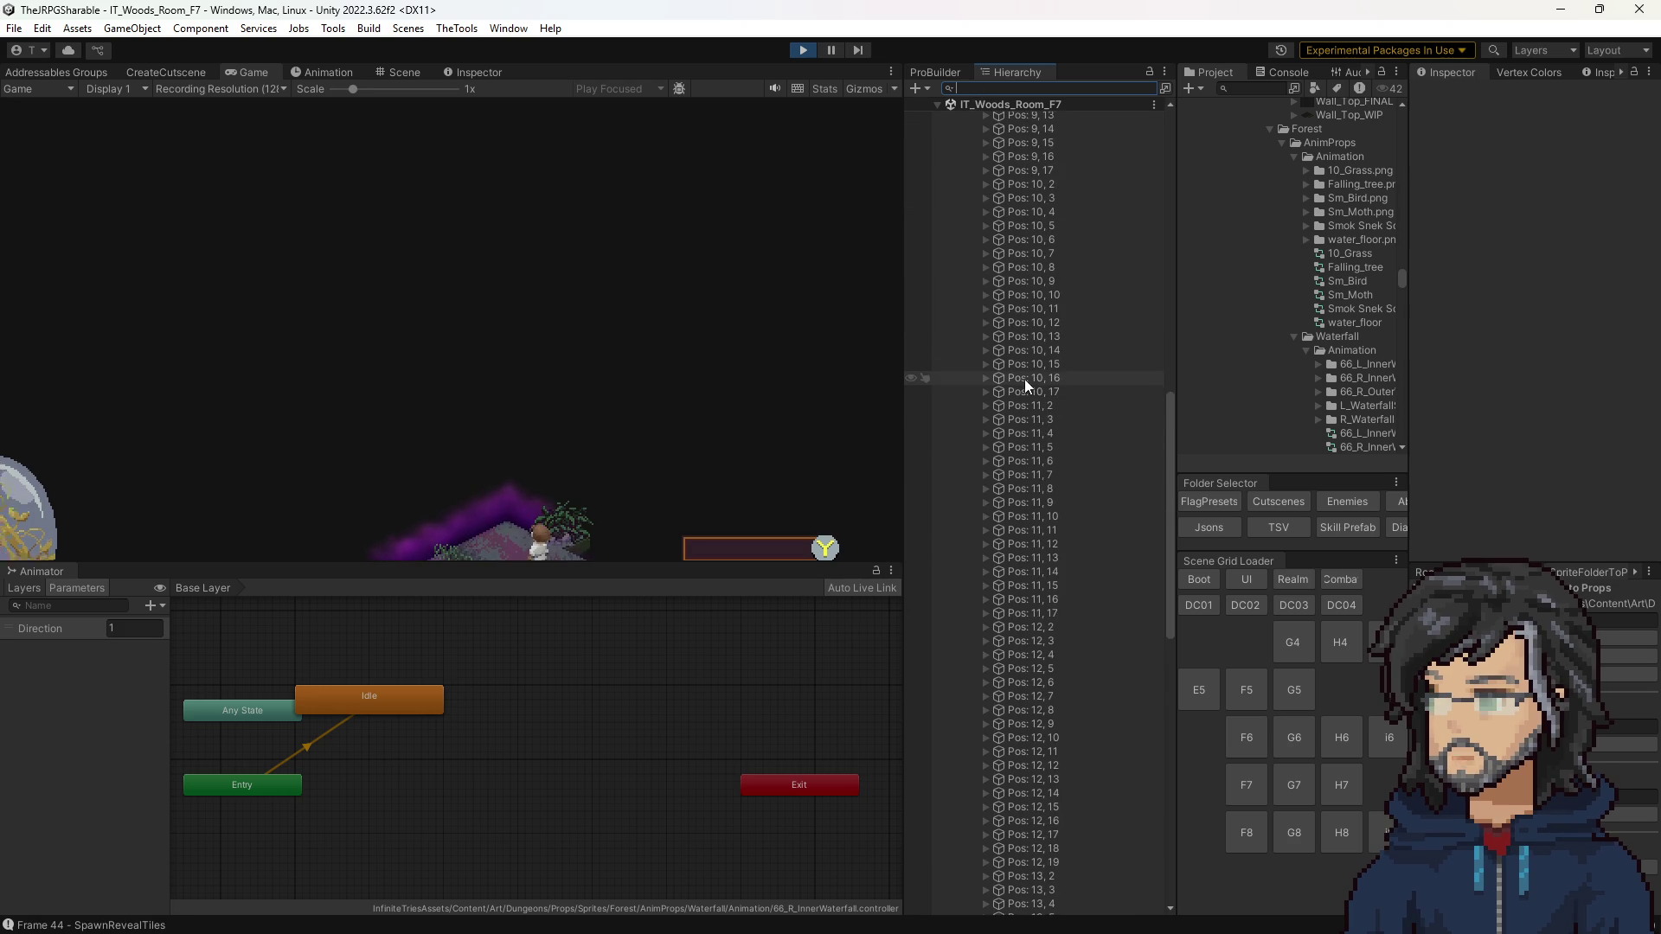
{"action": "scroll", "coordinate": [1015, 375], "scroll_direction": "down", "scroll_amount": 4}
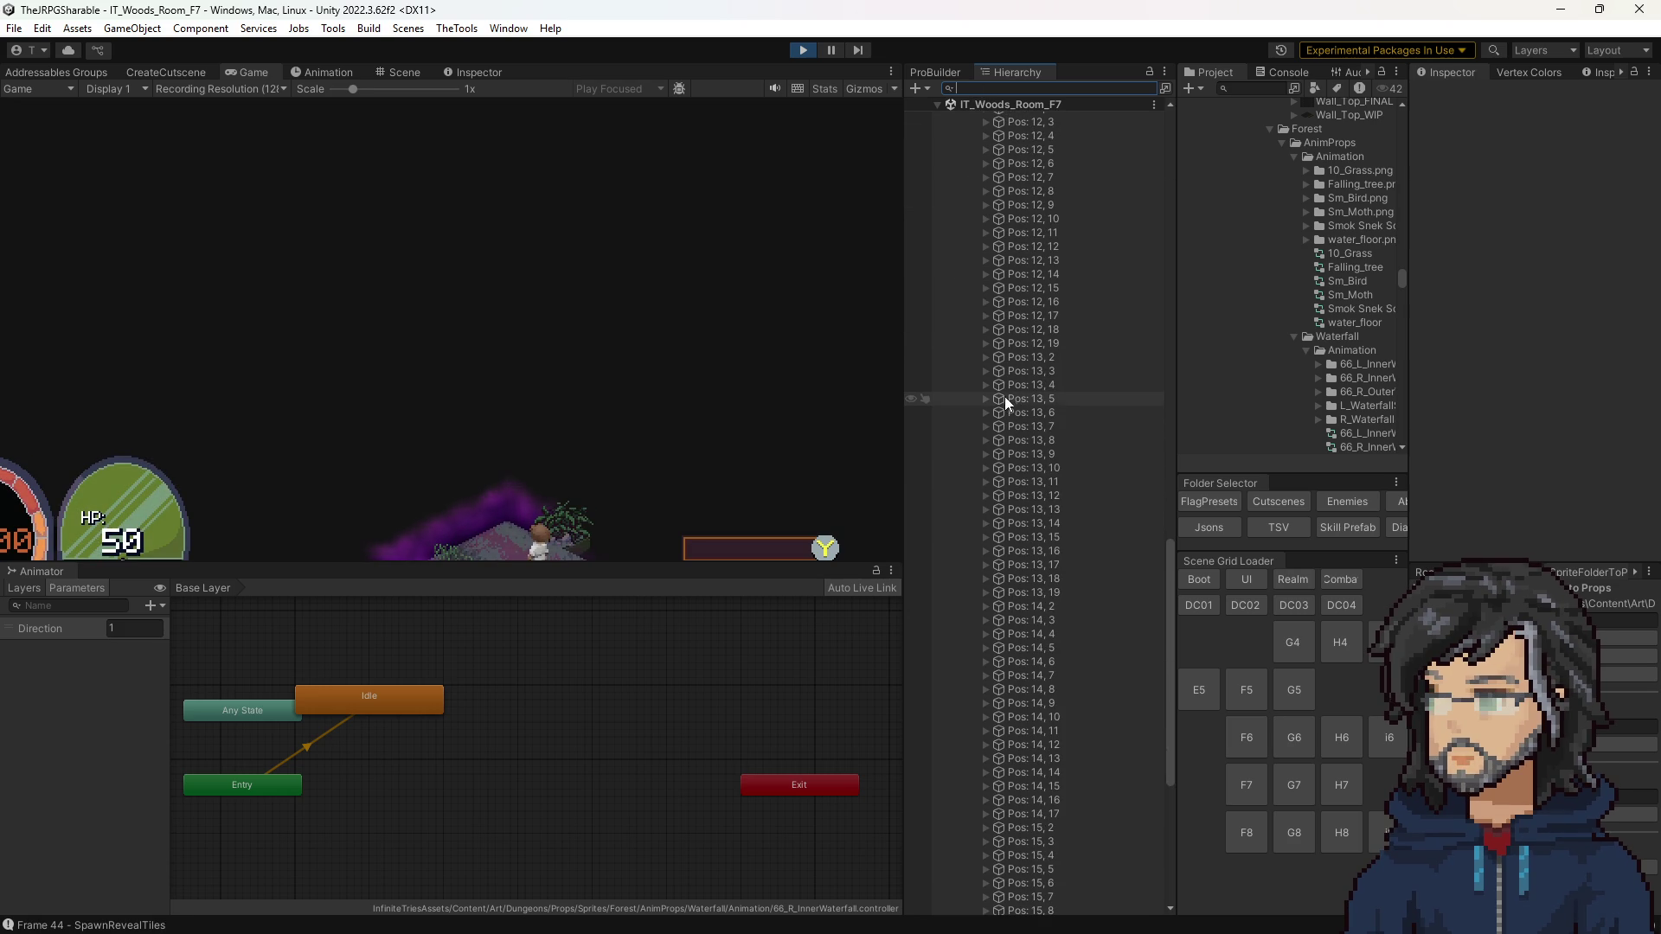
Step: Expand Pos: 13, 10 > FloorHolder > ScreenSpaceSnap > IT_Slime_Tutorial(Clone)
{"action": "left_click", "coordinate": [985, 468]}
{"action": "left_click", "coordinate": [999, 495]}
{"action": "left_click", "coordinate": [1038, 522]}
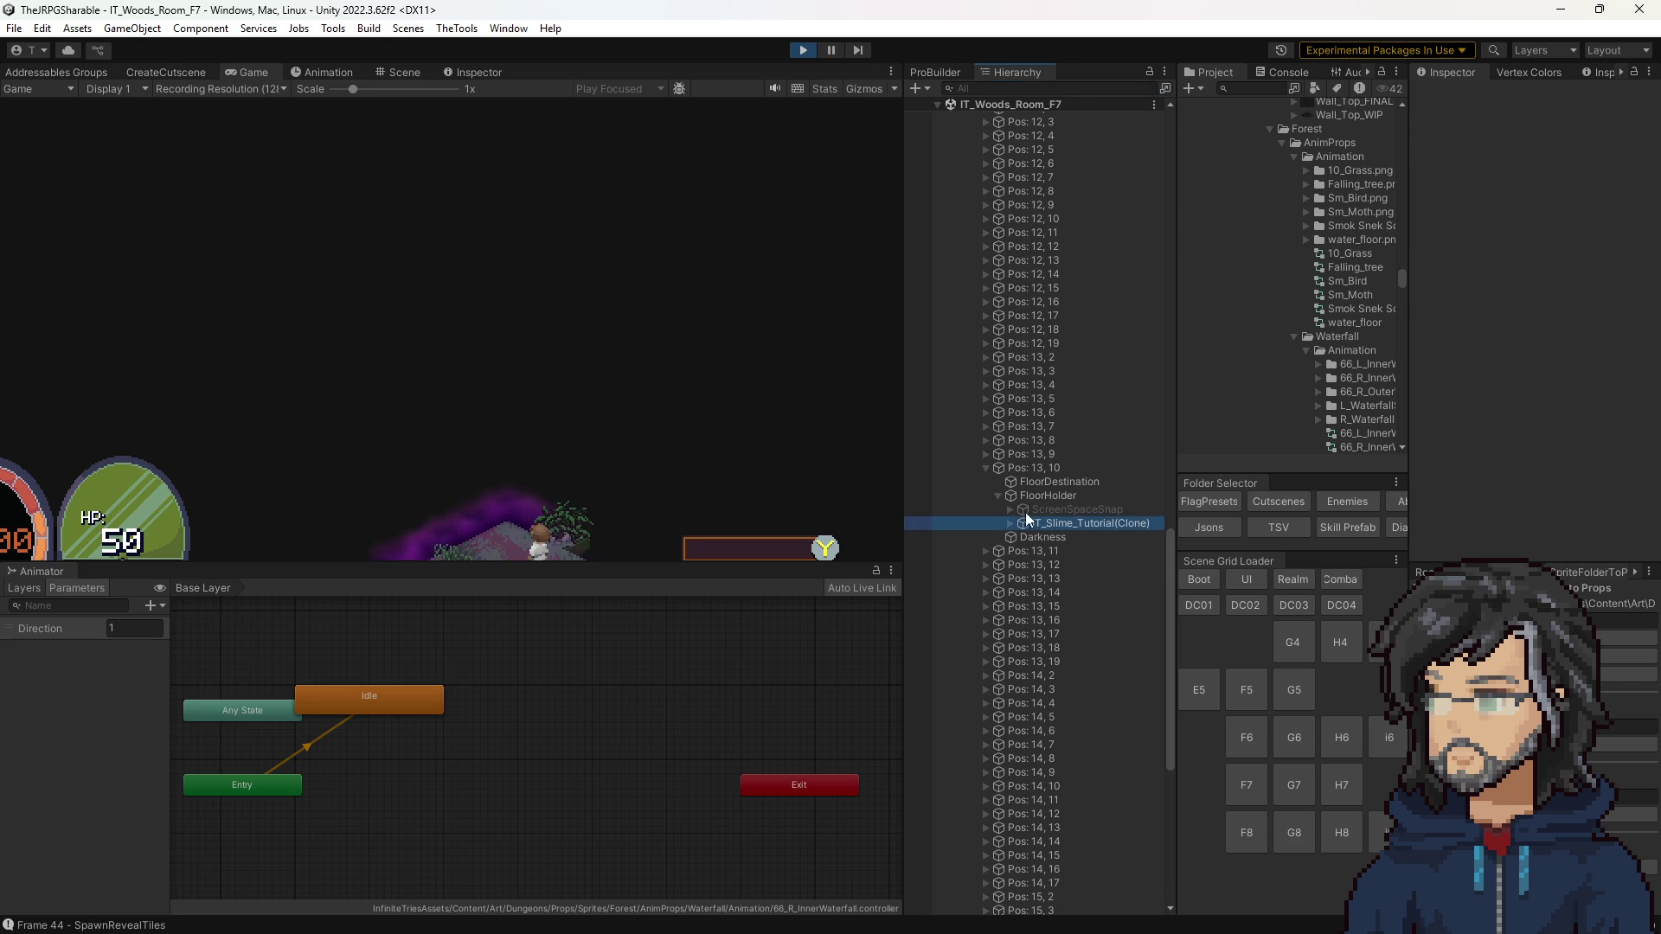
{"action": "left_click", "coordinate": [1005, 508]}
{"action": "left_click", "coordinate": [1009, 509]}
{"action": "scroll", "coordinate": [1018, 522], "scroll_direction": "down", "scroll_amount": 5}
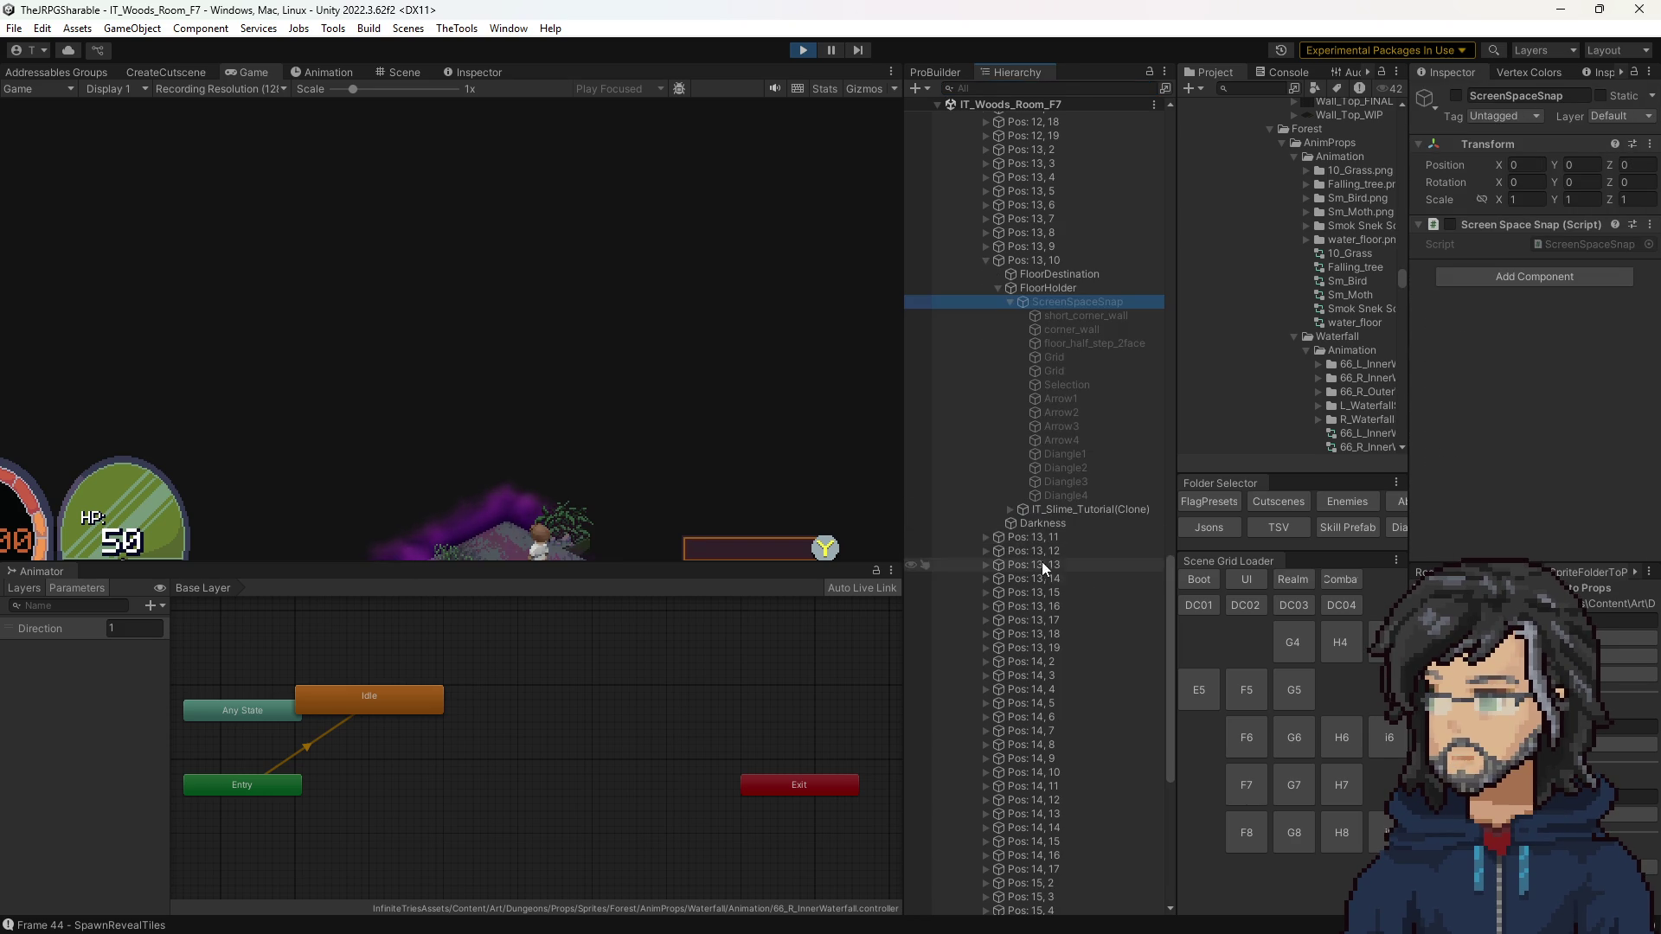
{"action": "left_click", "coordinate": [1010, 510]}
{"action": "scroll", "coordinate": [1014, 510], "scroll_direction": "down", "scroll_amount": 4}
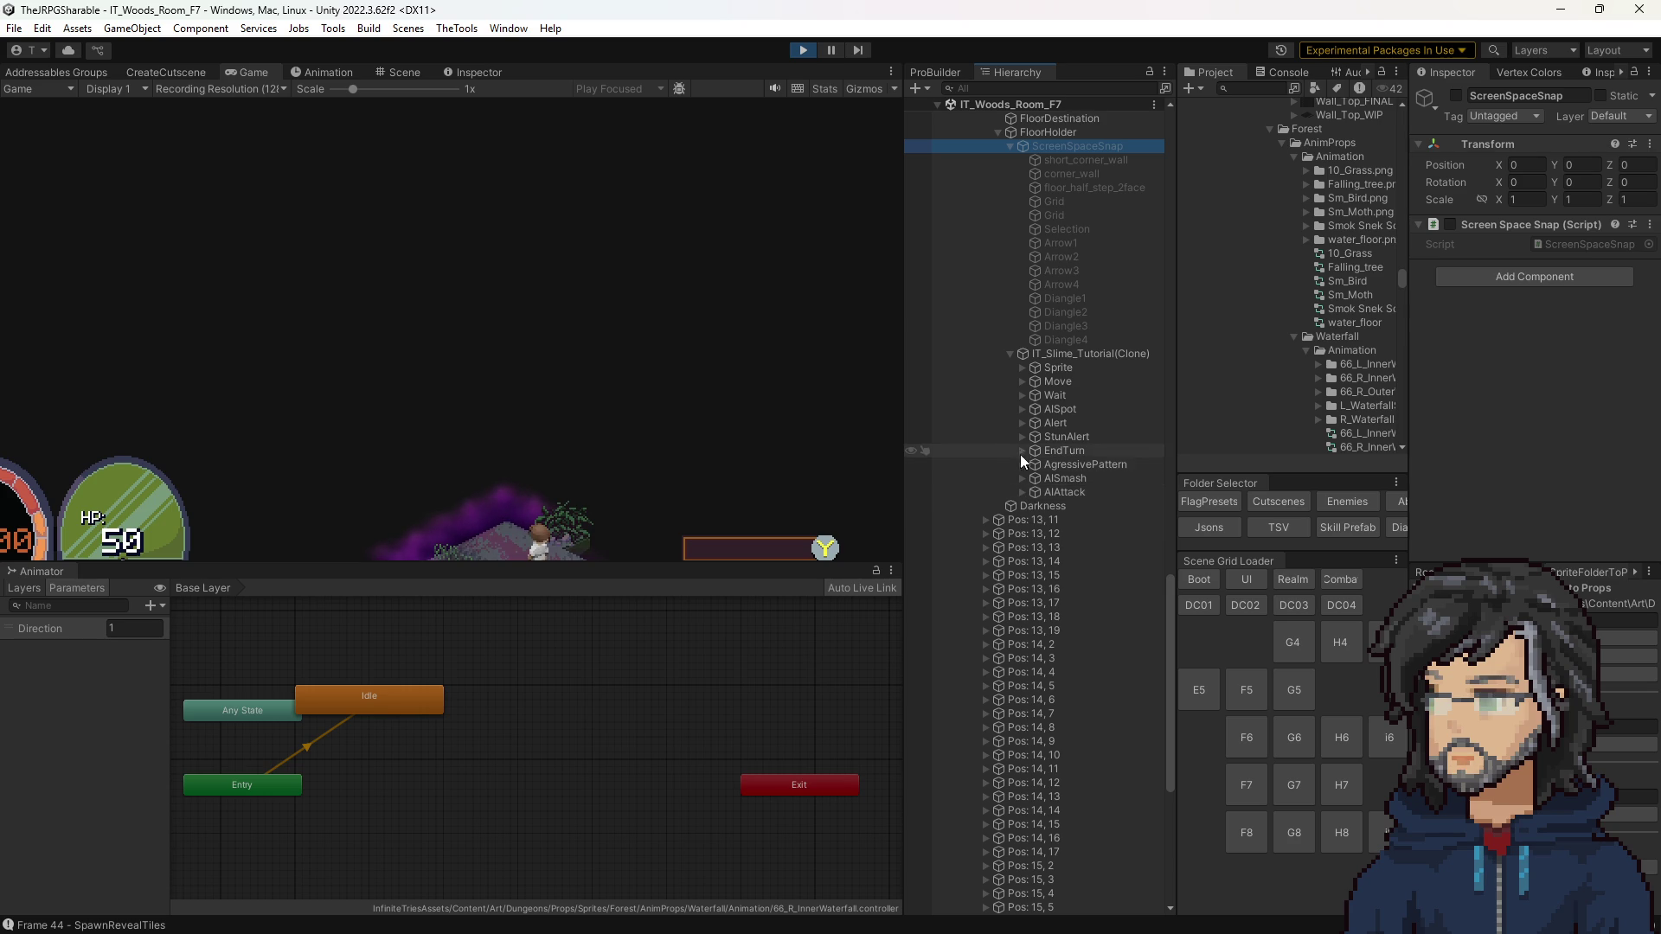
Step: Expand the slime's Sprite > PlayerObject > PlayerSprites and select SpriteRender with its bubble_slime animator
{"action": "left_click", "coordinate": [1013, 367]}
{"action": "left_click", "coordinate": [1020, 367]}
{"action": "left_click", "coordinate": [1034, 394]}
{"action": "left_click", "coordinate": [1046, 408]}
{"action": "scroll", "coordinate": [1081, 385], "scroll_direction": "down", "scroll_amount": 1}
{"action": "left_click", "coordinate": [1100, 370]}
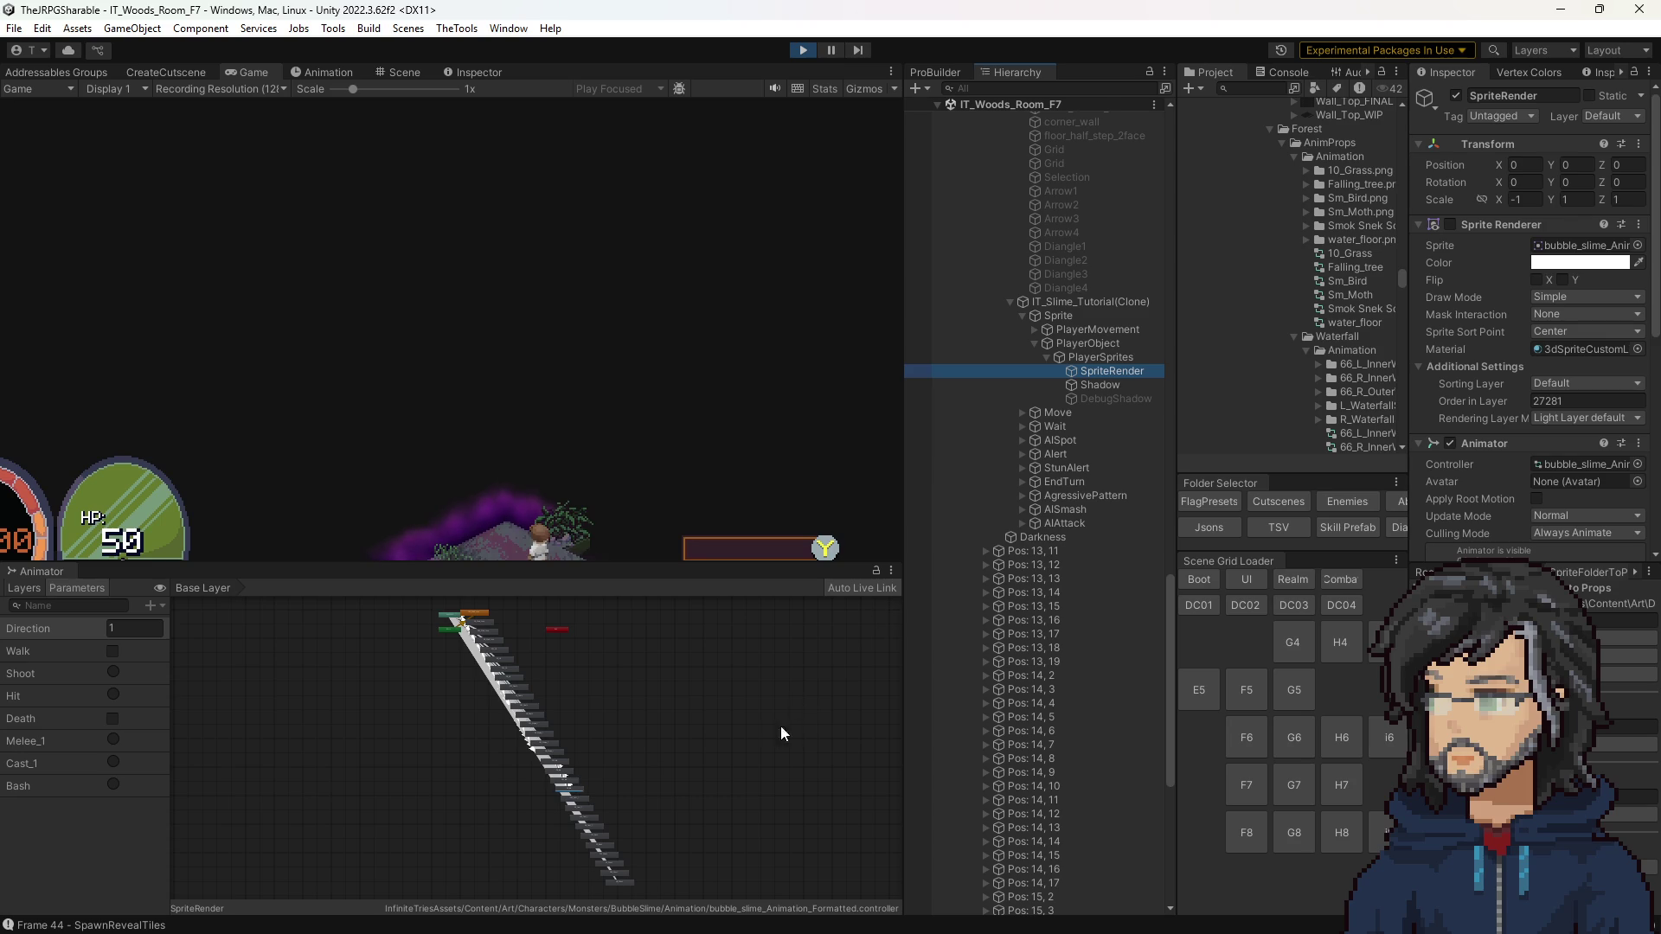
Step: Zoom the Animator graph, then tick and untick the Sprite Renderer to flash the slime visible
{"action": "scroll", "coordinate": [743, 705], "scroll_direction": "up", "scroll_amount": 10}
{"action": "scroll", "coordinate": [524, 659], "scroll_direction": "up", "scroll_amount": 2}
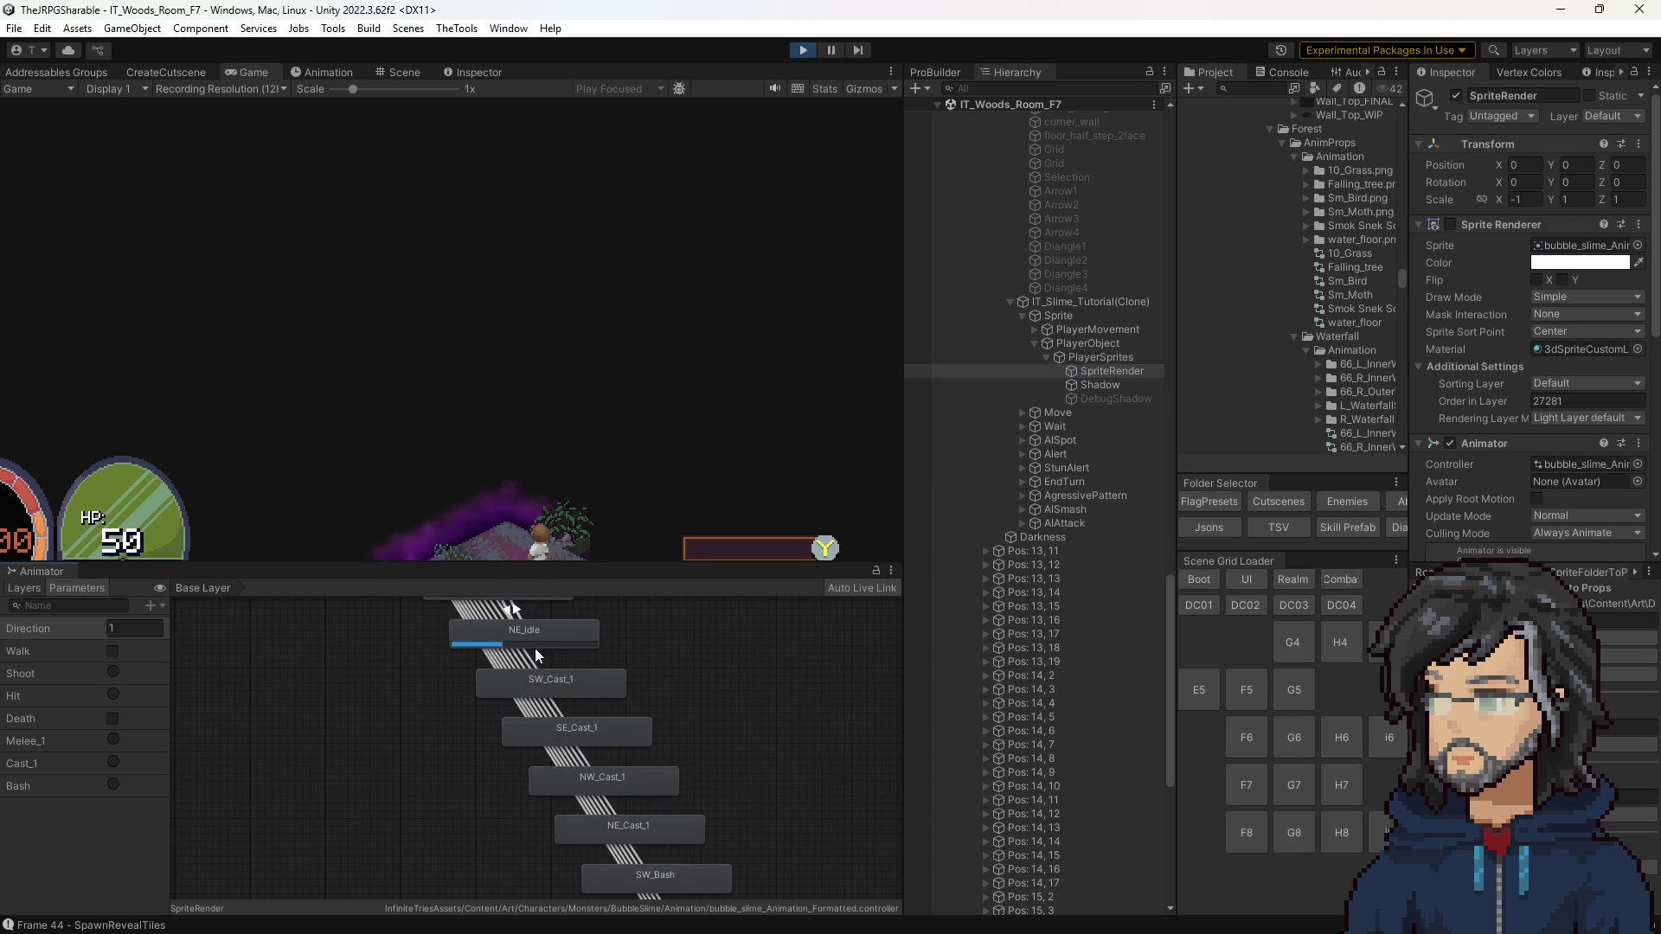
{"action": "left_click", "coordinate": [1450, 224]}
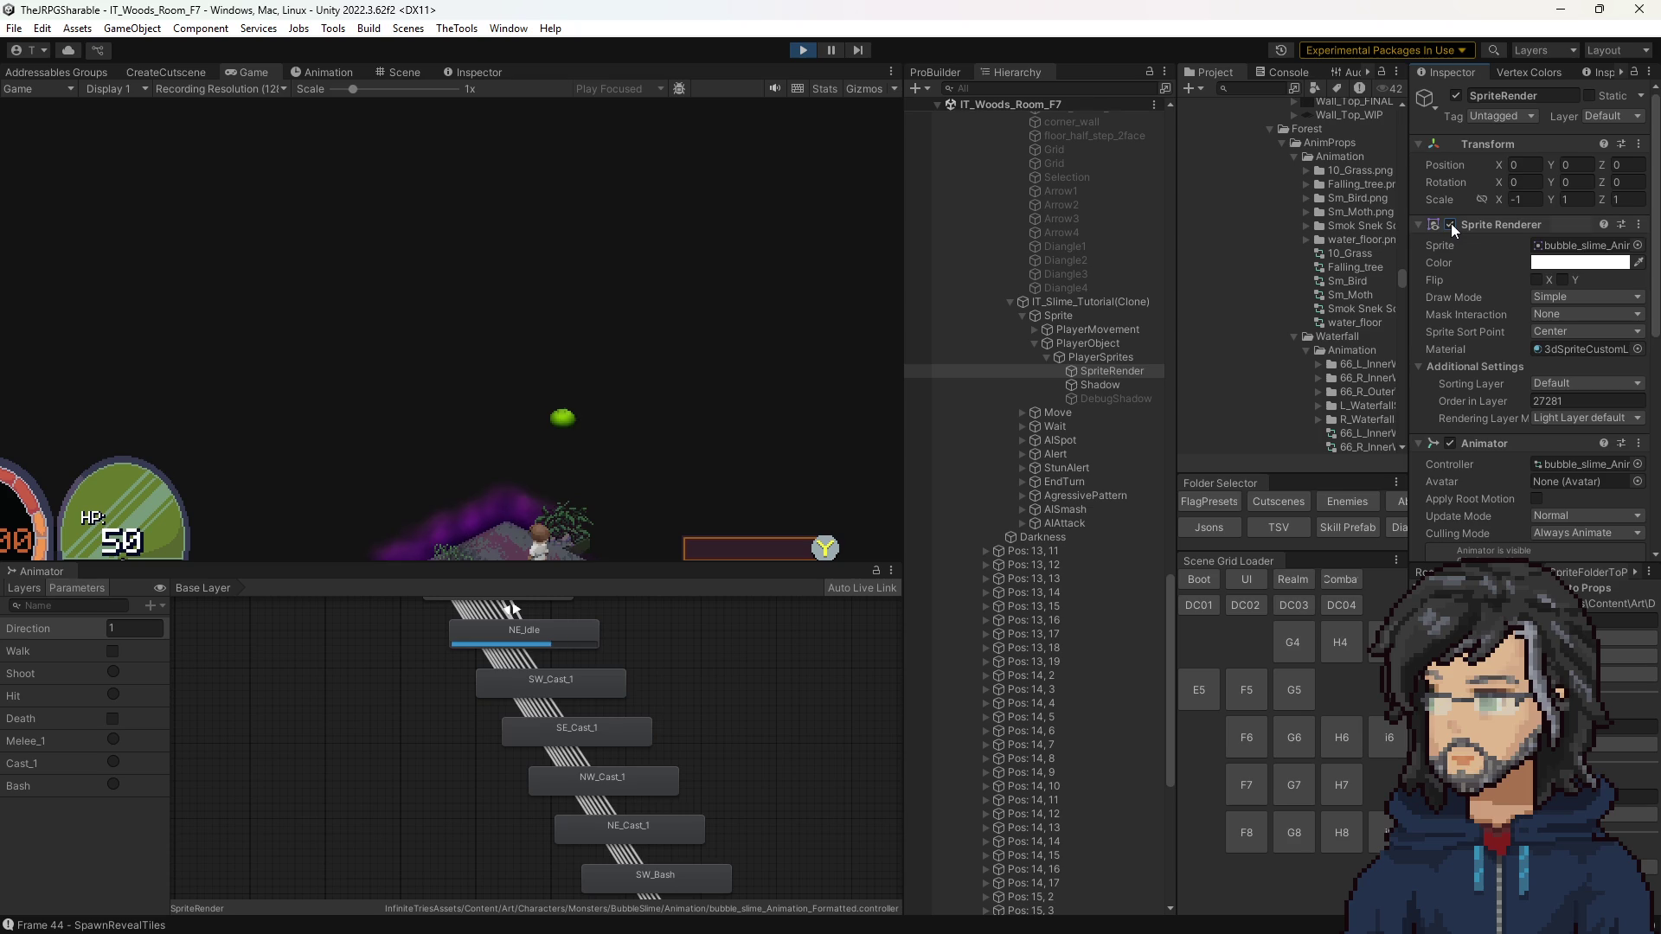
{"action": "left_click", "coordinate": [1450, 223]}
Step: Review IT_Slime_Tutorial(Clone)'s AI State stats while playing, then reselect its SpriteRender
{"action": "scroll", "coordinate": [1083, 481], "scroll_direction": "up", "scroll_amount": 6}
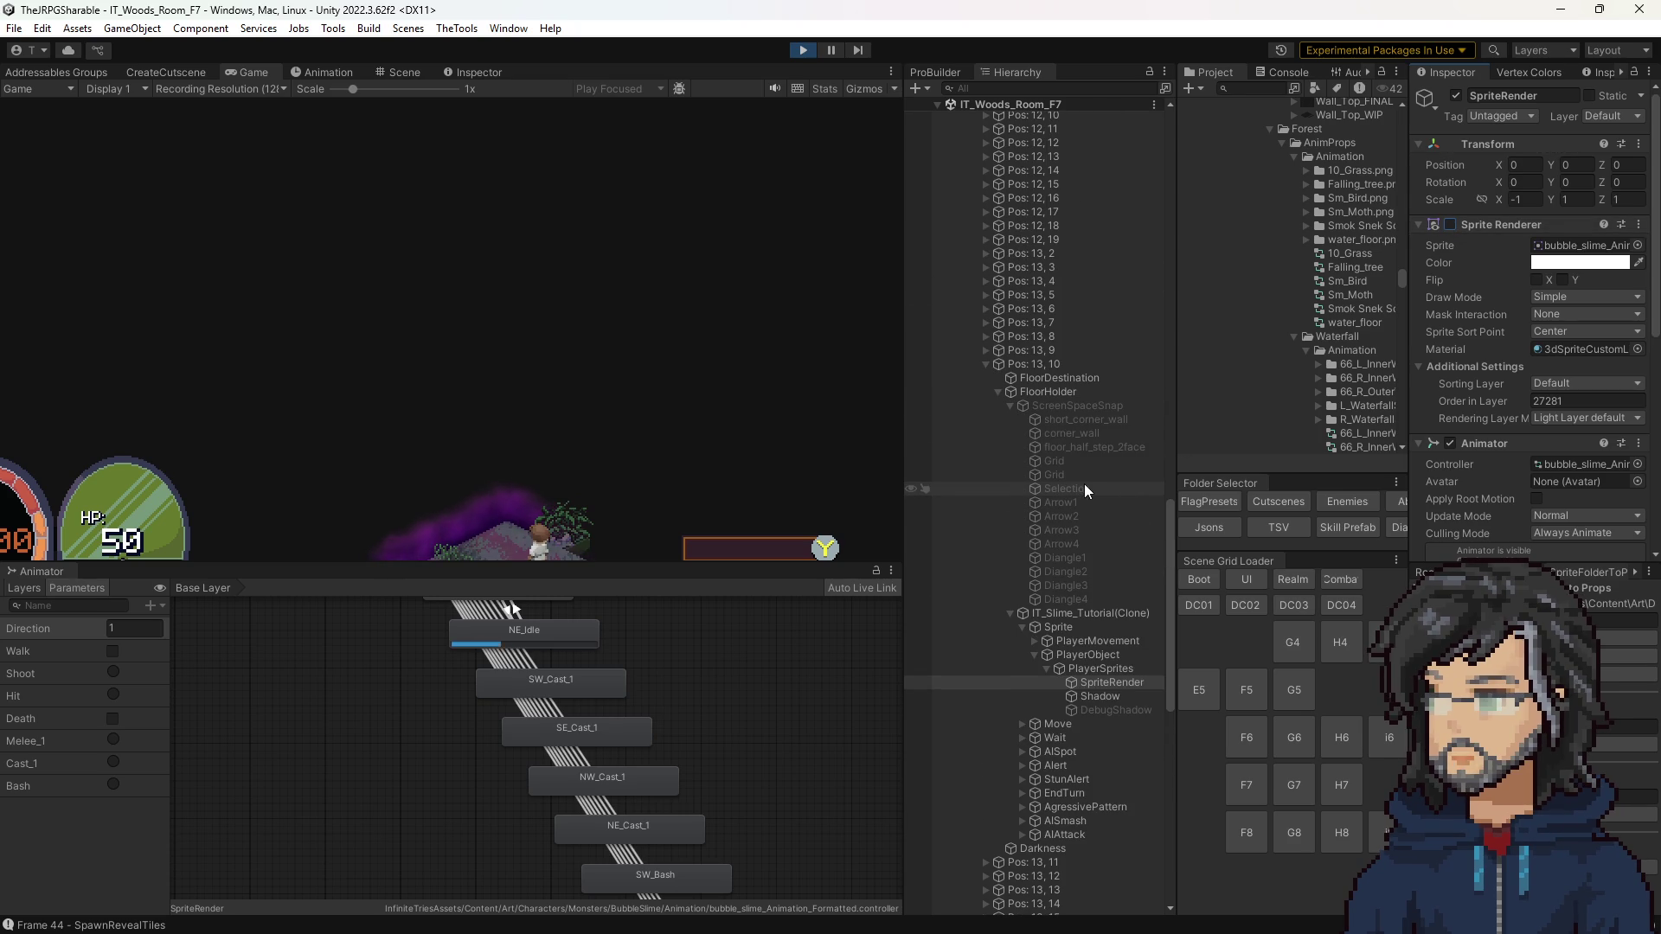
{"action": "left_click", "coordinate": [1095, 614]}
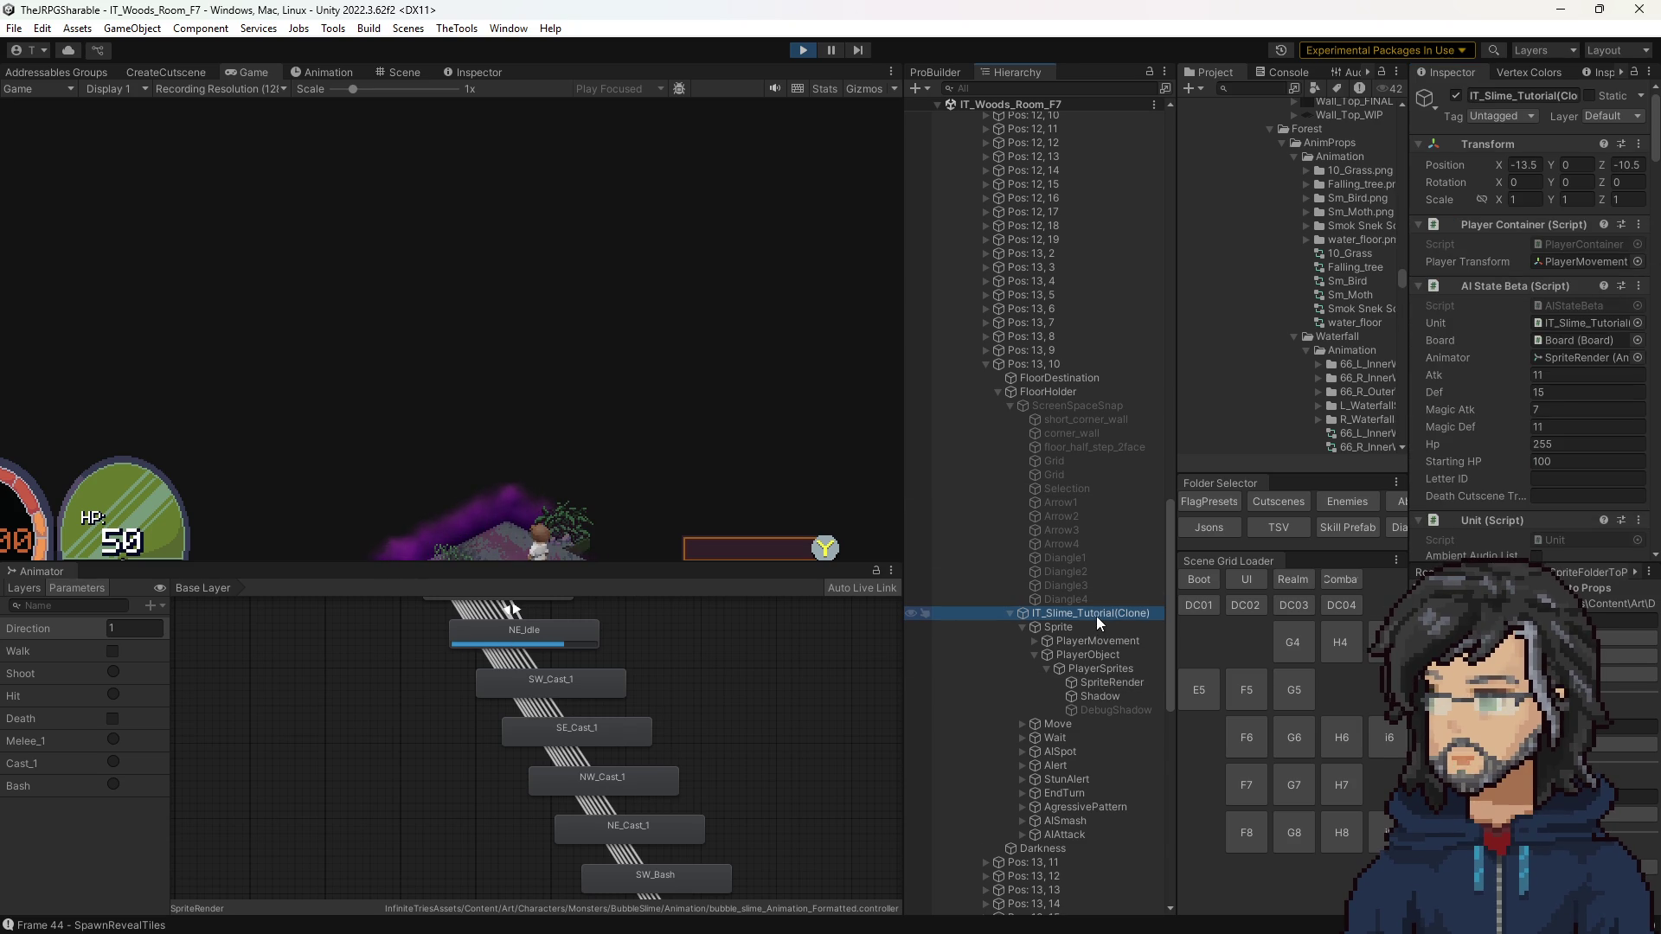
{"action": "left_click", "coordinate": [557, 402]}
{"action": "left_click", "coordinate": [1045, 610]}
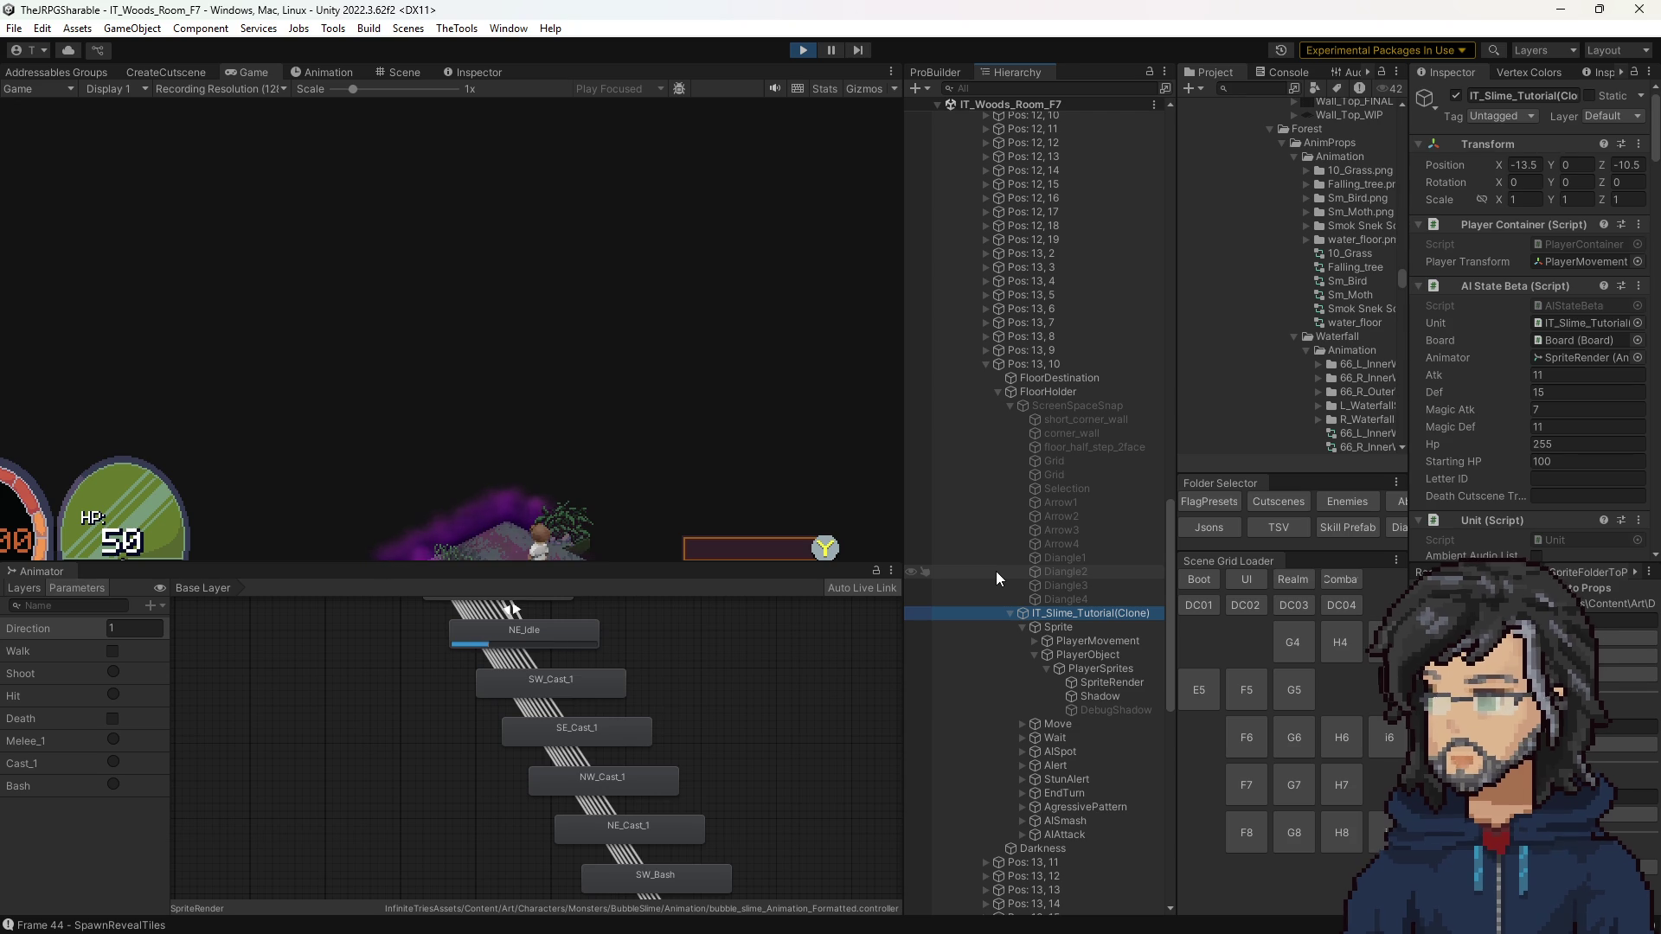
{"action": "left_click", "coordinate": [617, 460]}
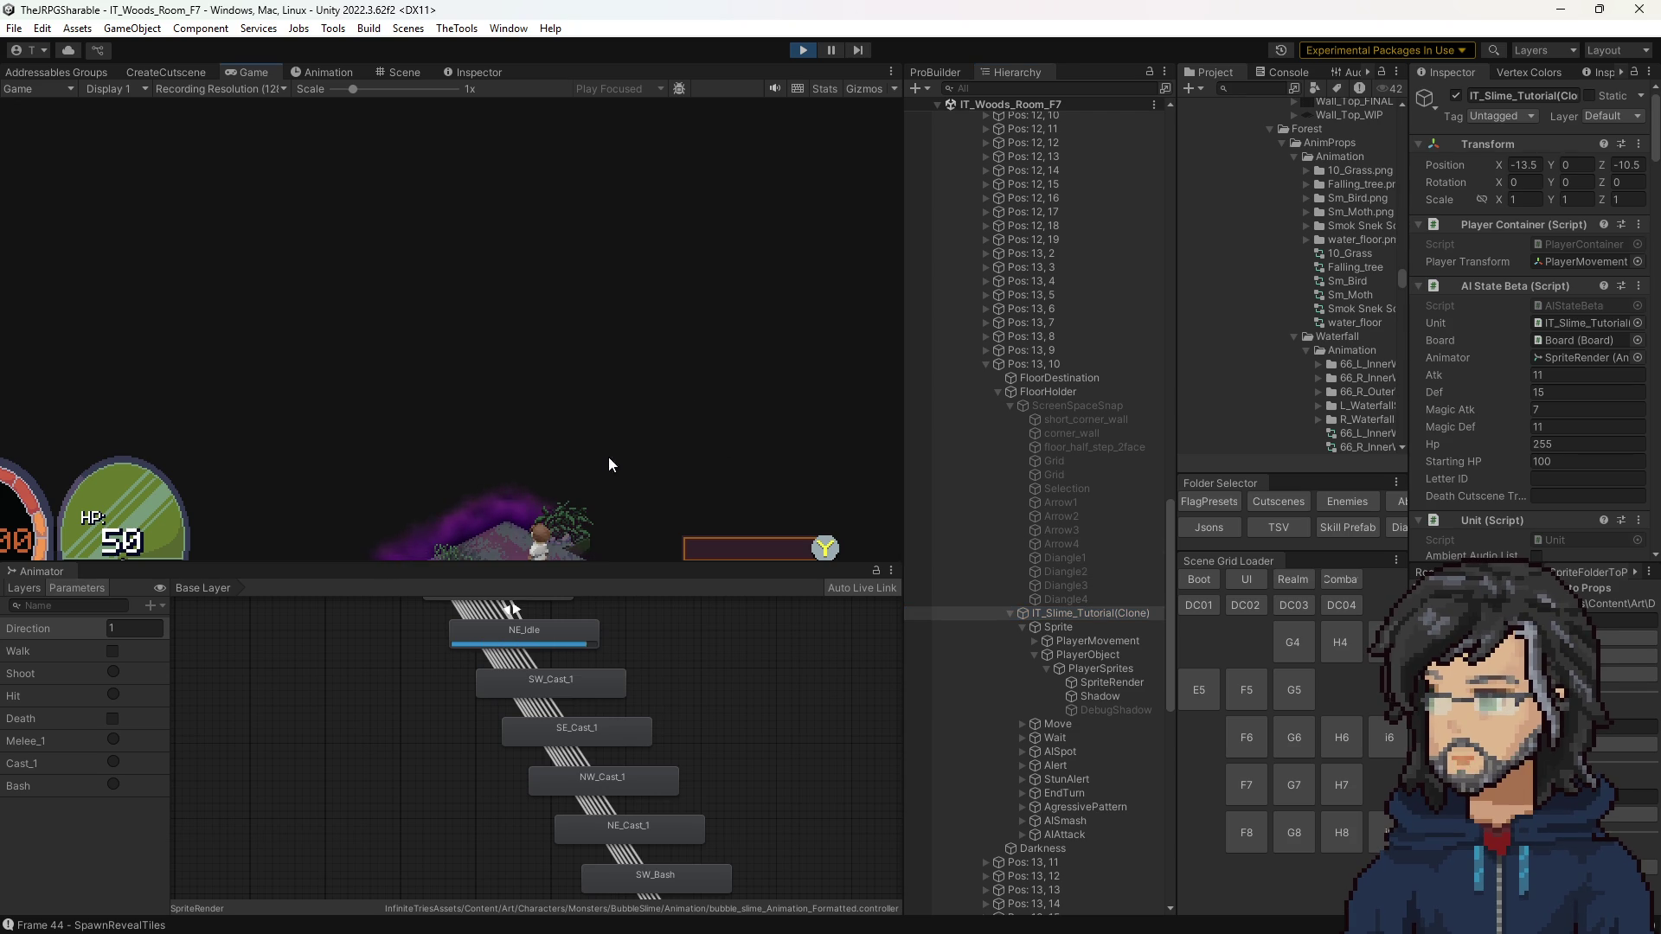
{"action": "left_click", "coordinate": [1053, 614]}
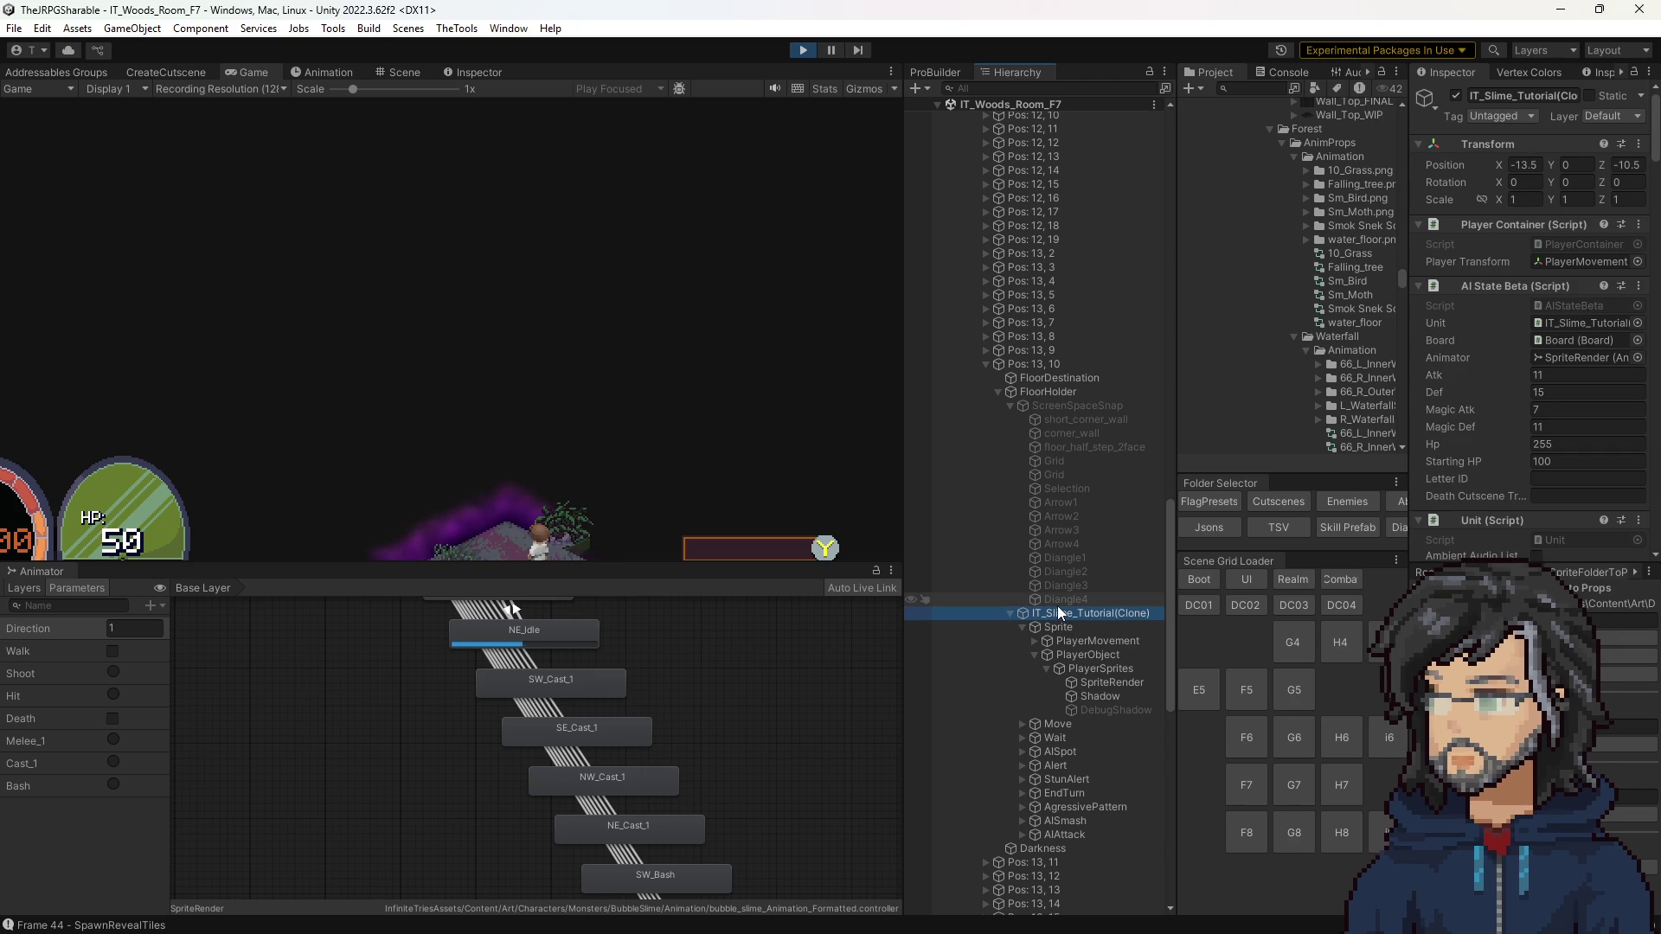
{"action": "left_click", "coordinate": [629, 480]}
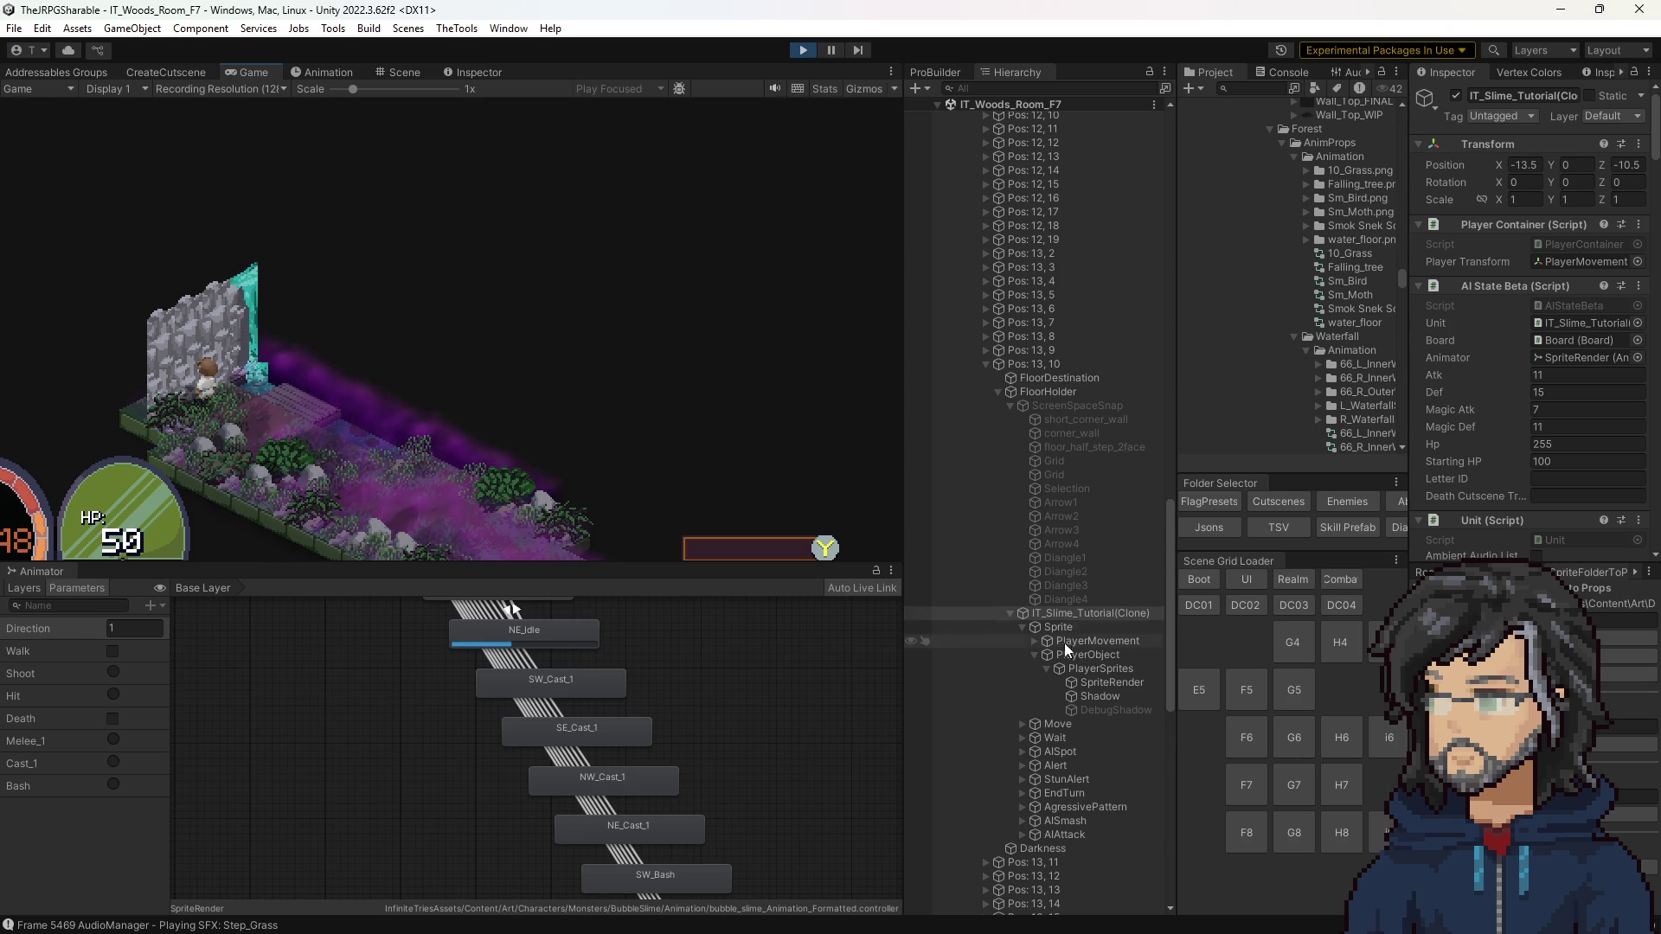
{"action": "left_click", "coordinate": [1090, 683]}
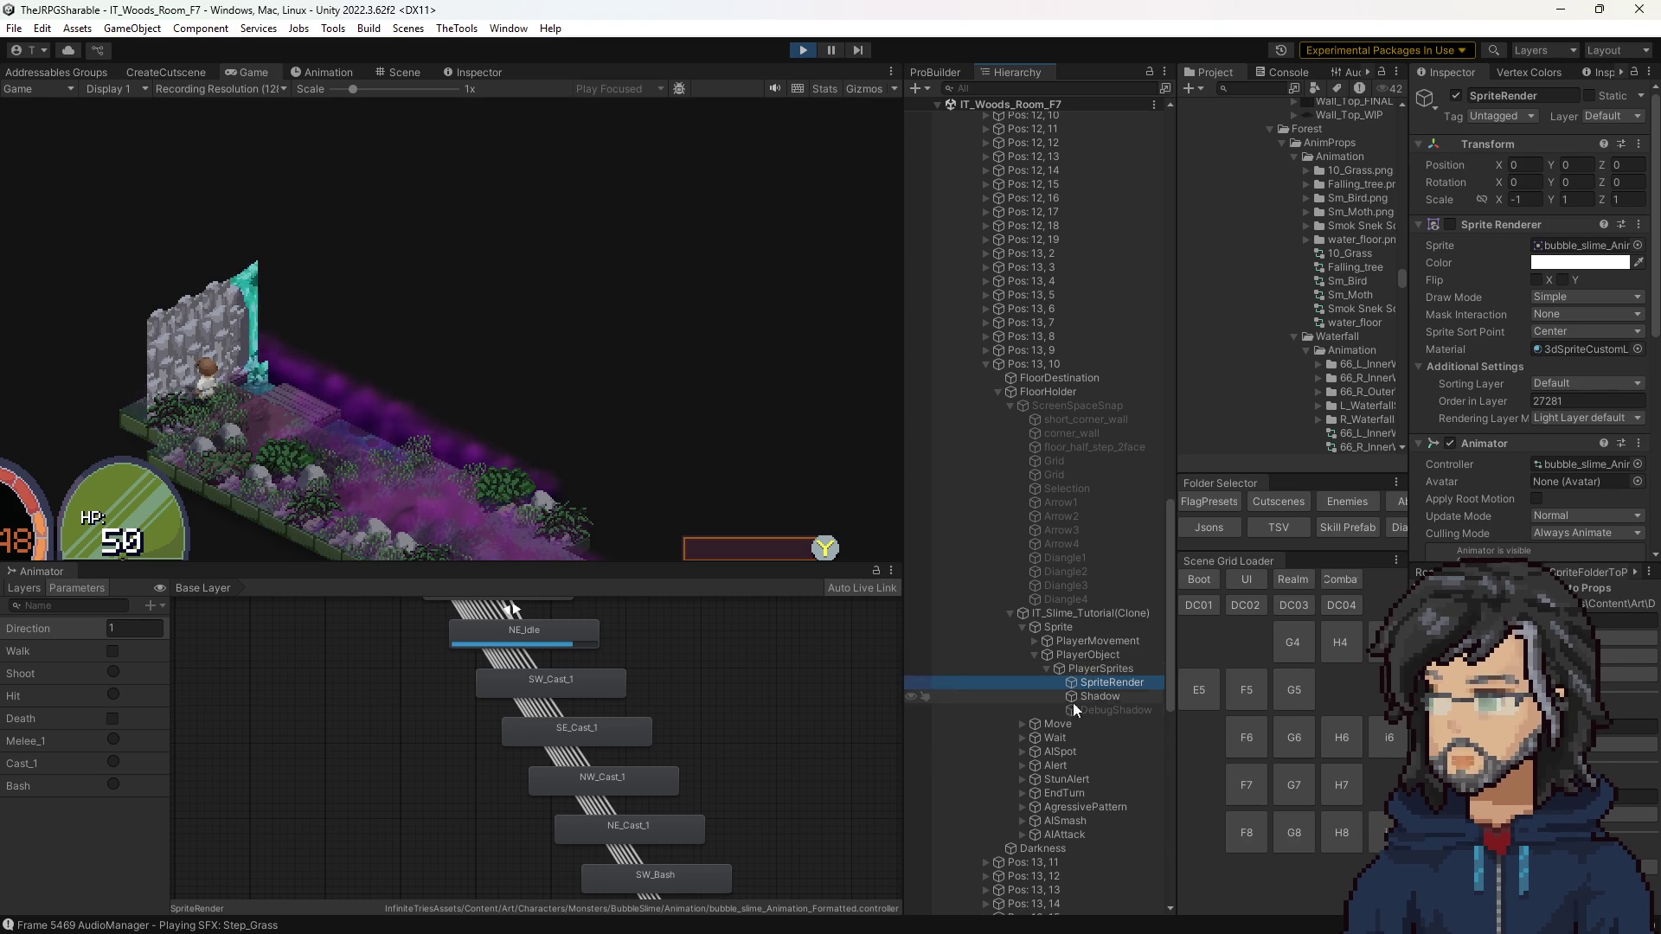
Step: Stop play, select 28_RoundBush(Clone) and orbit in on it, then restart the game
{"action": "left_click", "coordinate": [802, 50]}
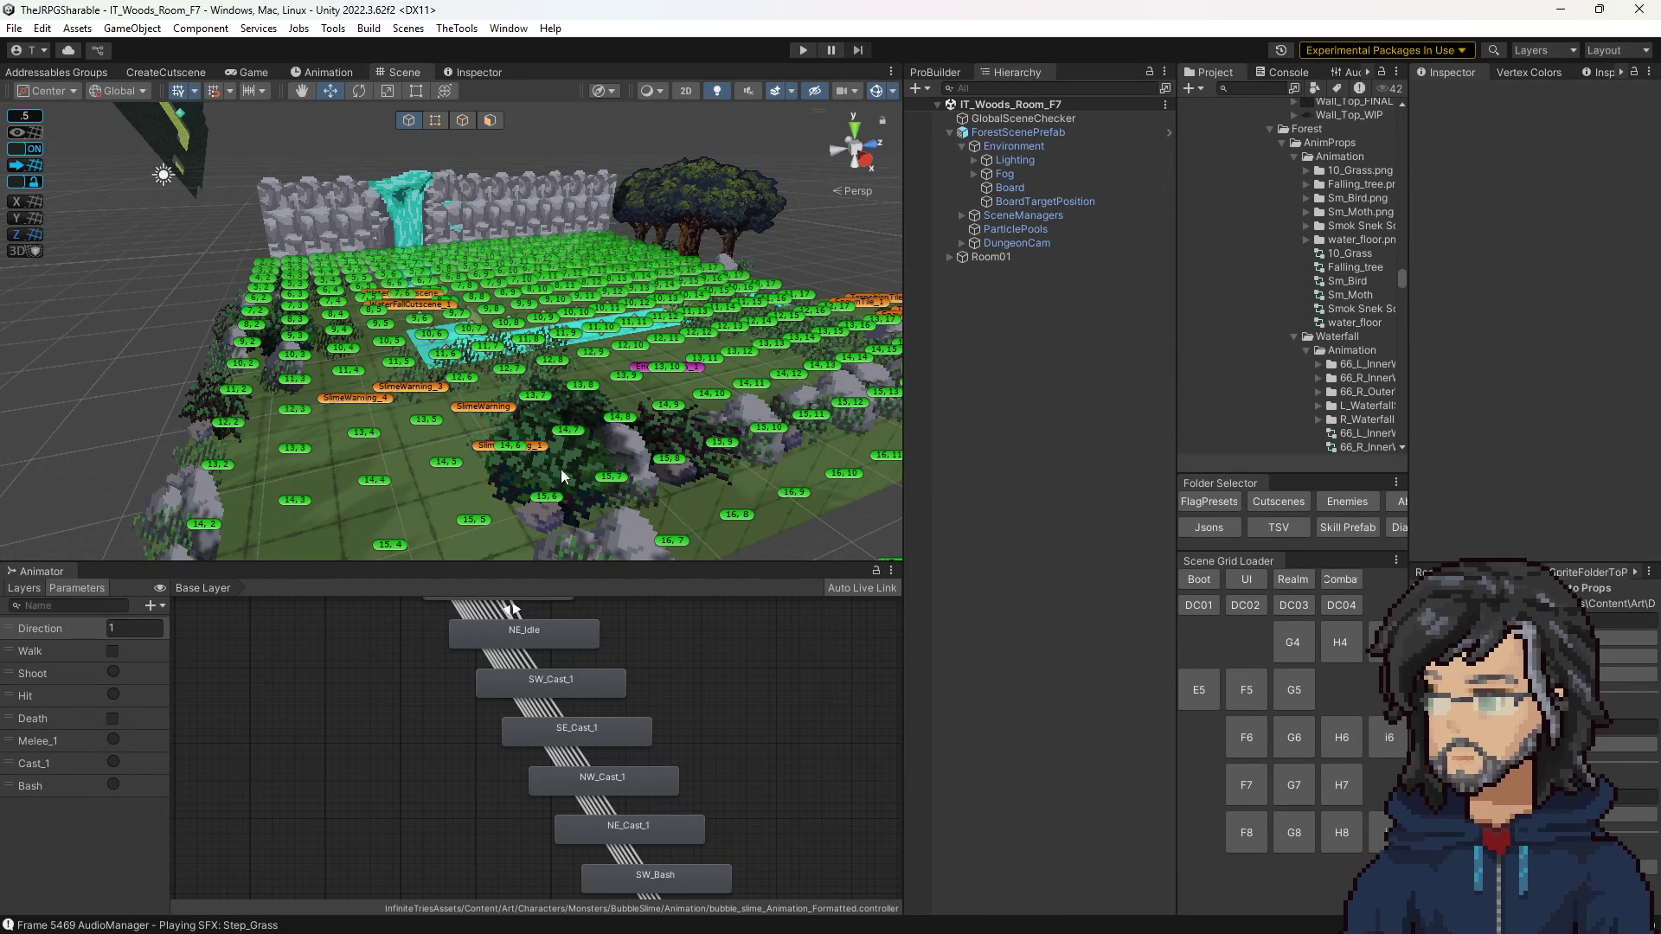
{"action": "left_click", "coordinate": [548, 490]}
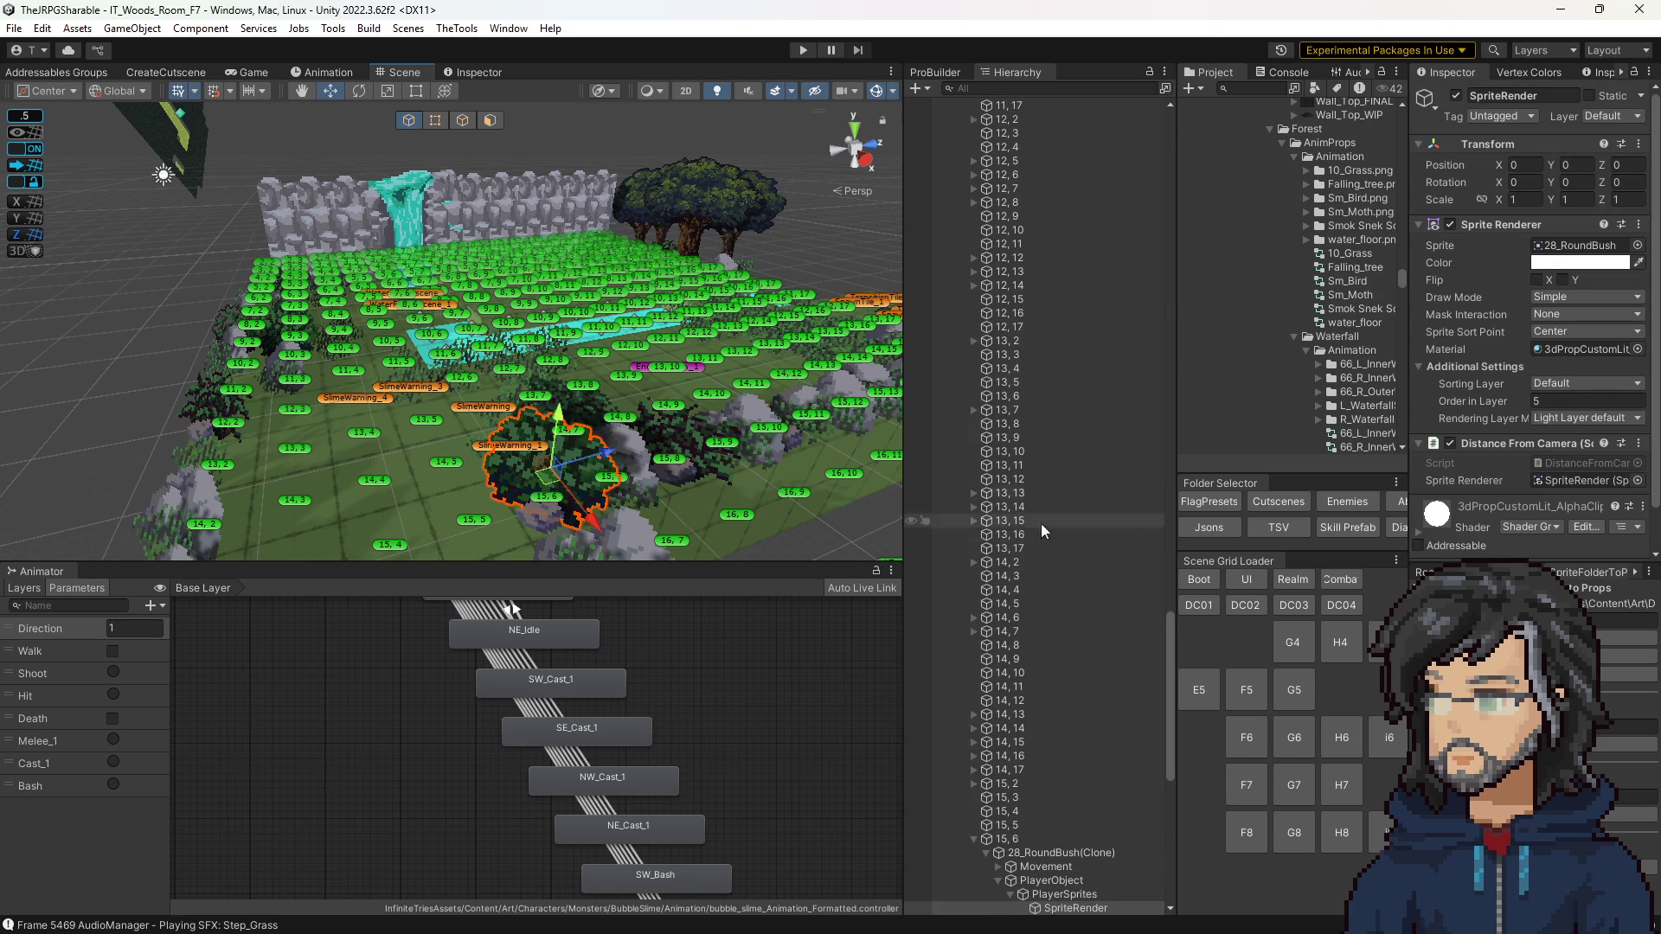
{"action": "scroll", "coordinate": [1128, 591], "scroll_direction": "down", "scroll_amount": 10}
{"action": "left_click", "coordinate": [1036, 438]}
{"action": "left_click_drag", "start_coordinate": [846, 440], "coordinate": [645, 455]}
{"action": "scroll", "coordinate": [645, 456], "scroll_direction": "down", "scroll_amount": 8}
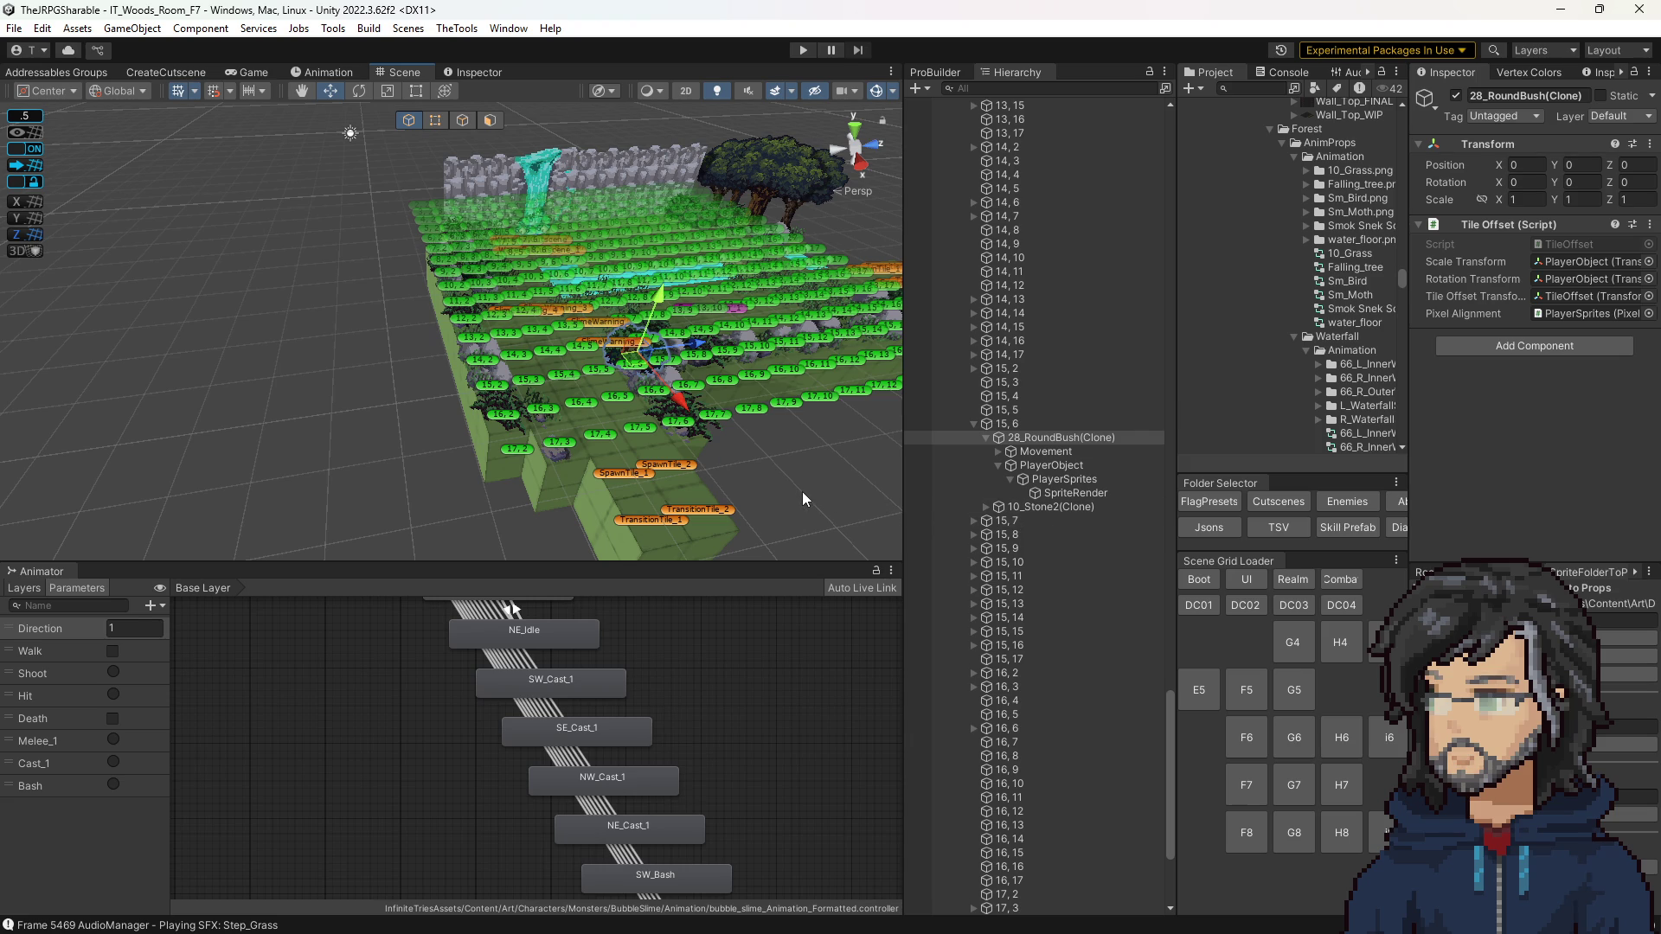
{"action": "left_click", "coordinate": [803, 49]}
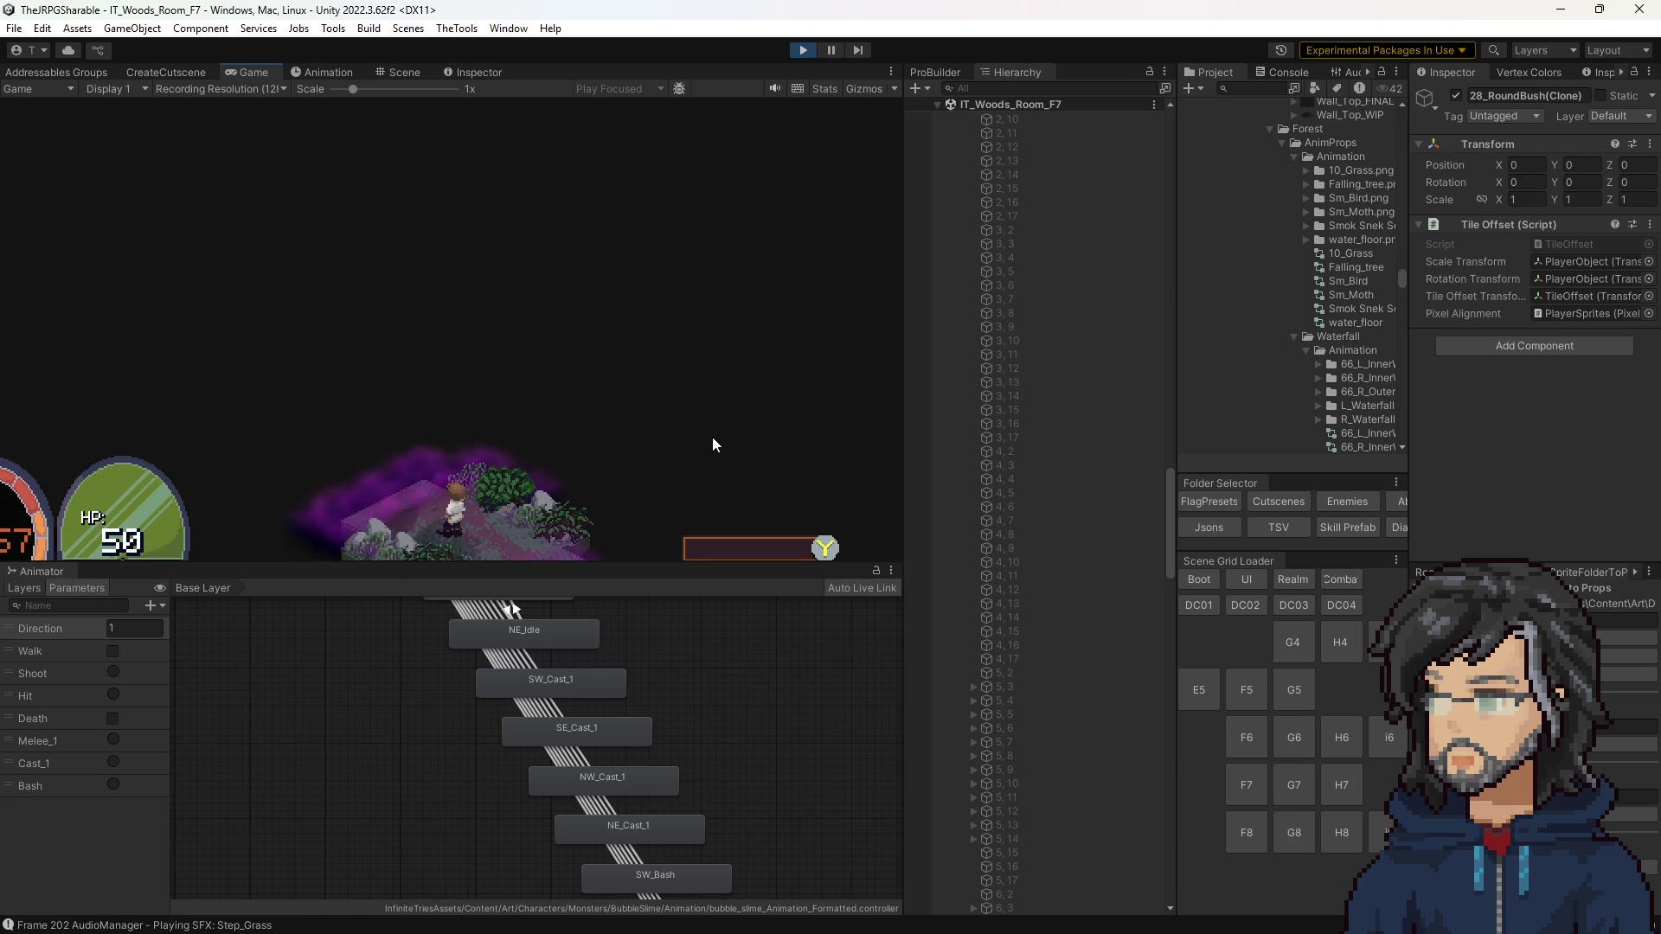
Step: Switch to Scene view, filter the Hierarchy by 'lime' to find IT_Slime_Tutorial(Clone), then clear the filter
{"action": "left_click", "coordinate": [377, 71]}
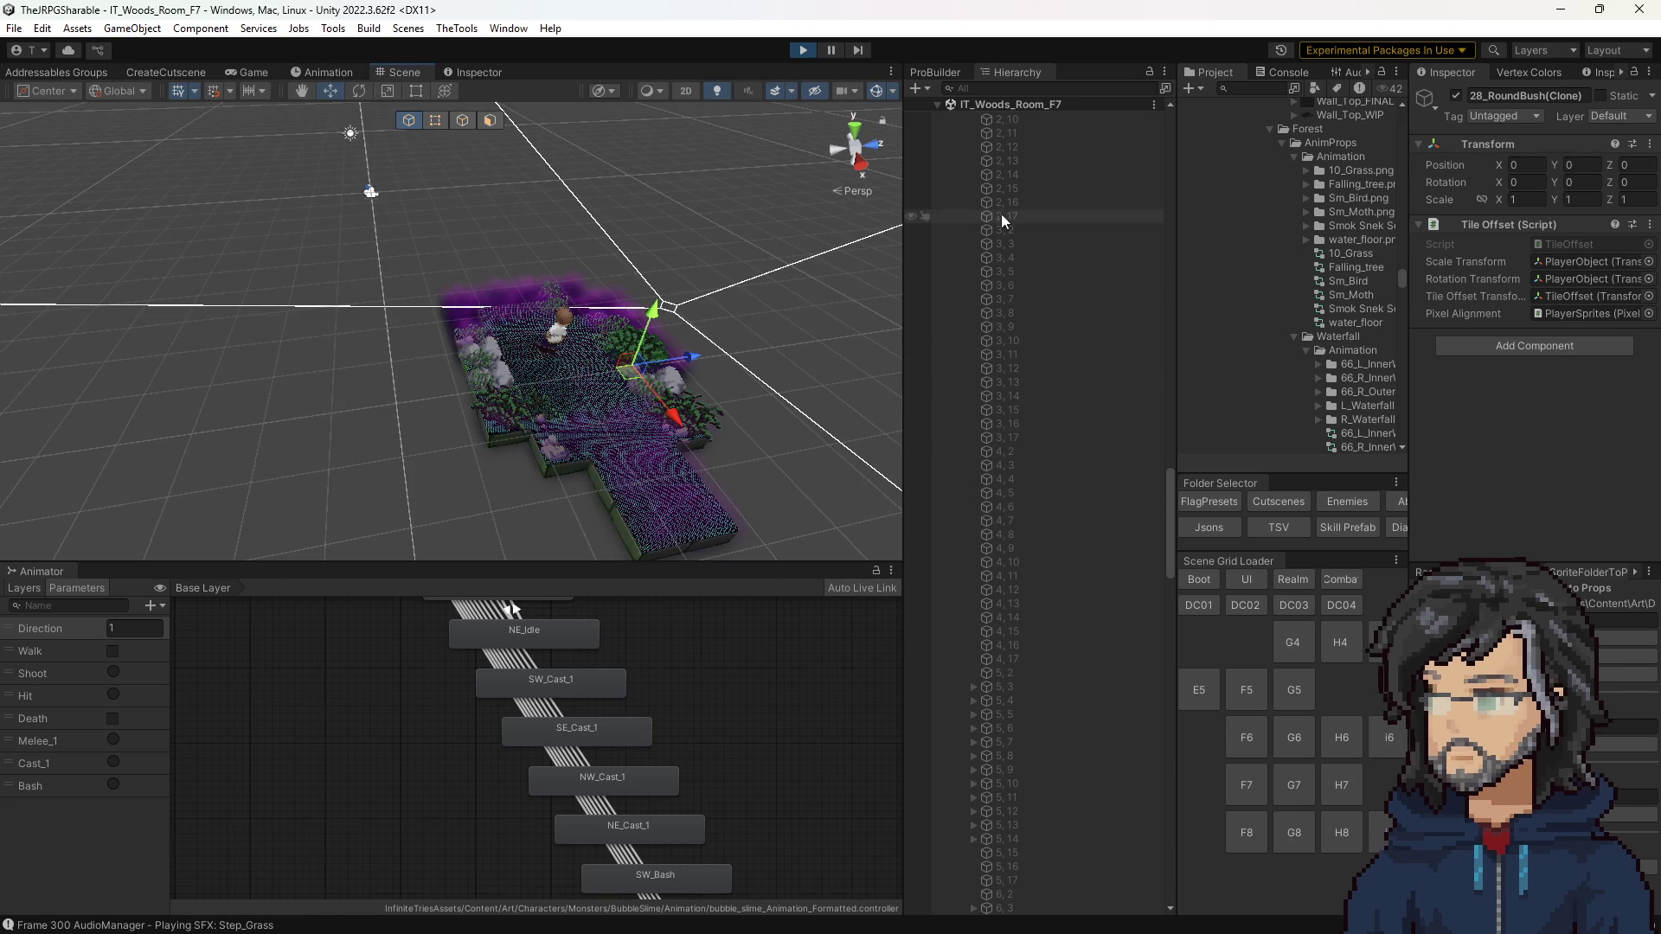
{"action": "scroll", "coordinate": [1024, 568], "scroll_direction": "down", "scroll_amount": 6}
{"action": "scroll", "coordinate": [1024, 569], "scroll_direction": "down", "scroll_amount": 6}
{"action": "left_click", "coordinate": [1005, 89]}
{"action": "type", "text": "lime"}
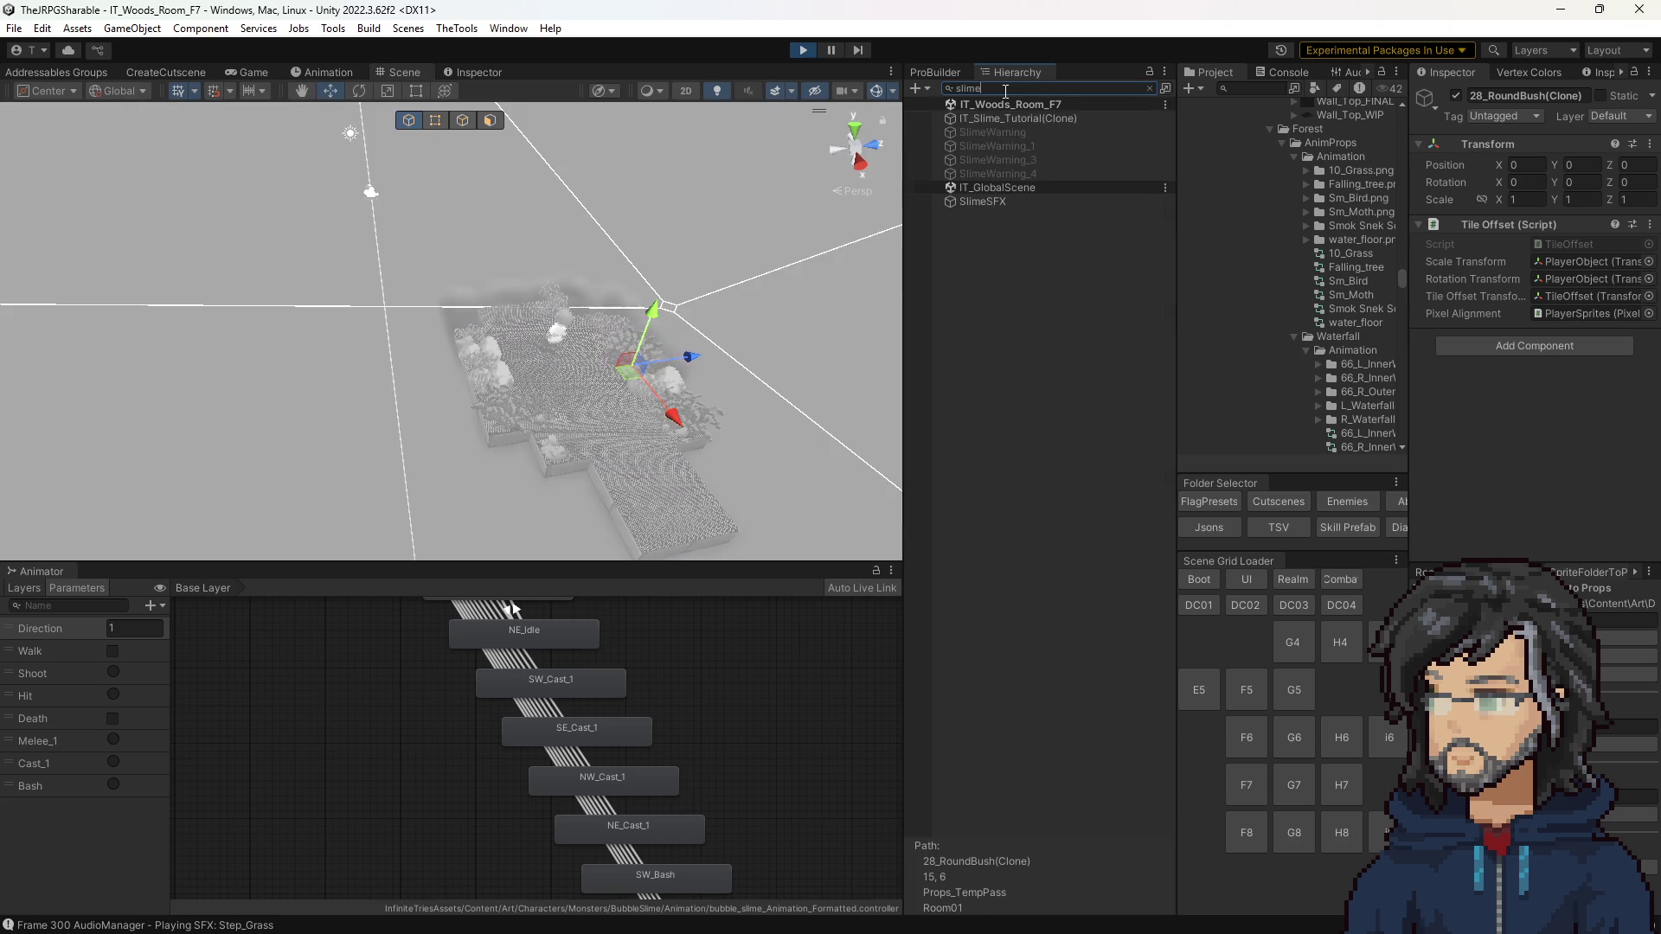
{"action": "left_click", "coordinate": [1021, 122]}
{"action": "left_click", "coordinate": [1148, 87]}
{"action": "scroll", "coordinate": [1085, 325], "scroll_direction": "down", "scroll_amount": 5}
Step: Inspect FloorHolder and ScreenSpaceSnap, dragging FloorHolder's Y position down to -0.29
{"action": "left_click", "coordinate": [1050, 512]}
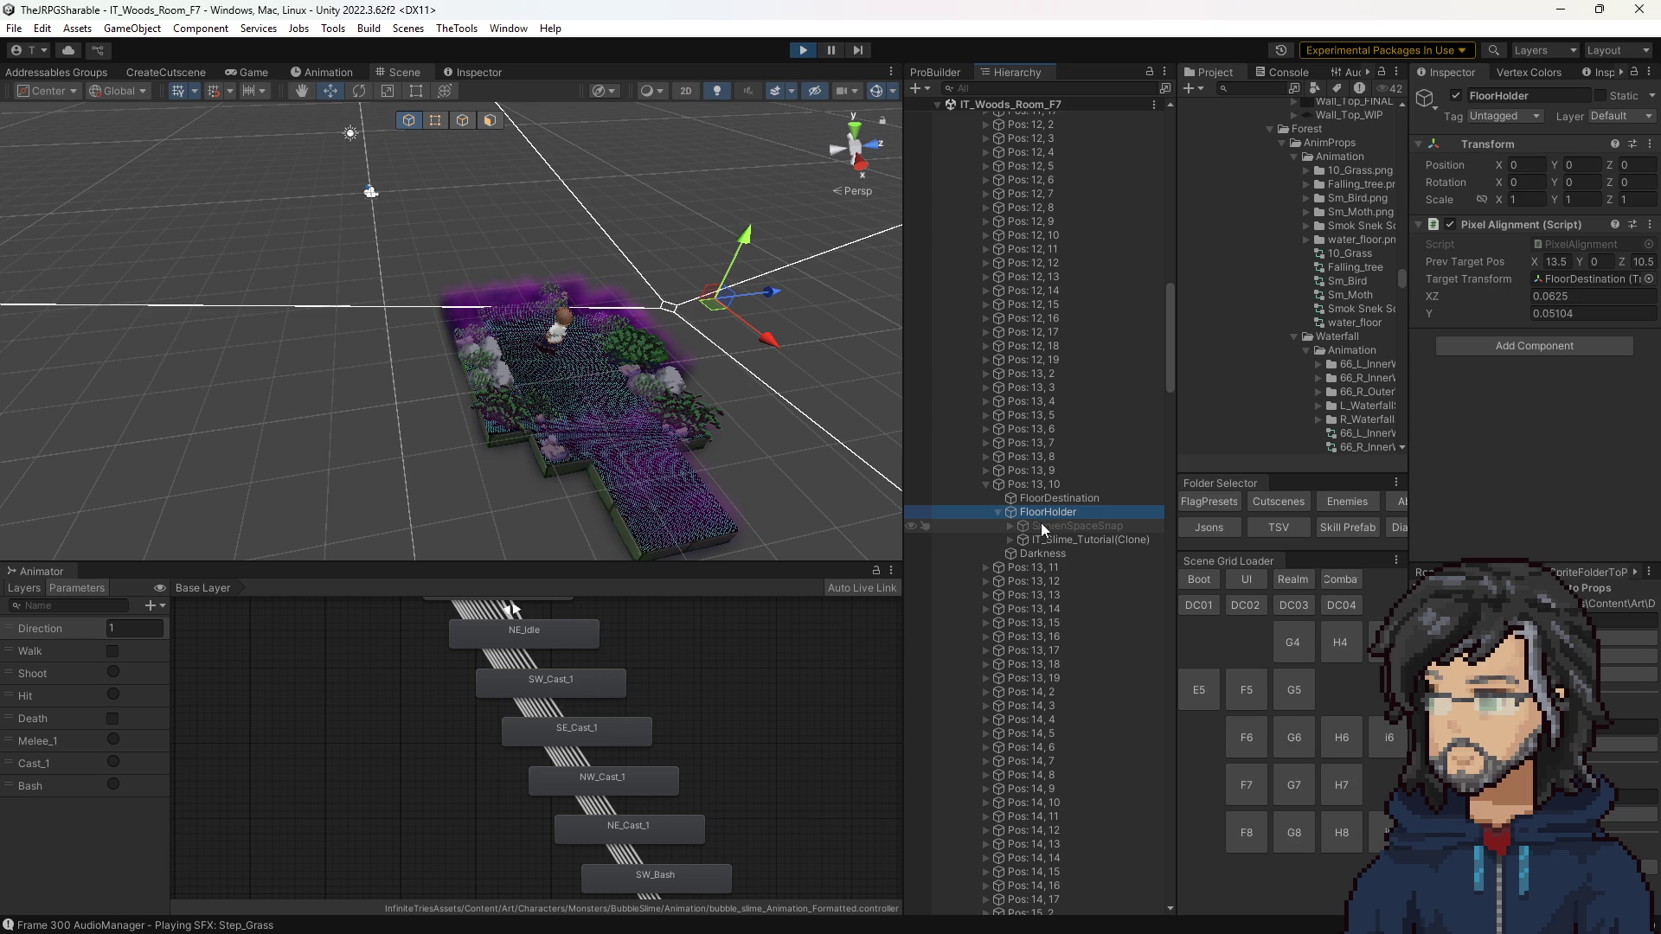
{"action": "left_click", "coordinate": [1014, 524]}
{"action": "left_click", "coordinate": [1005, 524]}
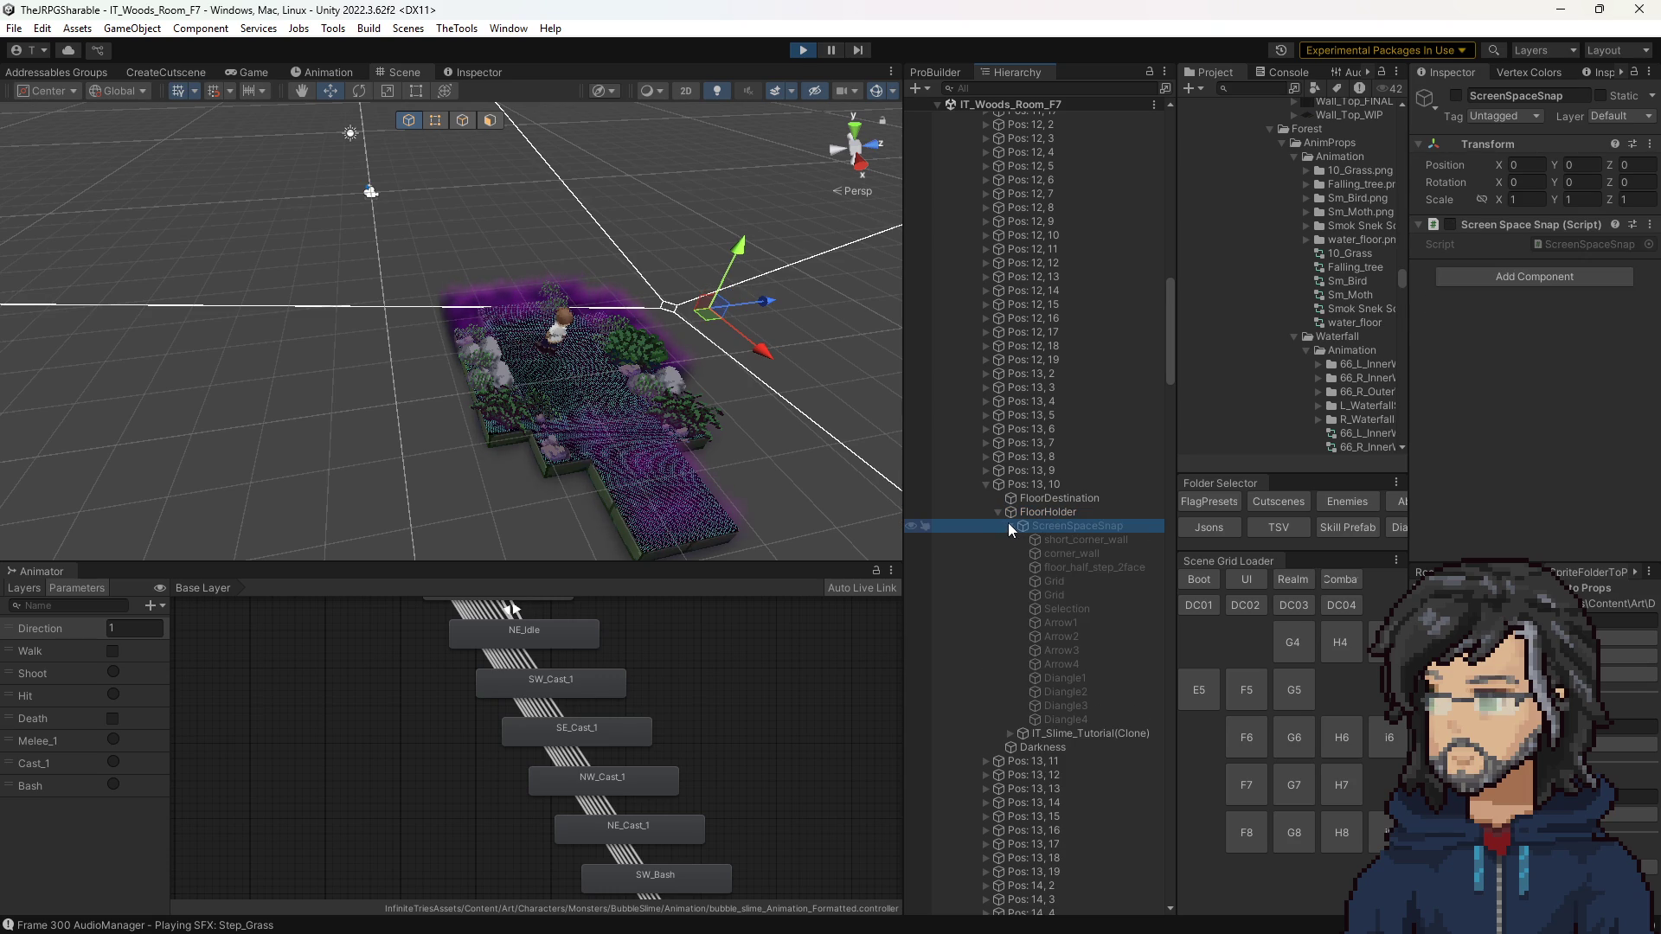
{"action": "left_click", "coordinate": [1034, 513]}
{"action": "mouse_move", "coordinate": [1555, 162]}
{"action": "left_mouse_down"}
{"action": "mouse_move", "coordinate": [1612, 154]}
{"action": "mouse_move", "coordinate": [1449, 164]}
{"action": "mouse_move", "coordinate": [1388, 235]}
{"action": "left_mouse_up"}
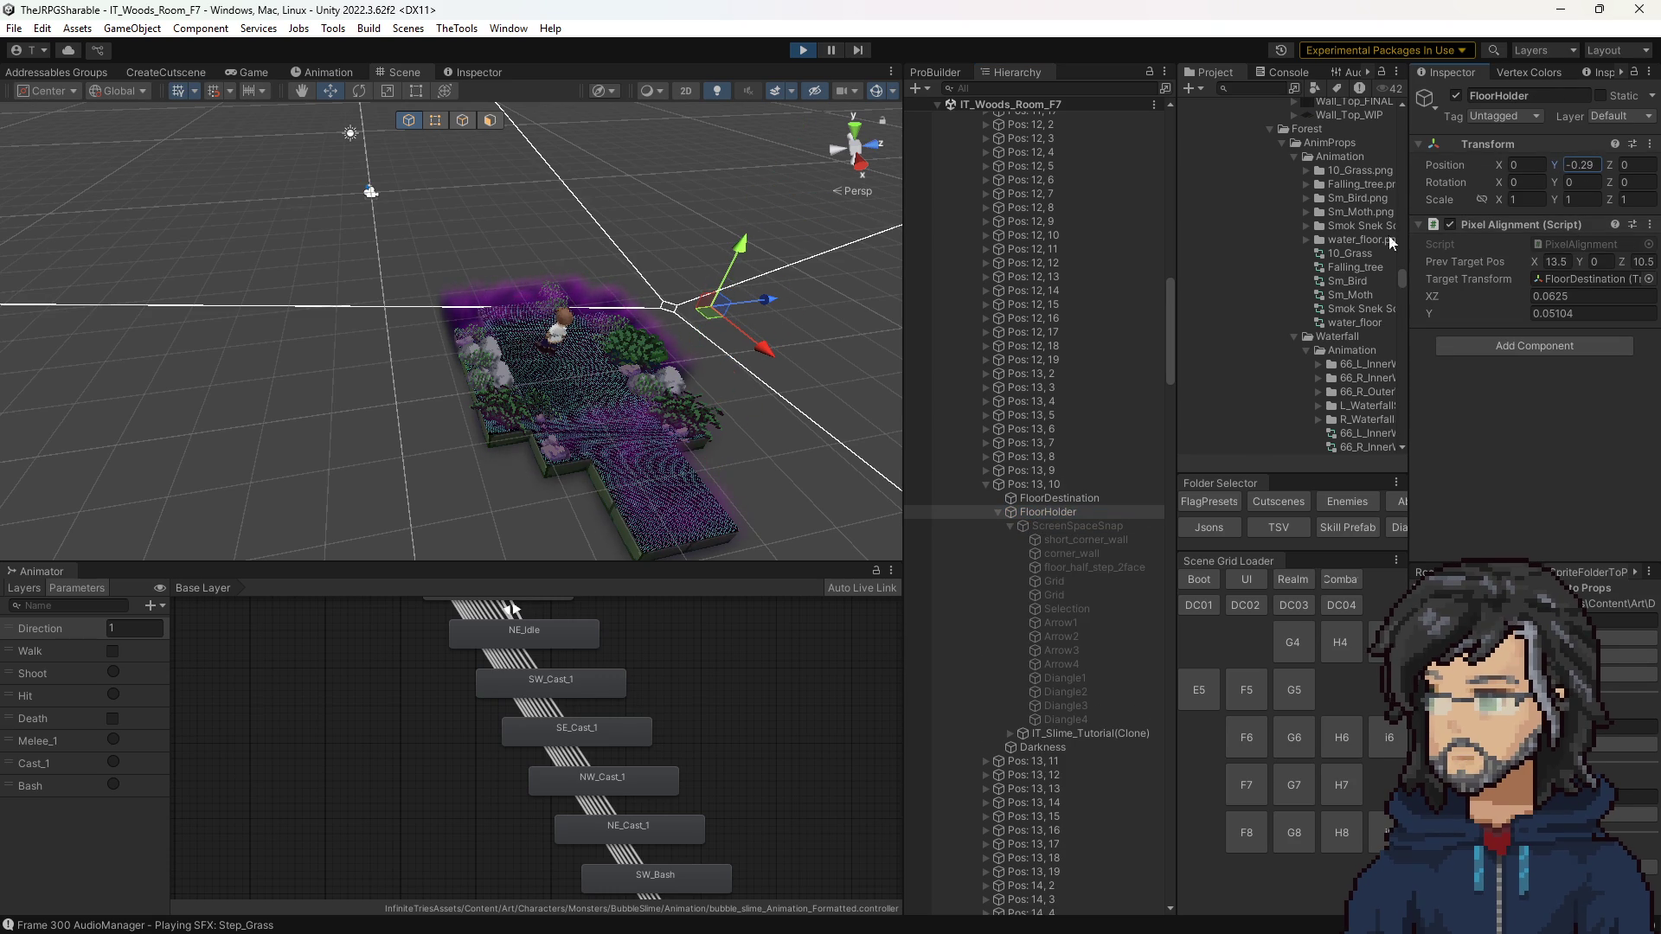
{"action": "left_click", "coordinate": [1076, 730]}
{"action": "left_click", "coordinate": [1053, 509]}
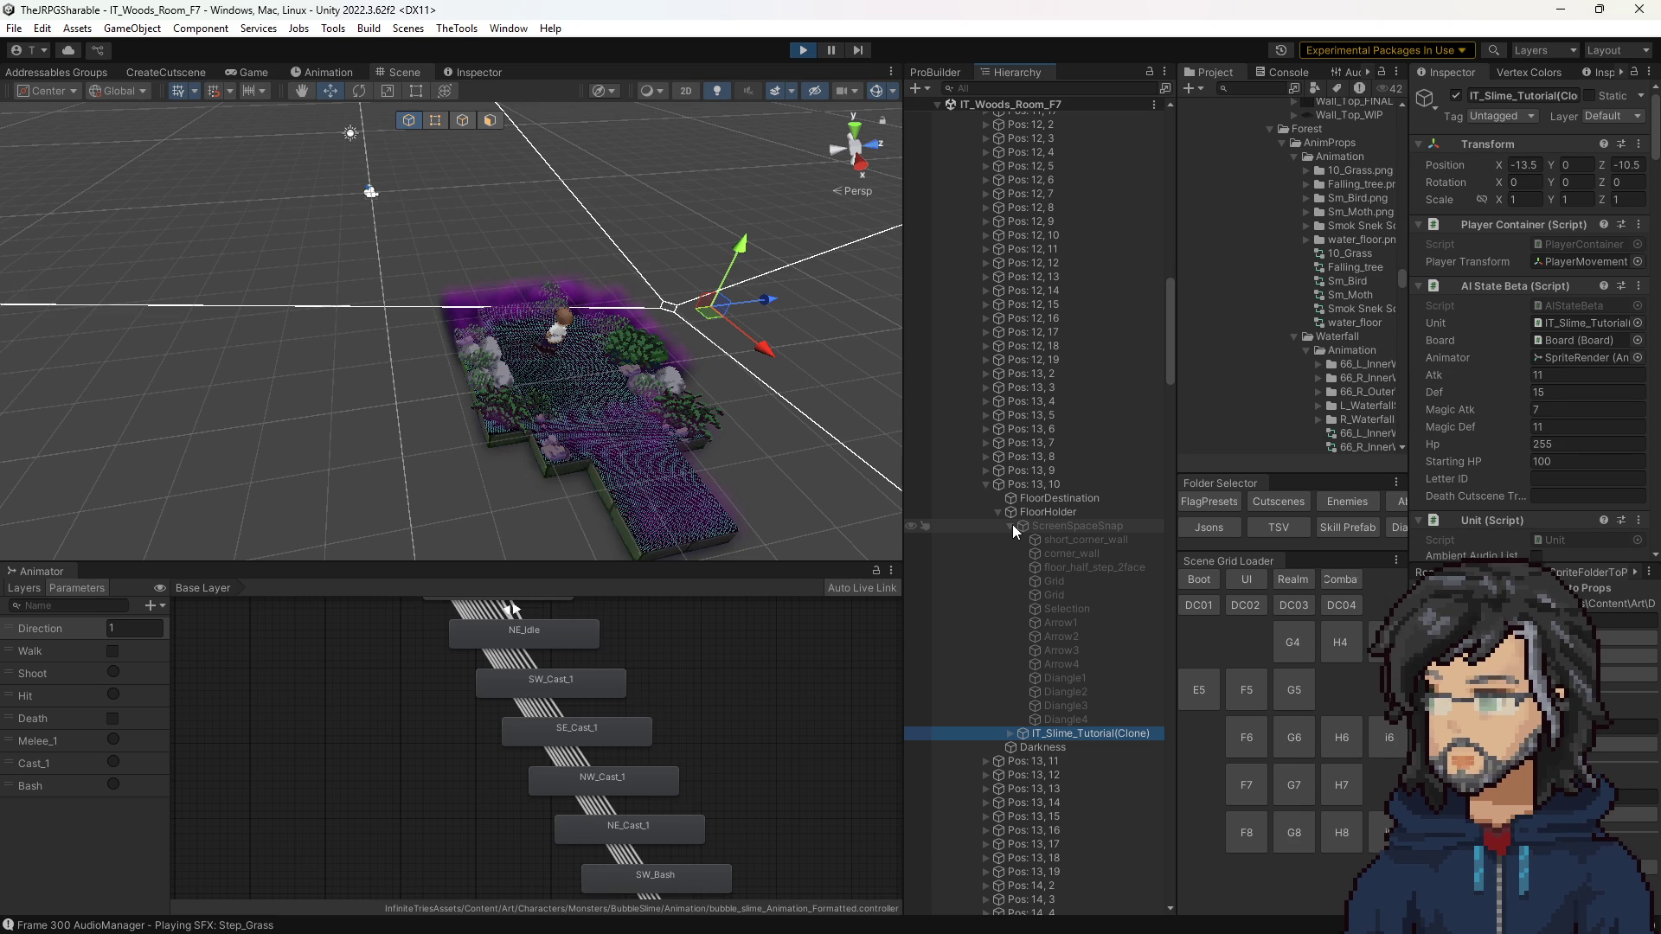
Step: Expand the slime's Sprite > PlayerMovement > TileOffset to show its anchors, then stop play
{"action": "scroll", "coordinate": [1010, 554], "scroll_direction": "down", "scroll_amount": 5}
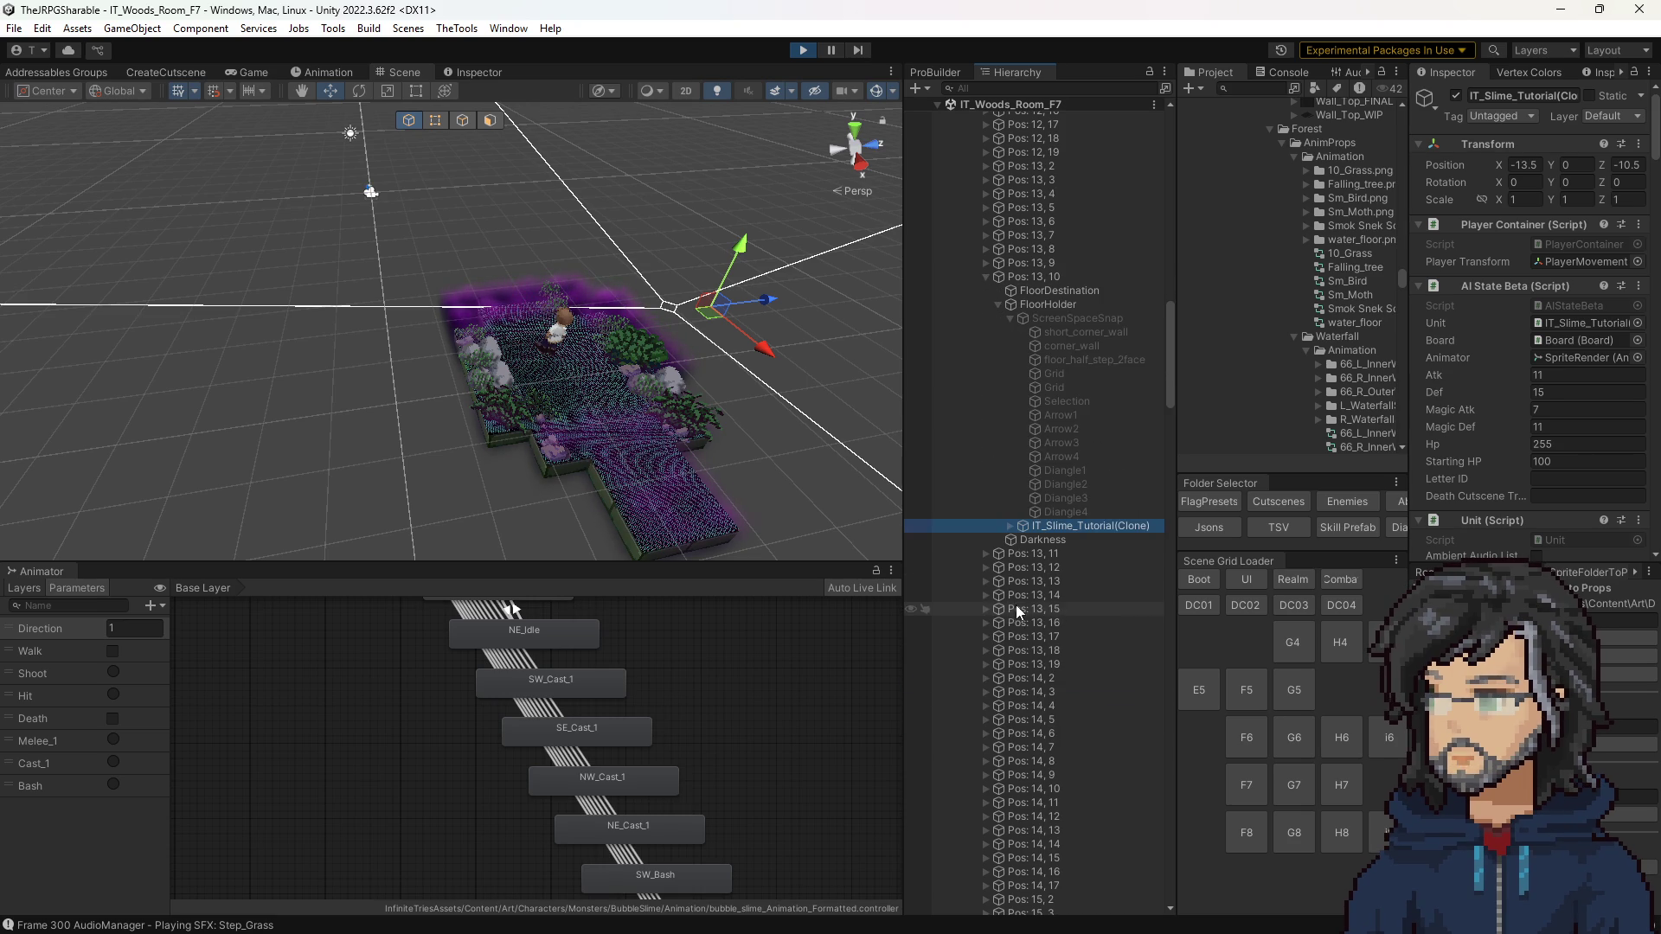
{"action": "left_click", "coordinate": [1010, 525]}
{"action": "left_click", "coordinate": [1022, 539]}
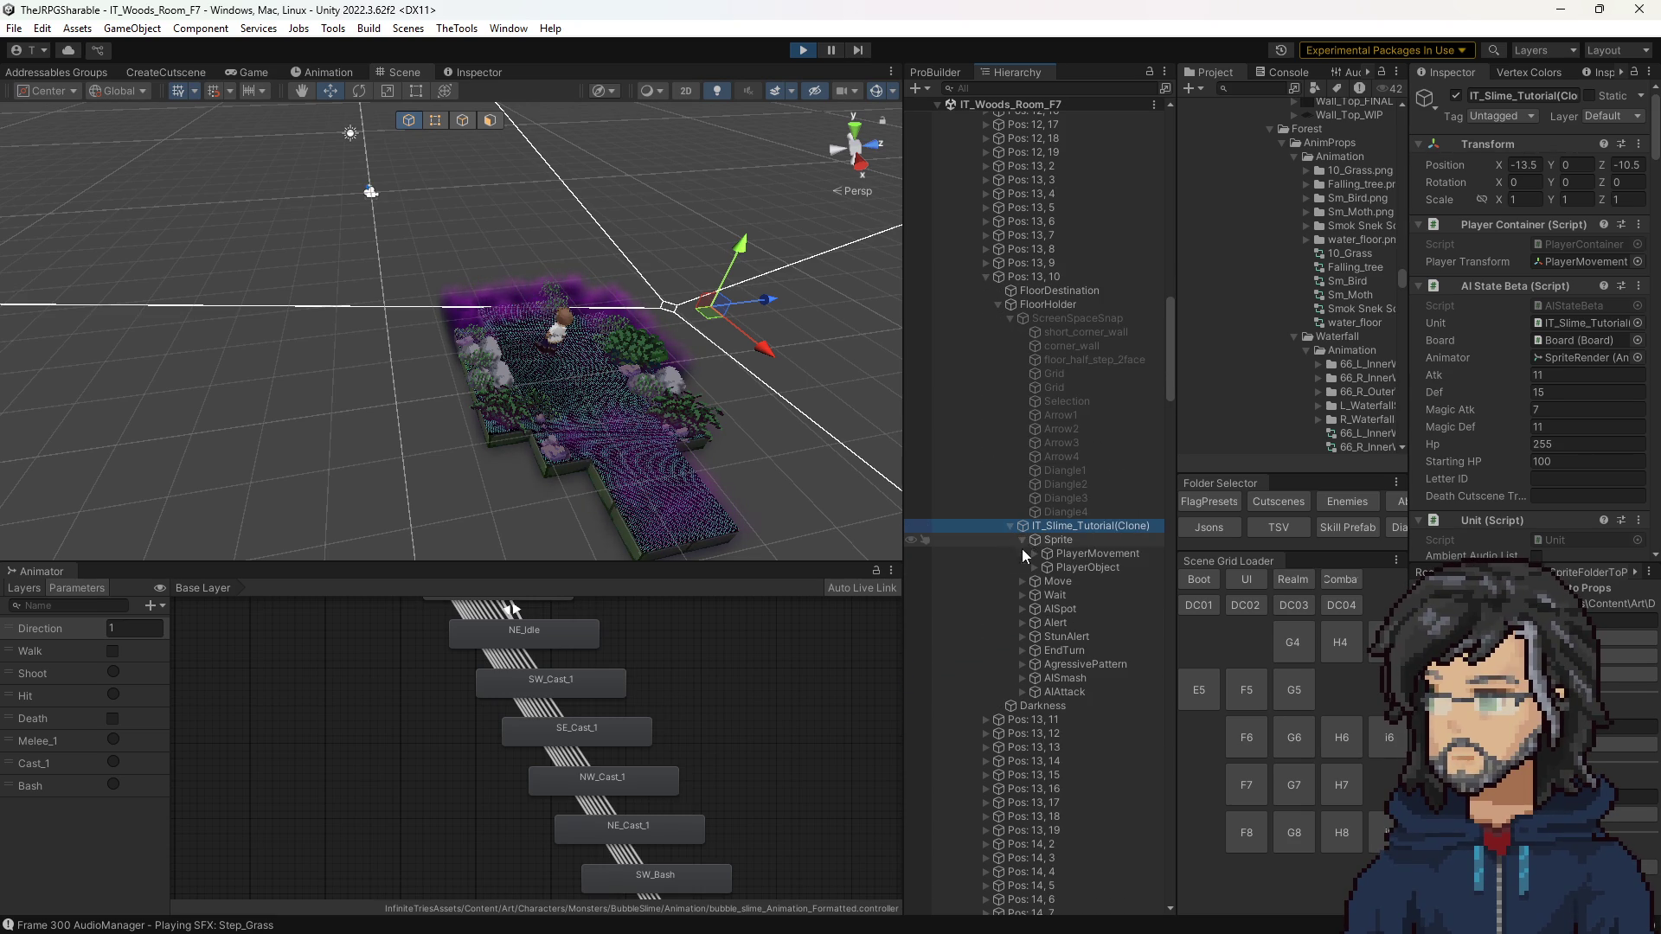
{"action": "left_click", "coordinate": [1034, 553]}
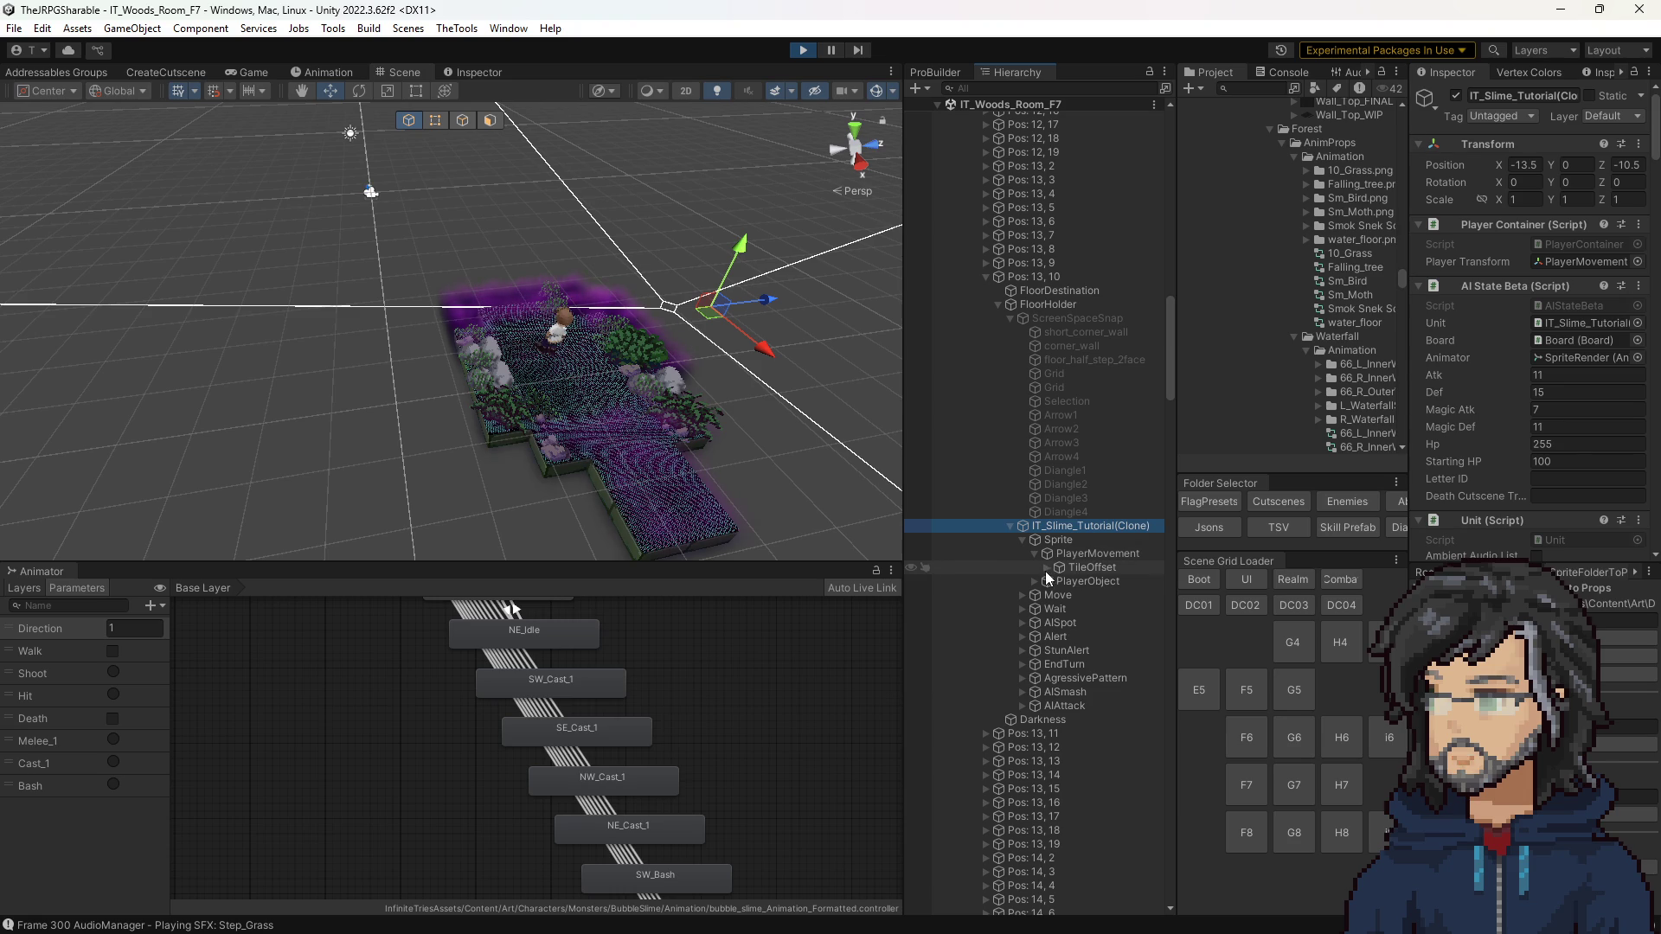
{"action": "left_click", "coordinate": [1046, 567]}
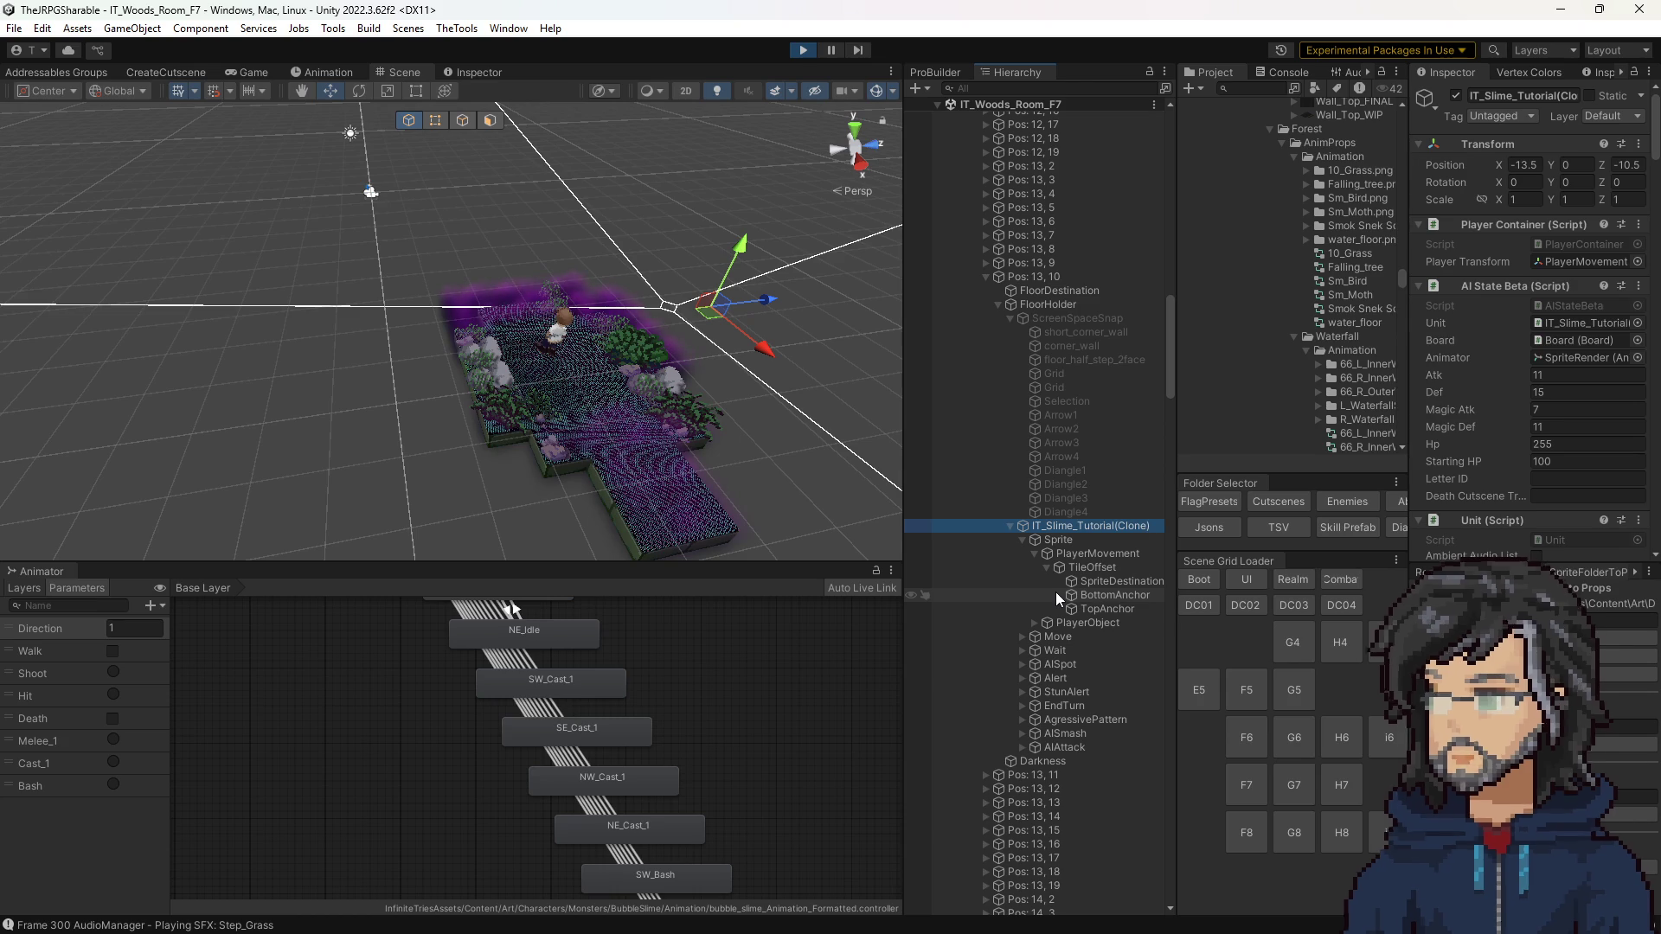
{"action": "left_click", "coordinate": [803, 50]}
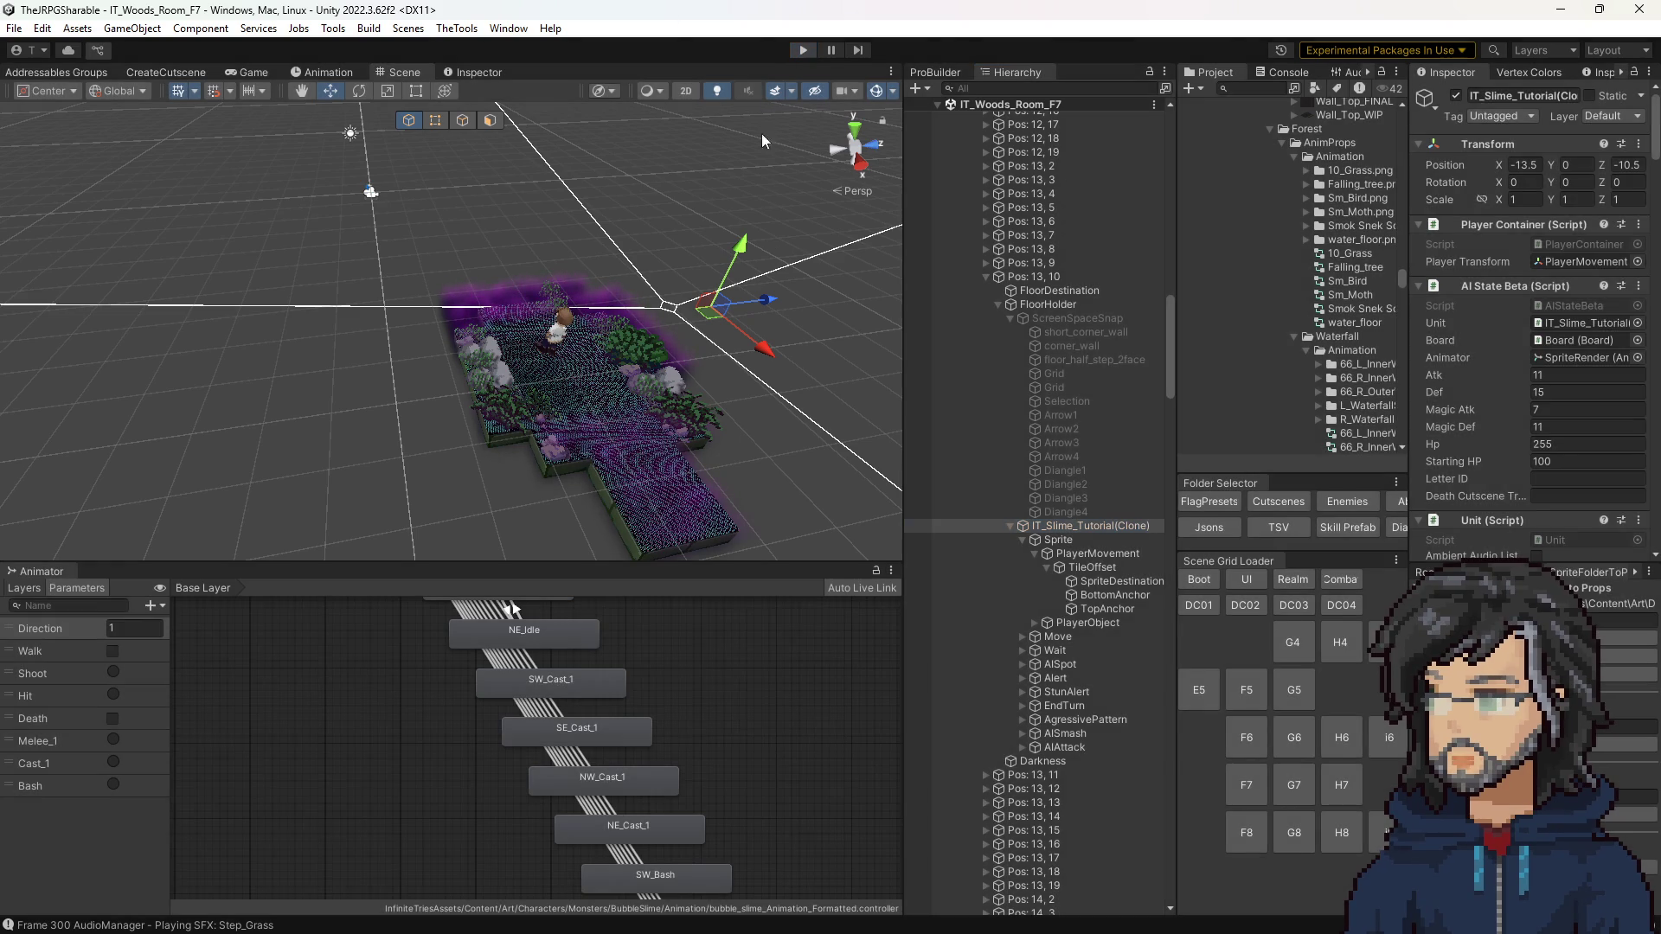
Step: Orbit to the waterfall wall, select tile 5, 6 and frame it in view
{"action": "mouse_move", "coordinate": [687, 227]}
{"action": "left_mouse_down"}
{"action": "mouse_move", "coordinate": [129, 340]}
{"action": "mouse_move", "coordinate": [545, 403]}
{"action": "left_mouse_up"}
{"action": "left_click", "coordinate": [518, 379]}
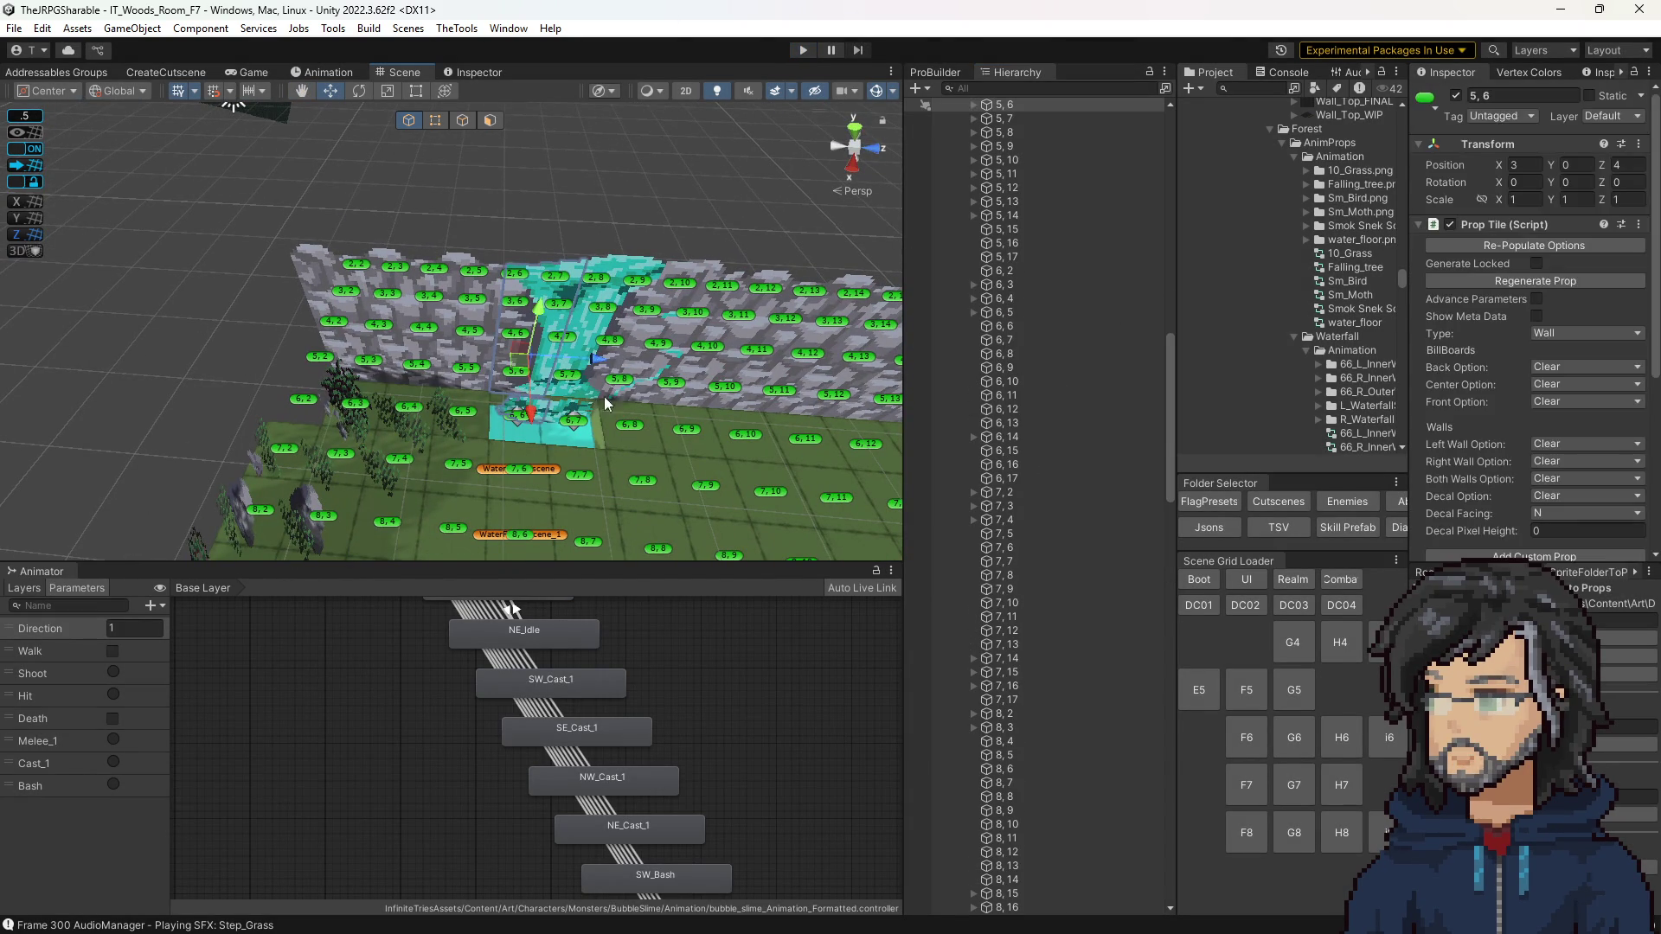
{"action": "scroll", "coordinate": [1514, 414], "scroll_direction": "down", "scroll_amount": 5}
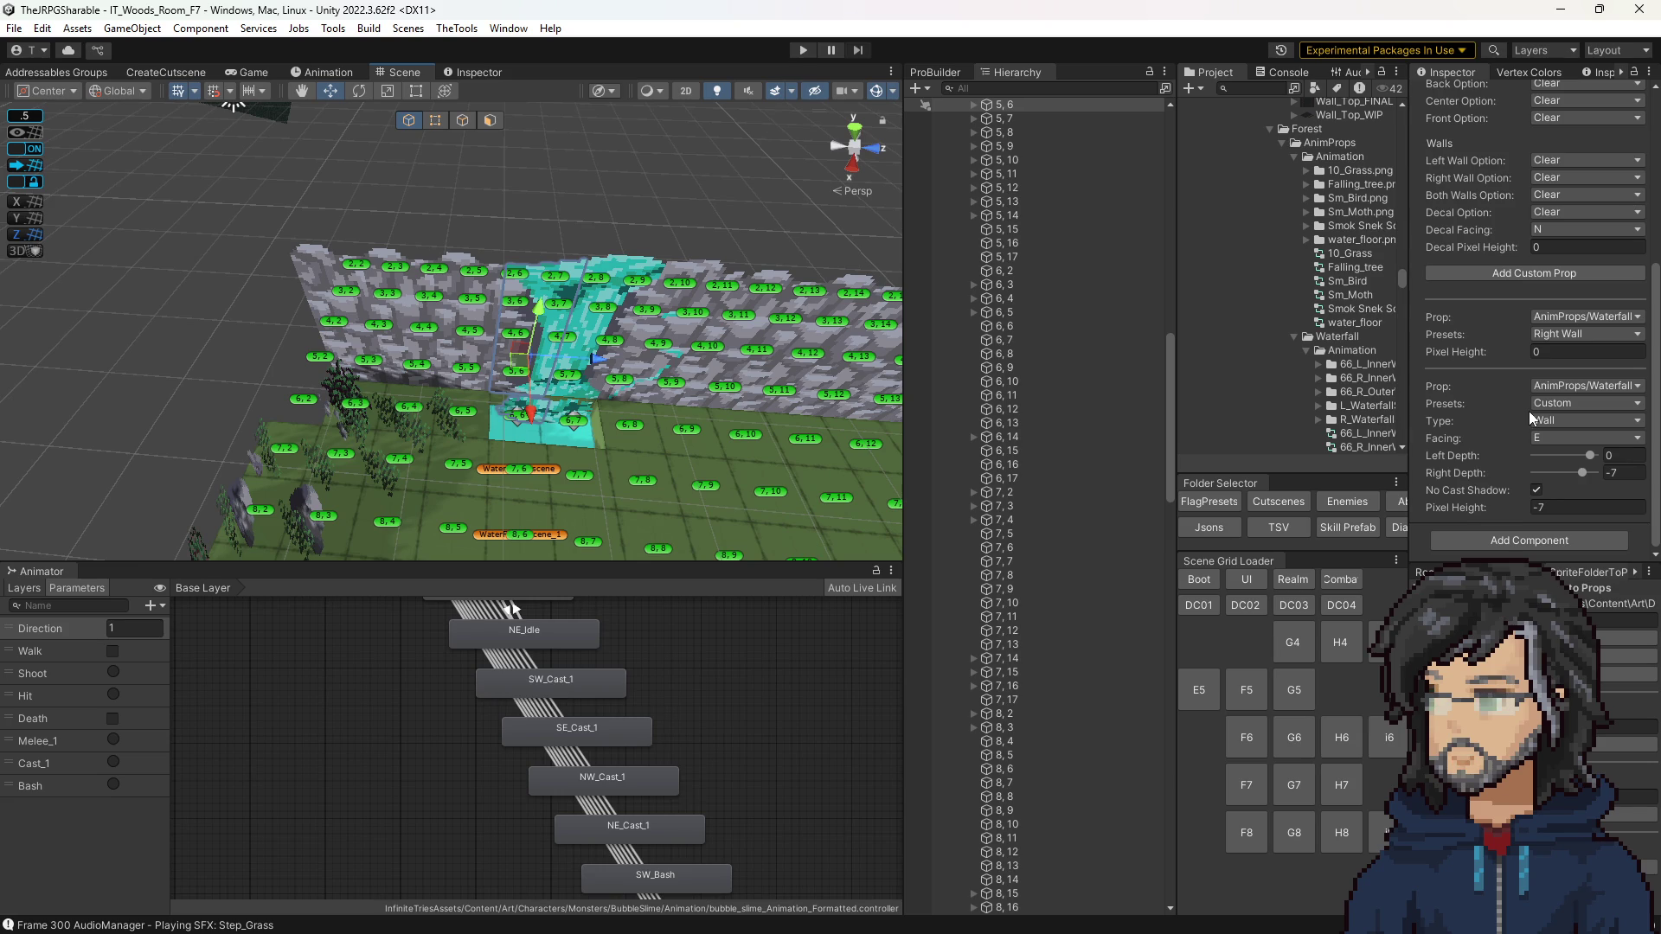
{"action": "left_click", "coordinate": [536, 275]}
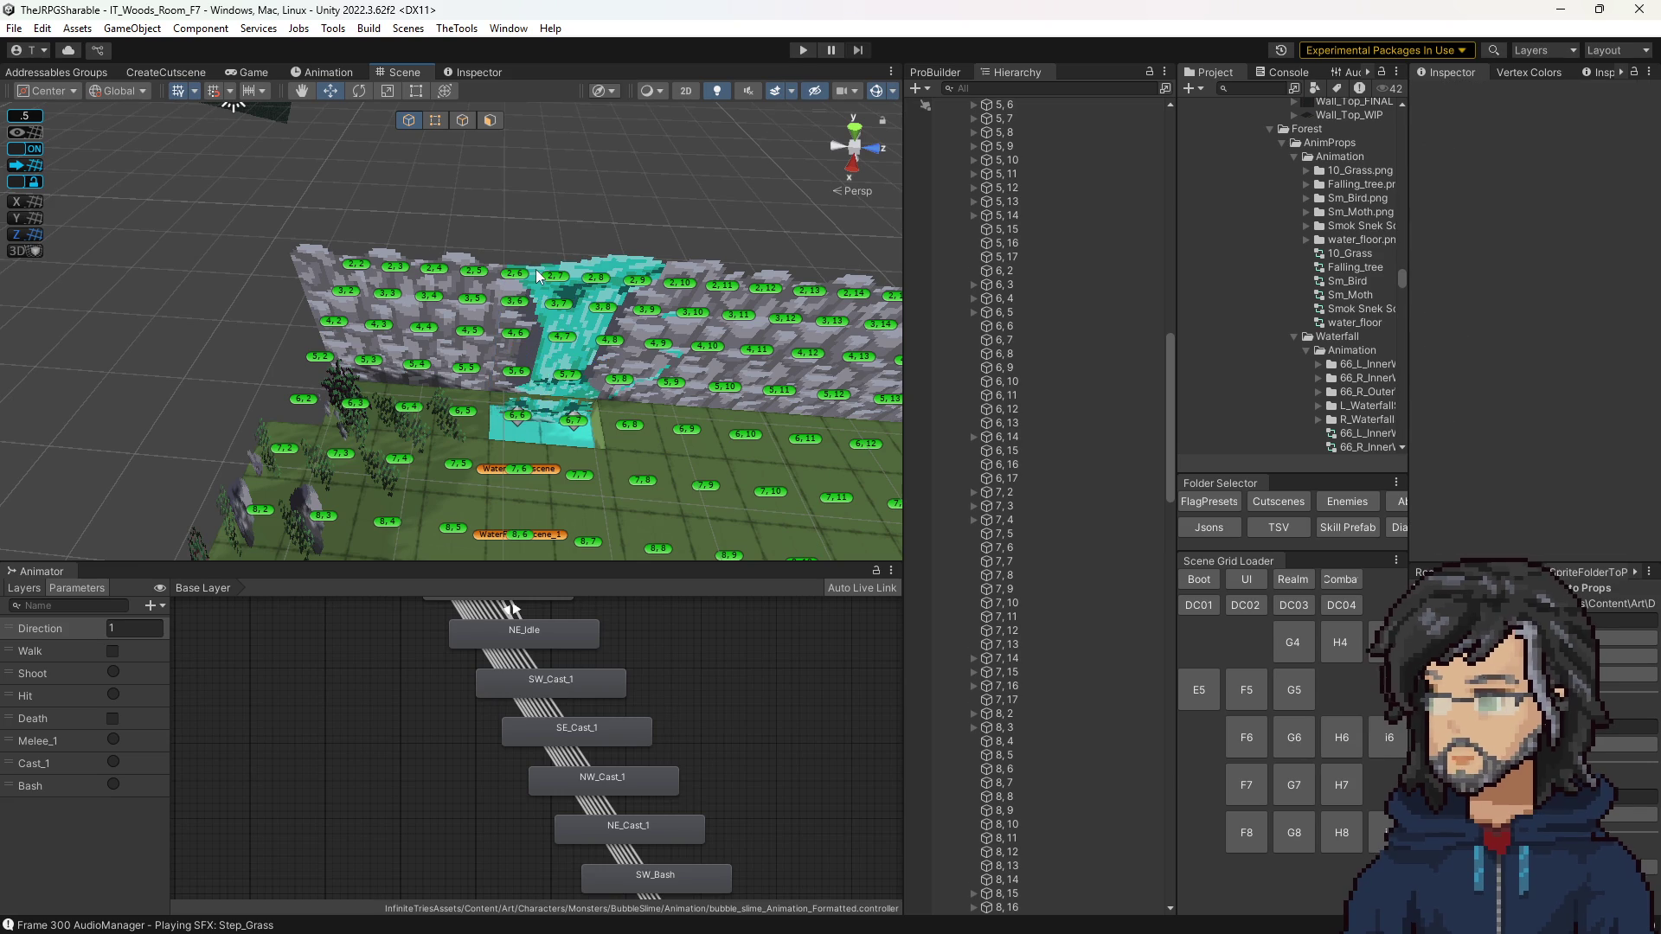
{"action": "scroll", "coordinate": [690, 392], "scroll_direction": "up", "scroll_amount": 5}
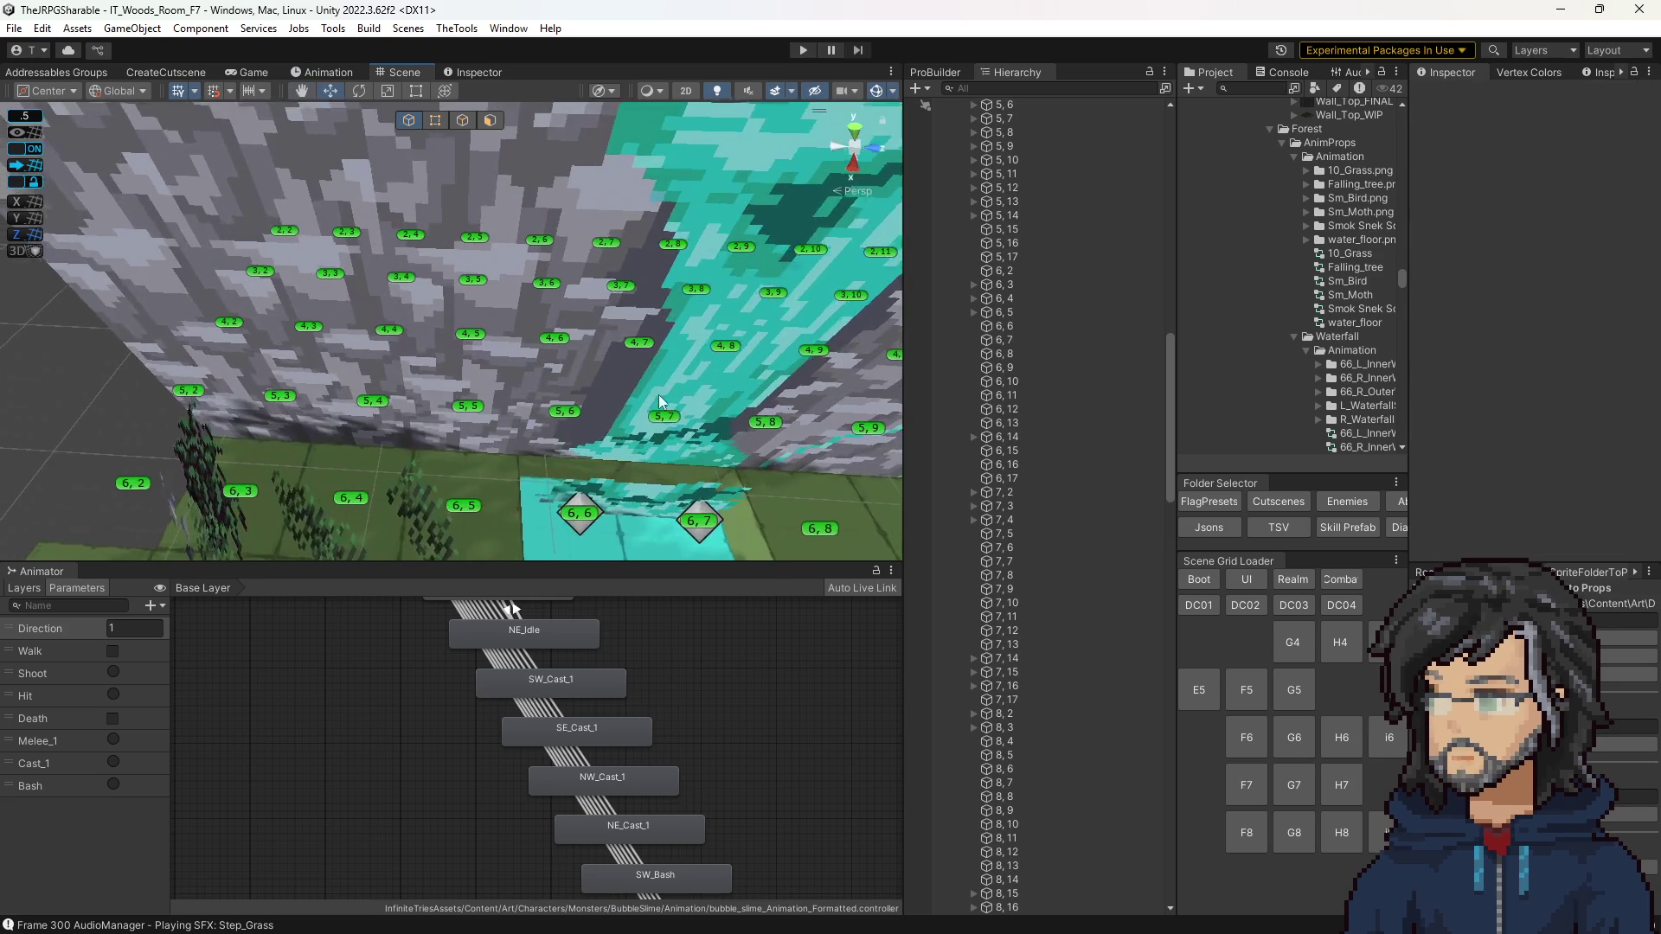
{"action": "left_click", "coordinate": [568, 419]}
{"action": "left_click", "coordinate": [564, 414]}
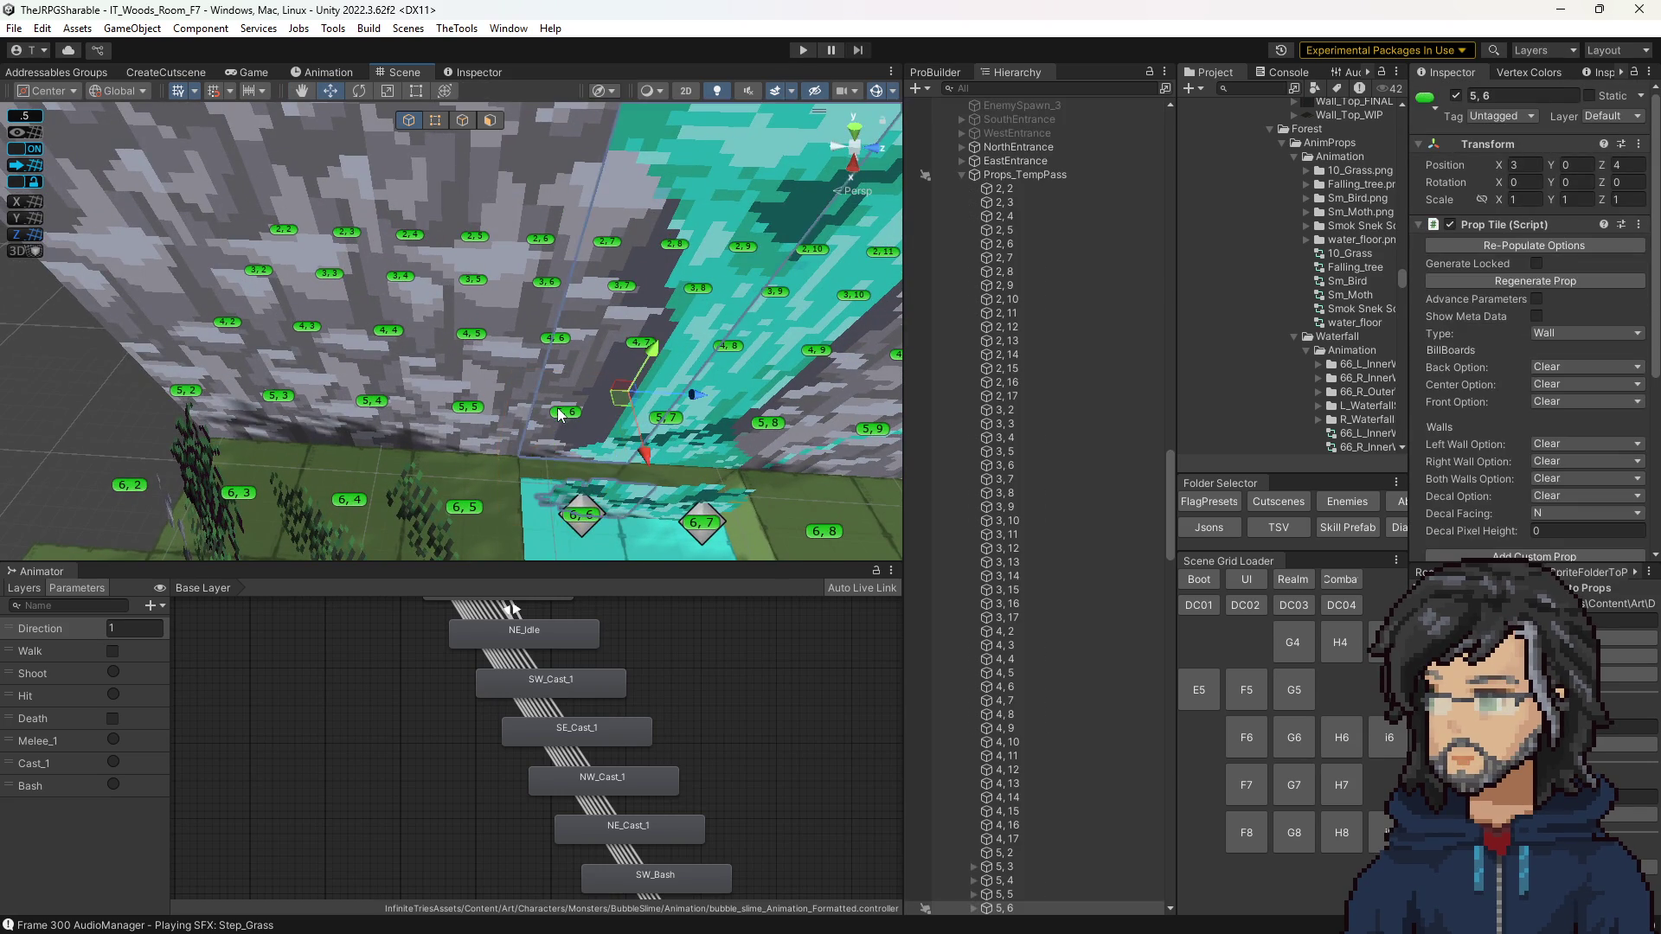
{"action": "key", "text": "f"}
{"action": "scroll", "coordinate": [1067, 625], "scroll_direction": "down", "scroll_amount": 5}
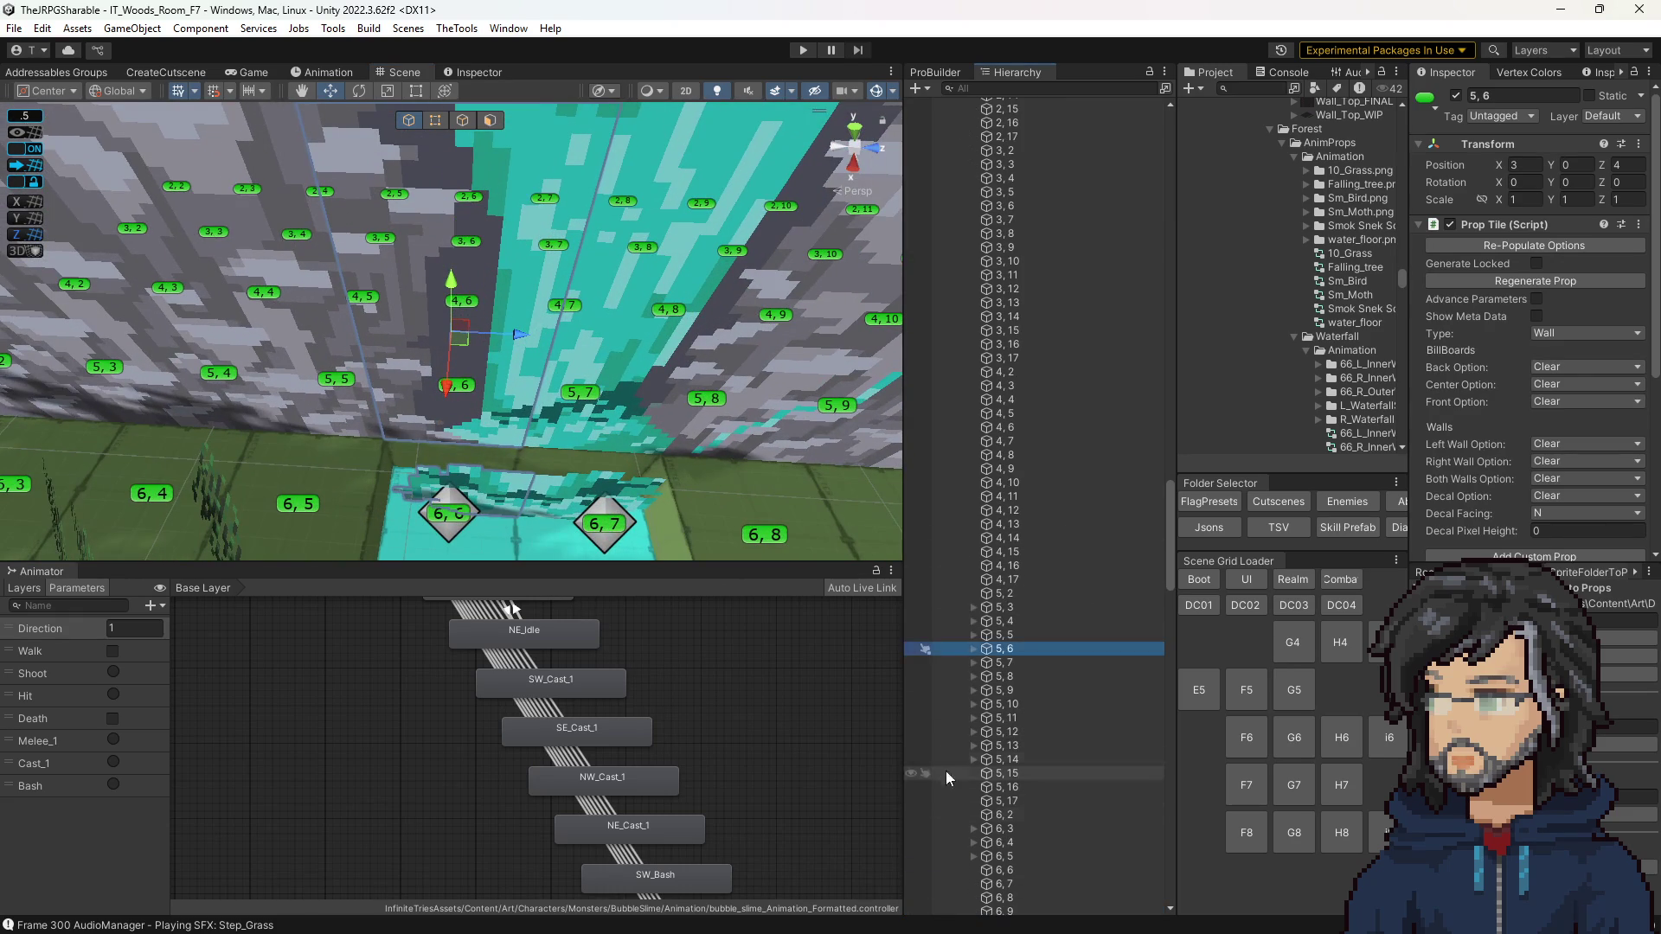
Step: Select tile 5, 6's 66_L_InnerWaterfall(Clone) prop and set its Walk Duration to 1
{"action": "left_click", "coordinate": [973, 648]}
{"action": "left_click", "coordinate": [1025, 662]}
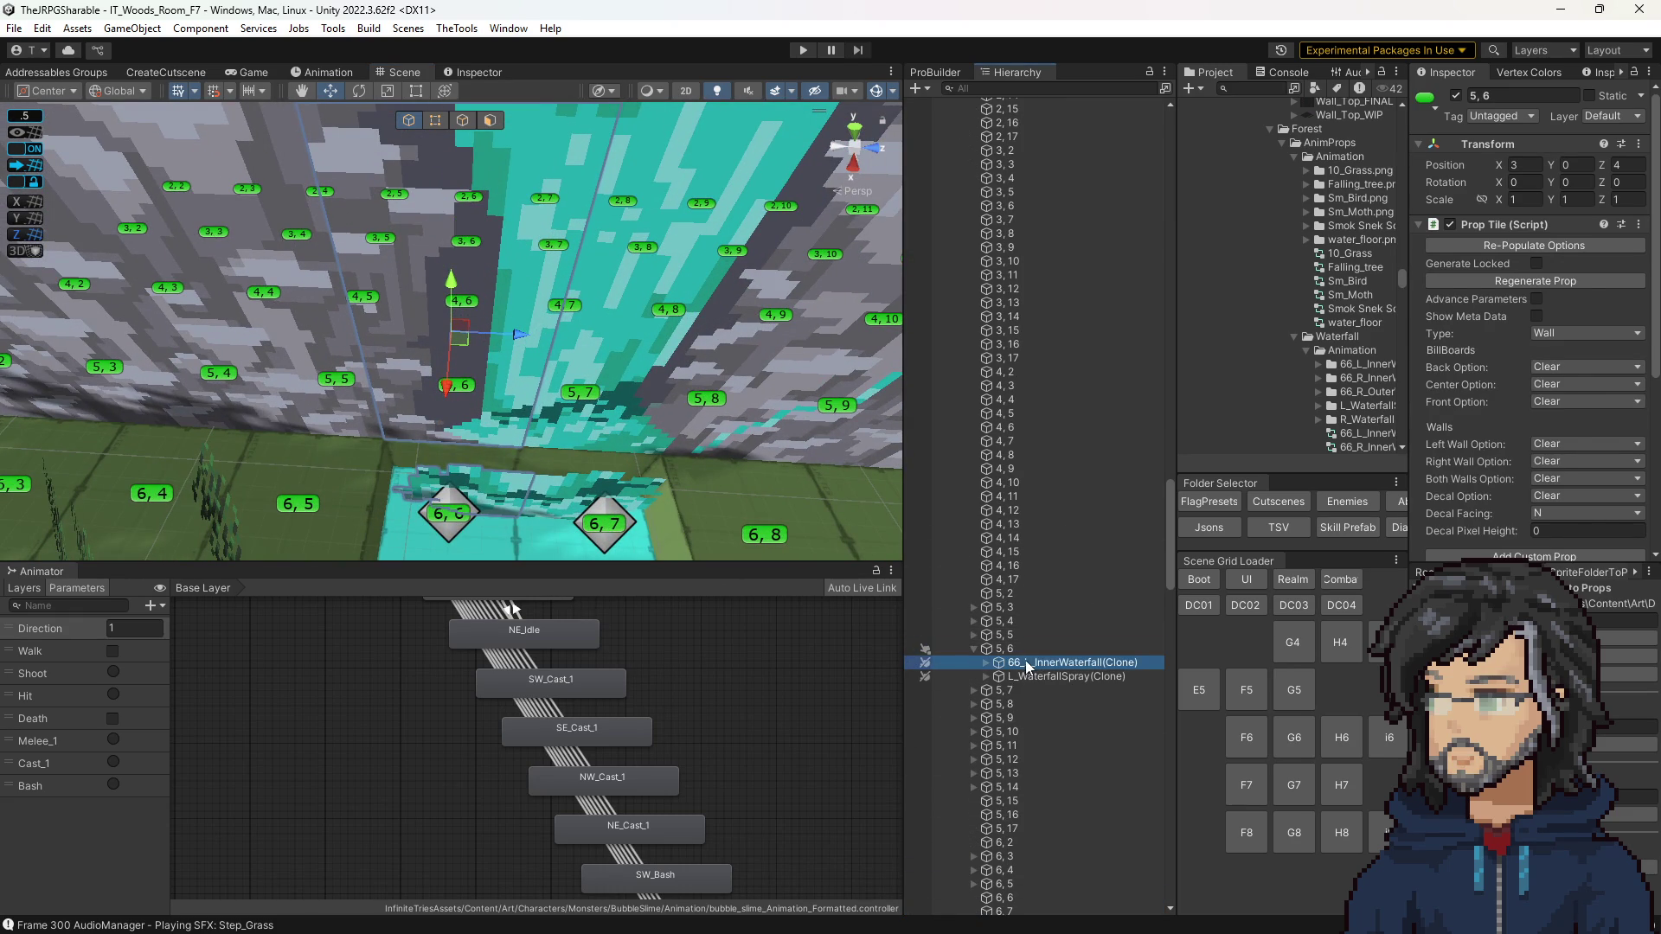
{"action": "left_click", "coordinate": [1529, 491]}
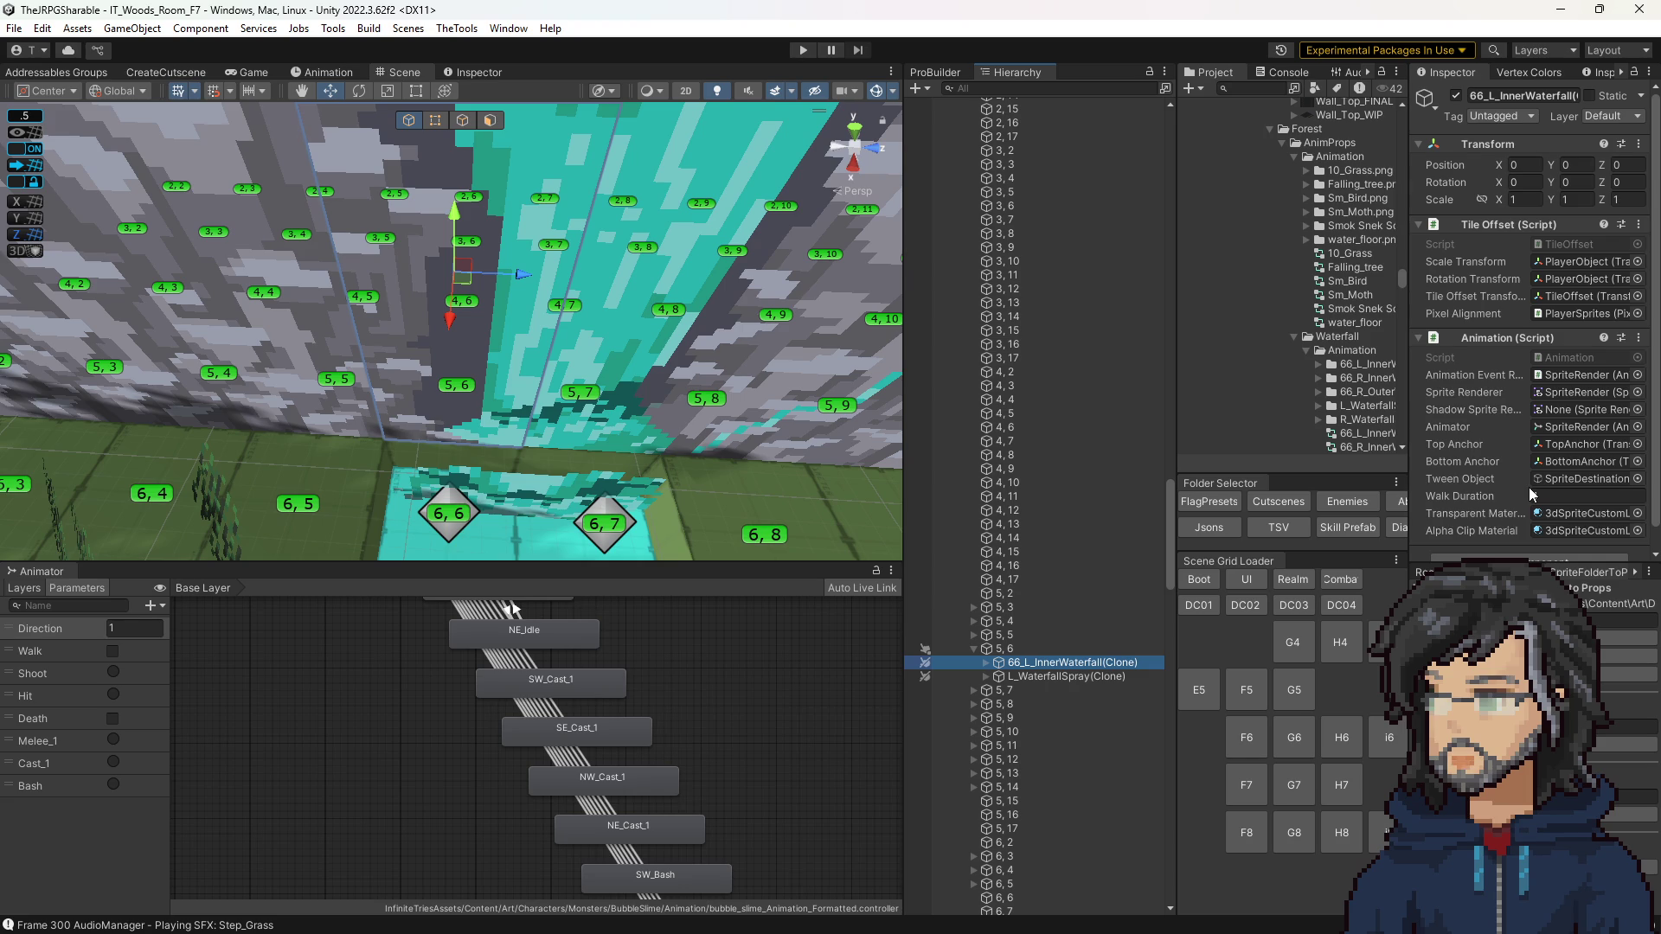
{"action": "type", "text": "1"}
{"action": "scroll", "coordinate": [1503, 448], "scroll_direction": "down", "scroll_amount": 1}
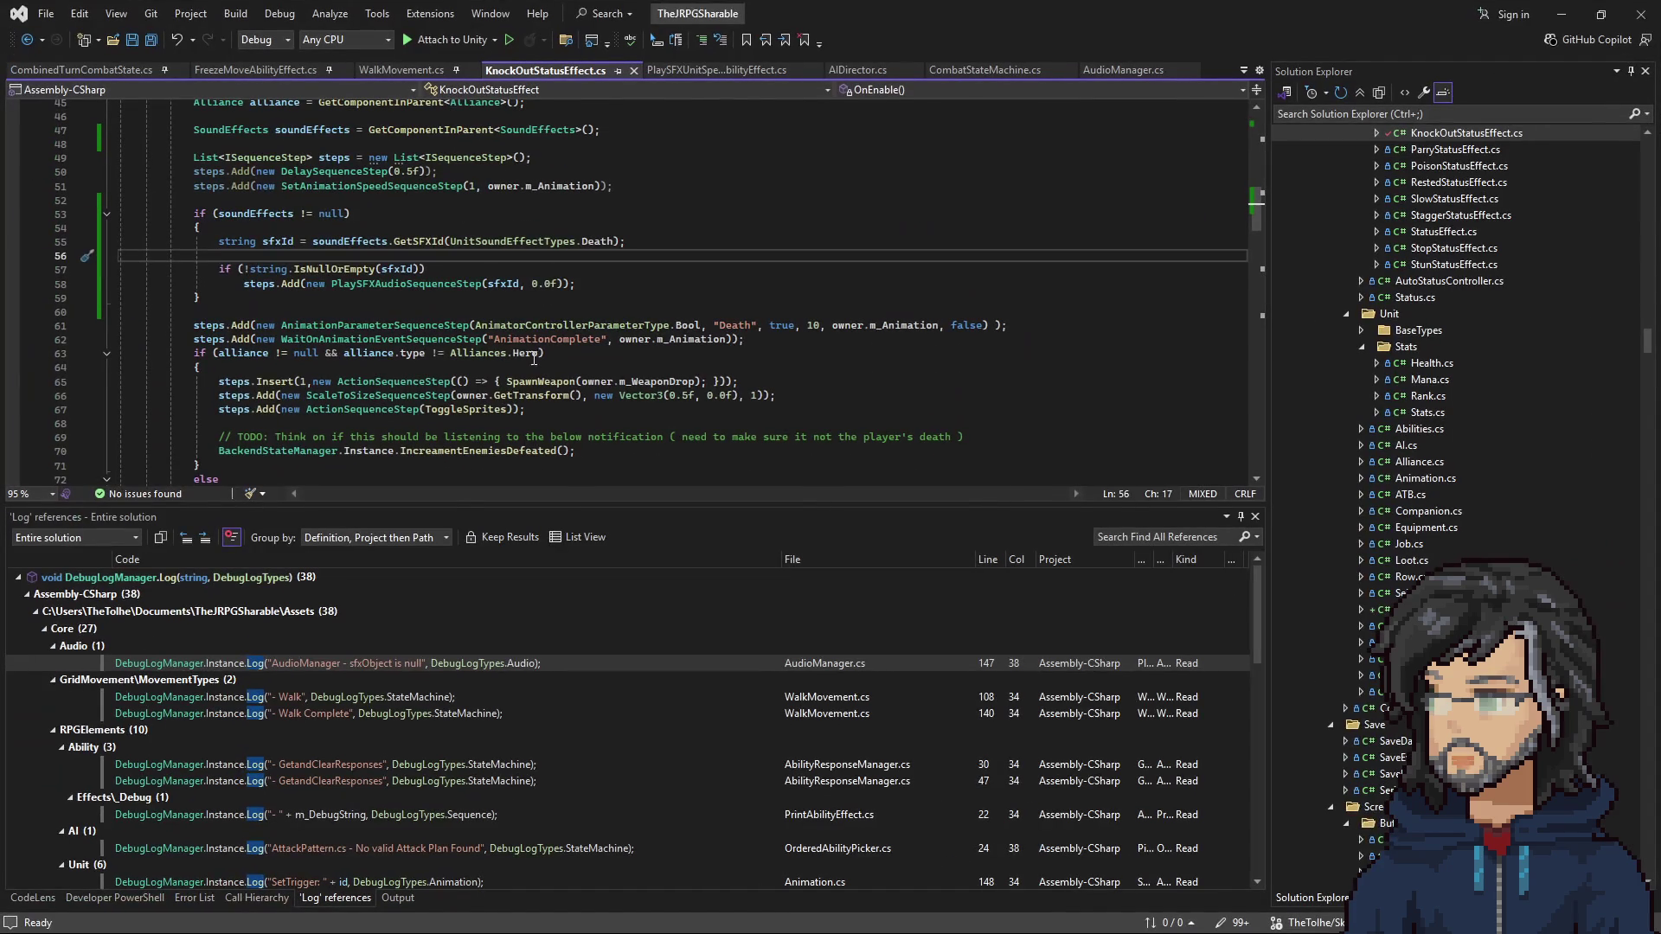
{"action": "left_click", "coordinate": [555, 271]}
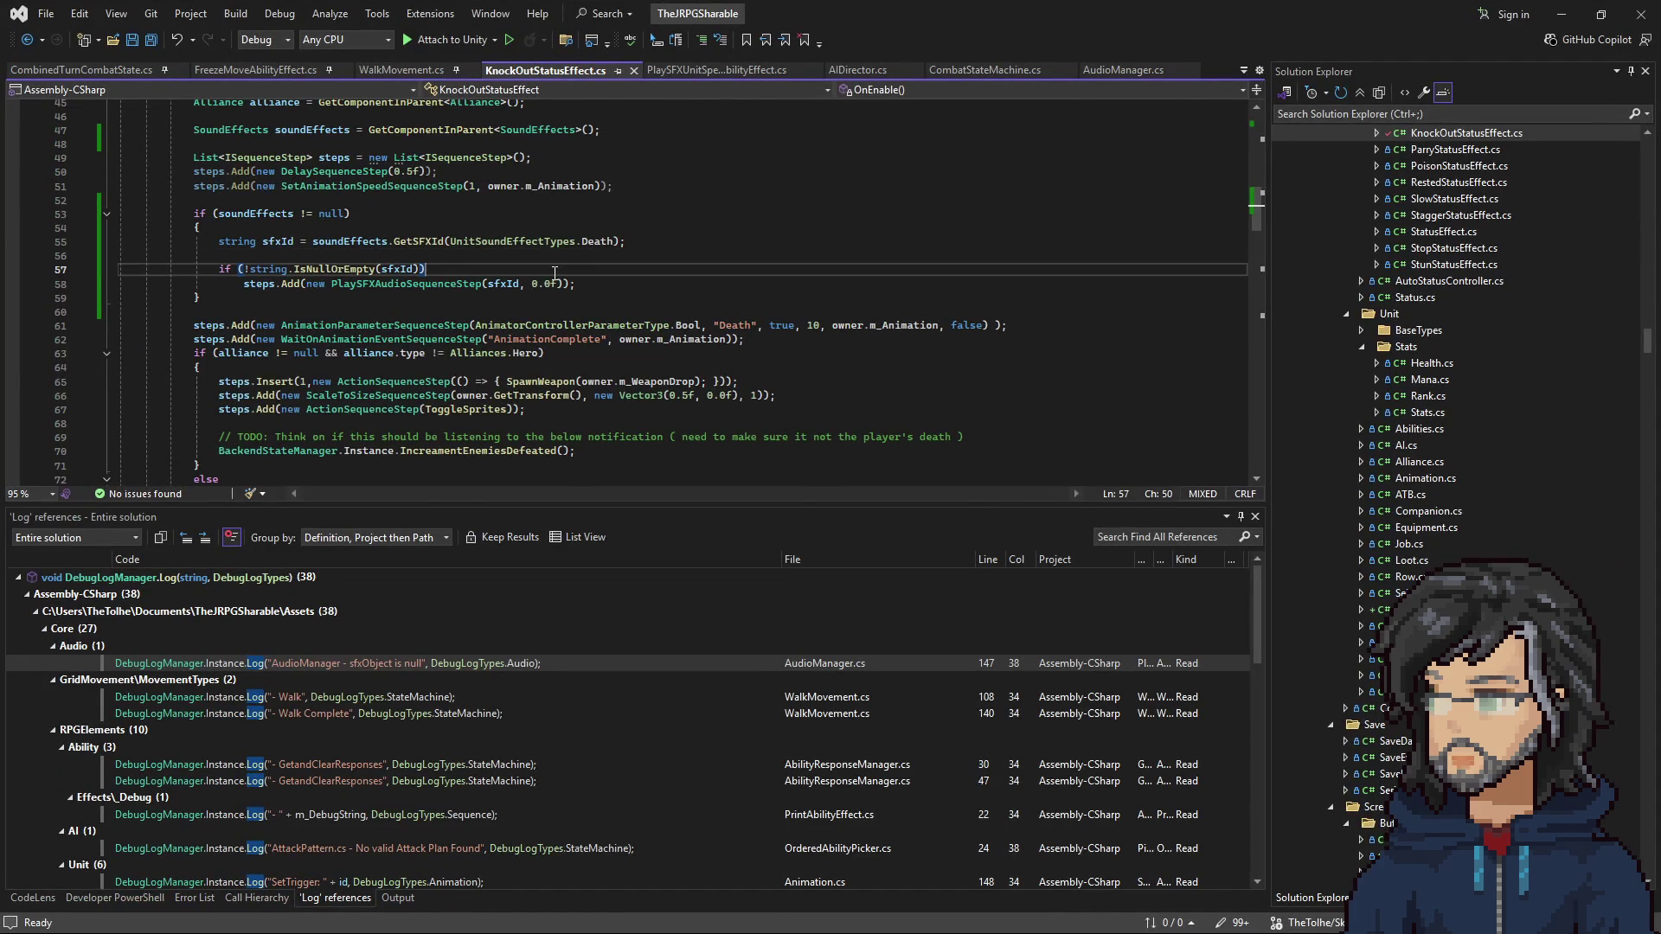
Step: Open Tile.cs through a Ctrl+T code search for 'tile.cs'
{"action": "key", "text": "ctrl+t"}
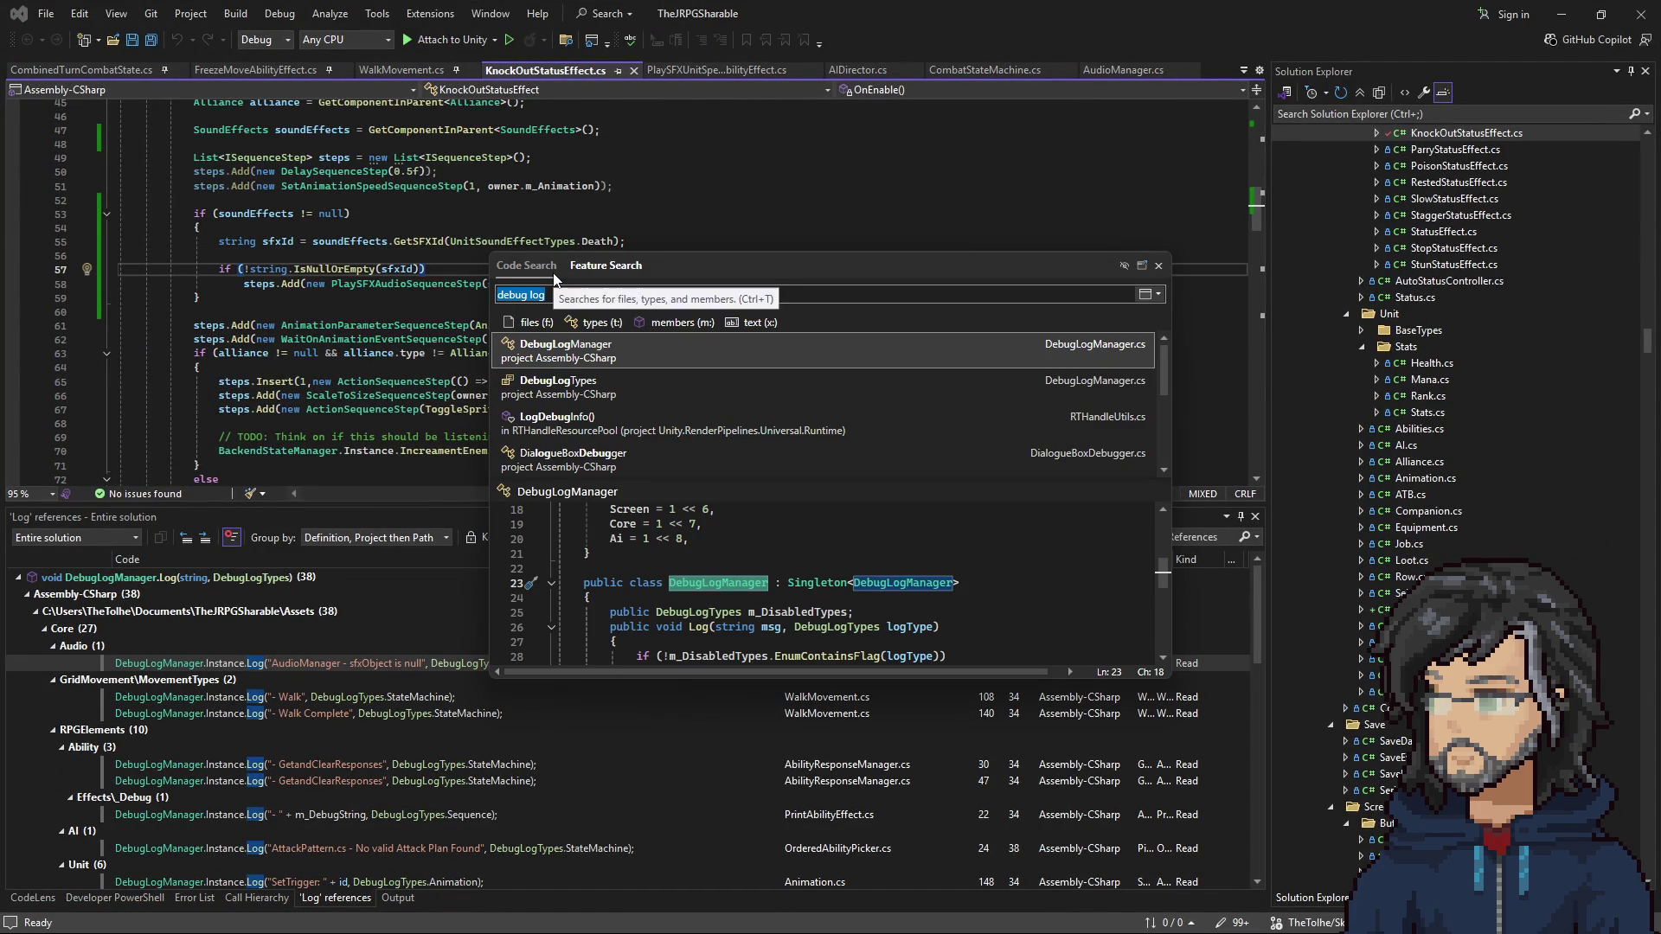
{"action": "left_click", "coordinate": [402, 230]}
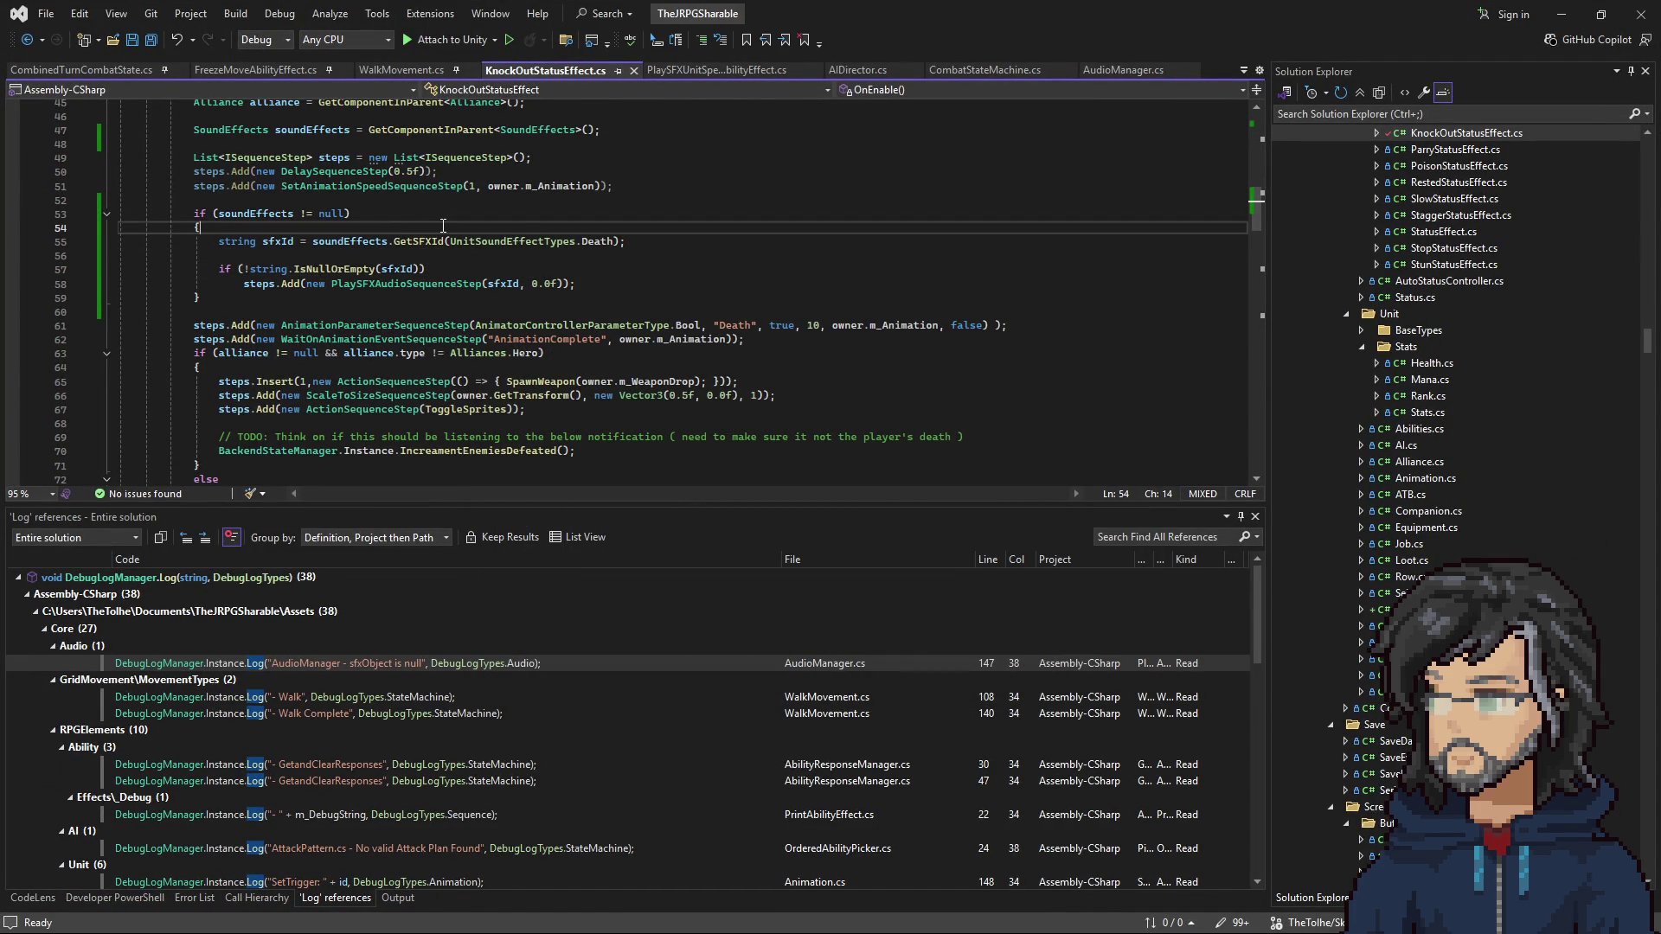
{"action": "key", "text": "ctrl+t"}
{"action": "type", "text": "tile"}
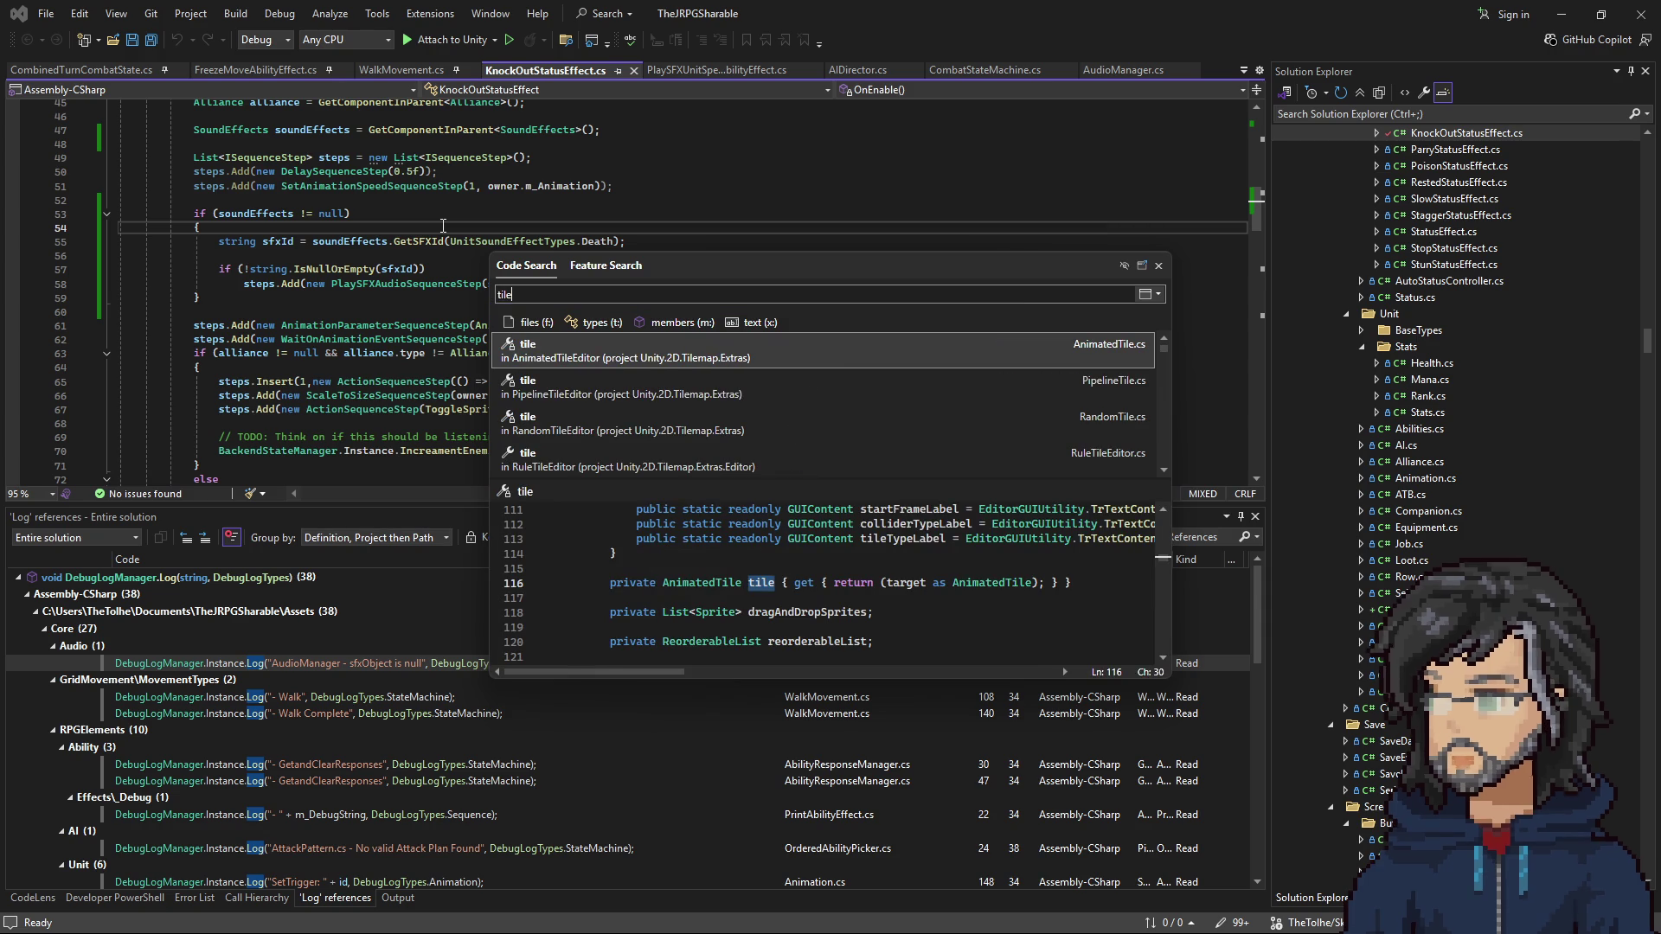
{"action": "type", "text": ".cs"}
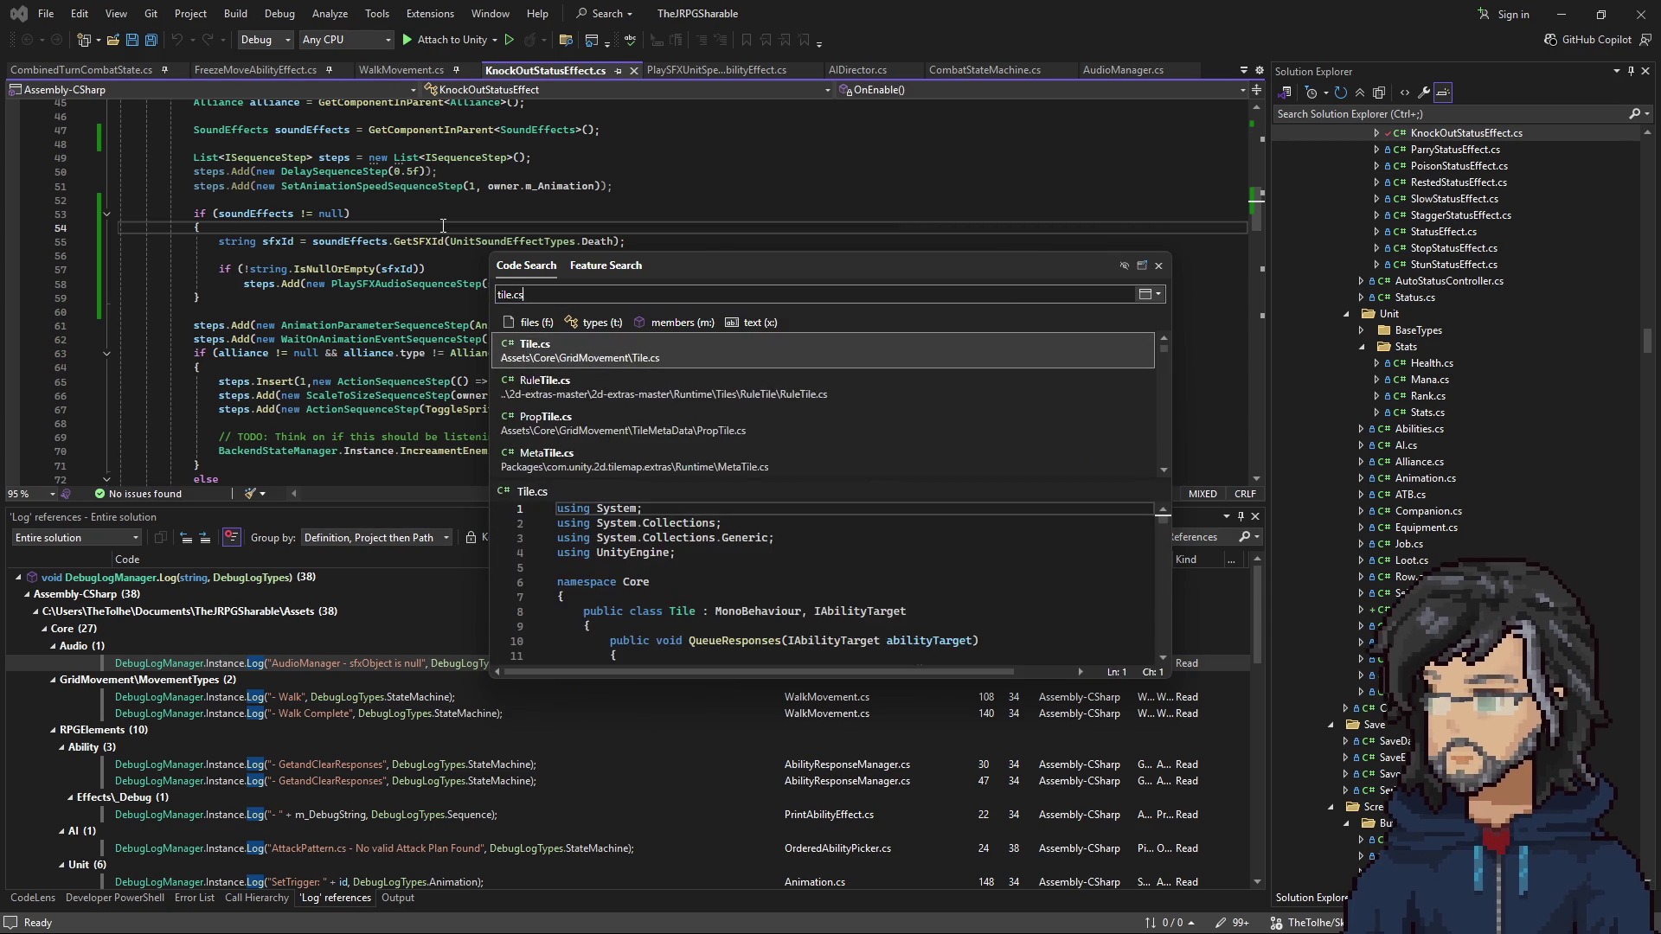
{"action": "key", "text": "Return"}
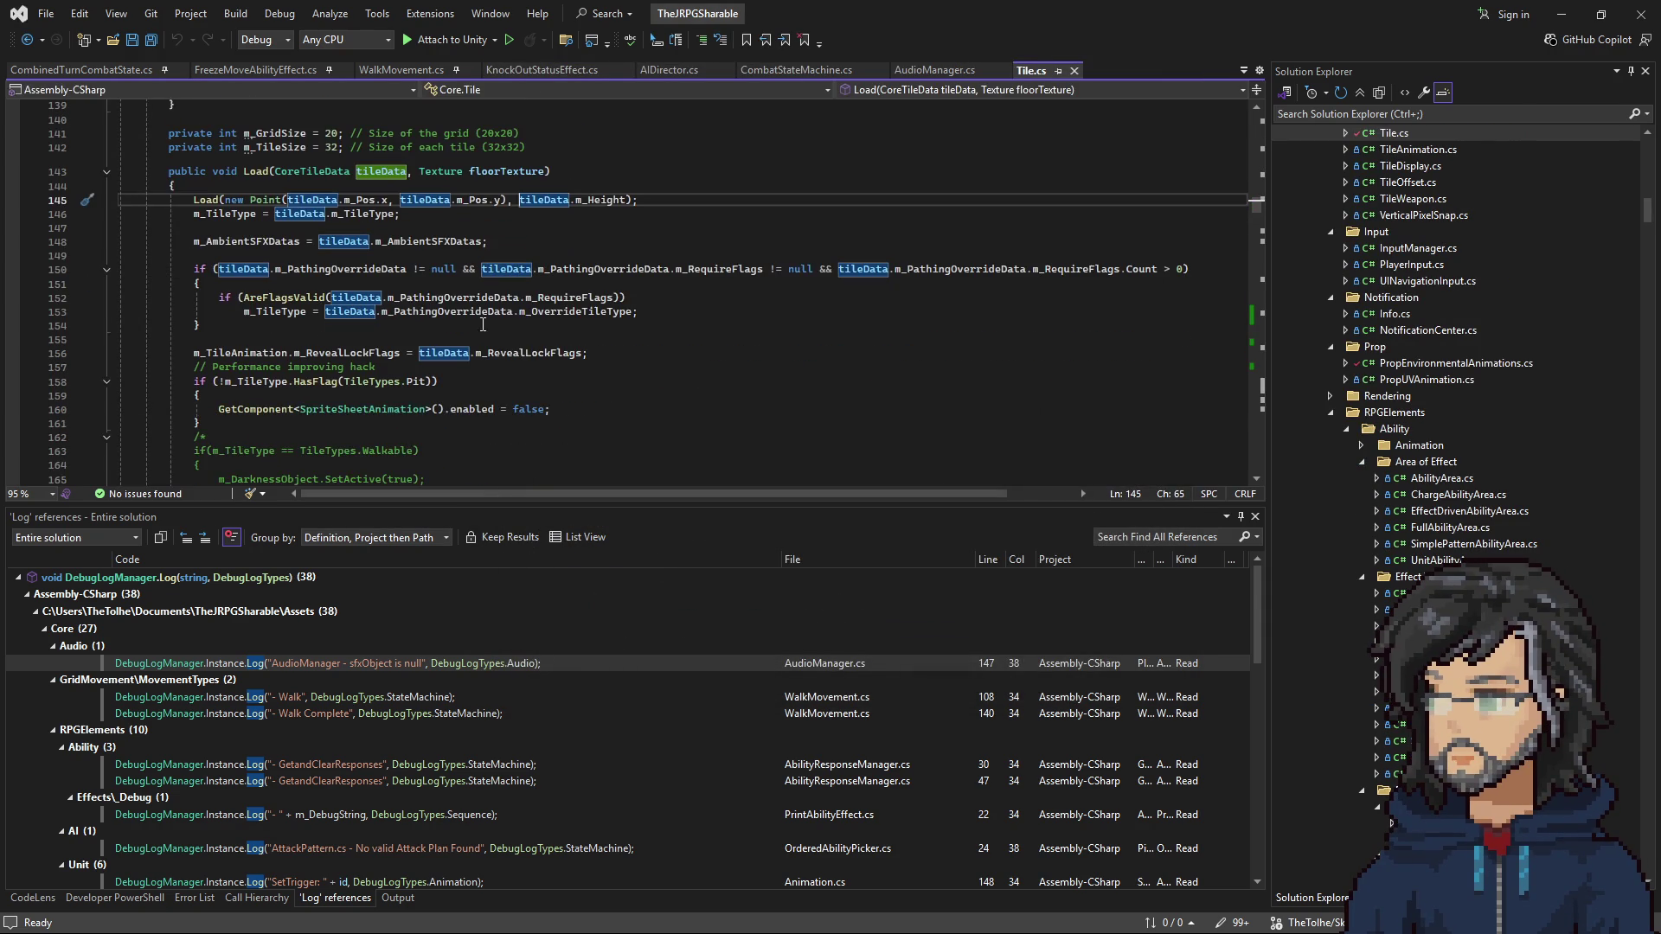
Step: Review Tile.cs's field list and jump to the TileAnimation class definition
{"action": "scroll", "coordinate": [449, 320], "scroll_direction": "down", "scroll_amount": 8}
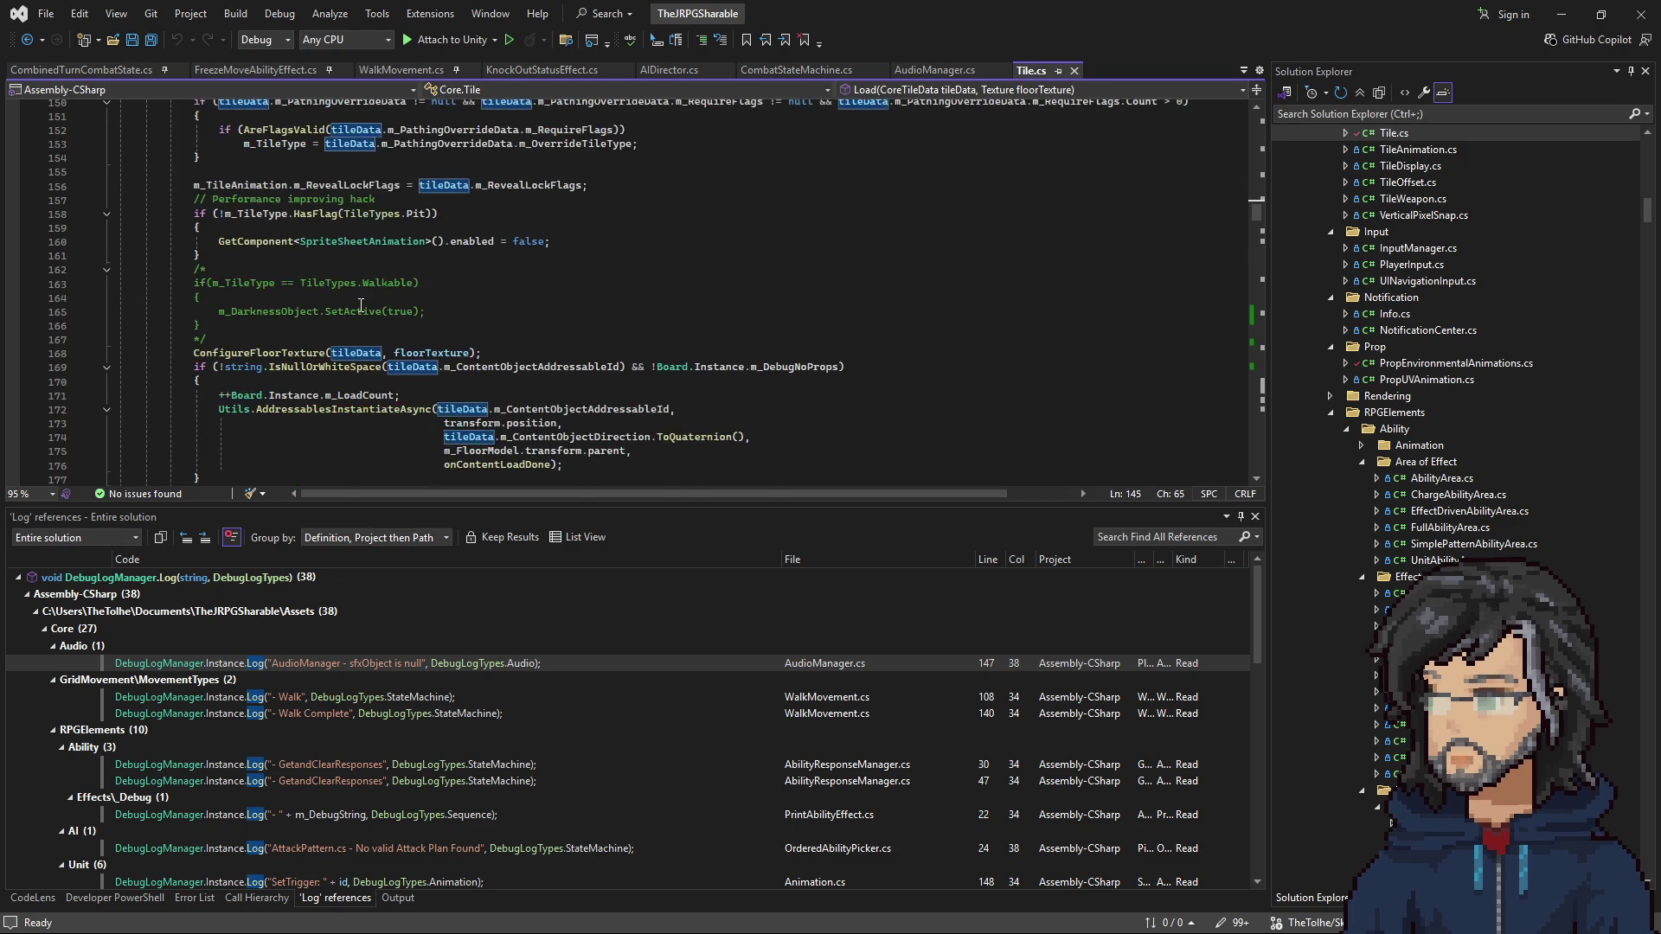
{"action": "scroll", "coordinate": [361, 304], "scroll_direction": "up", "scroll_amount": 20}
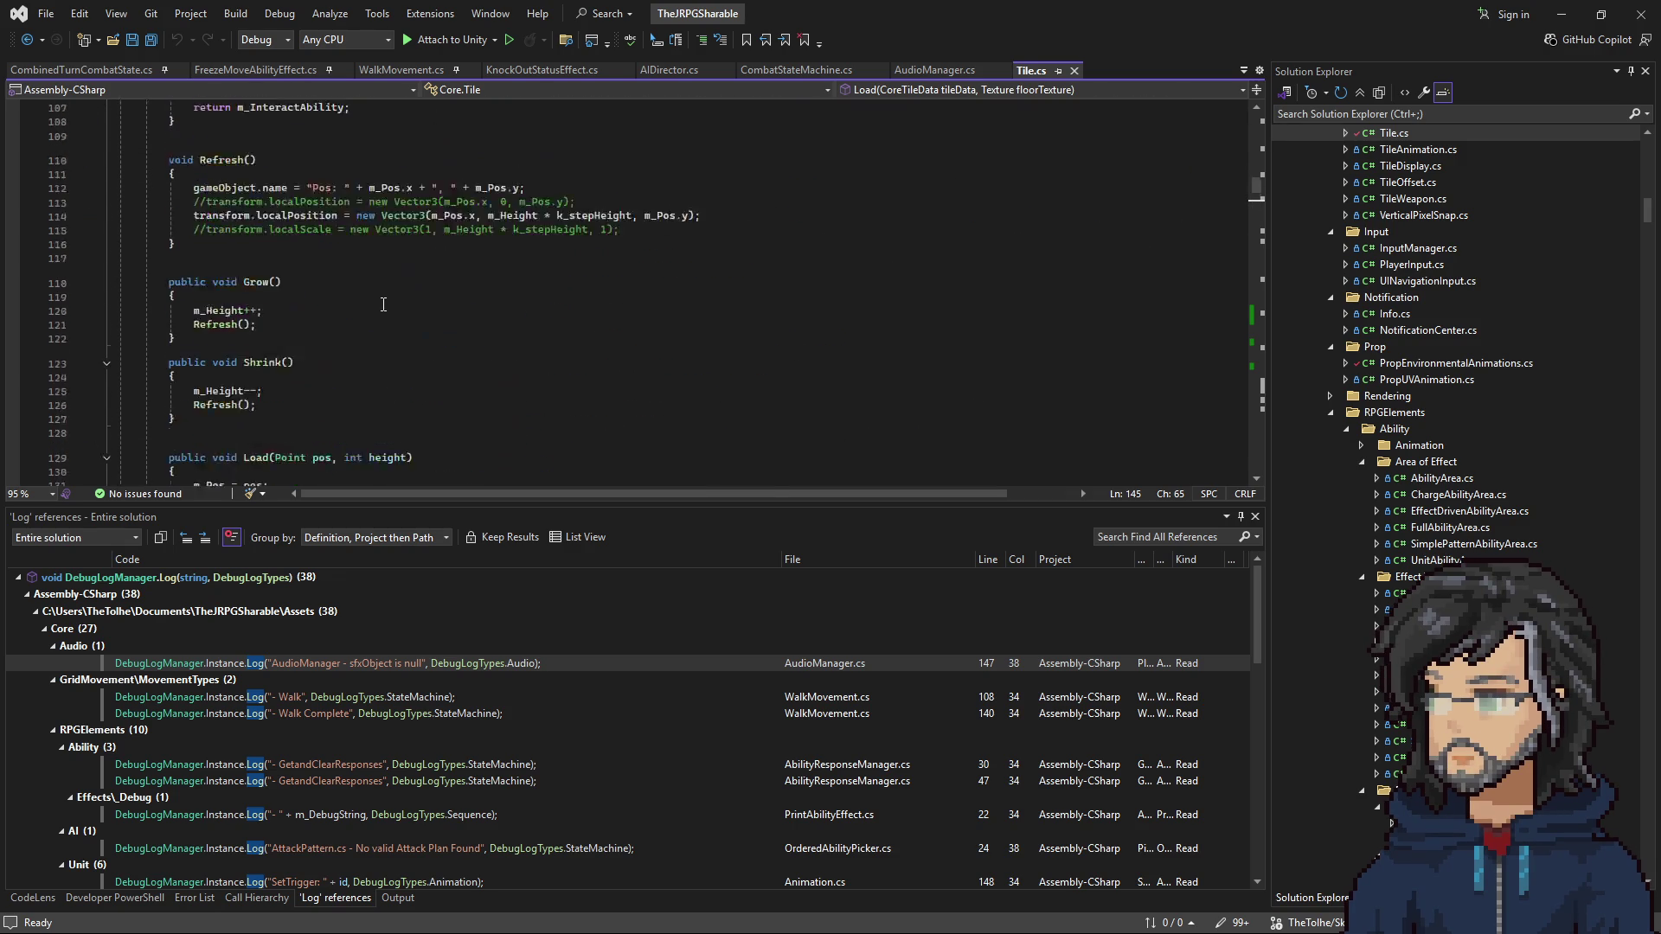
{"action": "scroll", "coordinate": [379, 304], "scroll_direction": "up", "scroll_amount": 16}
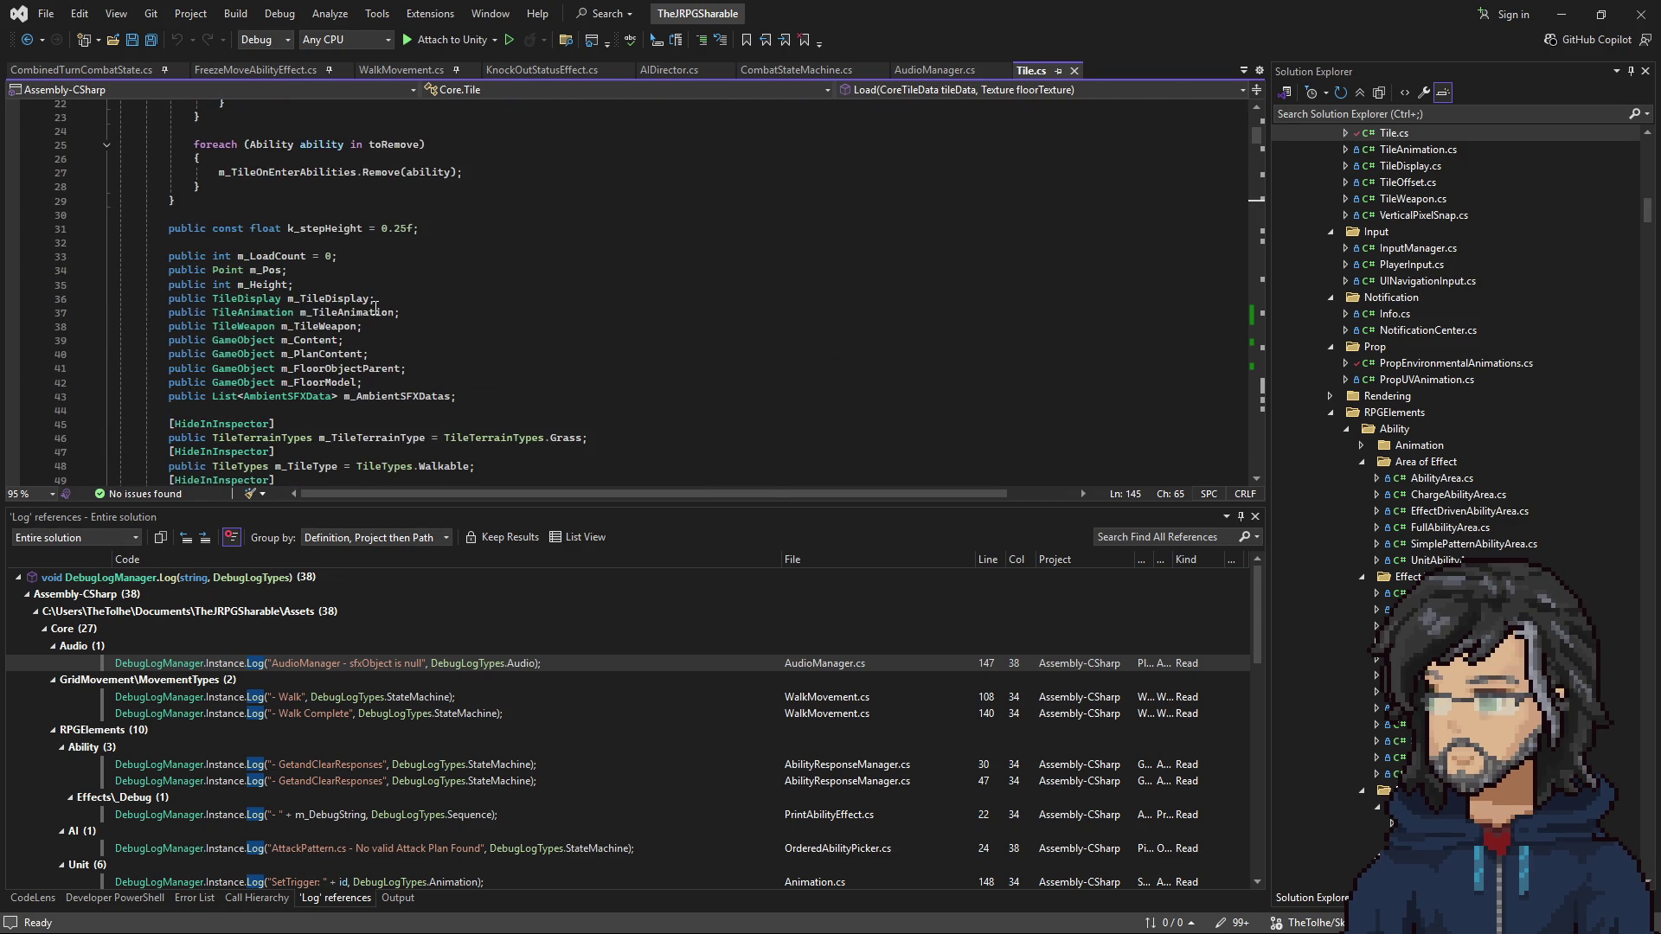
{"action": "scroll", "coordinate": [727, 269], "scroll_direction": "up", "scroll_amount": 7}
{"action": "scroll", "coordinate": [461, 299], "scroll_direction": "down", "scroll_amount": 7}
{"action": "right_click", "coordinate": [268, 312]}
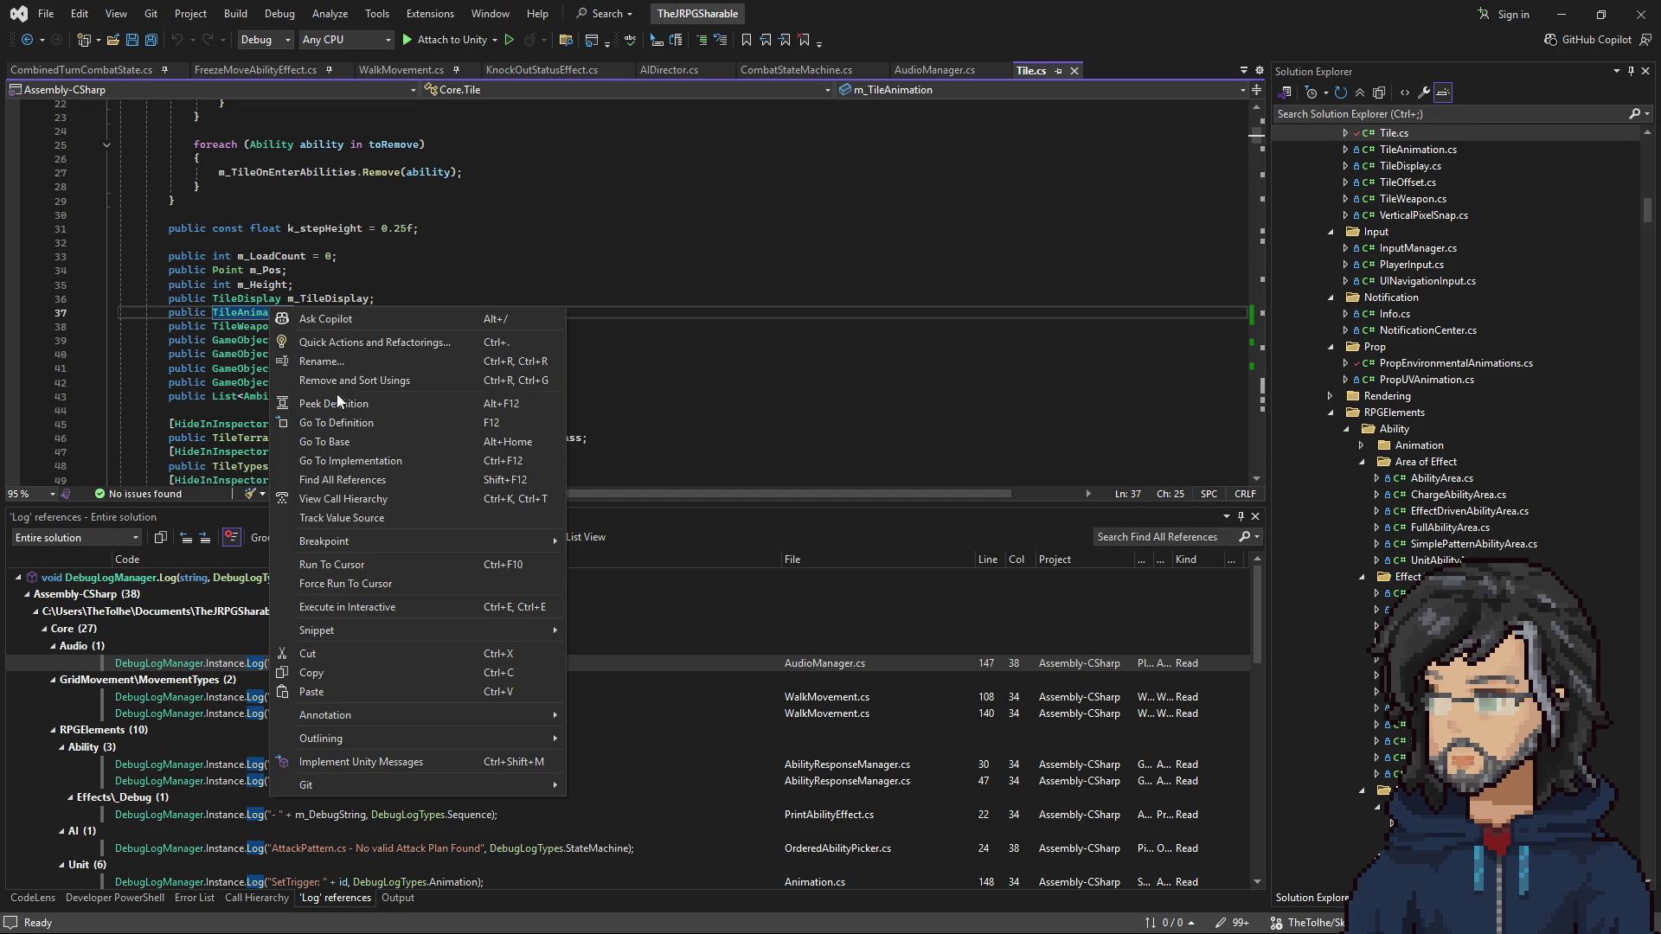
{"action": "left_click", "coordinate": [355, 423]}
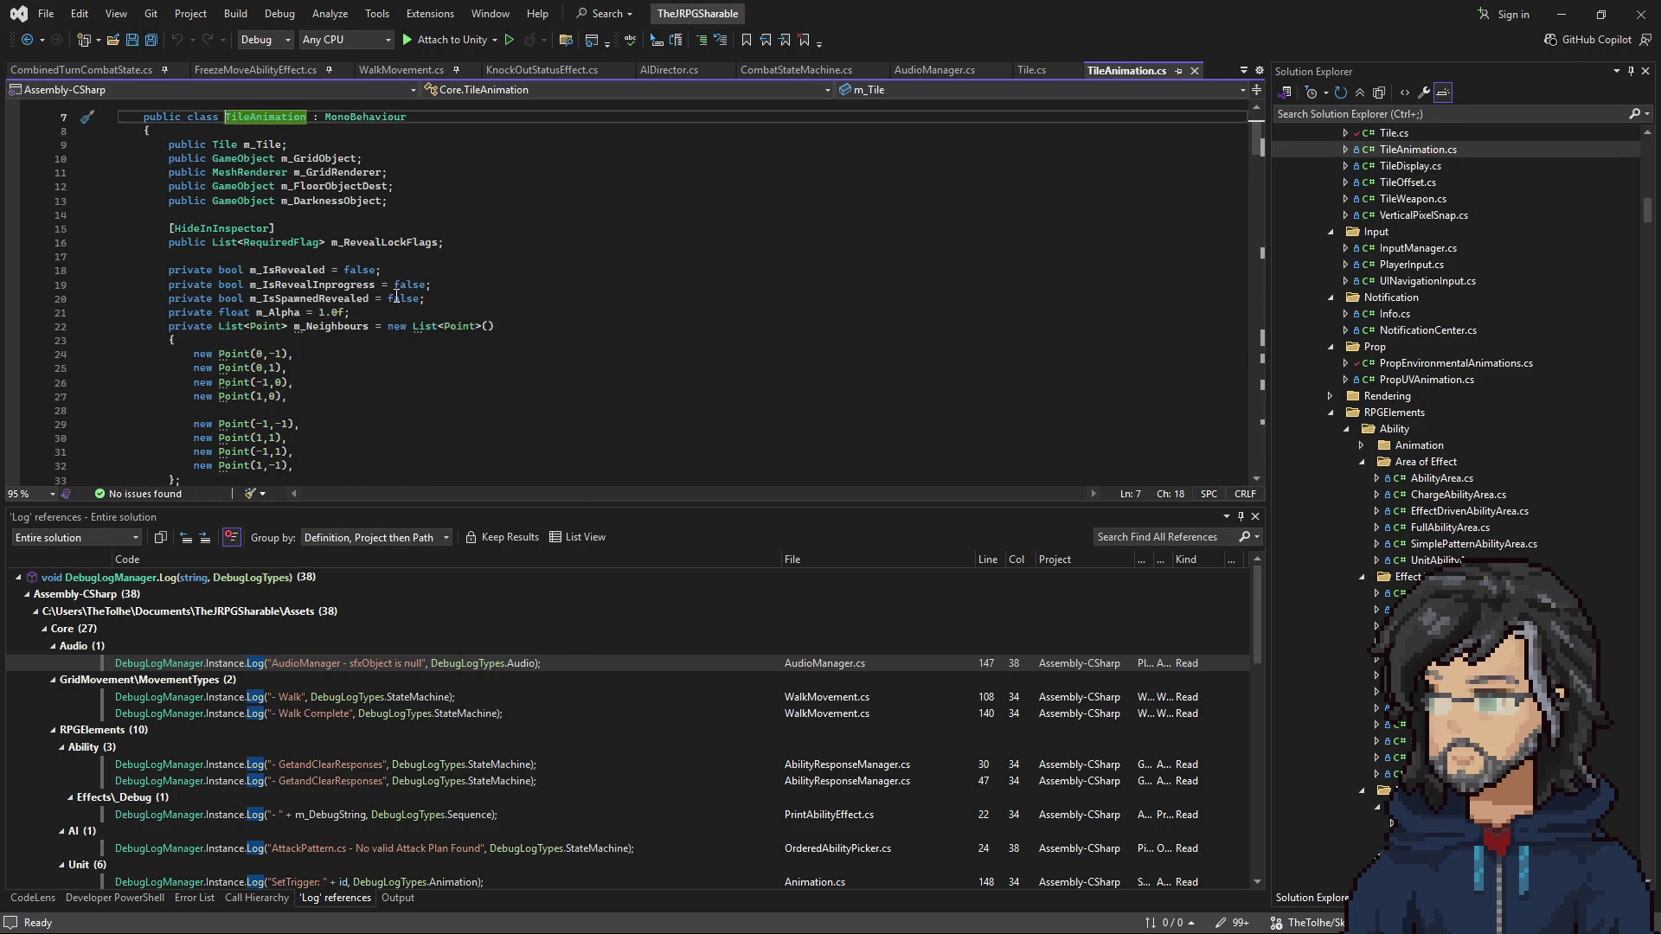
Step: Scroll TileAnimation to RevealImmediate and go to SetMoveReveal's definition in Visibility.cs
{"action": "scroll", "coordinate": [390, 304], "scroll_direction": "down", "scroll_amount": 15}
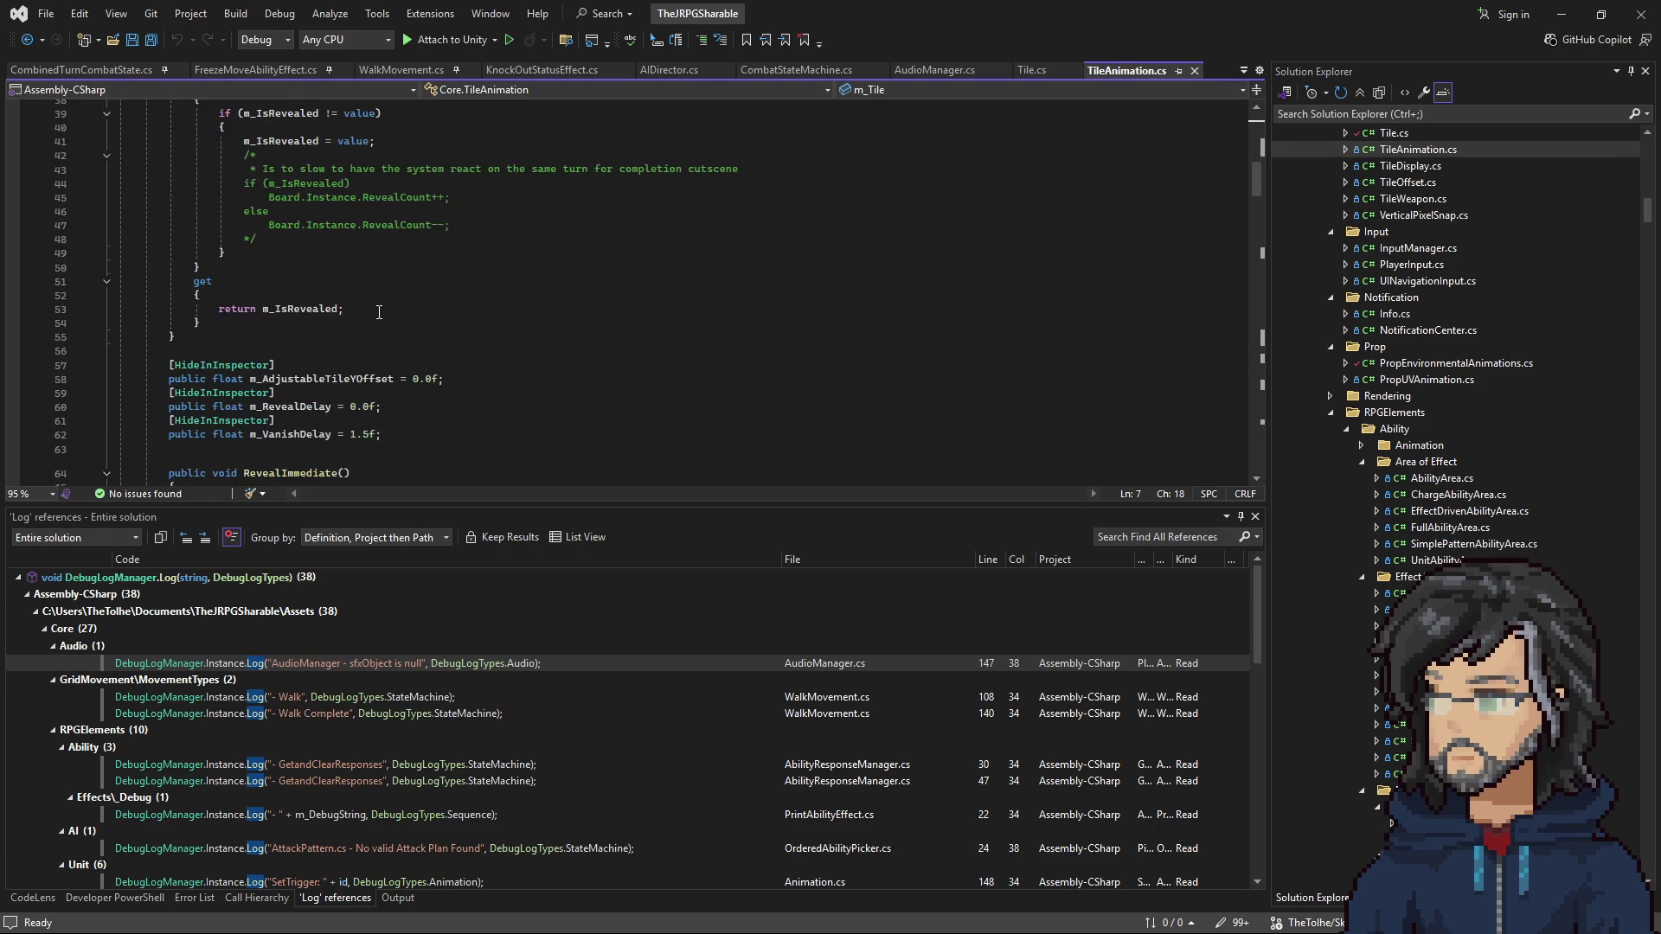
{"action": "scroll", "coordinate": [376, 321], "scroll_direction": "down", "scroll_amount": 2}
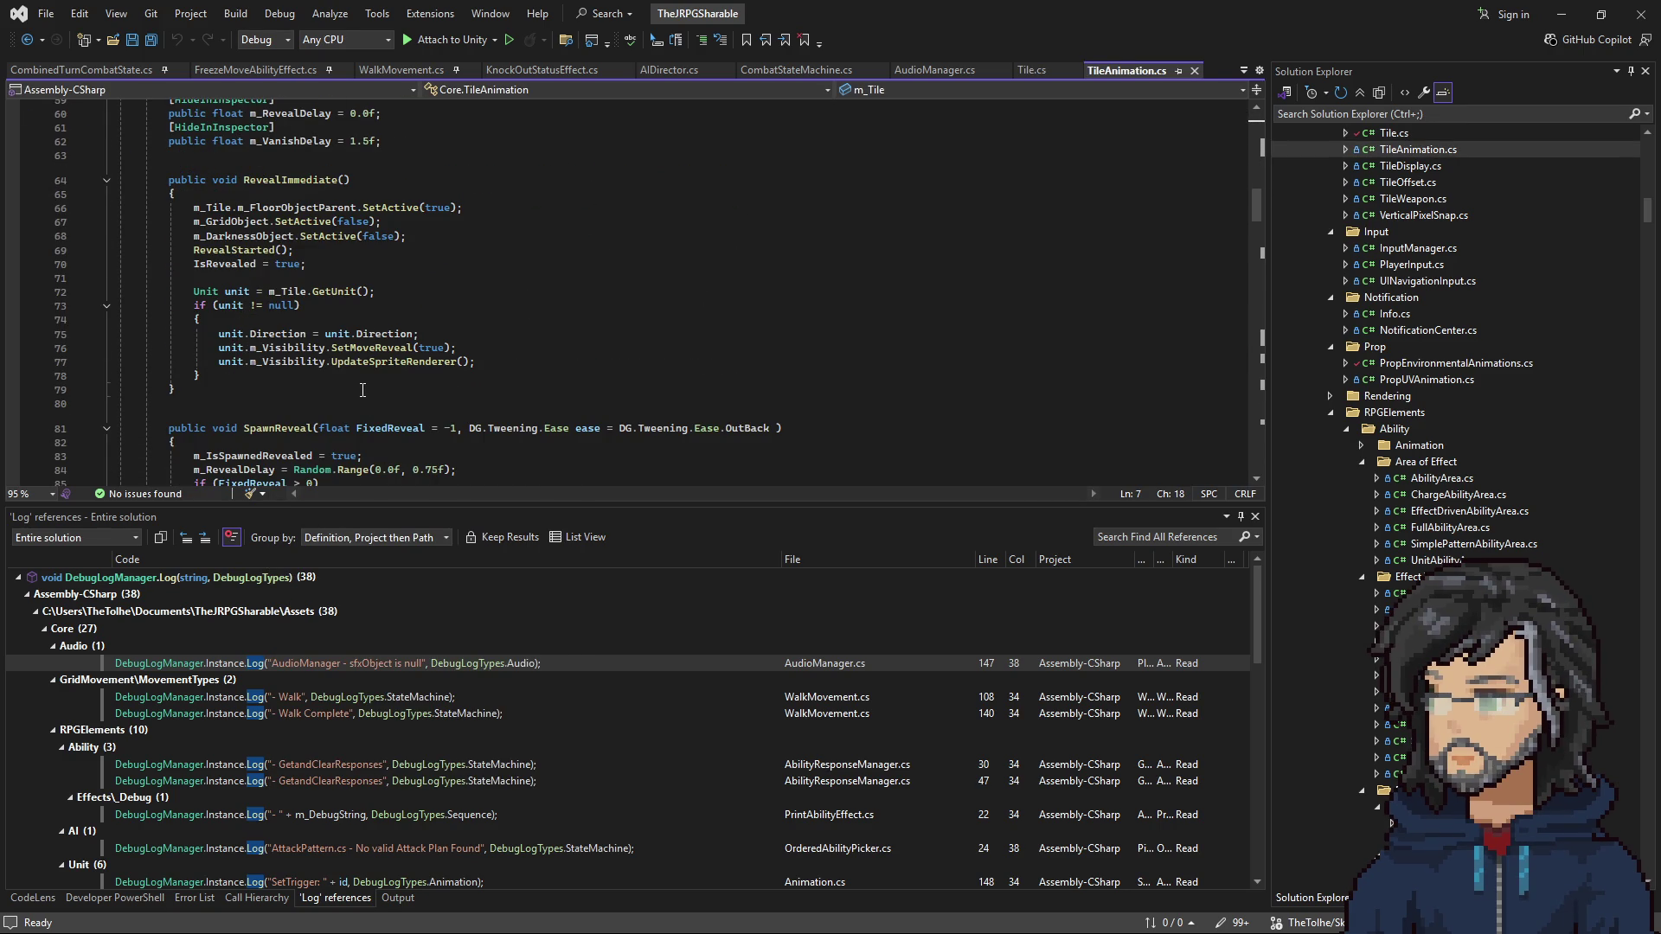
{"action": "scroll", "coordinate": [362, 390], "scroll_direction": "down", "scroll_amount": 3}
{"action": "scroll", "coordinate": [356, 385], "scroll_direction": "up", "scroll_amount": 2}
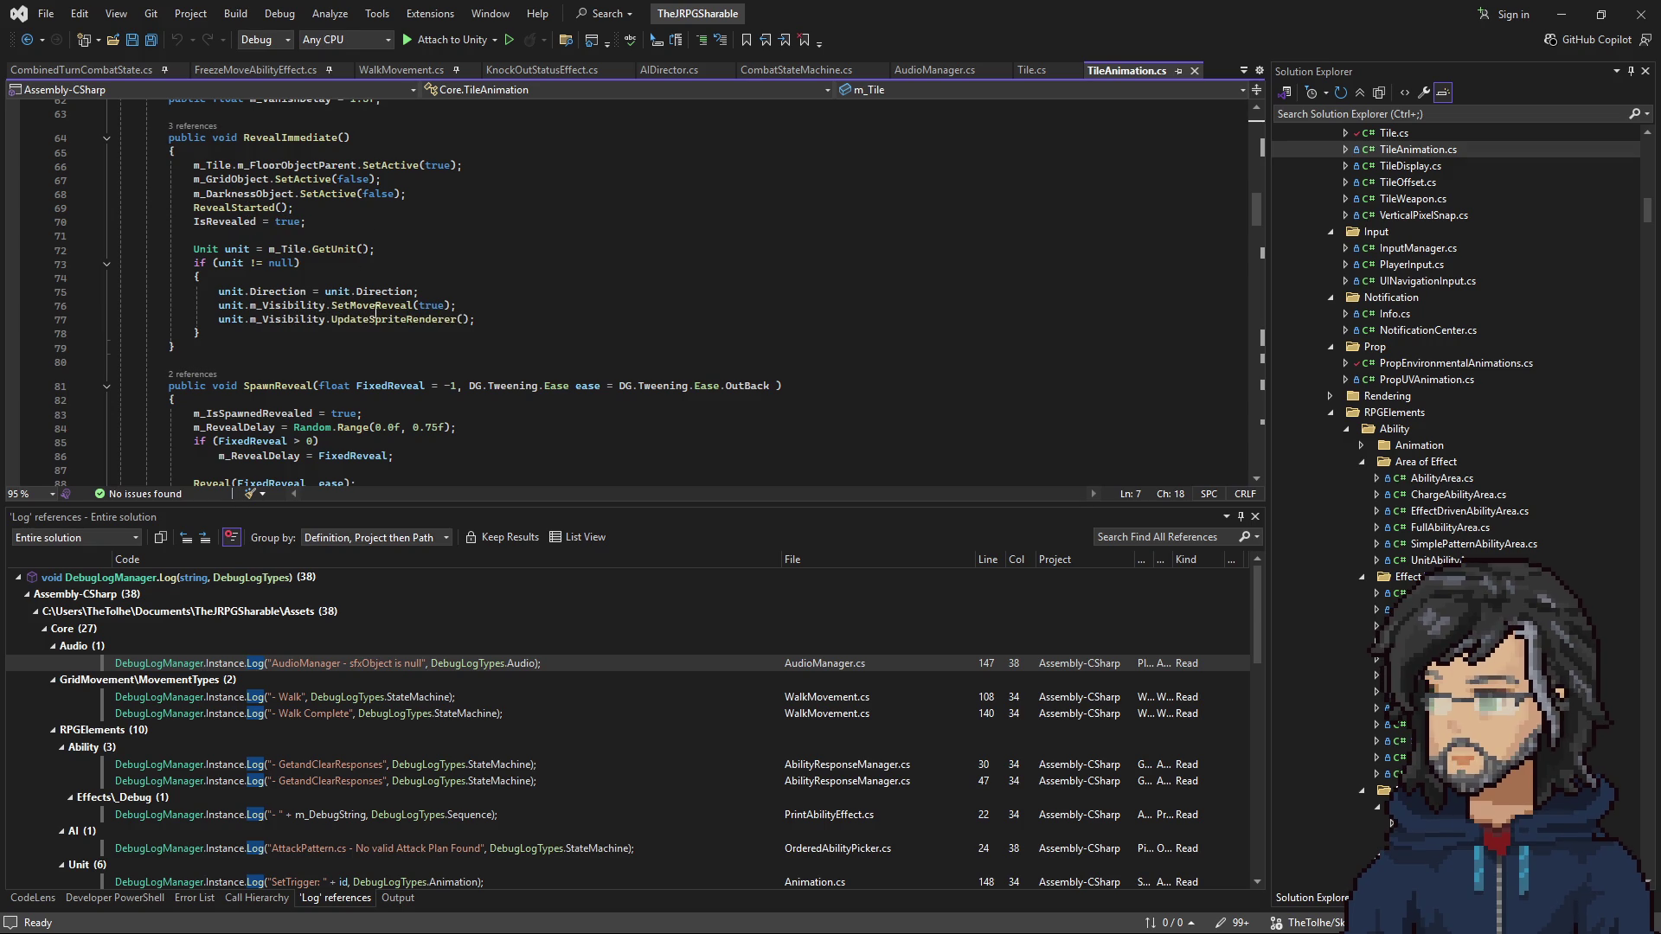
{"action": "right_click", "coordinate": [369, 306]}
{"action": "left_click", "coordinate": [438, 413]}
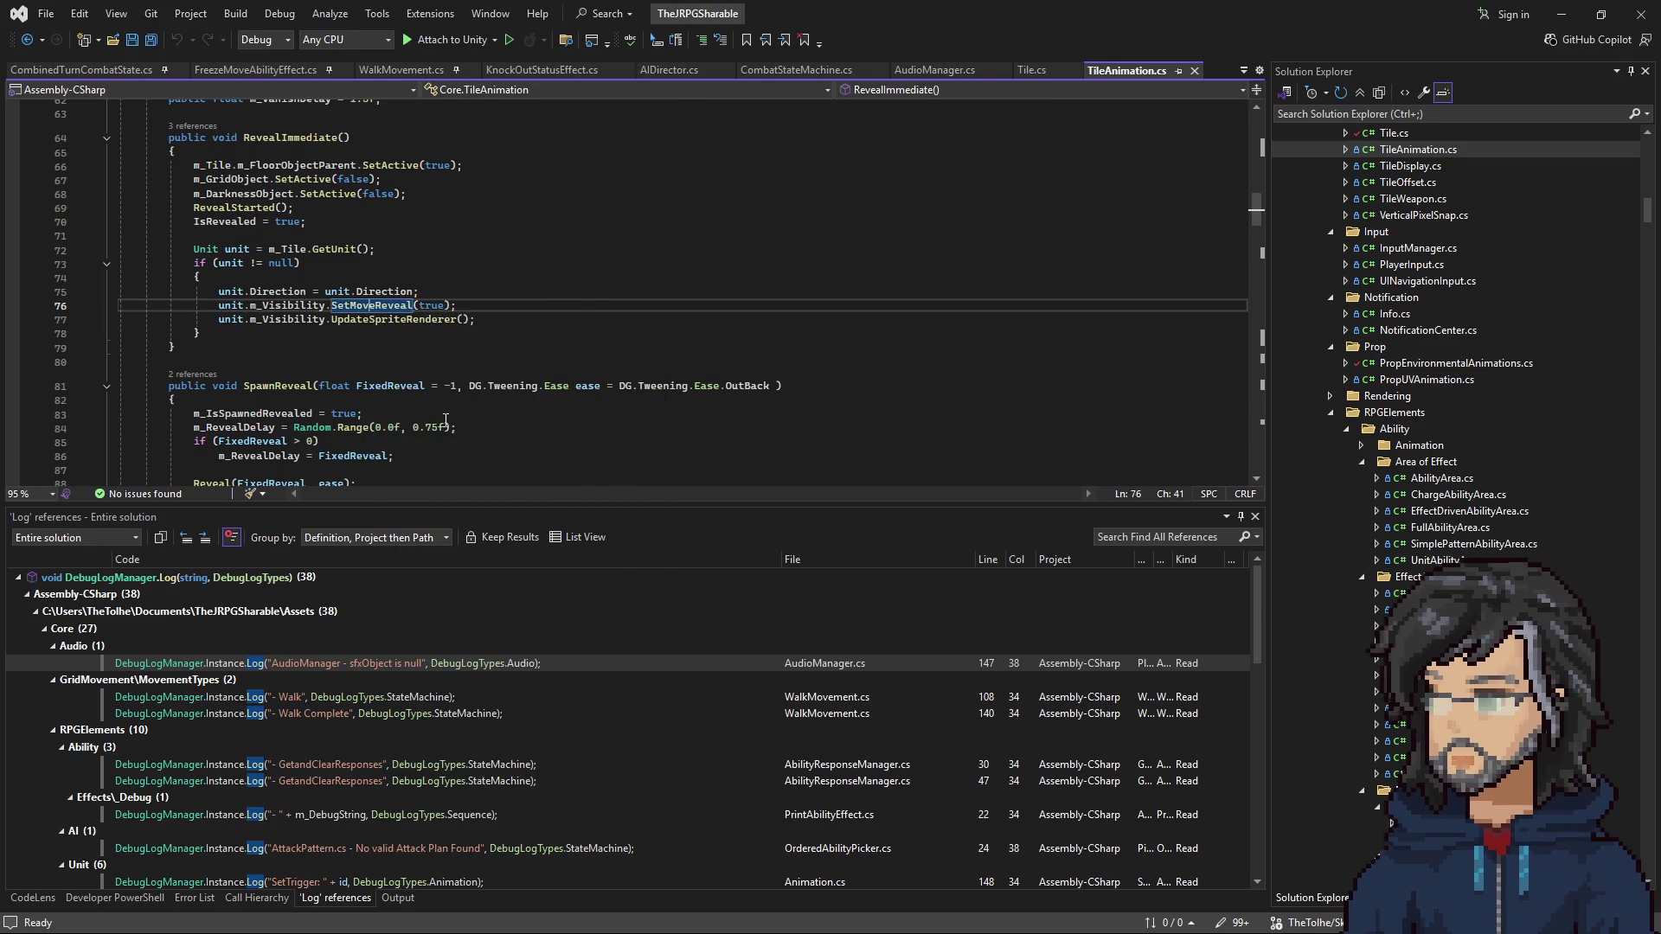
{"action": "scroll", "coordinate": [438, 412], "scroll_direction": "down", "scroll_amount": 2}
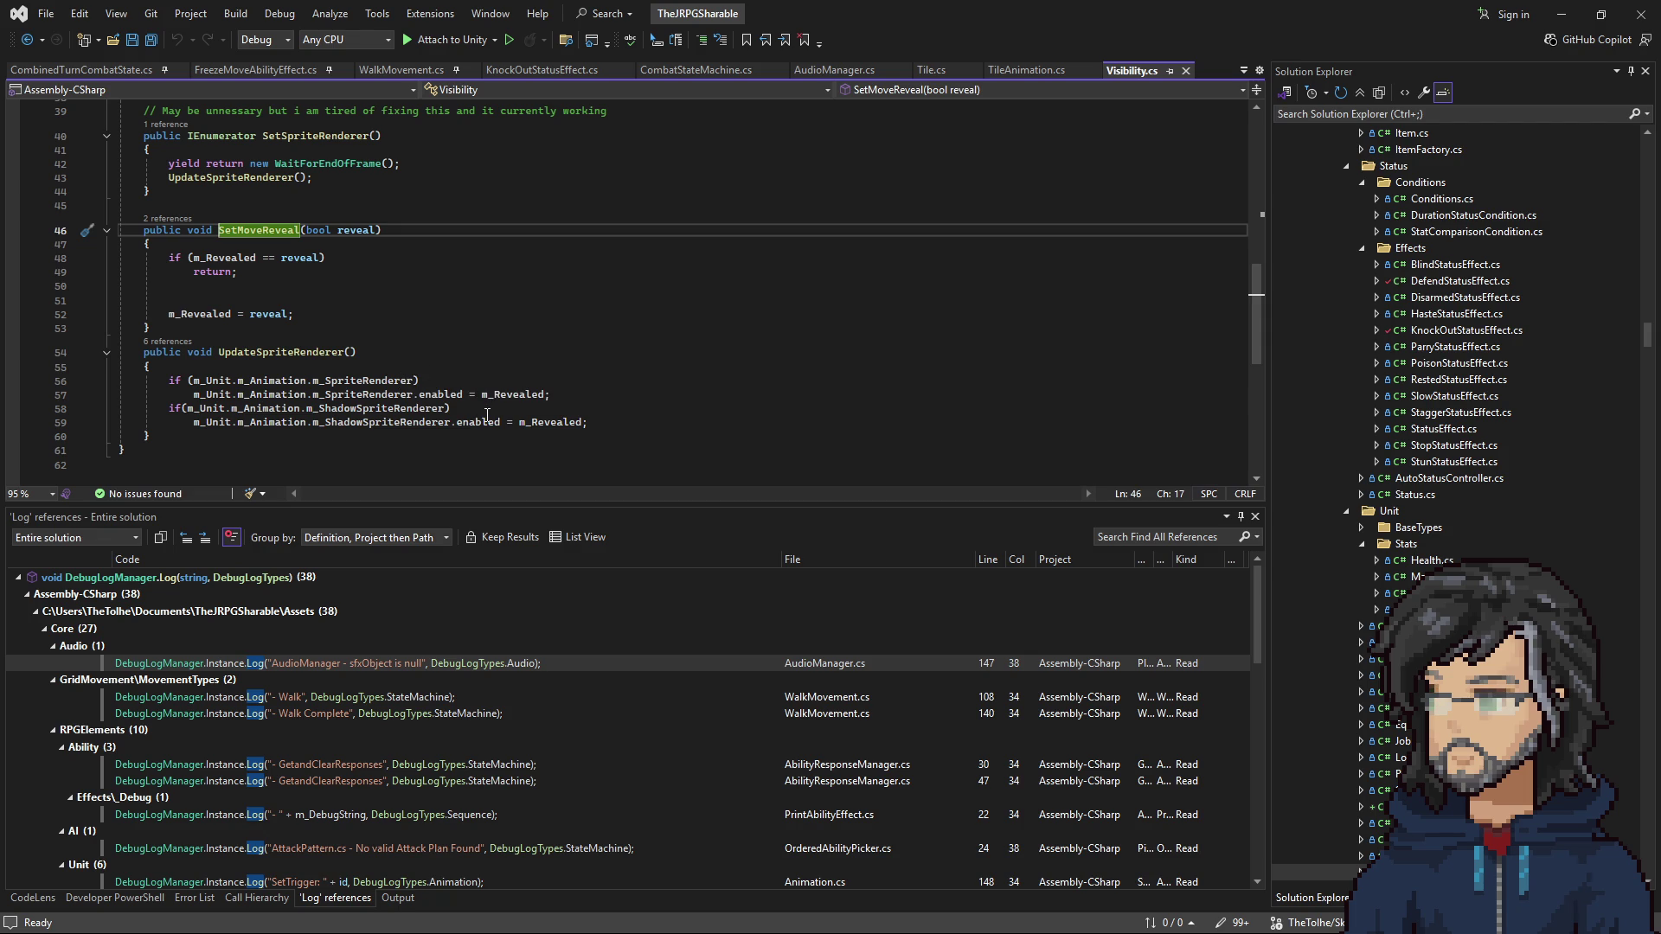
Step: List UpdateSpriteRenderer's callers, open the TileAnimation call, and go to SetMoveReveal's definition
{"action": "left_click", "coordinate": [168, 341]}
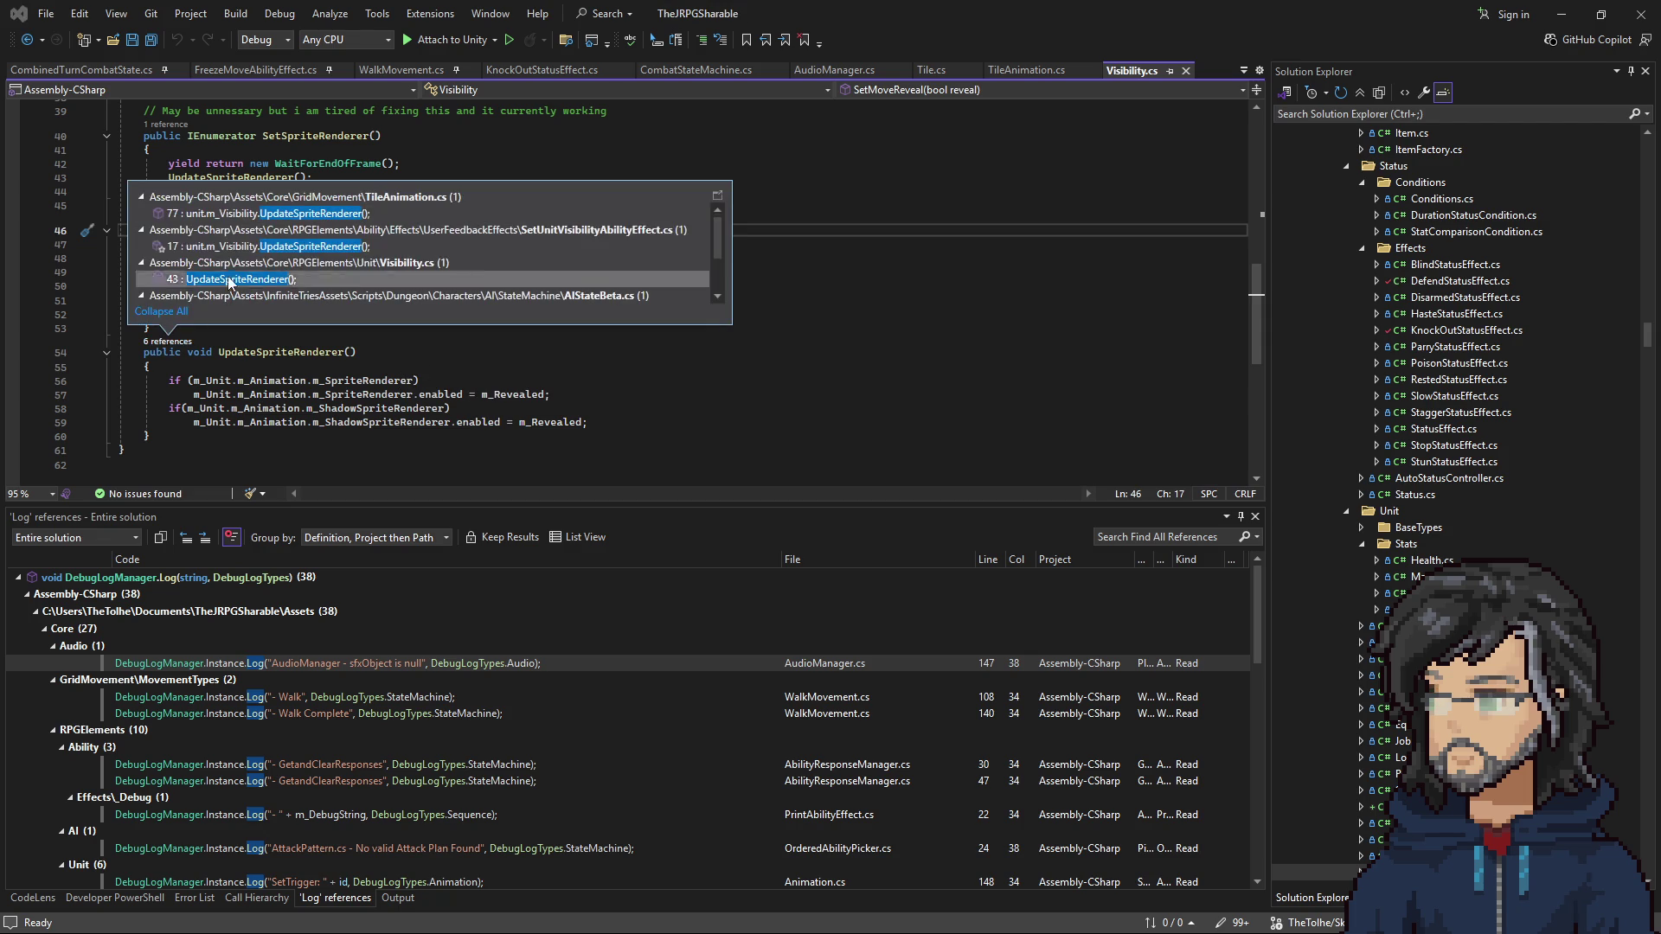
{"action": "double_click", "coordinate": [313, 213]}
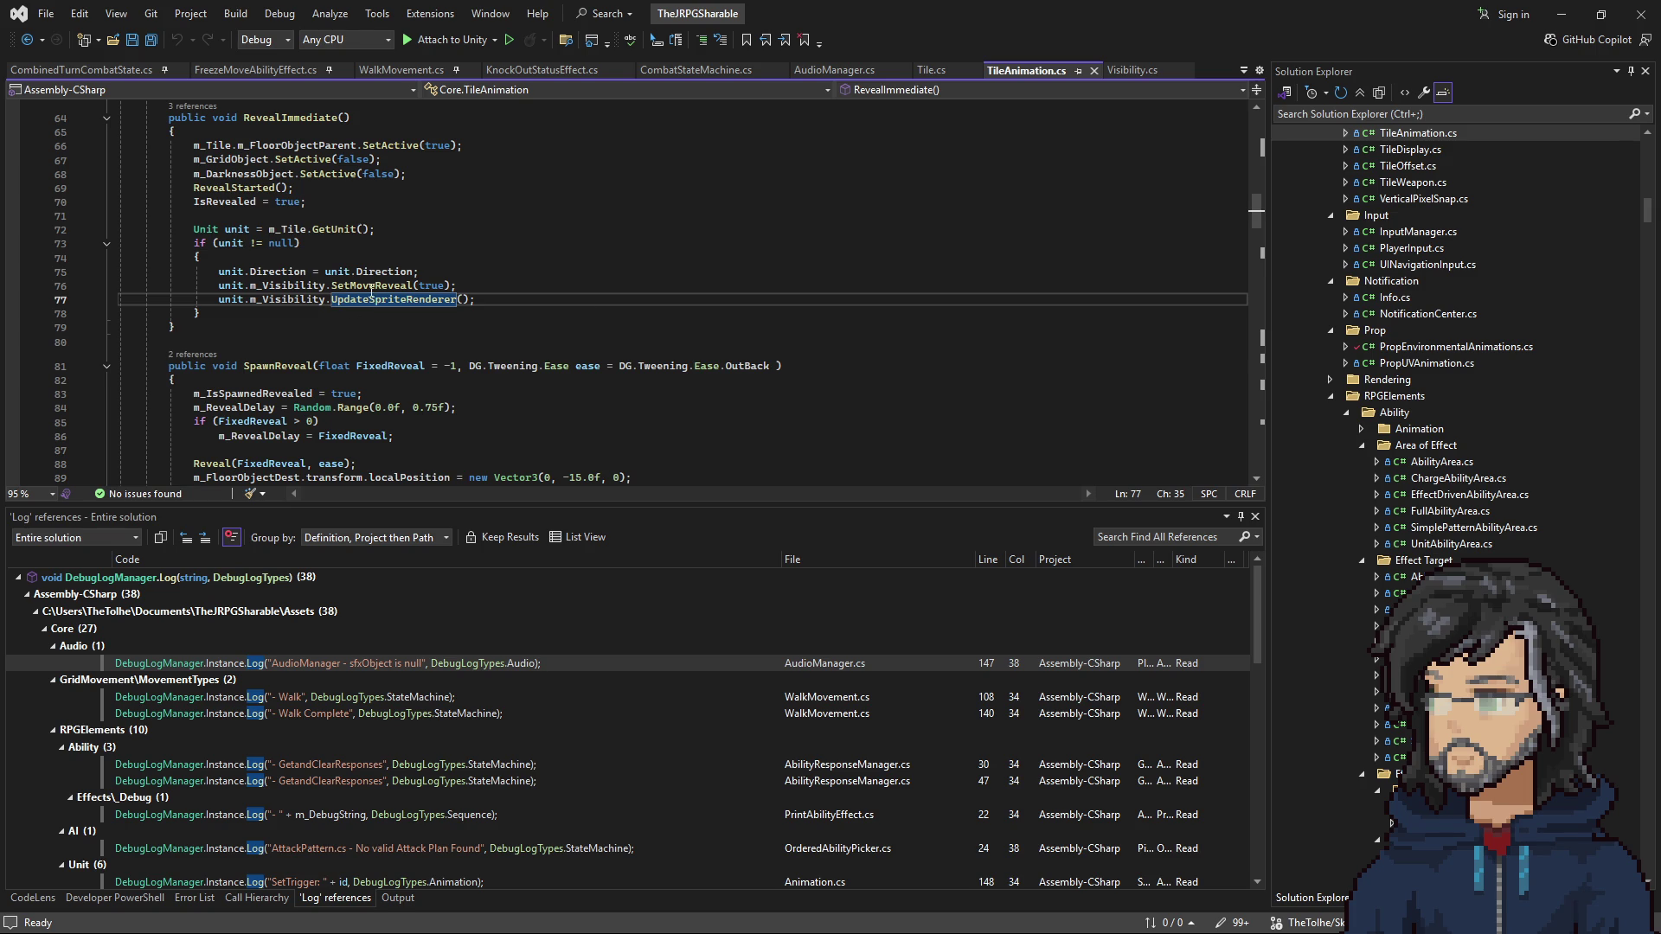
{"action": "right_click", "coordinate": [372, 288]}
{"action": "left_click", "coordinate": [419, 403]}
Step: Read through the SetMoveReveal definition, then navigate back to TileAnimation
{"action": "scroll", "coordinate": [415, 394], "scroll_direction": "down", "scroll_amount": 5}
{"action": "scroll", "coordinate": [413, 385], "scroll_direction": "up", "scroll_amount": 10}
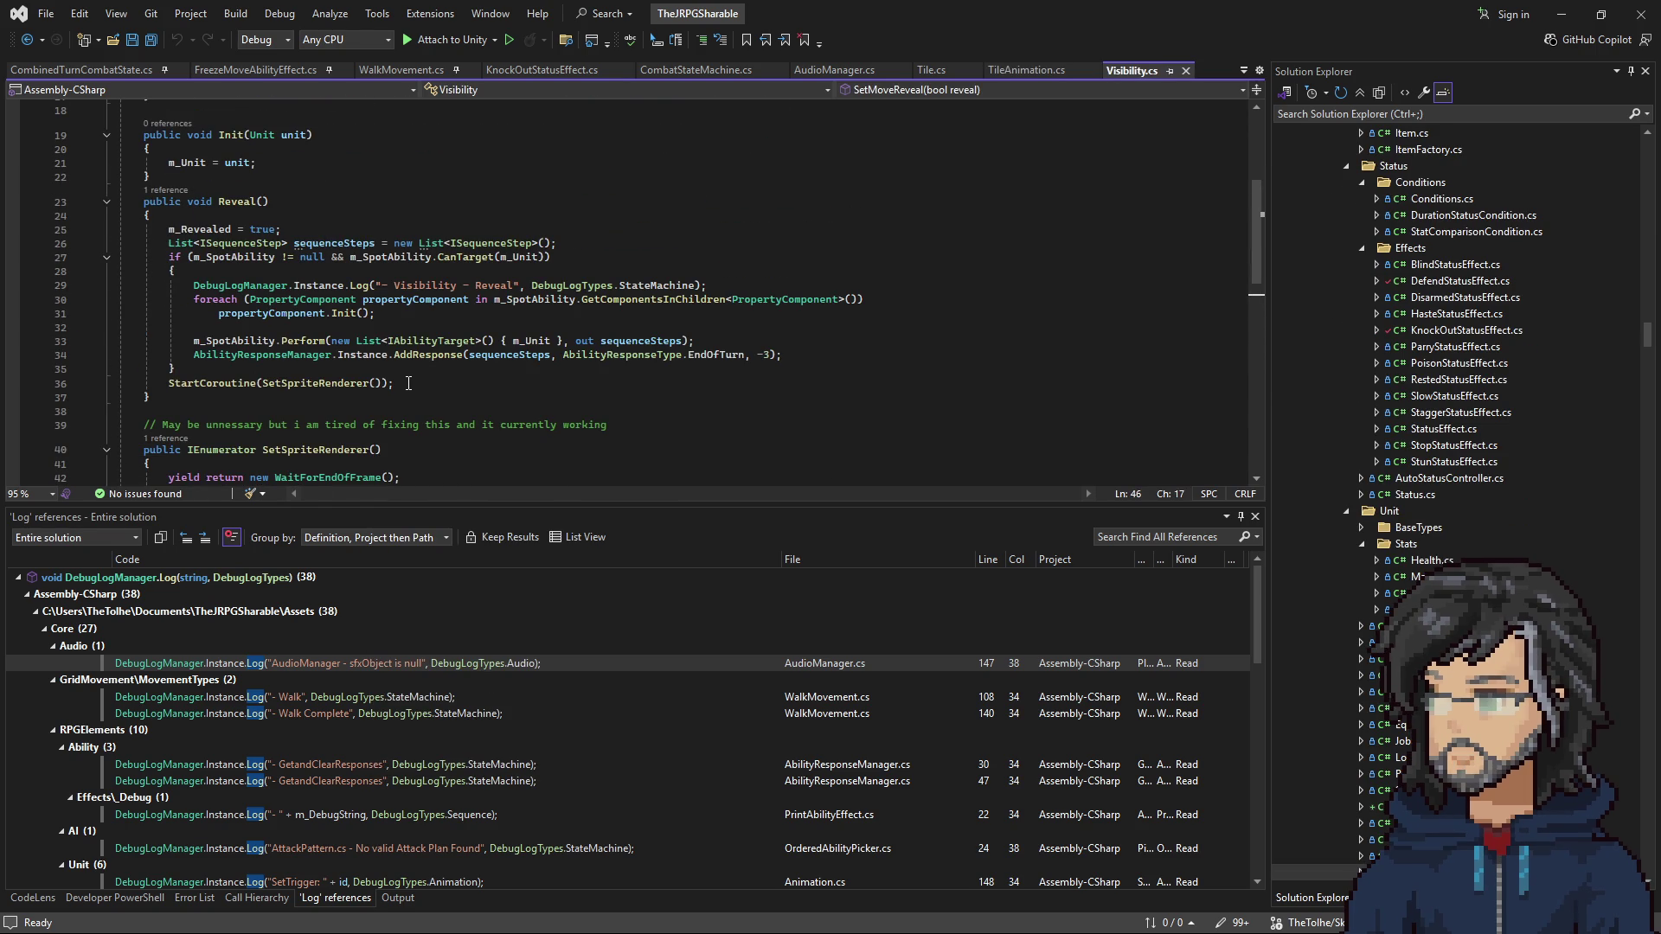
{"action": "scroll", "coordinate": [408, 383], "scroll_direction": "down", "scroll_amount": 1}
{"action": "left_click_drag", "start_coordinate": [188, 383], "coordinate": [612, 393]}
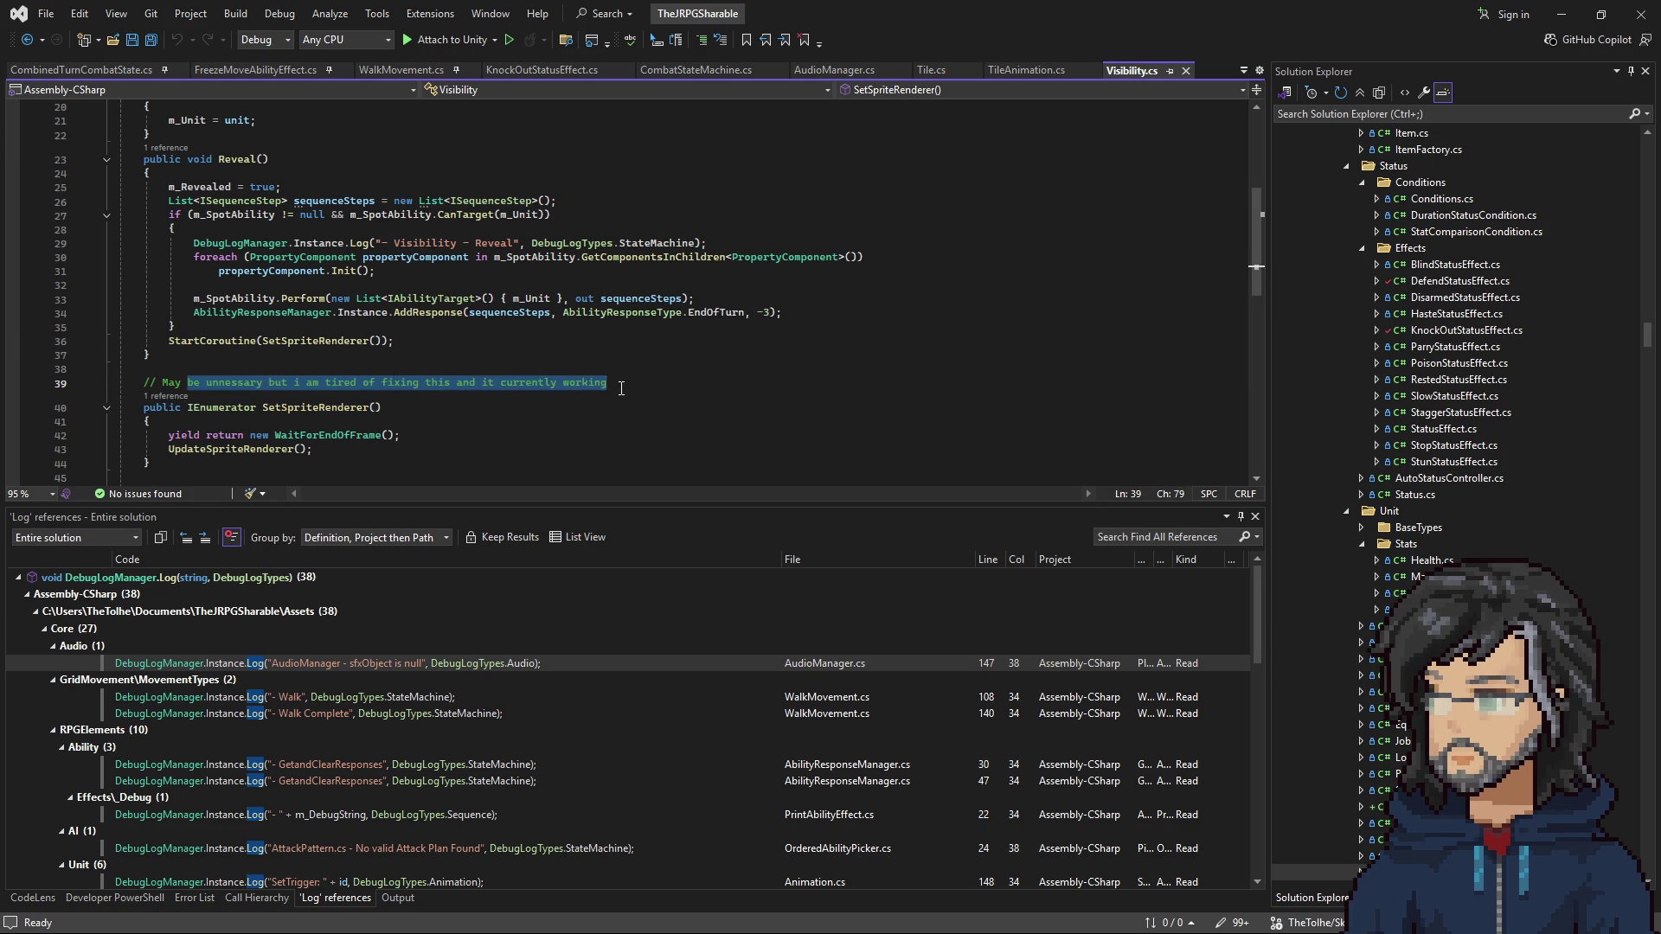
{"action": "scroll", "coordinate": [553, 380], "scroll_direction": "up", "scroll_amount": 6}
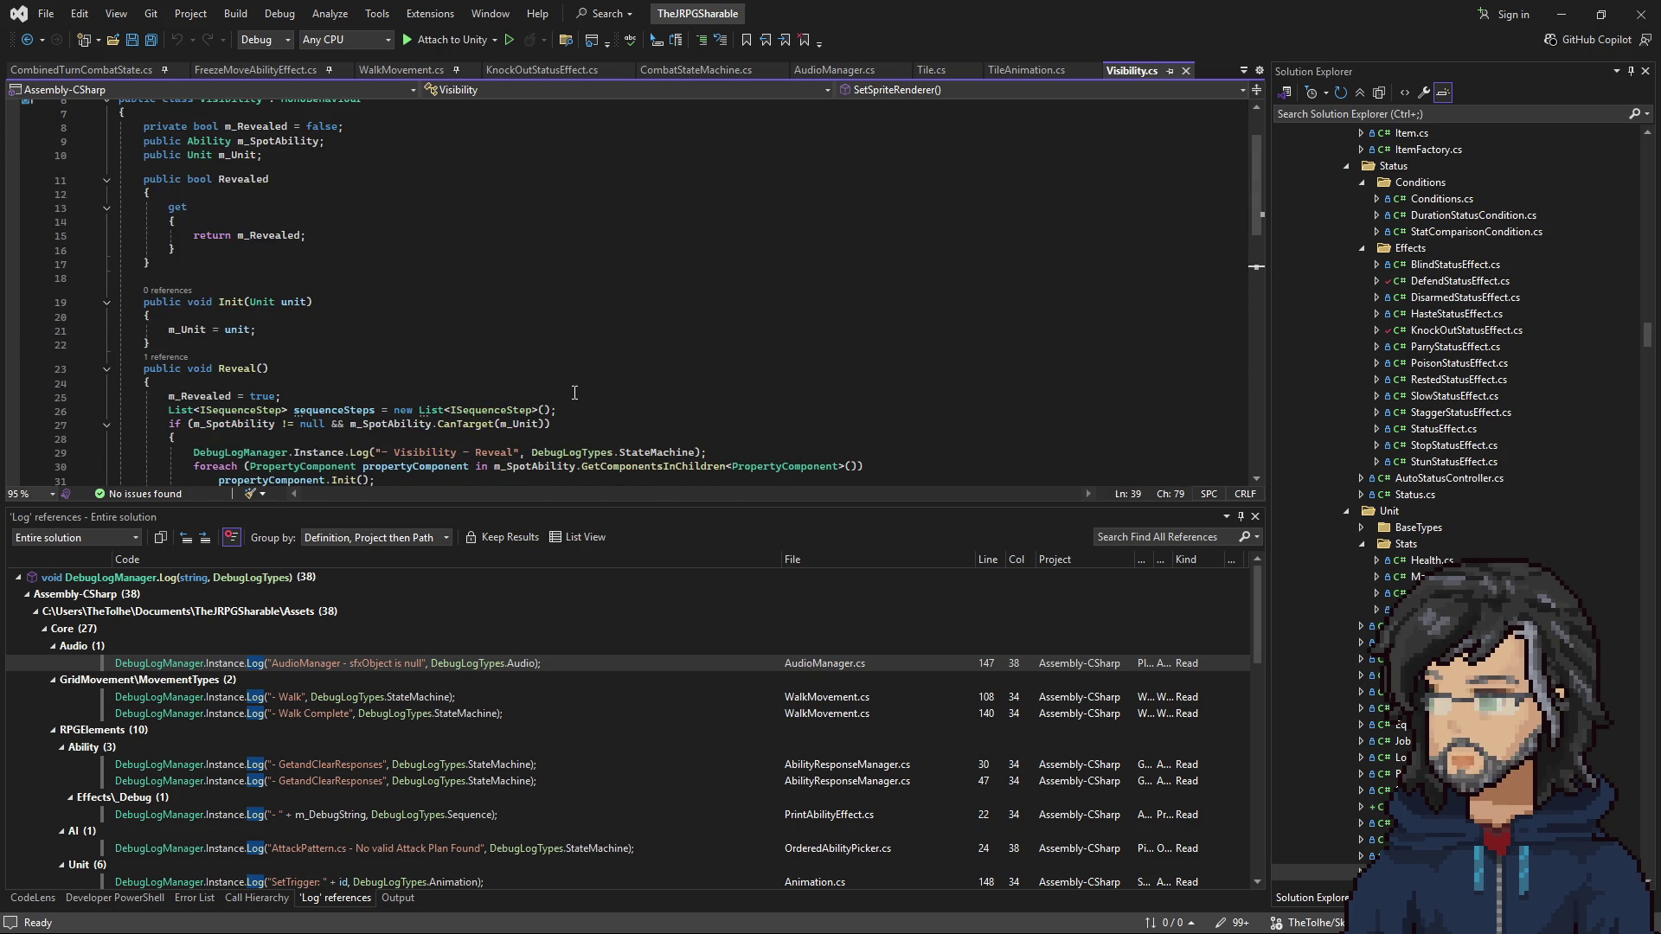
{"action": "left_click", "coordinate": [27, 39]}
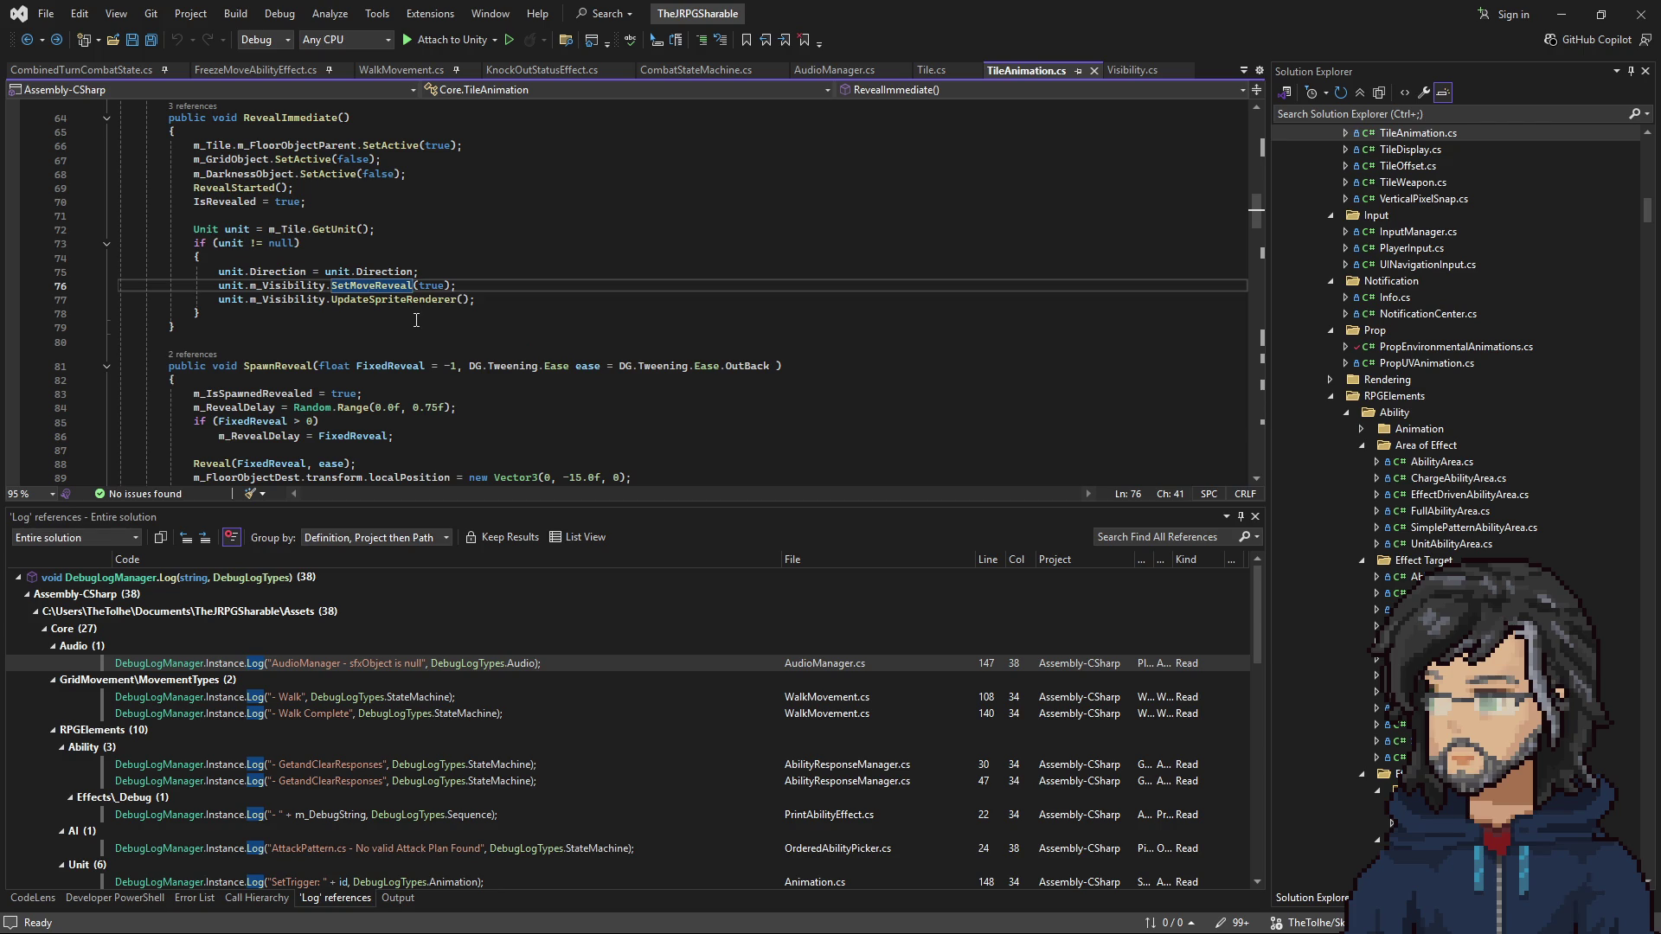
Step: Examine RevealImmediate's reveal-flag, GetUnit and m_Tile lines, then switch to Unity
{"action": "scroll", "coordinate": [394, 307], "scroll_direction": "up", "scroll_amount": 2}
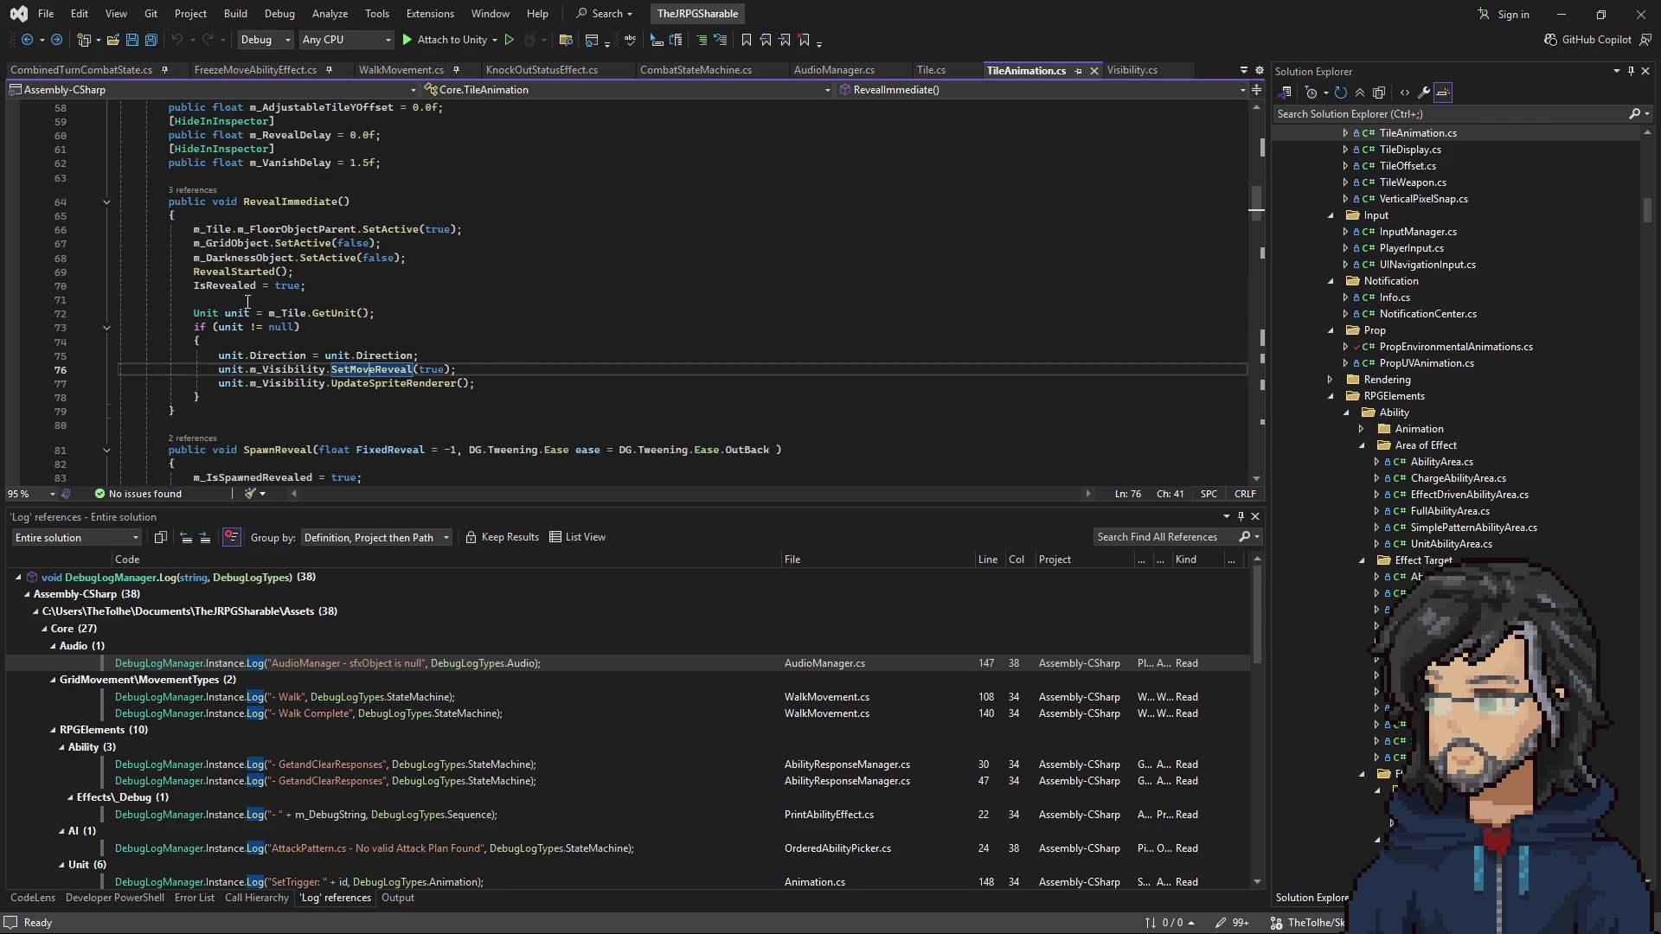
{"action": "left_click_drag", "start_coordinate": [193, 286], "coordinate": [392, 336]}
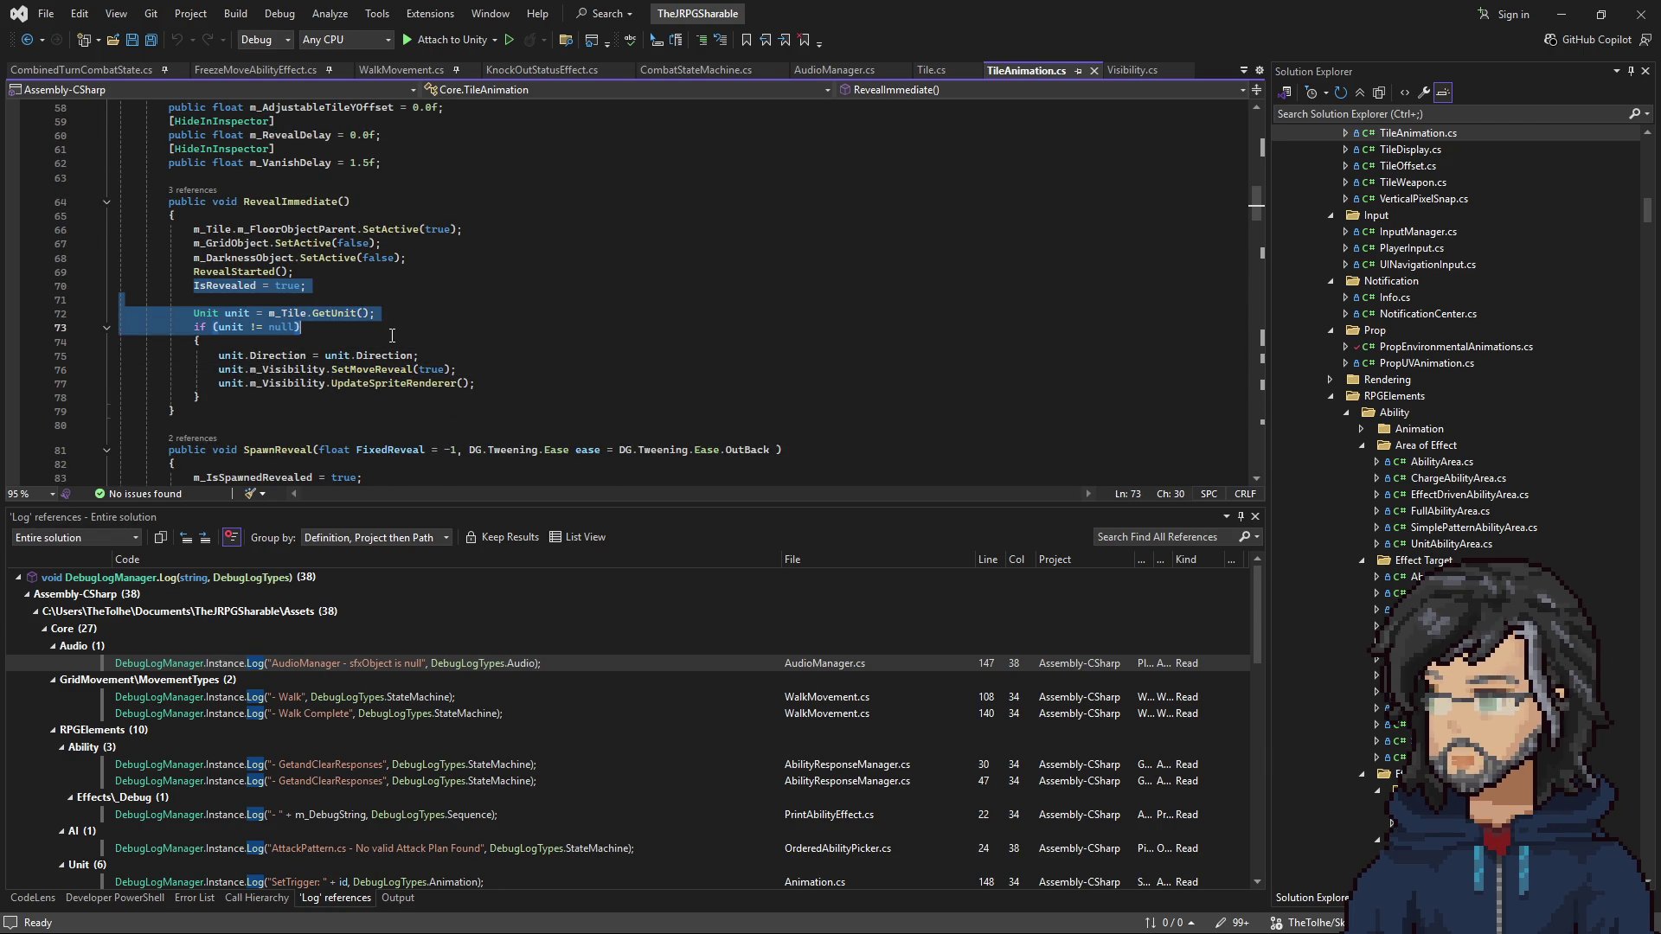
{"action": "left_click", "coordinate": [332, 319]}
{"action": "double_click", "coordinate": [331, 315]}
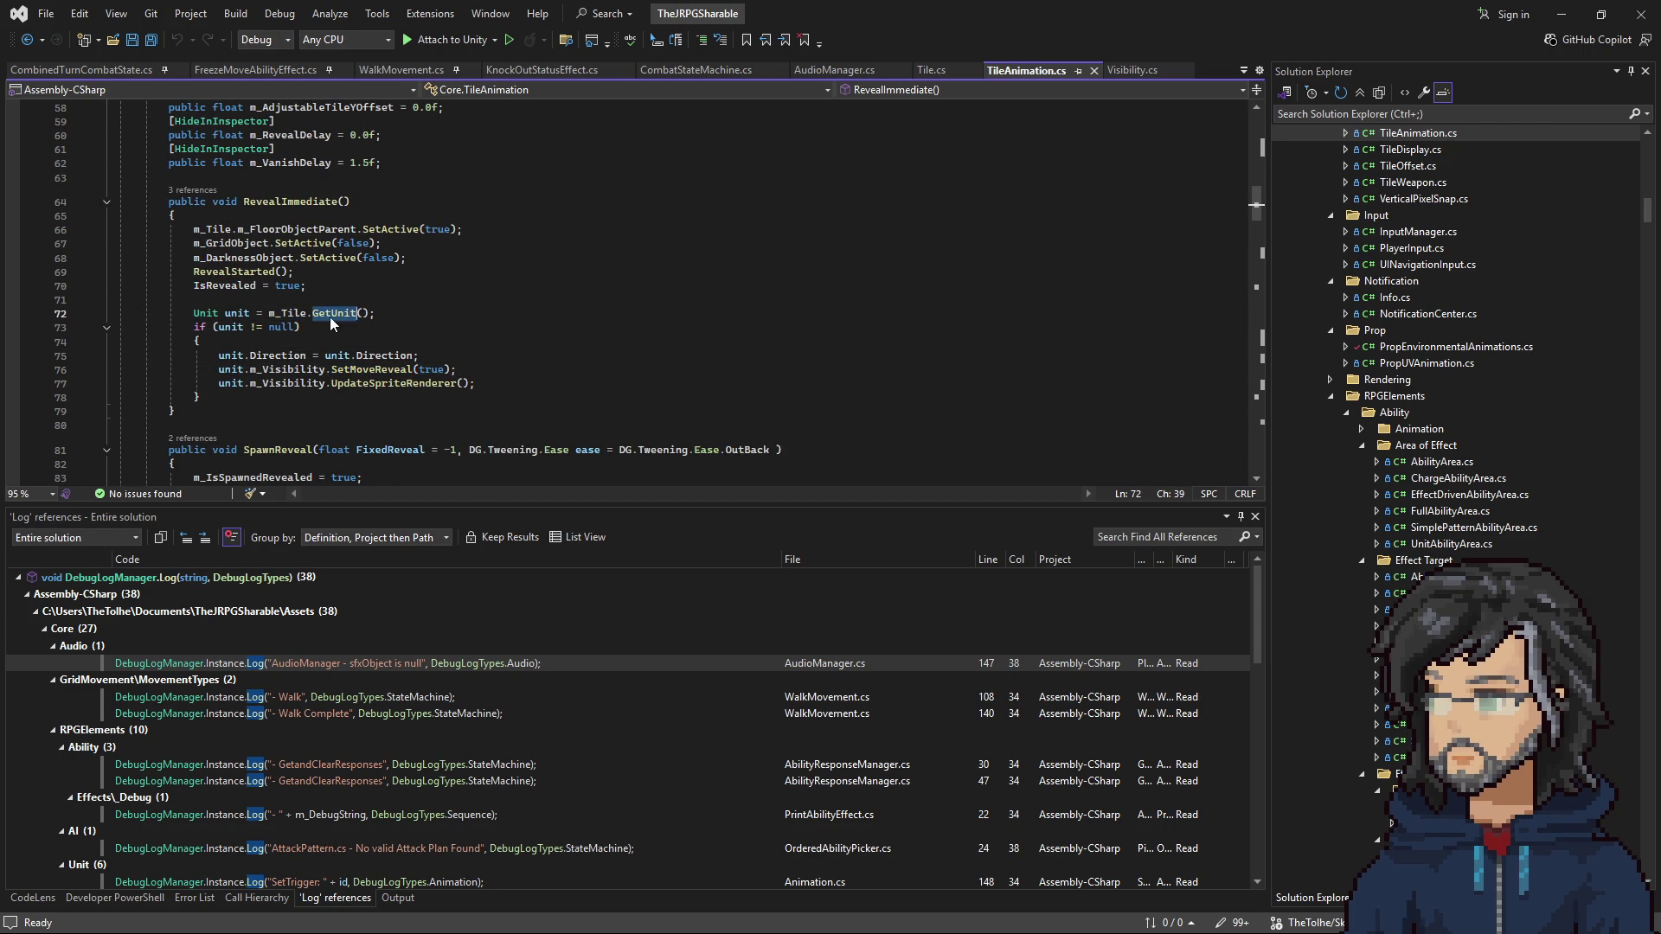
{"action": "left_click", "coordinate": [287, 313]}
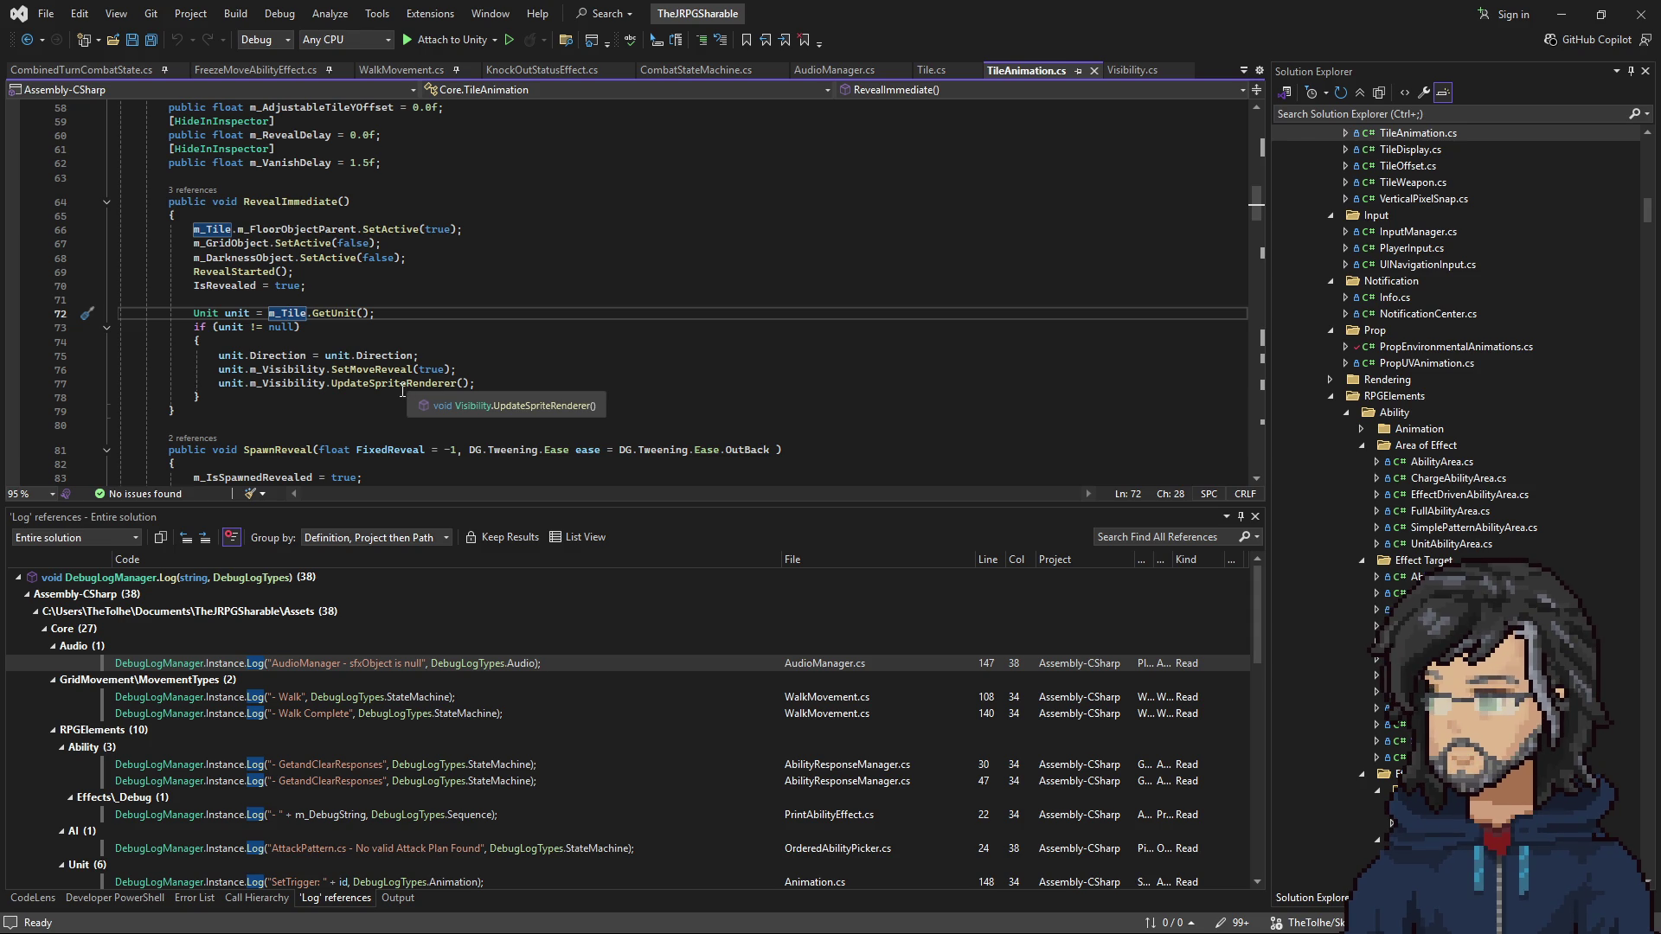
{"action": "key", "text": "alt+Tab"}
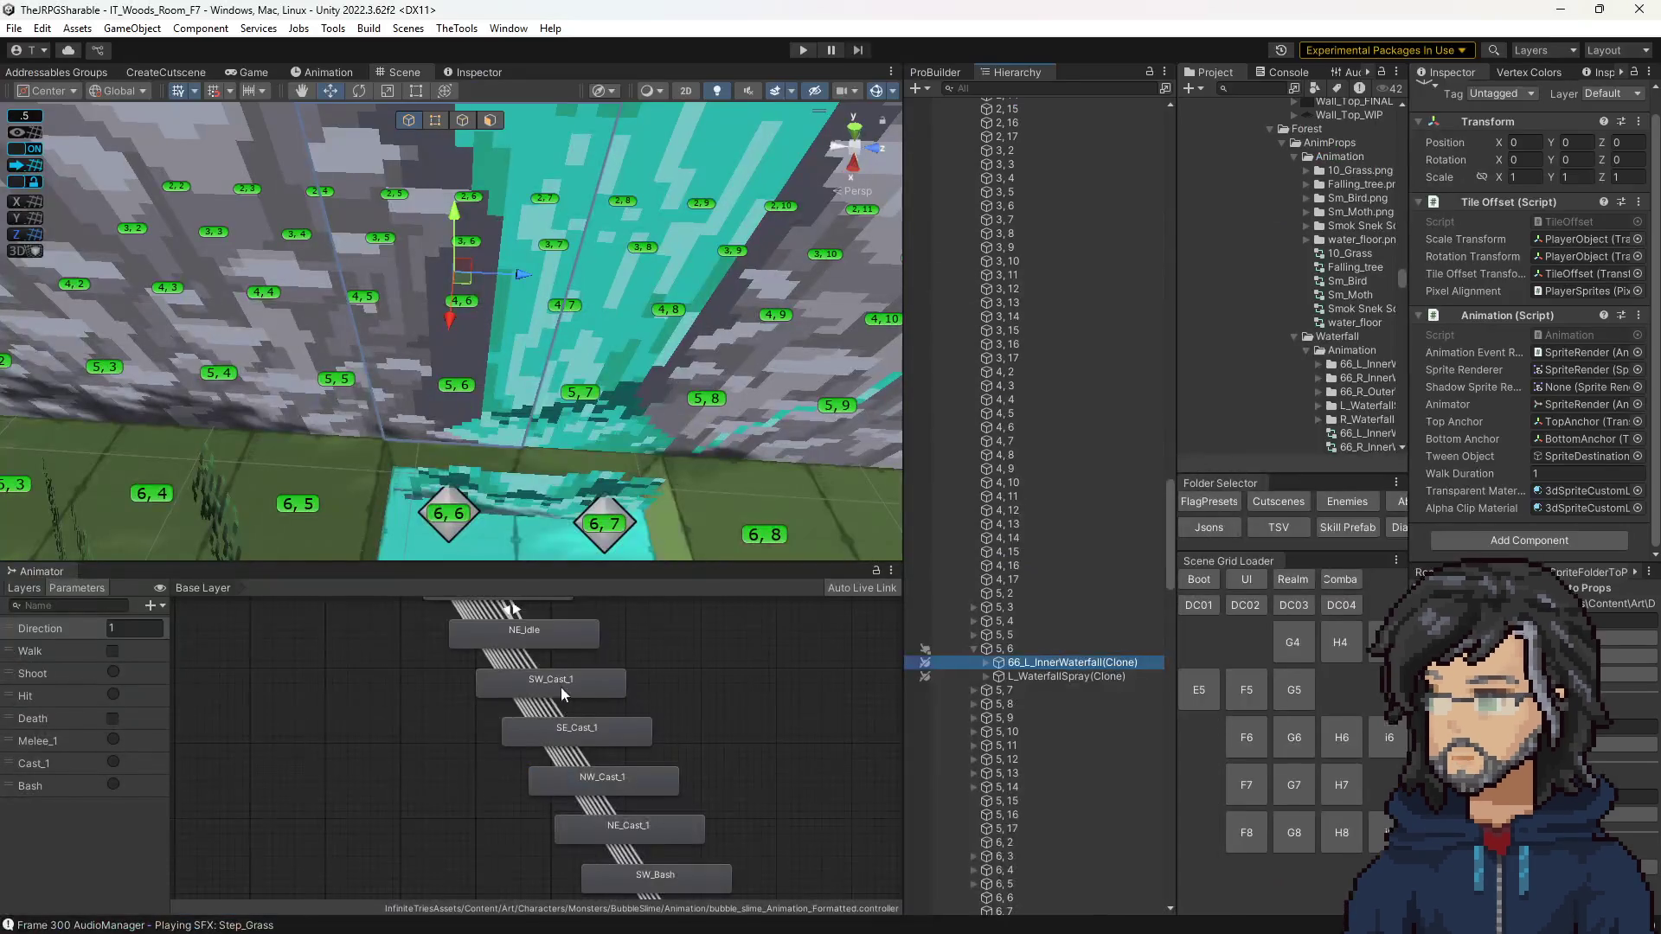
Step: Orbit and zoom the Scene view over the waterfall tiles, then enter Play mode and view the Scene
{"action": "mouse_move", "coordinate": [534, 376]}
{"action": "left_mouse_down"}
{"action": "mouse_move", "coordinate": [620, 386]}
{"action": "mouse_move", "coordinate": [484, 329]}
{"action": "left_mouse_up"}
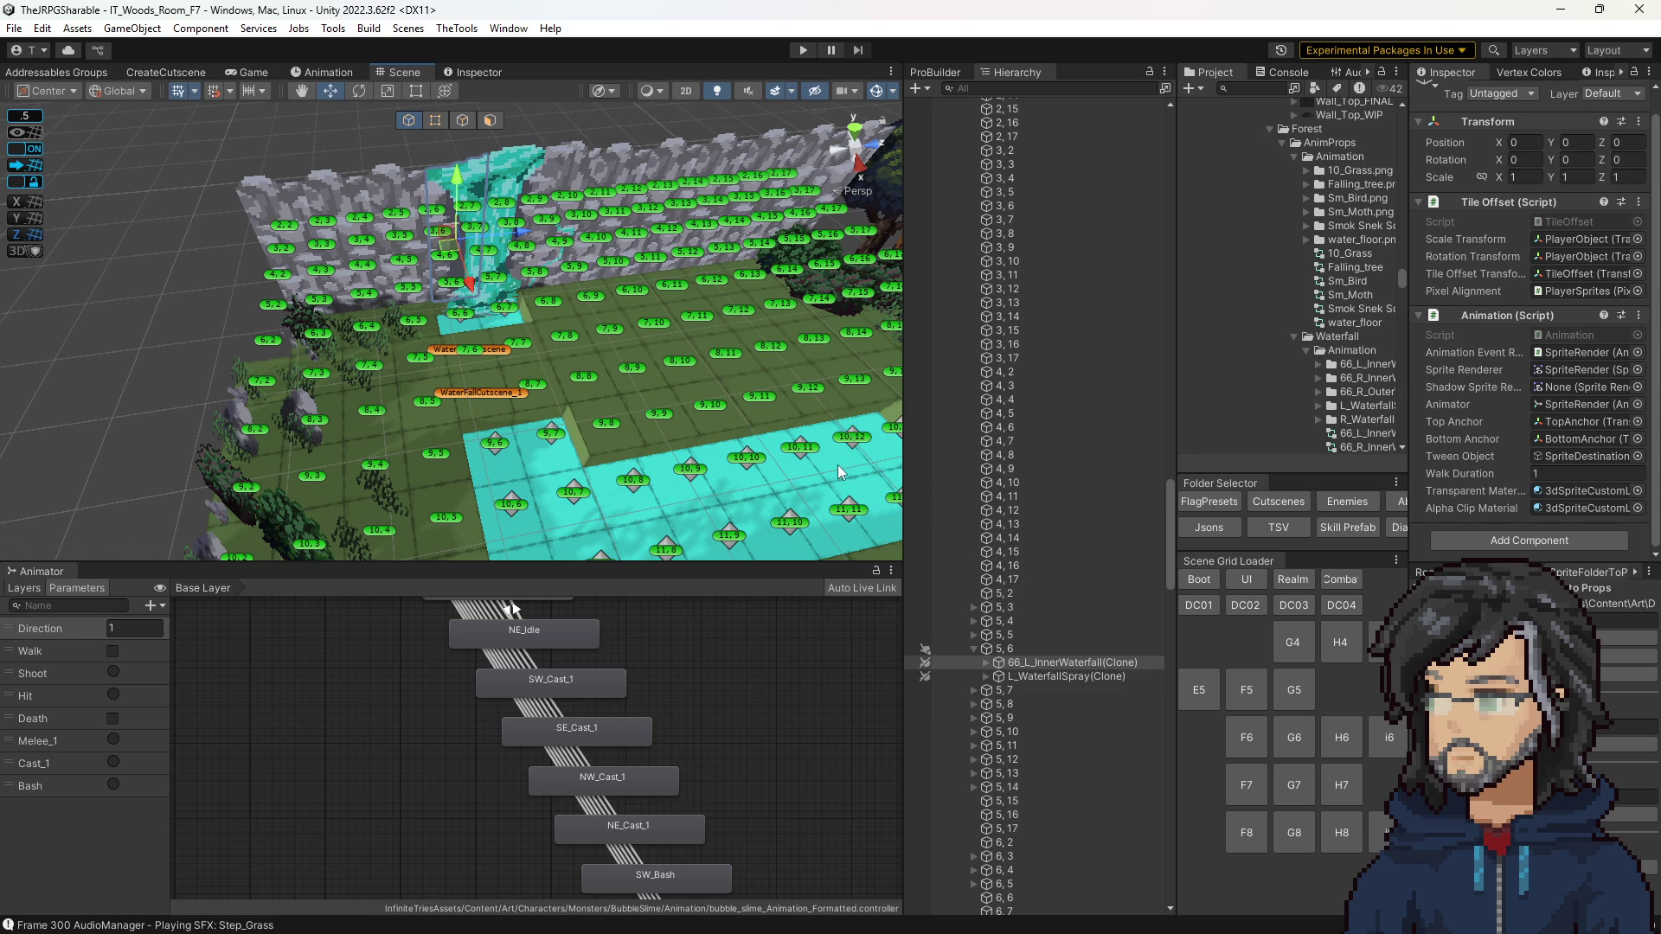
{"action": "scroll", "coordinate": [859, 408], "scroll_direction": "up", "scroll_amount": 5}
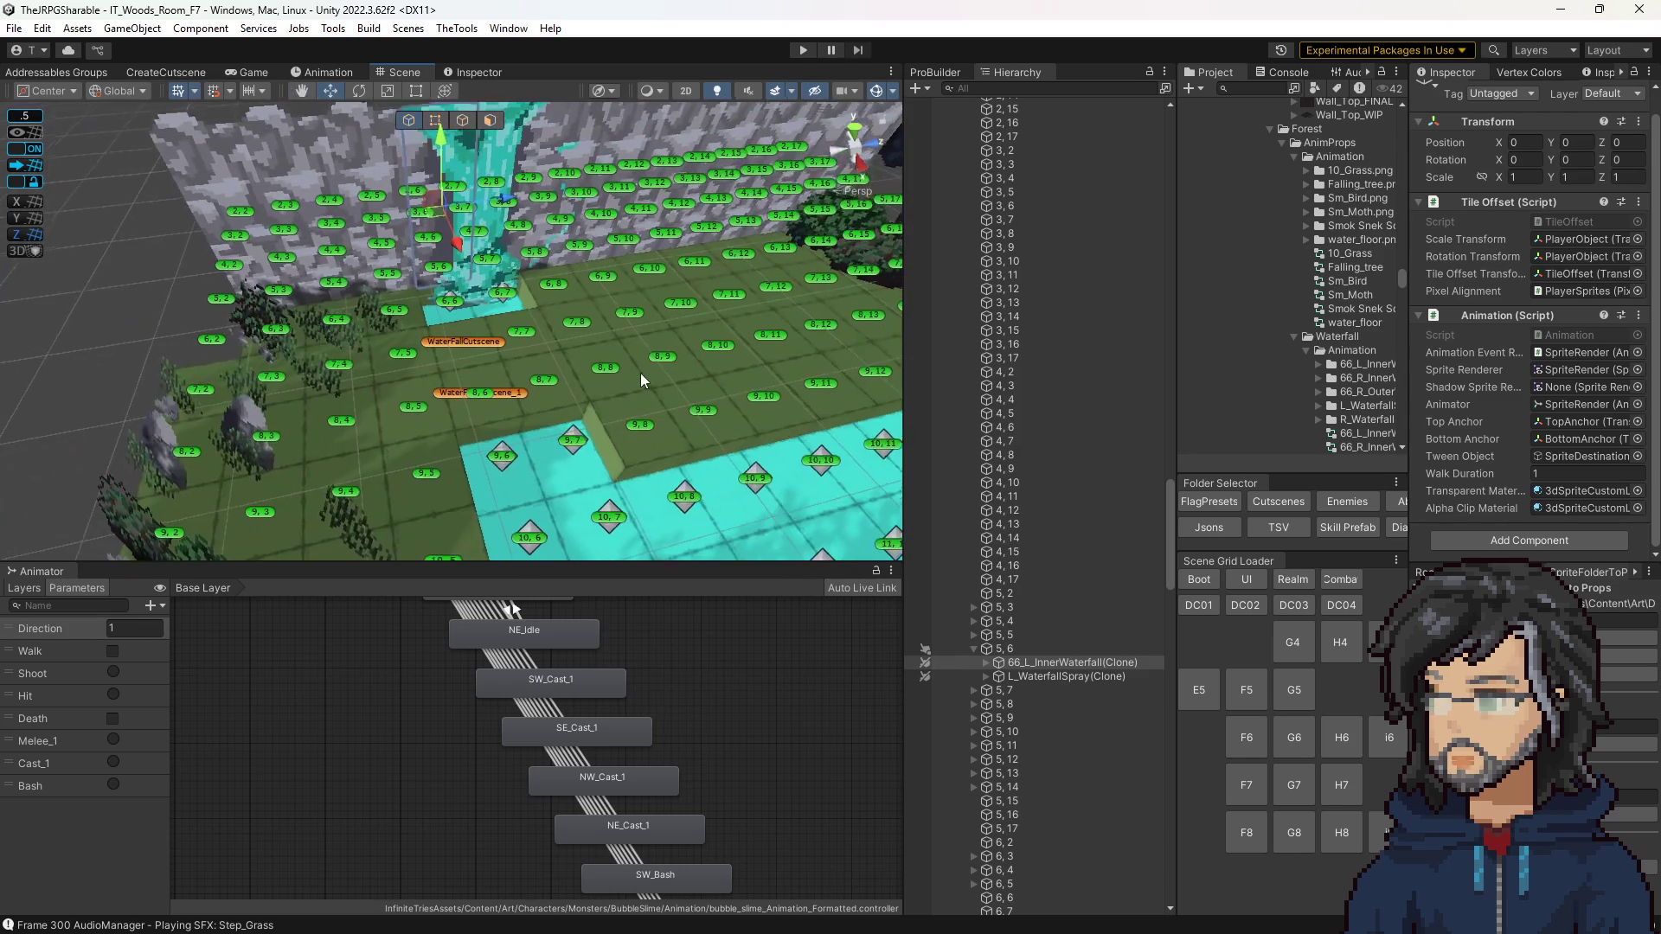
{"action": "scroll", "coordinate": [640, 380], "scroll_direction": "down", "scroll_amount": 1}
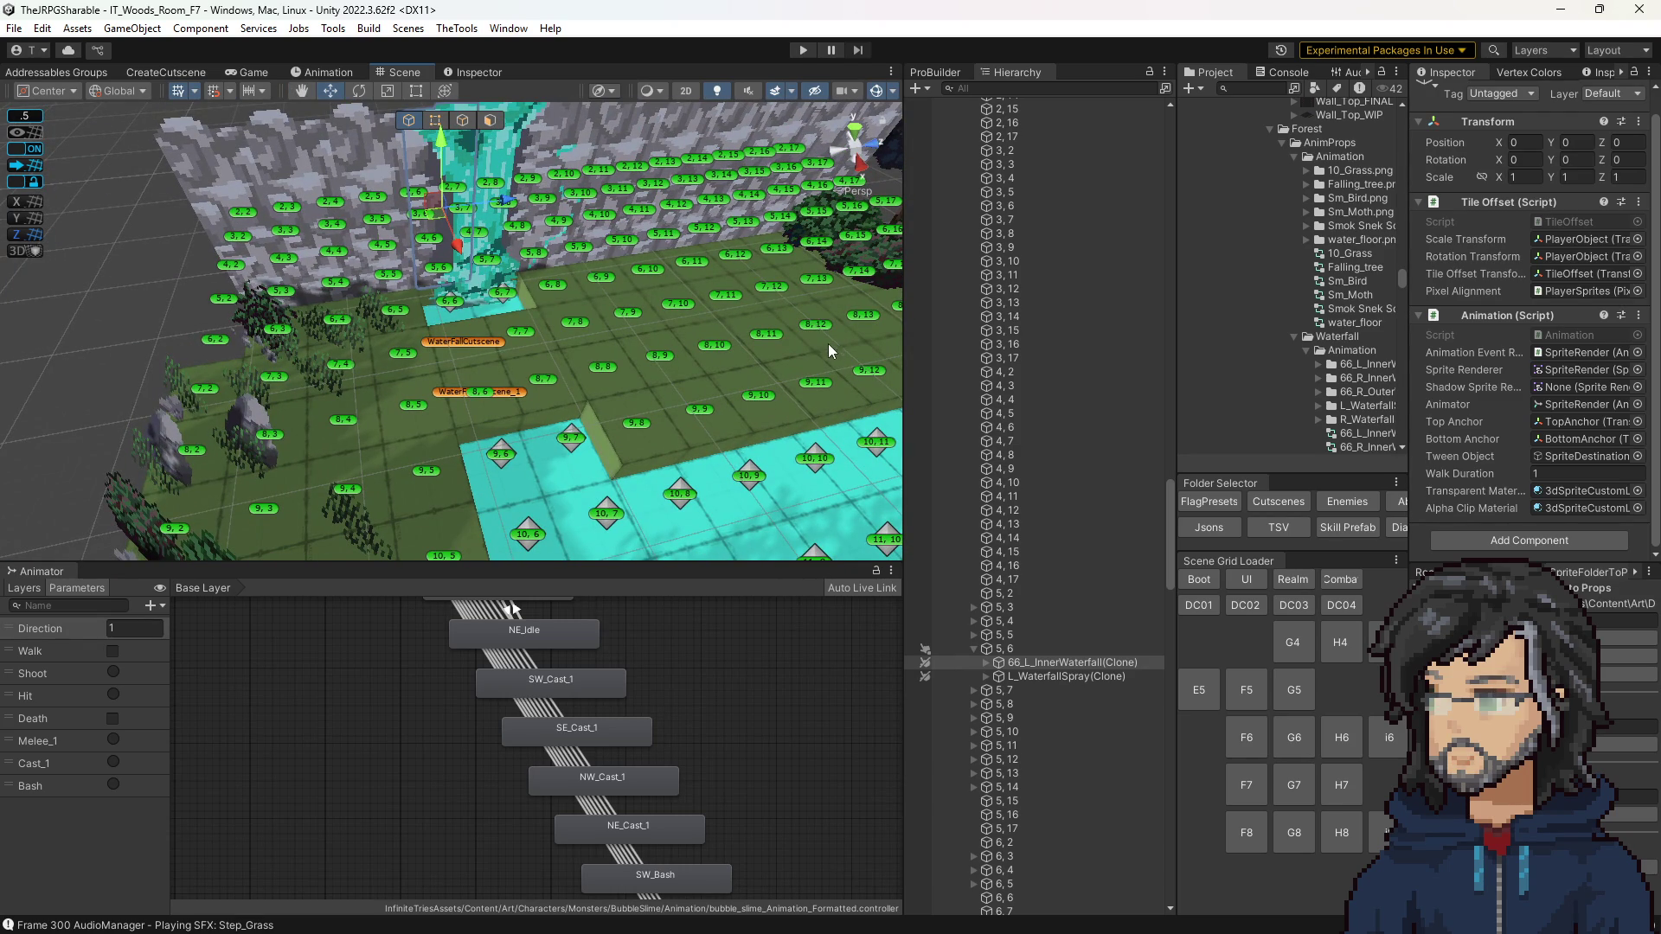
{"action": "left_click_drag", "start_coordinate": [808, 381], "coordinate": [756, 325]}
{"action": "scroll", "coordinate": [756, 324], "scroll_direction": "down", "scroll_amount": 2}
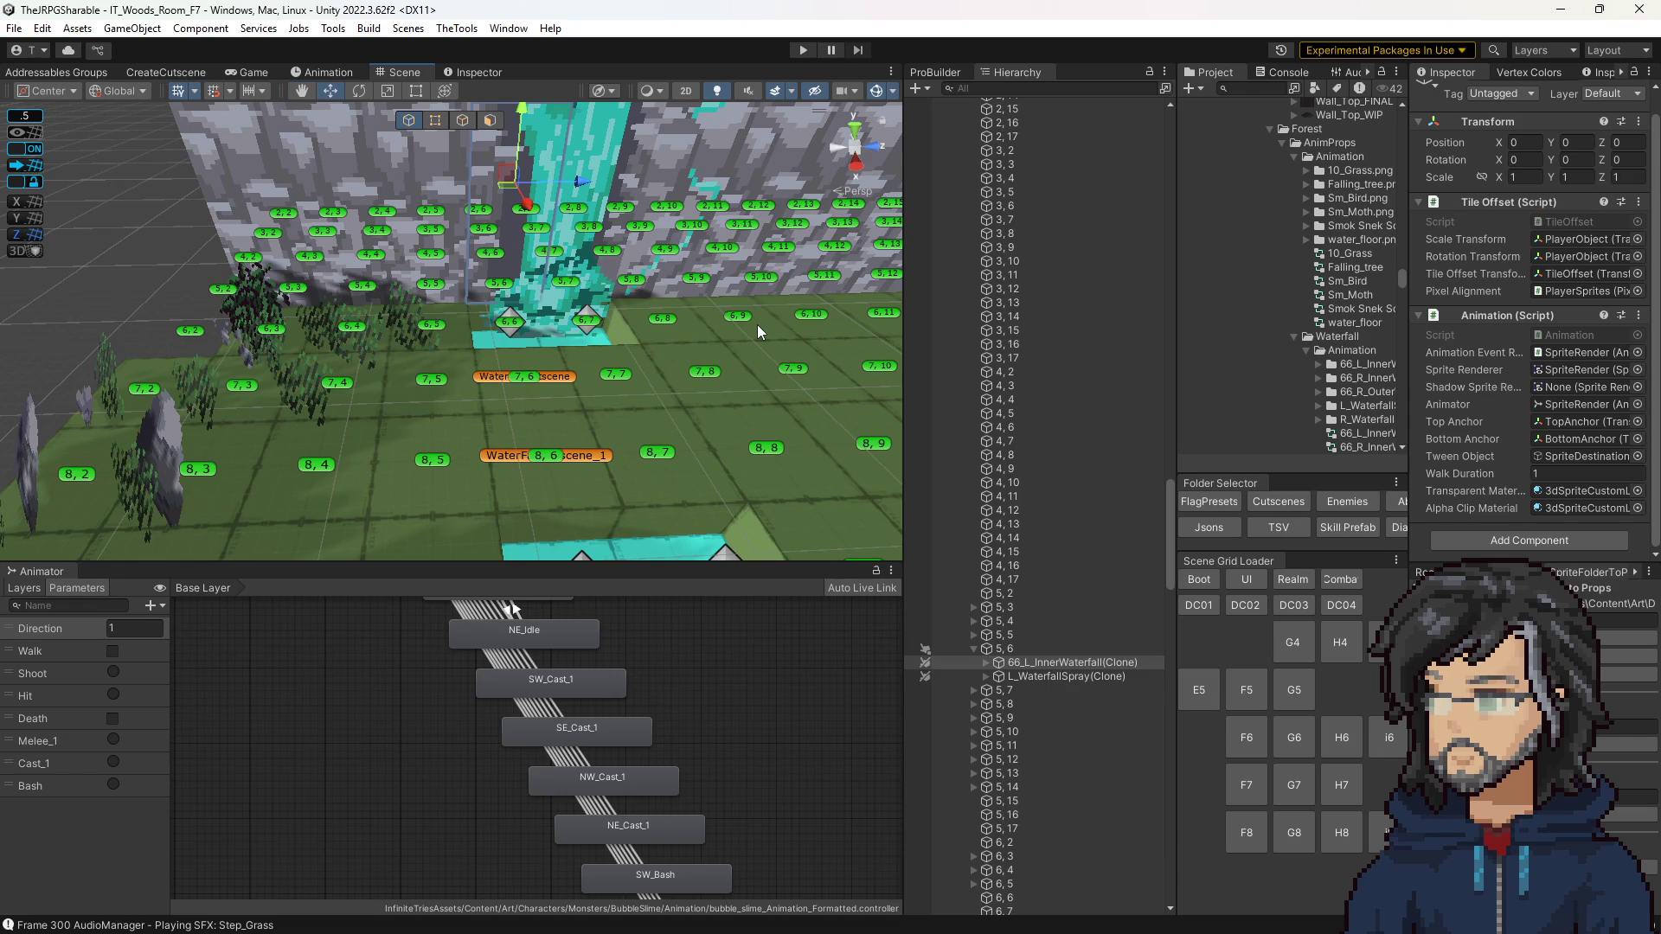
{"action": "left_click", "coordinate": [805, 49]}
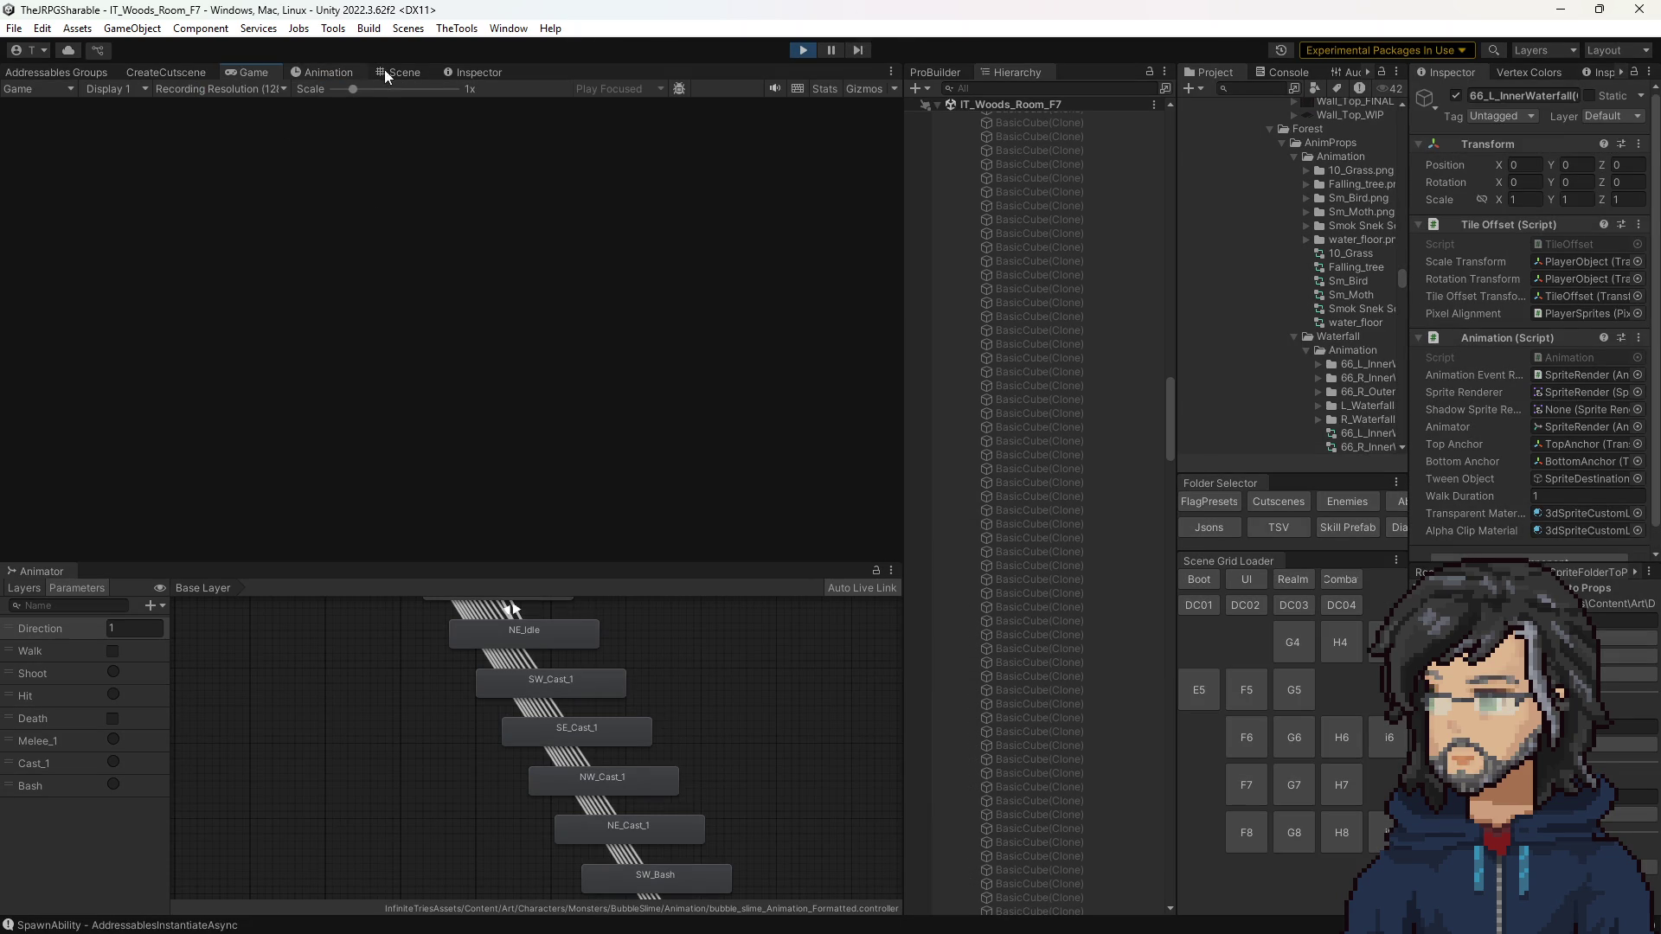
{"action": "left_click", "coordinate": [398, 71]}
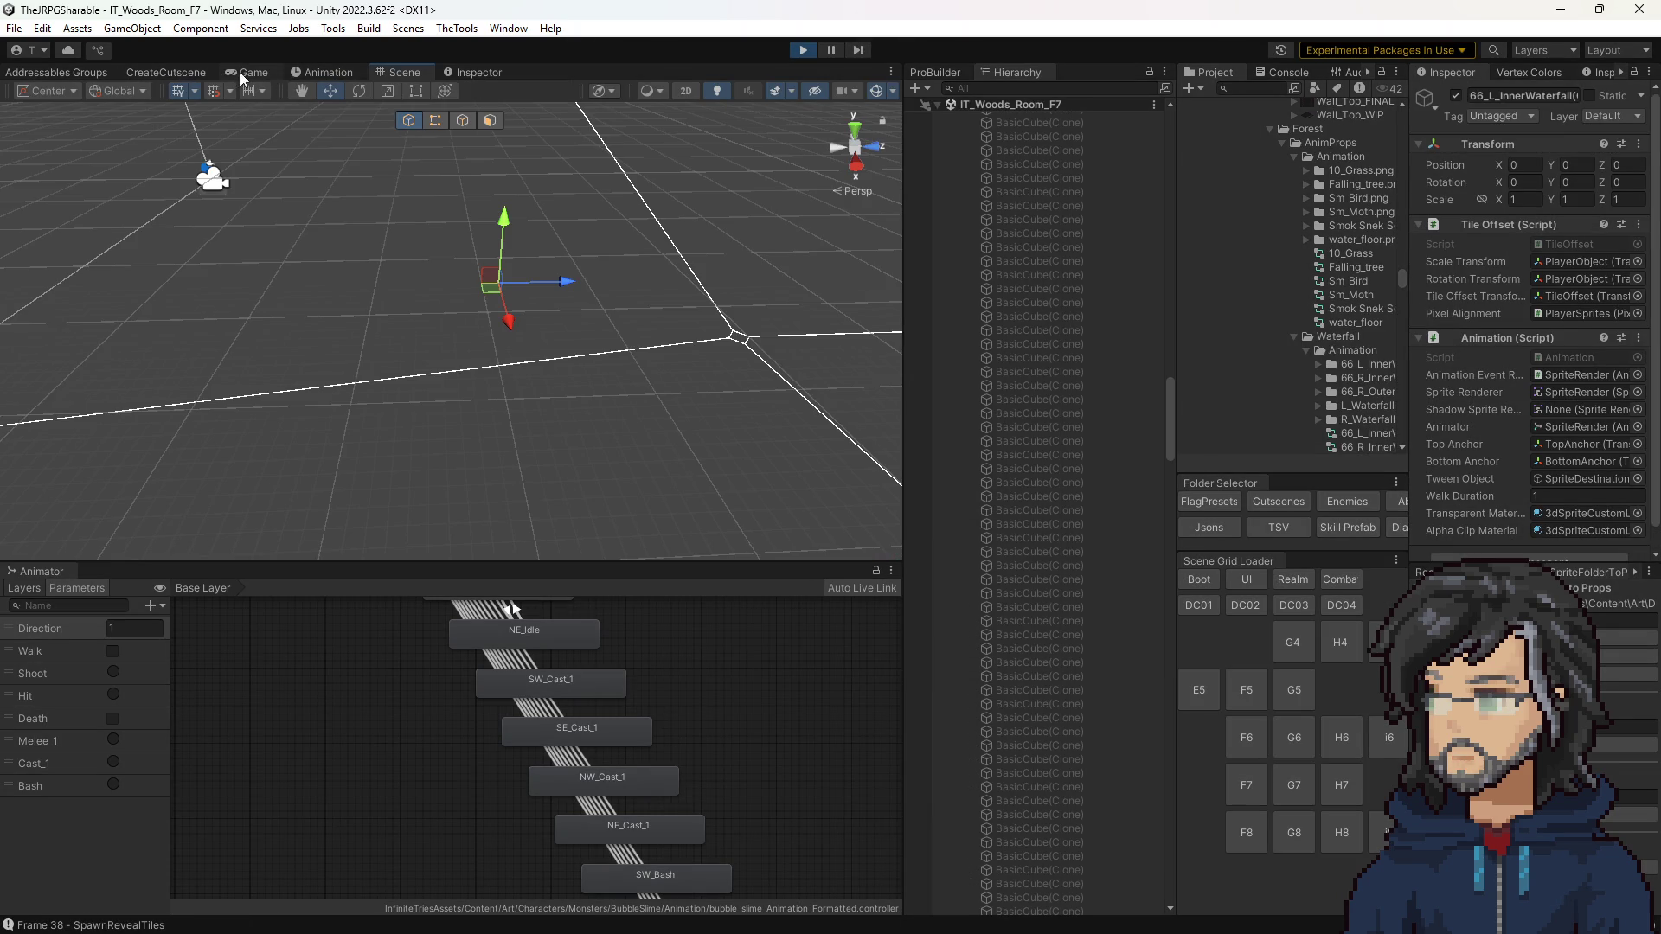
Step: Watch the running game, then select waterfall floor tile 6, 6 to view its Prop Tile settings
{"action": "left_click", "coordinate": [241, 79]}
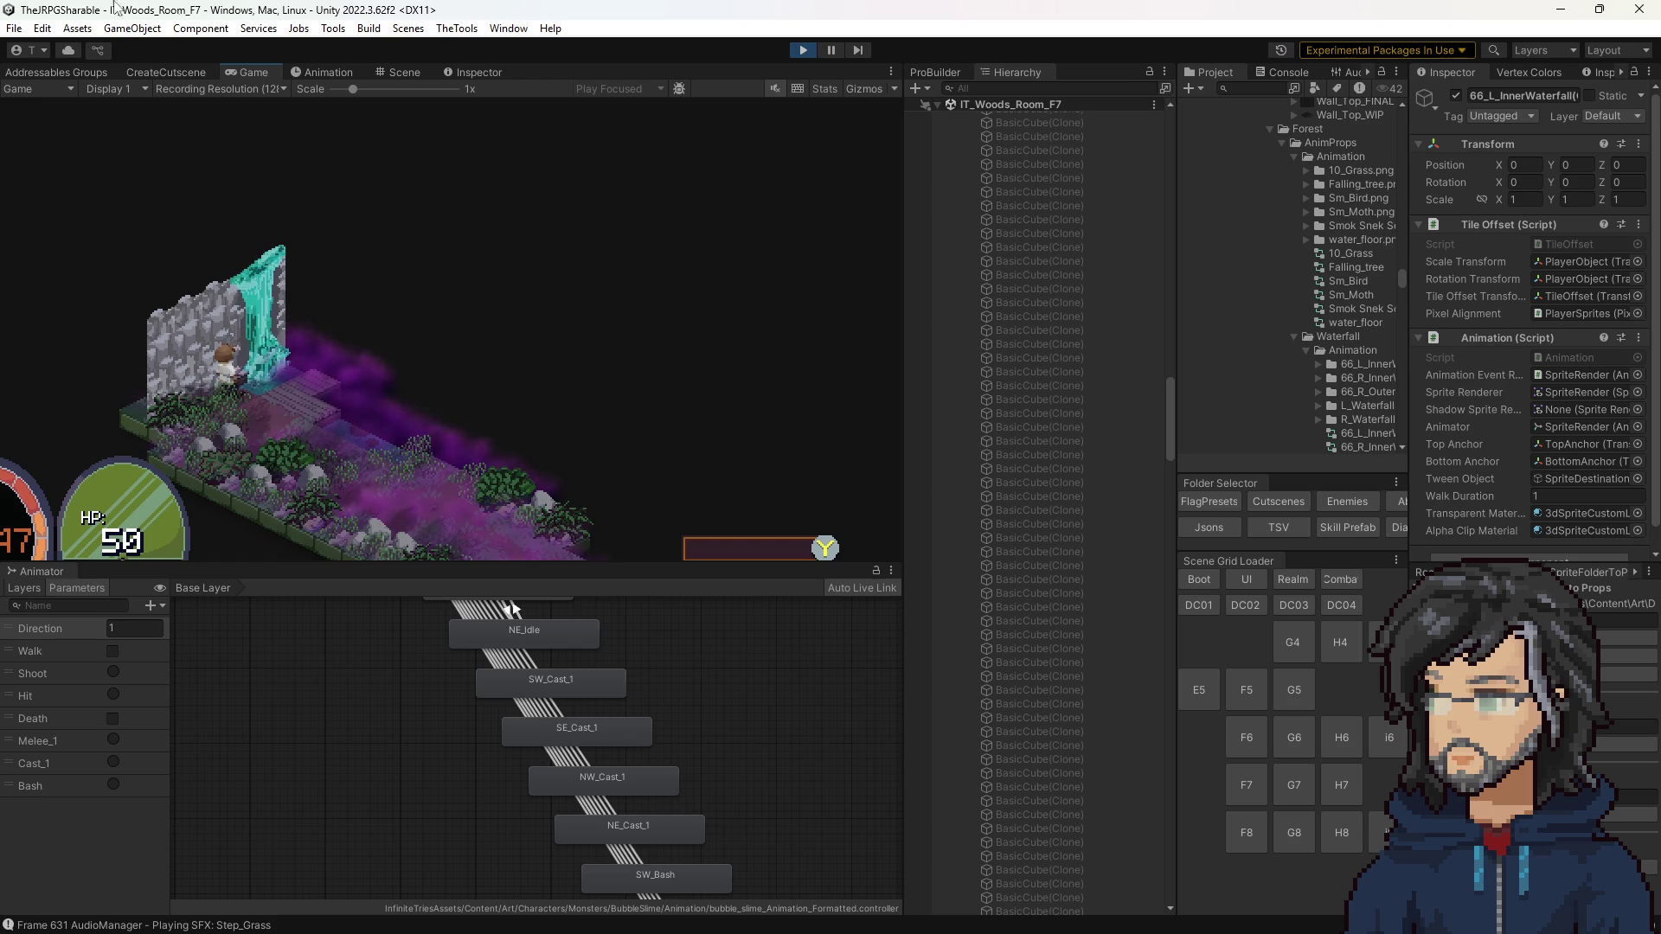
{"action": "left_click", "coordinate": [403, 72]}
{"action": "scroll", "coordinate": [527, 292], "scroll_direction": "up", "scroll_amount": 5}
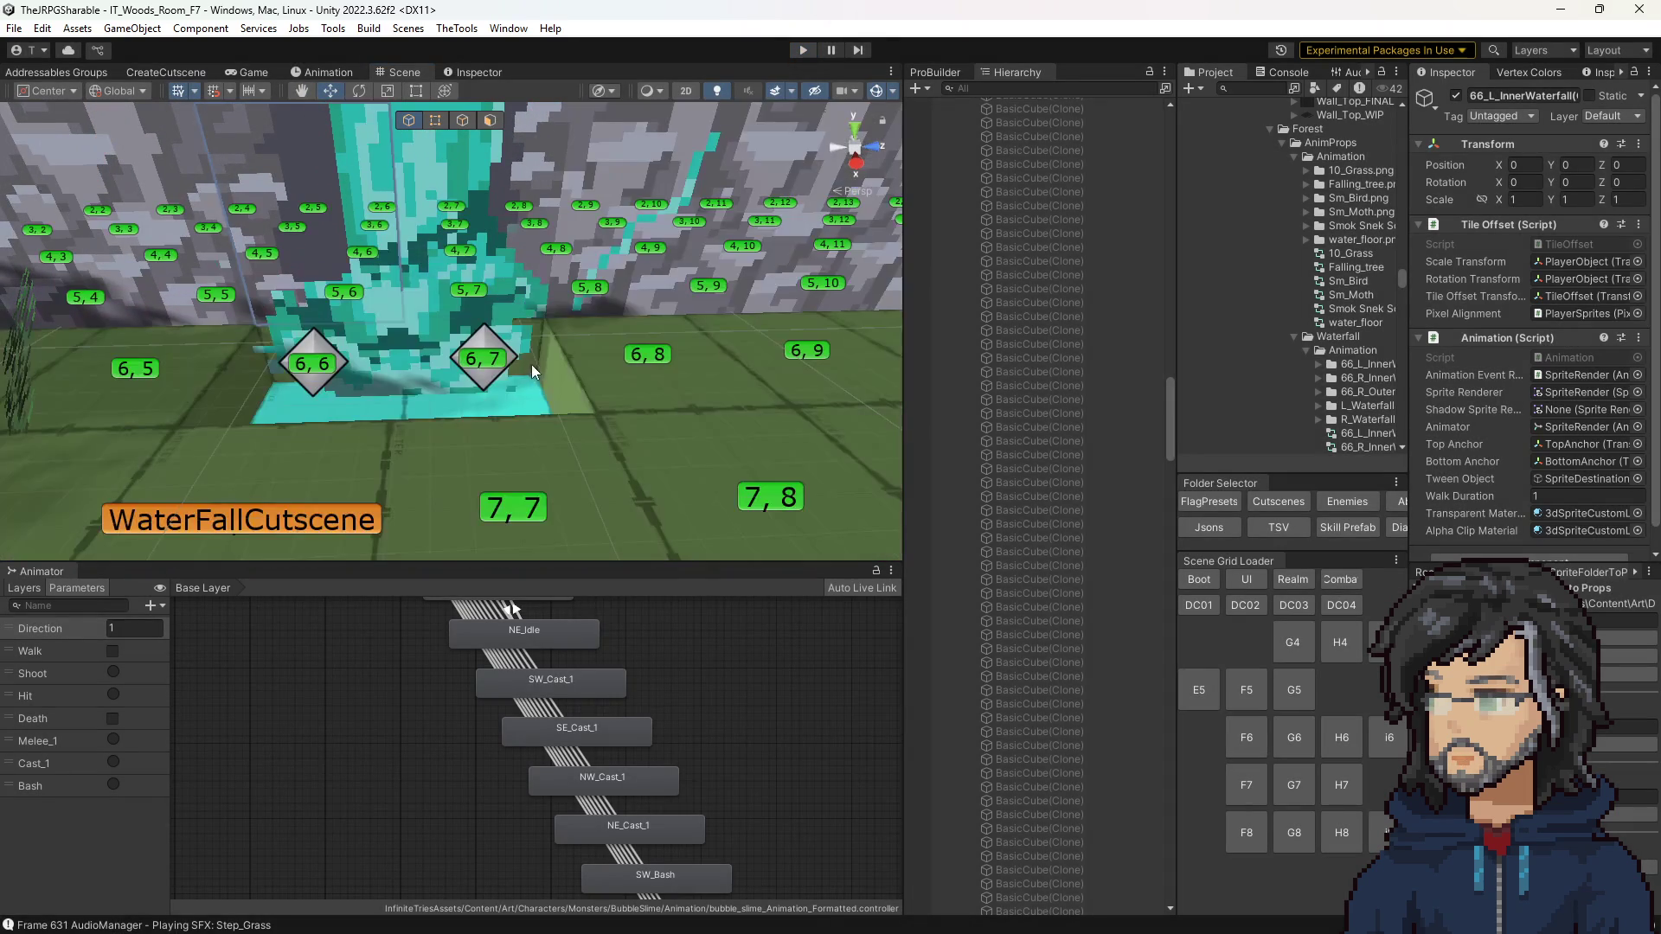
{"action": "left_click", "coordinate": [463, 358]}
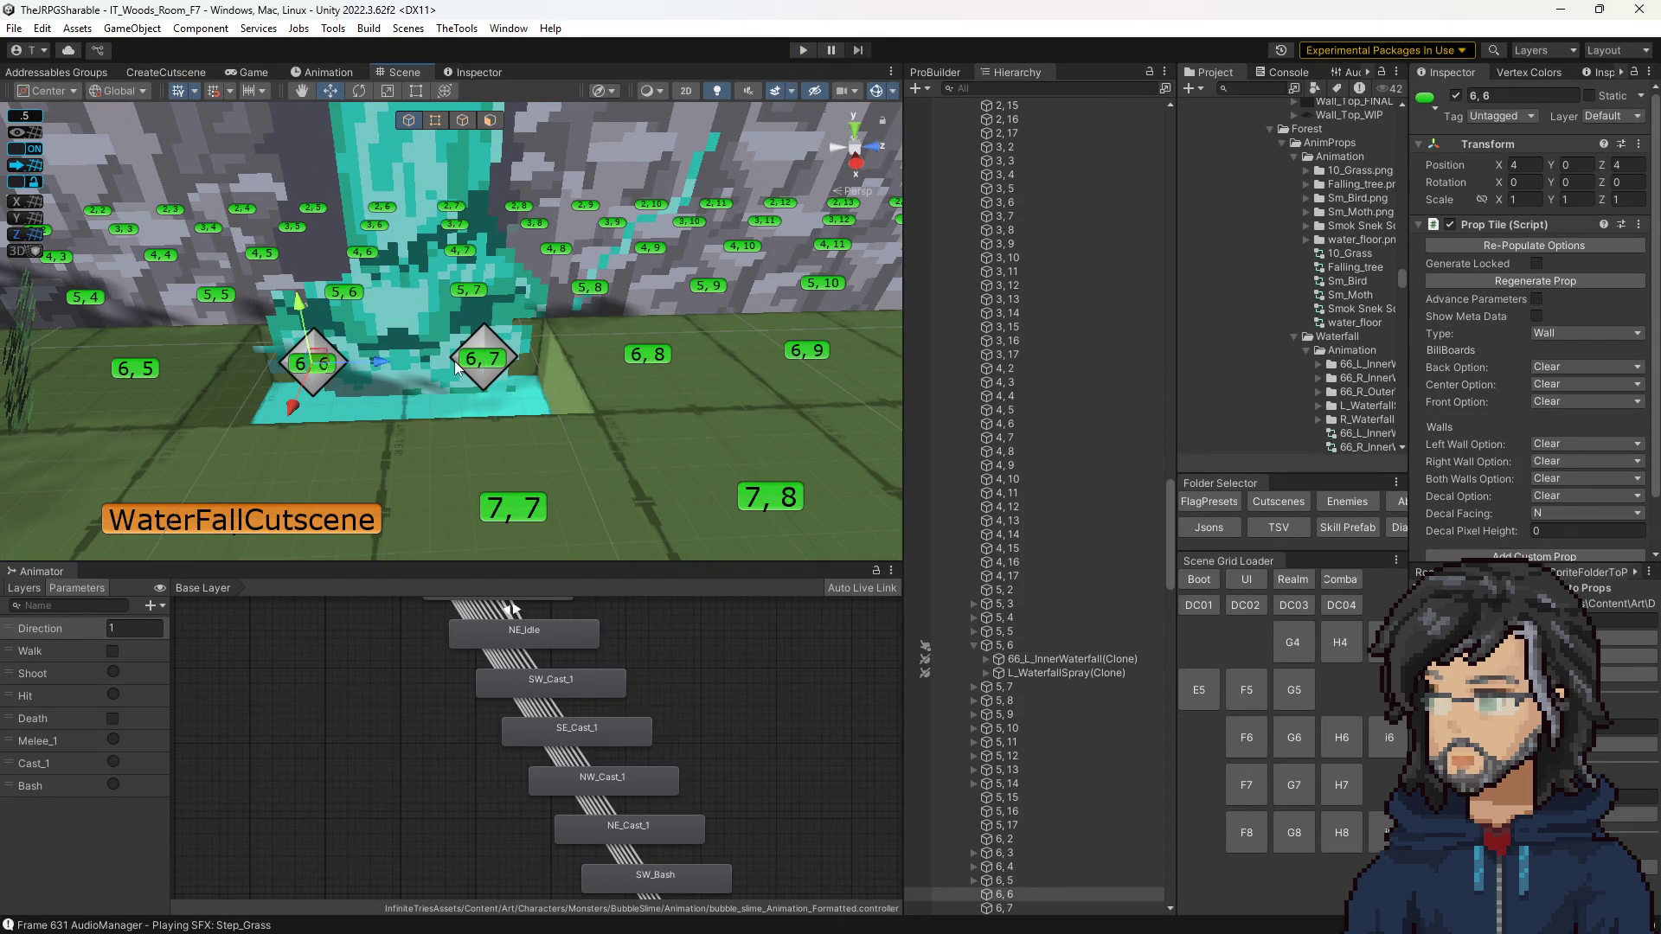
Step: Select tile 5, 6 and scroll to its Right Wall and east-facing wall prop entries
{"action": "scroll", "coordinate": [958, 553], "scroll_direction": "down", "scroll_amount": 5}
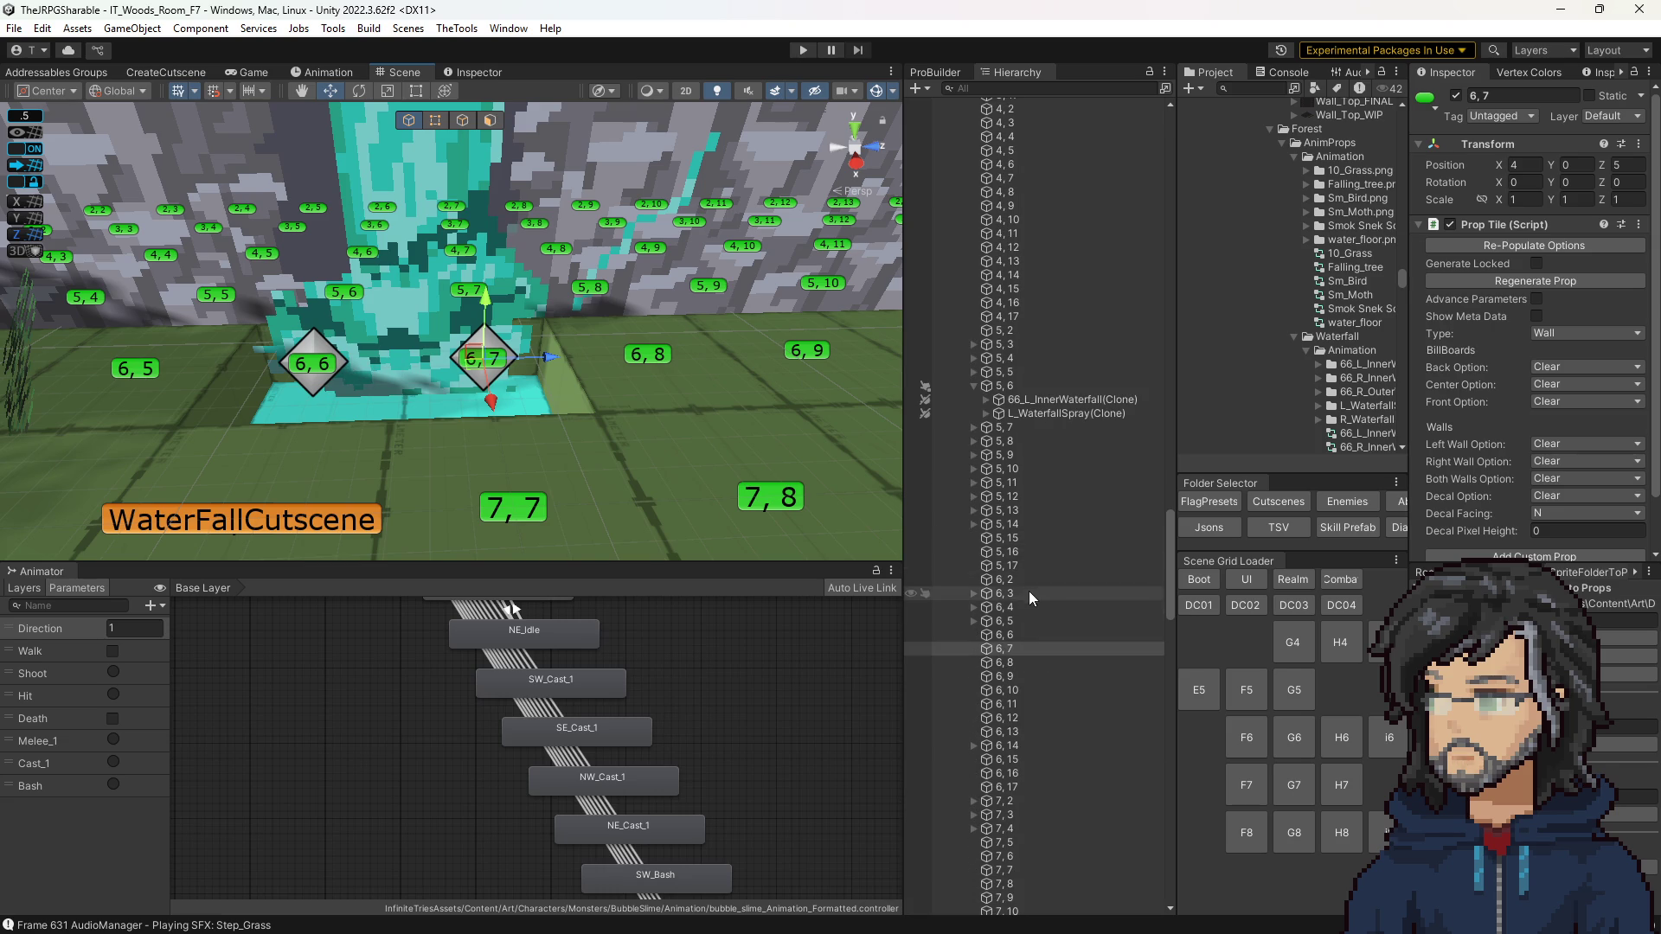
{"action": "left_click", "coordinate": [350, 295]}
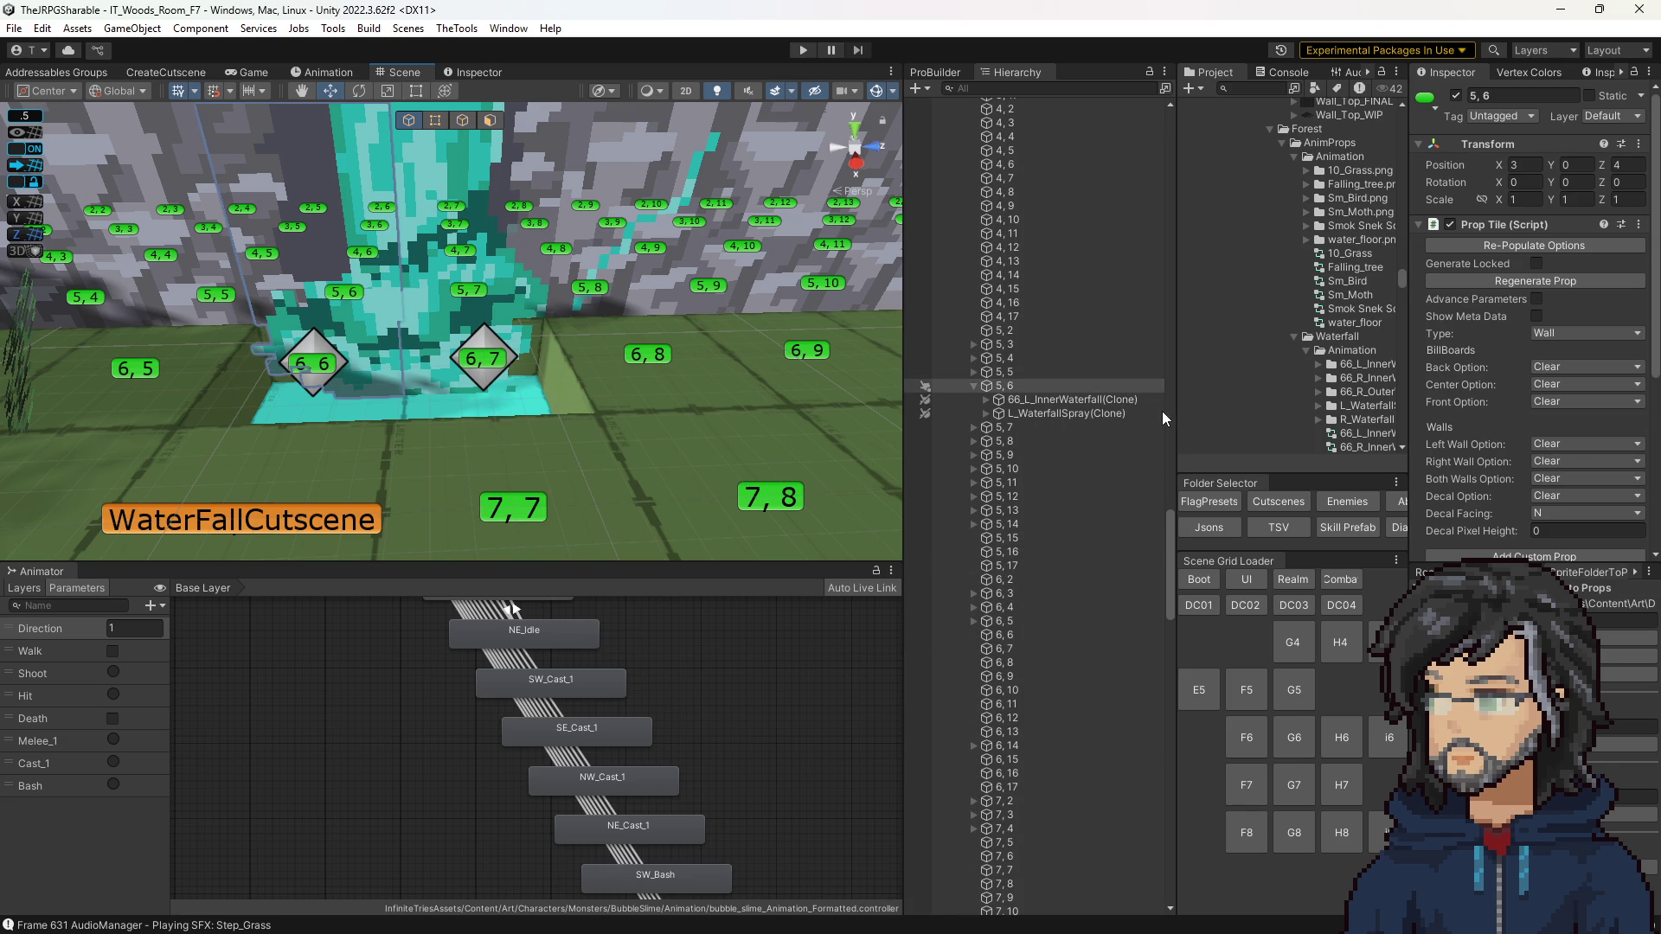
{"action": "scroll", "coordinate": [1571, 417], "scroll_direction": "down", "scroll_amount": 5}
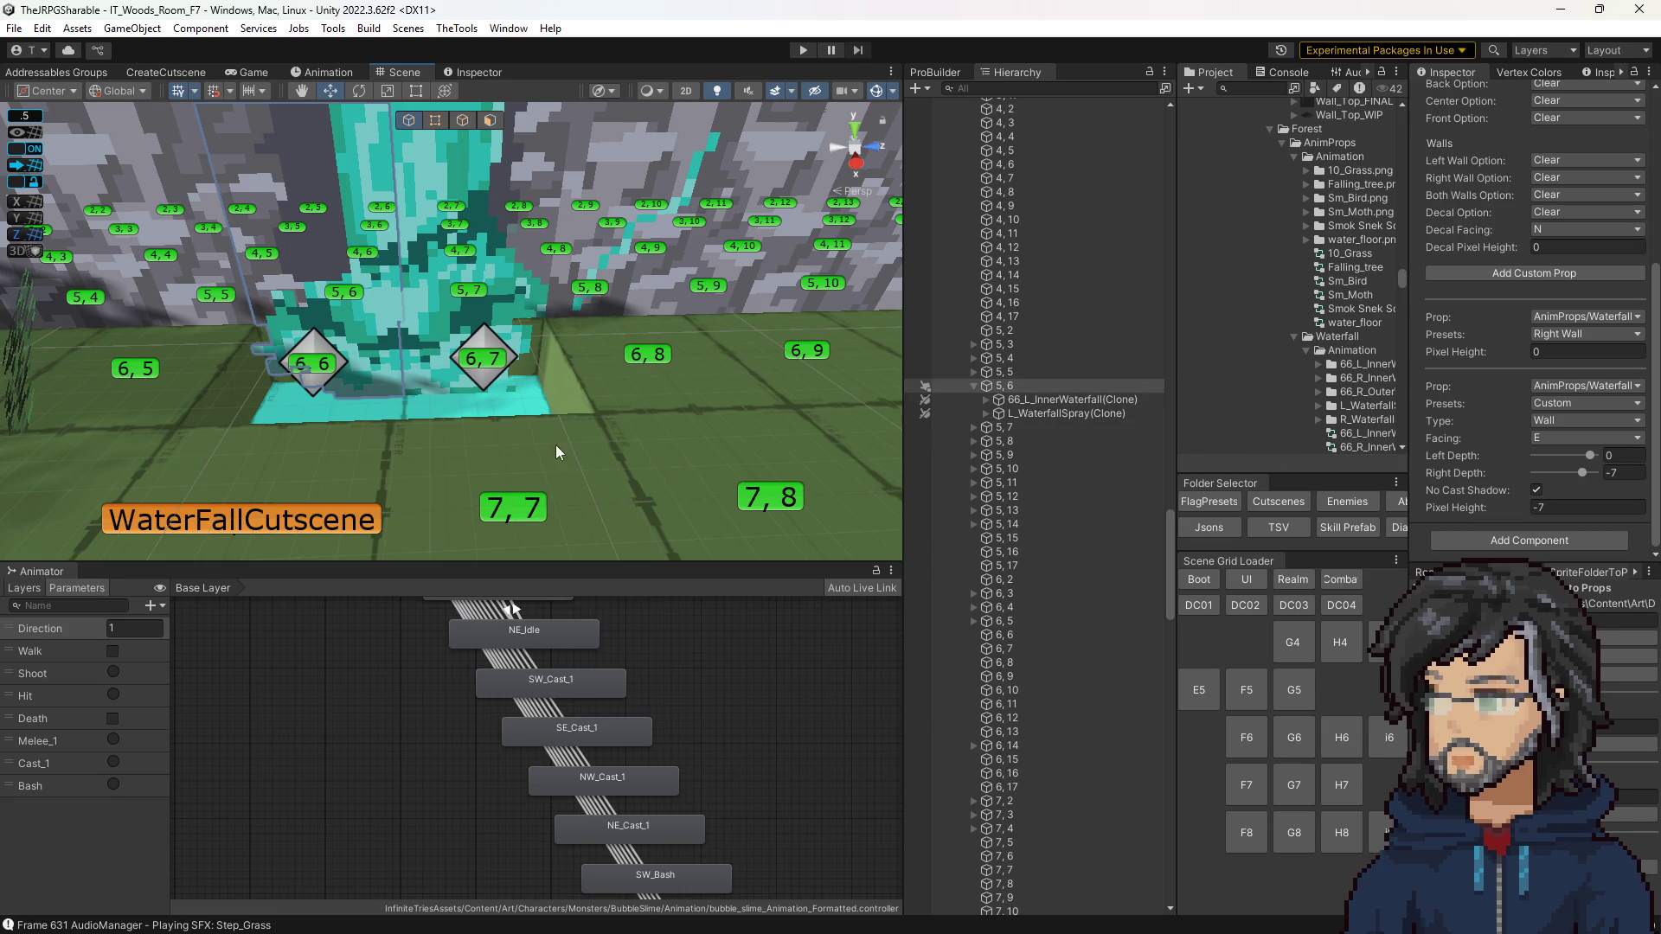
{"action": "scroll", "coordinate": [564, 455], "scroll_direction": "down", "scroll_amount": 5}
{"action": "mouse_move", "coordinate": [564, 455]}
{"action": "left_mouse_down"}
{"action": "mouse_move", "coordinate": [536, 379]}
{"action": "mouse_move", "coordinate": [567, 401]}
{"action": "left_mouse_up"}
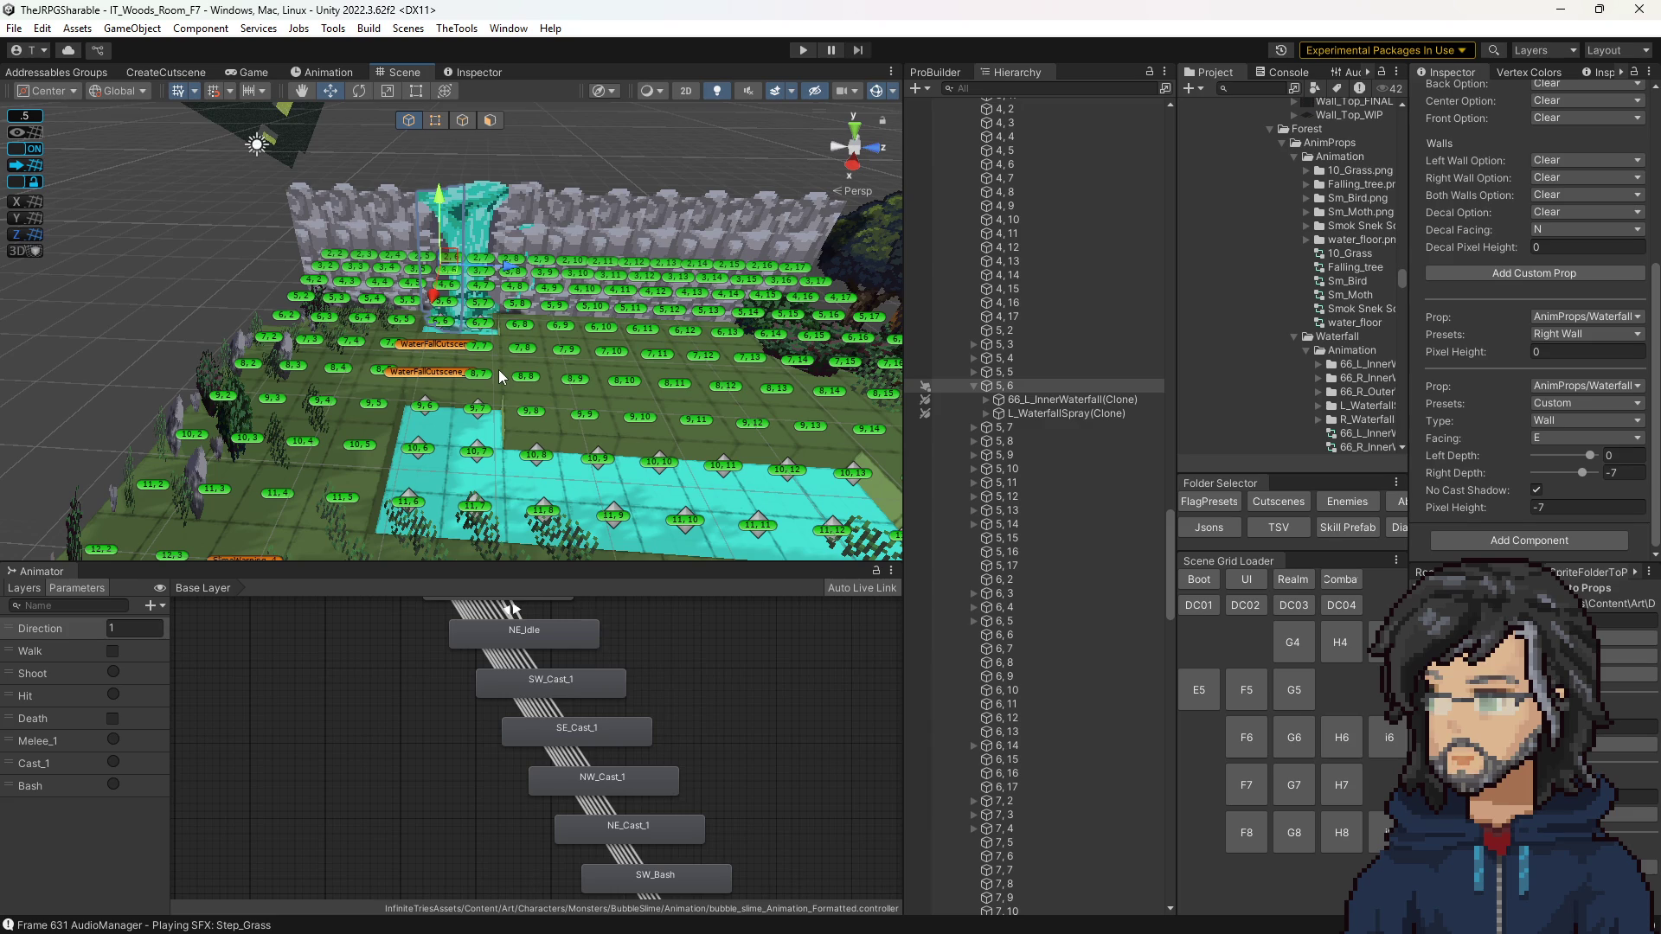
{"action": "mouse_move", "coordinate": [540, 407]}
{"action": "left_mouse_down", "text": "alt"}
{"action": "mouse_move", "coordinate": [547, 444]}
{"action": "mouse_move", "coordinate": [508, 419]}
{"action": "left_mouse_up", "text": "alt"}
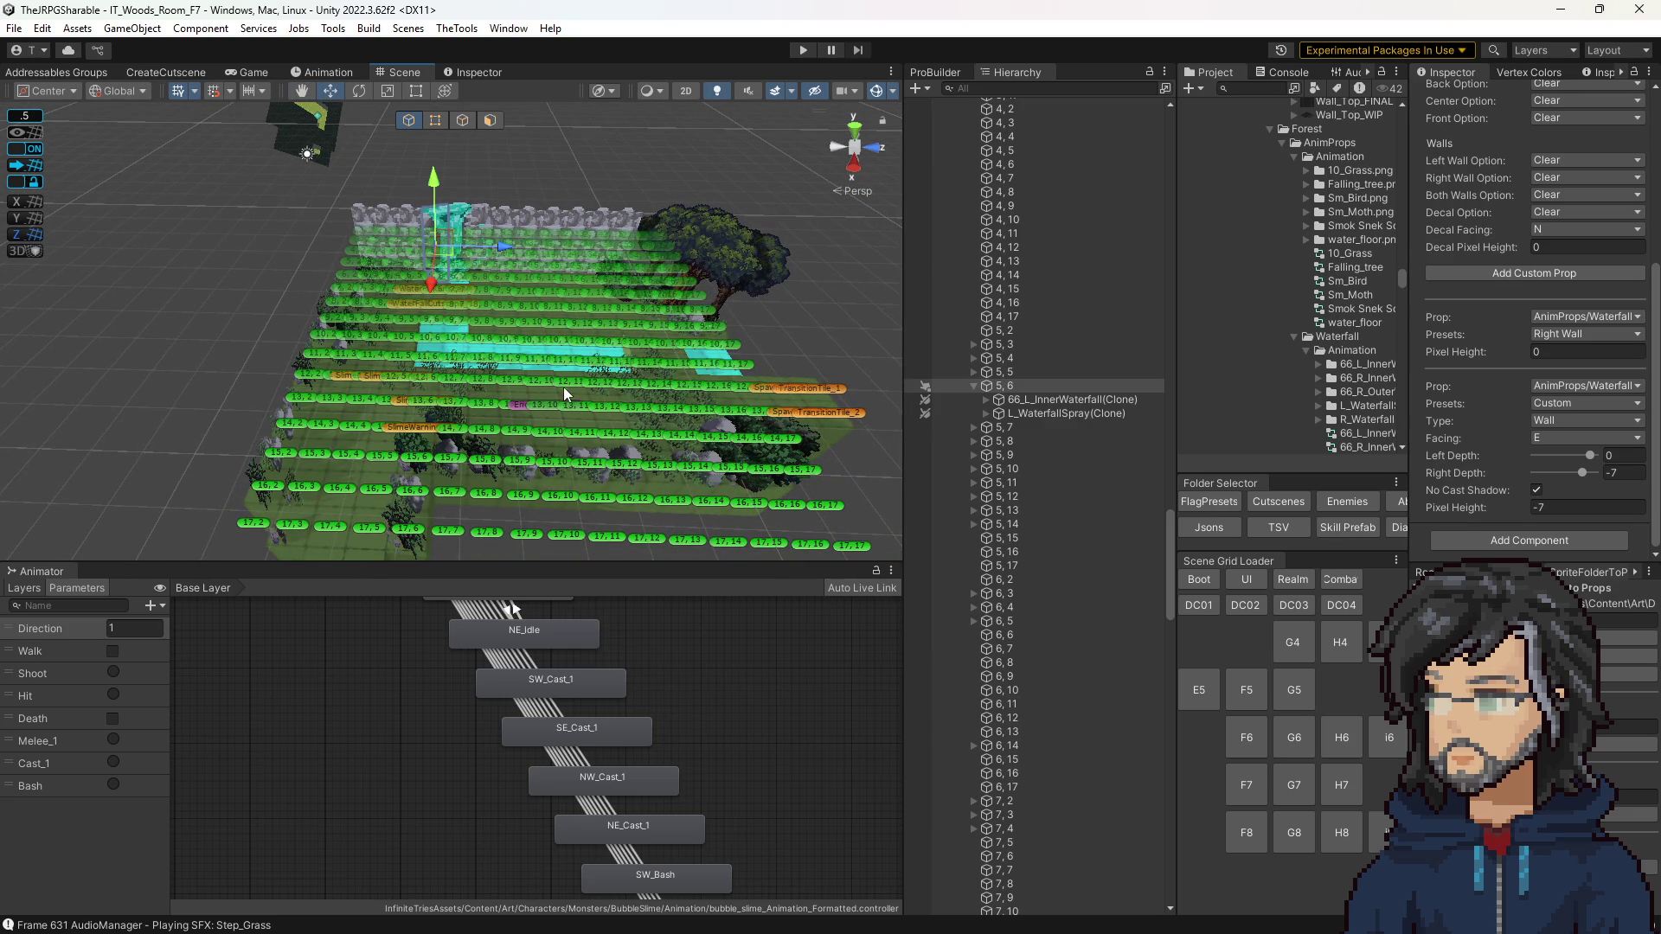
{"action": "key", "text": "f"}
{"action": "mouse_move", "coordinate": [559, 384]}
{"action": "left_mouse_down", "text": "alt"}
{"action": "mouse_move", "coordinate": [554, 313]}
{"action": "mouse_move", "coordinate": [563, 330]}
{"action": "left_mouse_up", "text": "alt"}
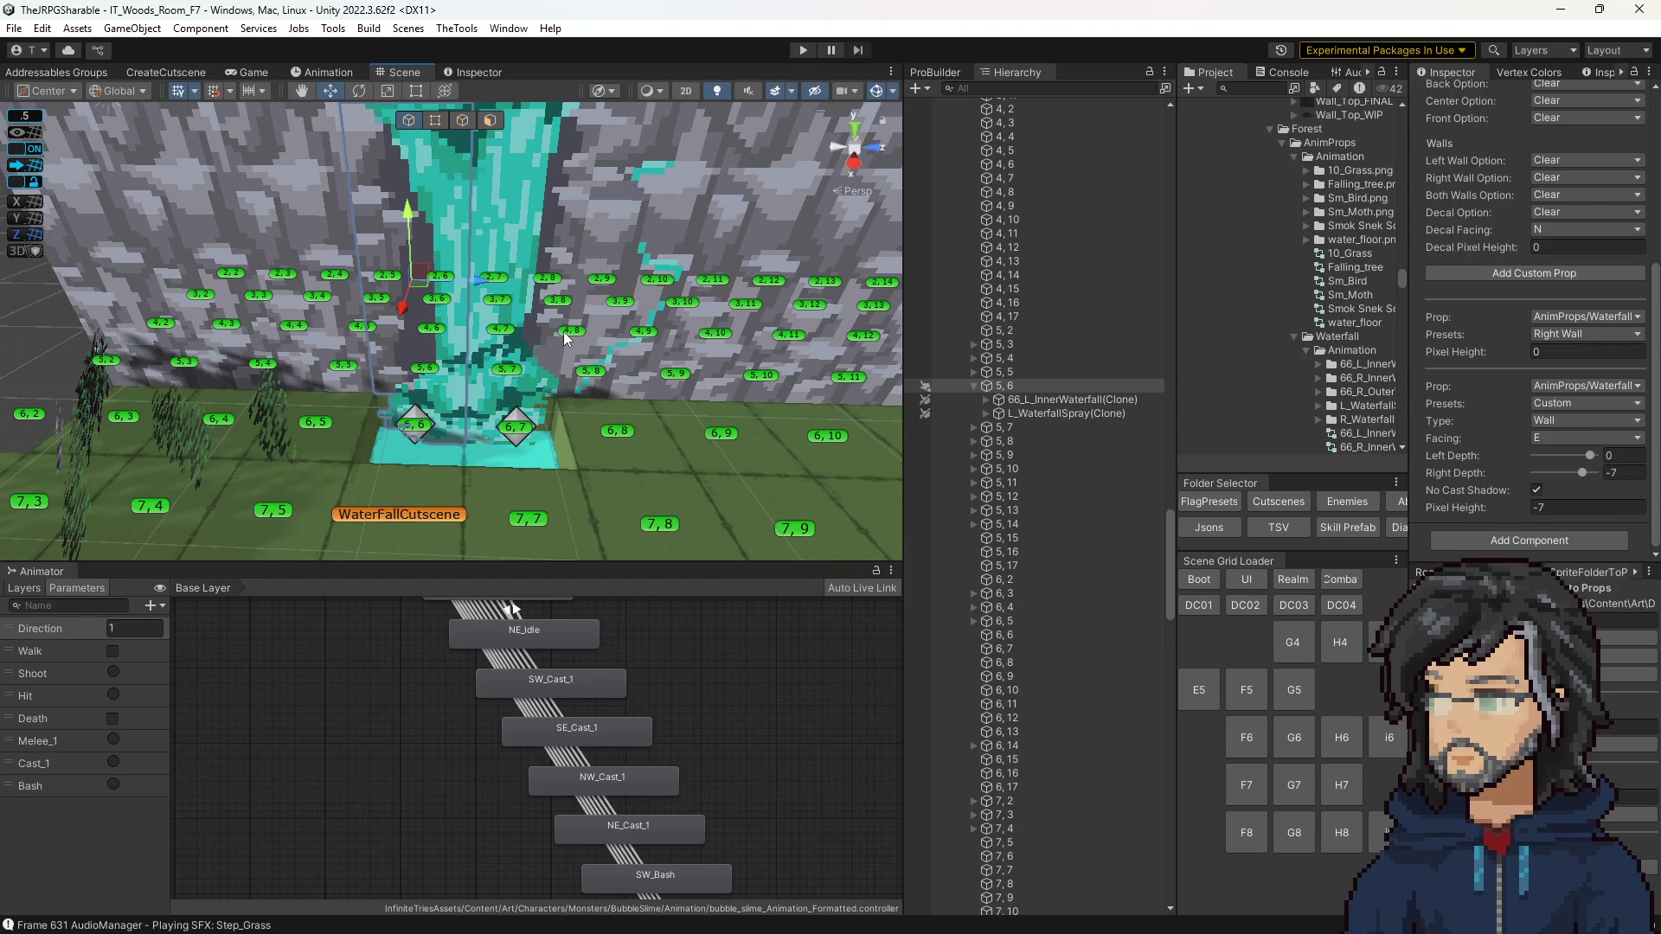
Step: Search the Project panel for 'visib' and open the Visibility script
{"action": "left_click", "coordinate": [1248, 90]}
{"action": "type", "text": "vis"}
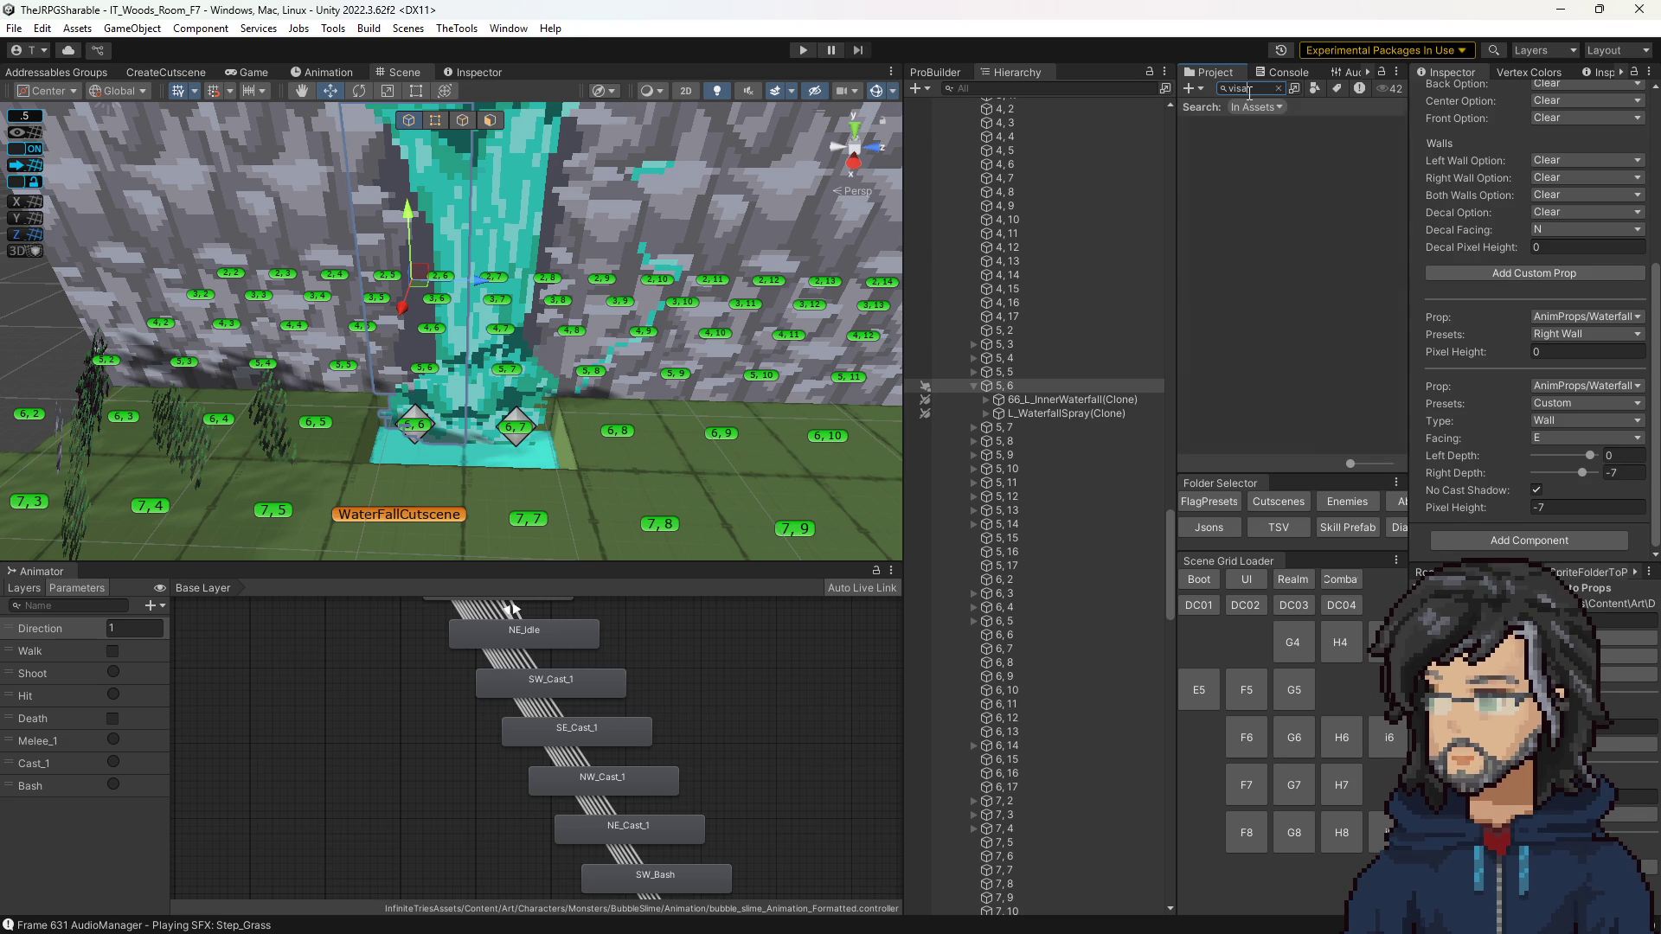
{"action": "type", "text": "ib"}
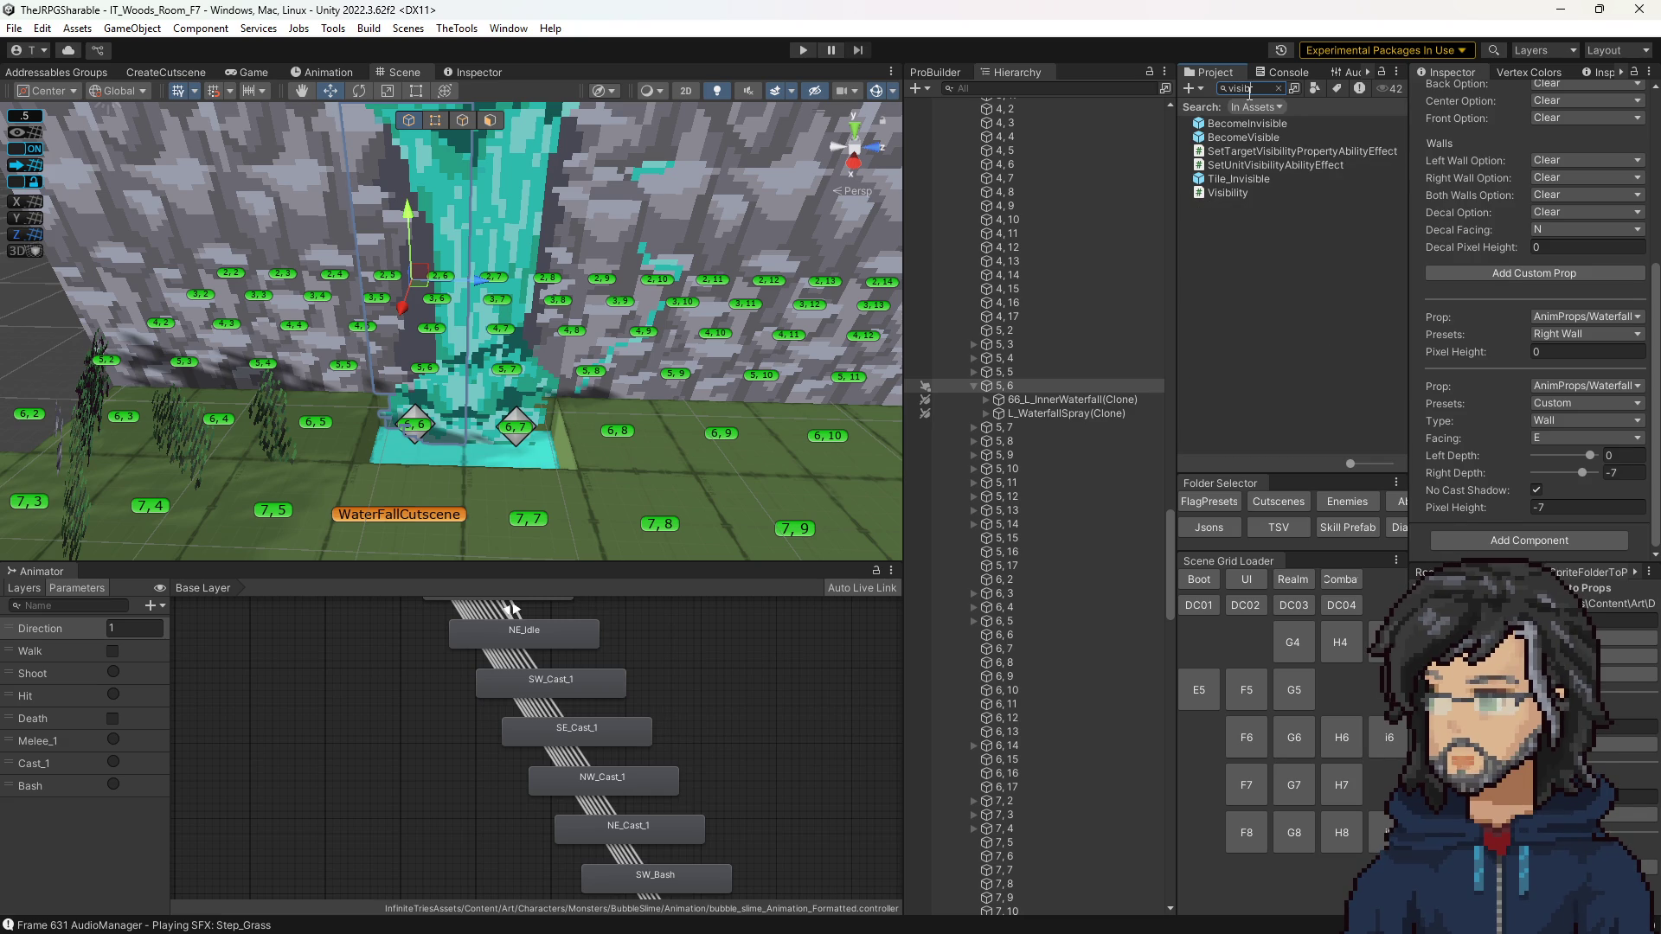
{"action": "double_click", "coordinate": [1255, 192]}
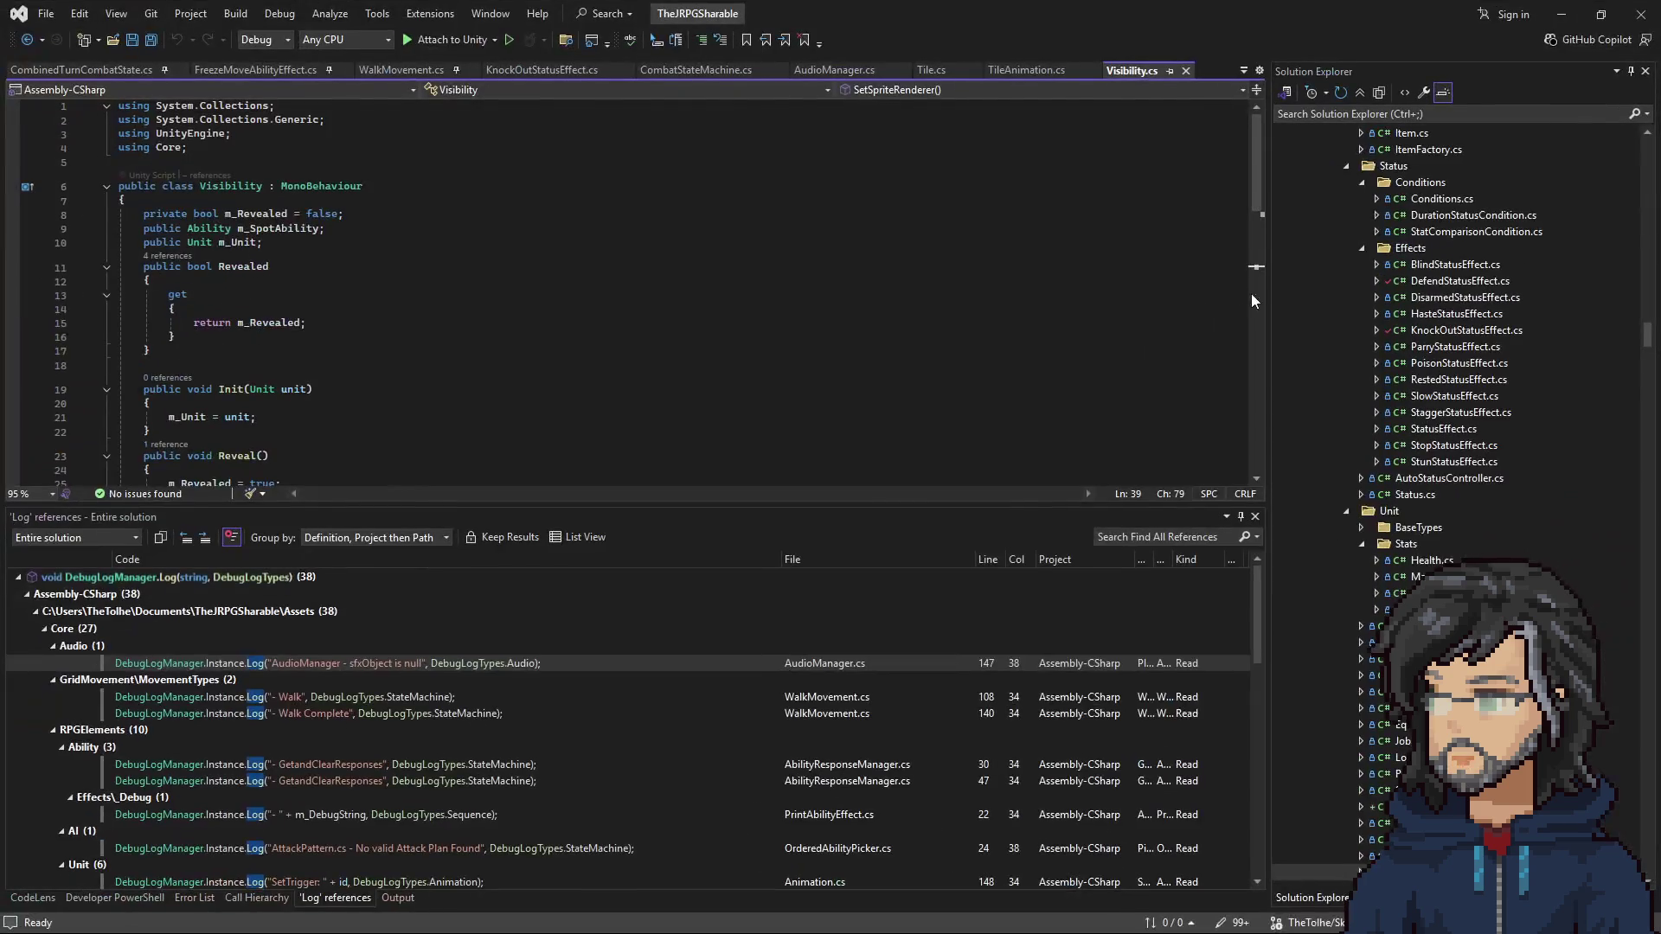
Step: Highlight m_Unit and m_SpriteRenderer uses in UpdateSpriteRenderer, then return to Unity
{"action": "left_click", "coordinate": [233, 243]}
{"action": "scroll", "coordinate": [319, 317], "scroll_direction": "down", "scroll_amount": 3}
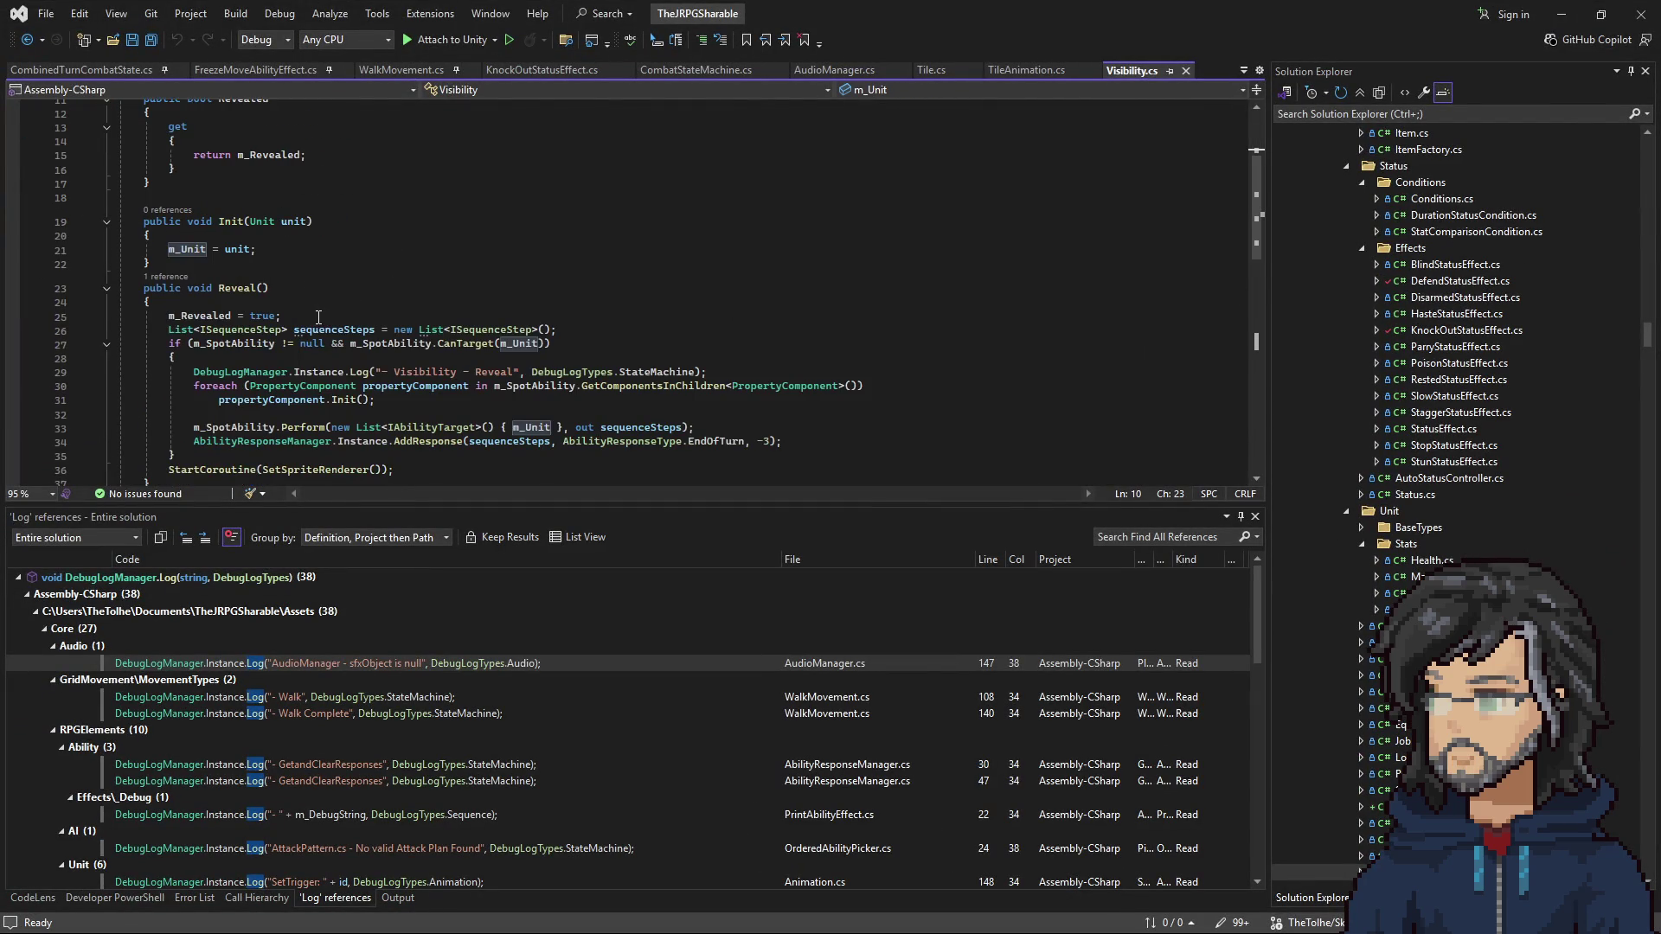
{"action": "scroll", "coordinate": [294, 285], "scroll_direction": "down", "scroll_amount": 10}
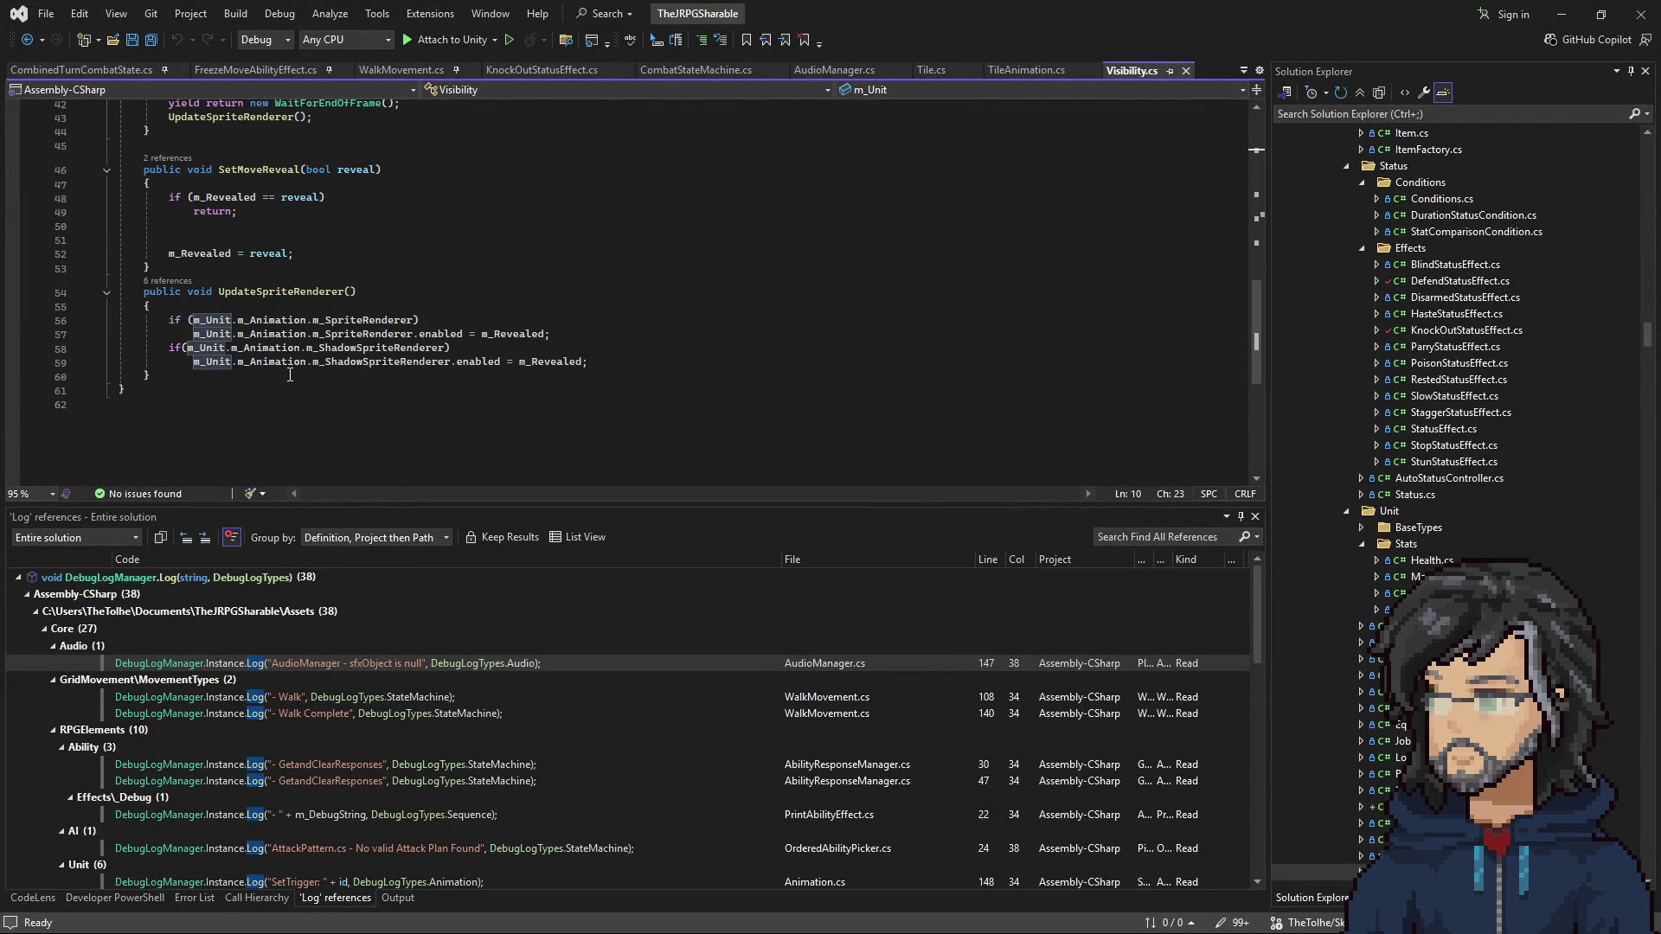
{"action": "left_click", "coordinate": [412, 320]}
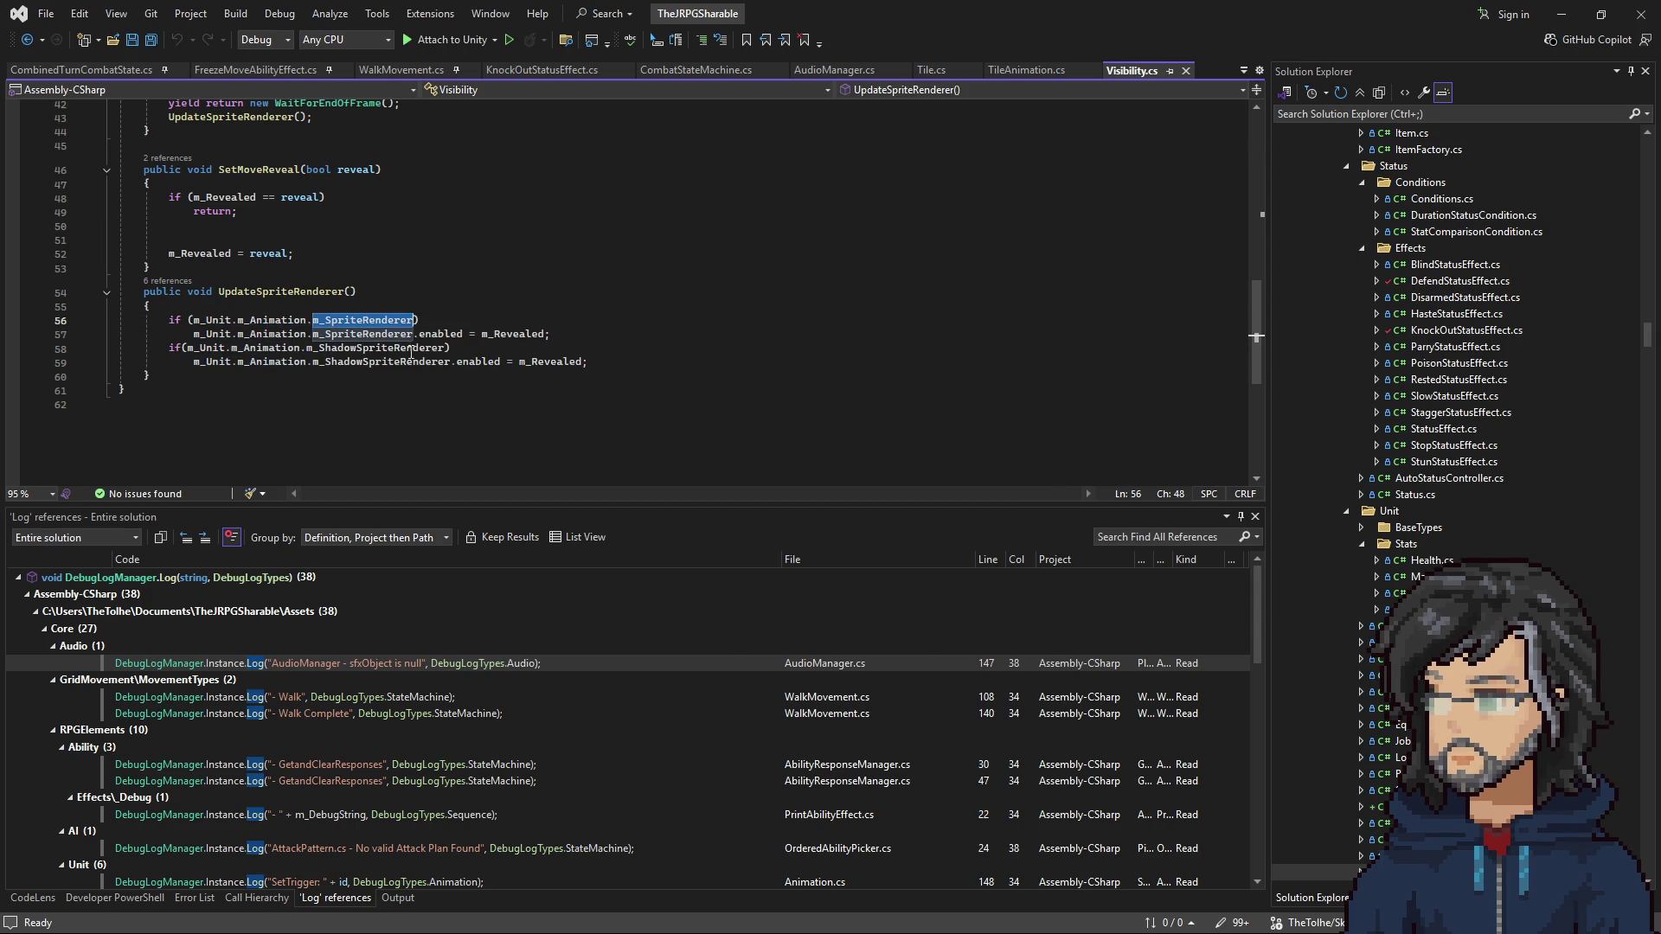
{"action": "scroll", "coordinate": [527, 392], "scroll_direction": "up", "scroll_amount": 2}
{"action": "scroll", "coordinate": [527, 392], "scroll_direction": "up", "scroll_amount": 12}
{"action": "key", "text": "alt+Tab"}
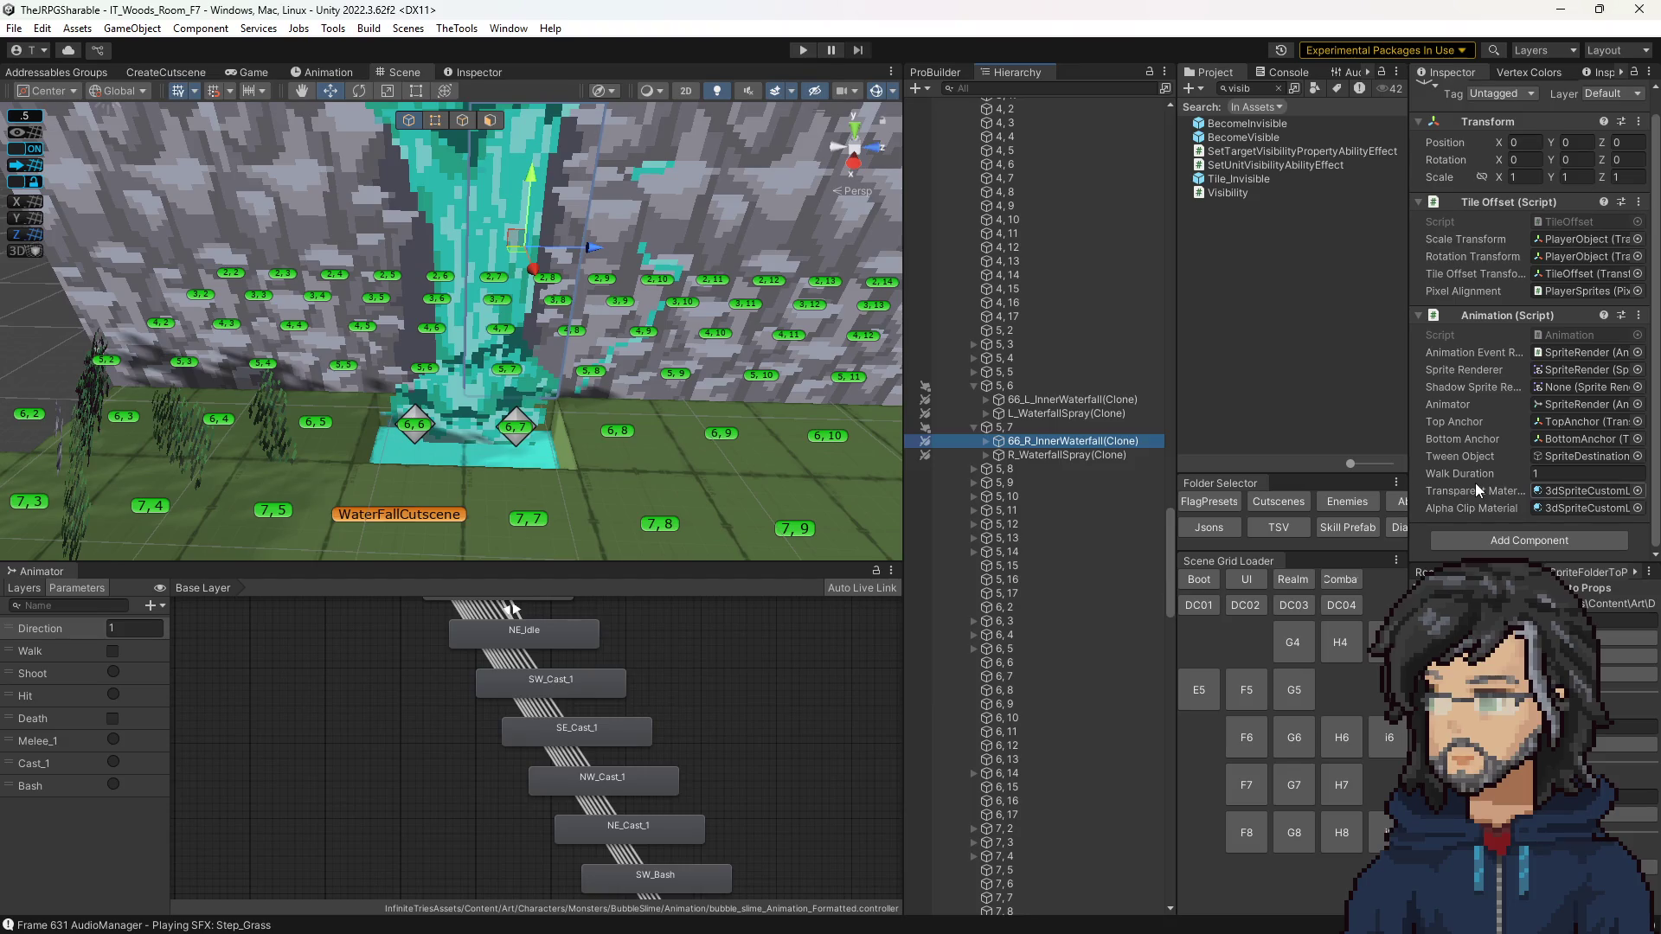
Step: Open the Animation script in Visual Studio and scroll up to the class declaration
{"action": "double_click", "coordinate": [1545, 333]}
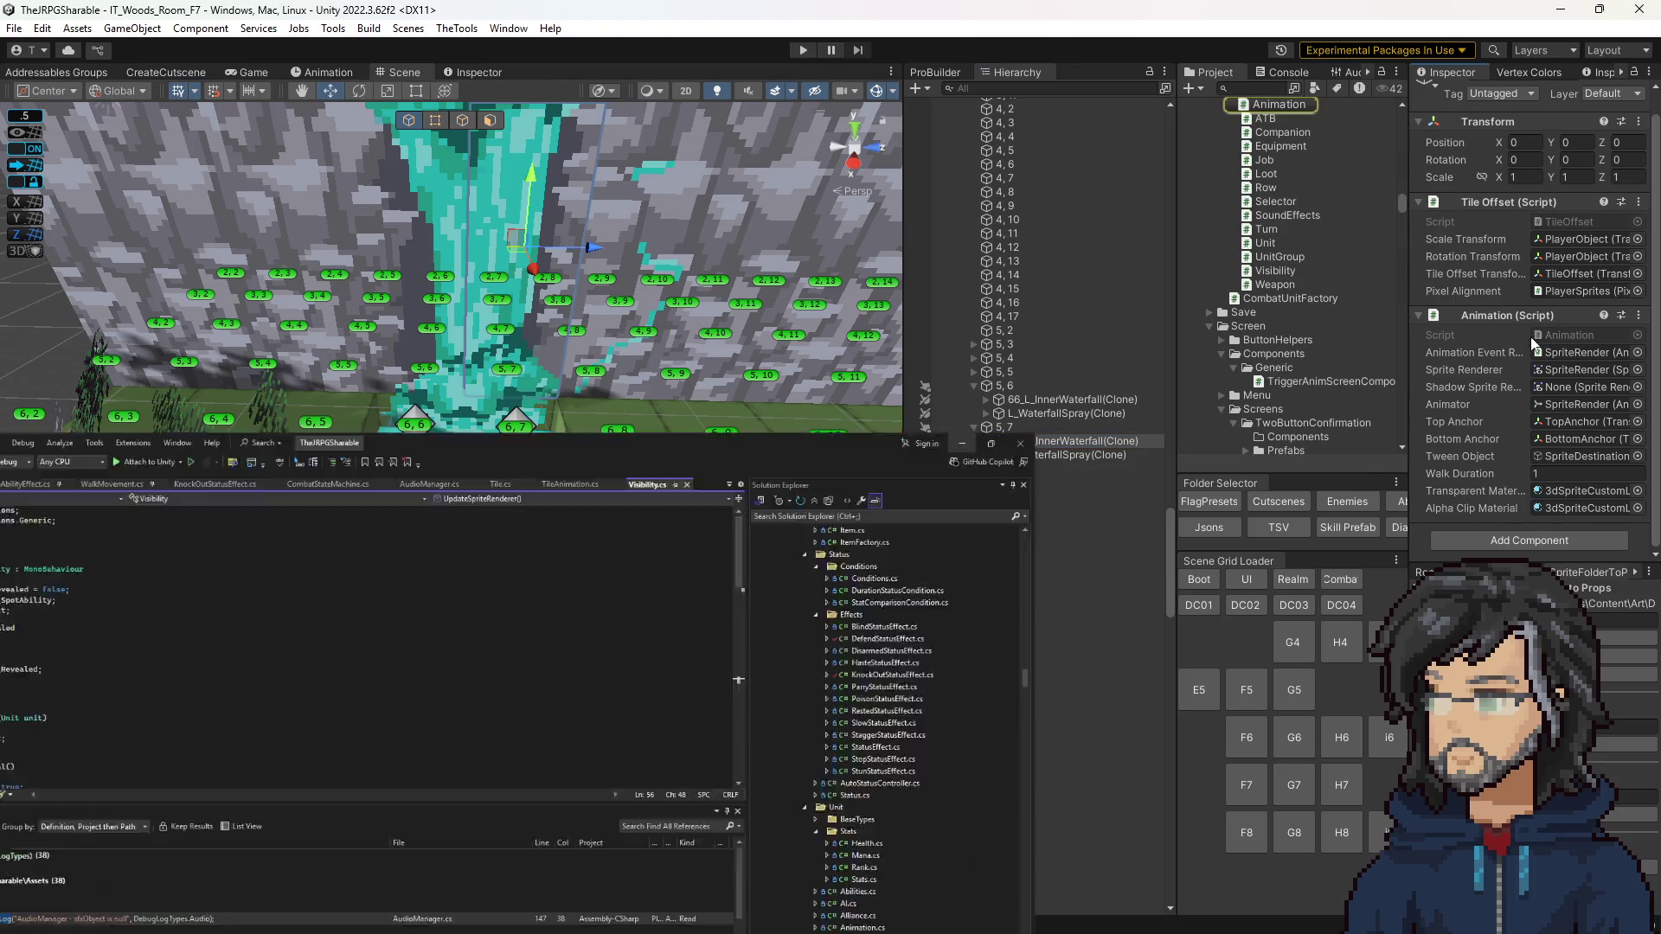
{"action": "scroll", "coordinate": [590, 326], "scroll_direction": "up", "scroll_amount": 20}
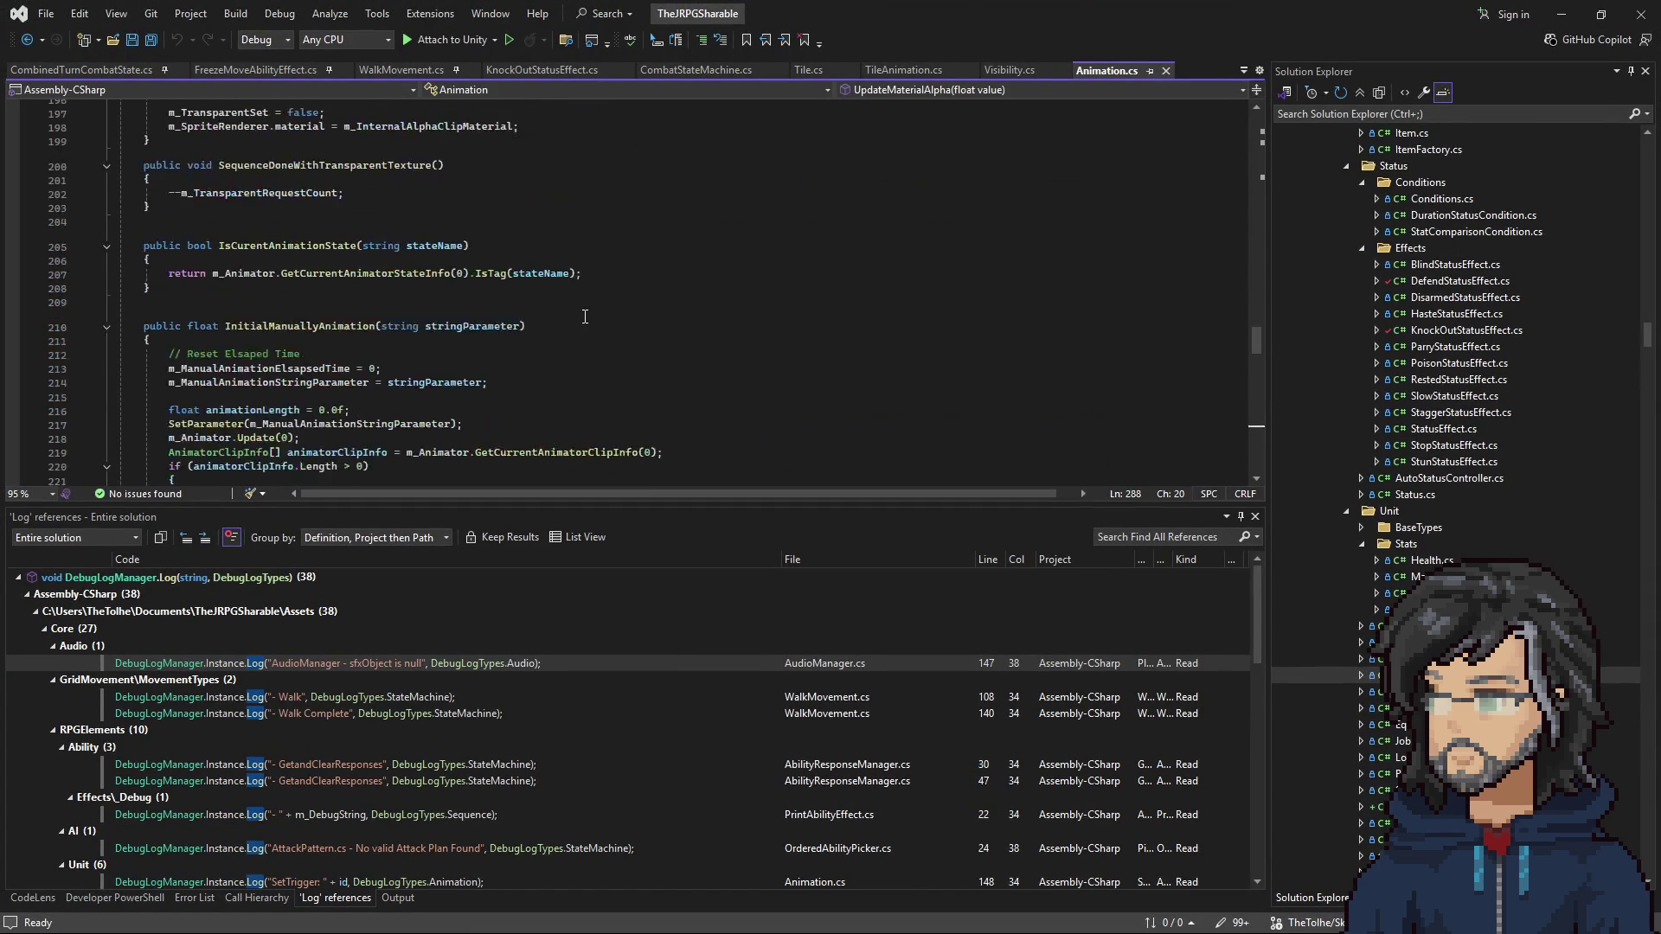
{"action": "scroll", "coordinate": [582, 321], "scroll_direction": "up", "scroll_amount": 20}
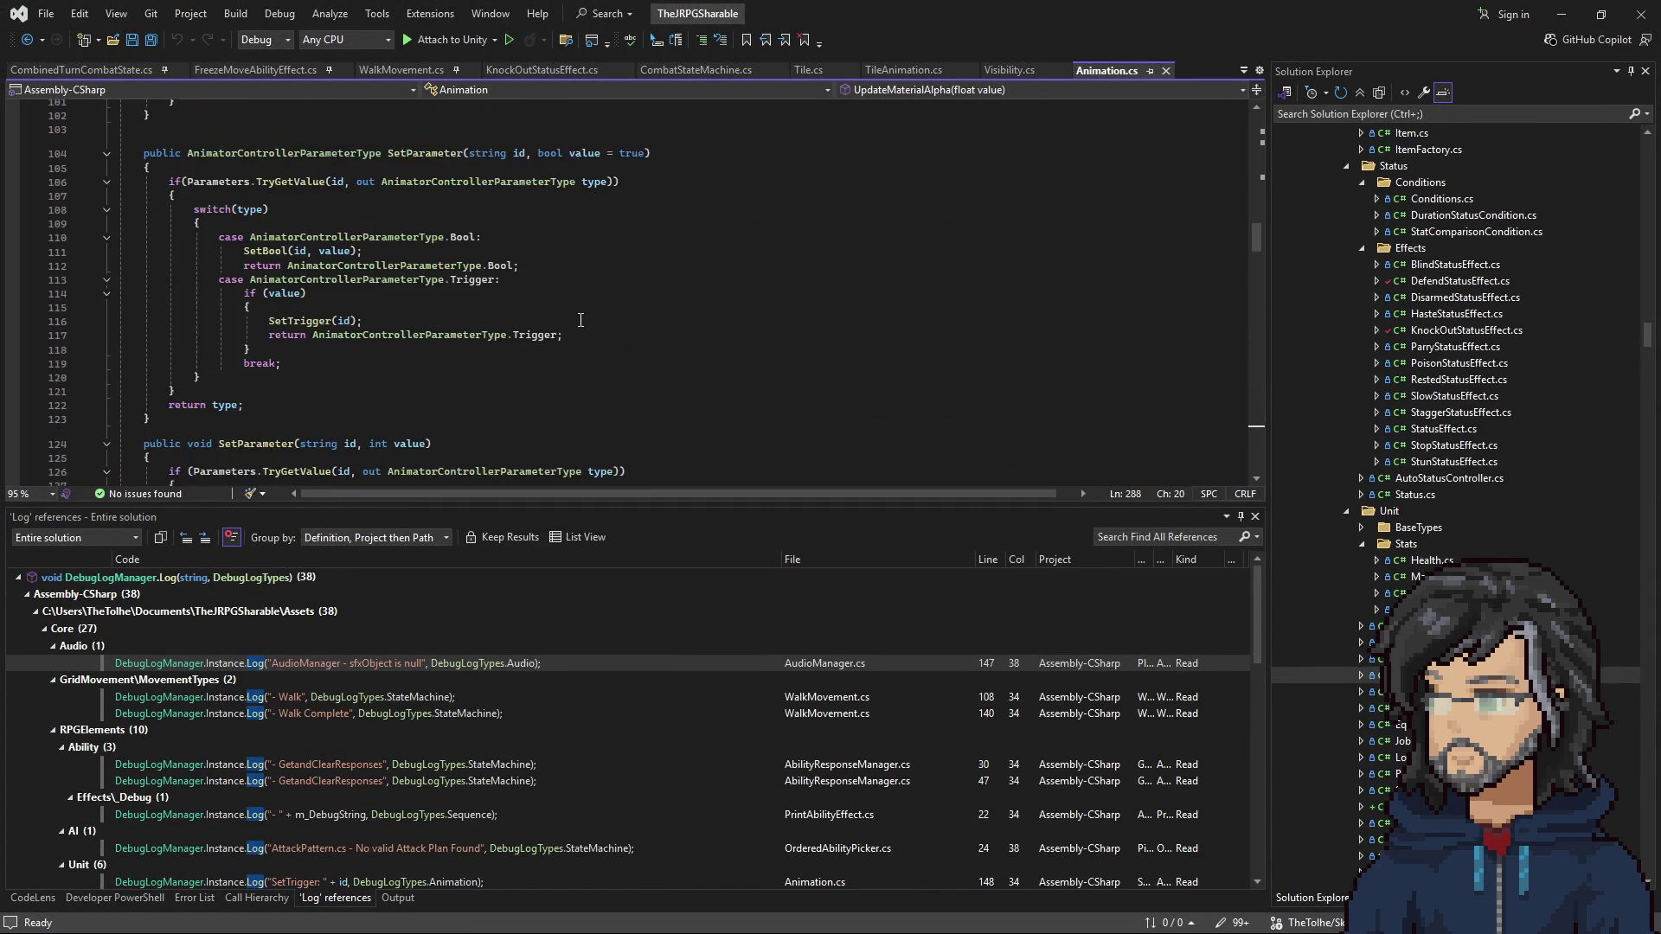
{"action": "scroll", "coordinate": [576, 311], "scroll_direction": "up", "scroll_amount": 7}
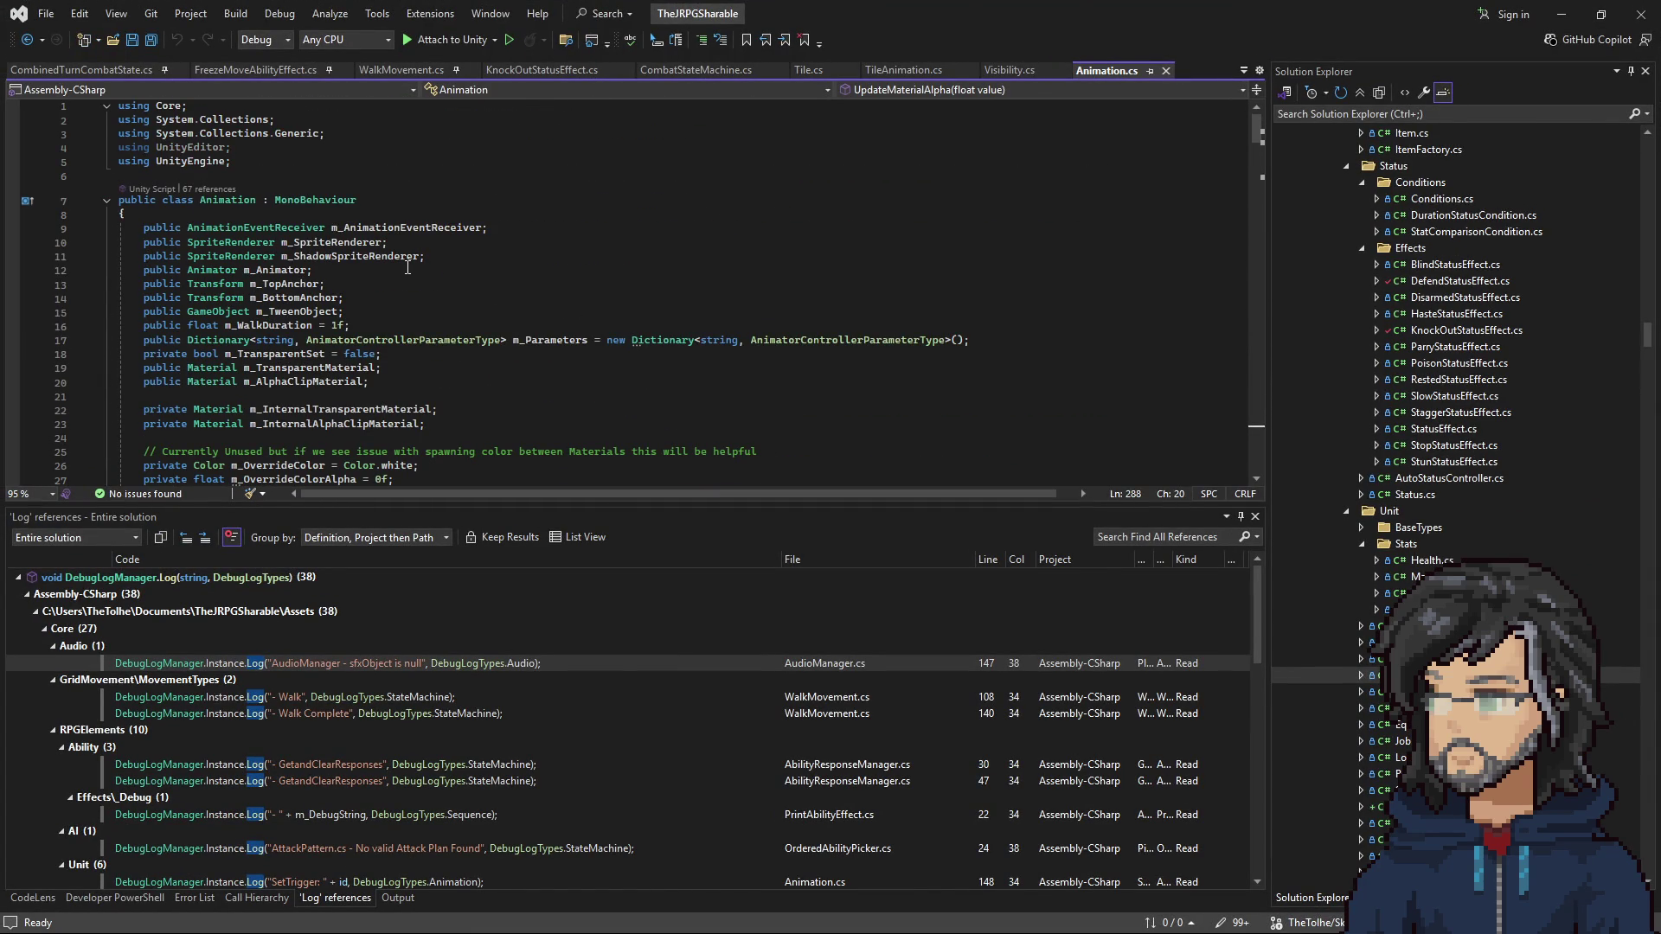
Step: Find All References to the Animation class, scroll the results, then minimize Visual Studio
{"action": "right_click", "coordinate": [215, 201]}
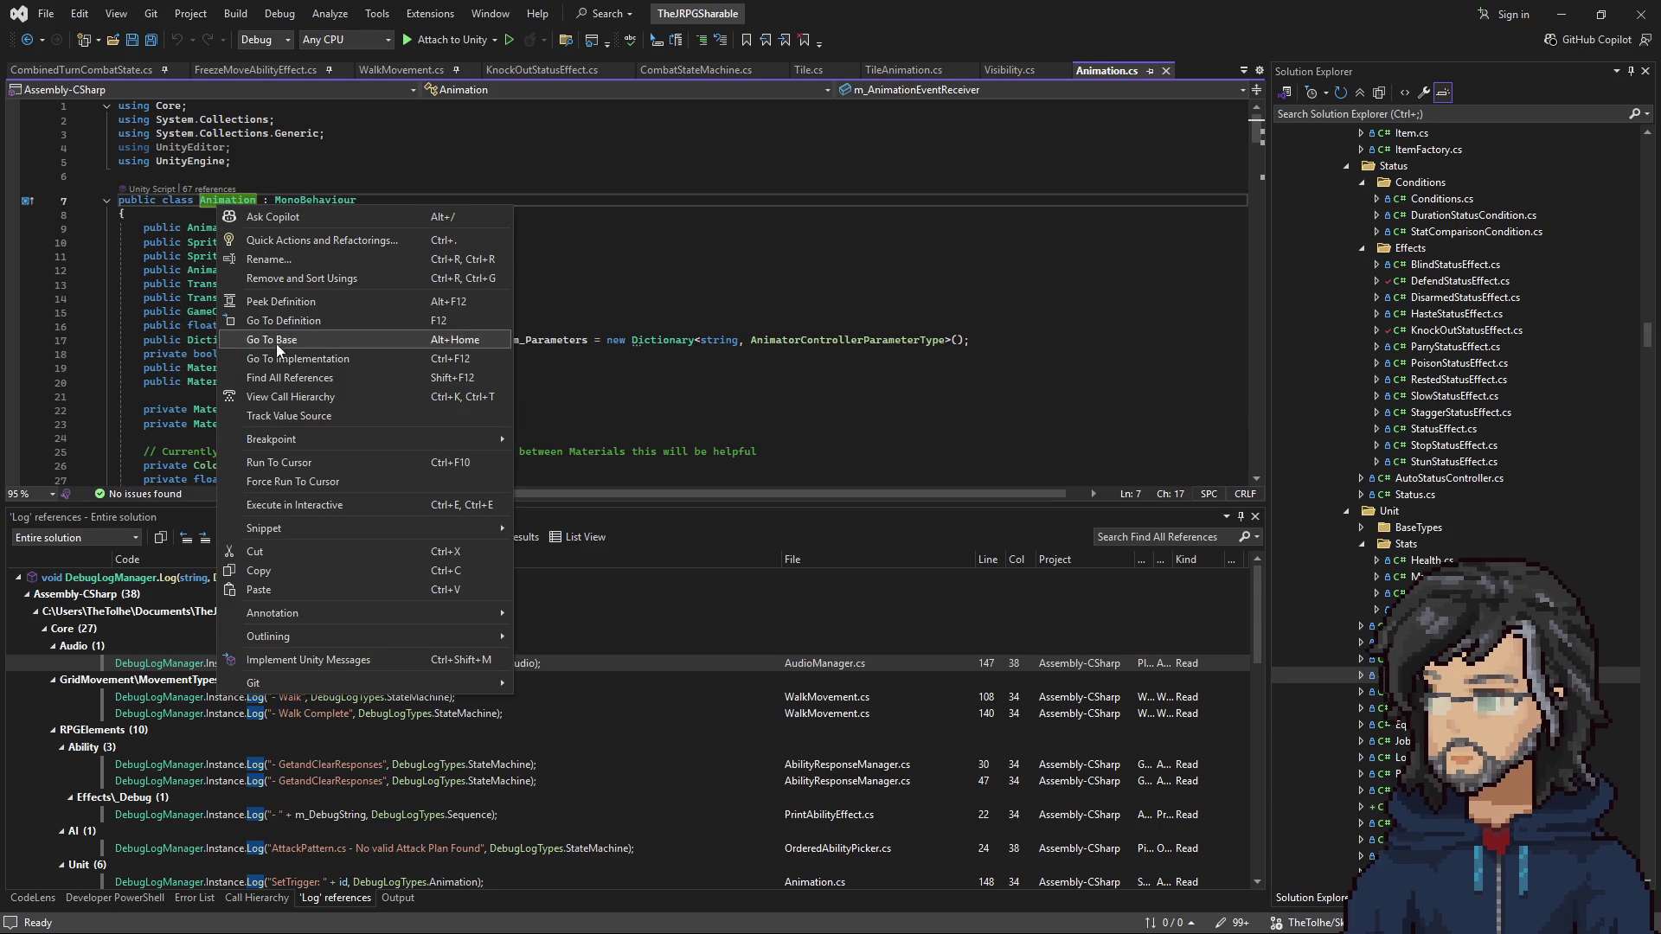
{"action": "left_click", "coordinate": [311, 381]}
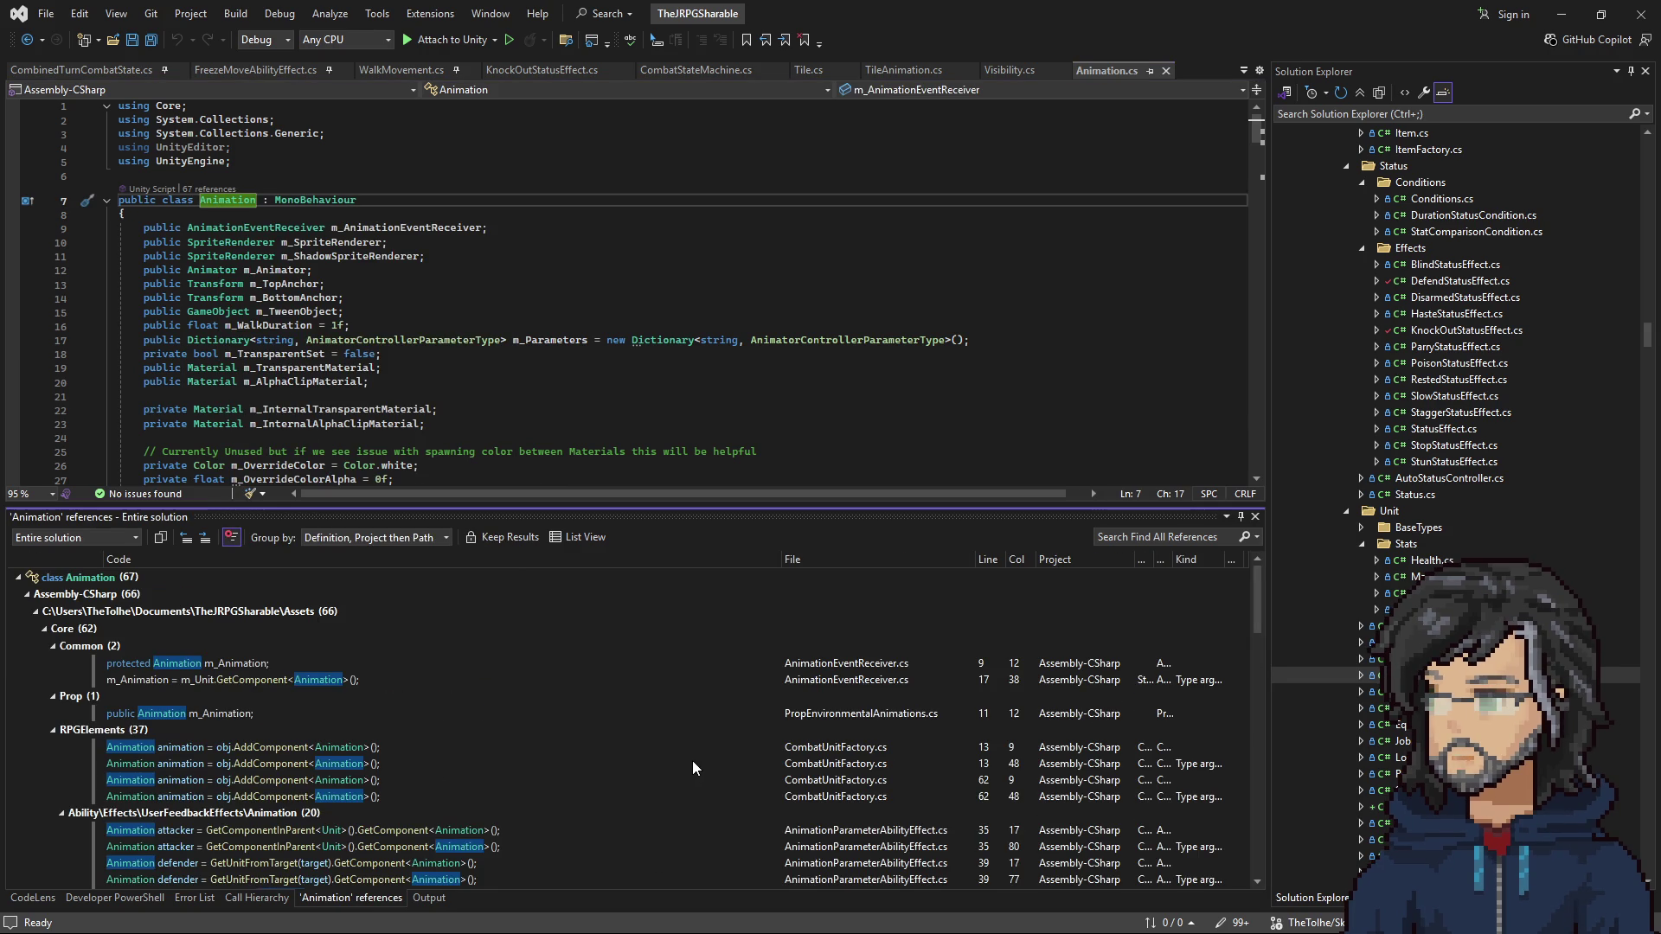
{"action": "scroll", "coordinate": [691, 759], "scroll_direction": "down", "scroll_amount": 3}
{"action": "scroll", "coordinate": [692, 760], "scroll_direction": "down", "scroll_amount": 10}
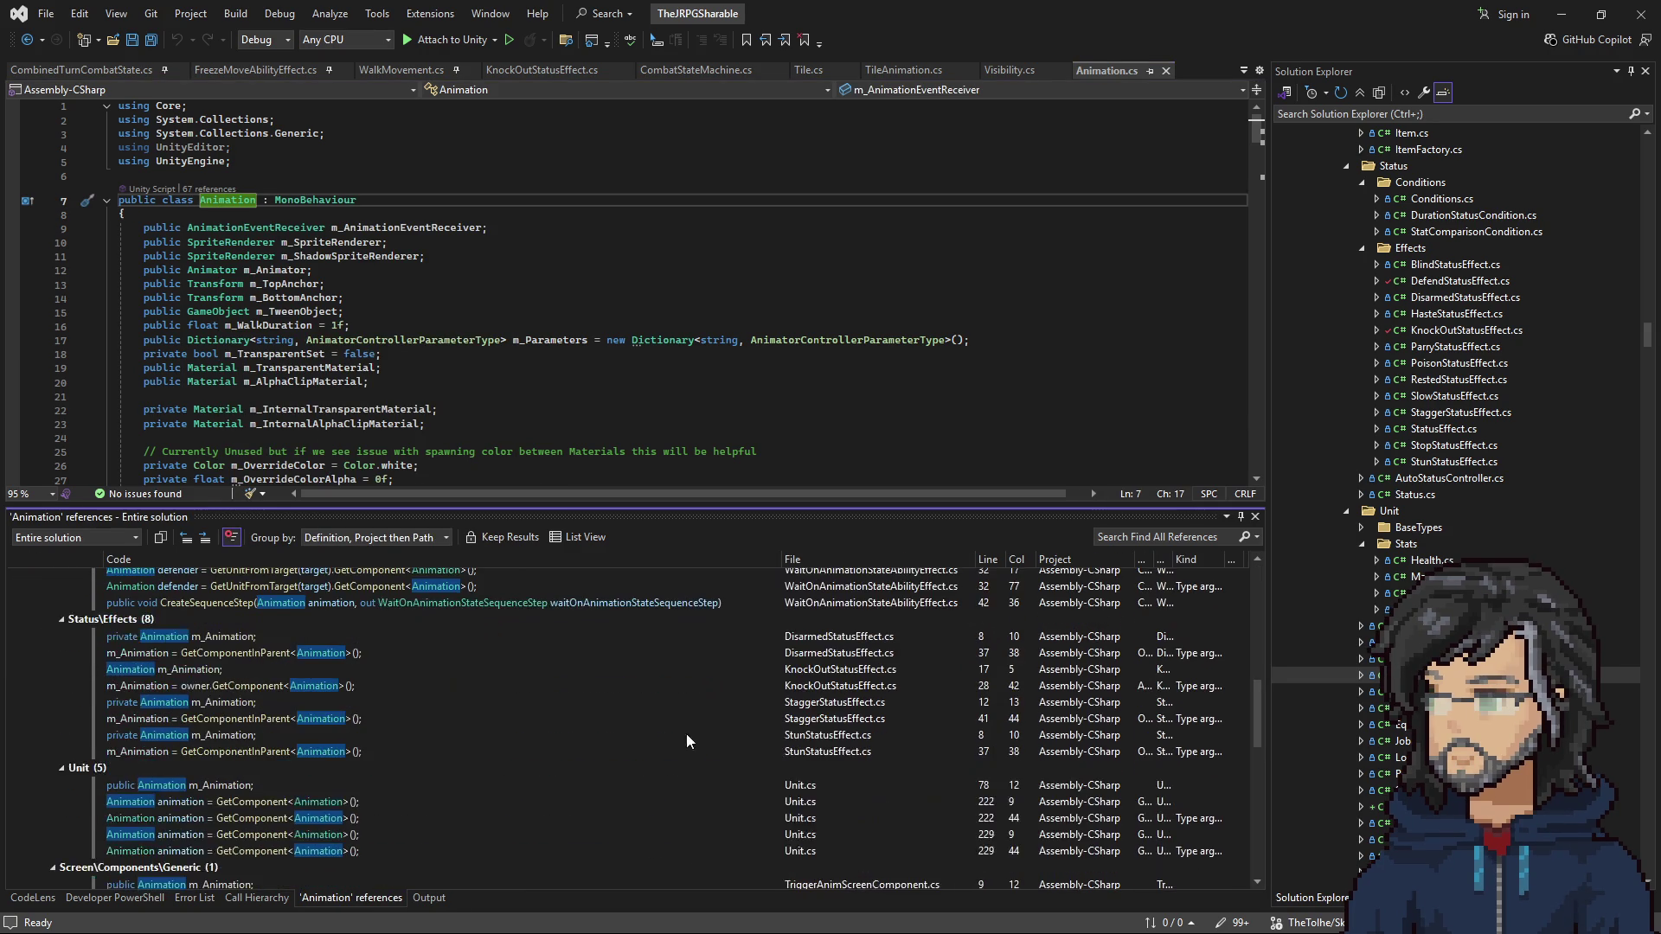
{"action": "scroll", "coordinate": [527, 474], "scroll_direction": "down", "scroll_amount": 12}
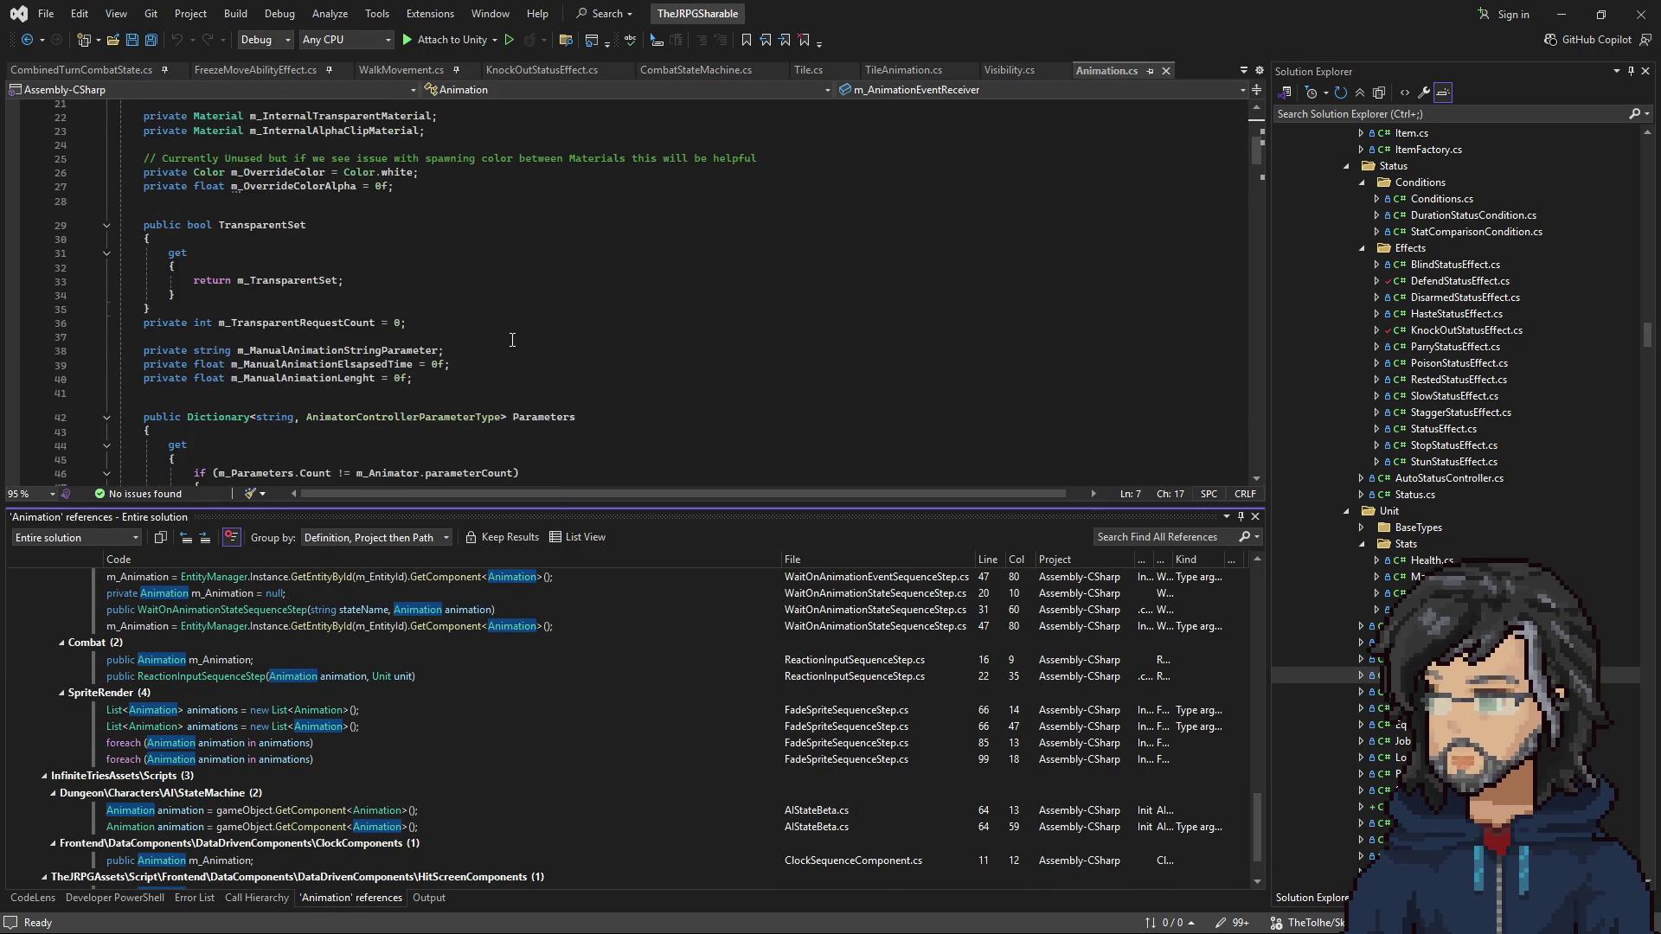
{"action": "scroll", "coordinate": [504, 355], "scroll_direction": "down", "scroll_amount": 20}
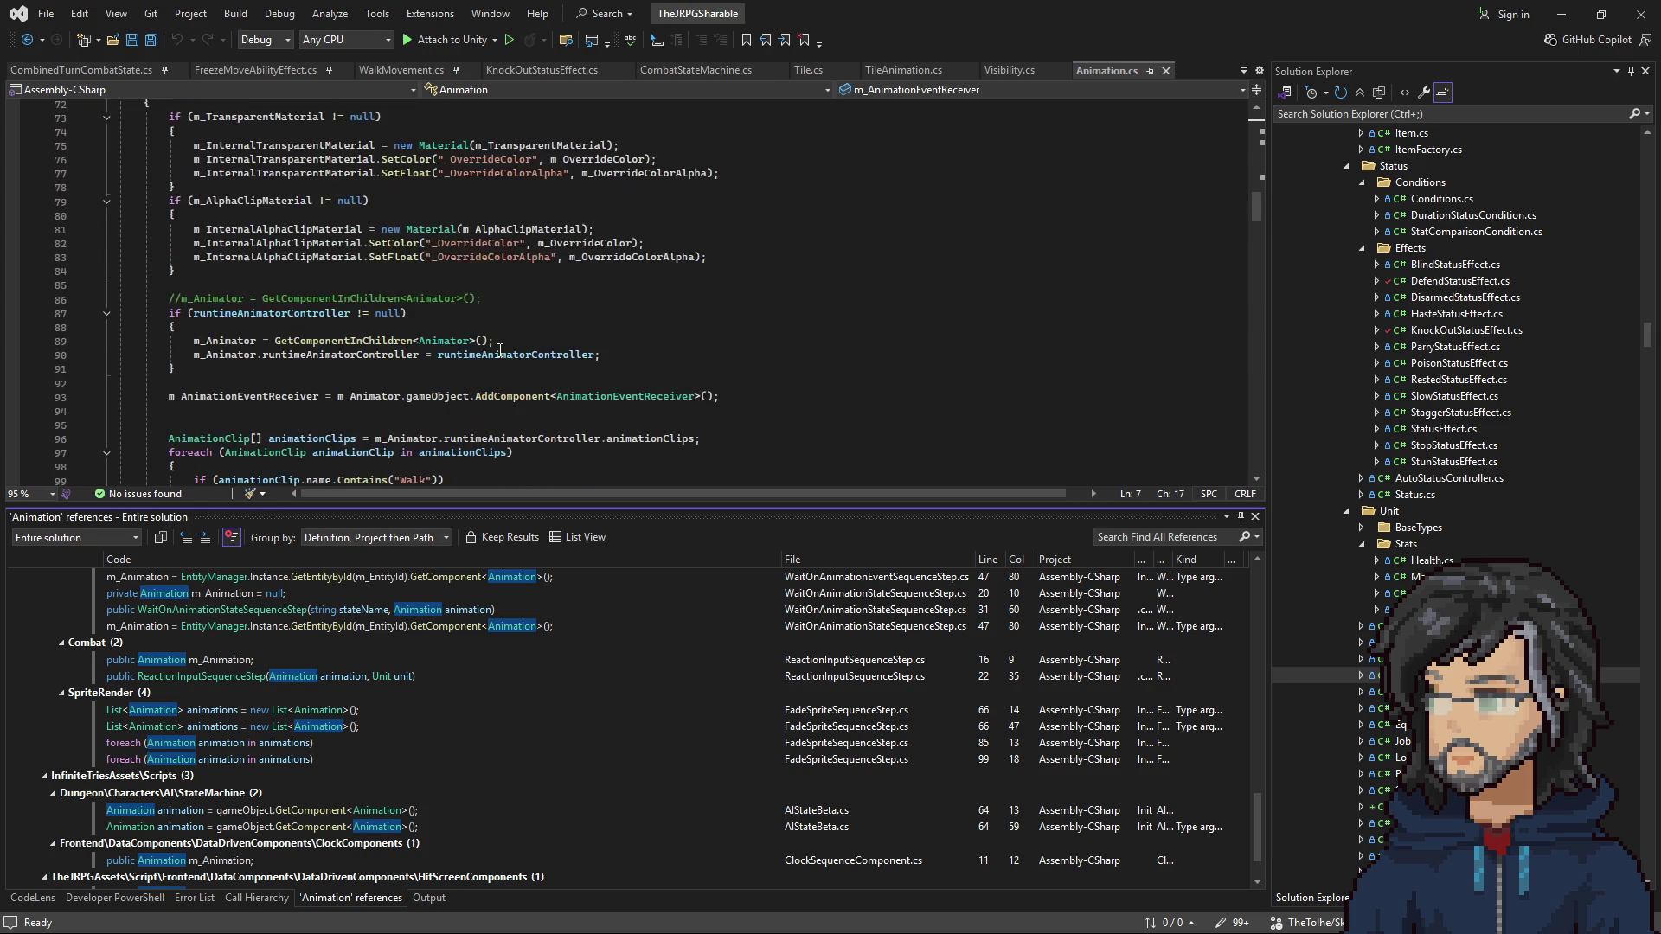
{"action": "scroll", "coordinate": [500, 350], "scroll_direction": "down", "scroll_amount": 16}
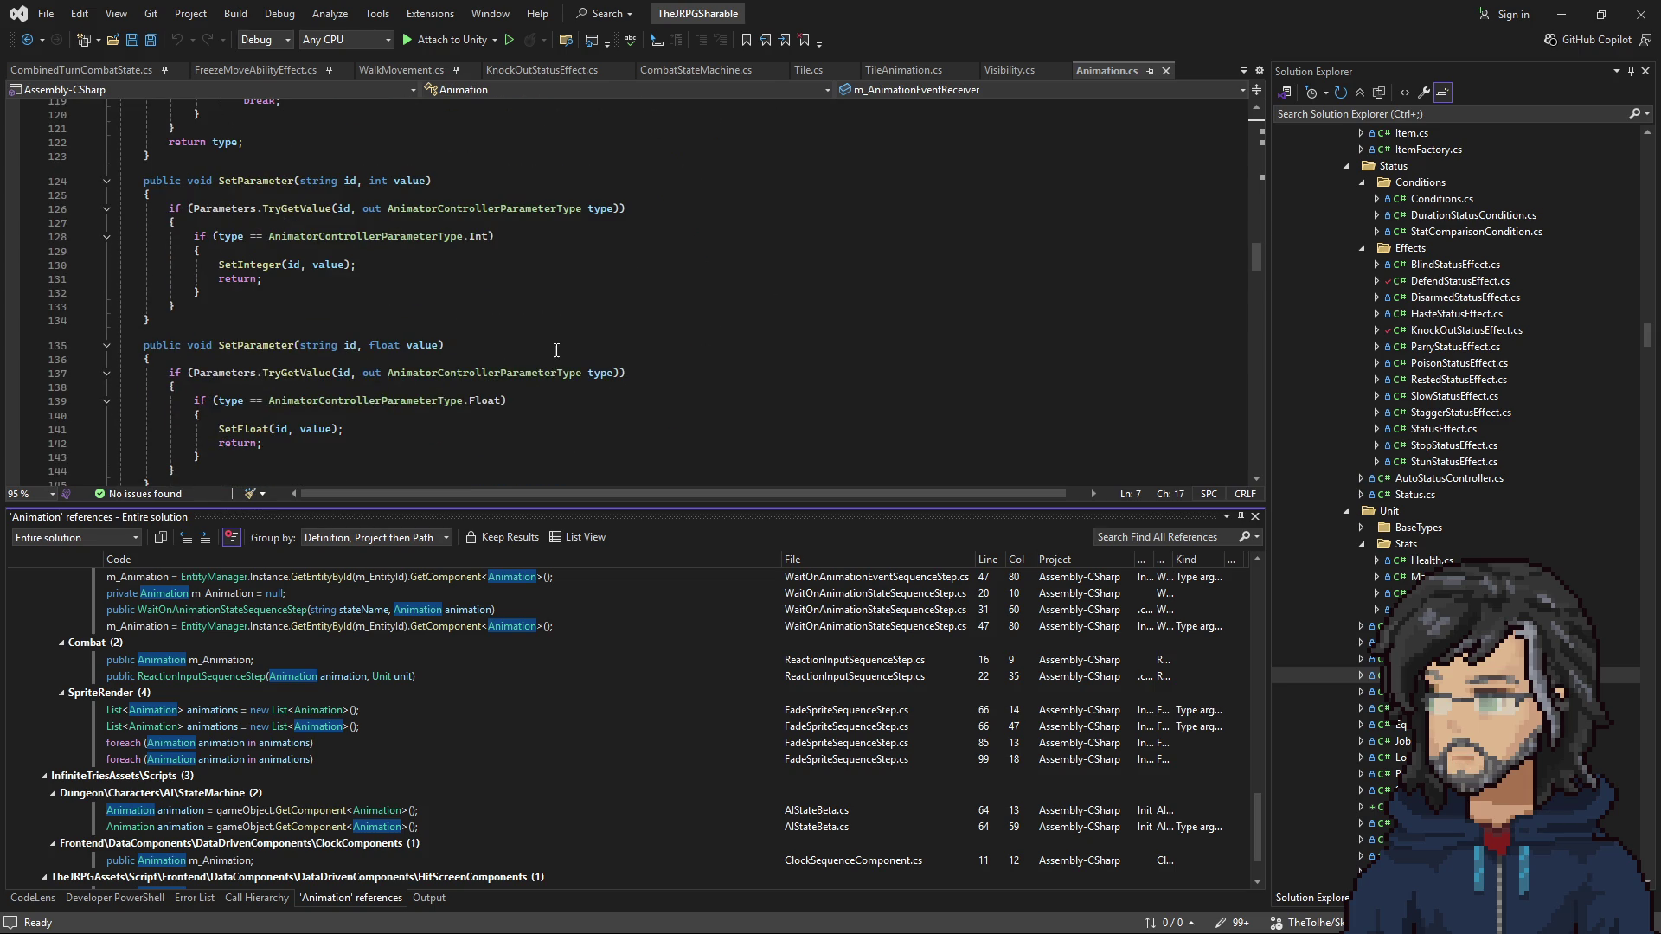
{"action": "scroll", "coordinate": [543, 336], "scroll_direction": "down", "scroll_amount": 20}
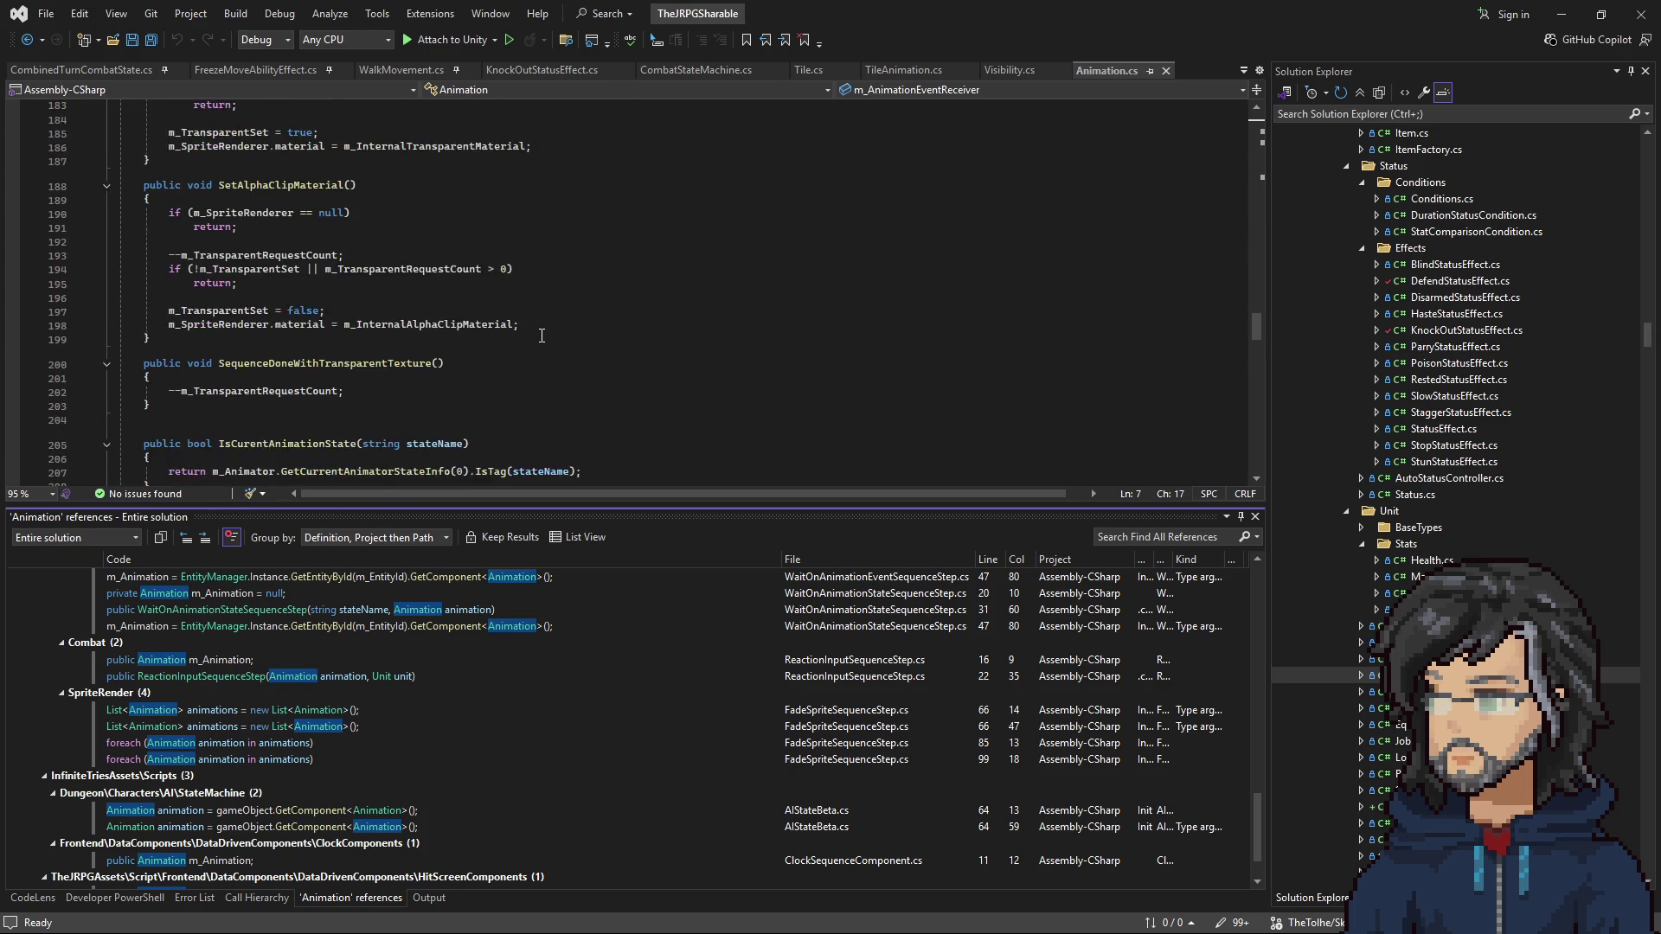
{"action": "scroll", "coordinate": [541, 335], "scroll_direction": "down", "scroll_amount": 10}
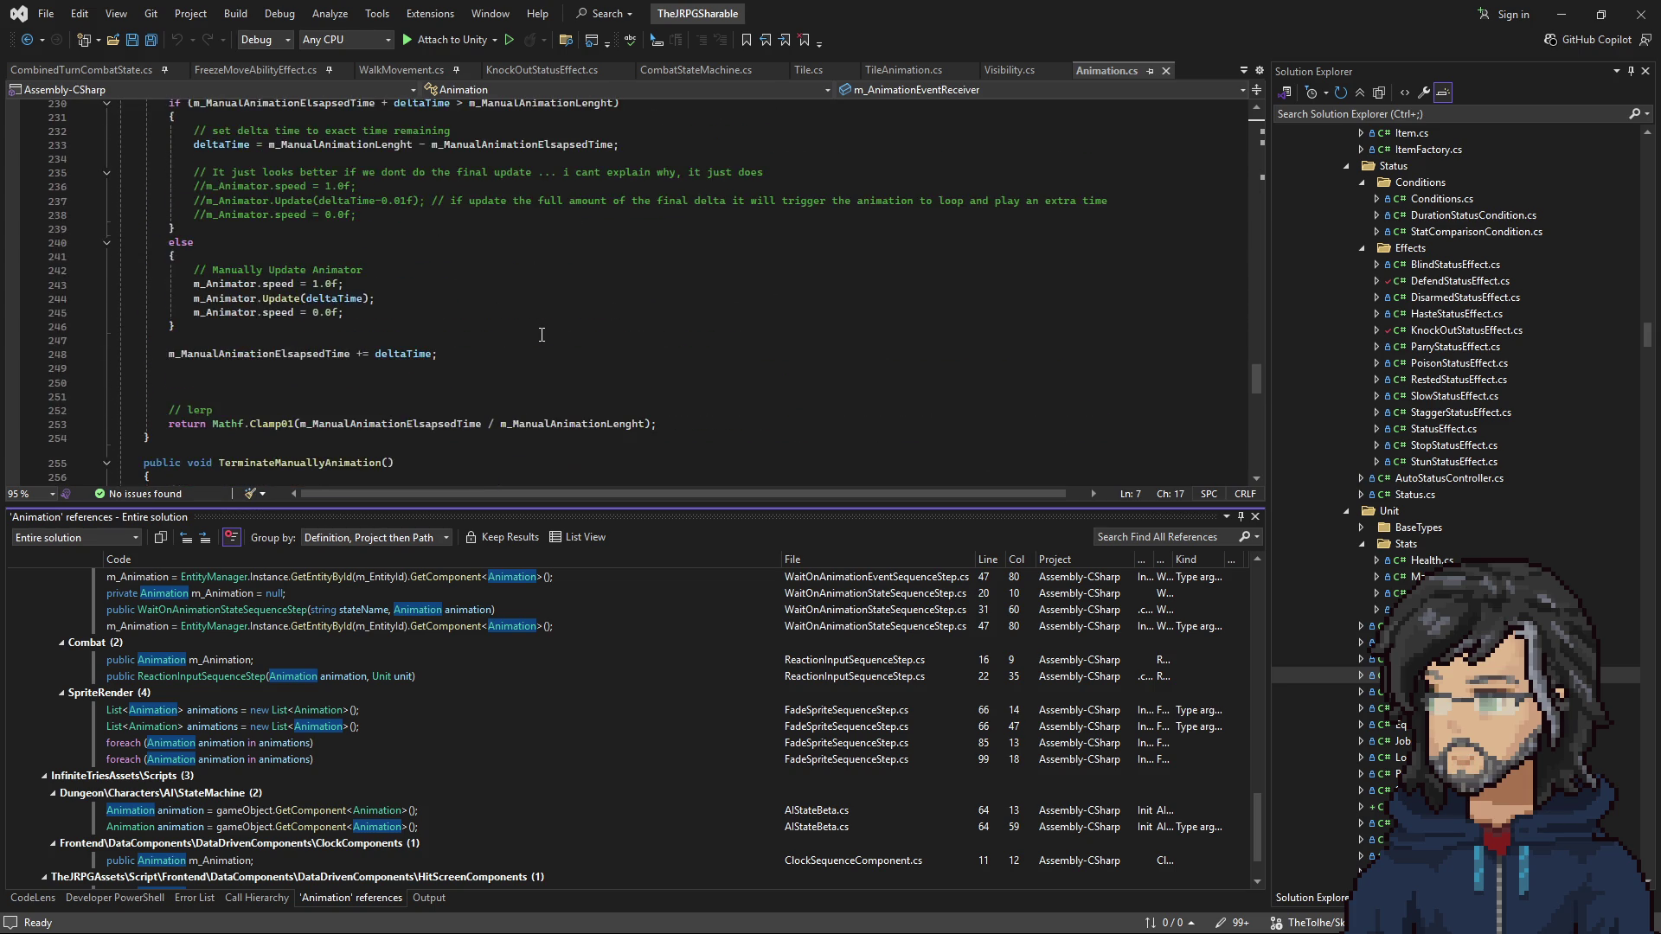
{"action": "left_click", "coordinate": [1574, 15]}
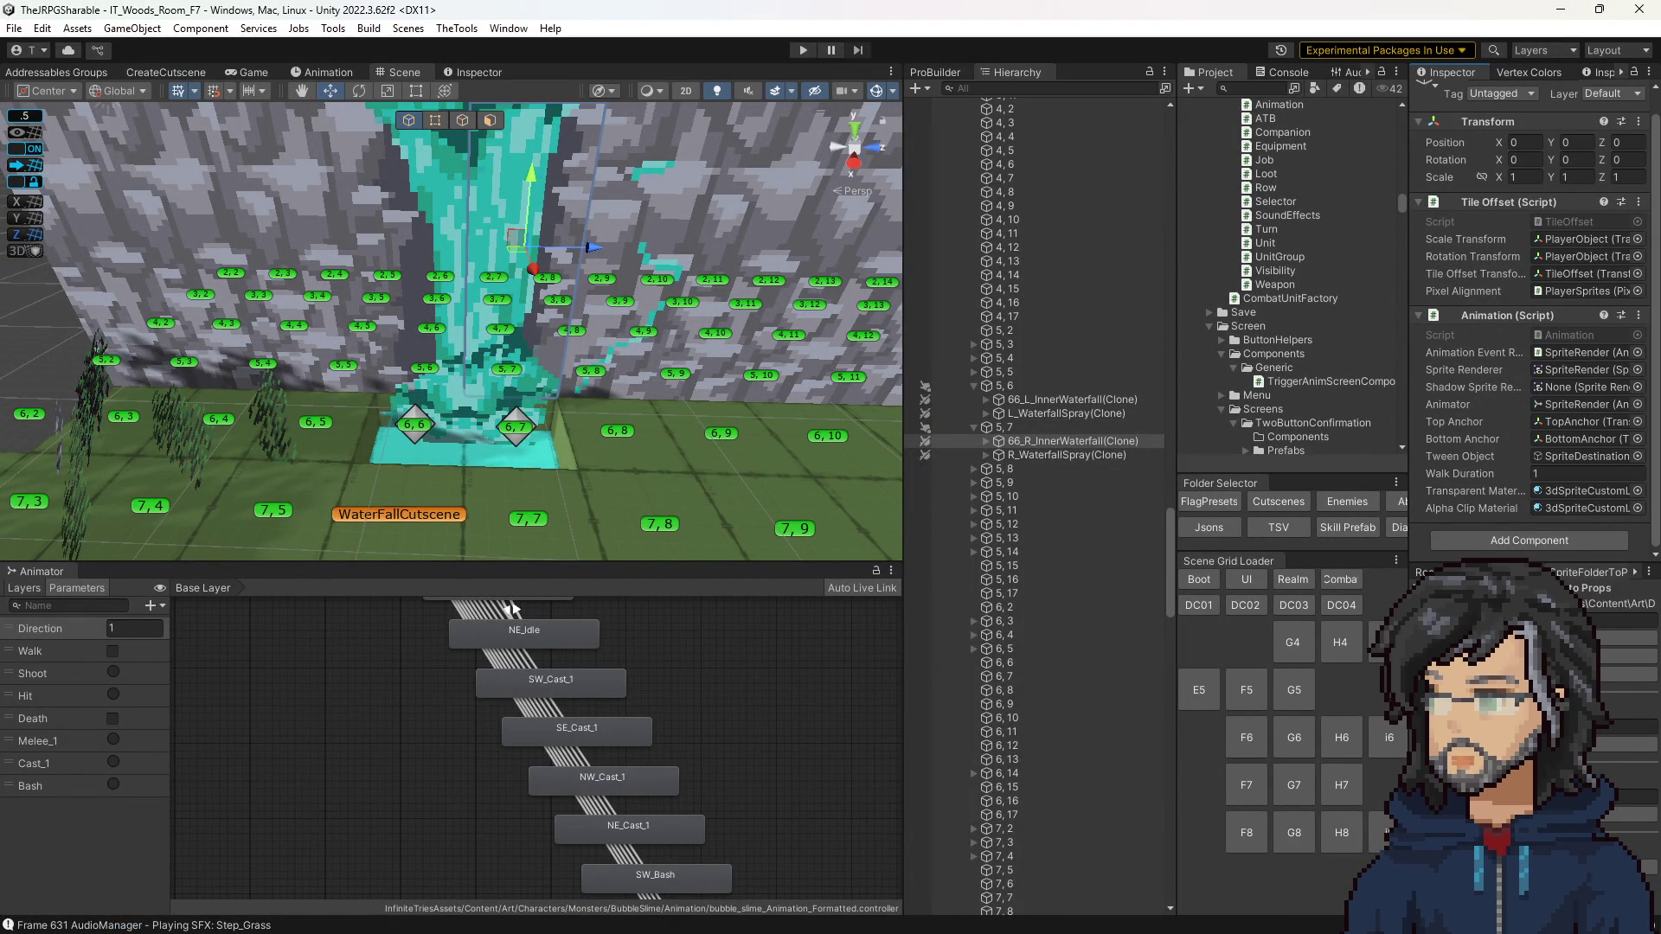
{"action": "key", "text": "alt+Tab"}
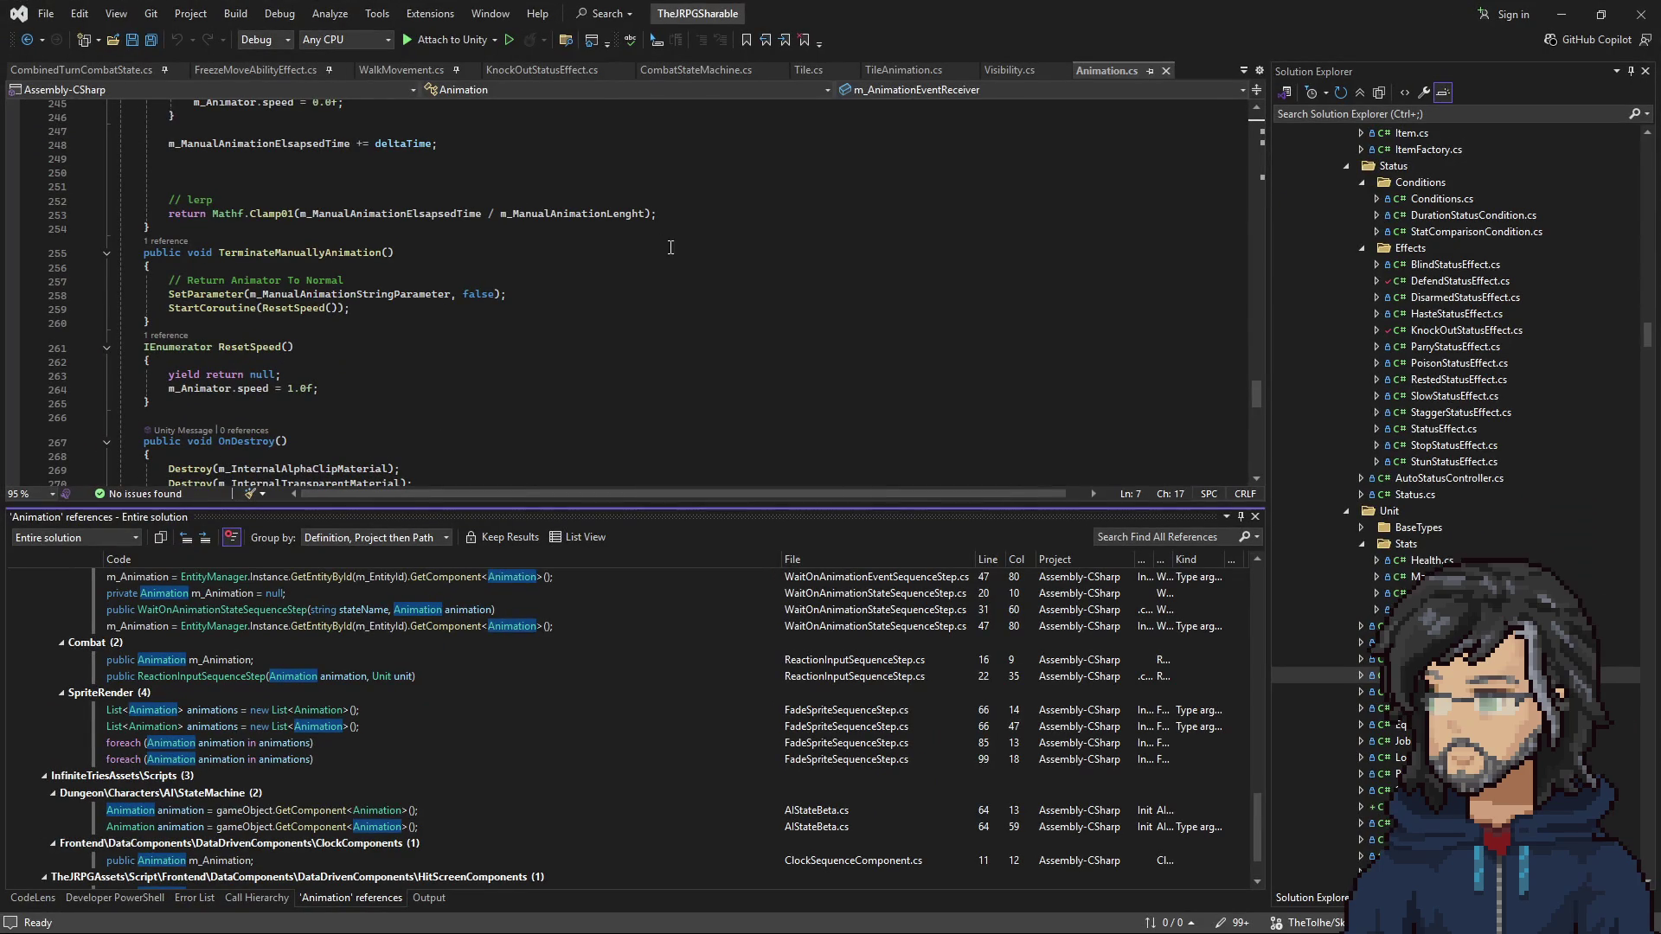
Step: From Tile.cs, go to the definitions of the TileAnimation class and the GetUnit method
{"action": "left_click", "coordinate": [807, 69]}
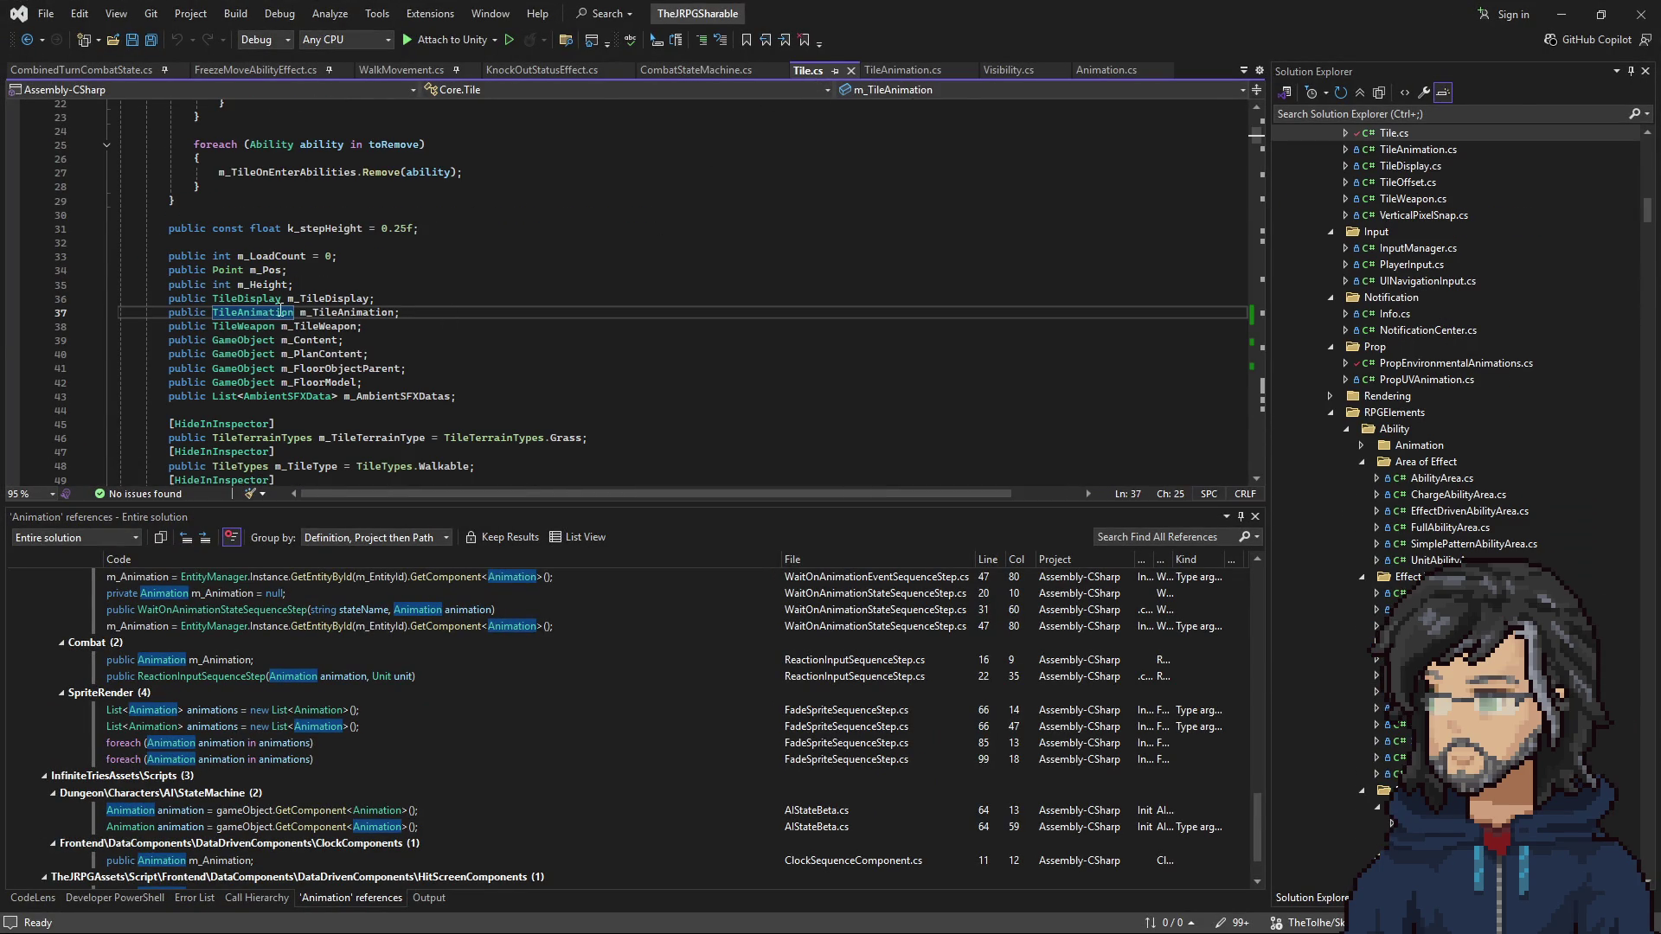
{"action": "right_click", "coordinate": [279, 311]}
{"action": "left_click", "coordinate": [346, 401]}
{"action": "scroll", "coordinate": [359, 349], "scroll_direction": "down", "scroll_amount": 19}
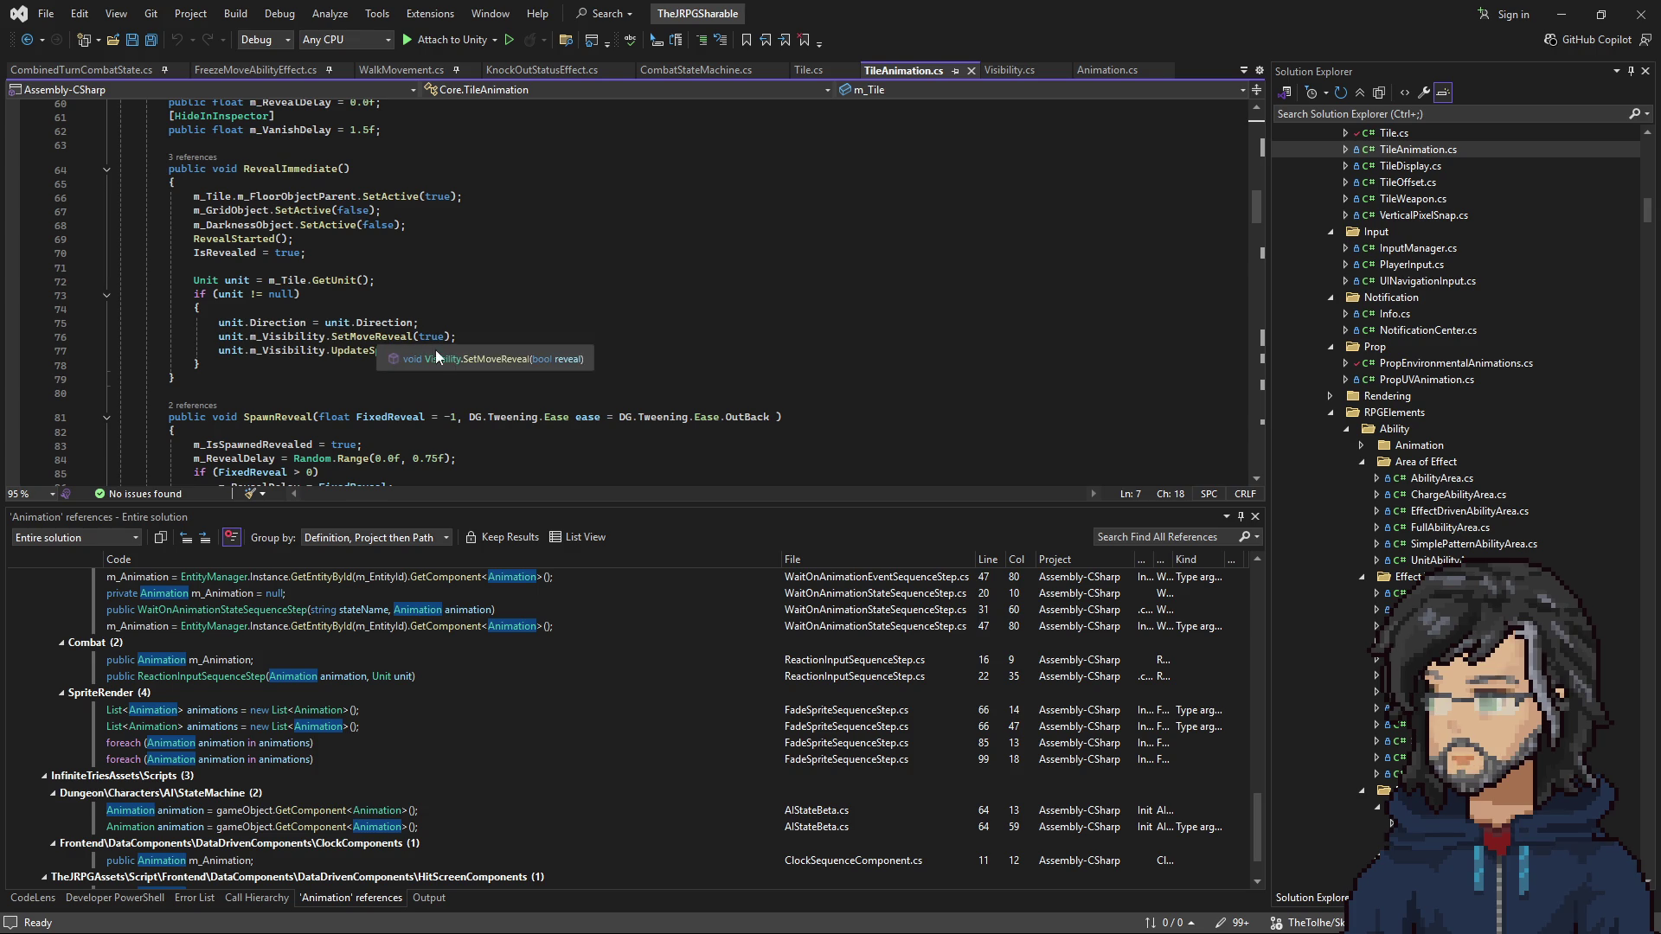
{"action": "right_click", "coordinate": [337, 281]}
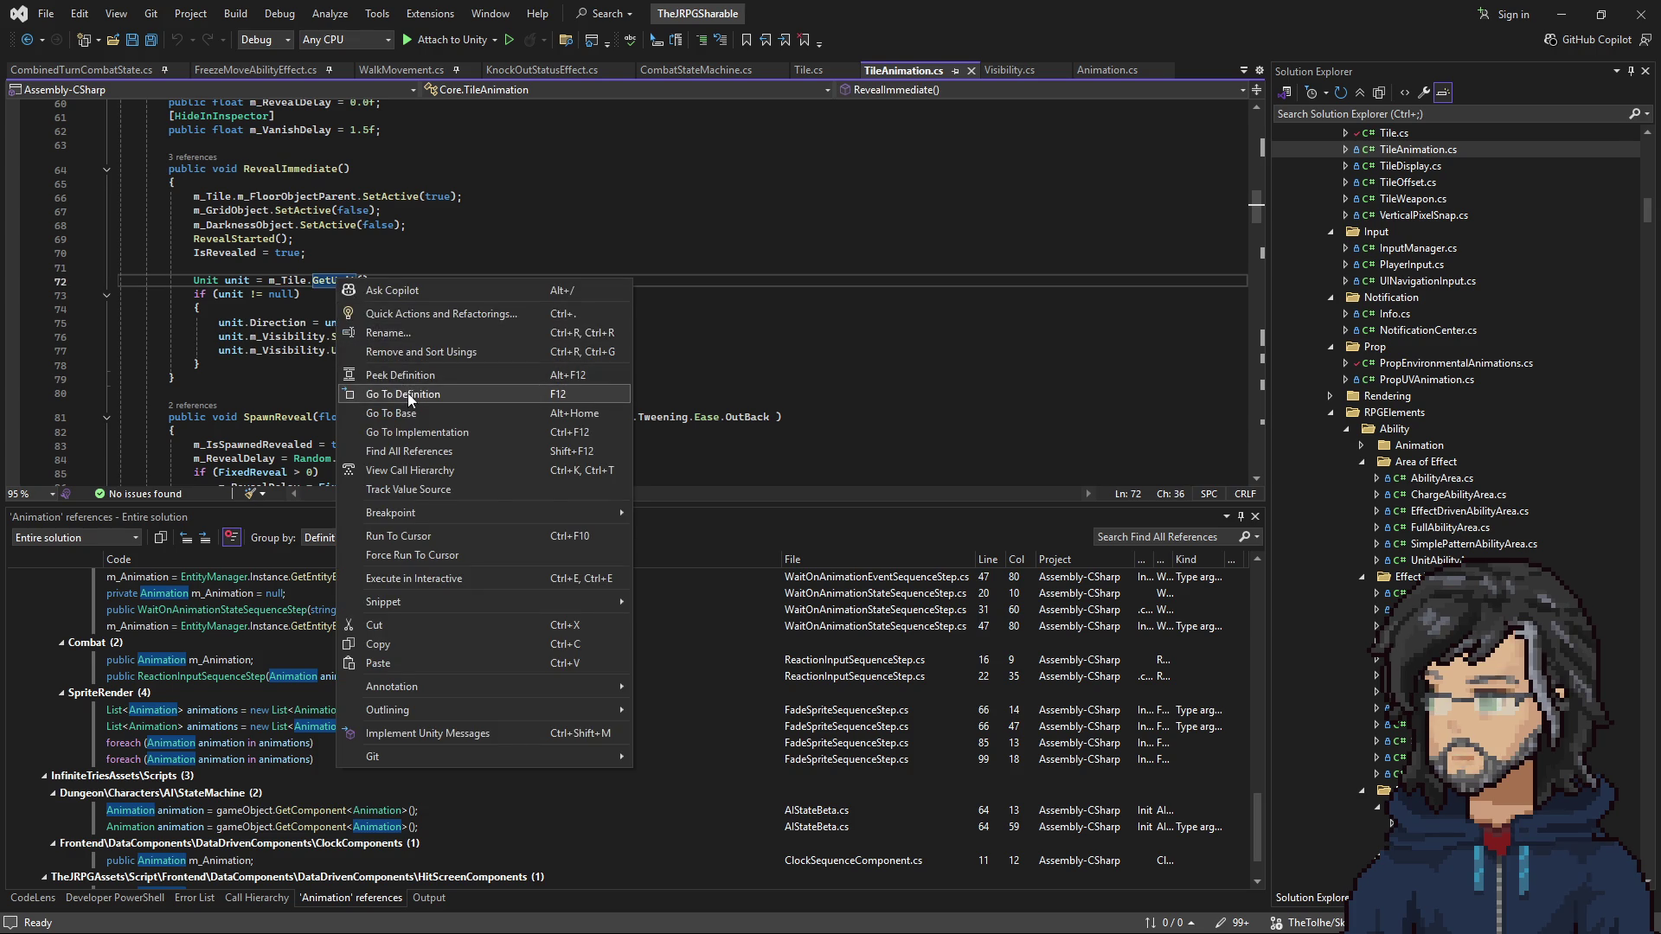
{"action": "left_click", "coordinate": [407, 396]}
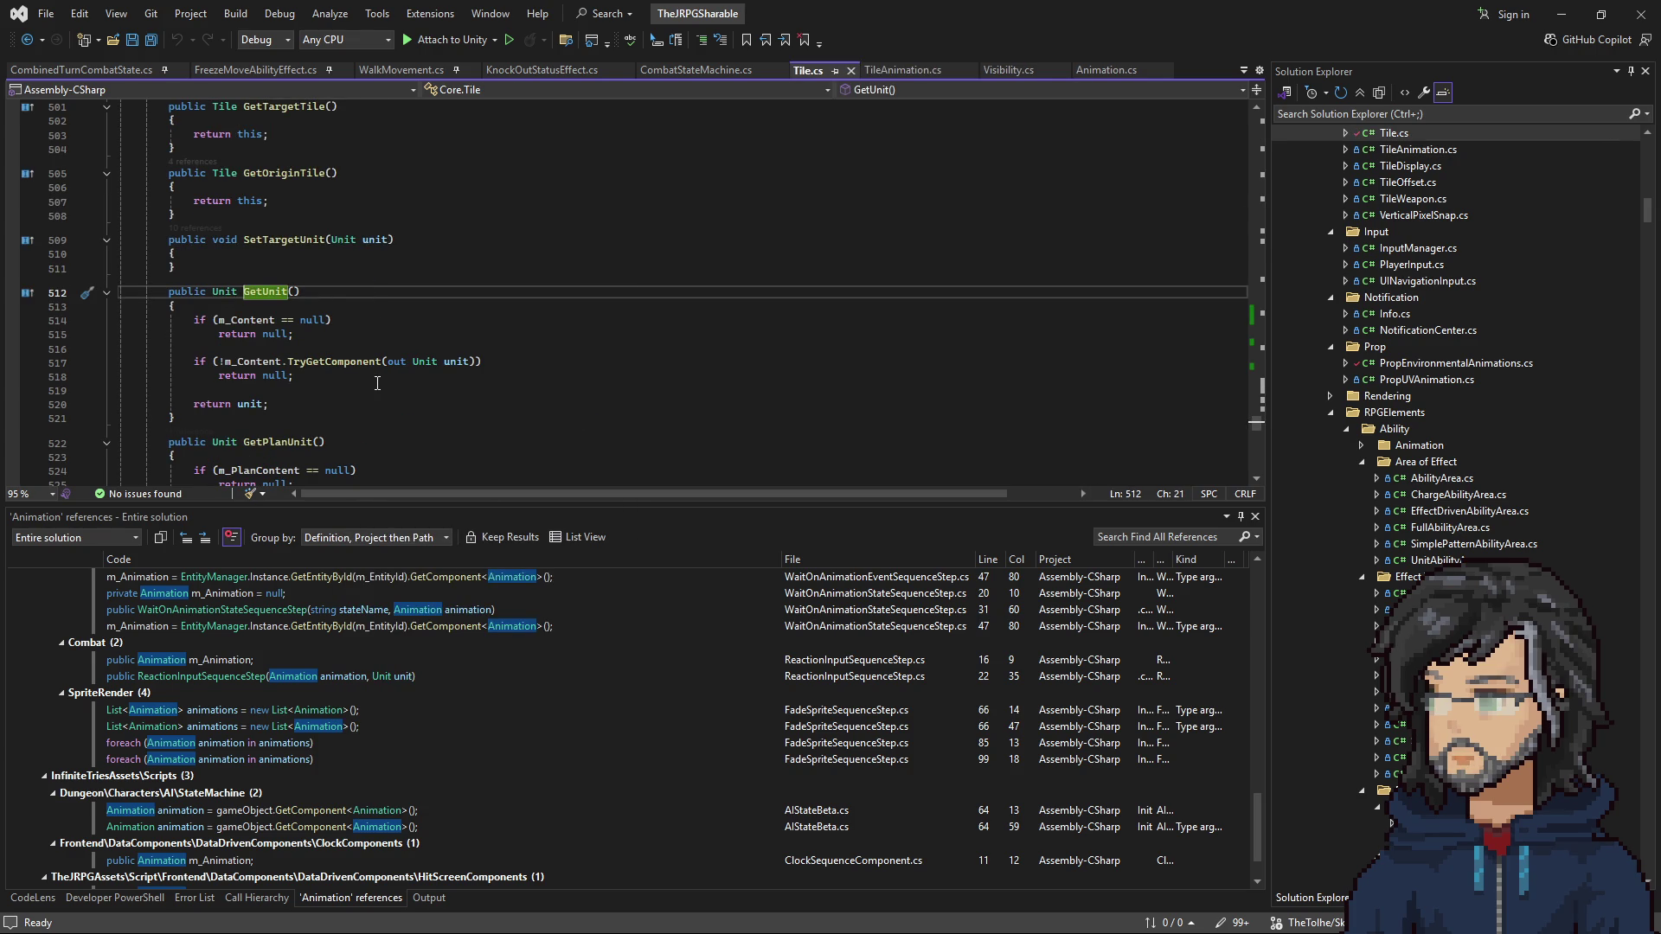
Step: Highlight m_Content uses, navigate back to RevealImmediate, then return to GetUnit in Tile.cs
{"action": "left_click", "coordinate": [279, 362]}
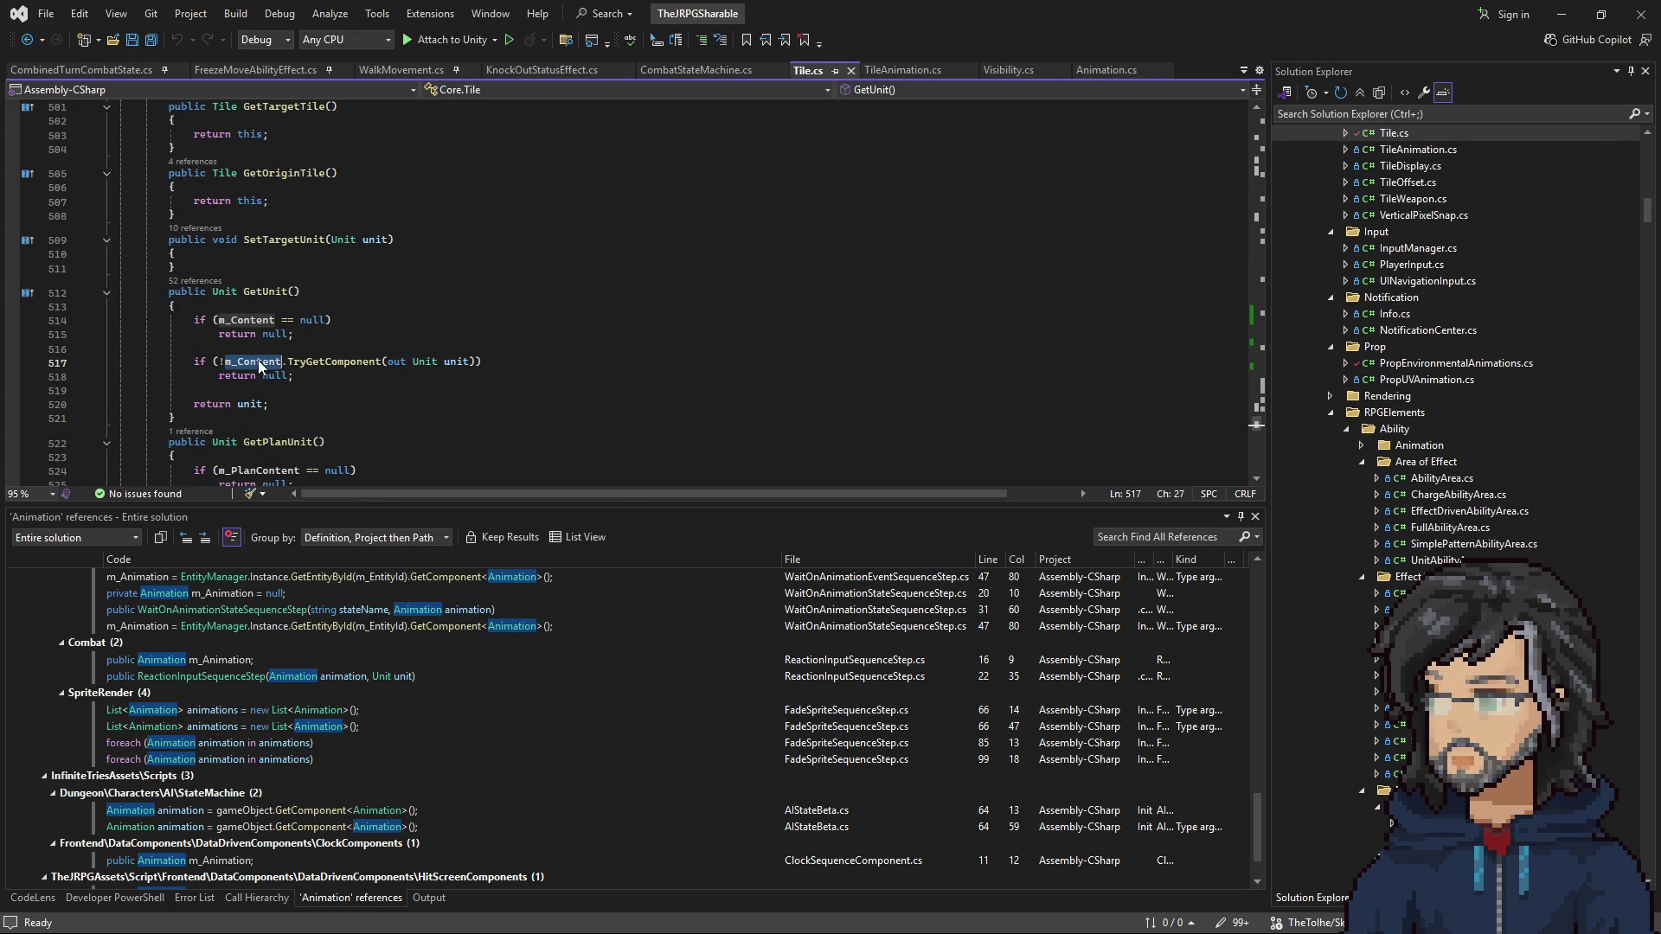
{"action": "left_click", "coordinate": [27, 40]}
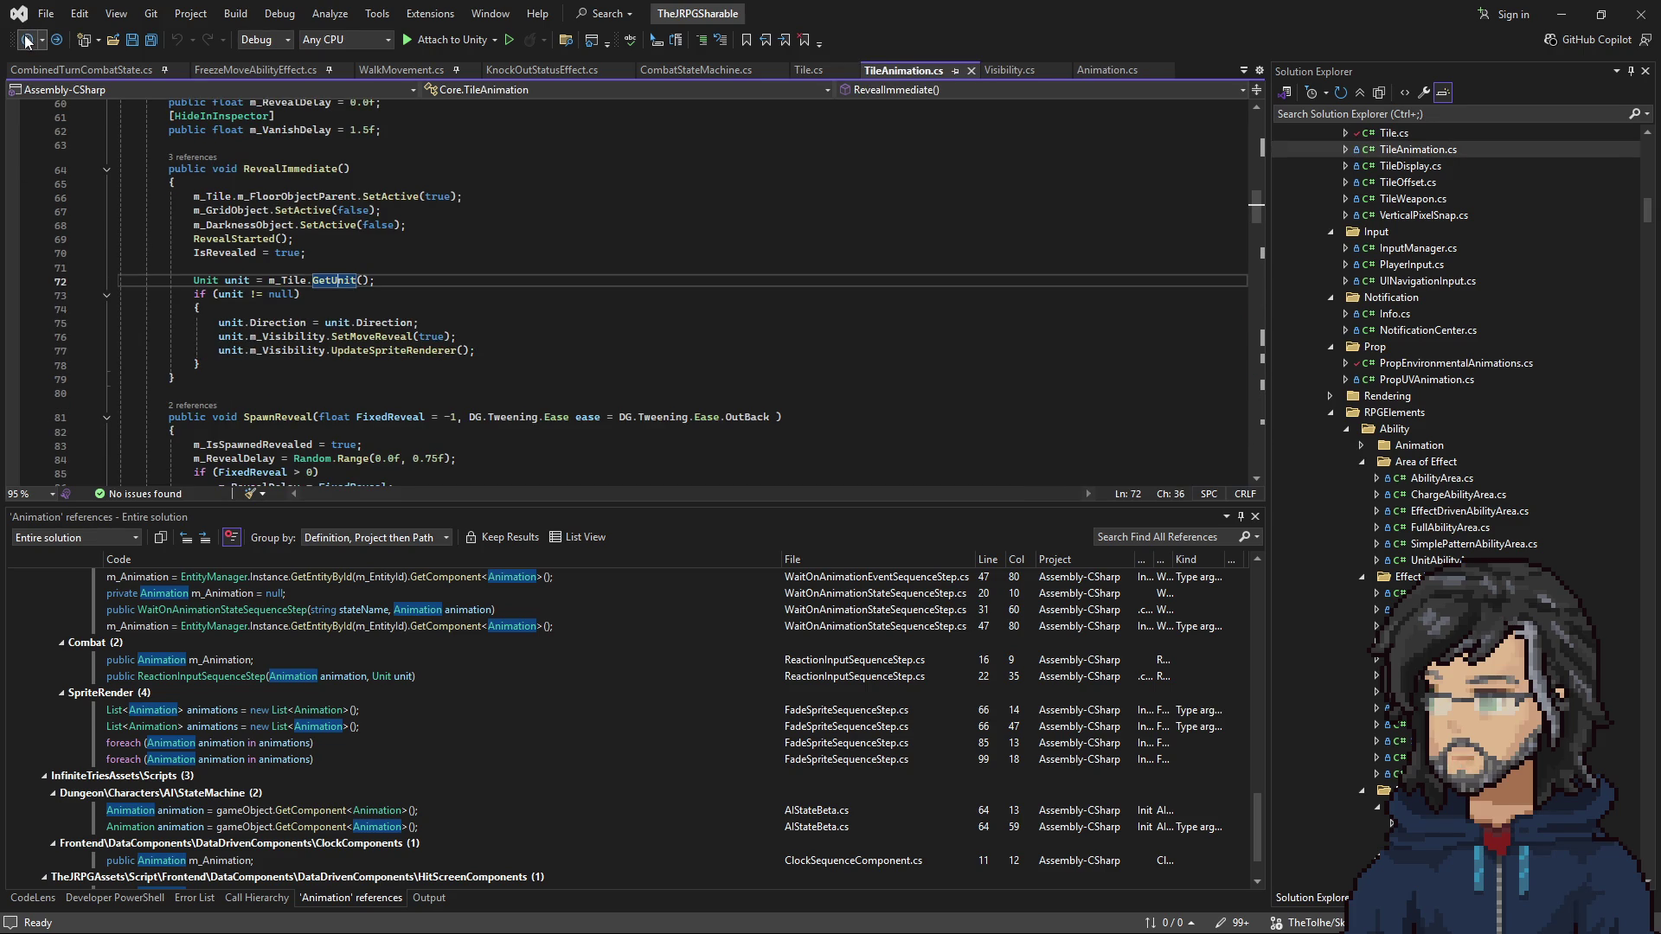
{"action": "left_click", "coordinate": [807, 70]}
{"action": "scroll", "coordinate": [489, 345], "scroll_direction": "down", "scroll_amount": 6}
{"action": "scroll", "coordinate": [485, 338], "scroll_direction": "up", "scroll_amount": 12}
{"action": "scroll", "coordinate": [484, 337], "scroll_direction": "up", "scroll_amount": 20}
{"action": "scroll", "coordinate": [489, 346], "scroll_direction": "up", "scroll_amount": 12}
{"action": "scroll", "coordinate": [426, 323], "scroll_direction": "down", "scroll_amount": 8}
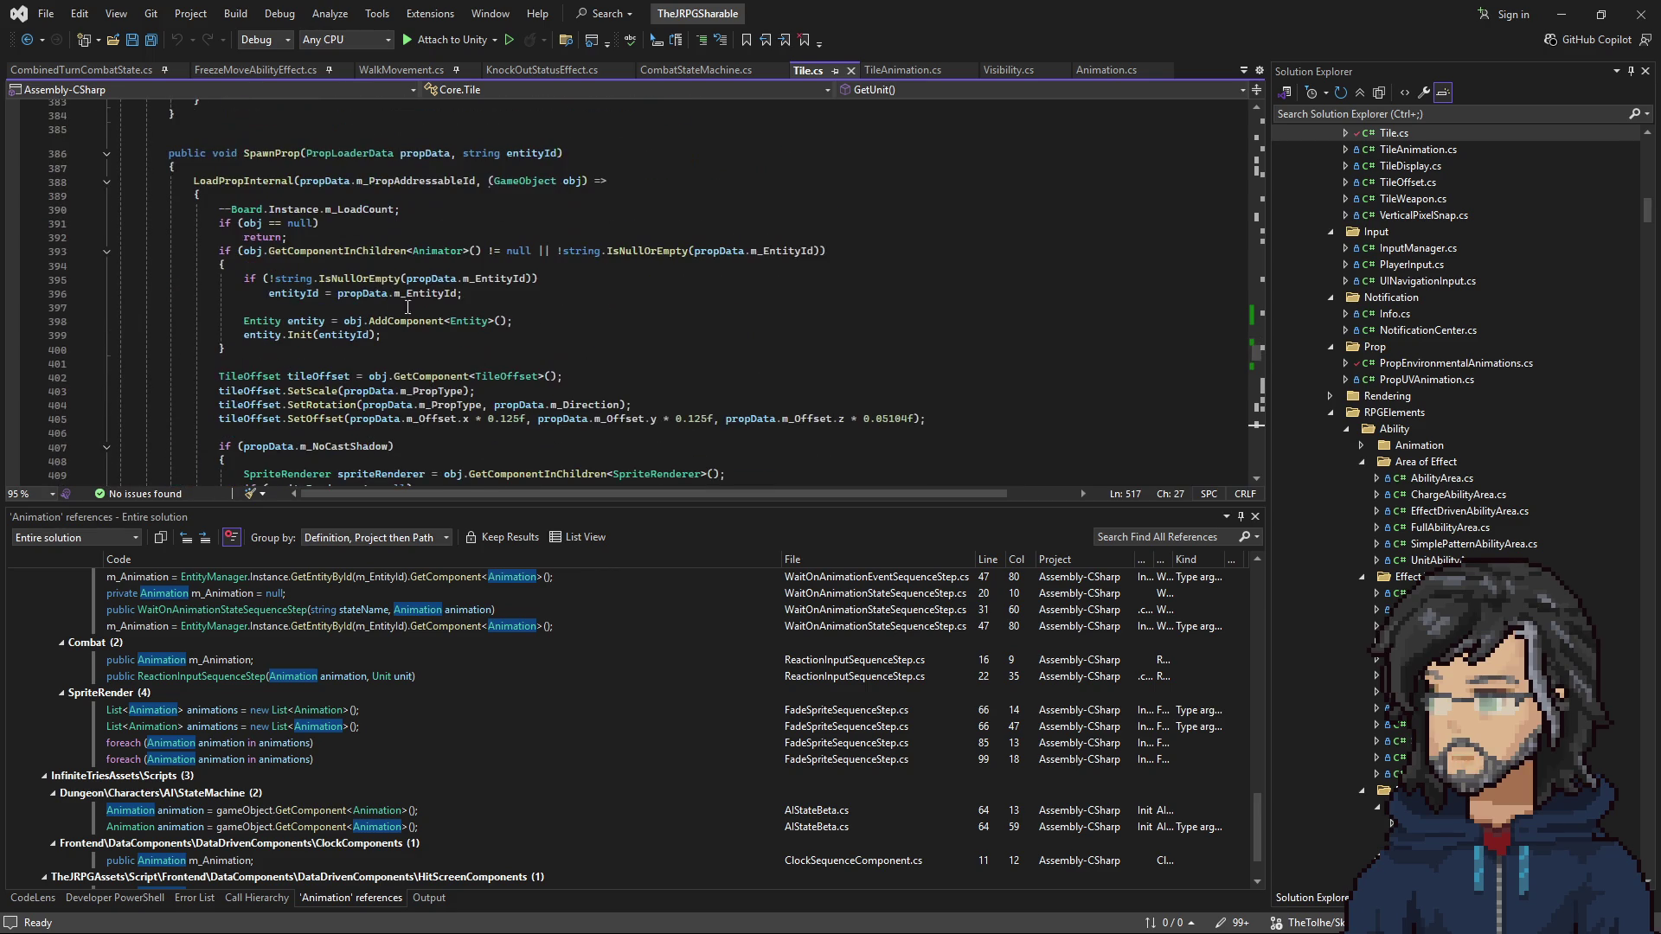
Step: Inspect the SpawnProp method, highlighting the propData, obj and entity variables
{"action": "left_click", "coordinate": [260, 167]}
{"action": "scroll", "coordinate": [269, 259], "scroll_direction": "down", "scroll_amount": 3}
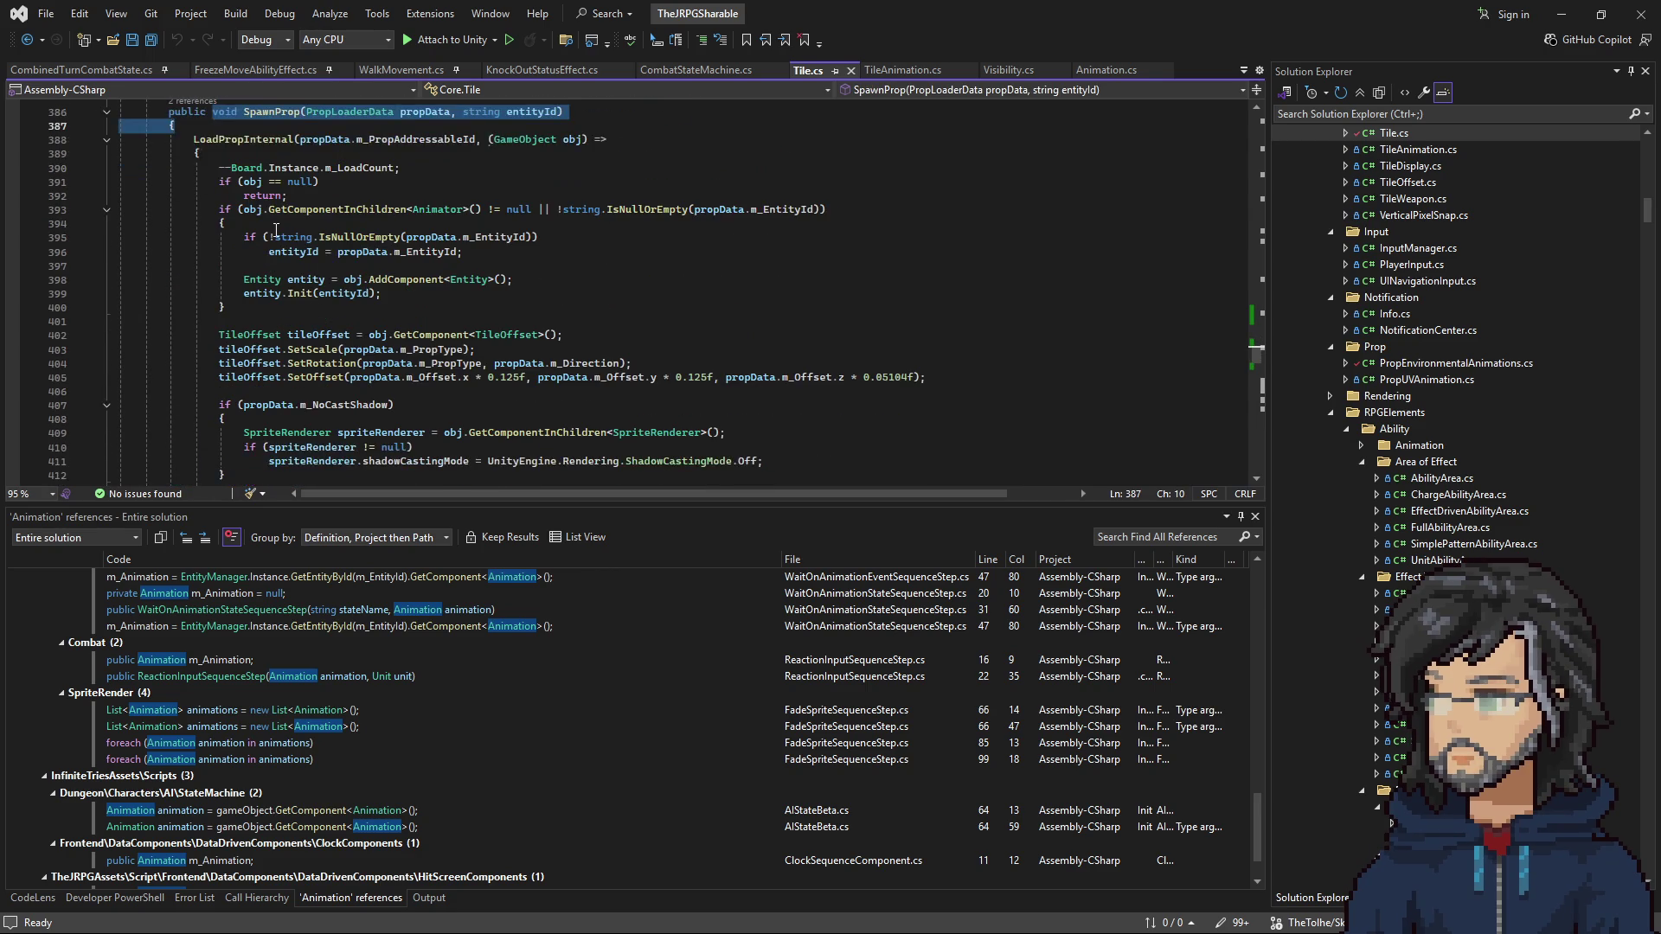
{"action": "scroll", "coordinate": [309, 297], "scroll_direction": "down", "scroll_amount": 2}
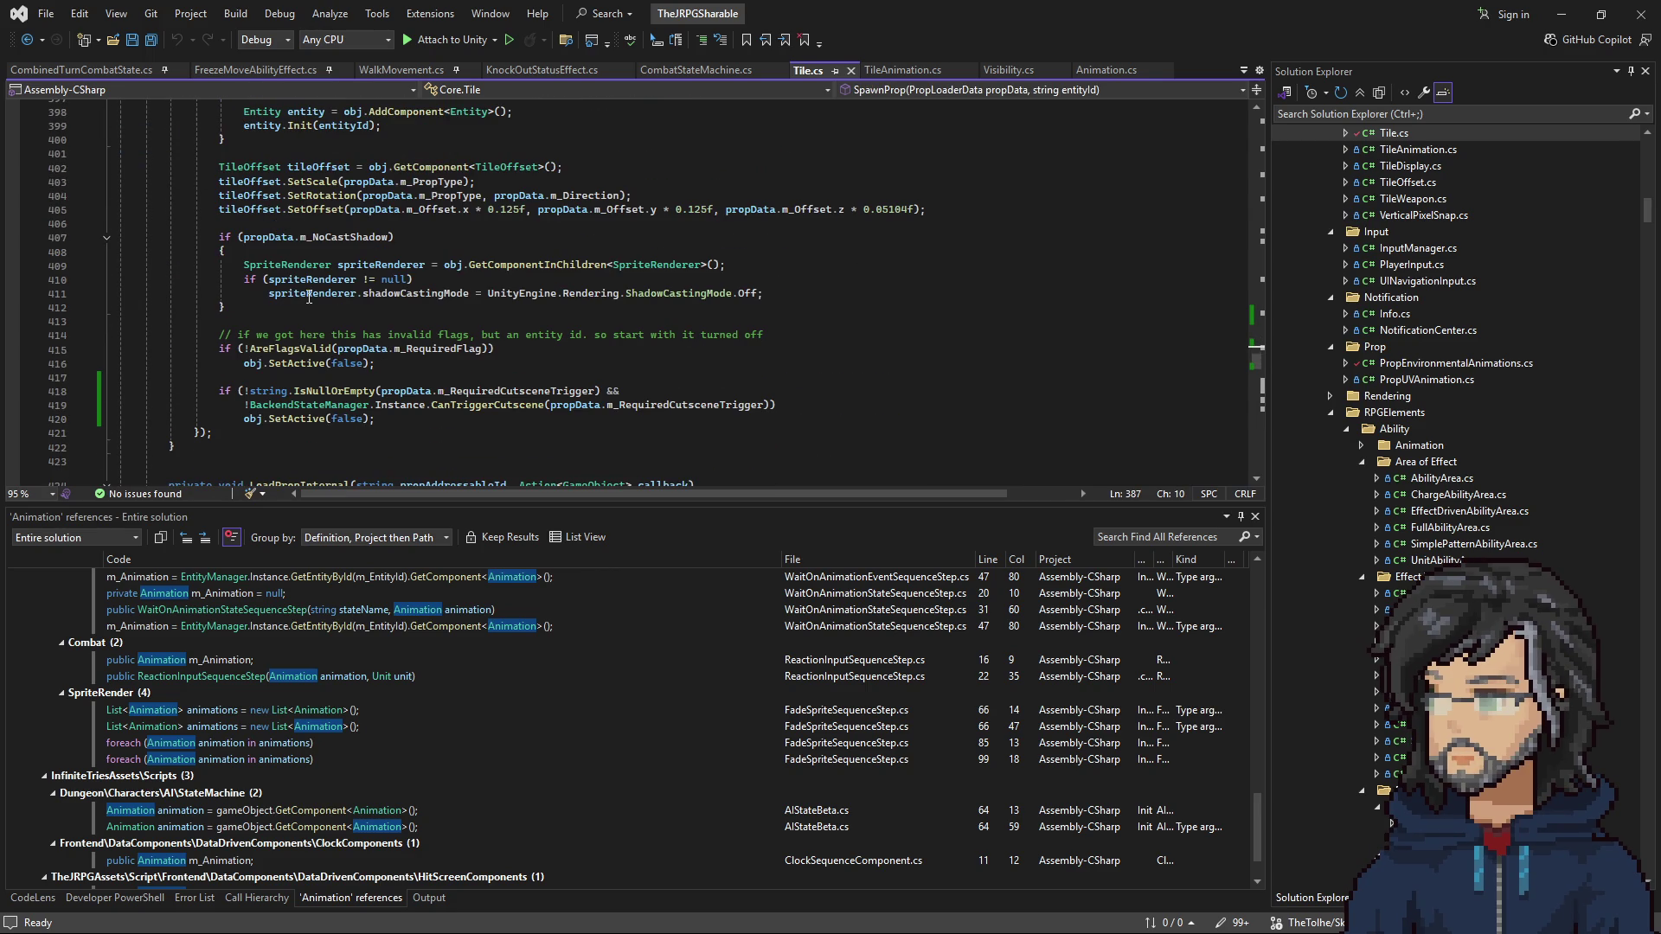
{"action": "left_click", "coordinate": [272, 237]}
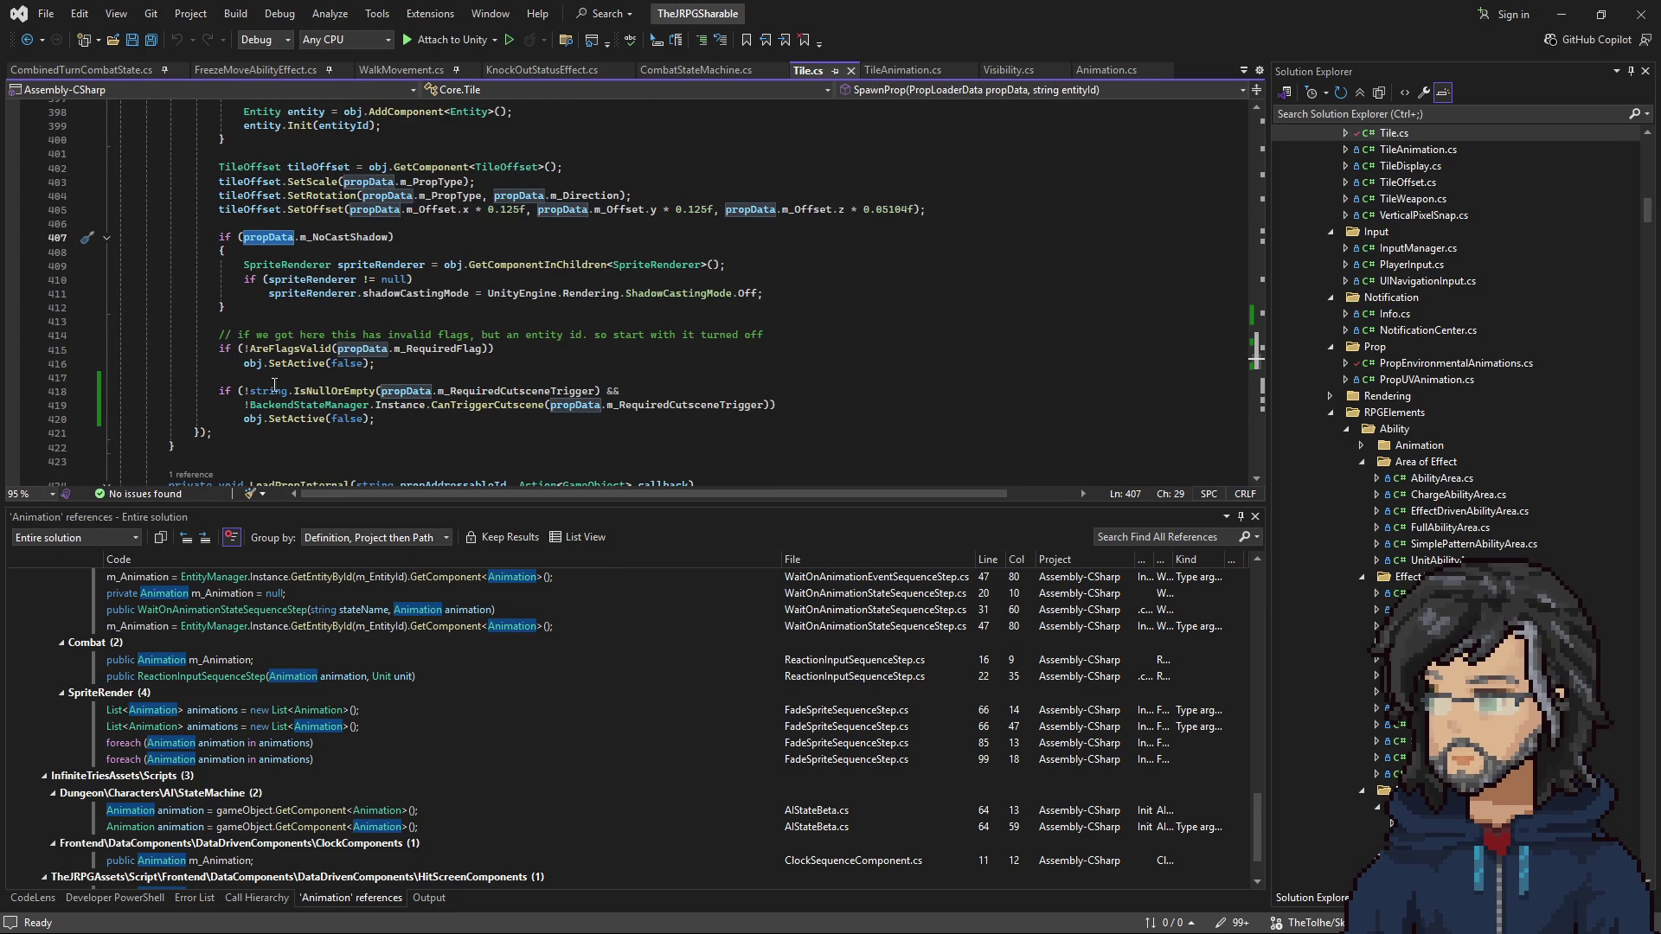
{"action": "scroll", "coordinate": [330, 317], "scroll_direction": "up", "scroll_amount": 3}
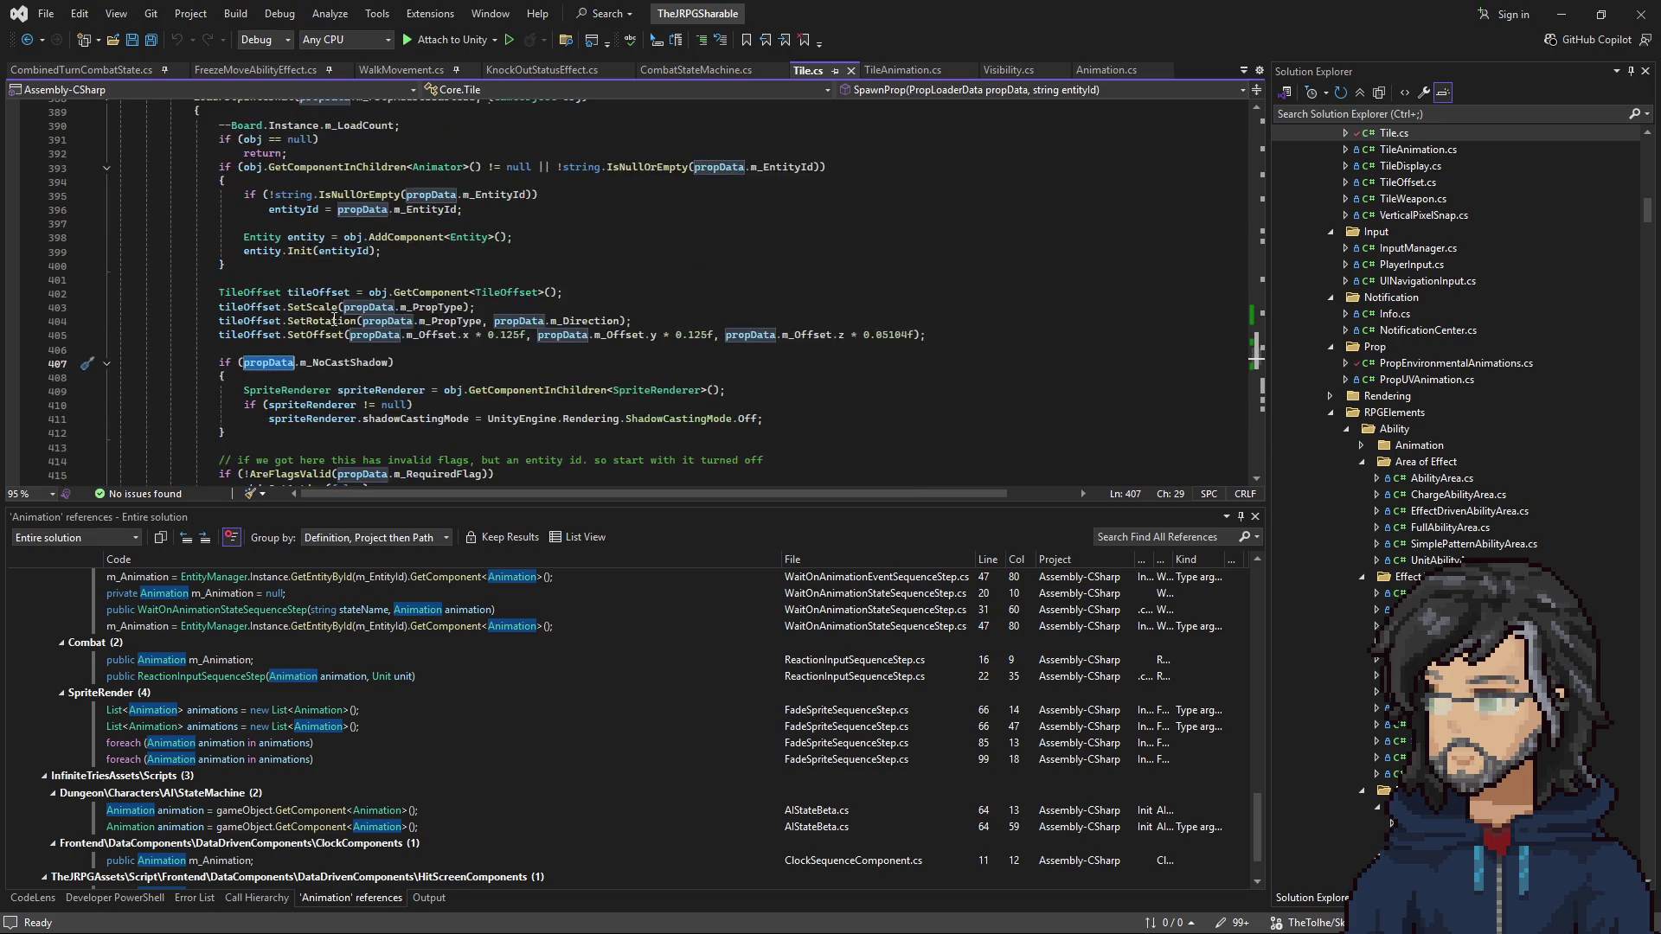
{"action": "scroll", "coordinate": [330, 317], "scroll_direction": "up", "scroll_amount": 2}
{"action": "left_click", "coordinate": [354, 321]}
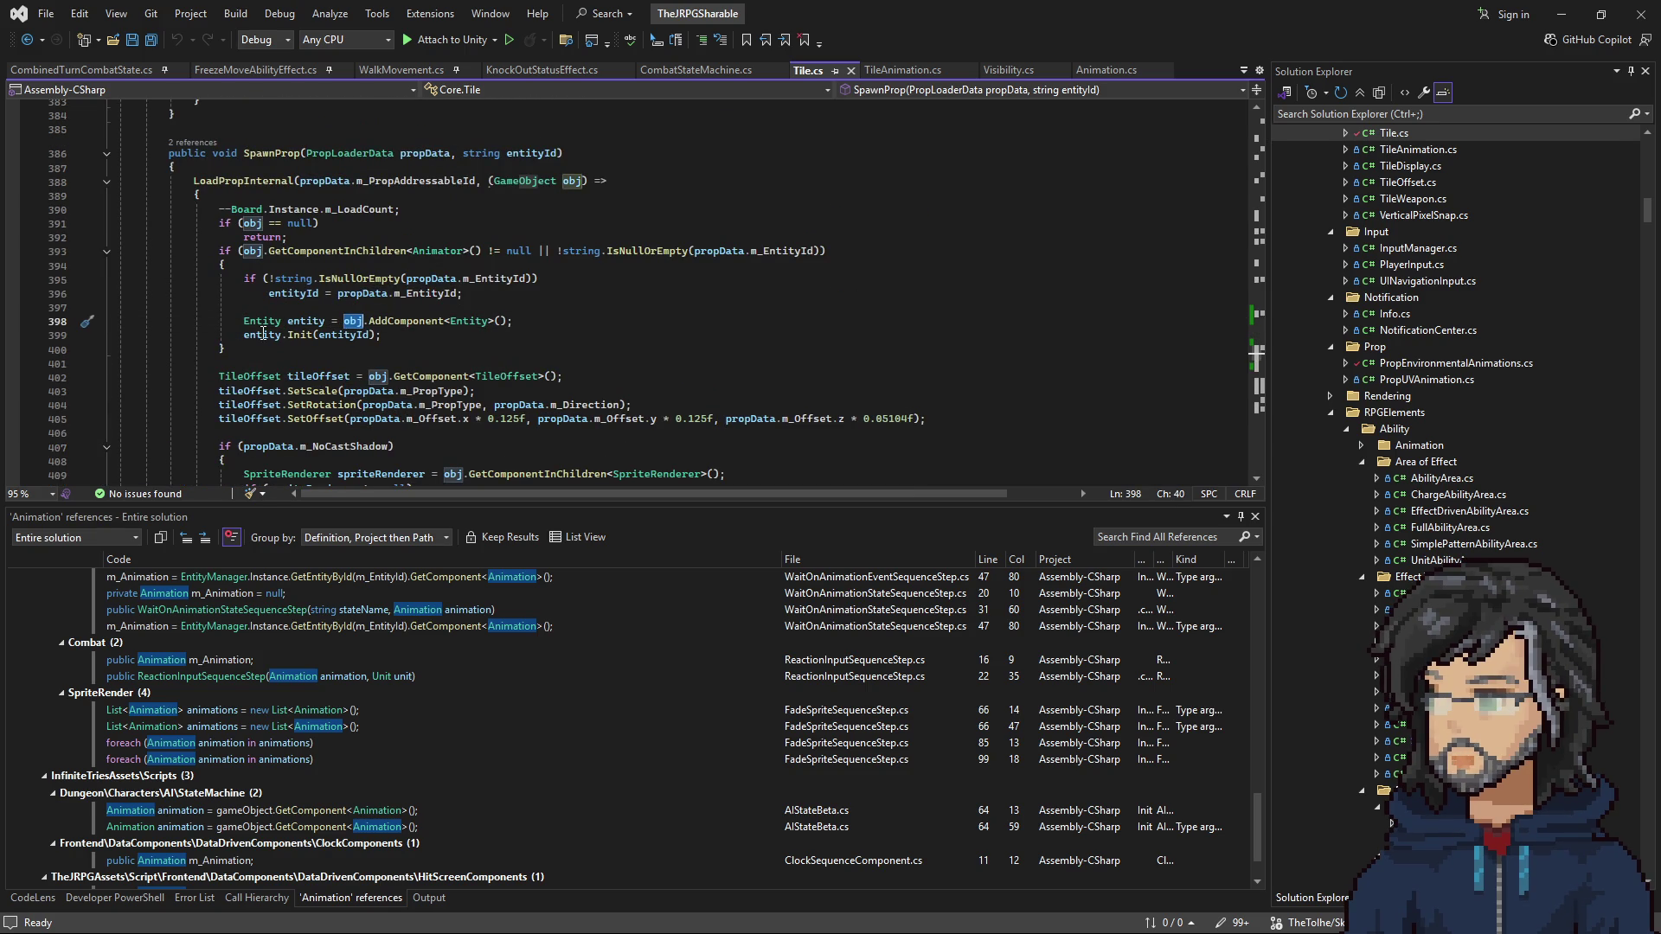
{"action": "left_click", "coordinate": [331, 335]}
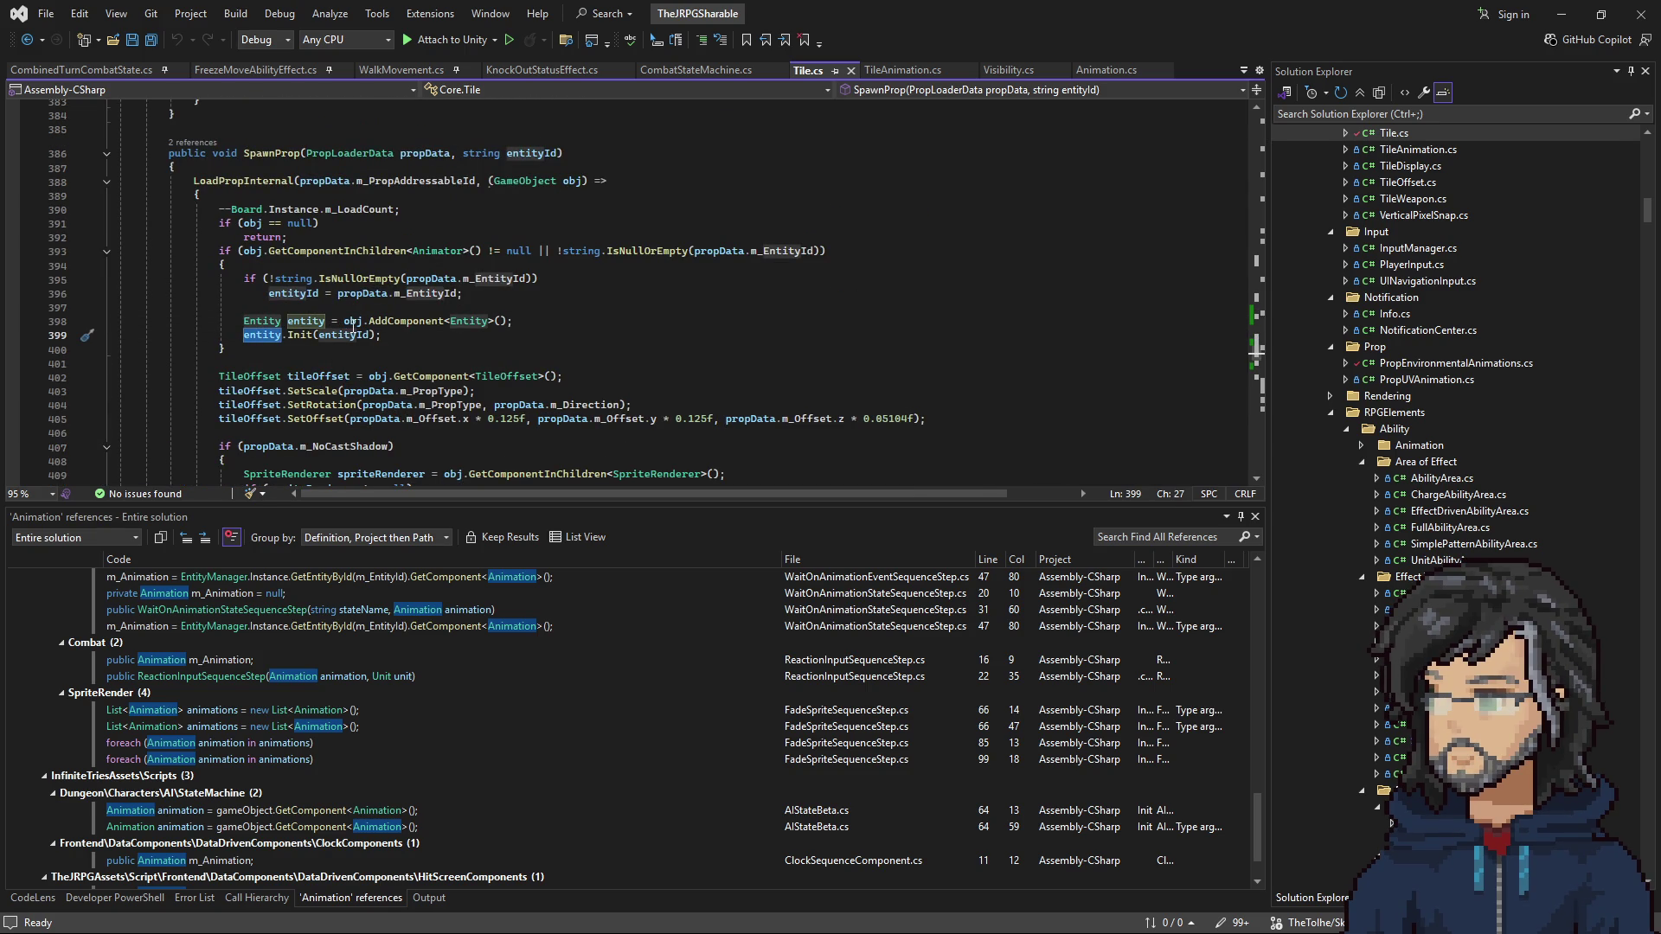
{"action": "scroll", "coordinate": [353, 320], "scroll_direction": "down", "scroll_amount": 3}
{"action": "scroll", "coordinate": [356, 293], "scroll_direction": "down", "scroll_amount": 2}
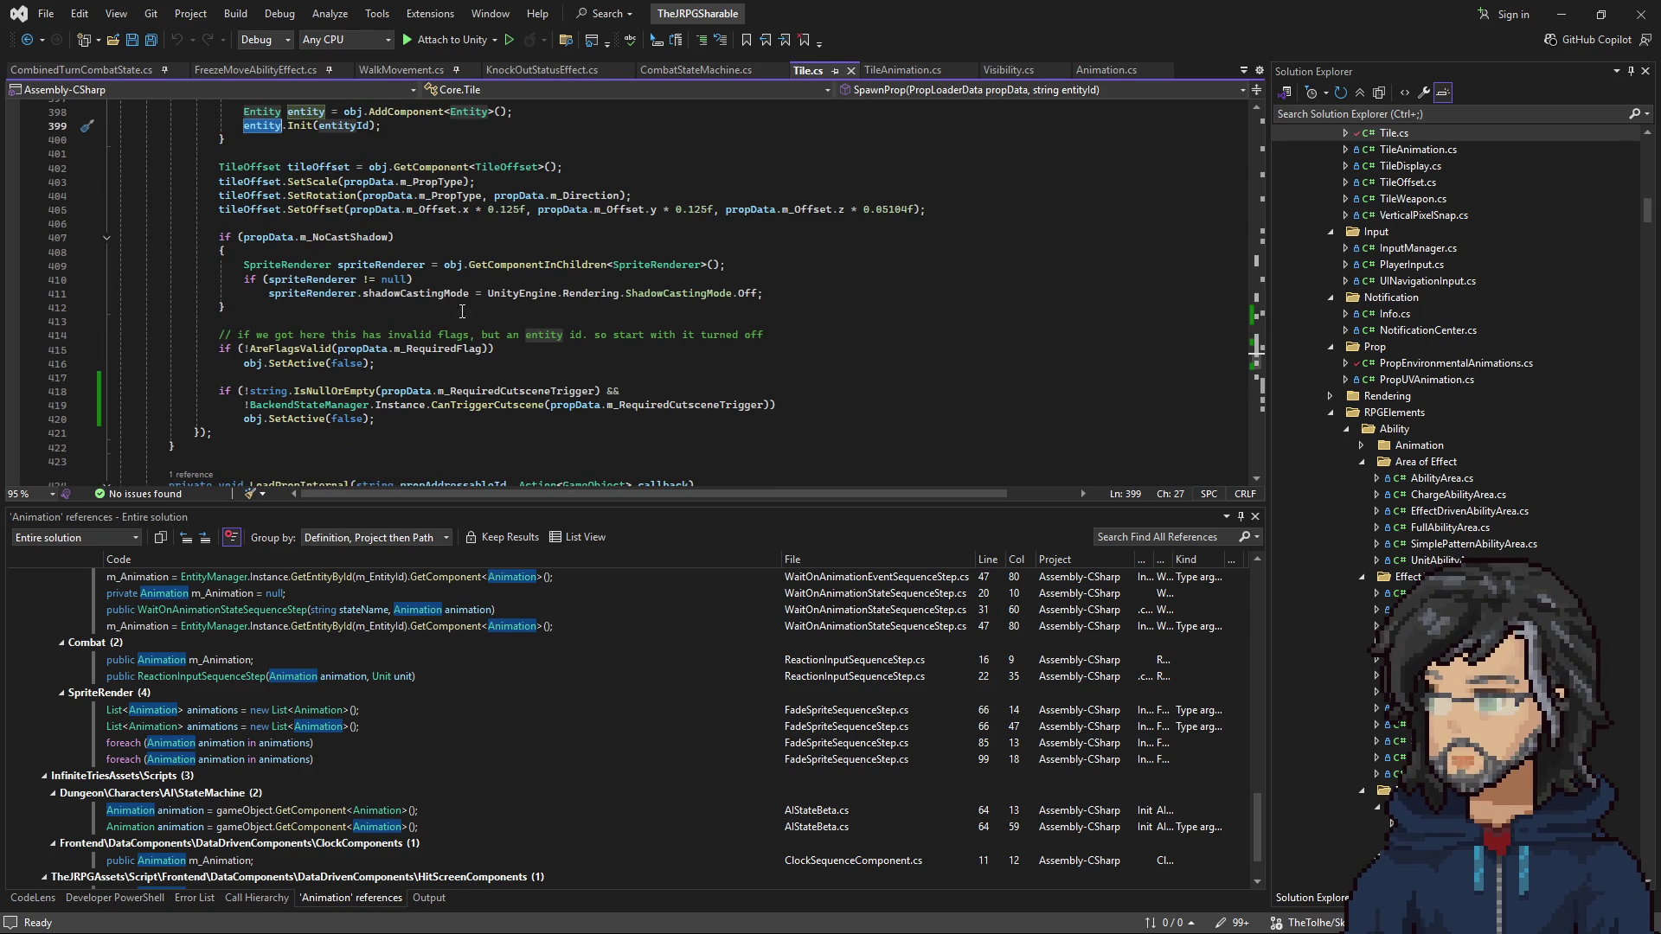
Step: Review the prop-spawning code and select the LoadPropInternal call inside SpawnProp
{"action": "scroll", "coordinate": [457, 309], "scroll_direction": "down", "scroll_amount": 6}
{"action": "scroll", "coordinate": [462, 309], "scroll_direction": "up", "scroll_amount": 6}
{"action": "scroll", "coordinate": [458, 311], "scroll_direction": "down", "scroll_amount": 3}
{"action": "scroll", "coordinate": [455, 313], "scroll_direction": "up", "scroll_amount": 6}
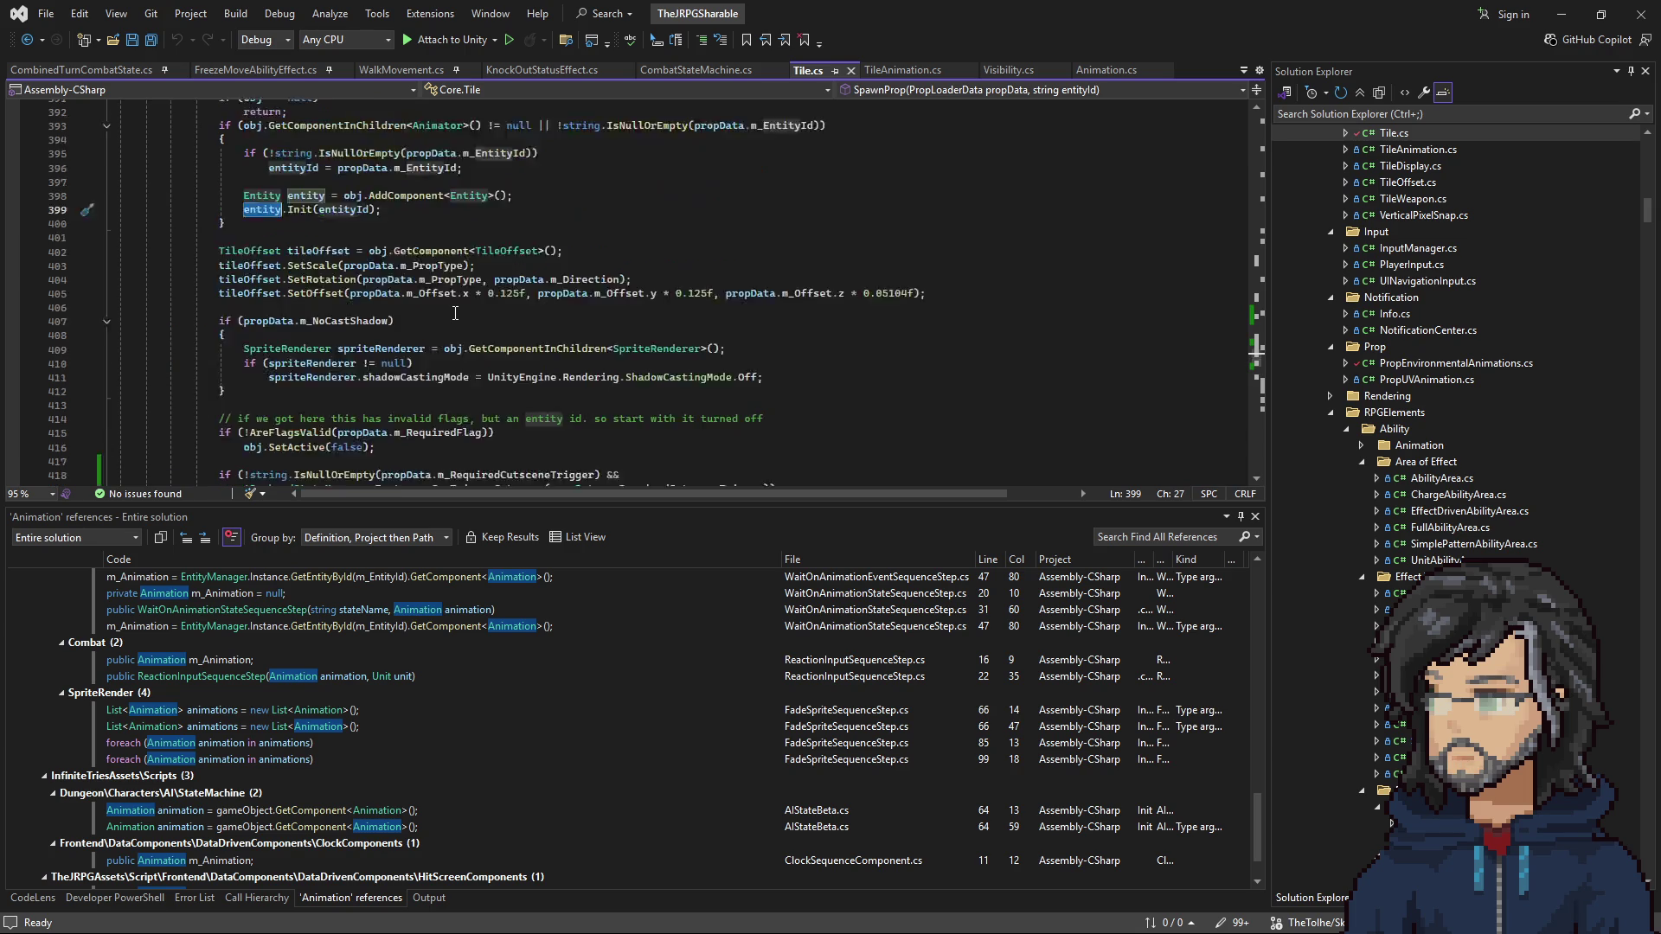
{"action": "scroll", "coordinate": [455, 313], "scroll_direction": "up", "scroll_amount": 4}
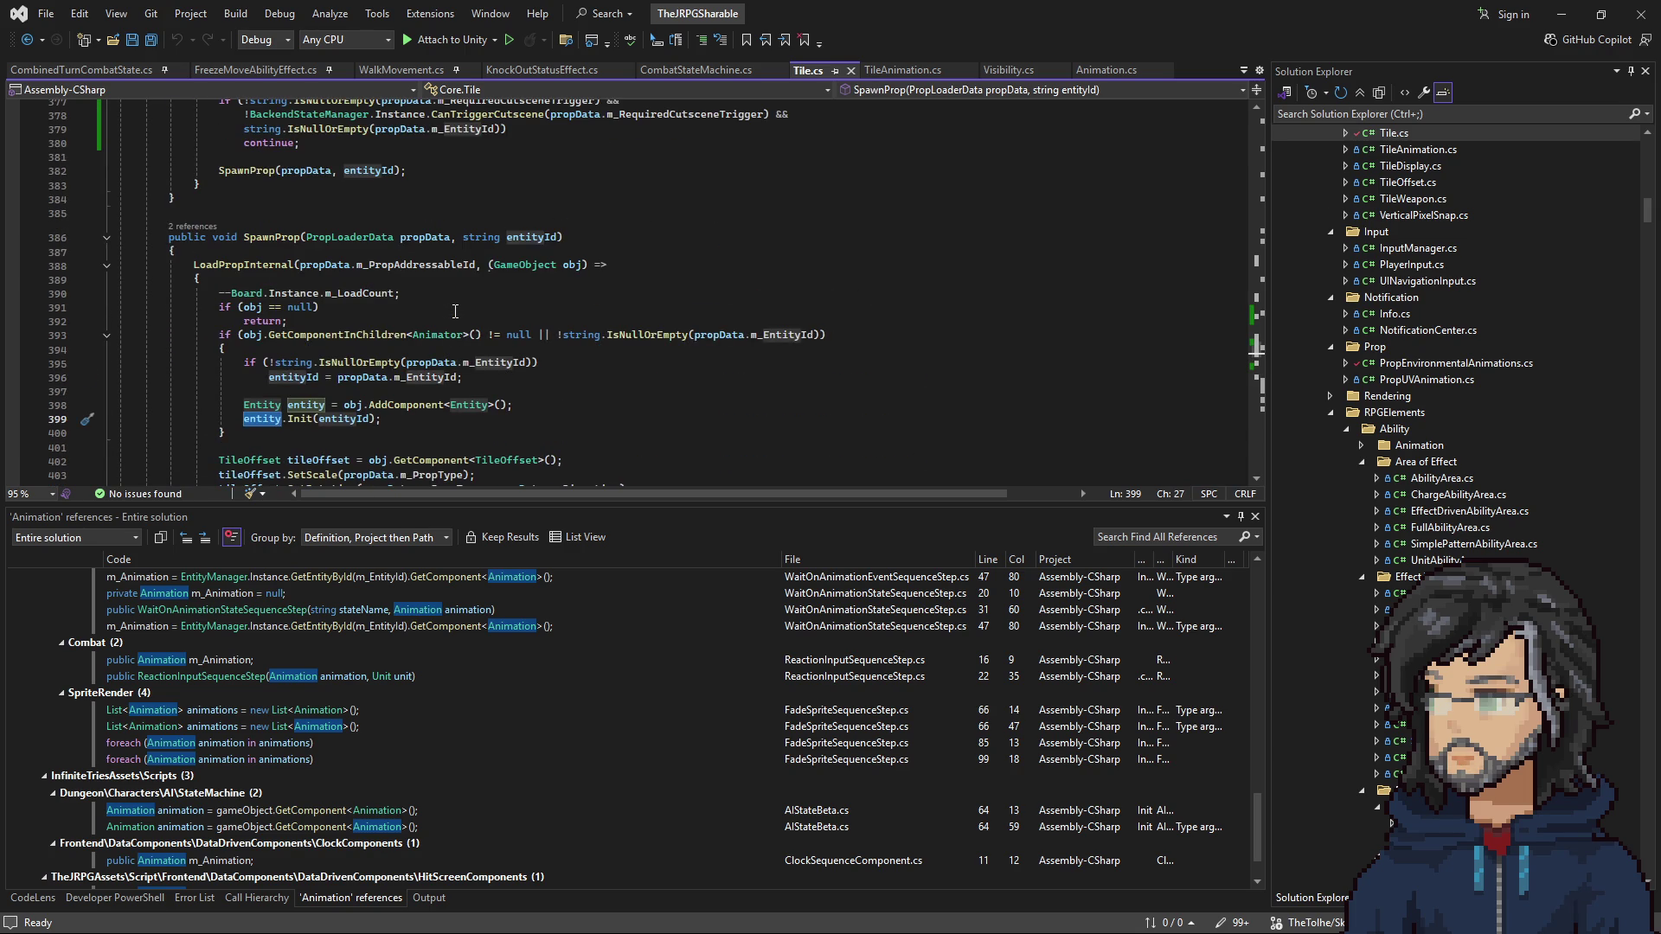
{"action": "scroll", "coordinate": [455, 311], "scroll_direction": "down", "scroll_amount": 3}
{"action": "left_click_drag", "start_coordinate": [243, 279], "coordinate": [381, 294]}
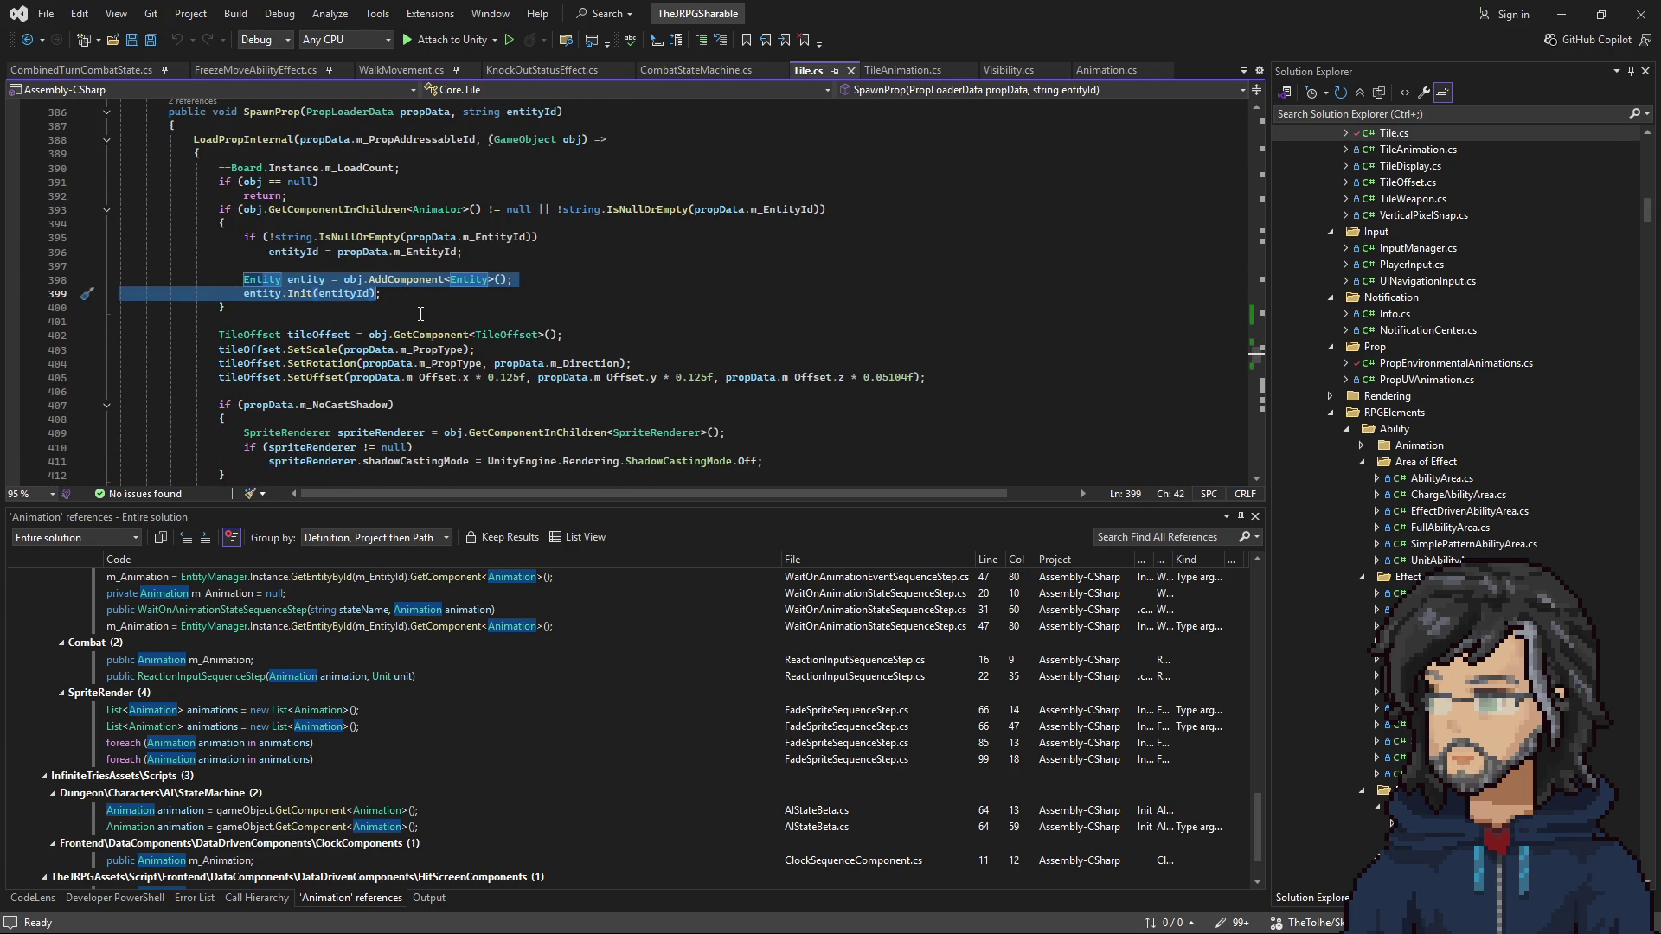
{"action": "scroll", "coordinate": [420, 314], "scroll_direction": "up", "scroll_amount": 4}
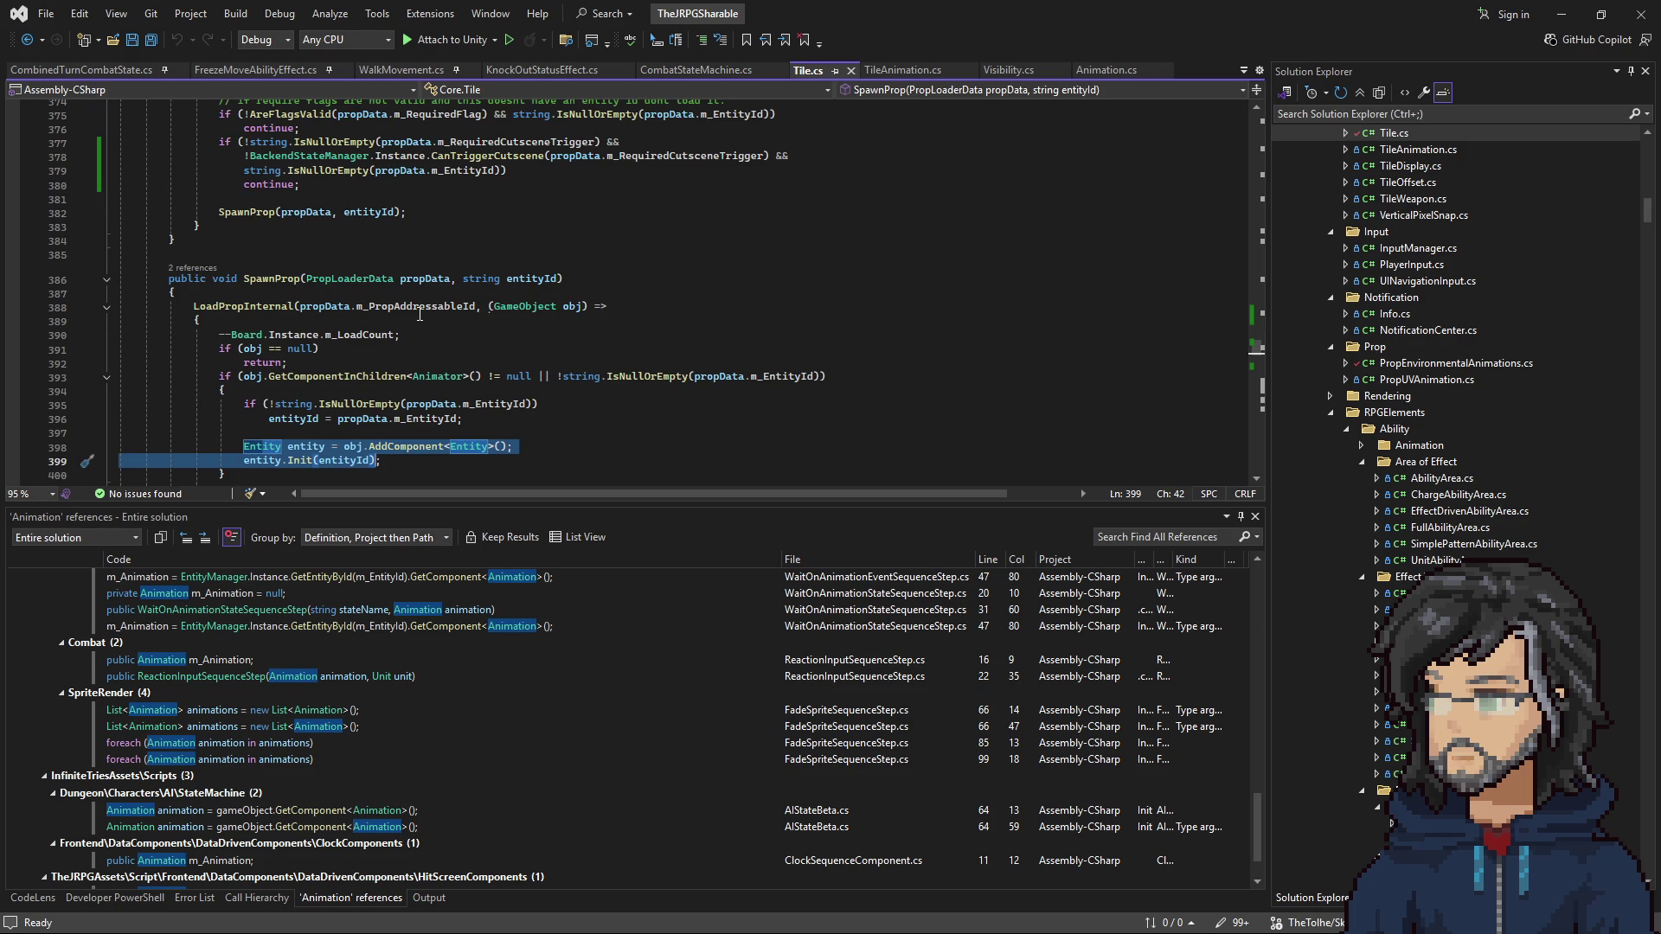
{"action": "scroll", "coordinate": [419, 313], "scroll_direction": "down", "scroll_amount": 4}
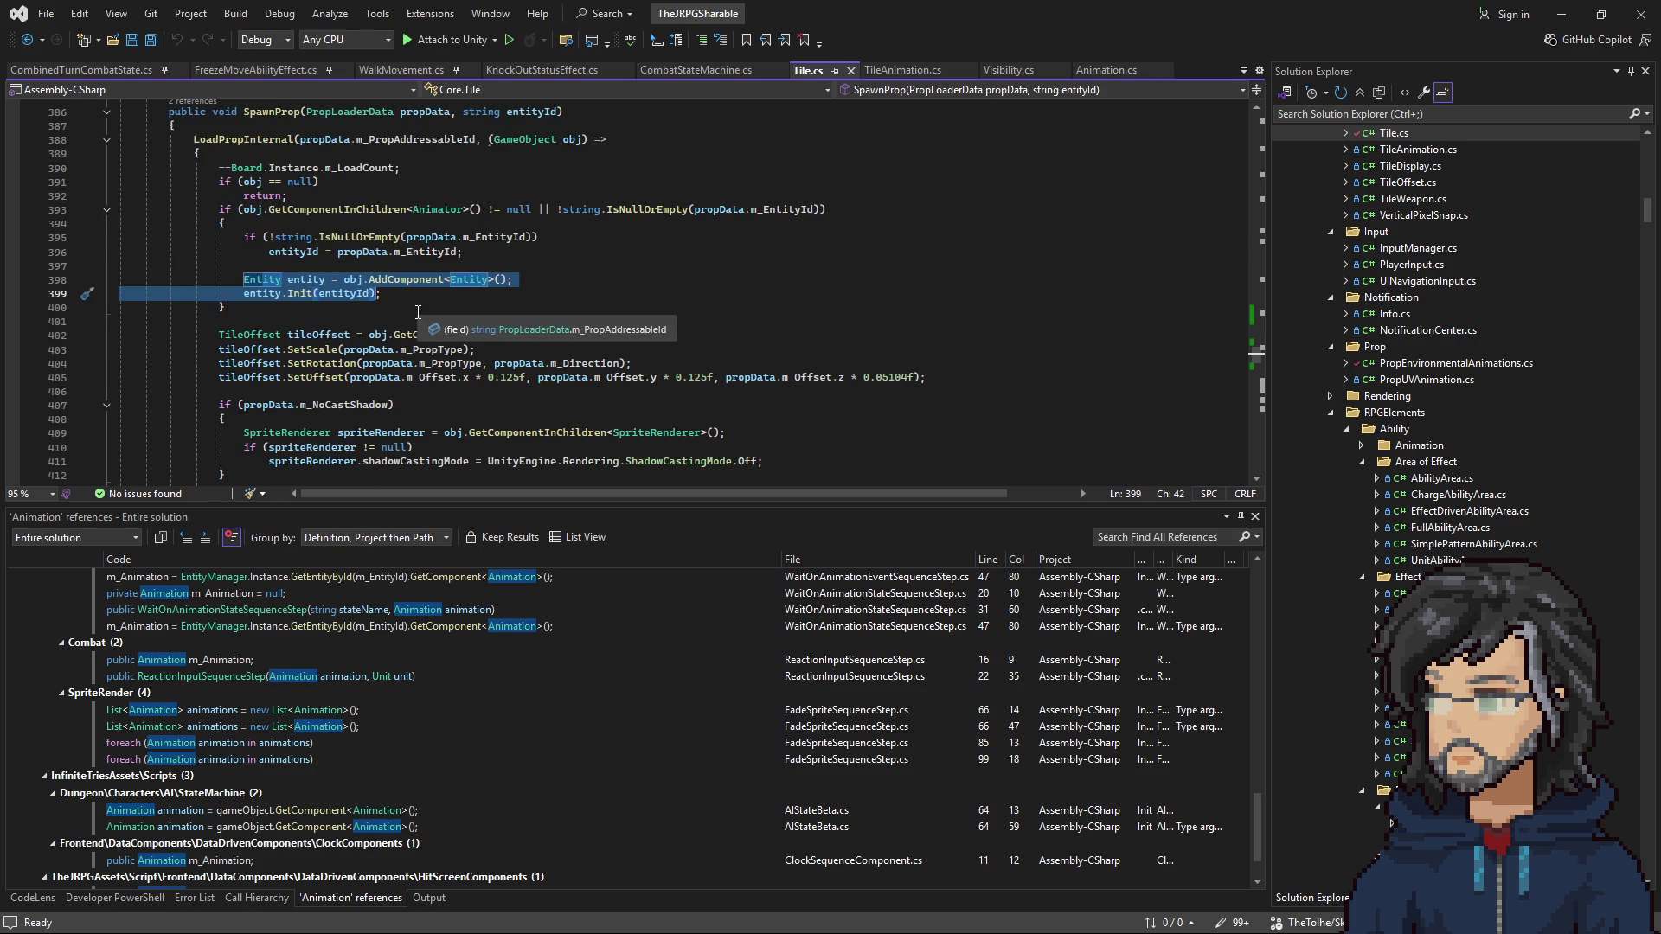
{"action": "scroll", "coordinate": [340, 338], "scroll_direction": "down", "scroll_amount": 5}
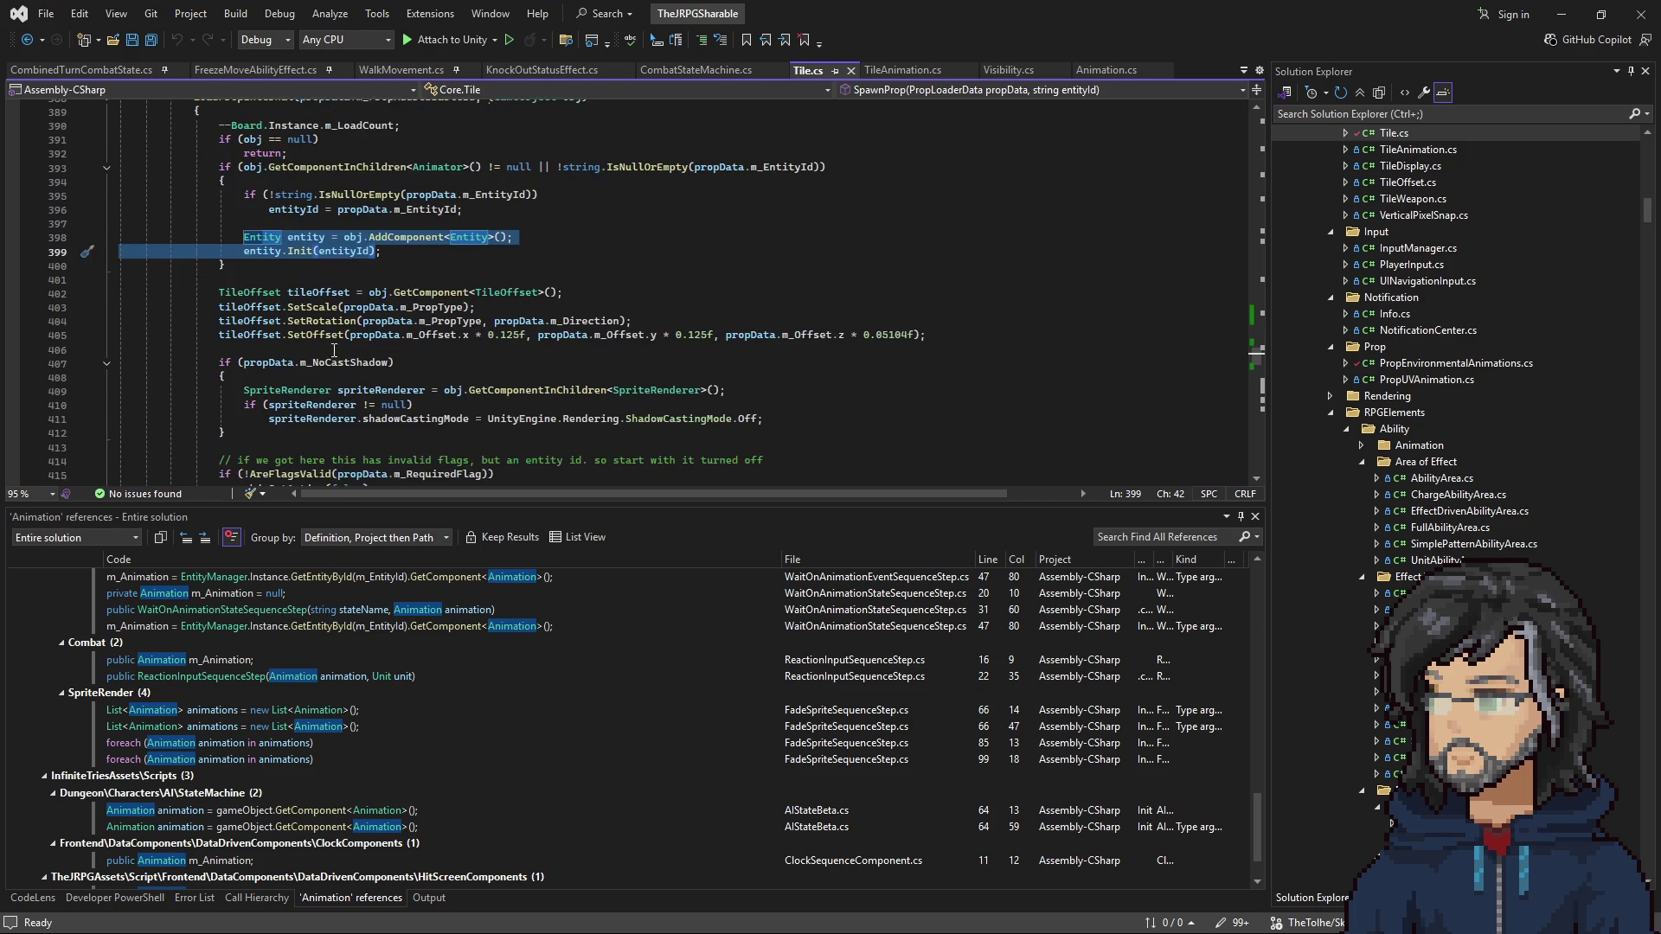
{"action": "scroll", "coordinate": [339, 335], "scroll_direction": "up", "scroll_amount": 8}
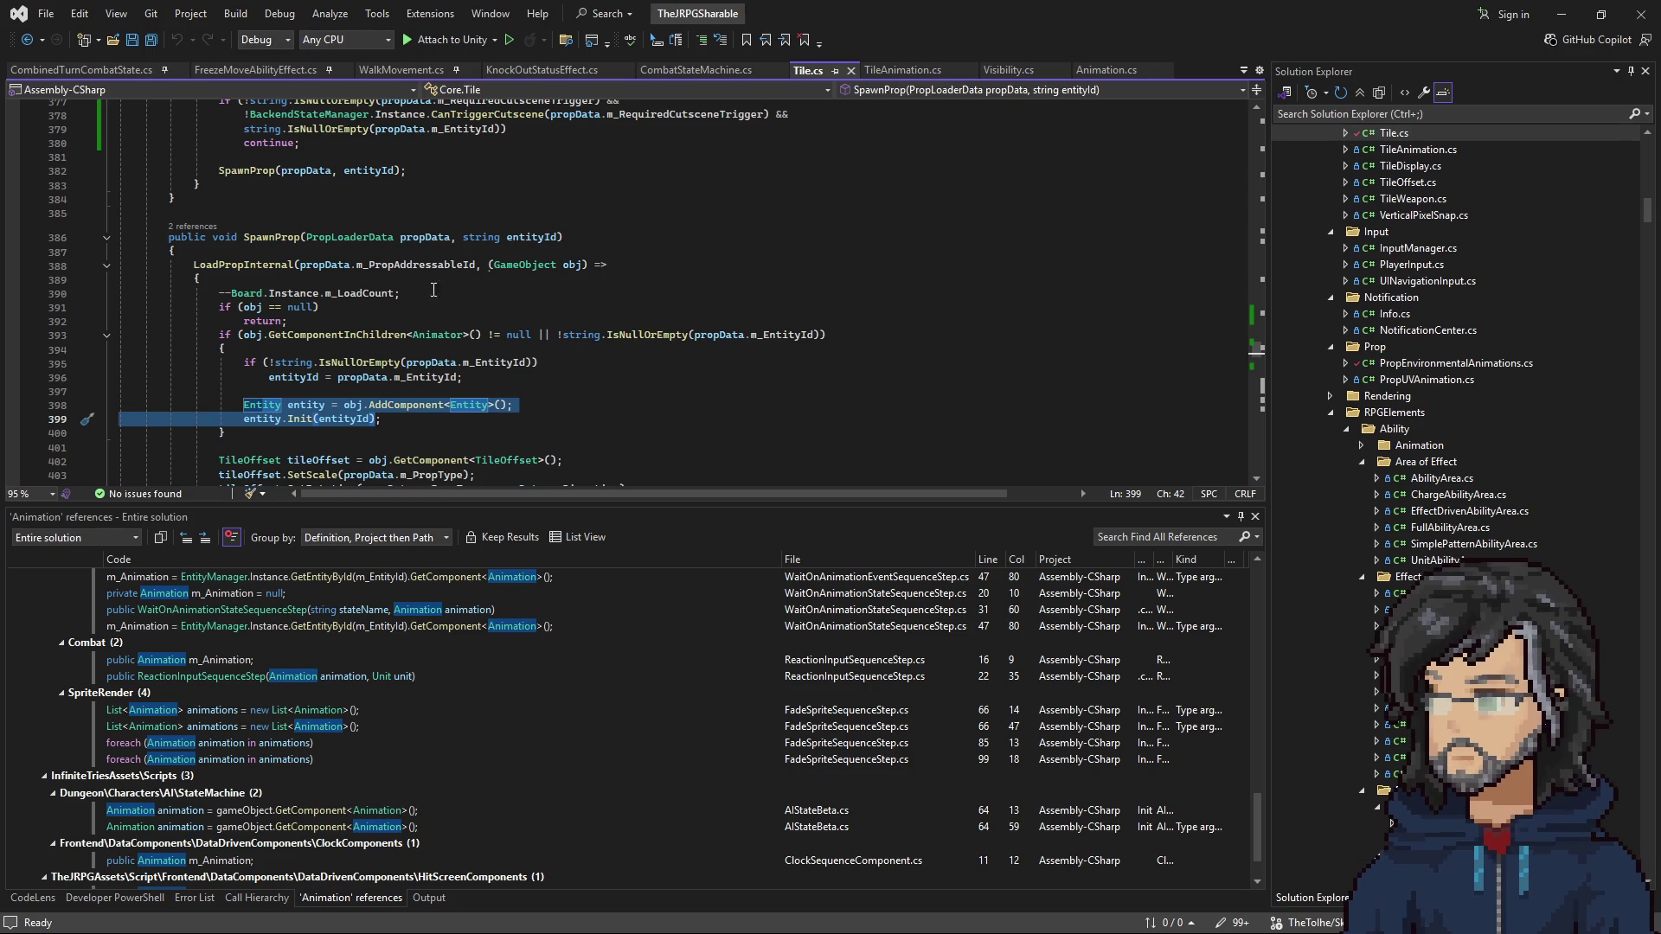
{"action": "scroll", "coordinate": [489, 340], "scroll_direction": "down", "scroll_amount": 2}
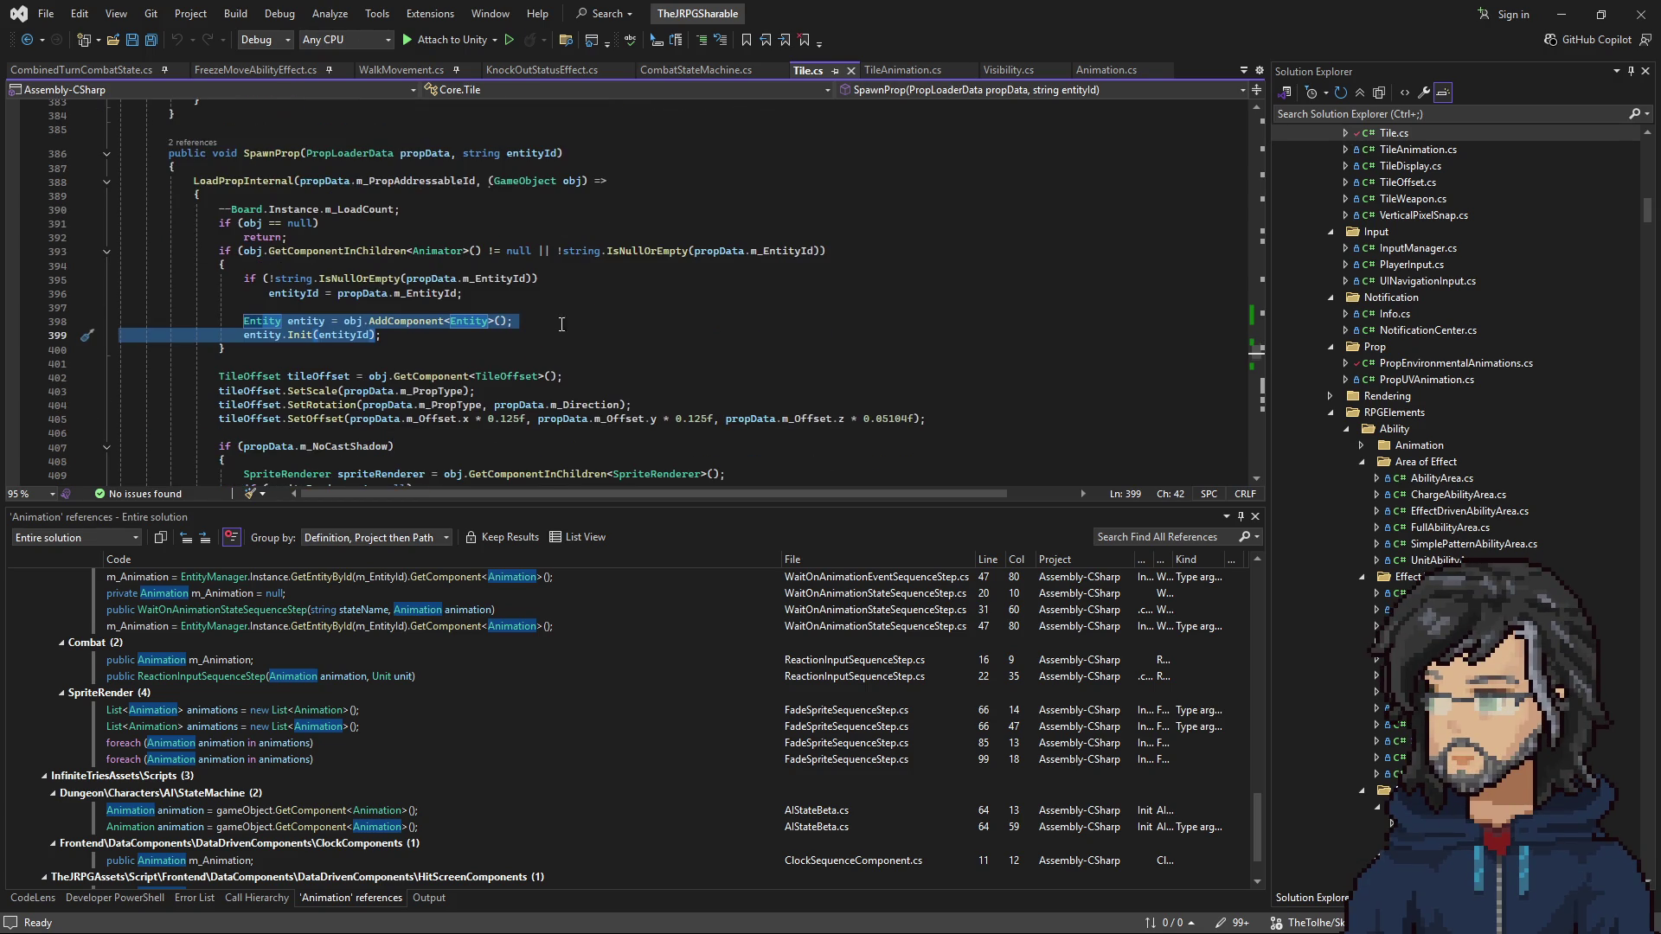
{"action": "scroll", "coordinate": [521, 306], "scroll_direction": "down", "scroll_amount": 2}
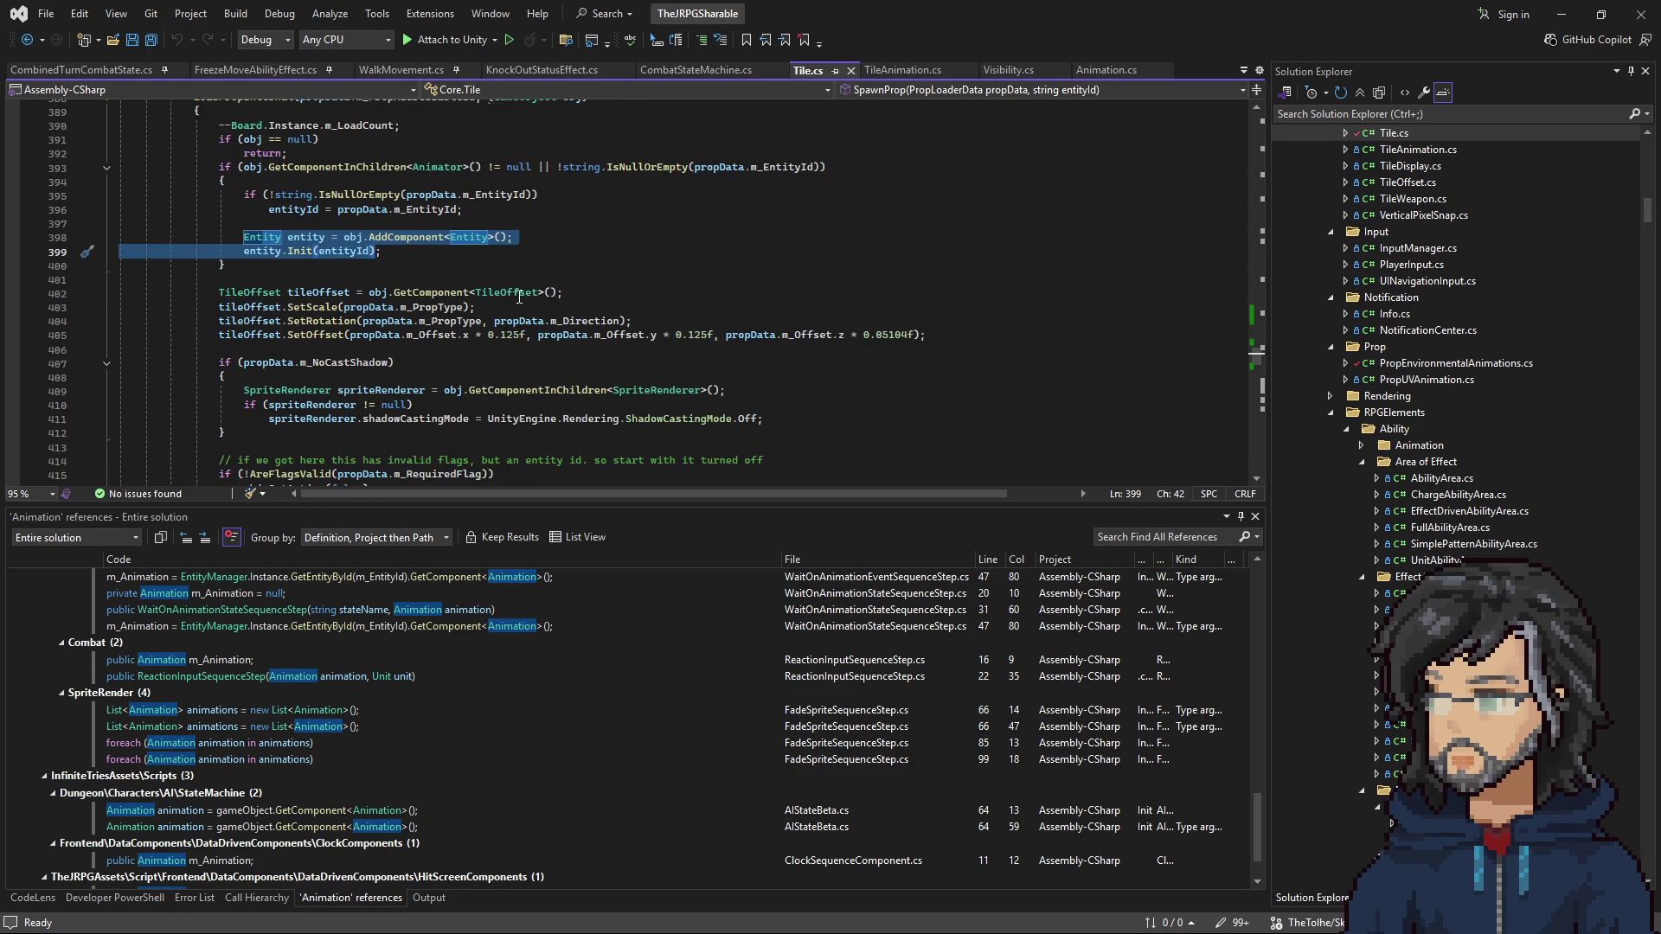
{"action": "scroll", "coordinate": [518, 291], "scroll_direction": "down", "scroll_amount": 2}
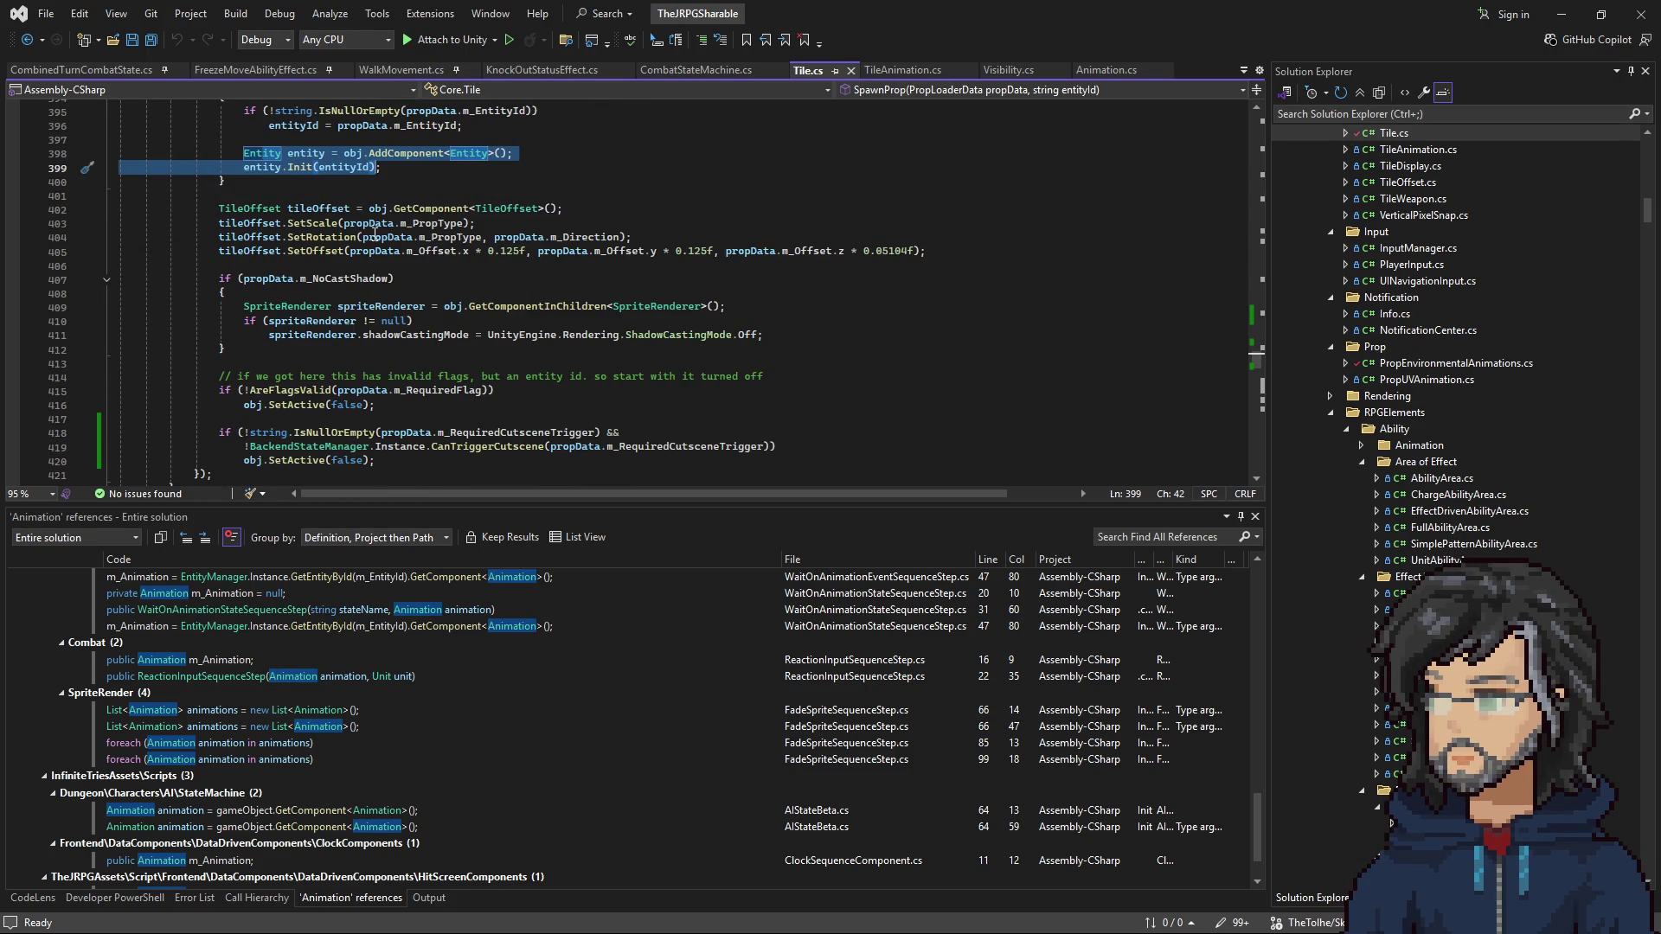
{"action": "scroll", "coordinate": [527, 250], "scroll_direction": "down", "scroll_amount": 2}
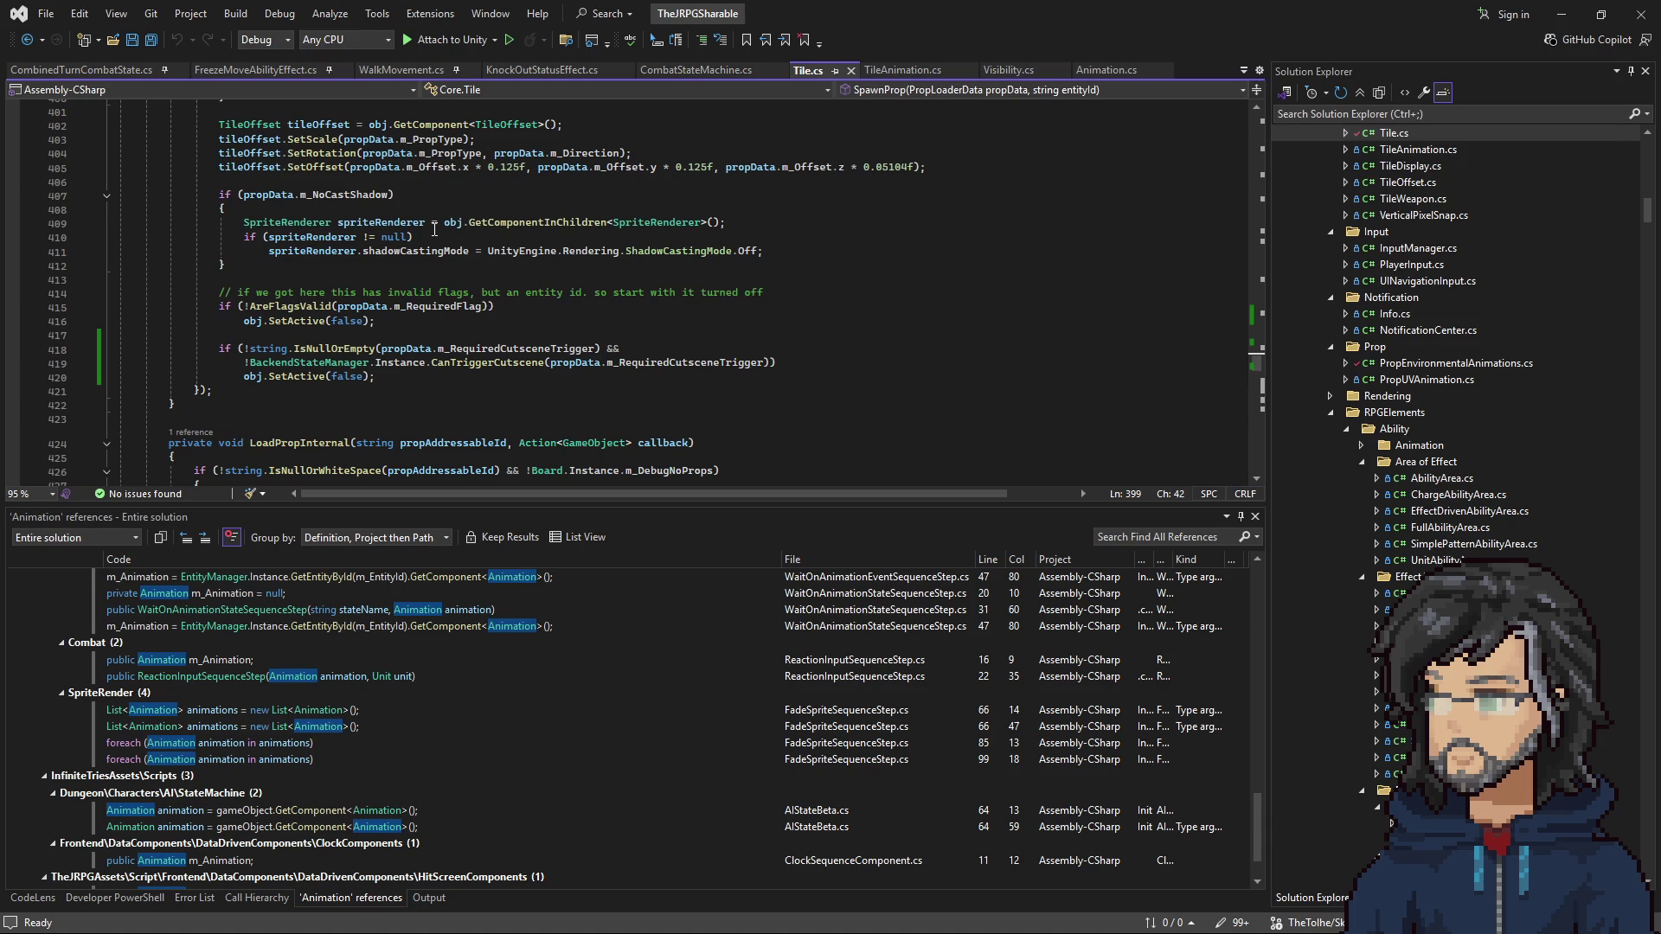
{"action": "scroll", "coordinate": [416, 292], "scroll_direction": "up", "scroll_amount": 3}
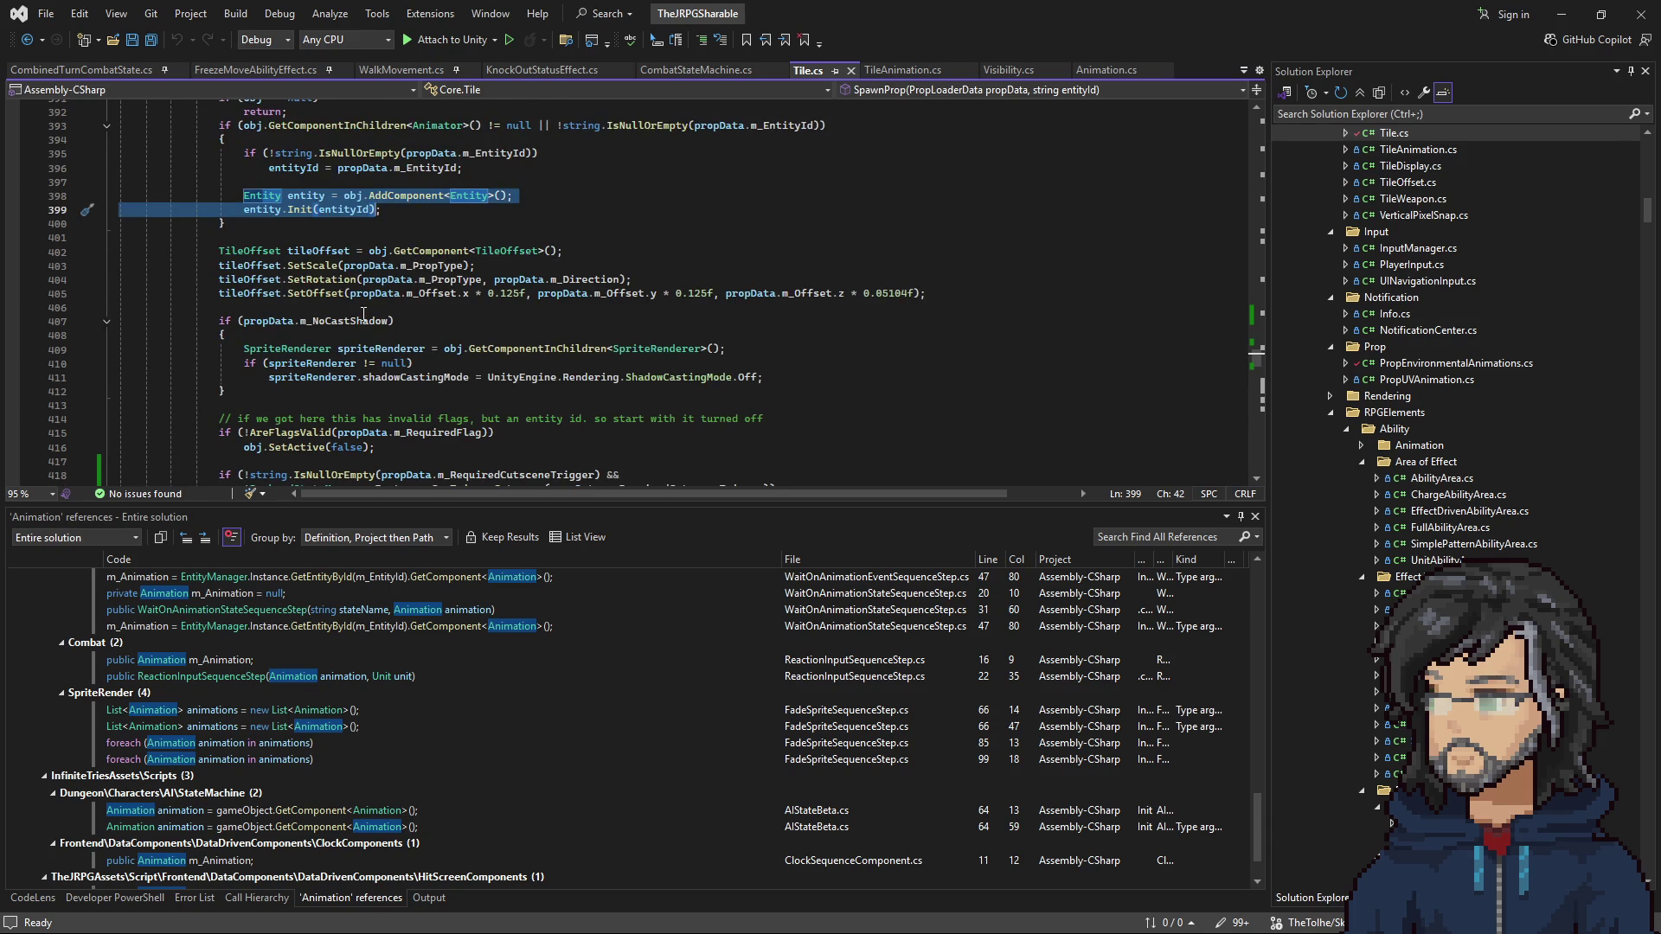
{"action": "scroll", "coordinate": [418, 298], "scroll_direction": "up", "scroll_amount": 2}
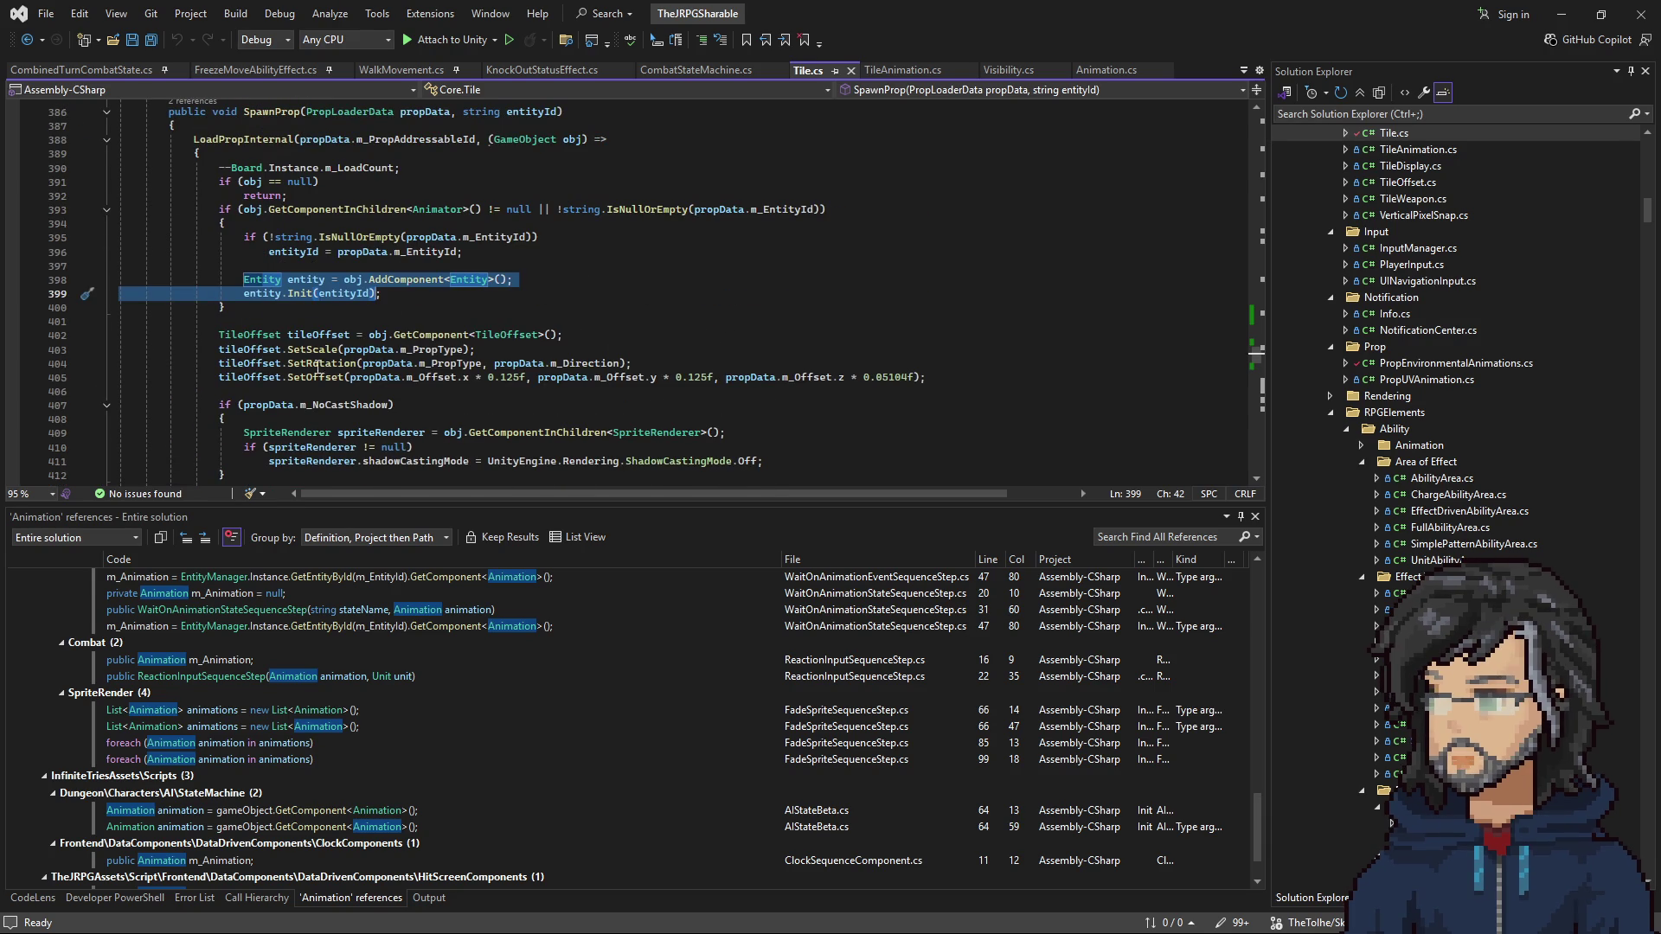
{"action": "scroll", "coordinate": [338, 358], "scroll_direction": "up", "scroll_amount": 2}
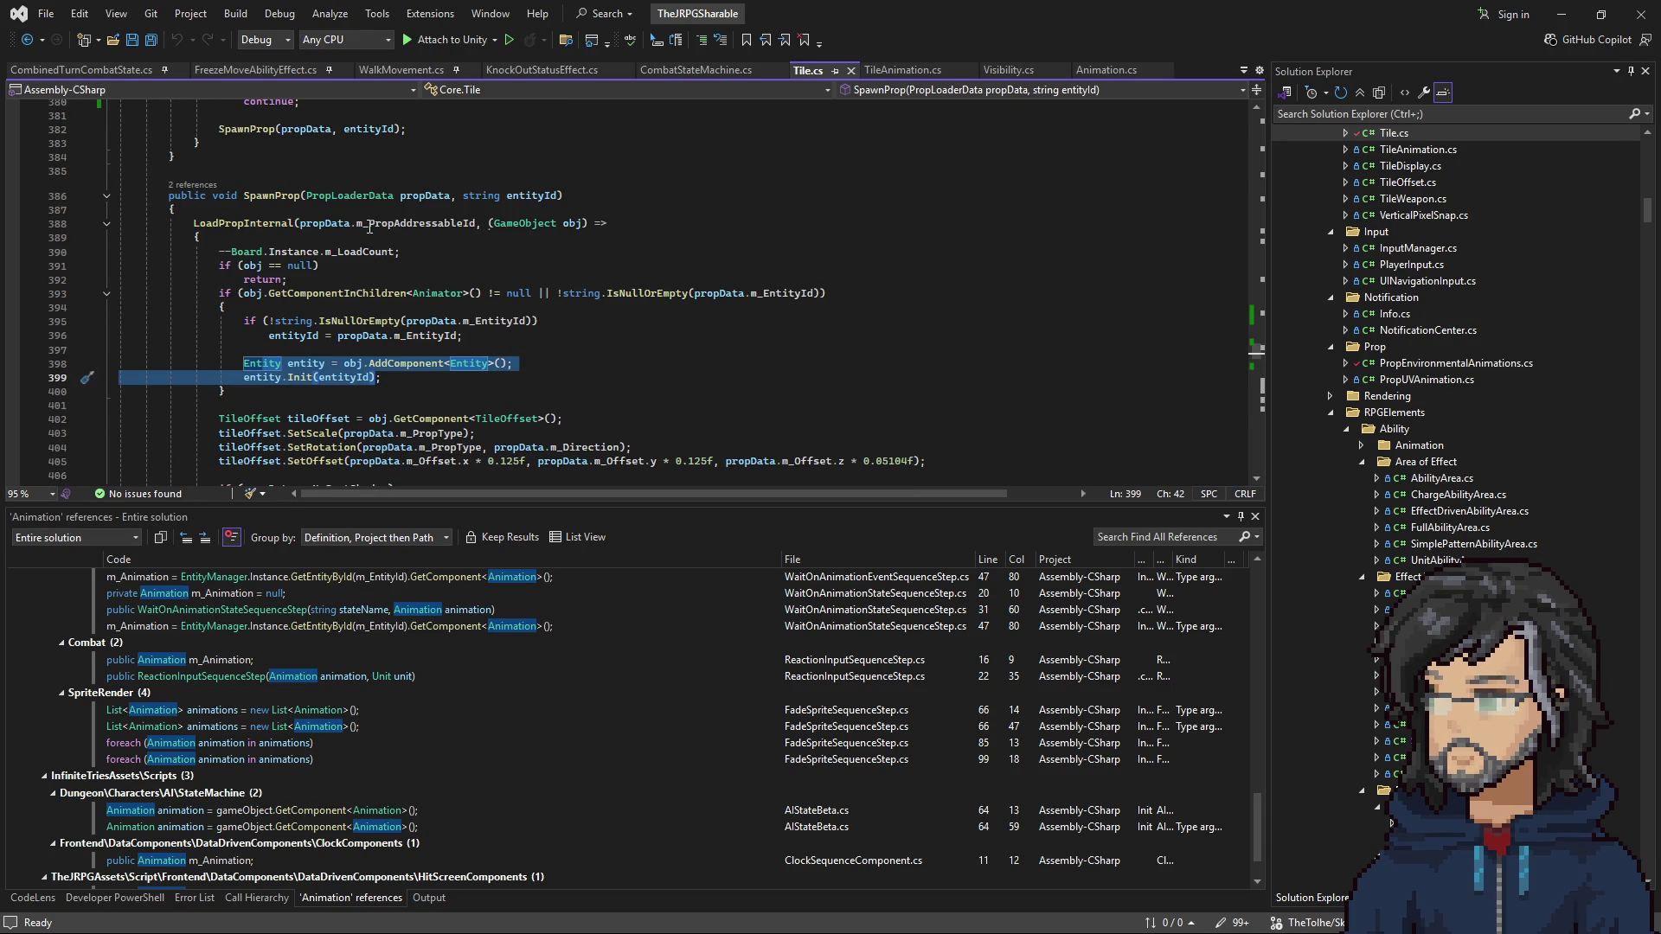
{"action": "double_click", "coordinate": [242, 223]}
{"action": "scroll", "coordinate": [347, 266], "scroll_direction": "down", "scroll_amount": 2}
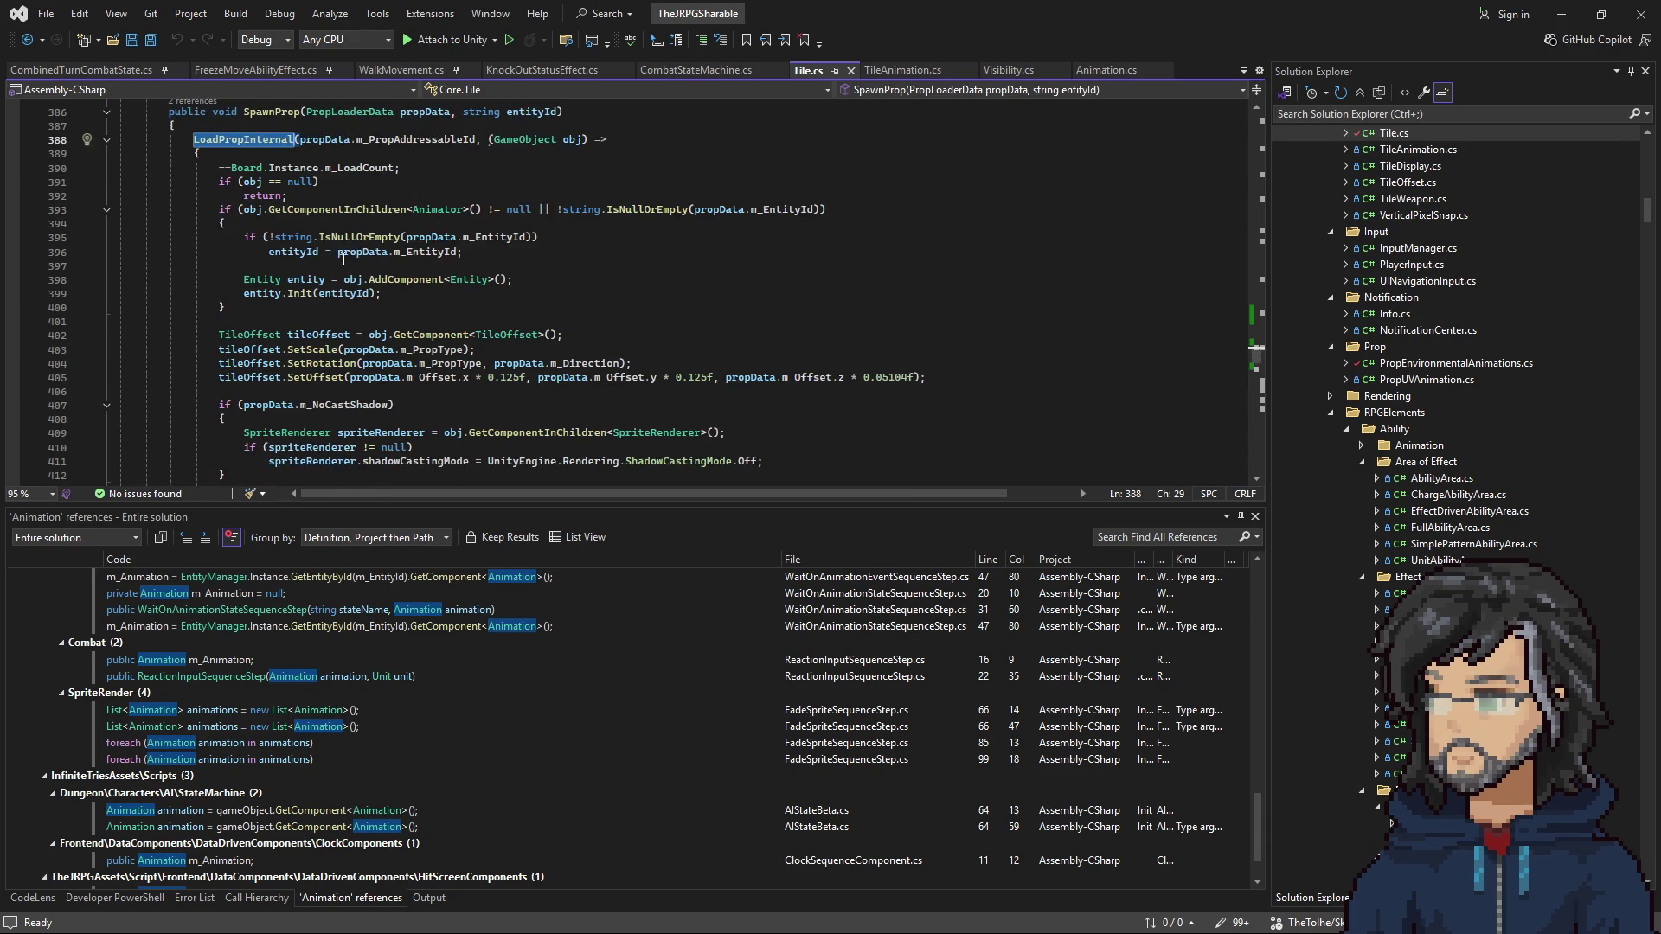
{"action": "scroll", "coordinate": [343, 259], "scroll_direction": "down", "scroll_amount": 3}
{"action": "scroll", "coordinate": [337, 273], "scroll_direction": "down", "scroll_amount": 1}
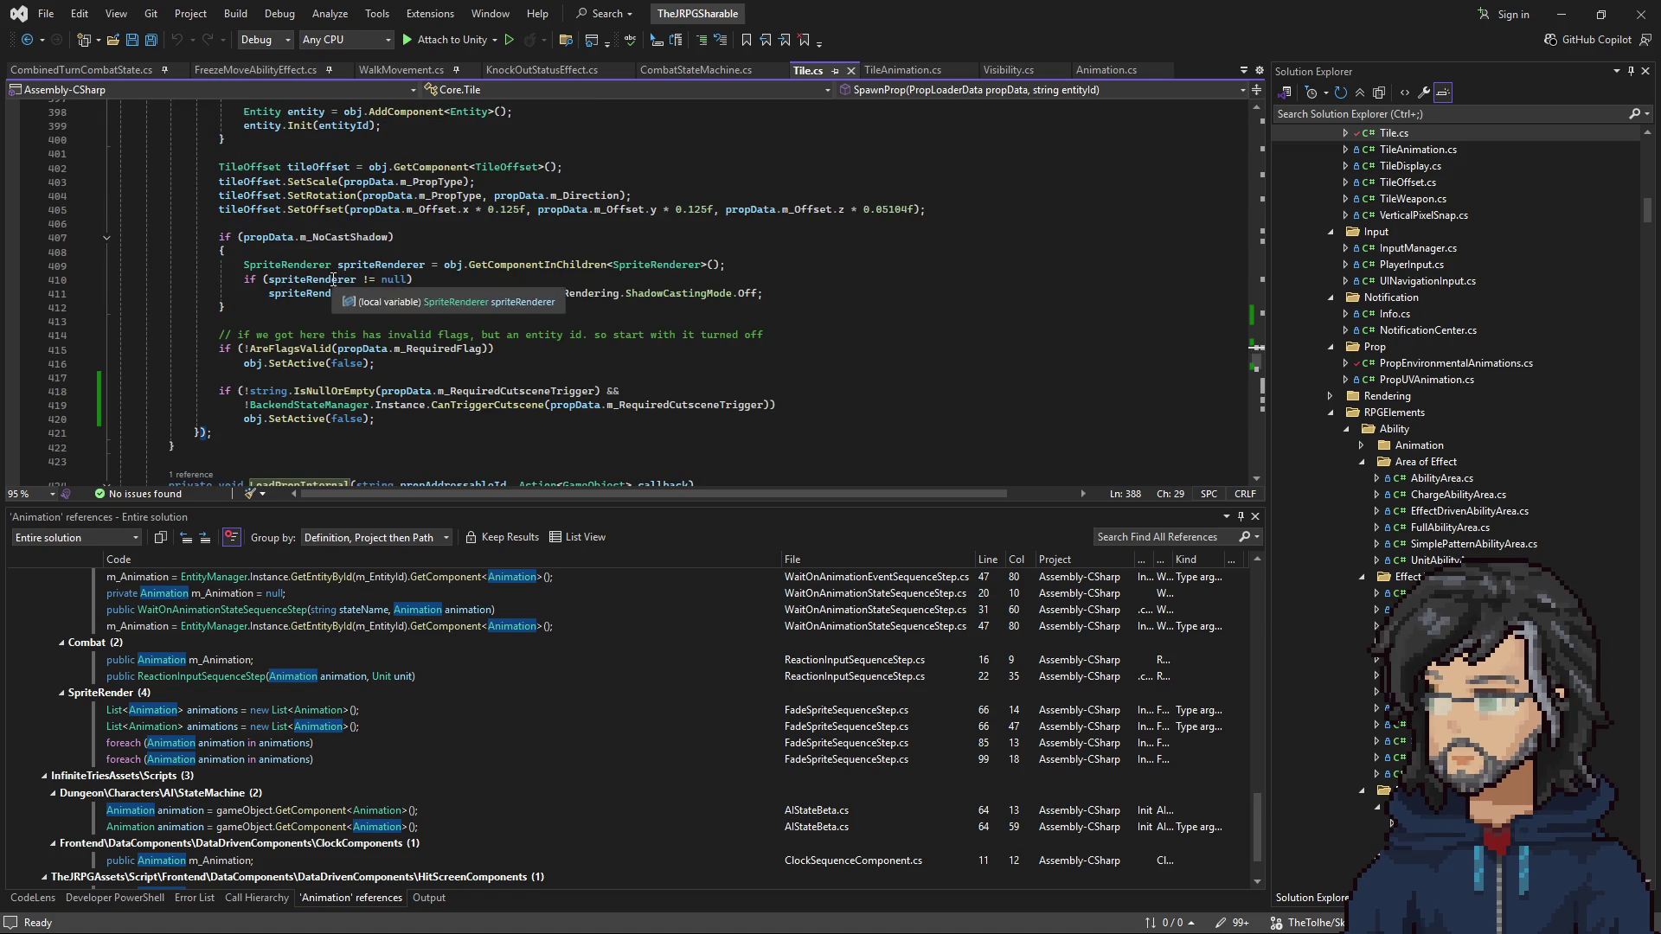
{"action": "scroll", "coordinate": [333, 286], "scroll_direction": "up", "scroll_amount": 8}
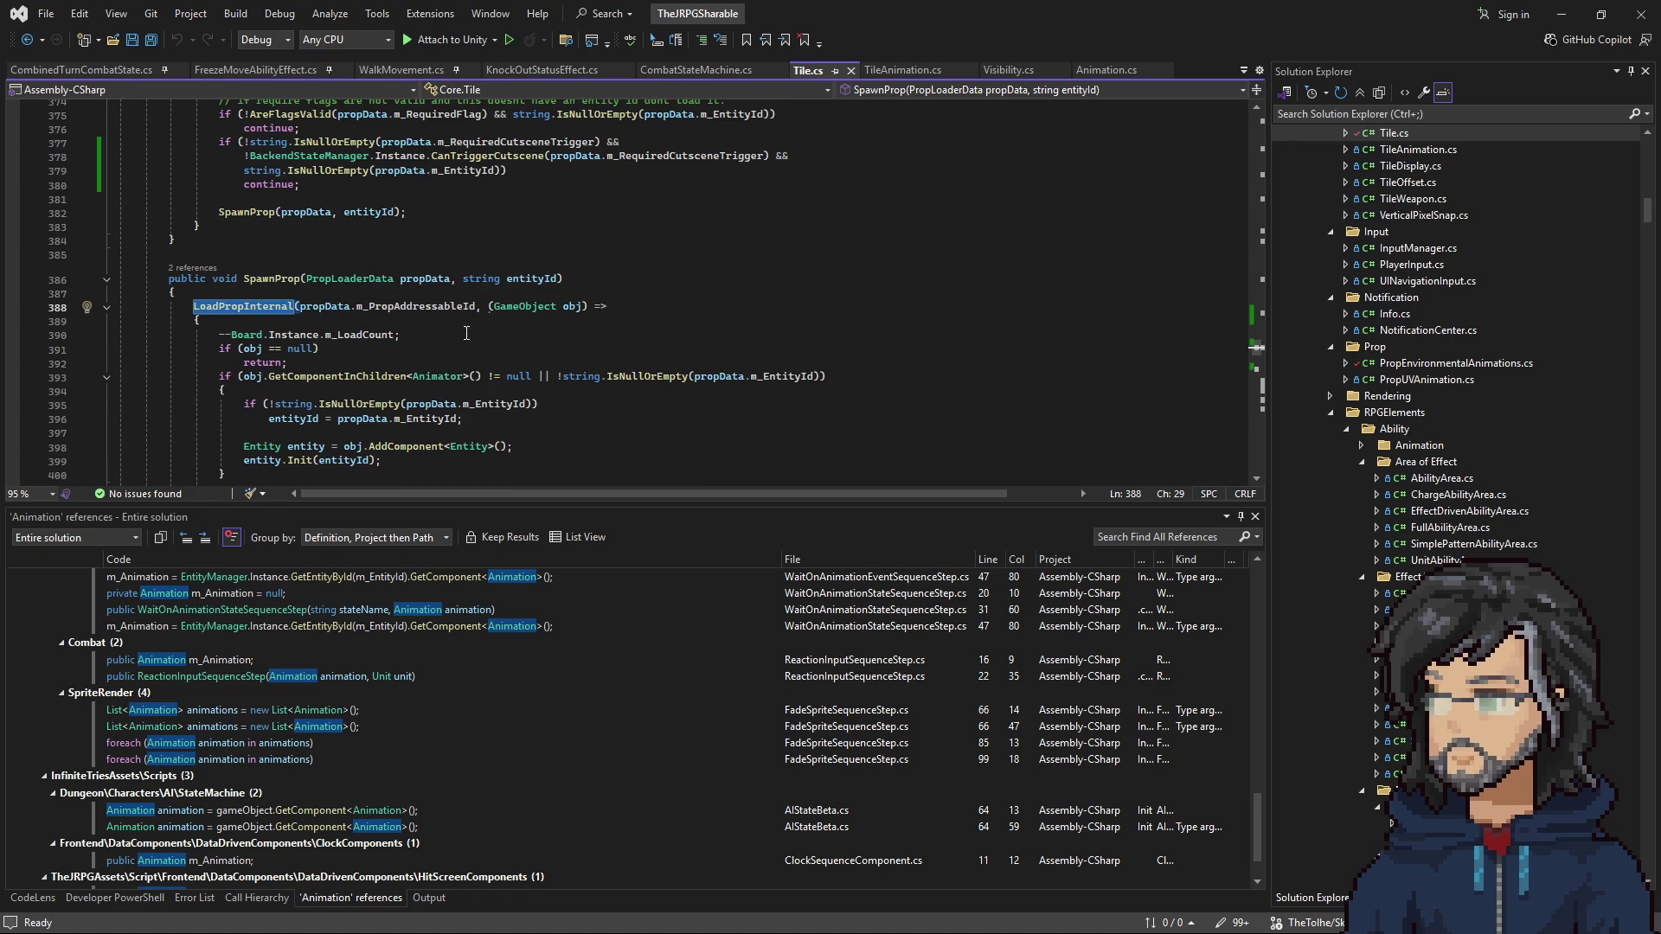
Step: Highlight uses of the spawned obj and go to the LoadPropInternal definition
{"action": "left_click", "coordinate": [578, 306]}
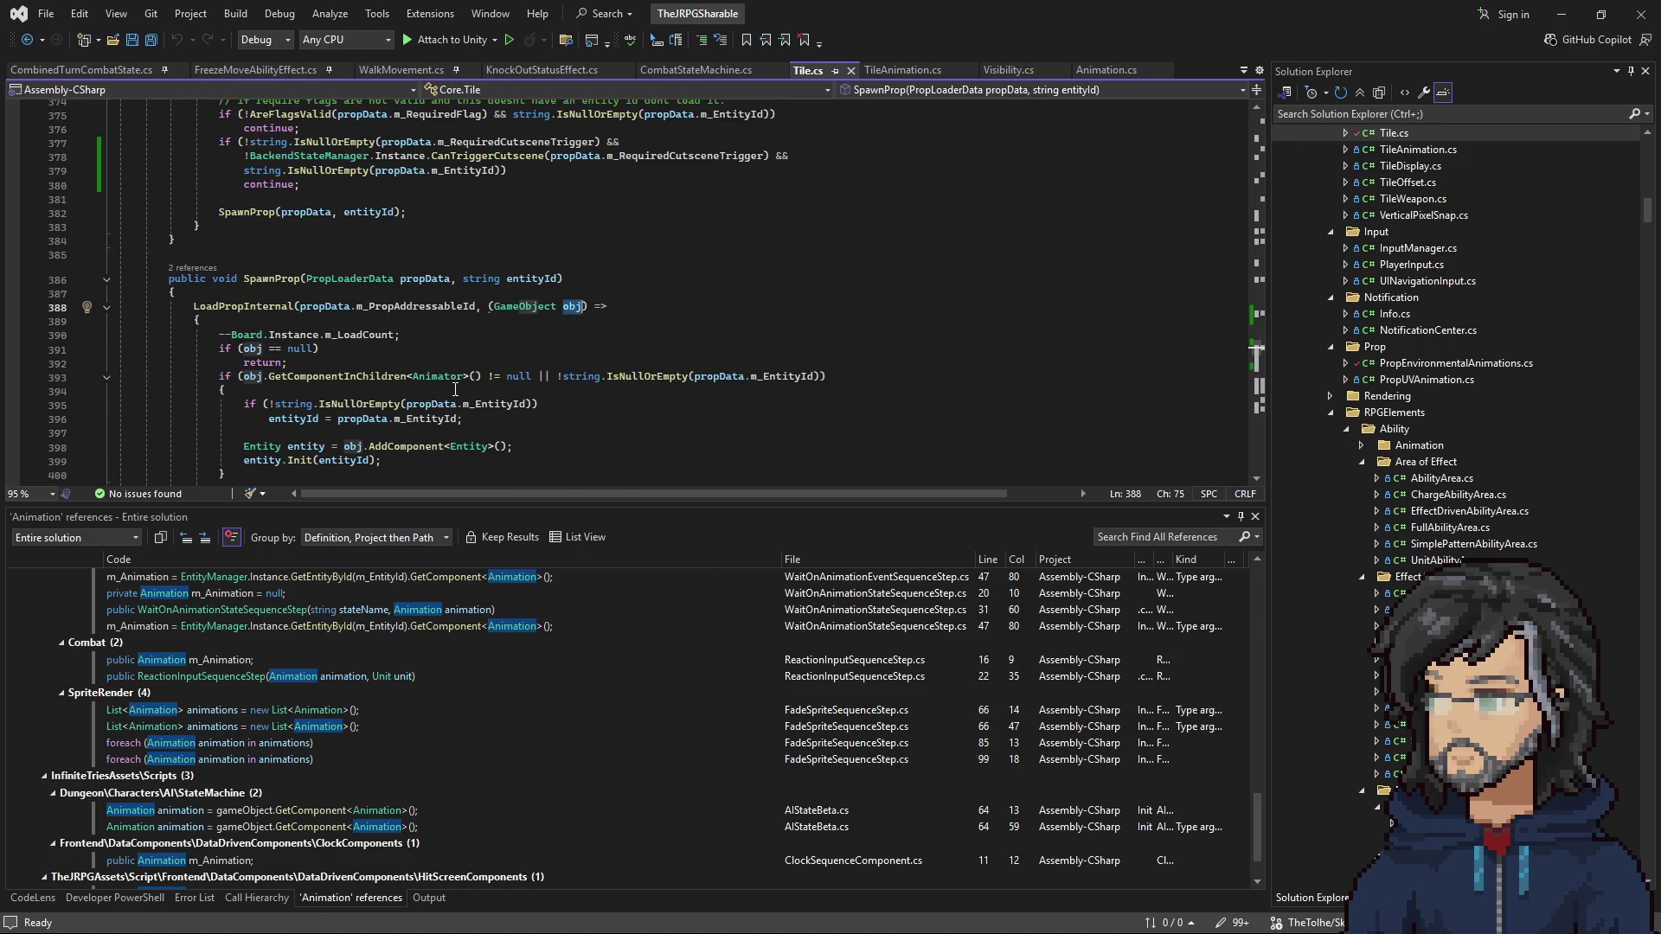
{"action": "scroll", "coordinate": [444, 380], "scroll_direction": "down", "scroll_amount": 2}
{"action": "scroll", "coordinate": [444, 381], "scroll_direction": "down", "scroll_amount": 3}
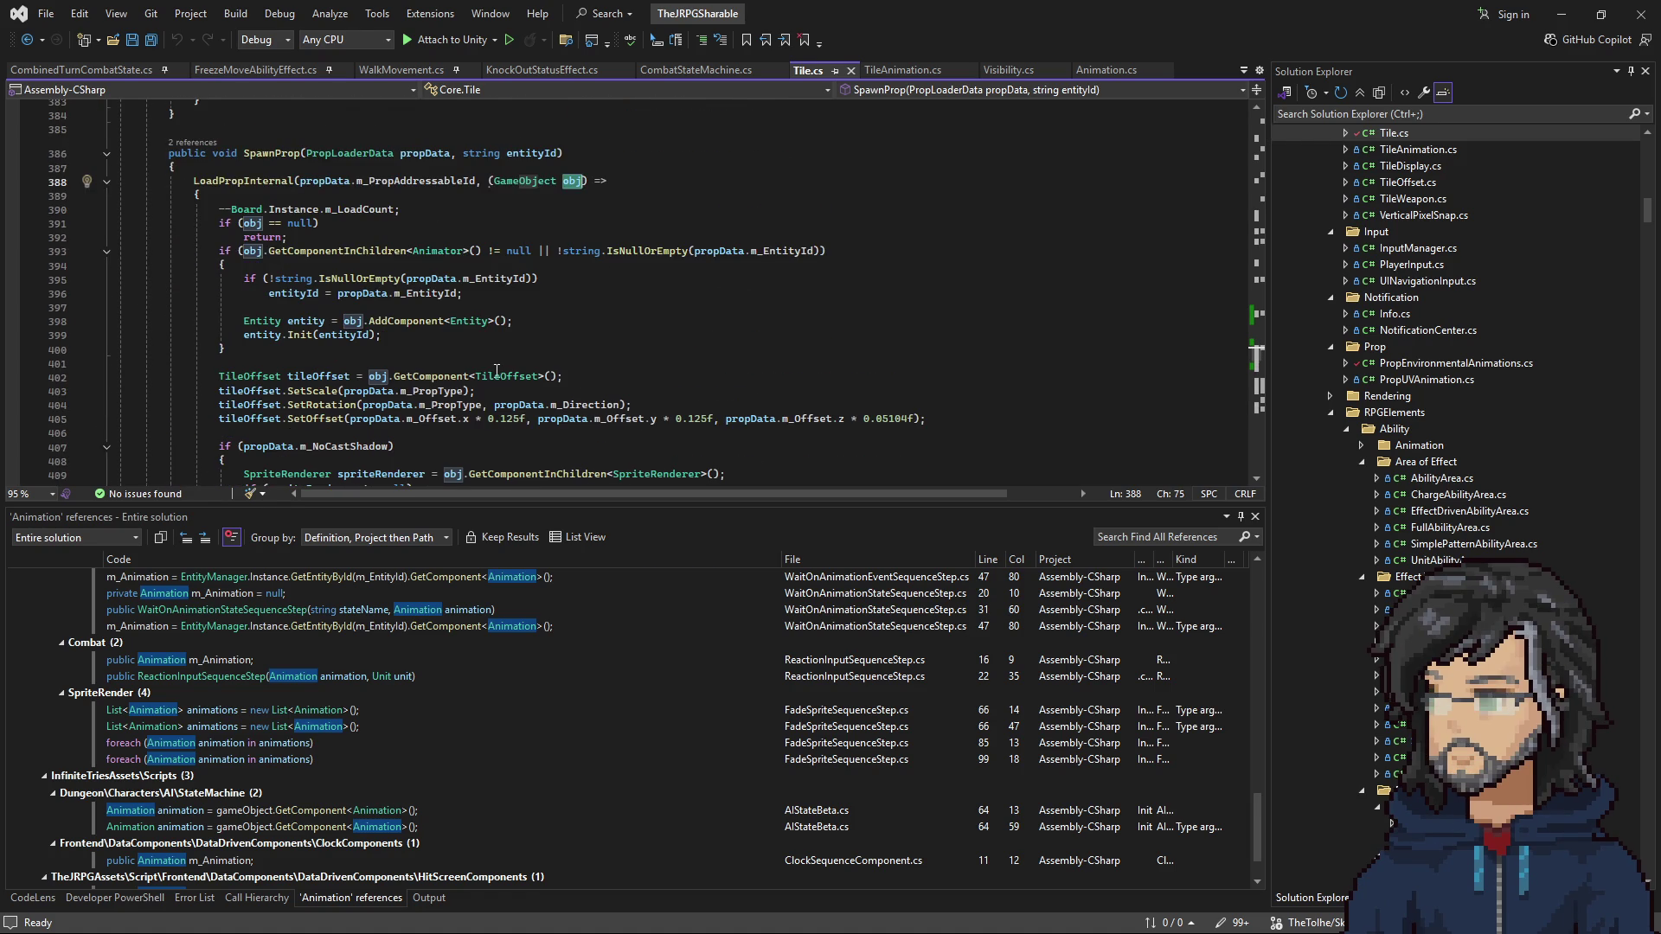
{"action": "scroll", "coordinate": [535, 377], "scroll_direction": "down", "scroll_amount": 3}
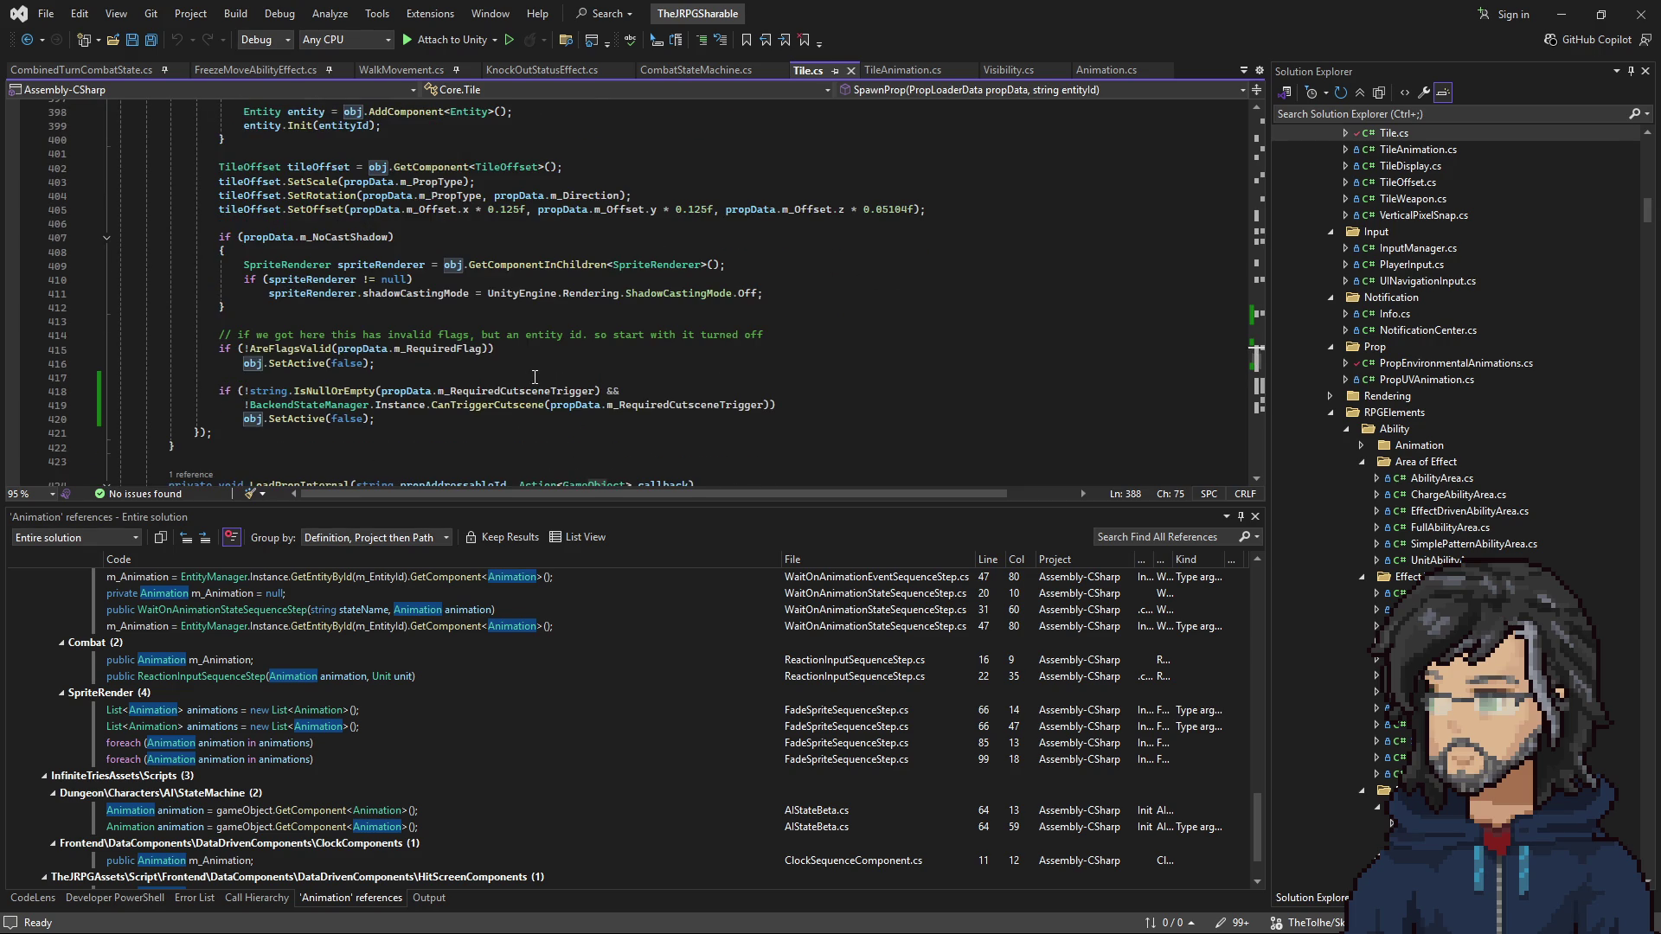
{"action": "scroll", "coordinate": [533, 377], "scroll_direction": "down", "scroll_amount": 4}
{"action": "scroll", "coordinate": [534, 377], "scroll_direction": "down", "scroll_amount": 10}
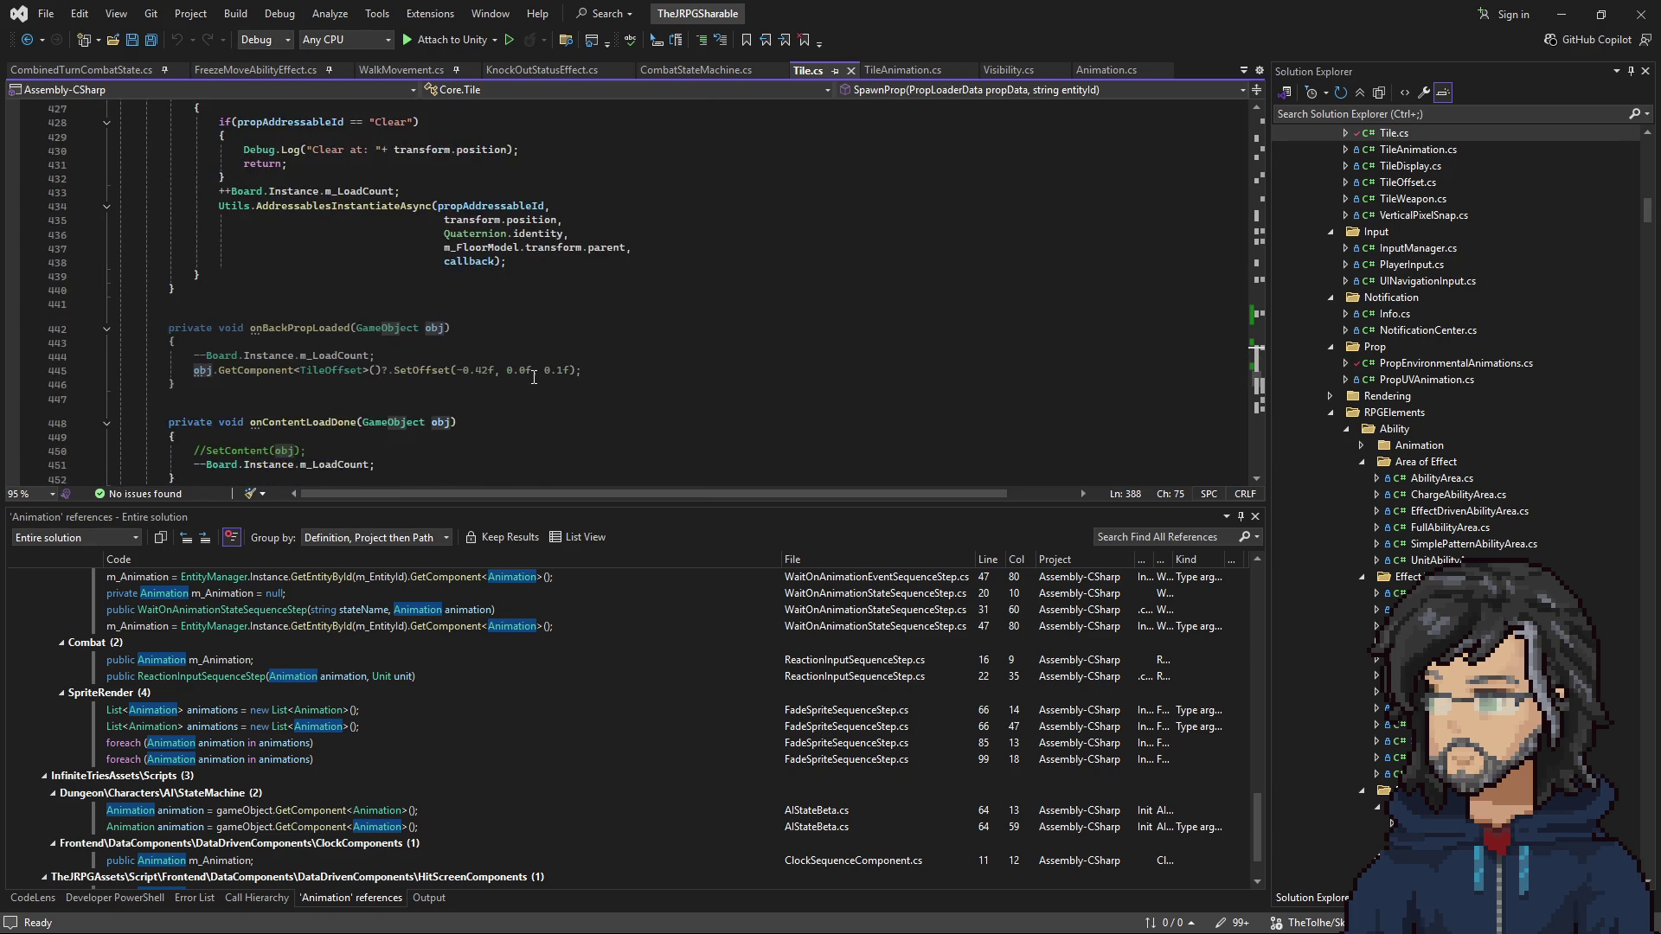
{"action": "scroll", "coordinate": [534, 377], "scroll_direction": "up", "scroll_amount": 6}
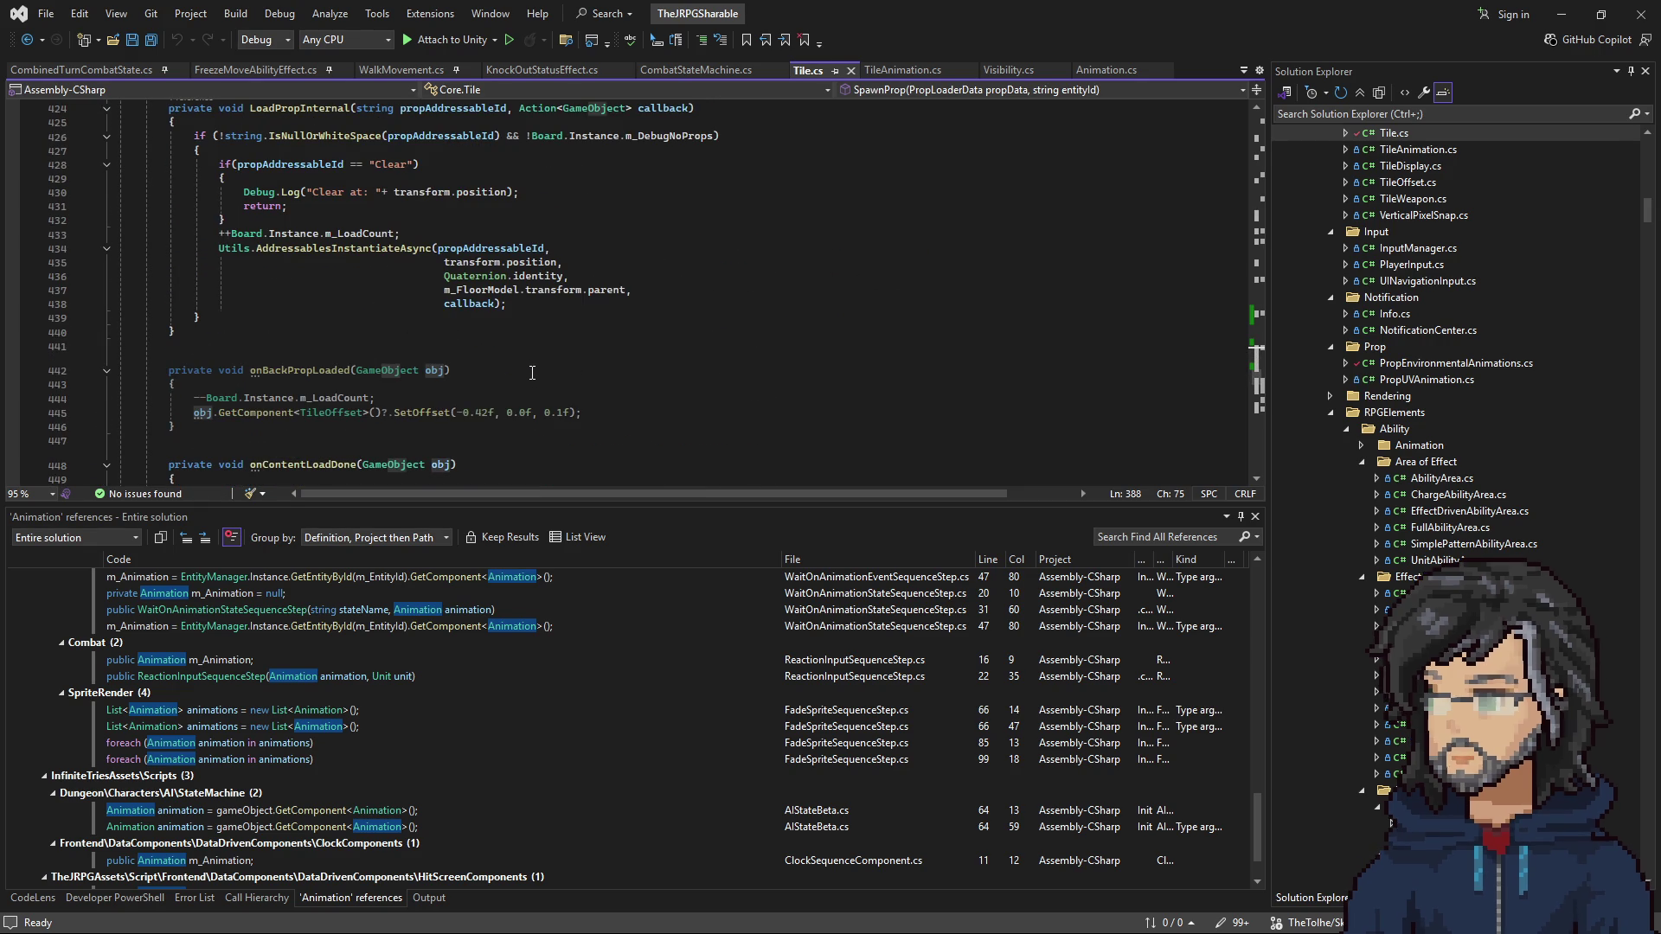
{"action": "scroll", "coordinate": [532, 373], "scroll_direction": "up", "scroll_amount": 4}
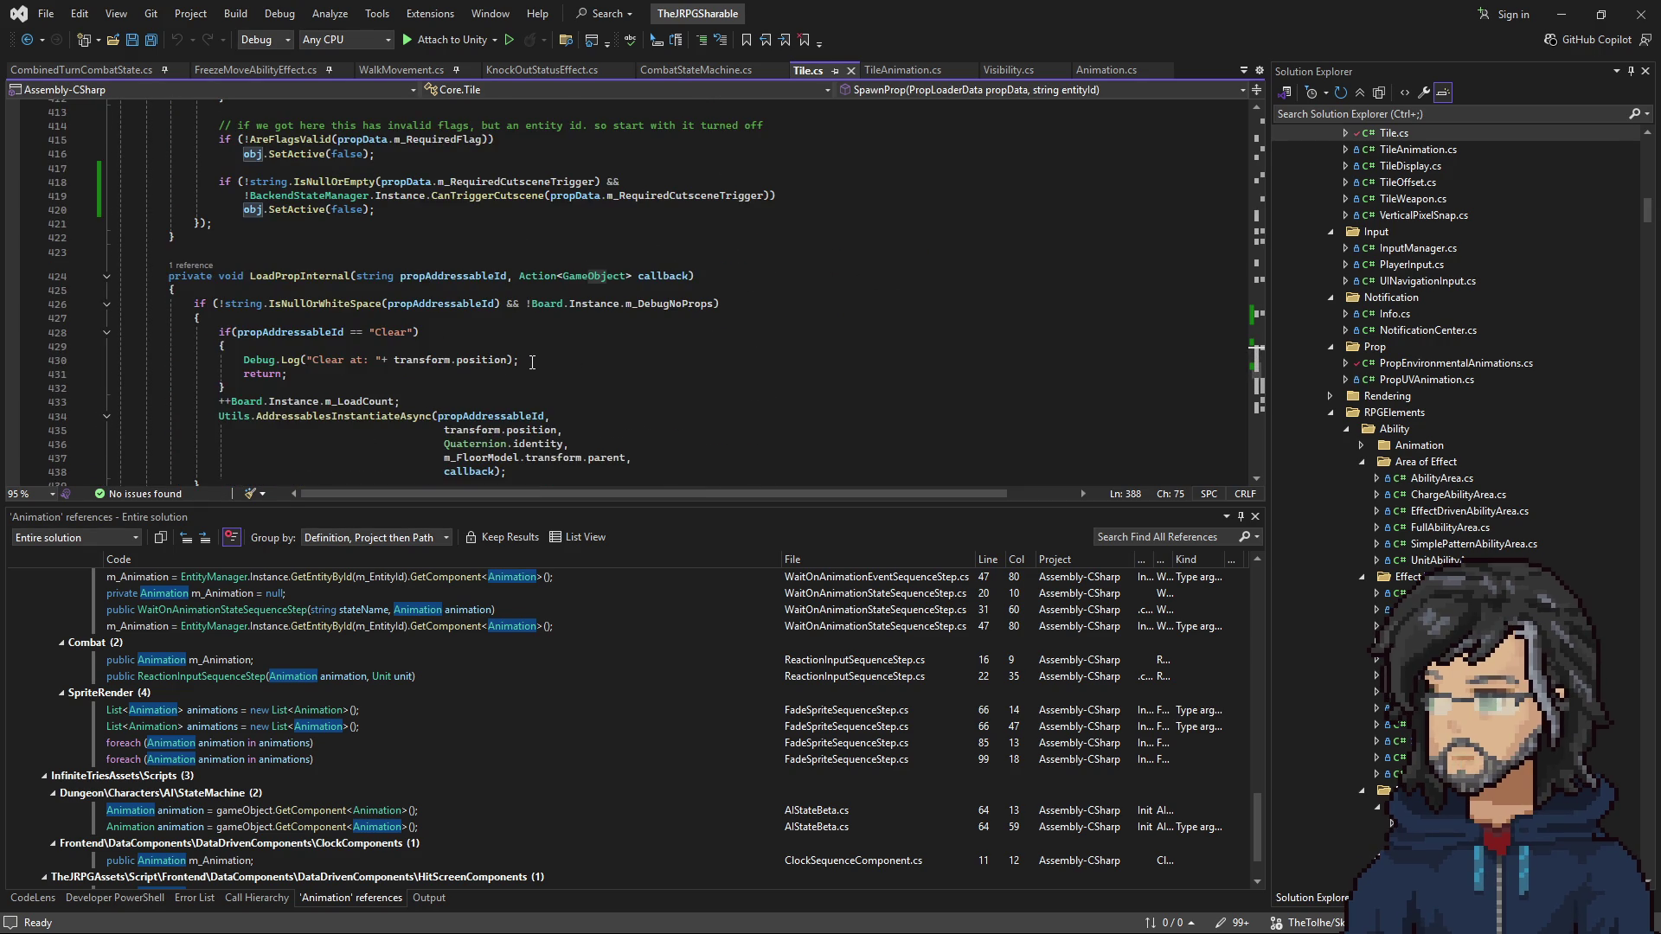
{"action": "left_click", "coordinate": [350, 276]}
{"action": "scroll", "coordinate": [470, 336], "scroll_direction": "up", "scroll_amount": 11}
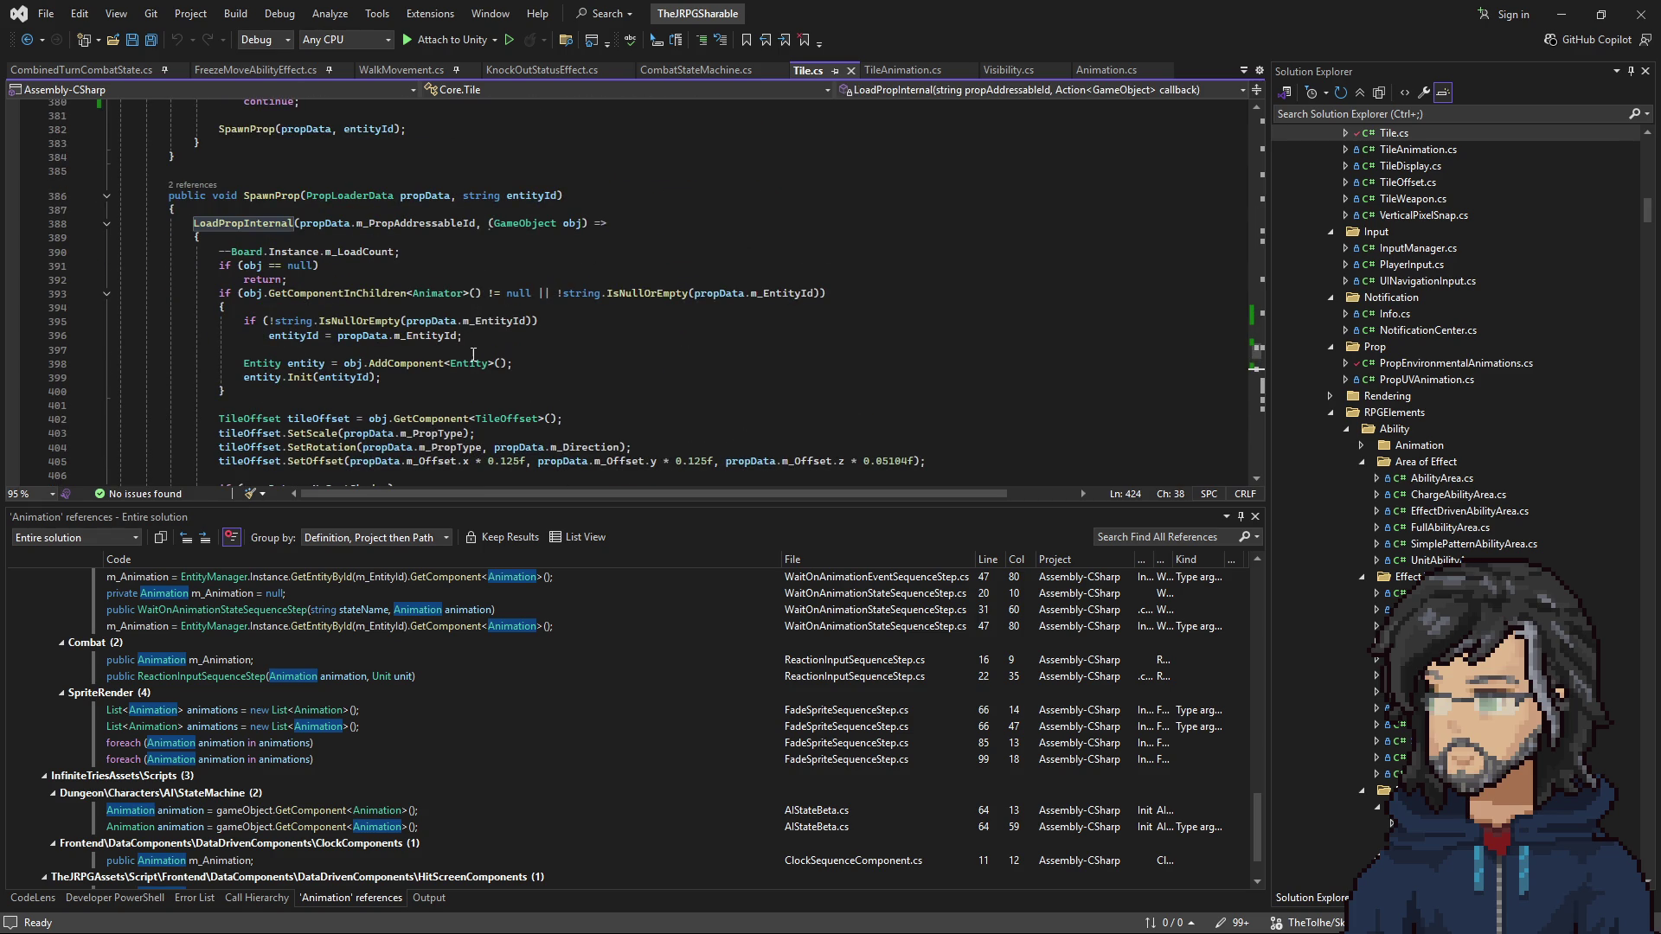
{"action": "scroll", "coordinate": [468, 345], "scroll_direction": "down", "scroll_amount": 12}
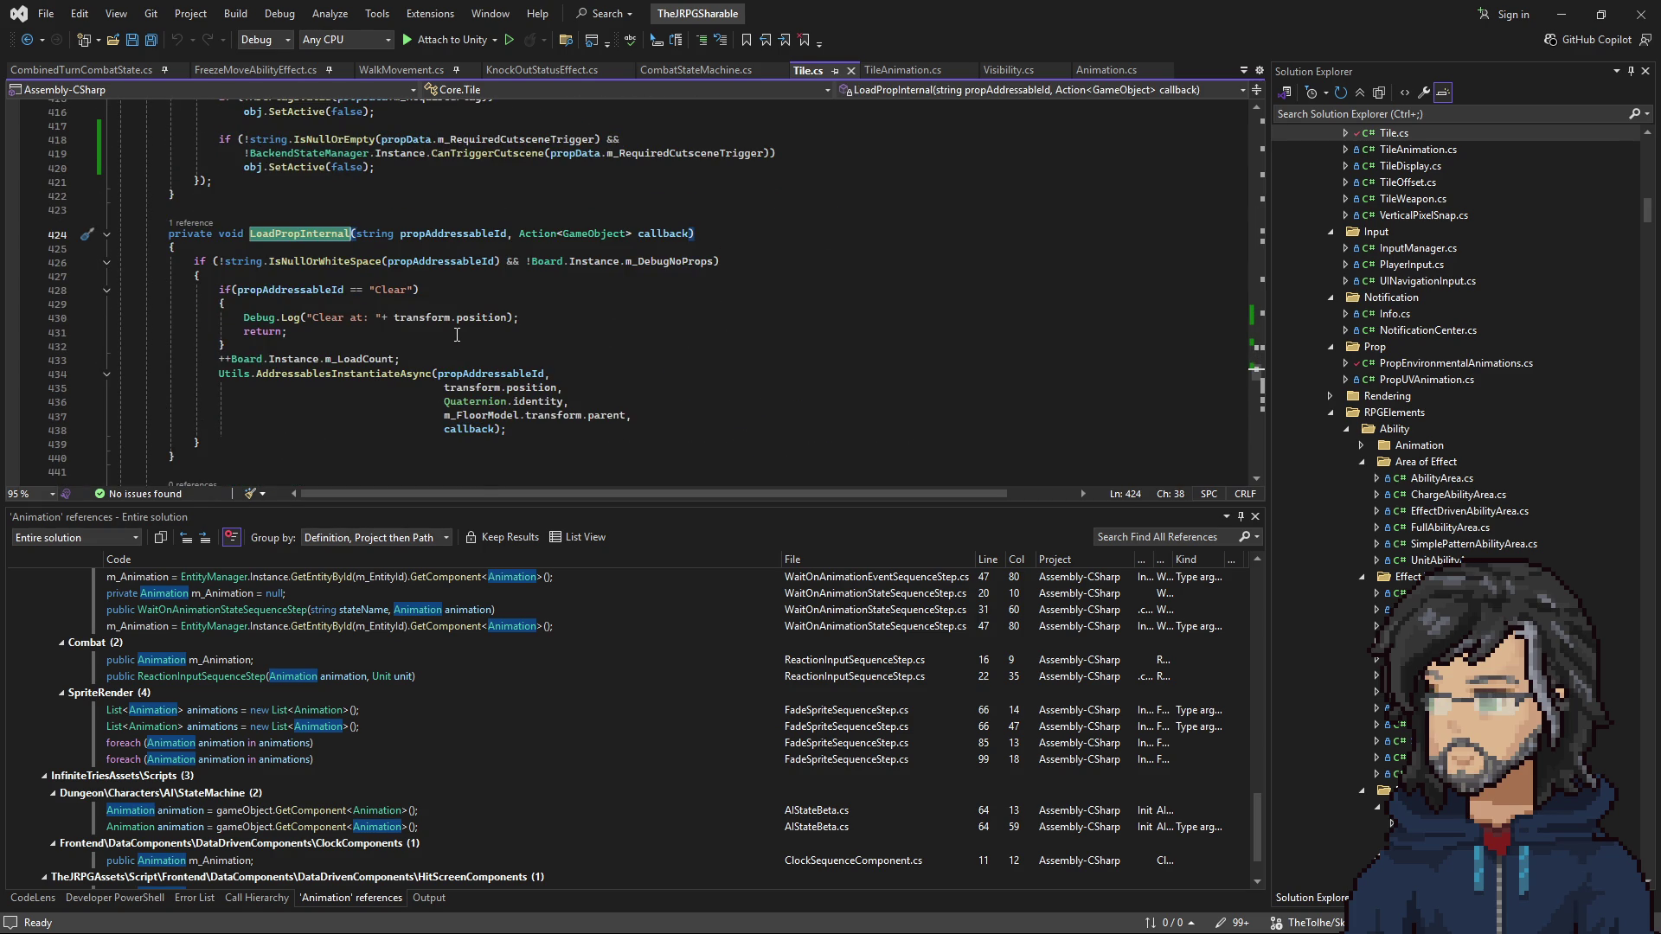
Step: Inspect AddressablesInstantiateAsync and its transform.position and floor-model parent arguments
{"action": "left_click", "coordinate": [464, 391]}
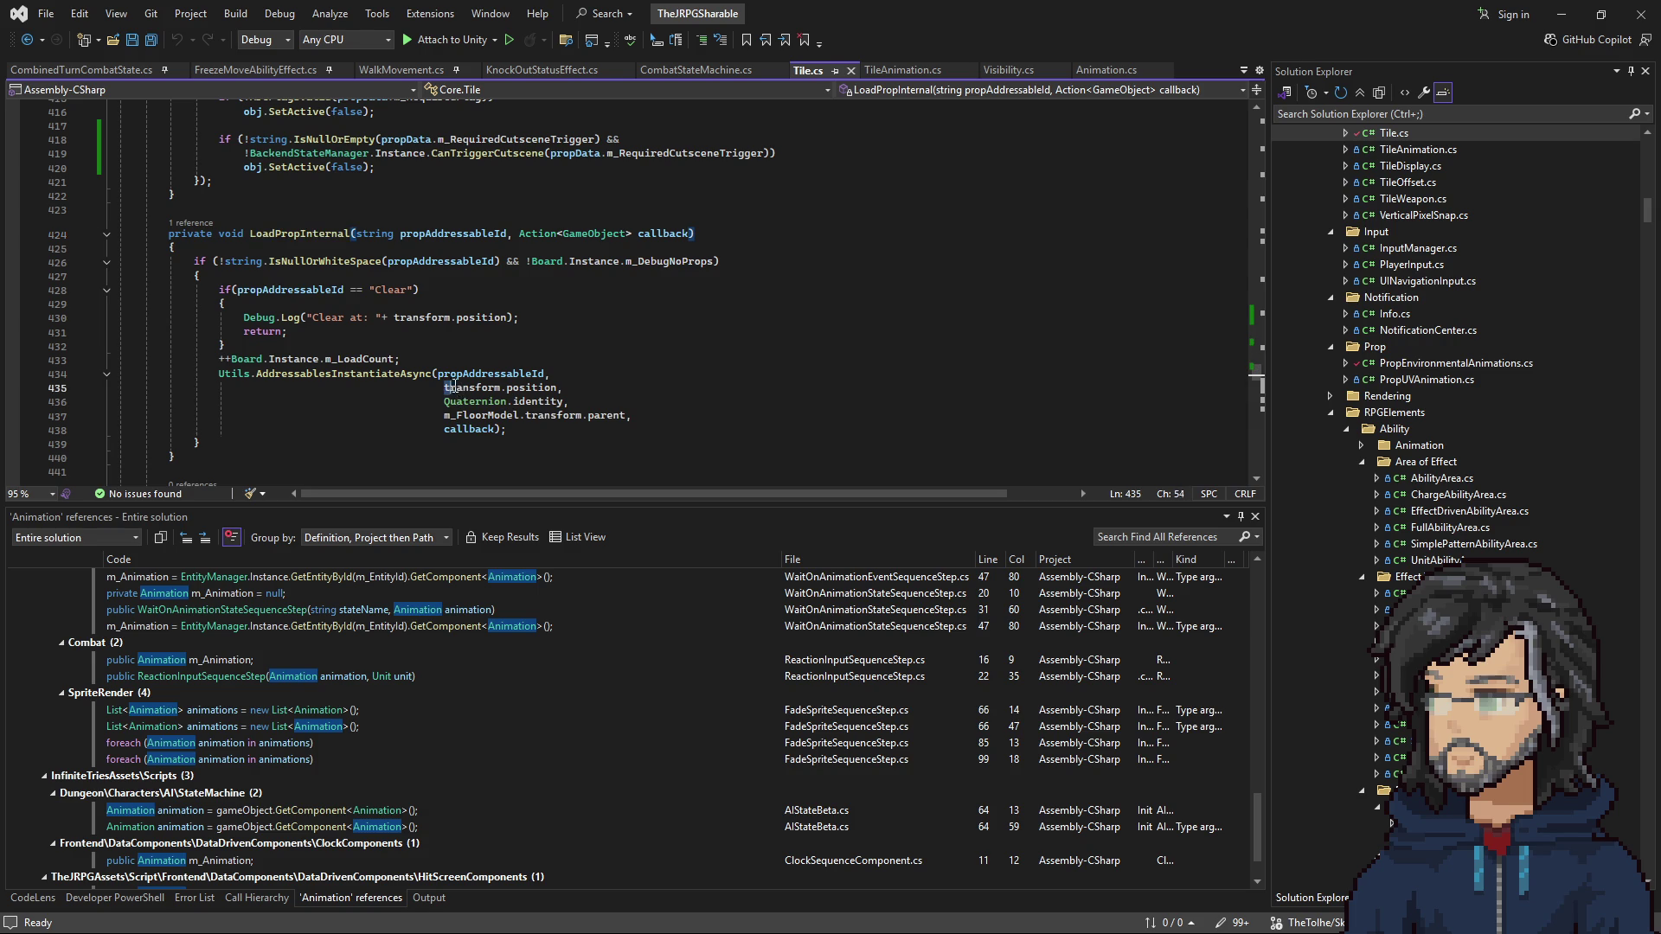
{"action": "left_click", "coordinate": [383, 373]}
{"action": "double_click", "coordinate": [383, 373]}
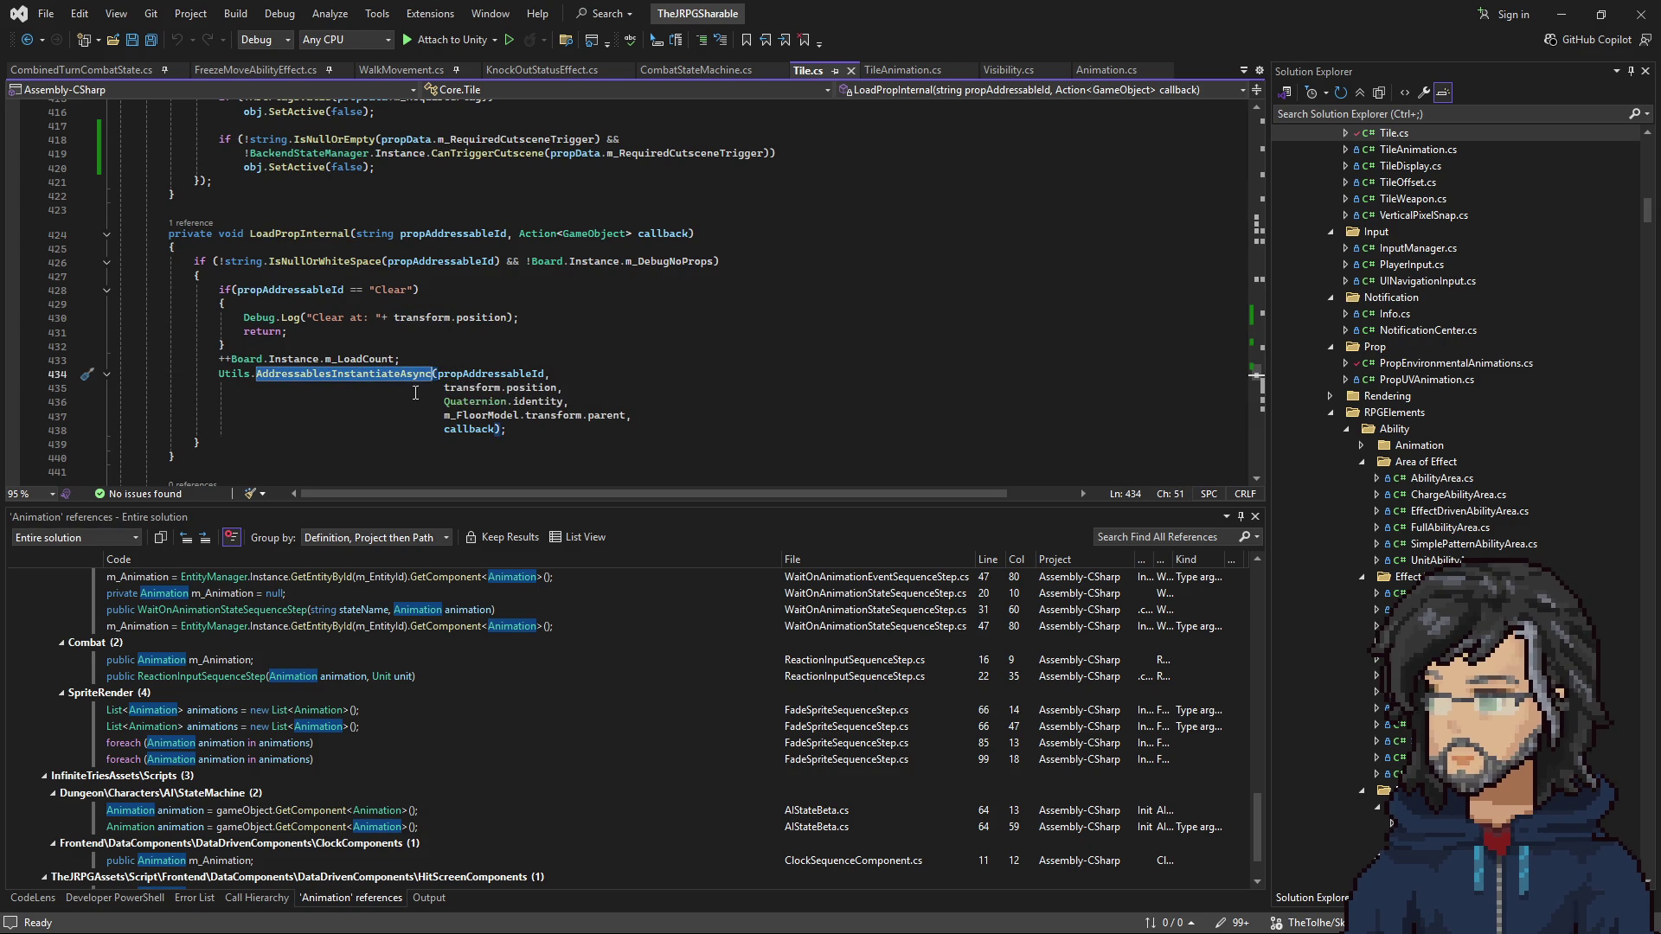
{"action": "left_click_drag", "start_coordinate": [445, 387], "coordinate": [556, 386]}
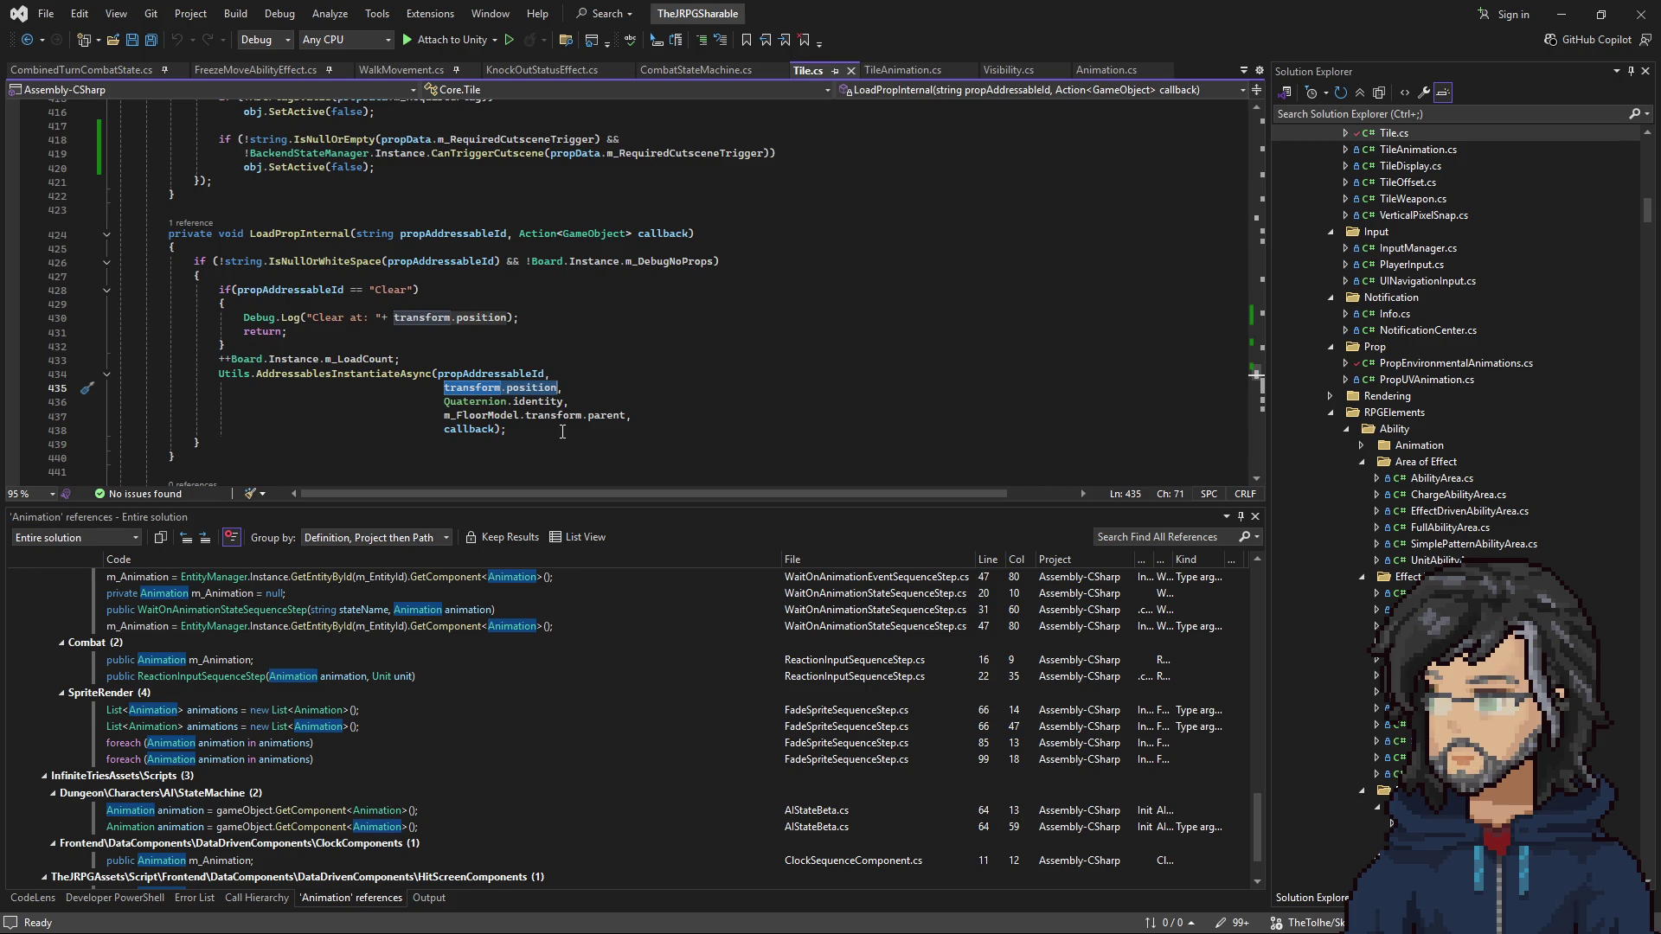
{"action": "mouse_move", "coordinate": [380, 373]}
{"action": "left_click_drag", "start_coordinate": [443, 415], "coordinate": [625, 416]}
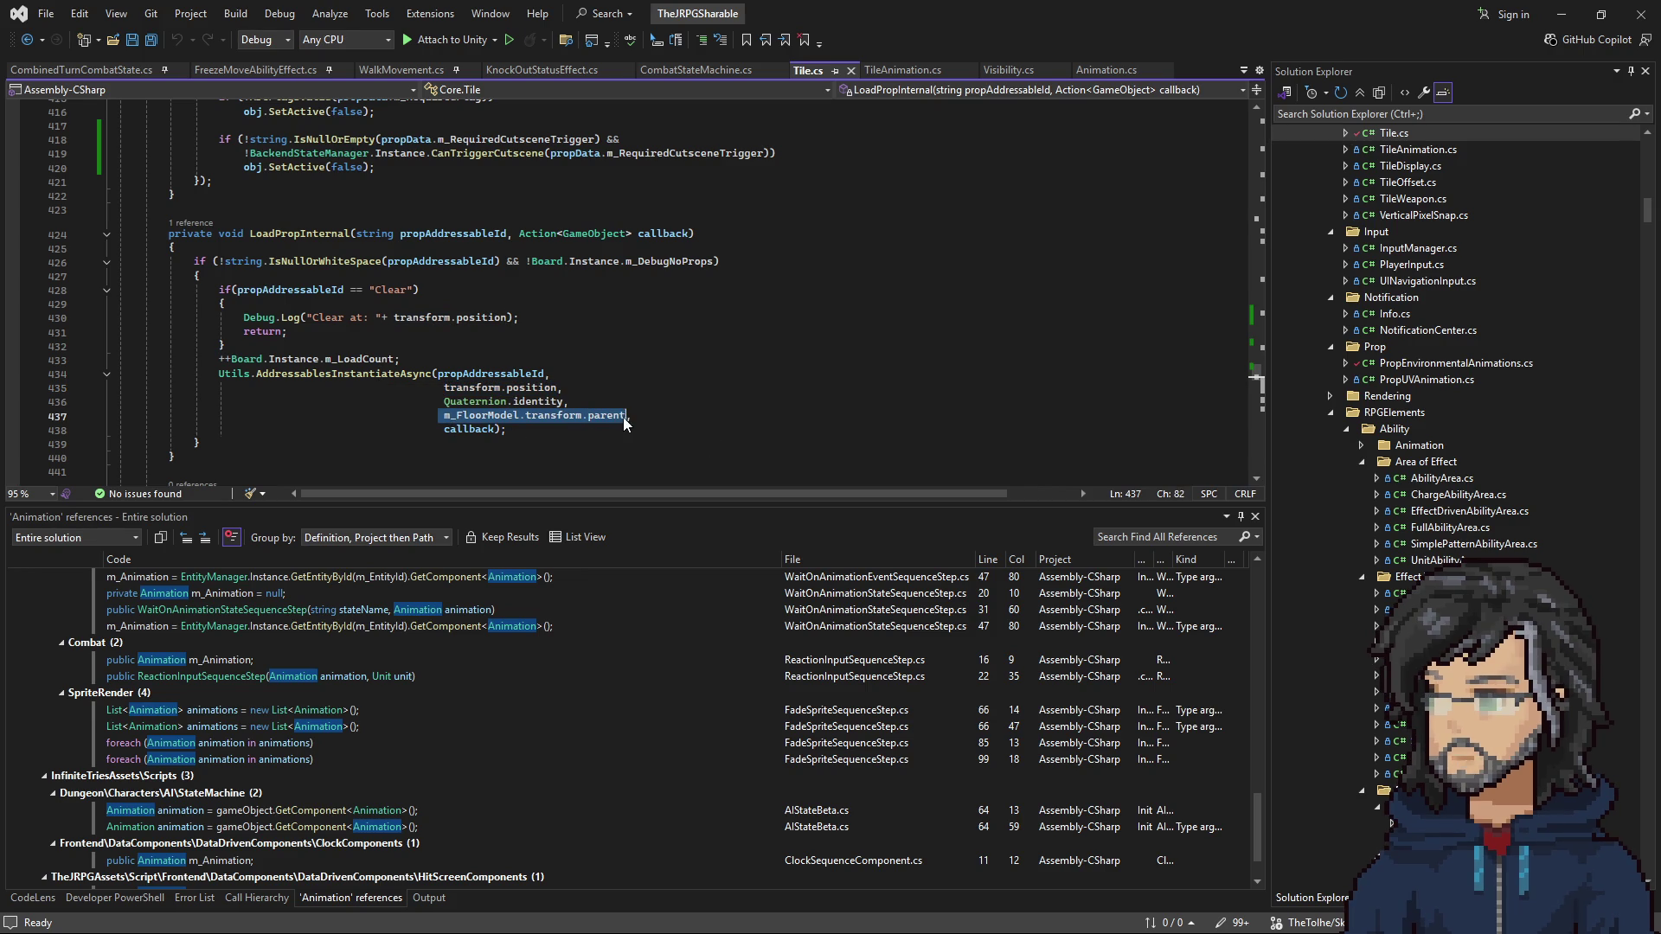
Step: Scroll back through the code and place the caret in the LoadProps method
{"action": "scroll", "coordinate": [645, 371], "scroll_direction": "up", "scroll_amount": 20}
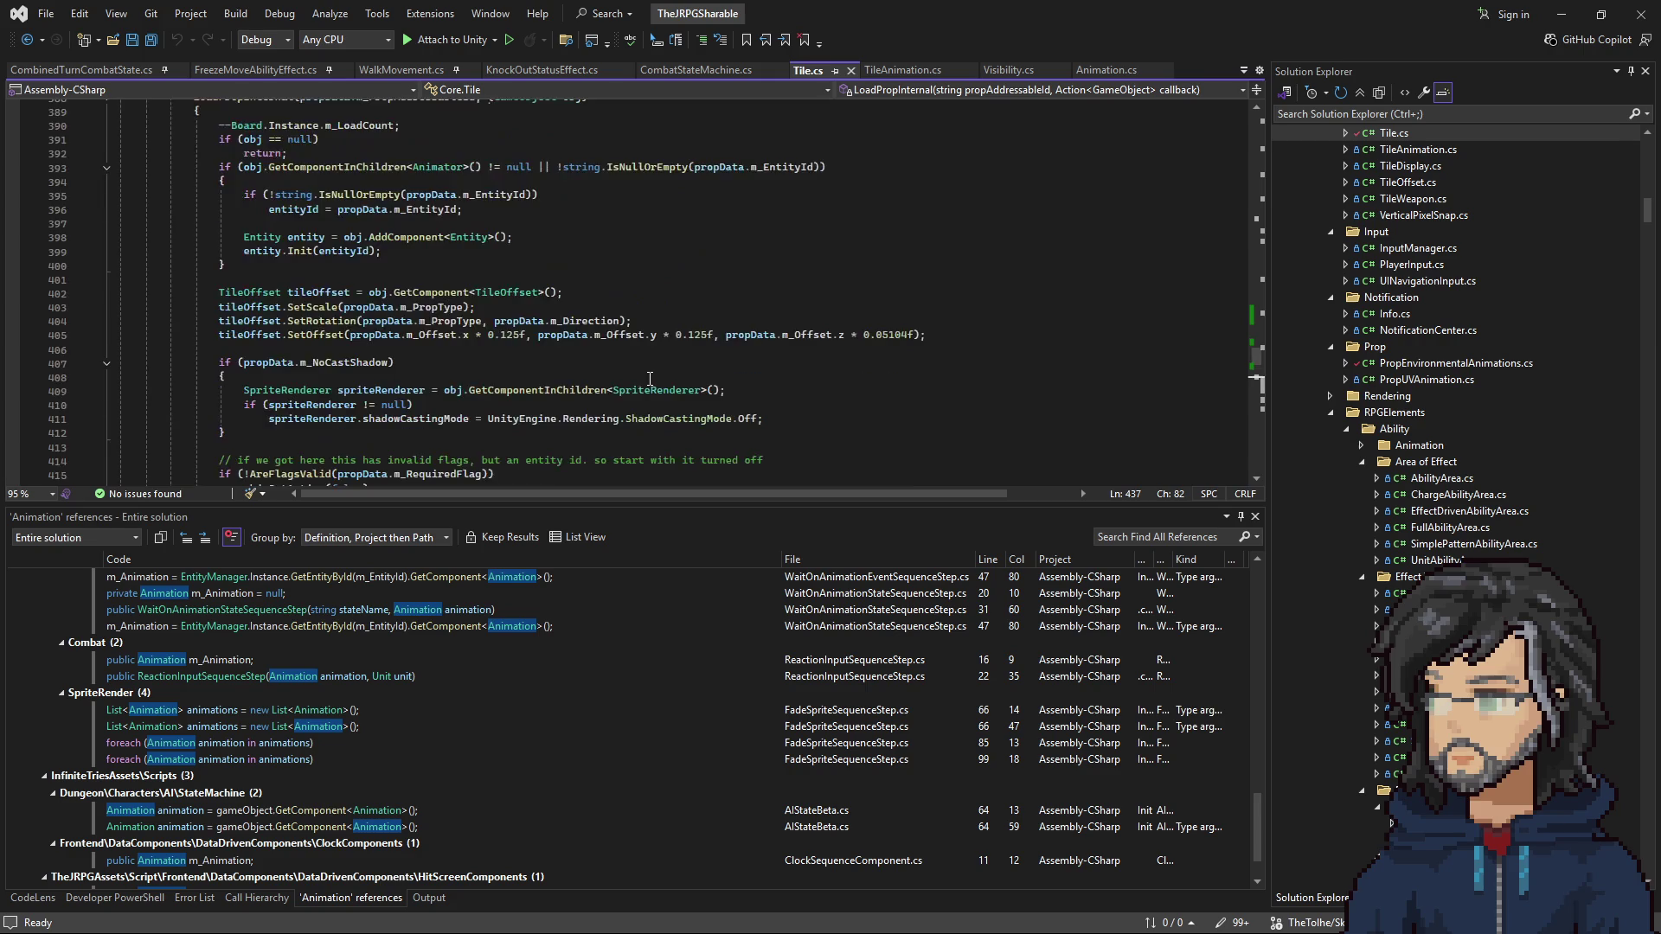
{"action": "scroll", "coordinate": [645, 371], "scroll_direction": "up", "scroll_amount": 20}
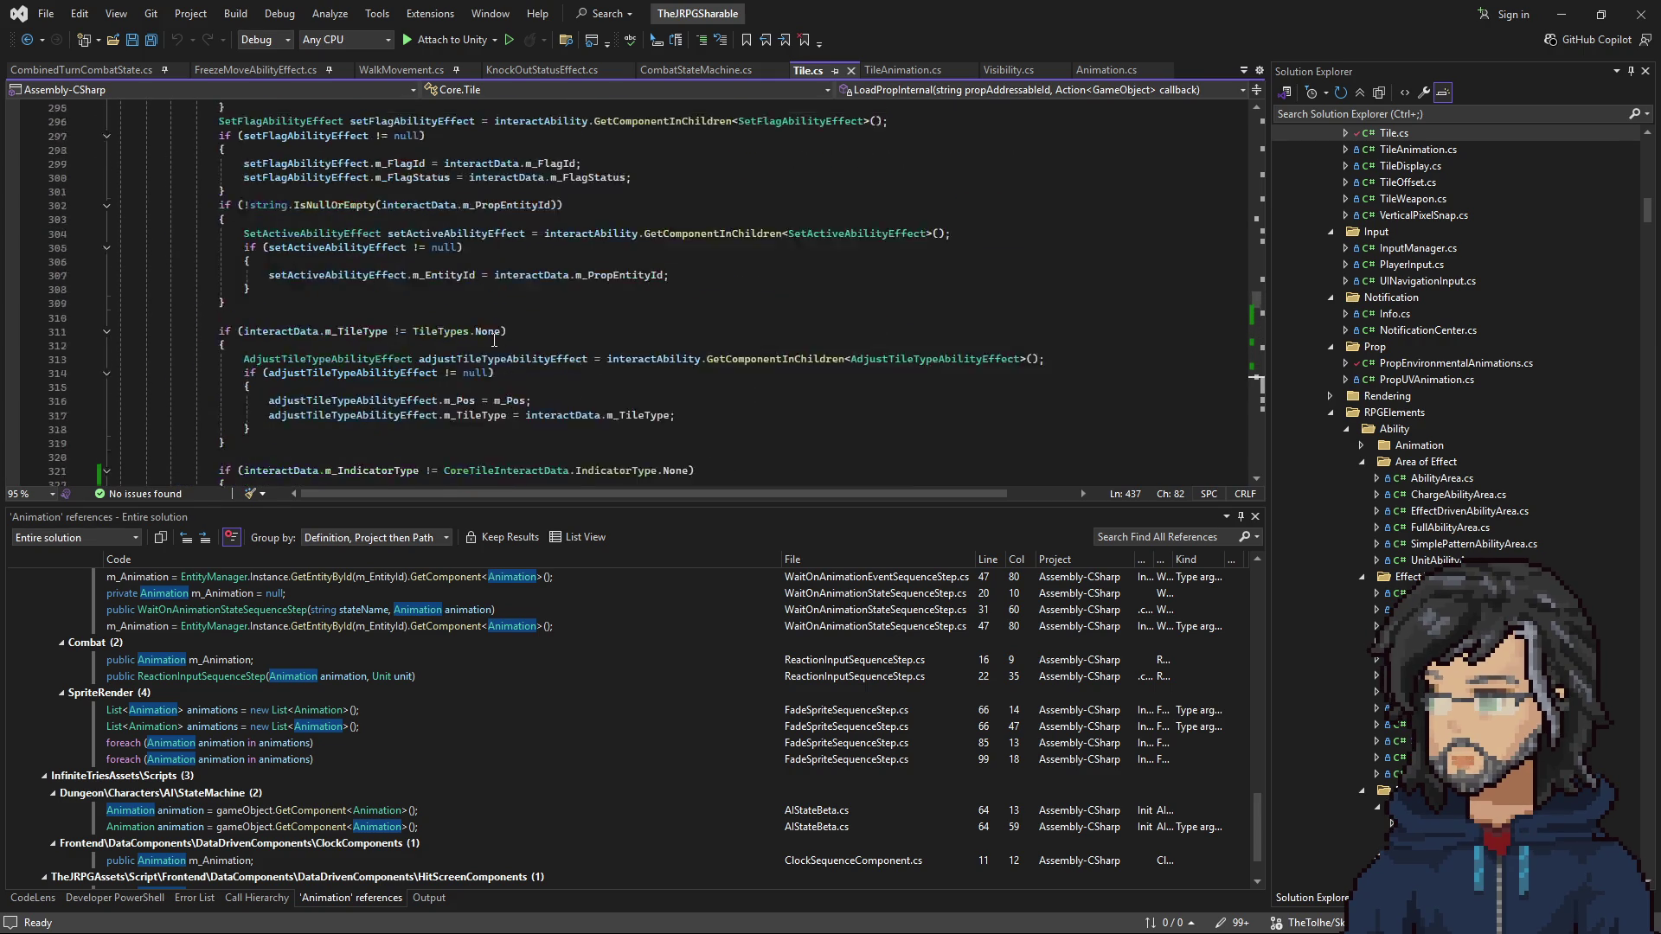
{"action": "scroll", "coordinate": [490, 334], "scroll_direction": "up", "scroll_amount": 20}
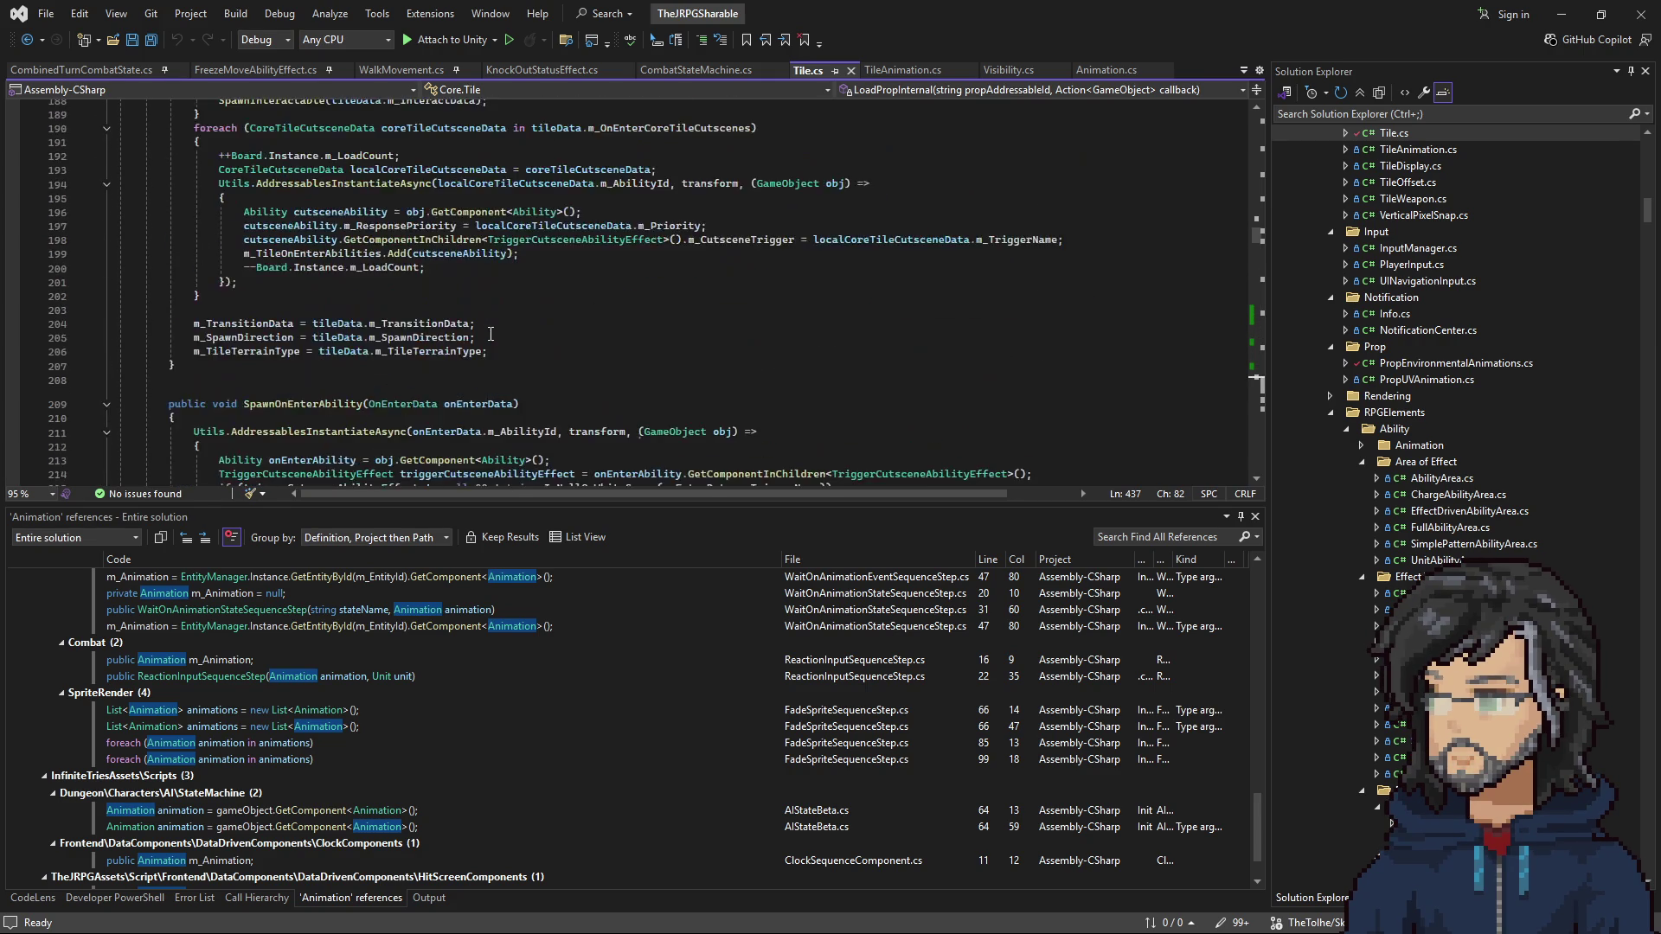
{"action": "scroll", "coordinate": [481, 342], "scroll_direction": "down", "scroll_amount": 2}
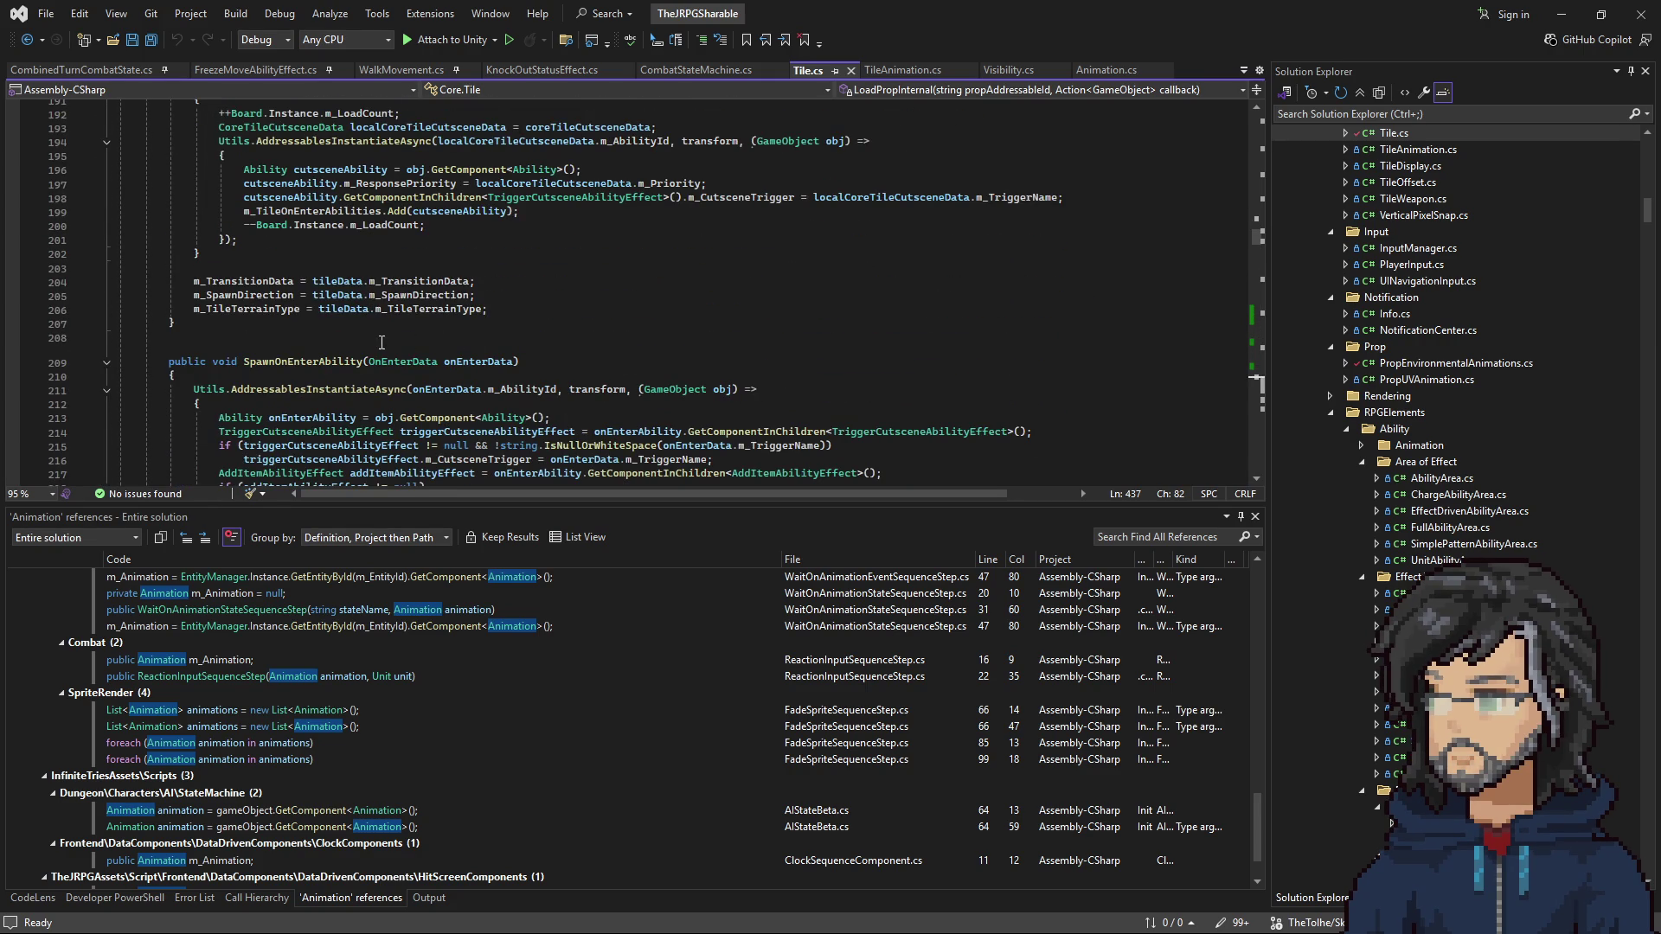
{"action": "scroll", "coordinate": [383, 342], "scroll_direction": "up", "scroll_amount": 20}
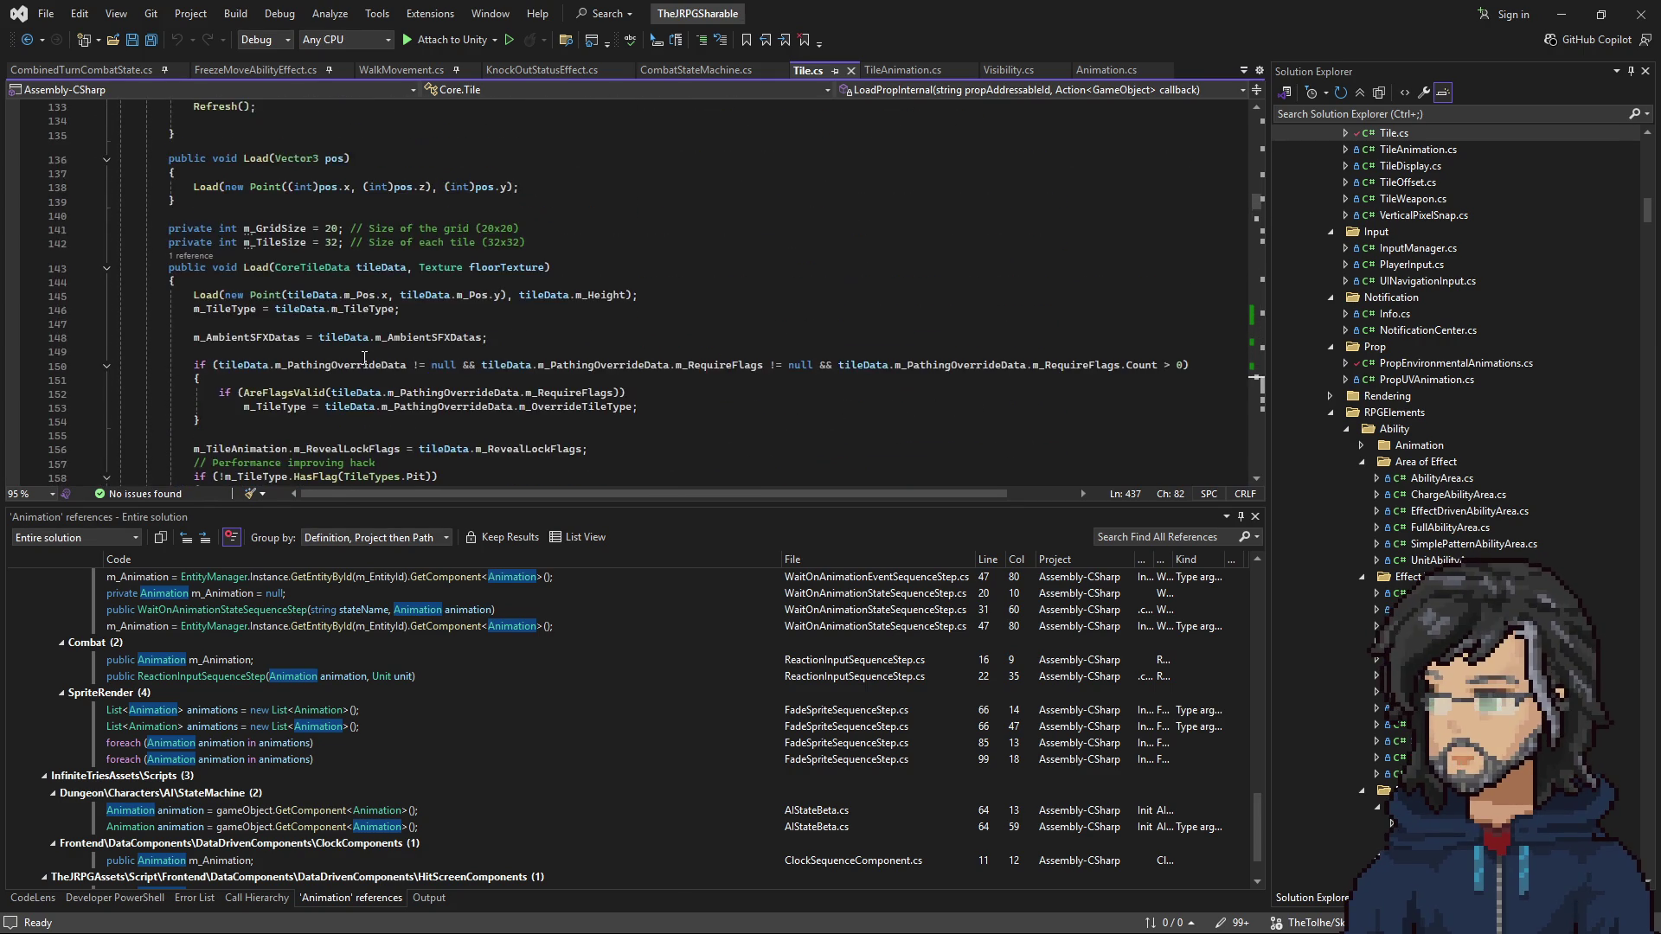
{"action": "scroll", "coordinate": [364, 358], "scroll_direction": "down", "scroll_amount": 3}
{"action": "scroll", "coordinate": [296, 284], "scroll_direction": "down", "scroll_amount": 7}
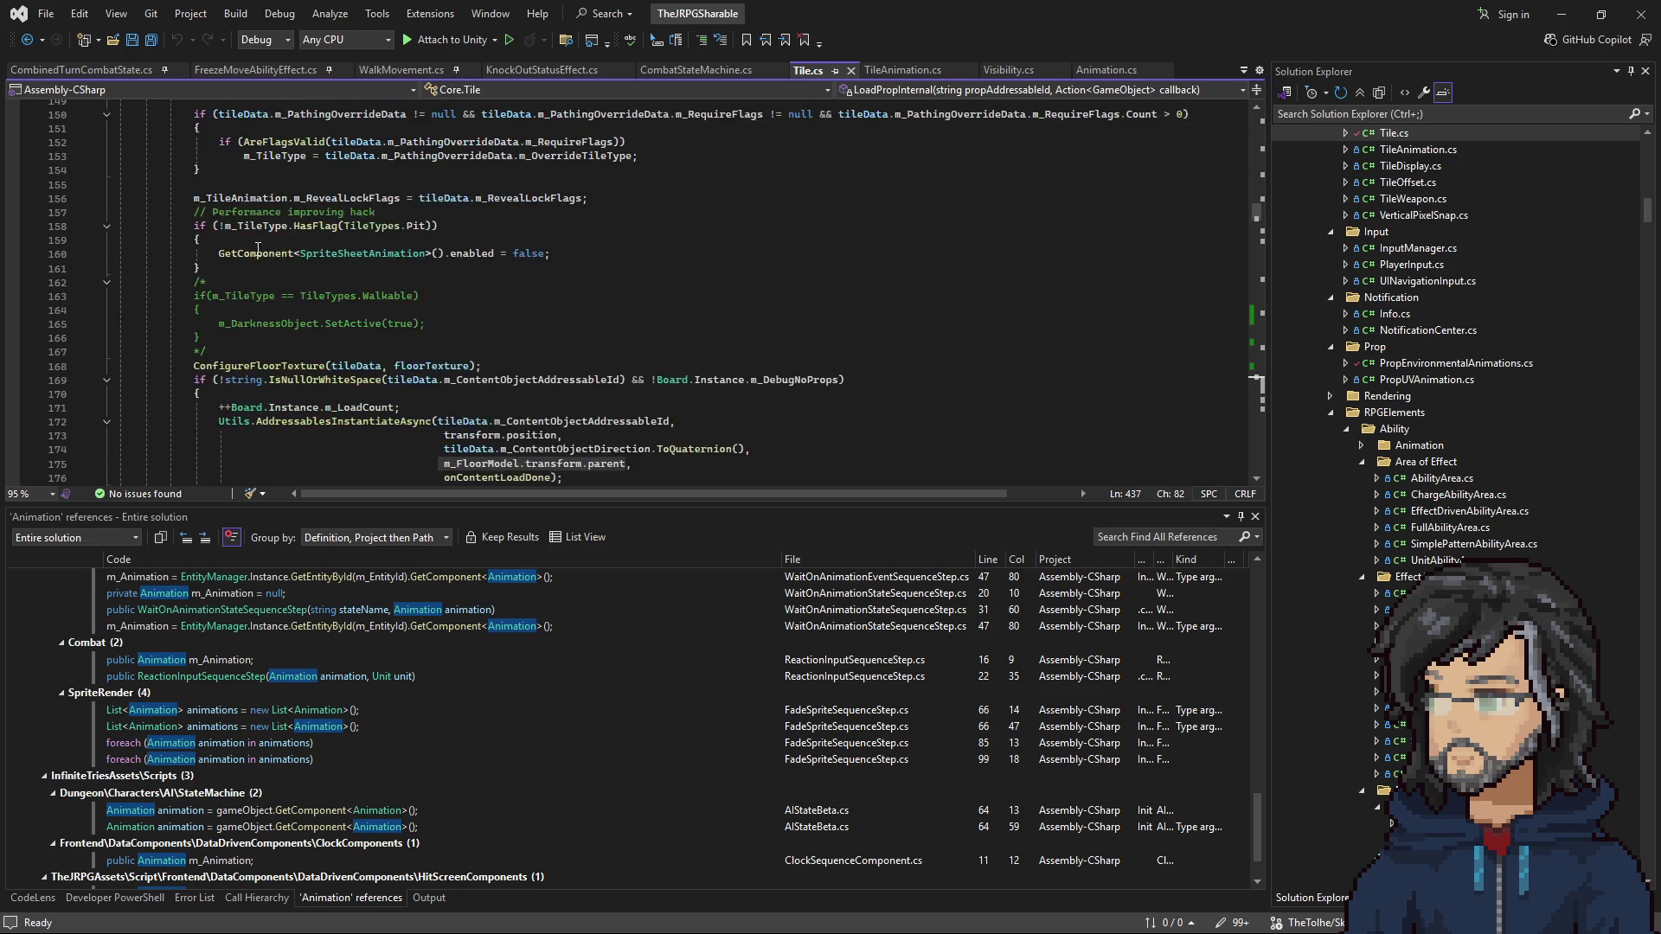
{"action": "scroll", "coordinate": [284, 271], "scroll_direction": "down", "scroll_amount": 6}
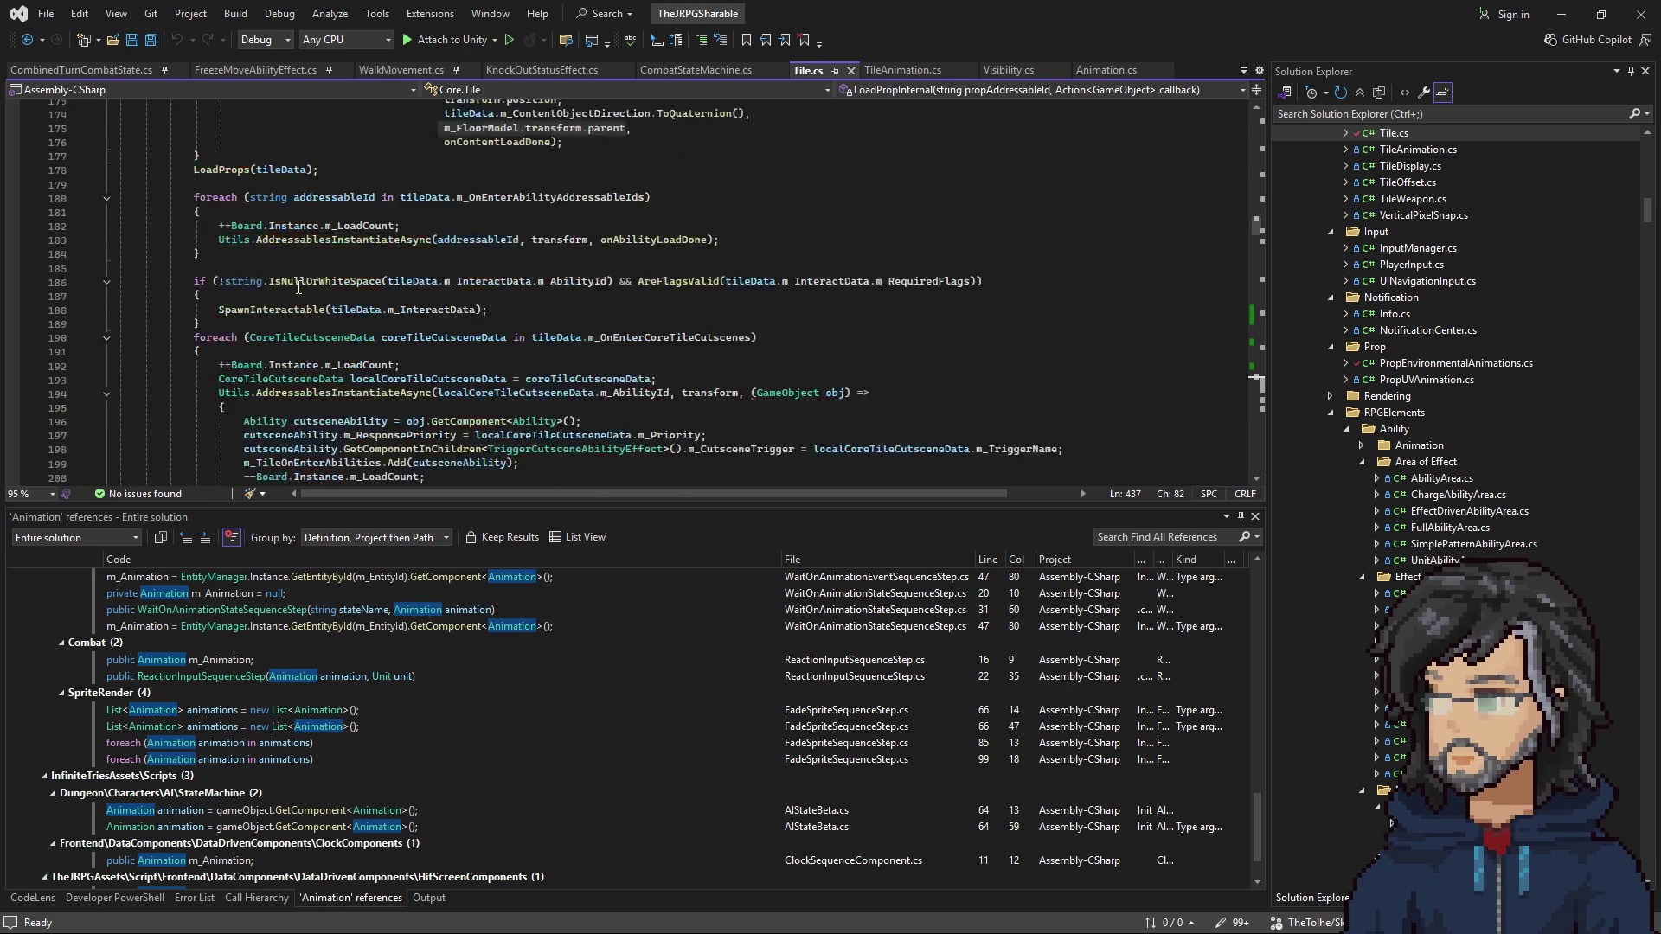
{"action": "scroll", "coordinate": [311, 269], "scroll_direction": "down", "scroll_amount": 2}
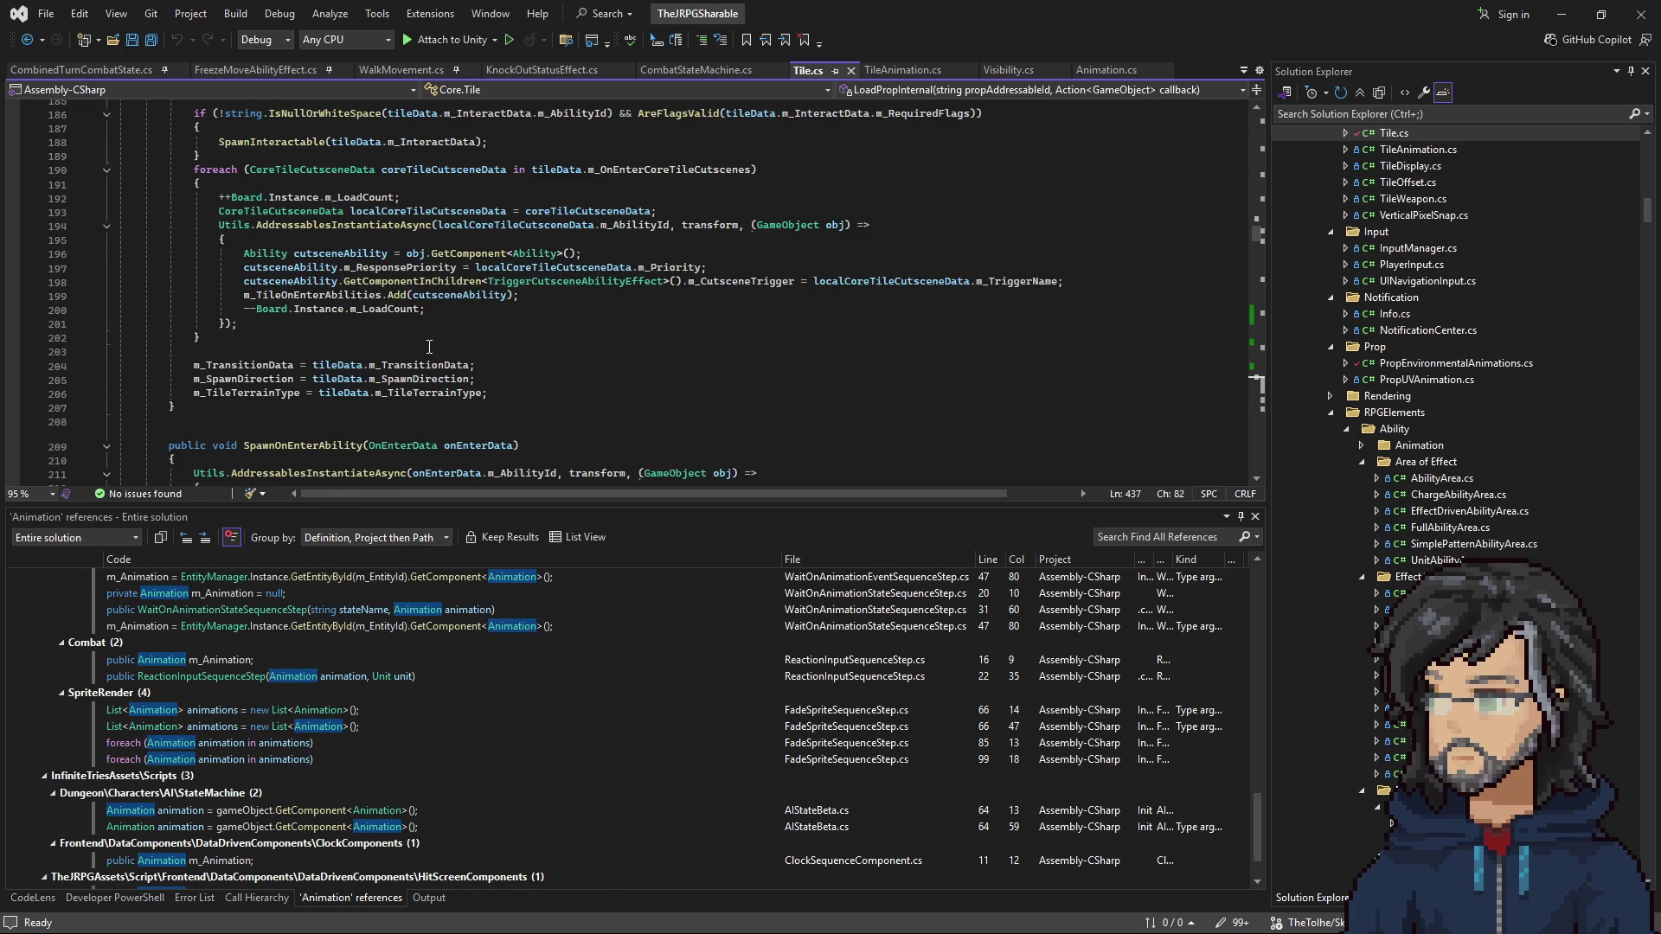
{"action": "scroll", "coordinate": [433, 347], "scroll_direction": "up", "scroll_amount": 5}
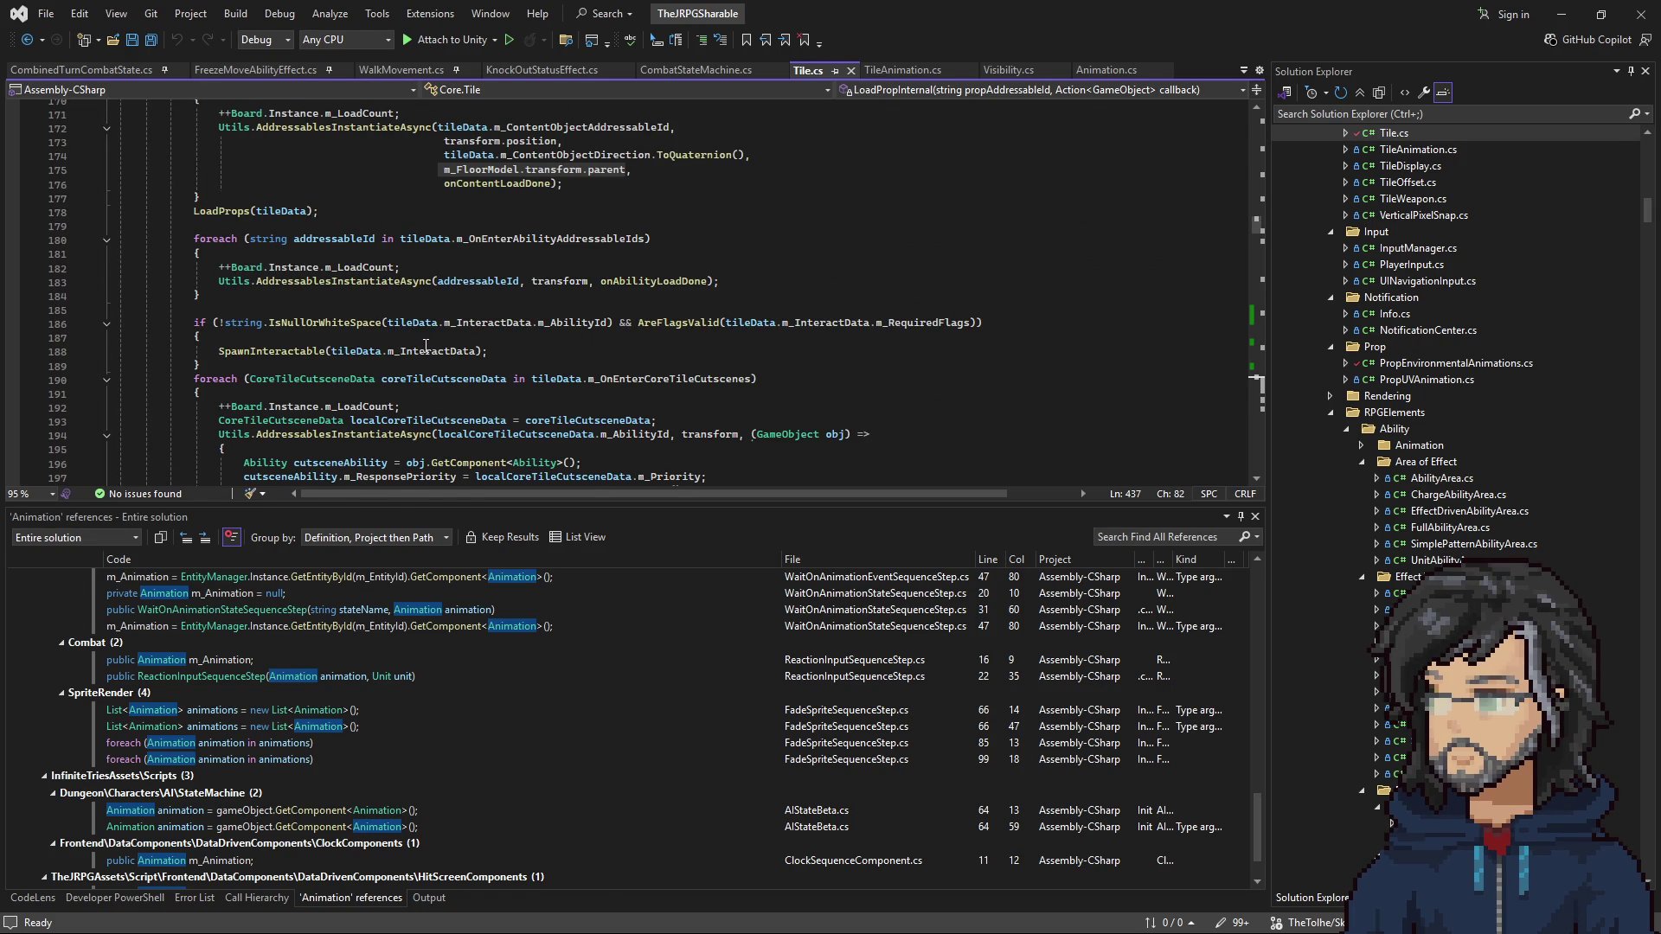
{"action": "scroll", "coordinate": [416, 367], "scroll_direction": "up", "scroll_amount": 4}
{"action": "scroll", "coordinate": [416, 368], "scroll_direction": "up", "scroll_amount": 8}
{"action": "scroll", "coordinate": [439, 380], "scroll_direction": "up", "scroll_amount": 17}
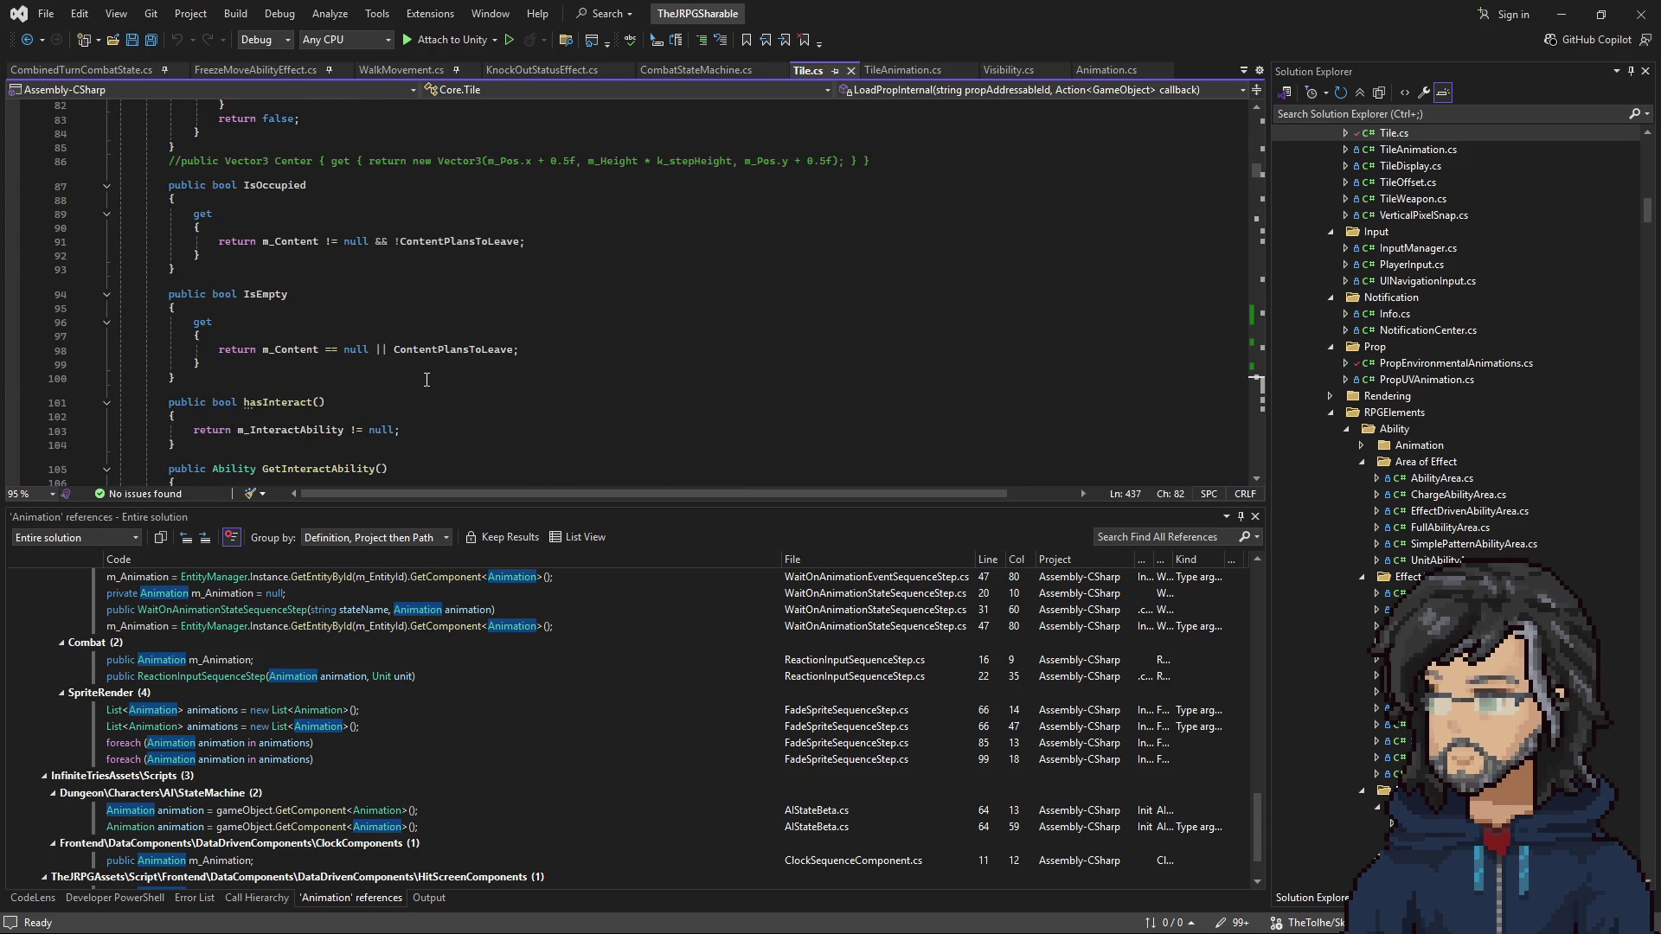
{"action": "scroll", "coordinate": [314, 333], "scroll_direction": "up", "scroll_amount": 19}
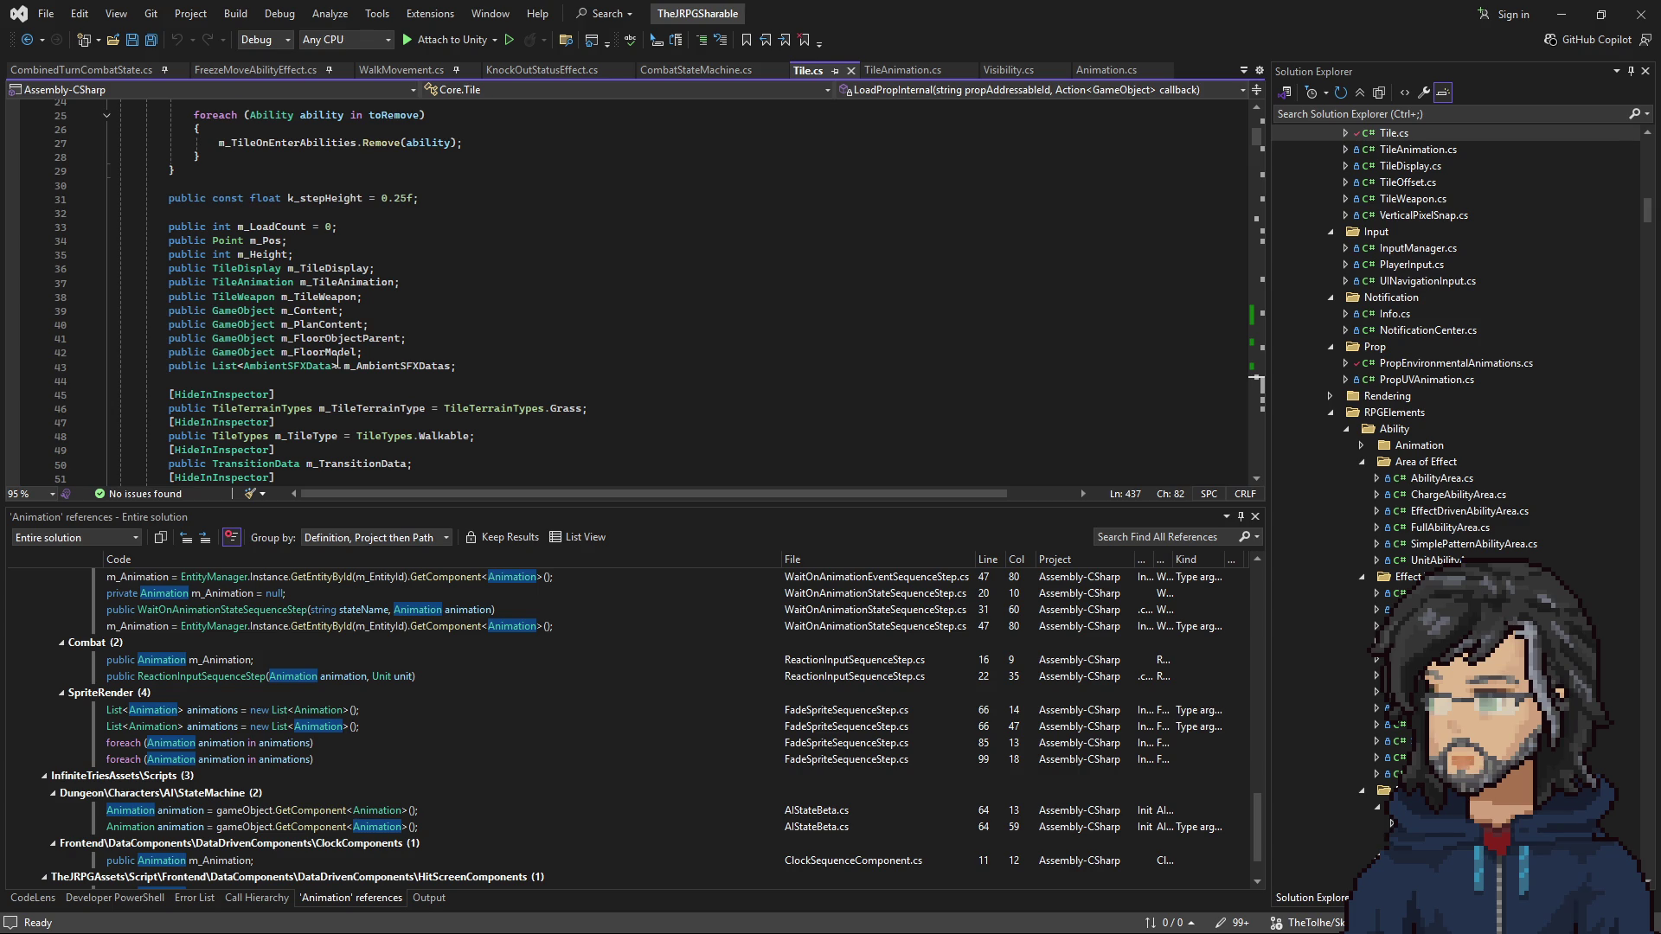
{"action": "scroll", "coordinate": [345, 353], "scroll_direction": "up", "scroll_amount": 7}
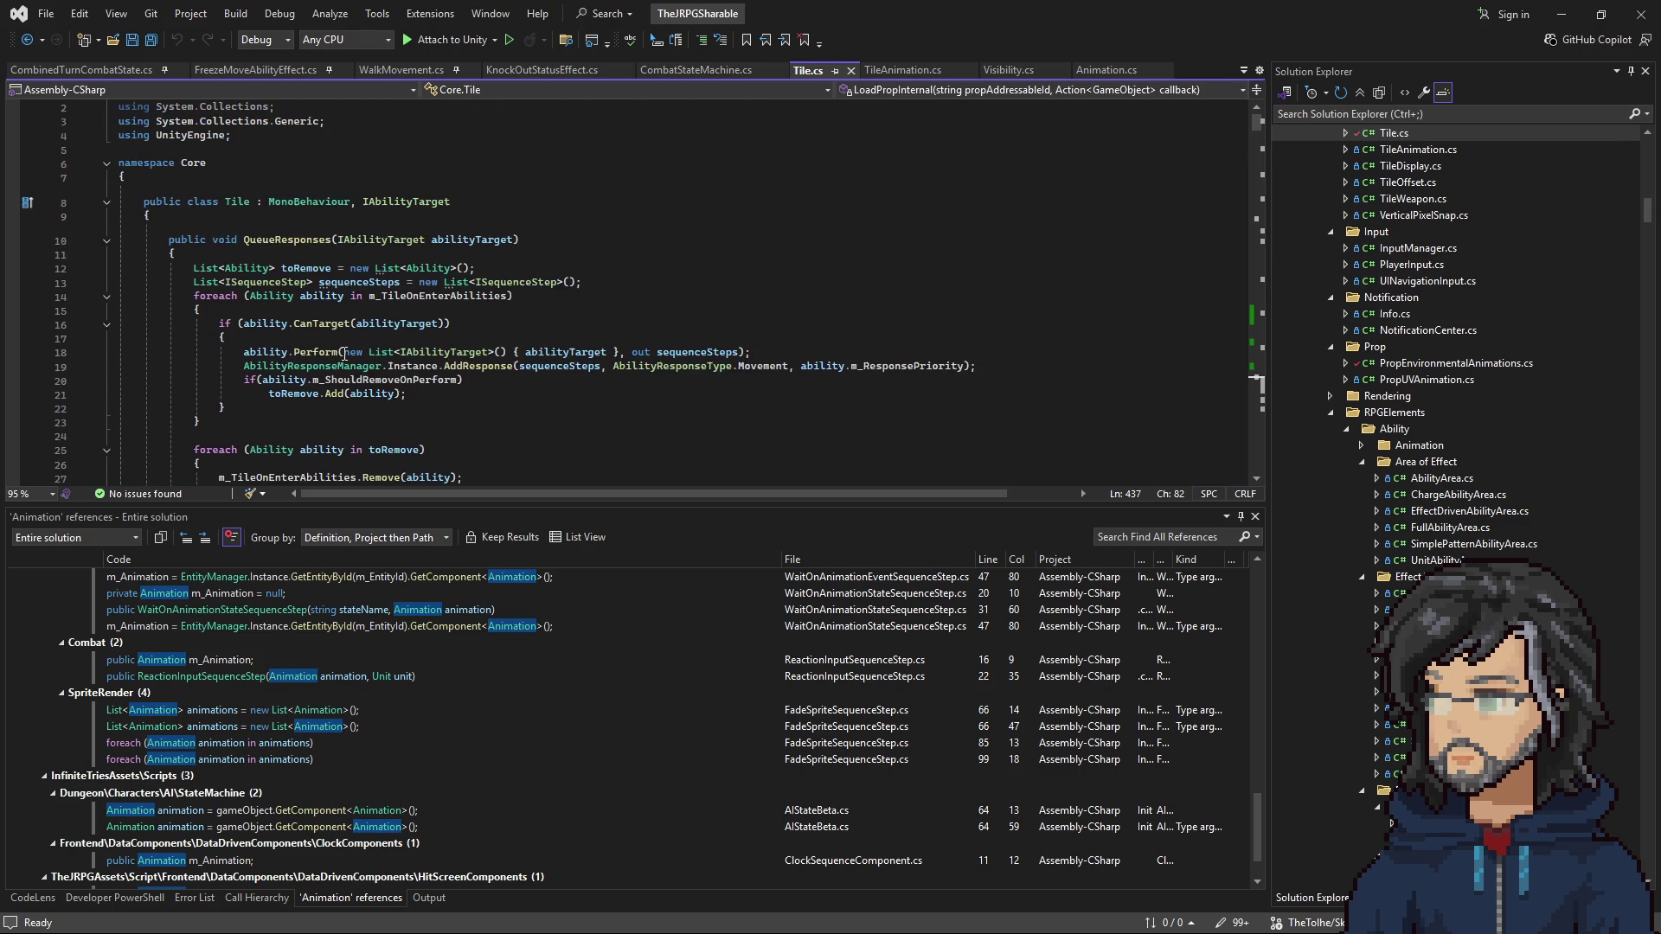
{"action": "scroll", "coordinate": [348, 349], "scroll_direction": "down", "scroll_amount": 20}
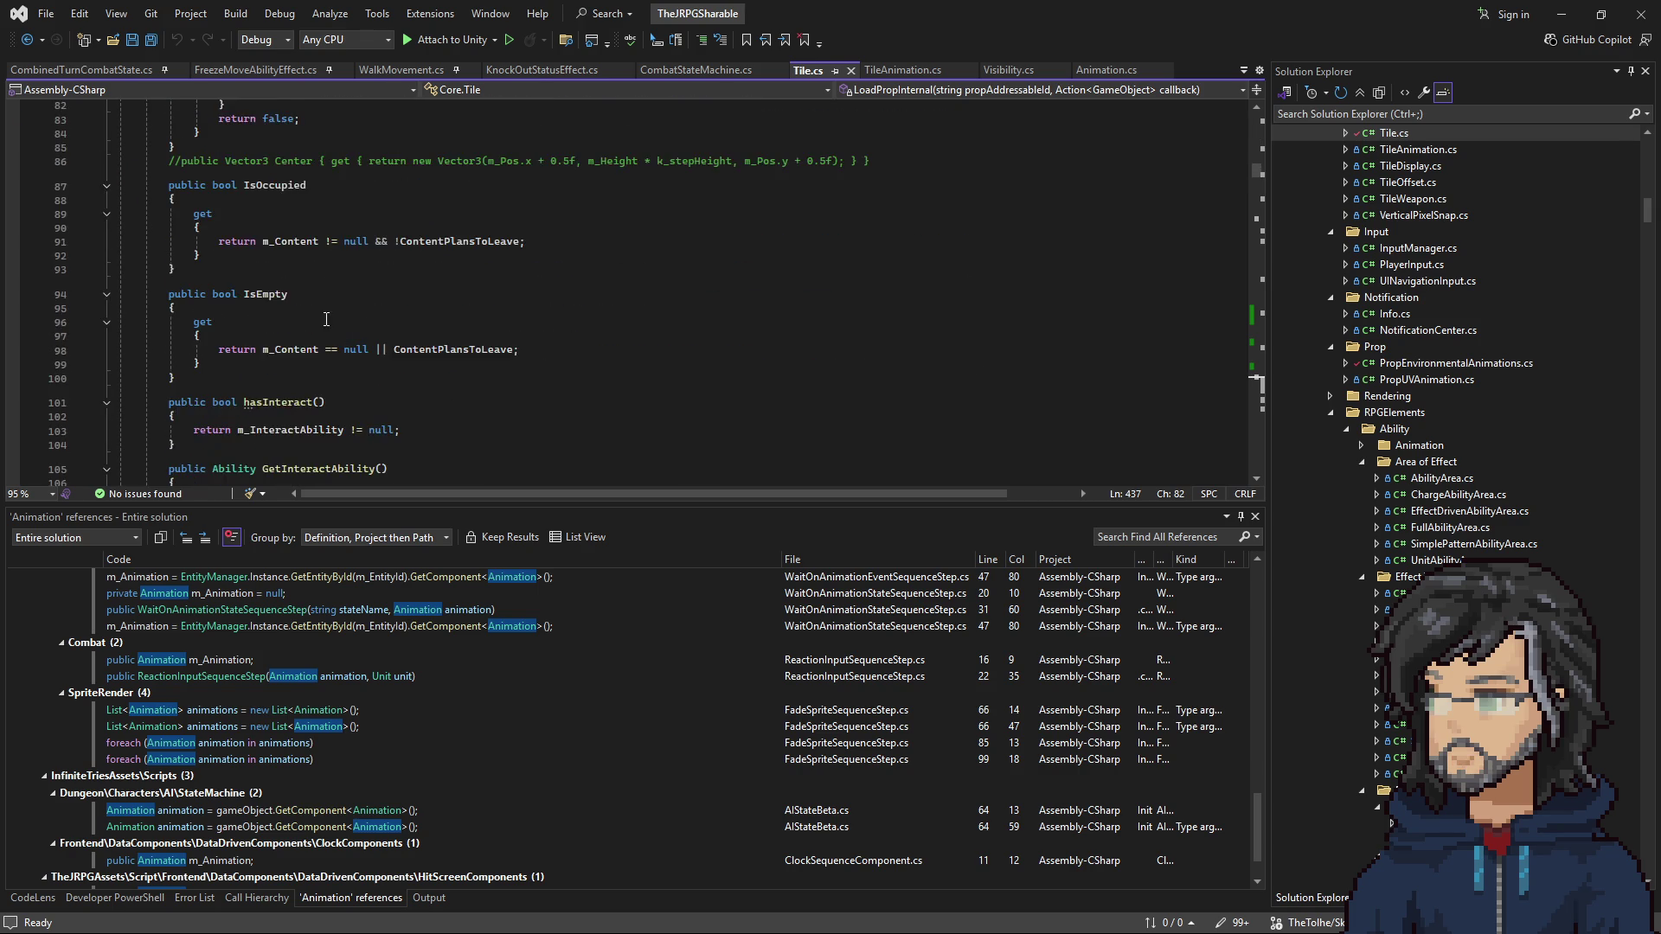
{"action": "scroll", "coordinate": [285, 252], "scroll_direction": "down", "scroll_amount": 13}
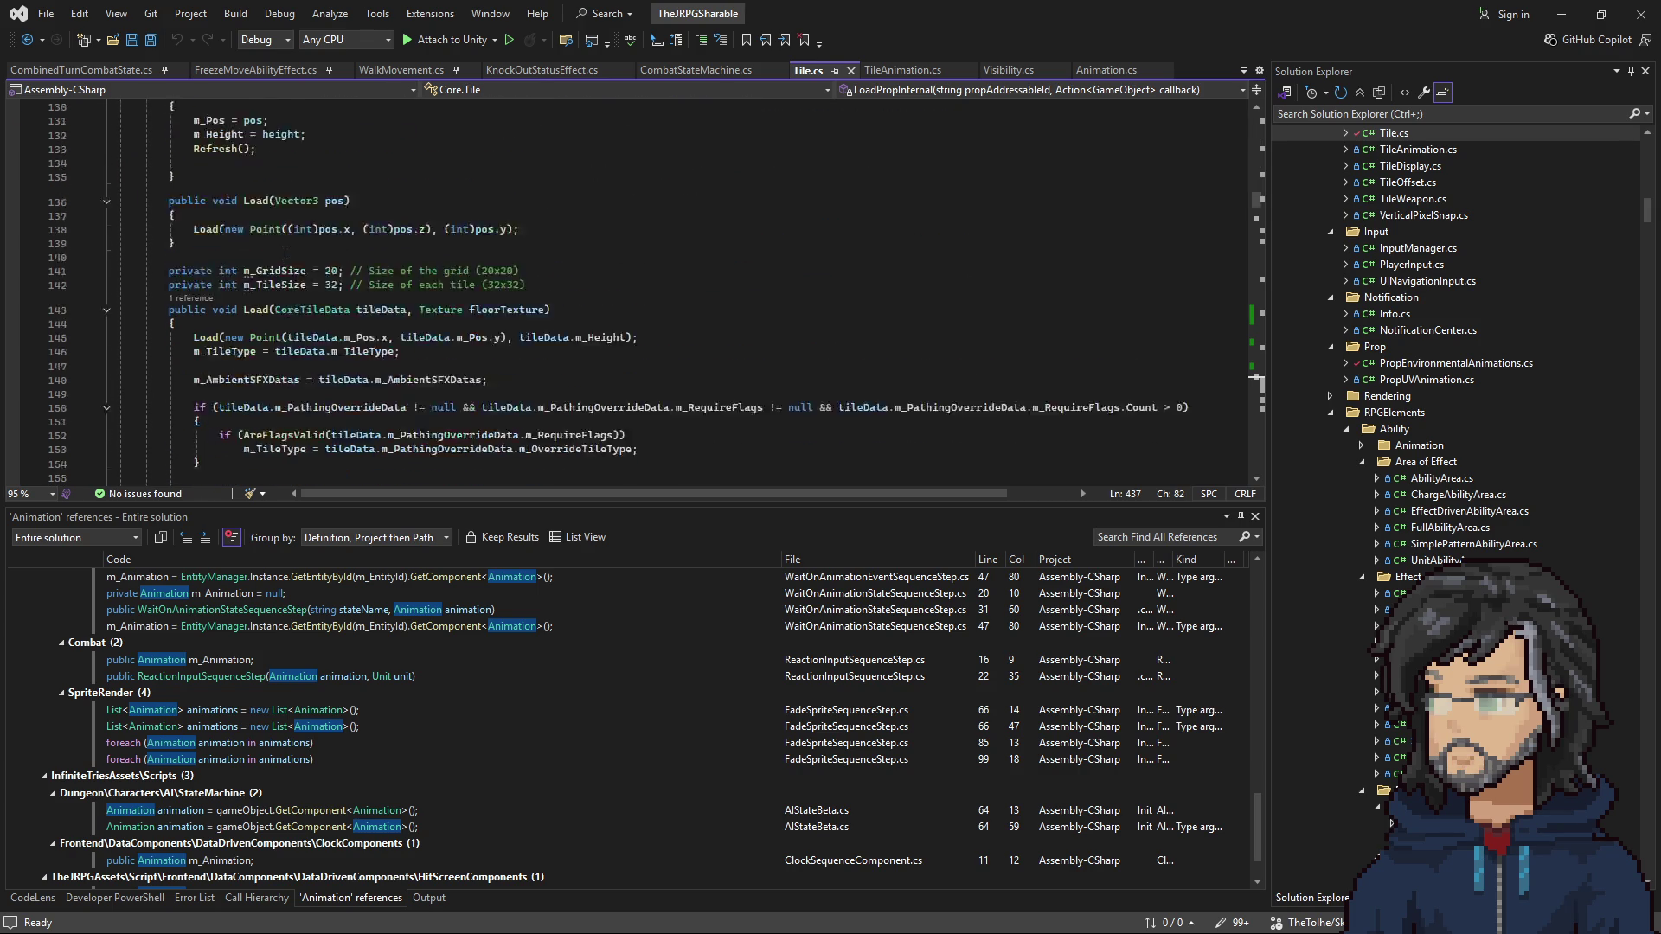
{"action": "scroll", "coordinate": [284, 252], "scroll_direction": "down", "scroll_amount": 20}
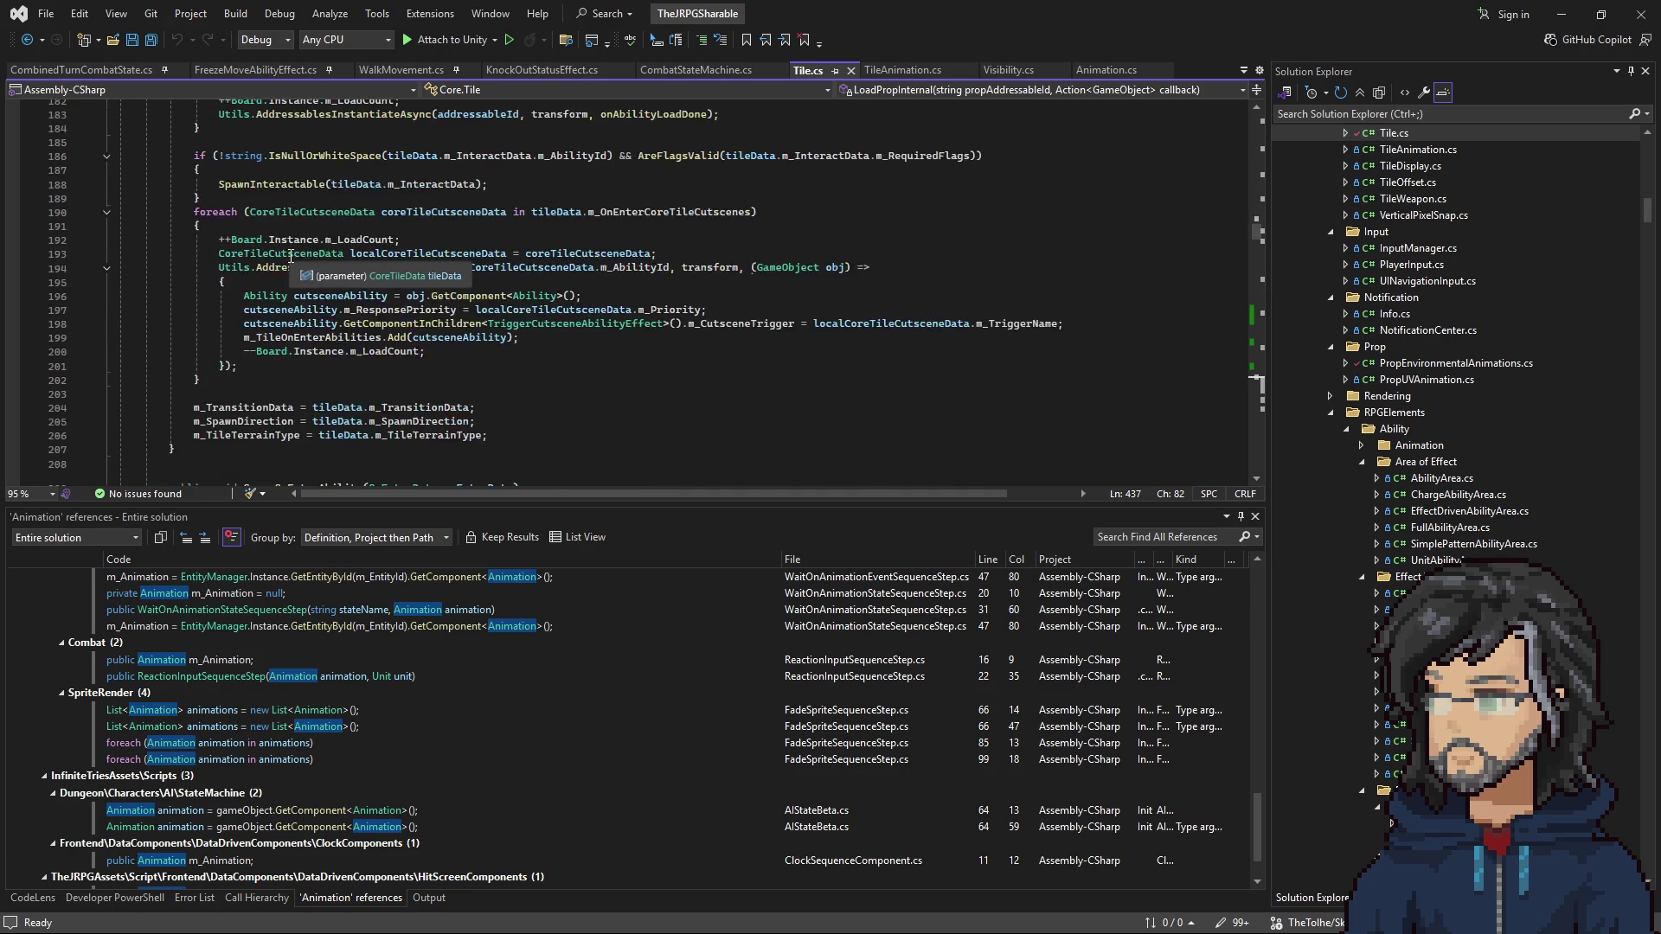
{"action": "scroll", "coordinate": [326, 254], "scroll_direction": "down", "scroll_amount": 20}
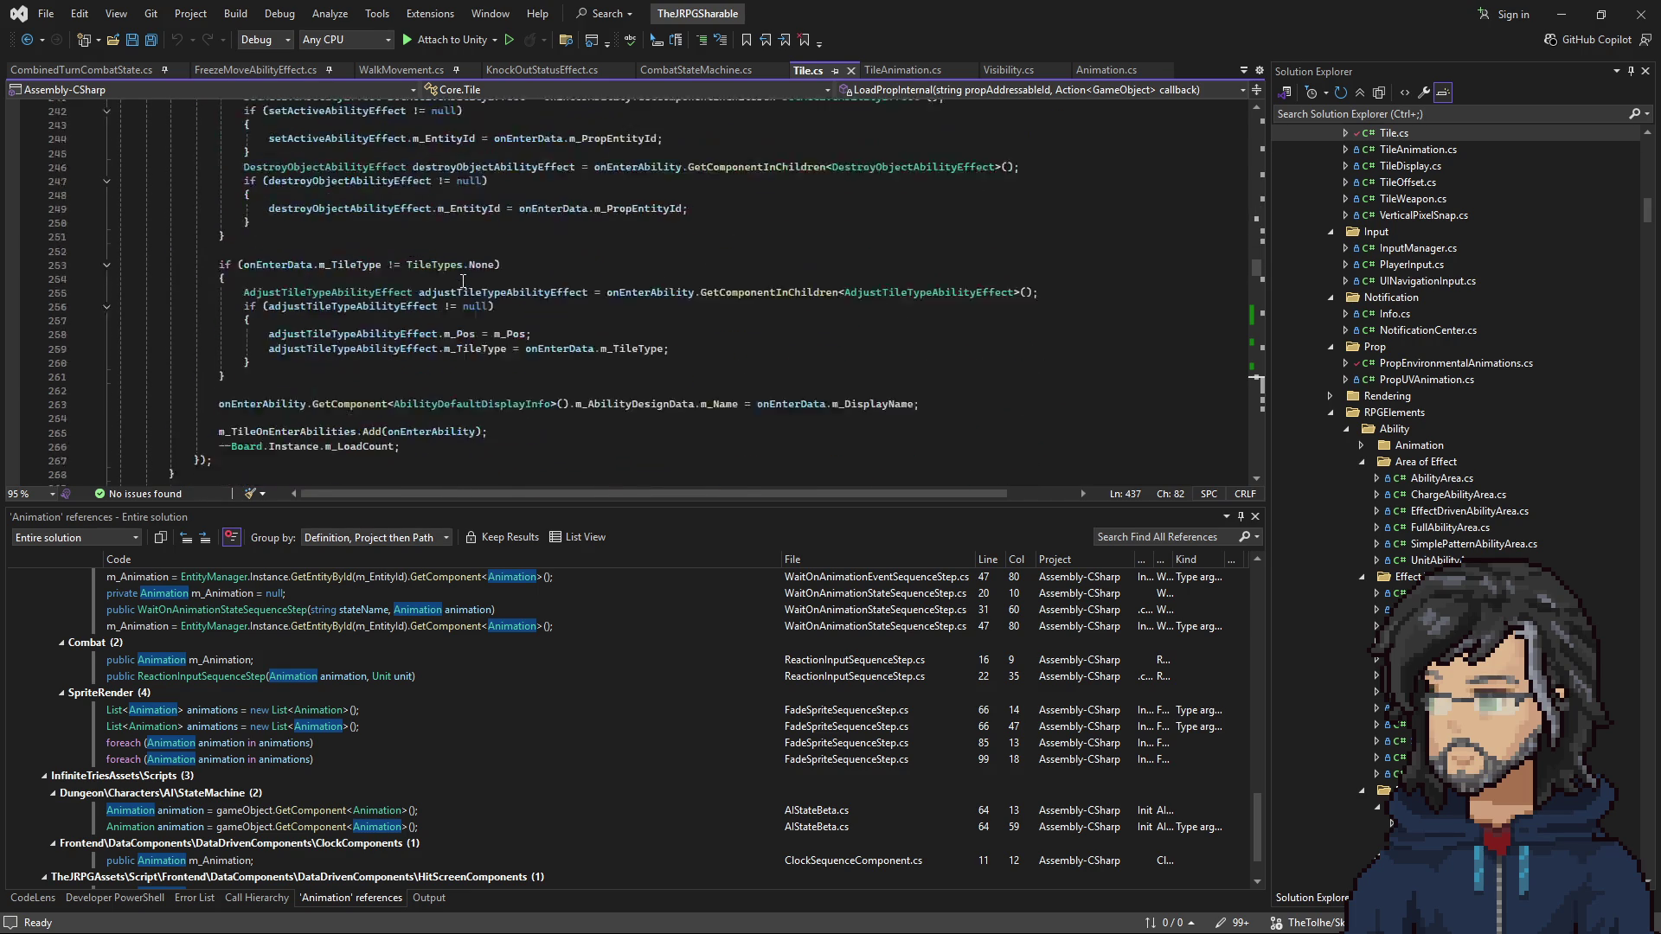
{"action": "scroll", "coordinate": [463, 281], "scroll_direction": "down", "scroll_amount": 9}
{"action": "scroll", "coordinate": [461, 277], "scroll_direction": "down", "scroll_amount": 19}
{"action": "scroll", "coordinate": [463, 273], "scroll_direction": "down", "scroll_amount": 6}
{"action": "left_click", "coordinate": [760, 339]}
Step: Code-search 'enemyspa' and open AddEnemySpawner in DungeonStateManager.cs
{"action": "key", "text": "ctrl+t"}
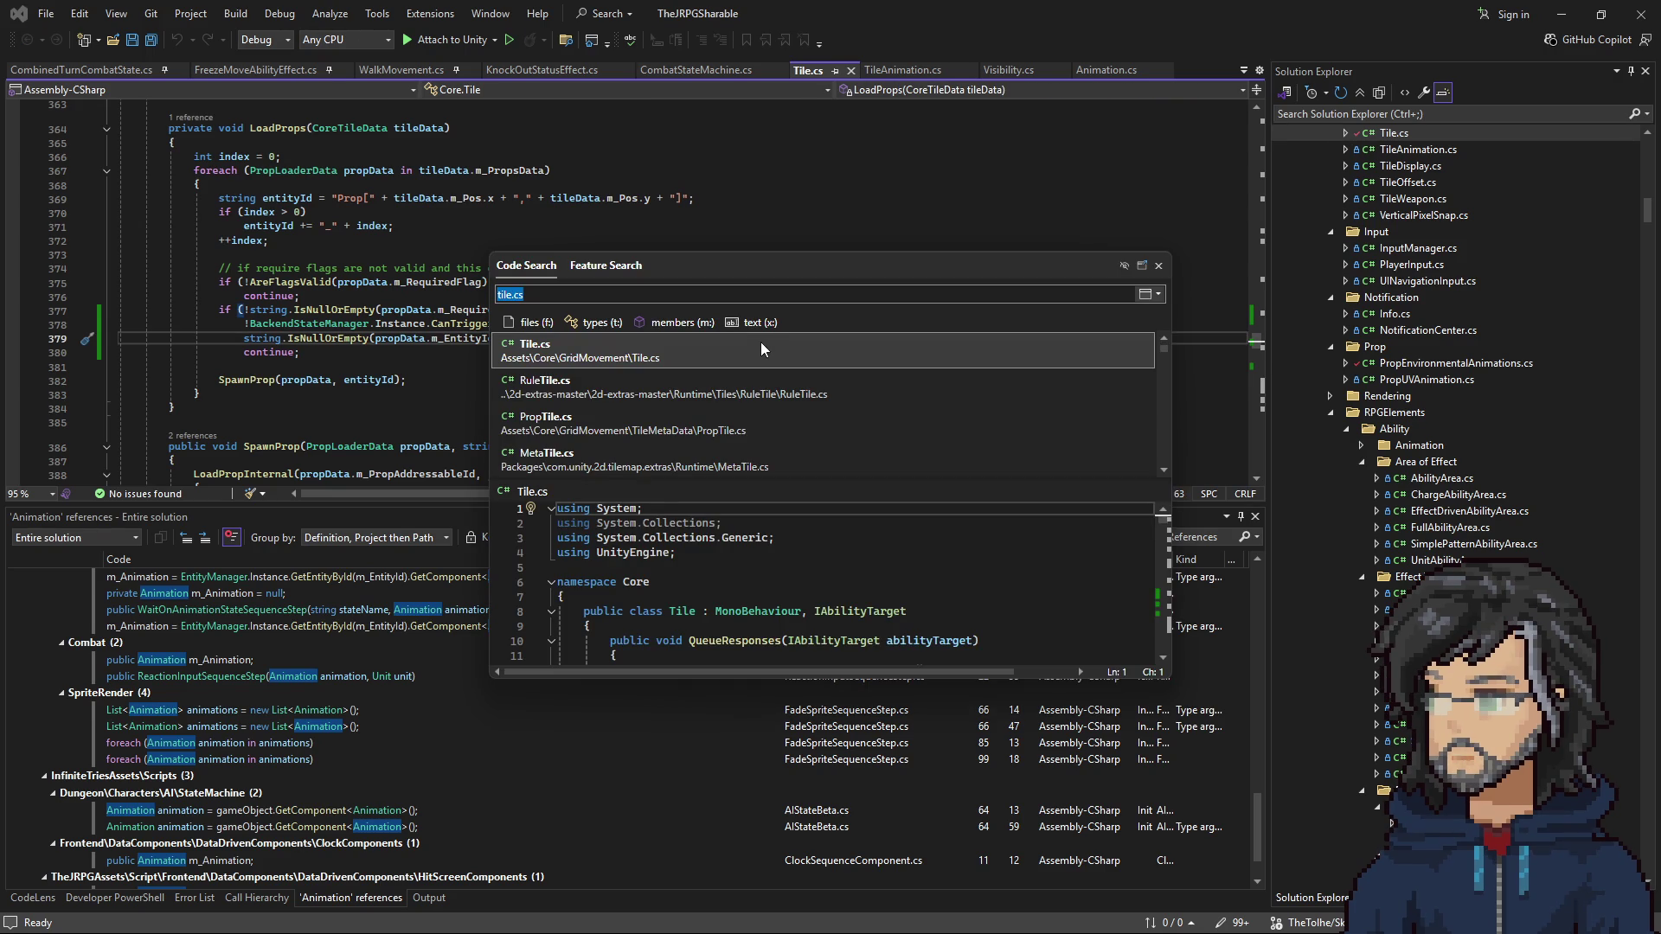
{"action": "type", "text": "enemyspa"}
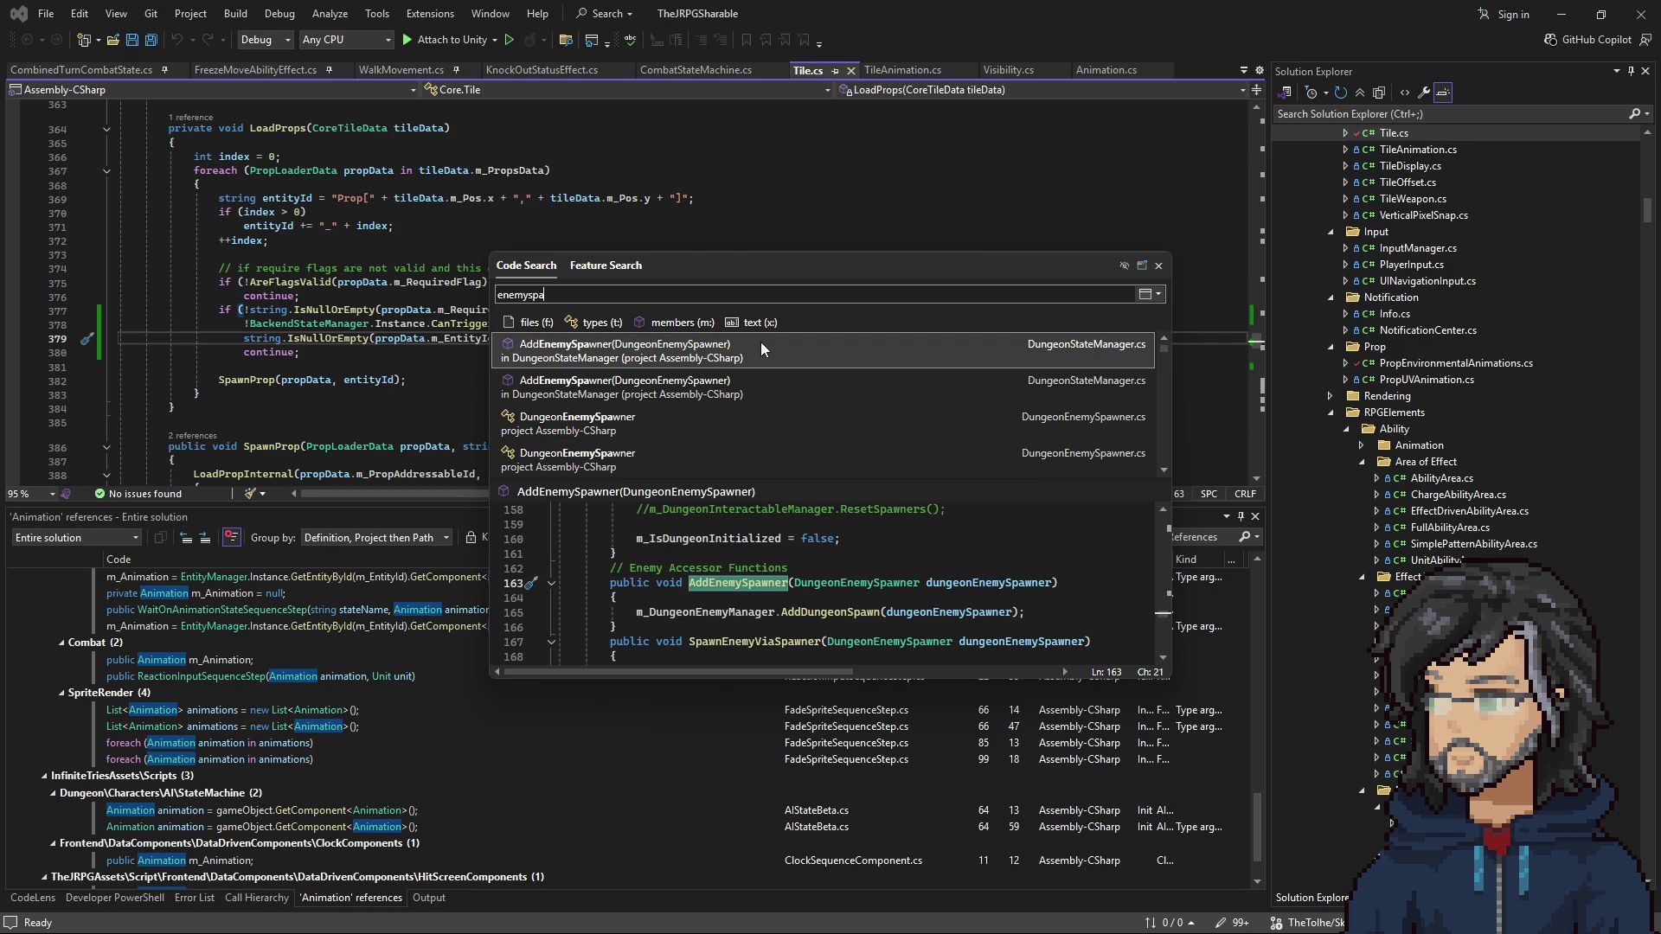
{"action": "left_click", "coordinate": [761, 343]}
{"action": "scroll", "coordinate": [389, 292], "scroll_direction": "down", "scroll_amount": 6}
{"action": "scroll", "coordinate": [389, 292], "scroll_direction": "down", "scroll_amount": 3}
{"action": "scroll", "coordinate": [389, 276], "scroll_direction": "up", "scroll_amount": 17}
{"action": "scroll", "coordinate": [397, 302], "scroll_direction": "down", "scroll_amount": 10}
Step: Go to the definition of AddDungeonSpawn and read through it
{"action": "right_click", "coordinate": [380, 331]}
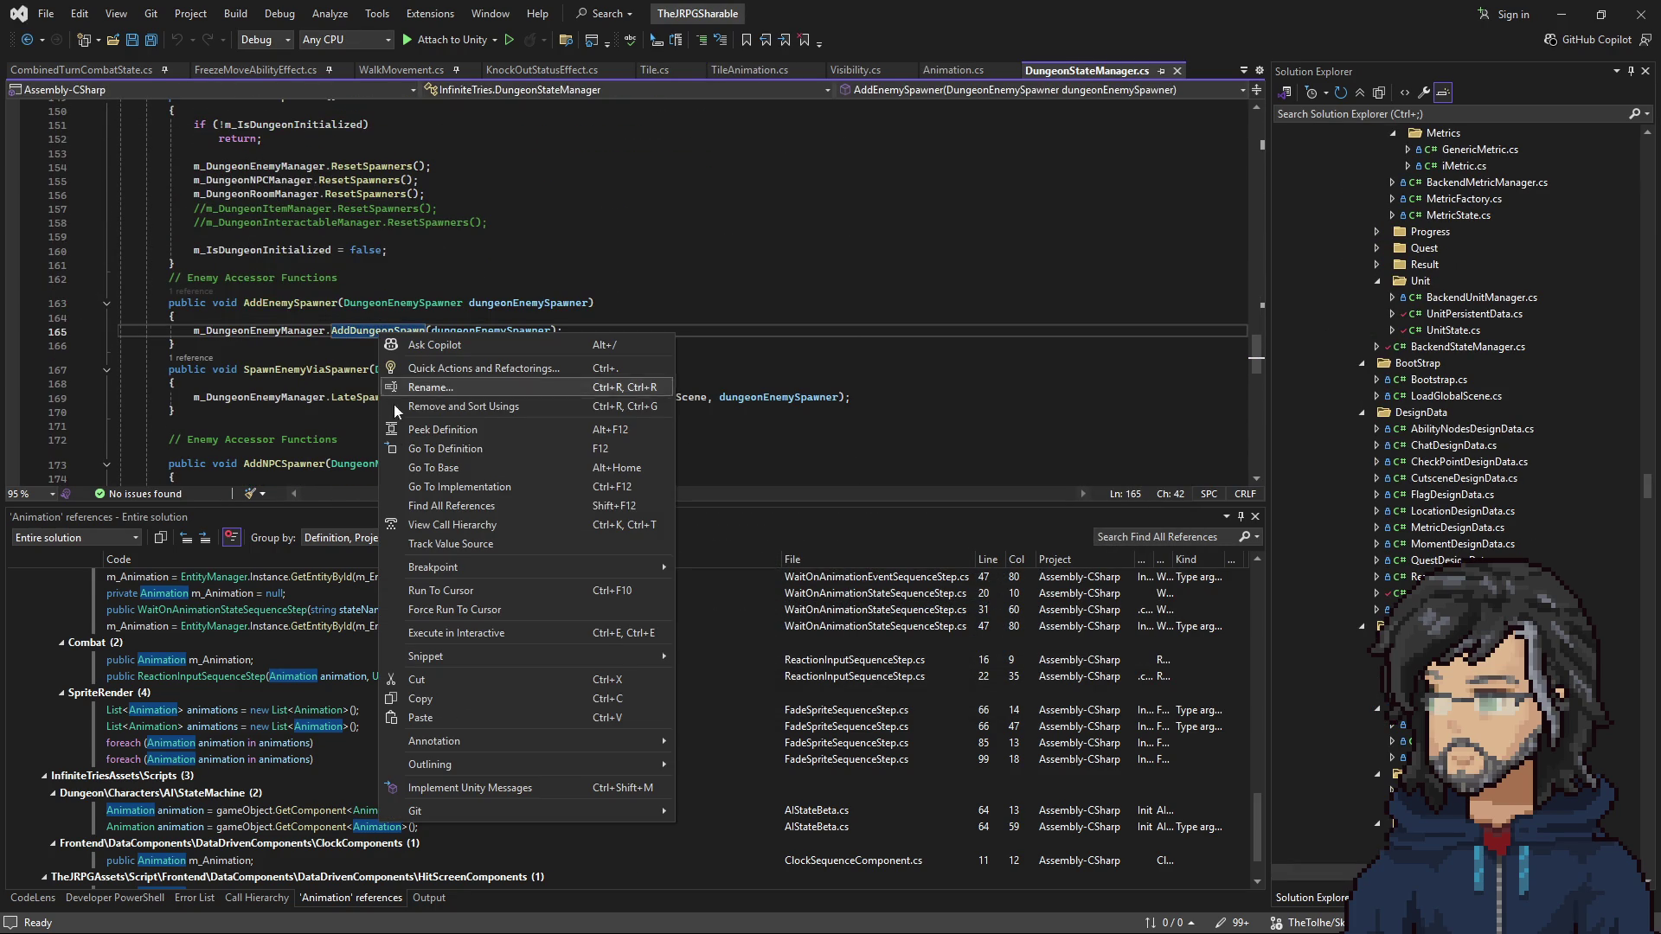
{"action": "left_click", "coordinate": [433, 448]}
{"action": "scroll", "coordinate": [378, 363], "scroll_direction": "down", "scroll_amount": 4}
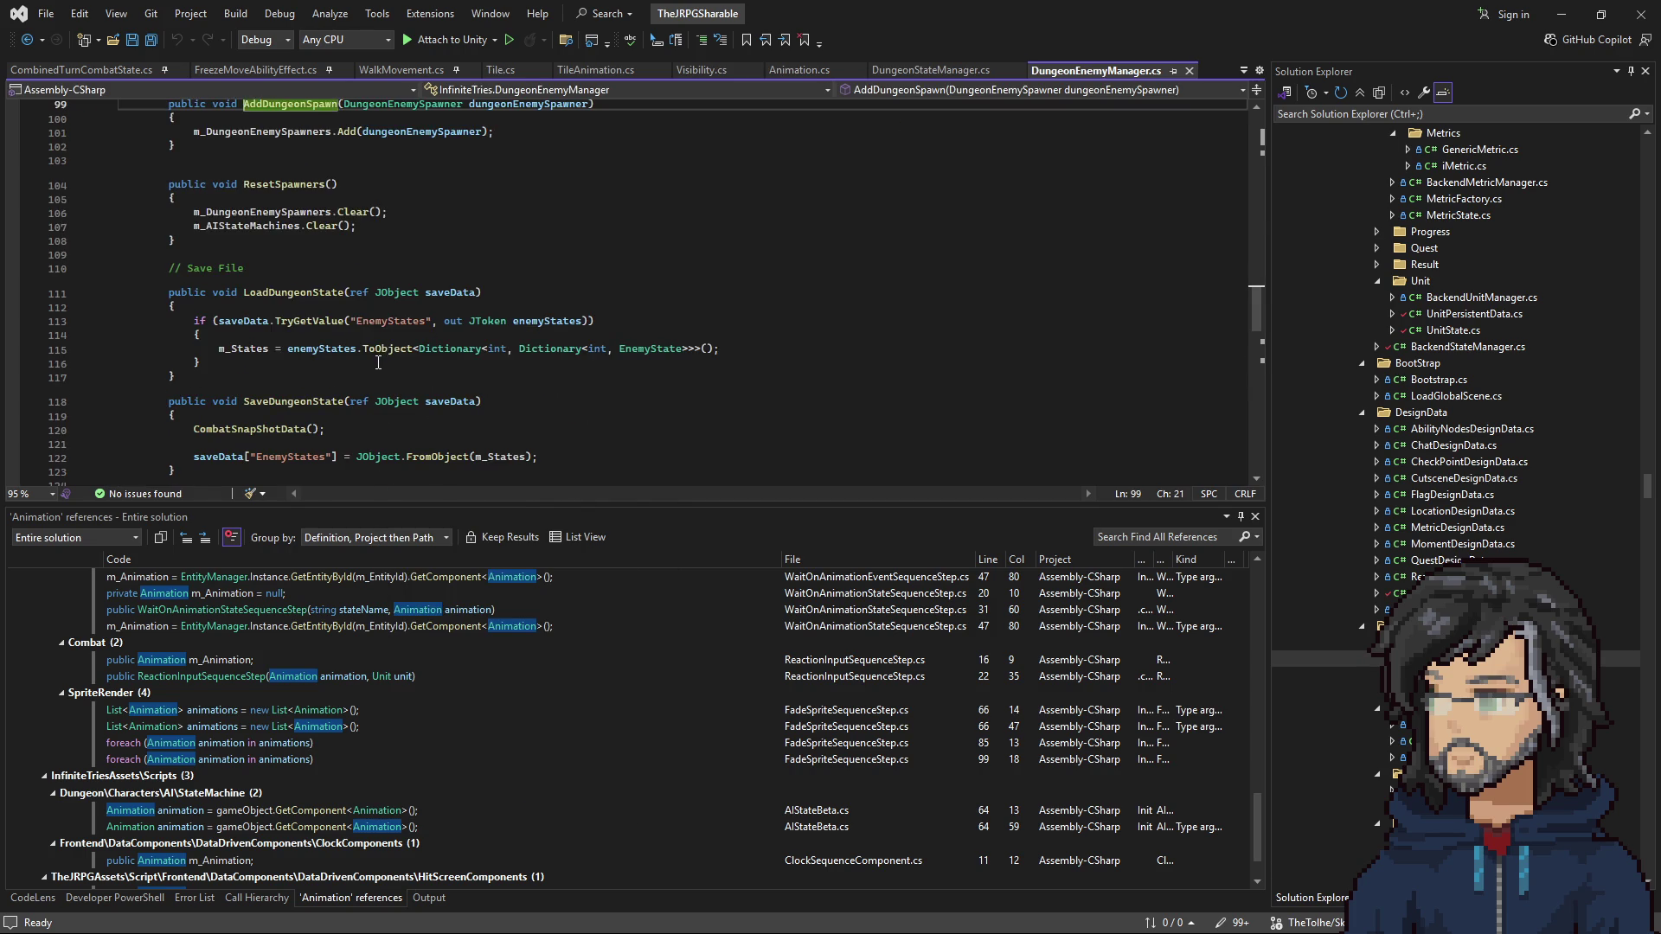
{"action": "scroll", "coordinate": [303, 319], "scroll_direction": "up", "scroll_amount": 3}
{"action": "left_click", "coordinate": [356, 300]}
{"action": "scroll", "coordinate": [356, 301], "scroll_direction": "up", "scroll_amount": 5}
{"action": "scroll", "coordinate": [419, 341], "scroll_direction": "down", "scroll_amount": 12}
{"action": "scroll", "coordinate": [418, 341], "scroll_direction": "down", "scroll_amount": 8}
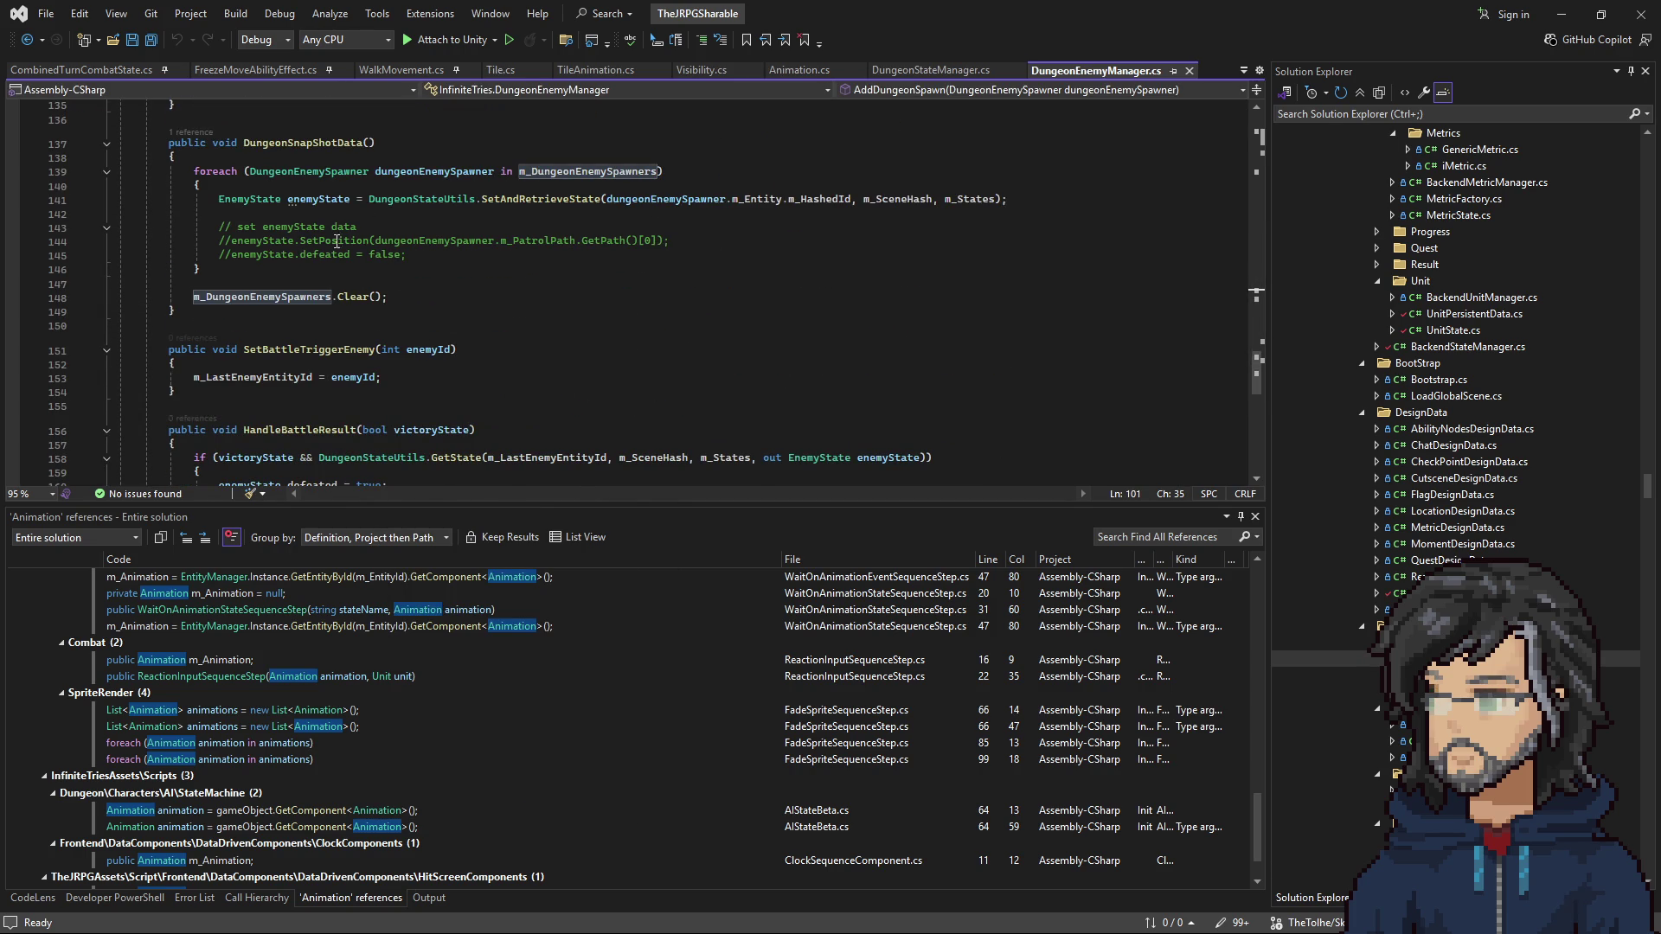
{"action": "scroll", "coordinate": [345, 227], "scroll_direction": "down", "scroll_amount": 7}
{"action": "scroll", "coordinate": [410, 315], "scroll_direction": "up", "scroll_amount": 12}
{"action": "scroll", "coordinate": [411, 316], "scroll_direction": "up", "scroll_amount": 17}
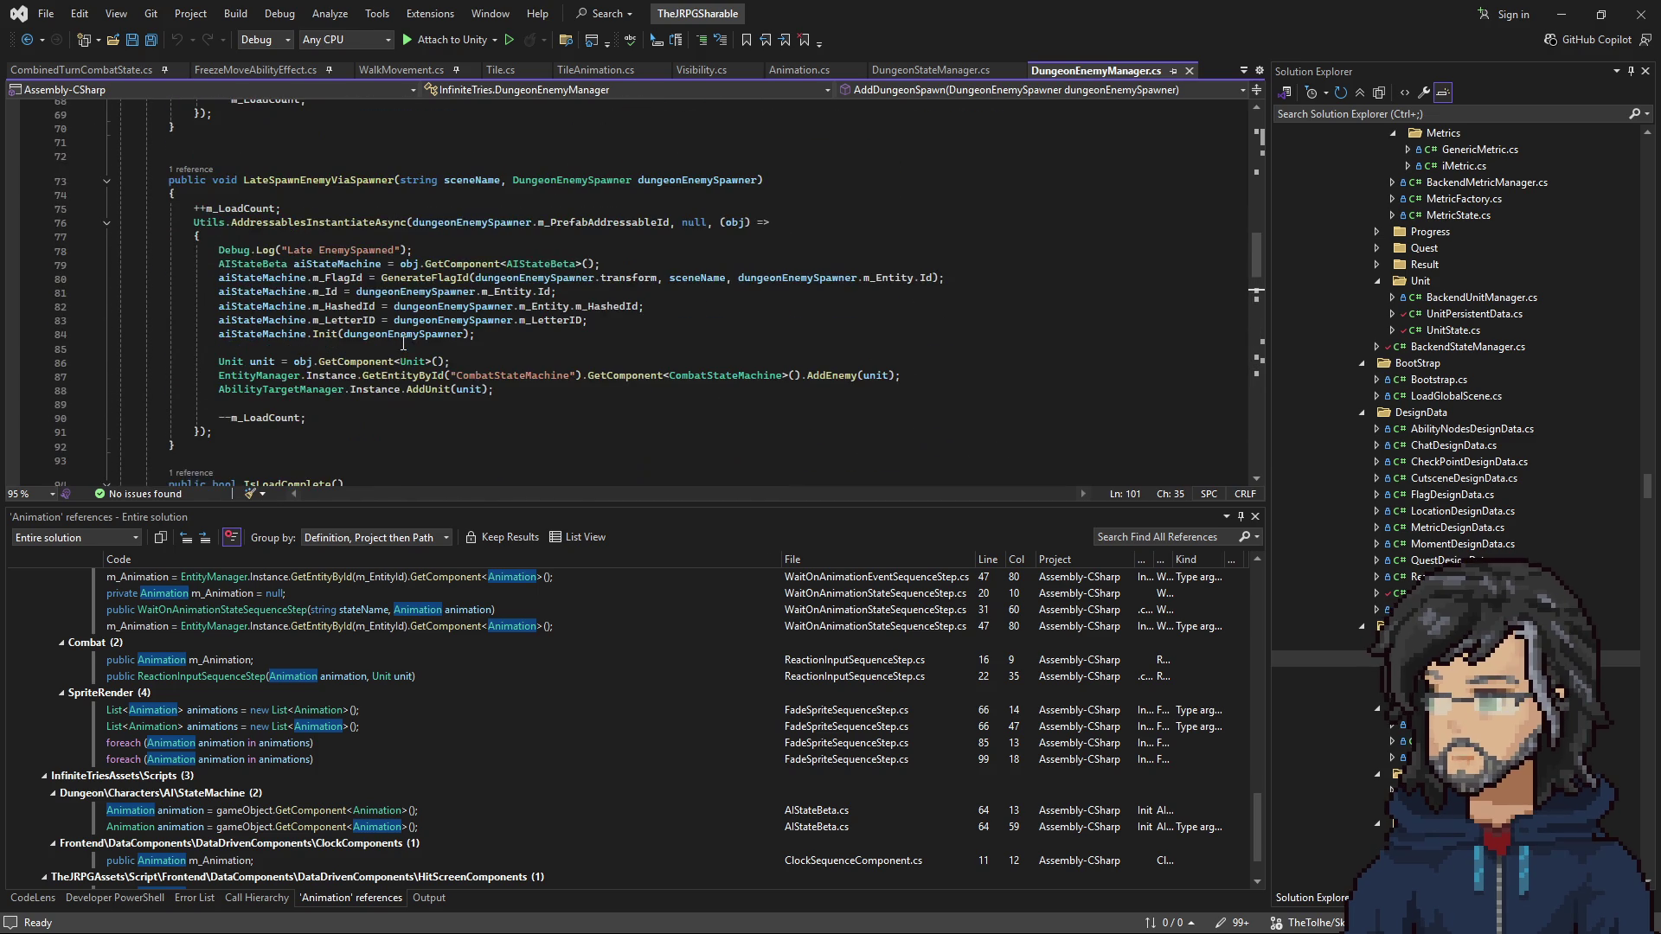
{"action": "scroll", "coordinate": [281, 194], "scroll_direction": "up", "scroll_amount": 10}
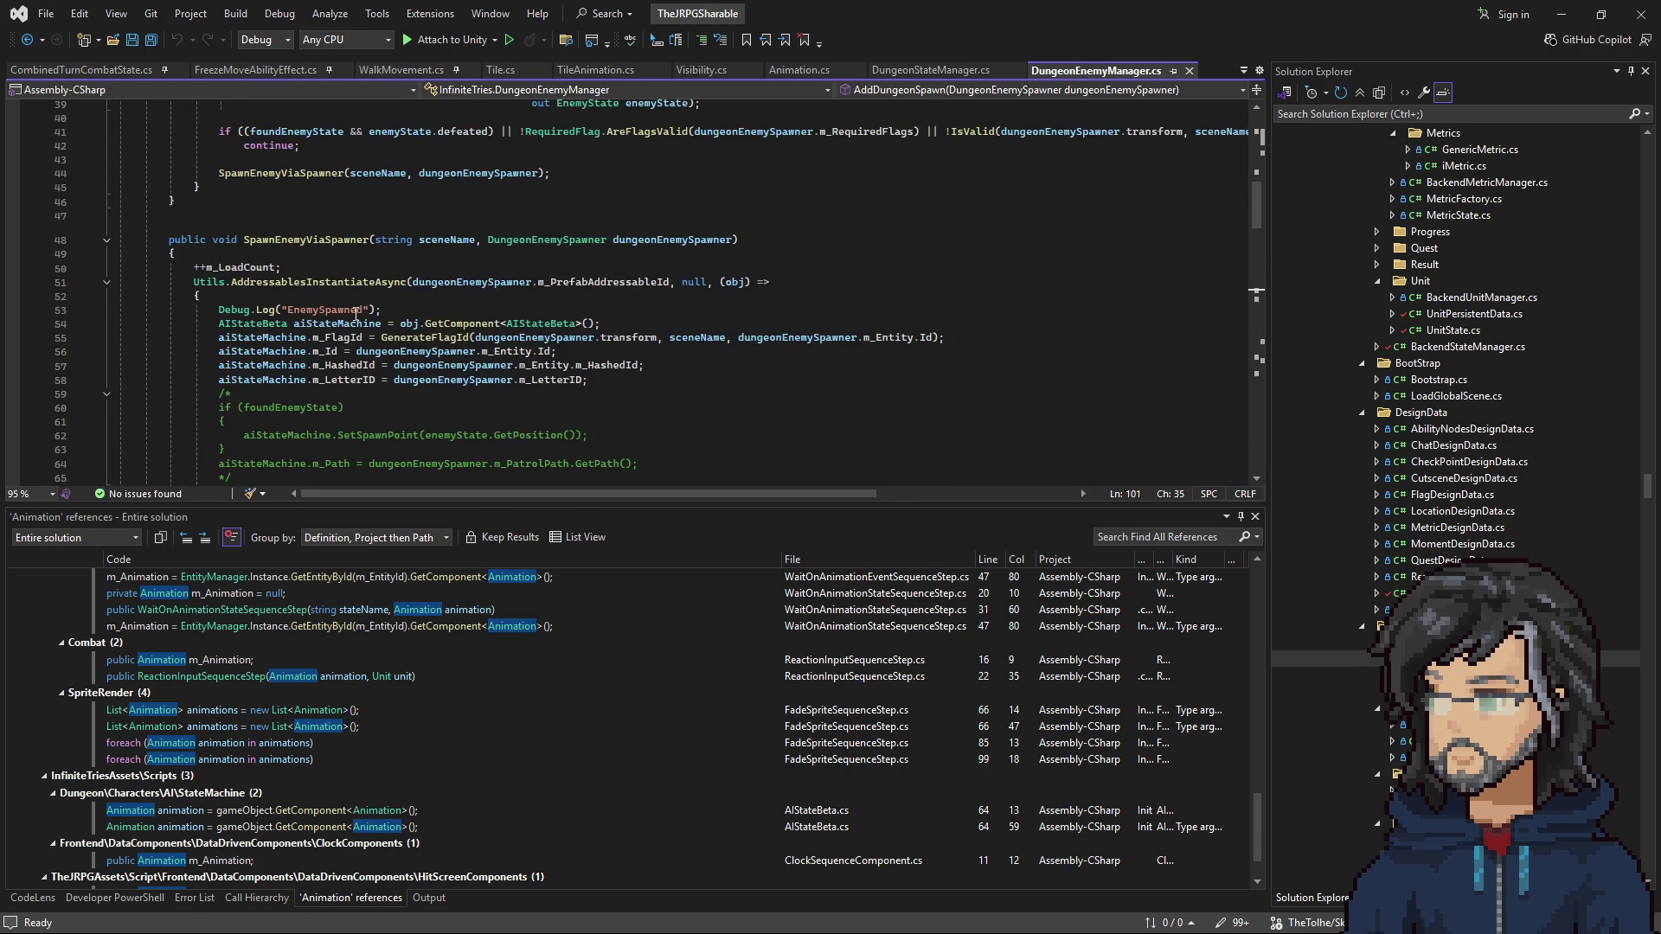
Step: Inspect SpawnEnemyViaSpawner, its prefab addressable id, and the Init call on line 66
{"action": "double_click", "coordinate": [300, 245]}
{"action": "scroll", "coordinate": [441, 271], "scroll_direction": "down", "scroll_amount": 2}
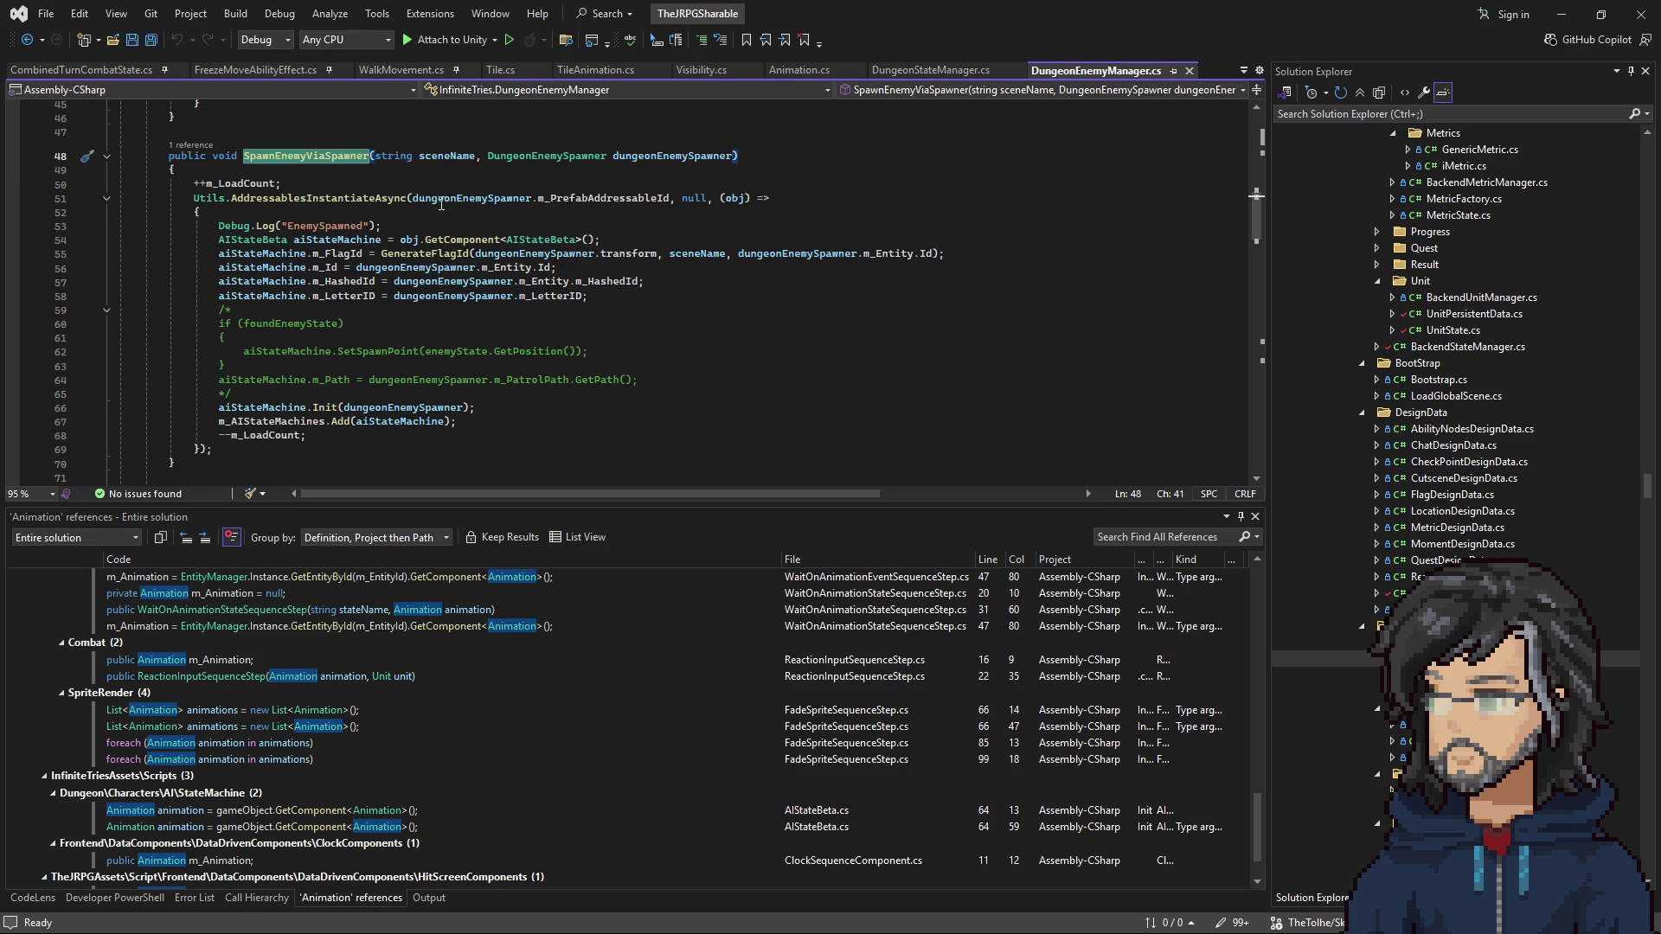
{"action": "left_click_drag", "start_coordinate": [412, 198], "coordinate": [654, 199]}
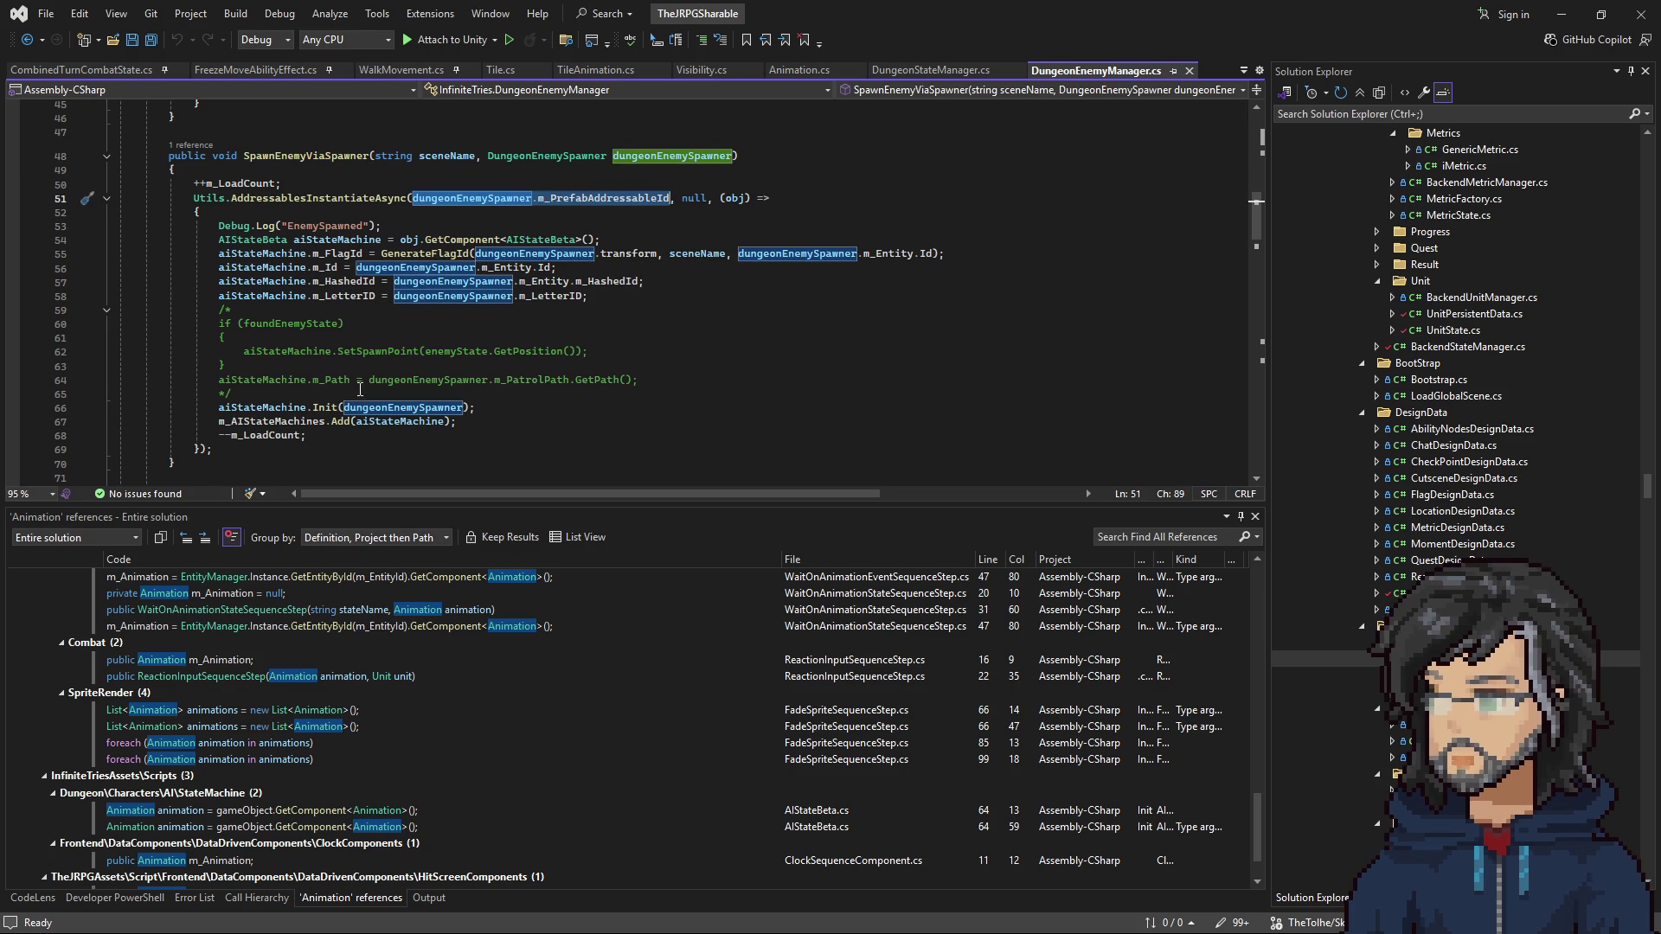
{"action": "left_click", "coordinate": [311, 408]}
{"action": "right_click", "coordinate": [327, 406]}
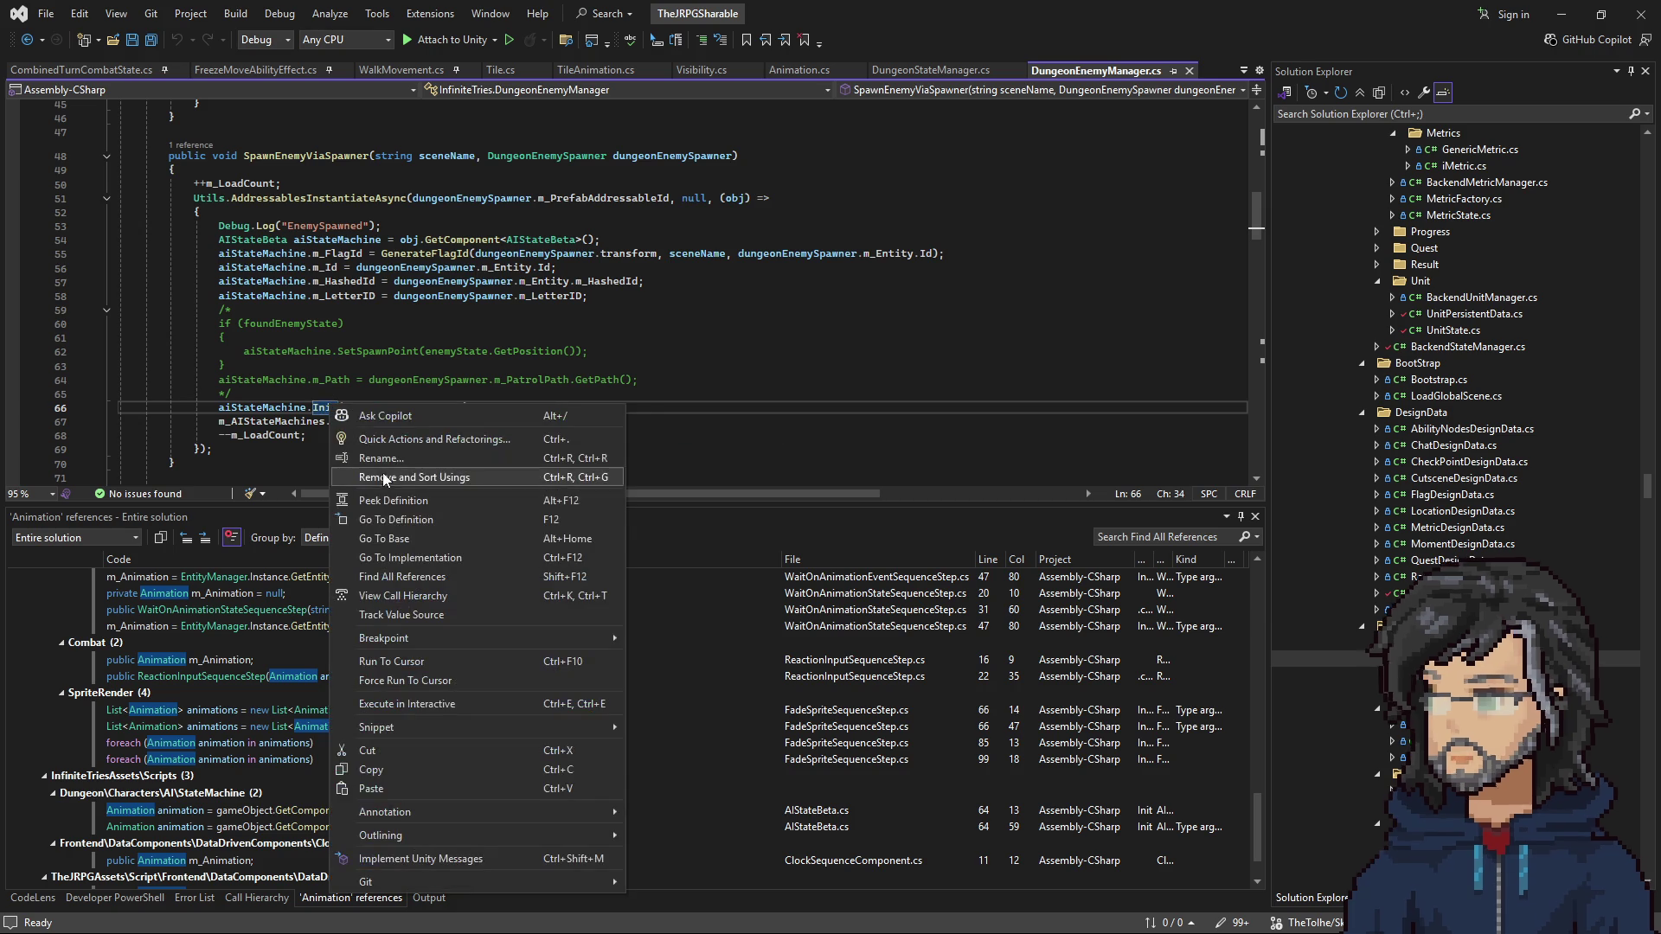
Step: Jump to Init in AIStateBeta.cs and view the definition of its Place call
{"action": "left_click", "coordinate": [397, 517]}
{"action": "scroll", "coordinate": [366, 324], "scroll_direction": "down", "scroll_amount": 8}
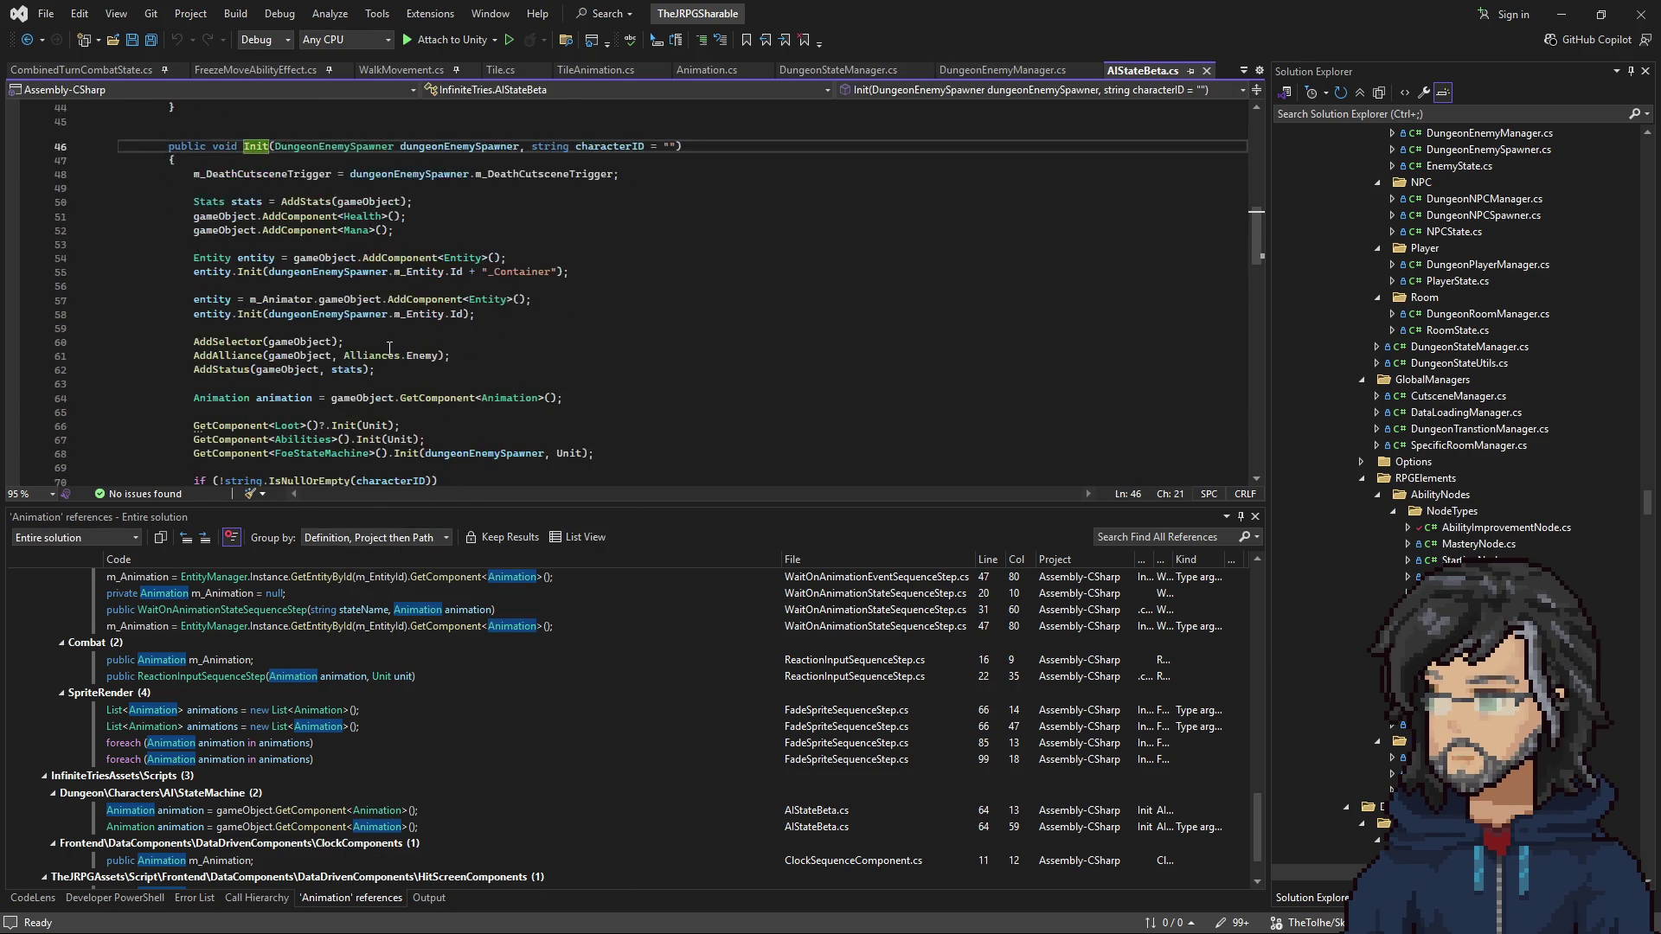
{"action": "scroll", "coordinate": [366, 325], "scroll_direction": "down", "scroll_amount": 3}
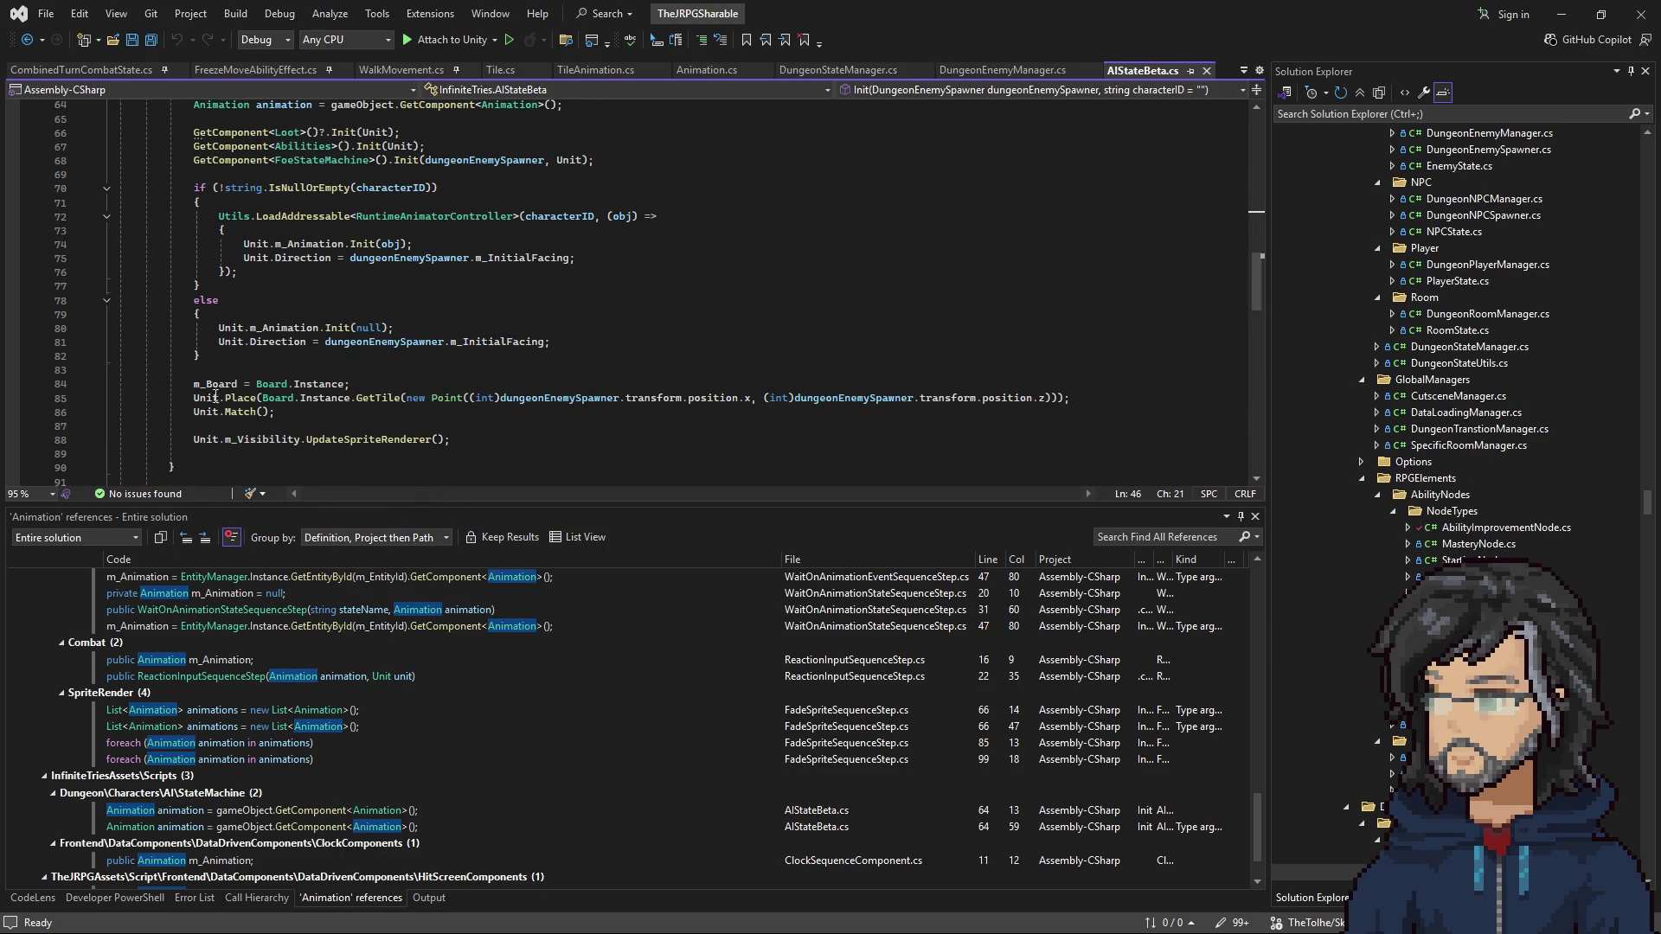
{"action": "left_click_drag", "start_coordinate": [193, 398], "coordinate": [833, 398]}
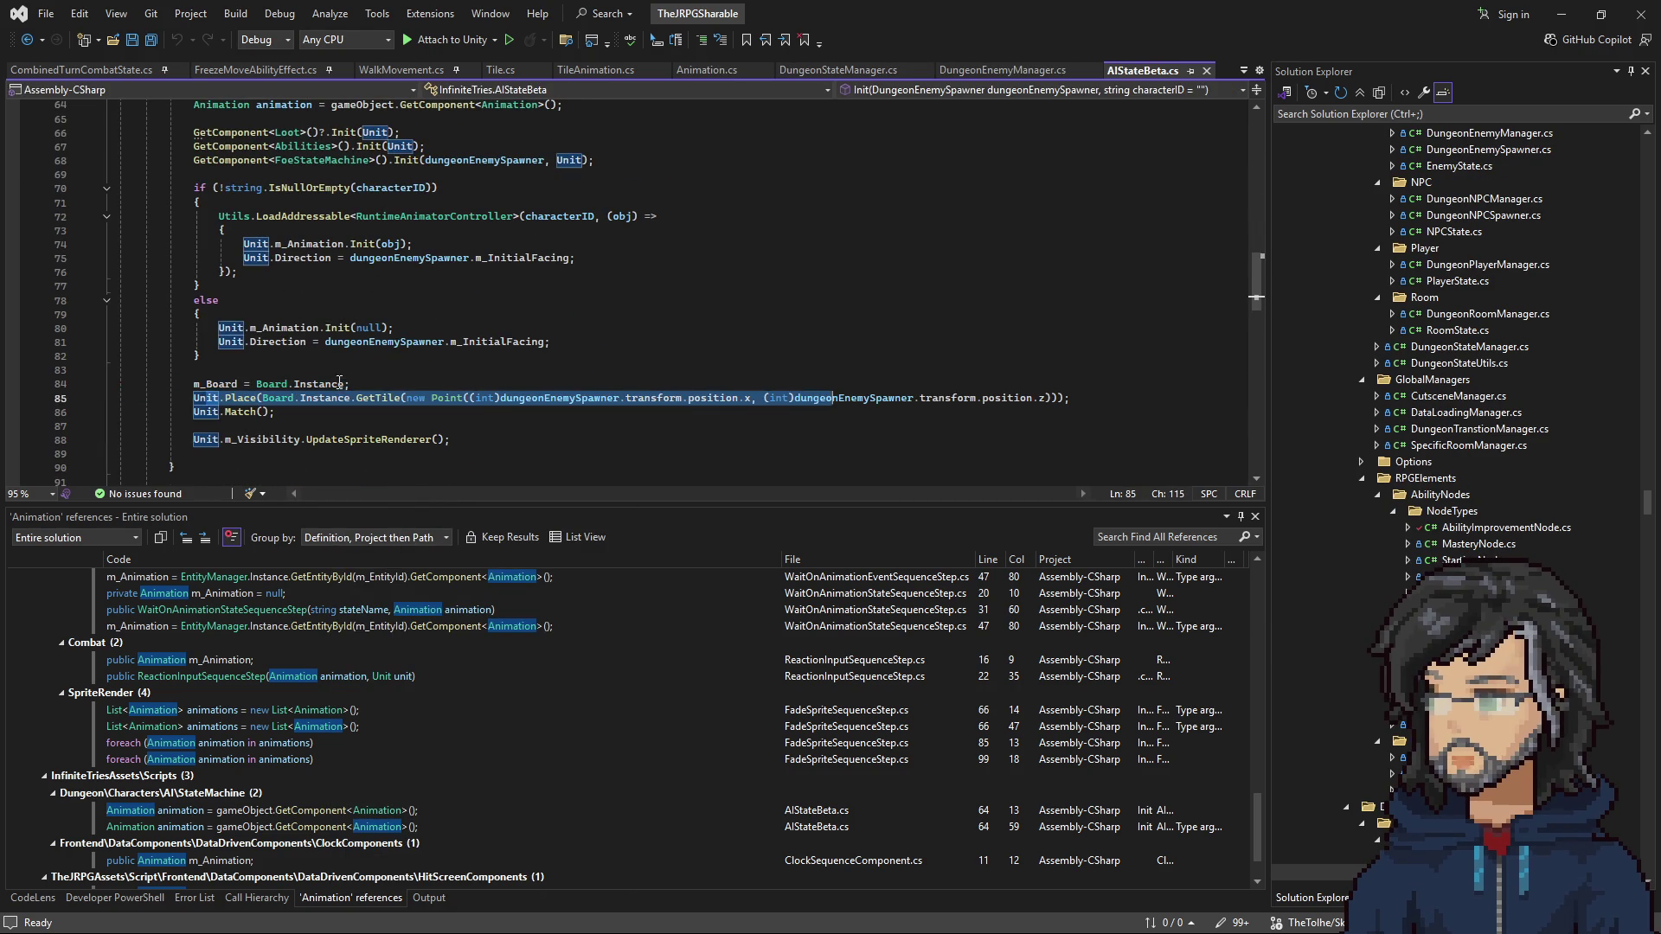
{"action": "right_click", "coordinate": [232, 399]}
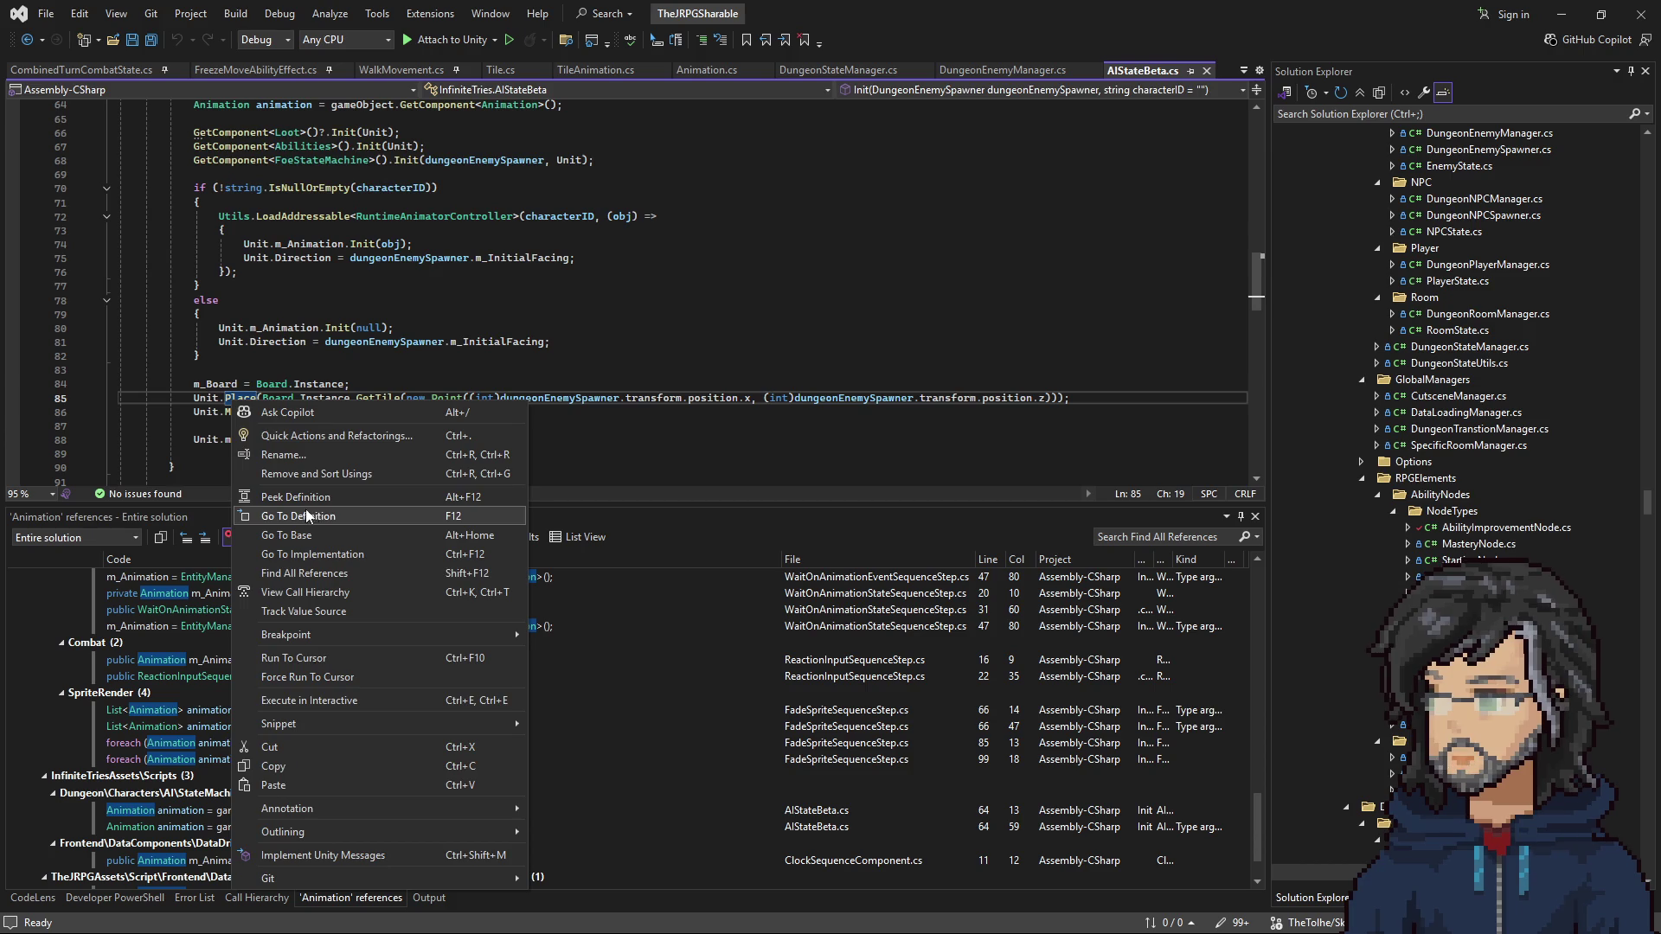
{"action": "left_click", "coordinate": [308, 516]}
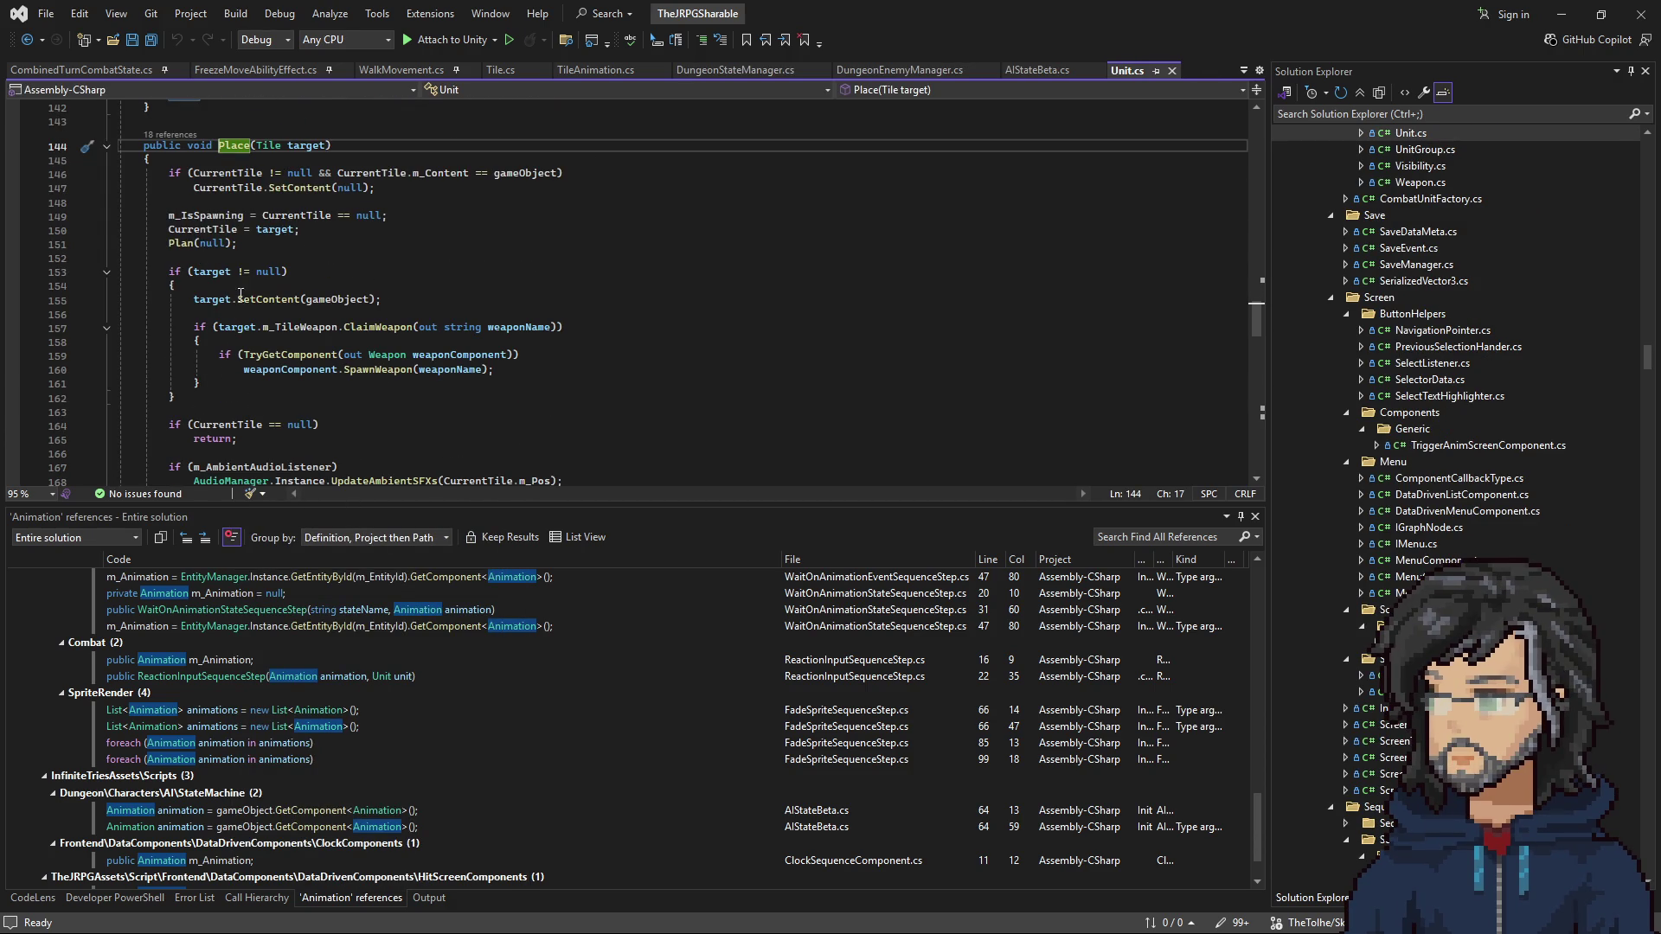
{"action": "scroll", "coordinate": [243, 292], "scroll_direction": "down", "scroll_amount": 2}
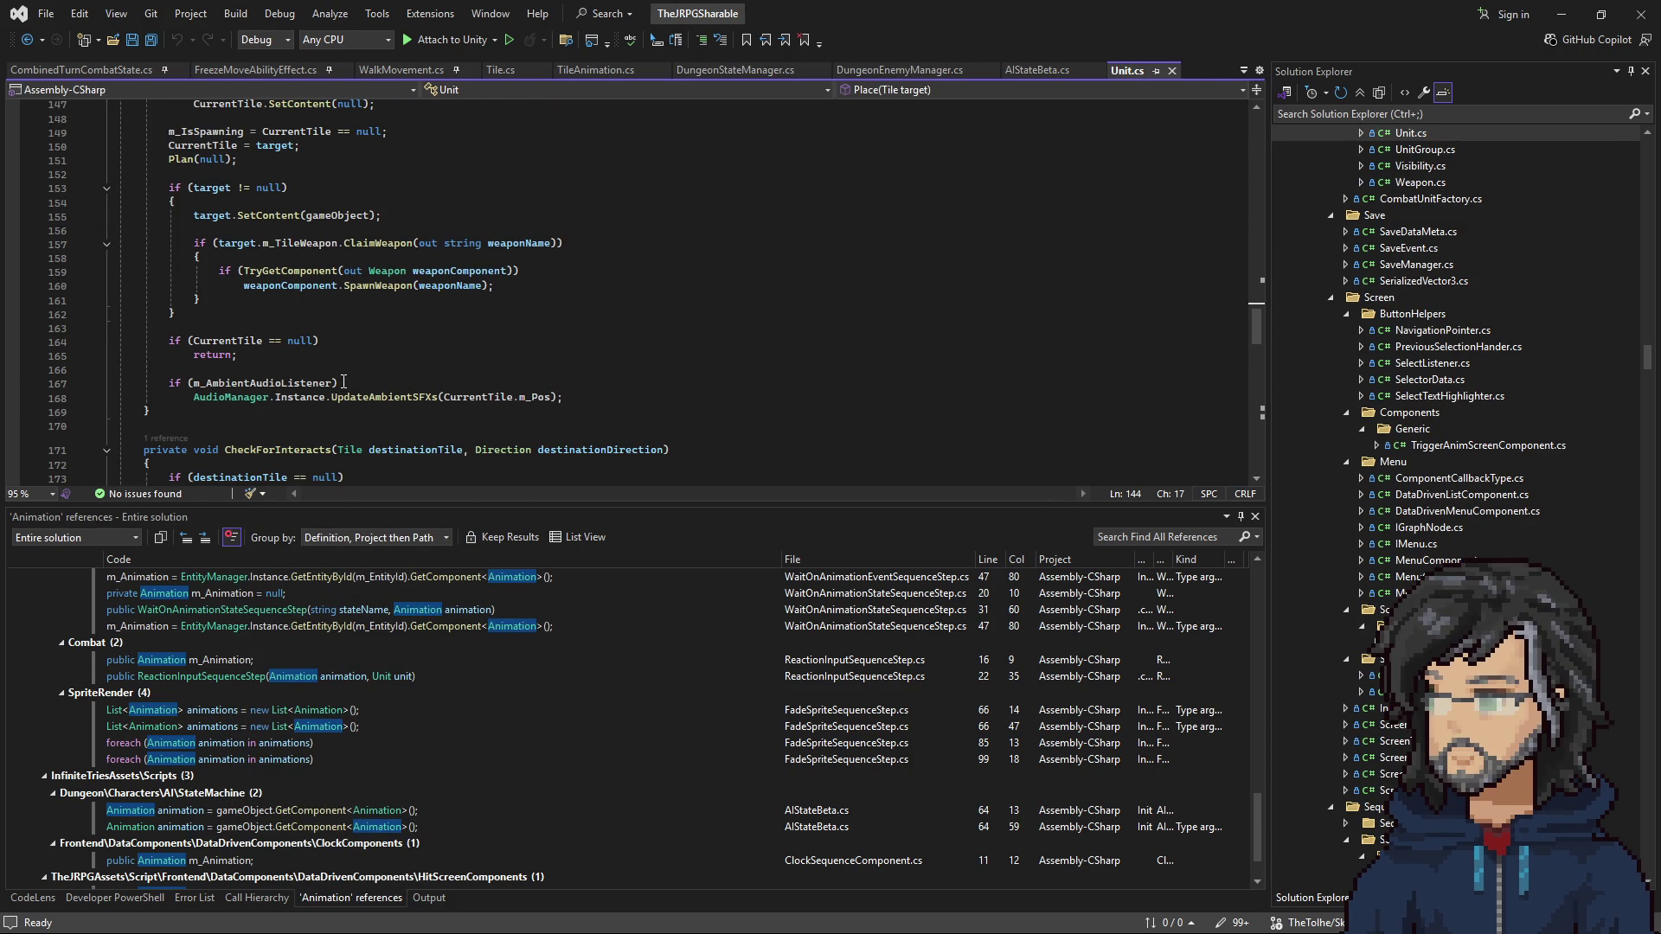
{"action": "scroll", "coordinate": [362, 366], "scroll_direction": "up", "scroll_amount": 2}
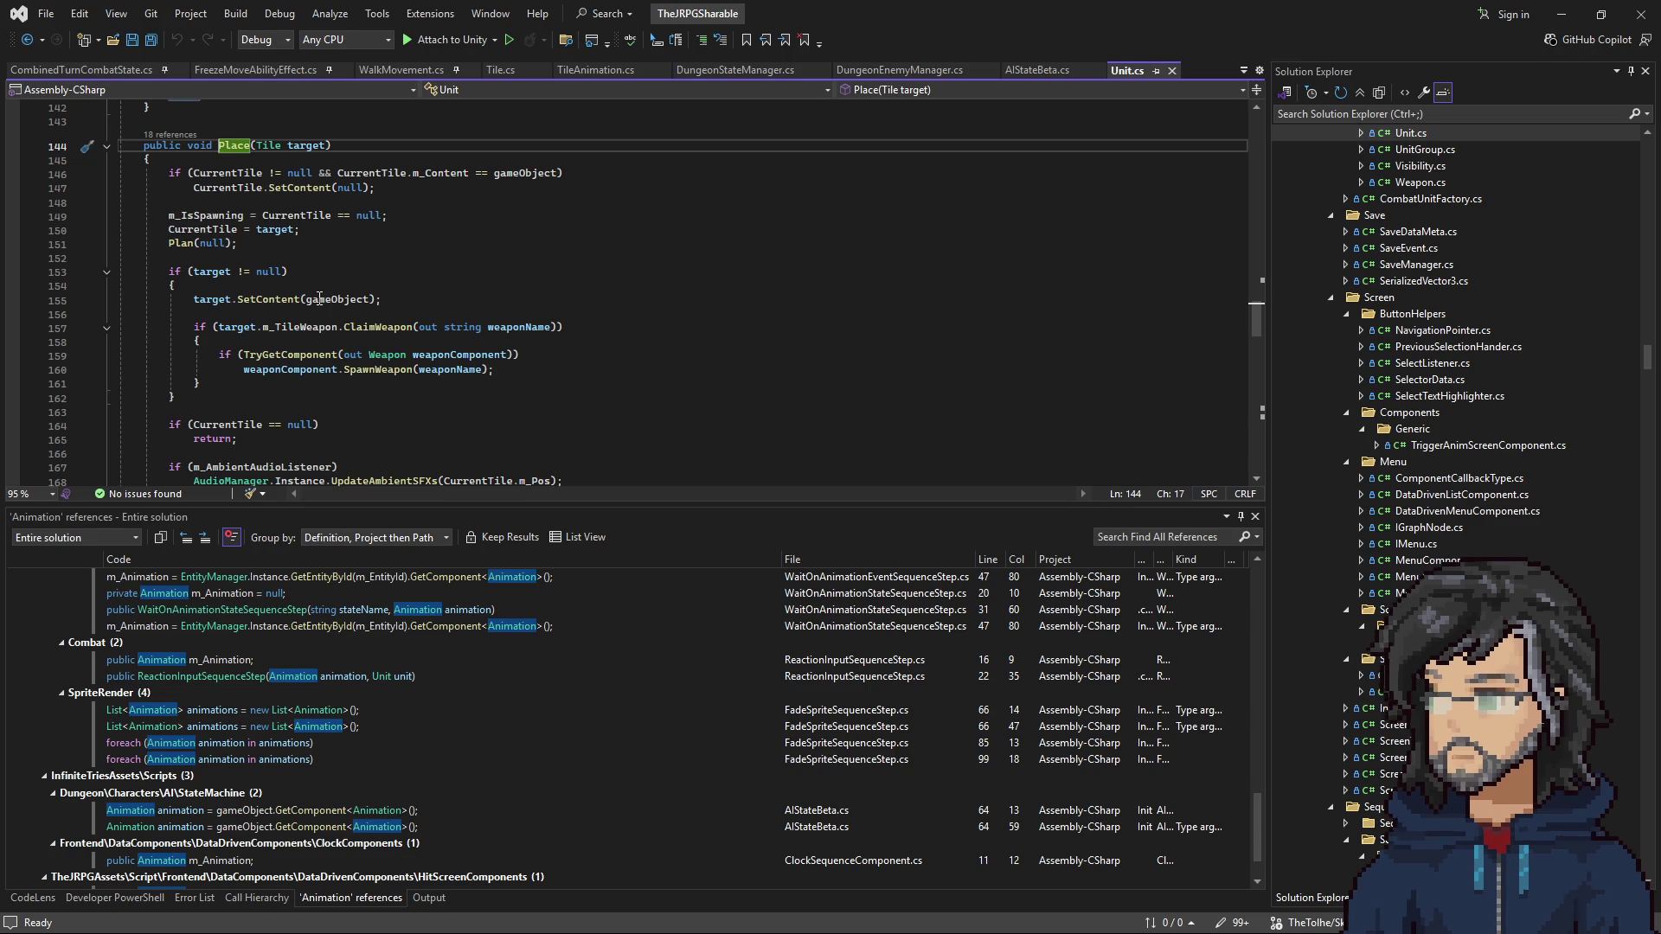
{"action": "scroll", "coordinate": [57, 104], "scroll_direction": "down", "scroll_amount": 3}
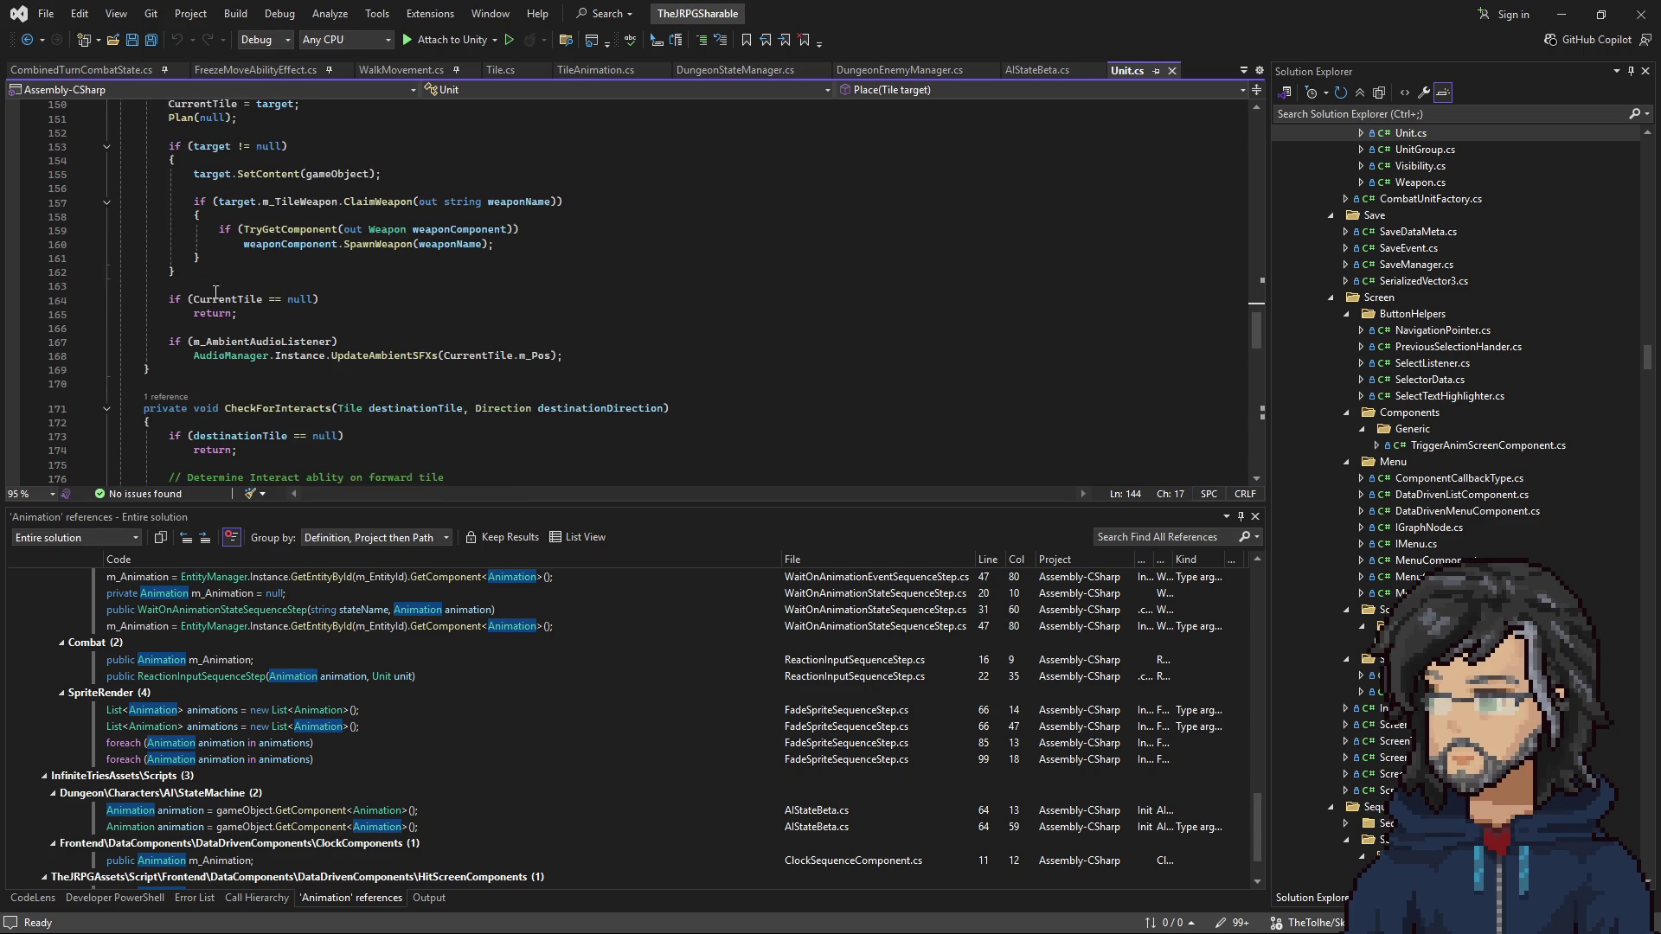
Step: Return to AIStateBeta.cs, view the UpdateSpriteRenderer definition, and go back
{"action": "left_click", "coordinate": [29, 40]}
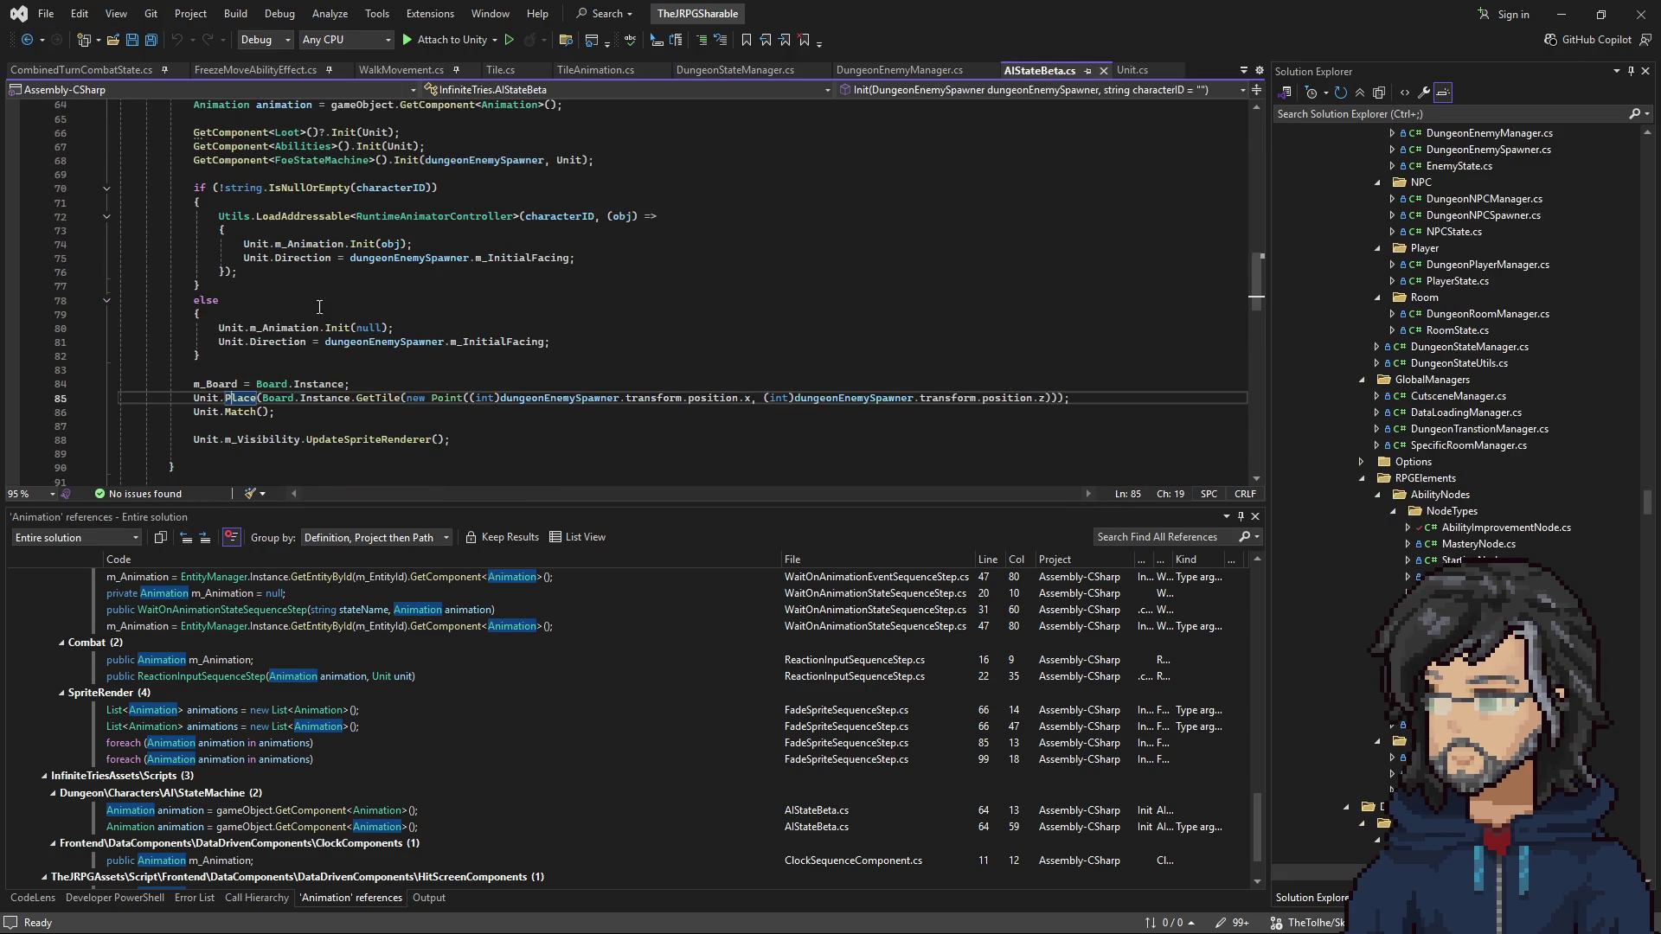
{"action": "scroll", "coordinate": [355, 416], "scroll_direction": "up", "scroll_amount": 2}
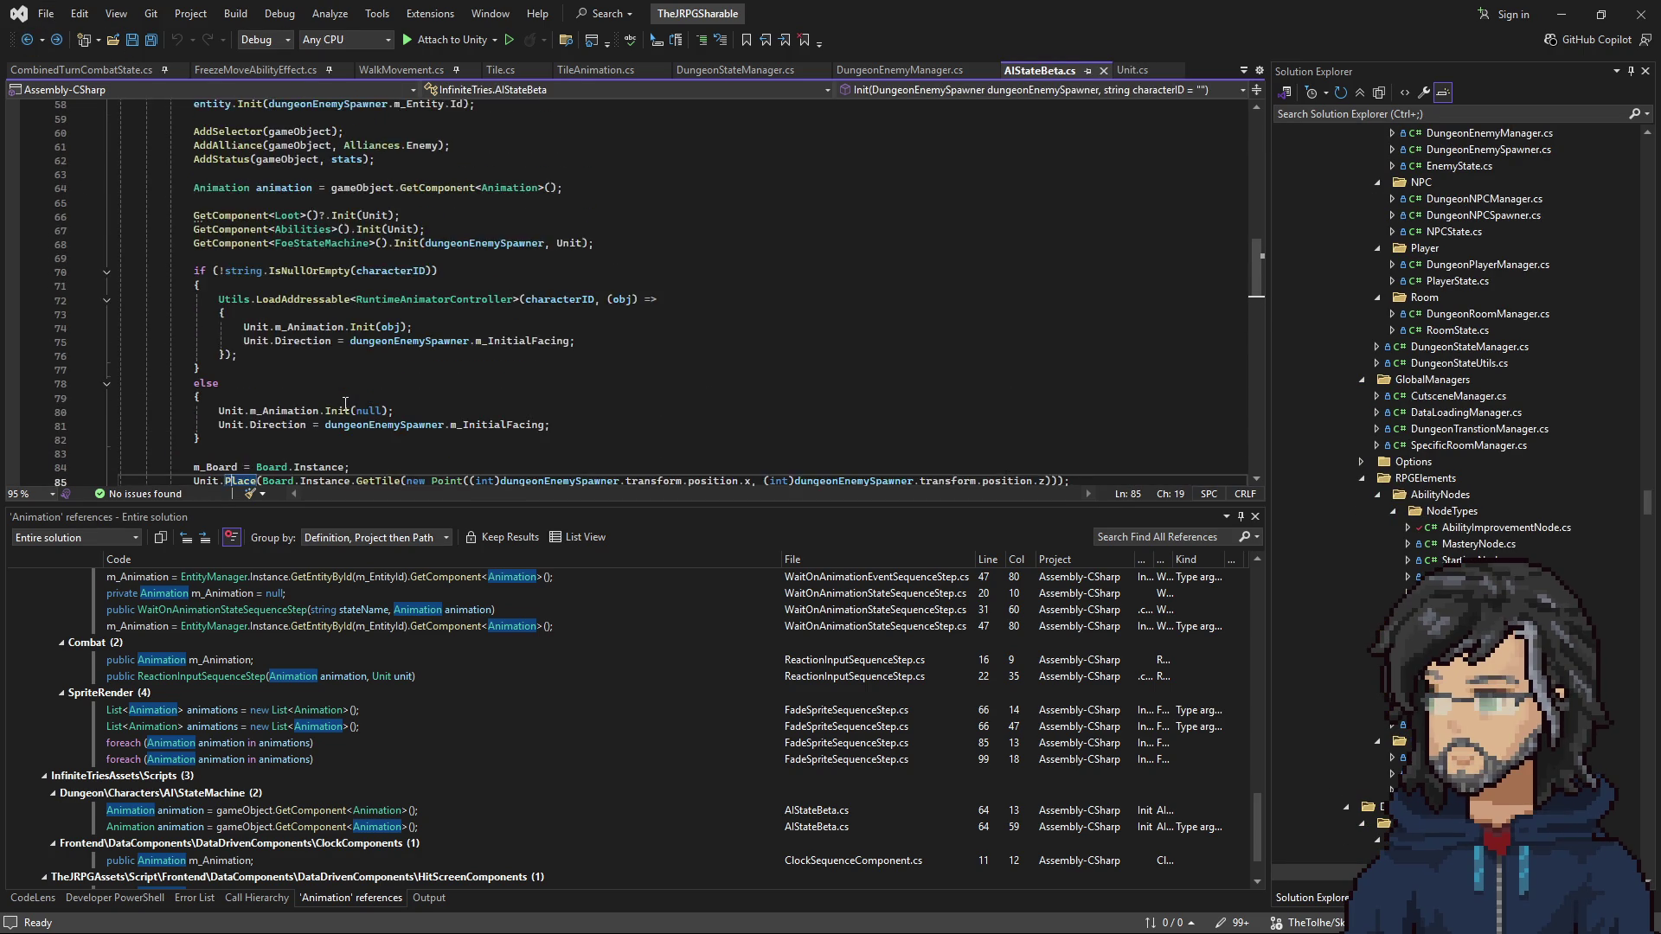
{"action": "scroll", "coordinate": [320, 399], "scroll_direction": "down", "scroll_amount": 3}
{"action": "right_click", "coordinate": [317, 396]}
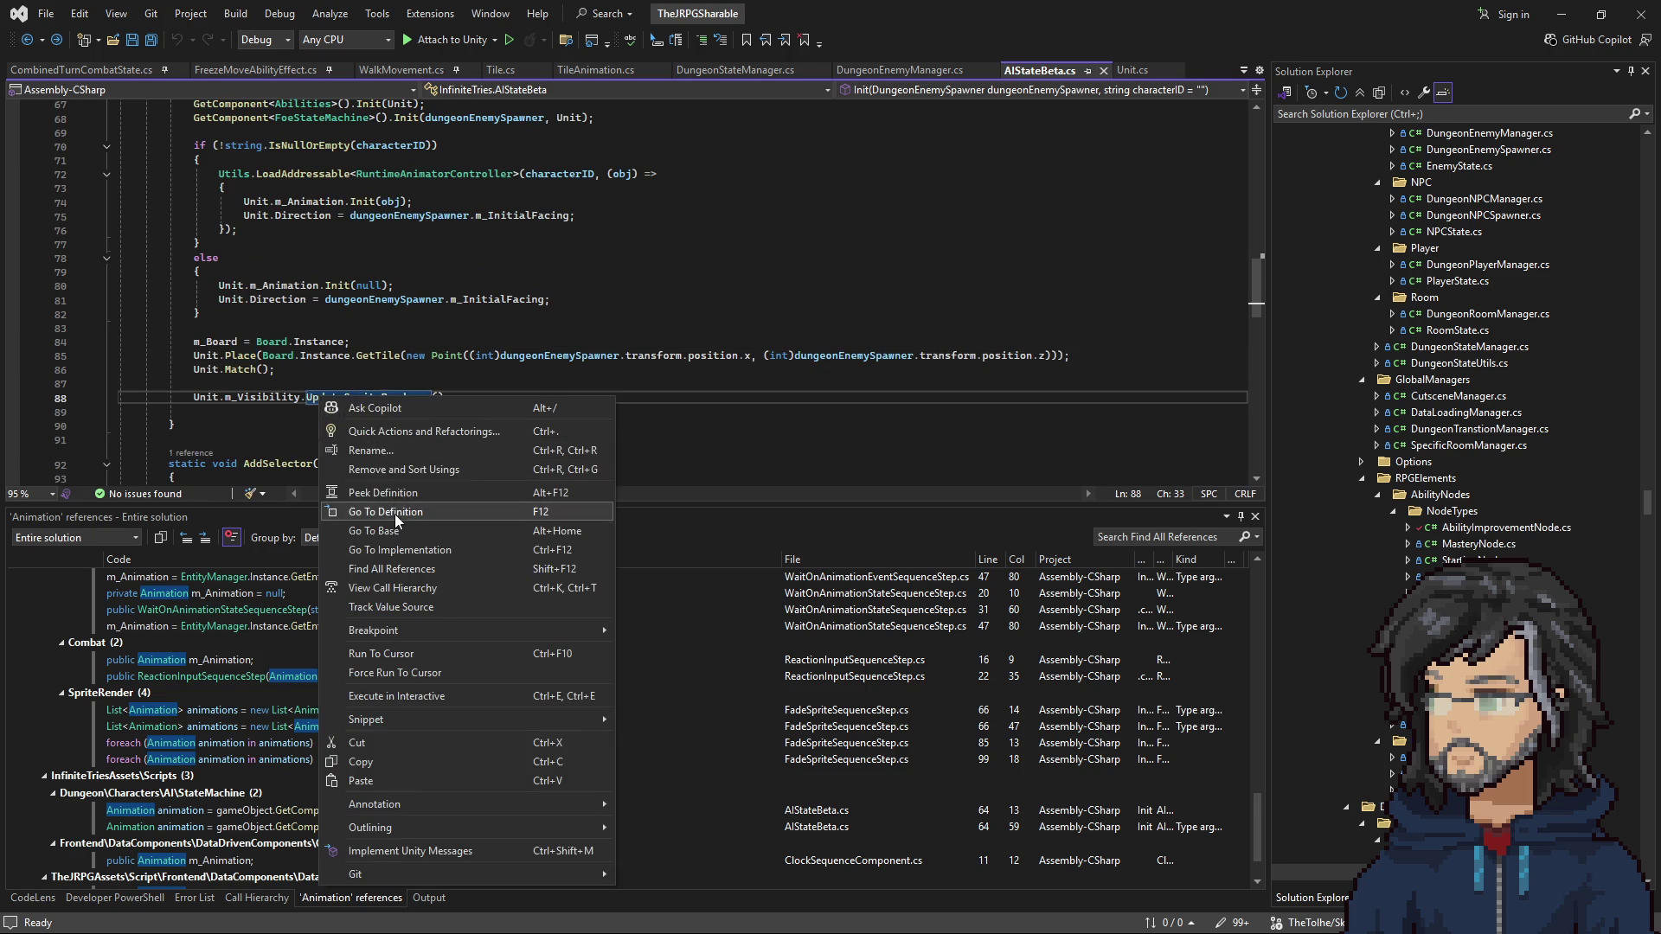
{"action": "left_click", "coordinate": [342, 516]}
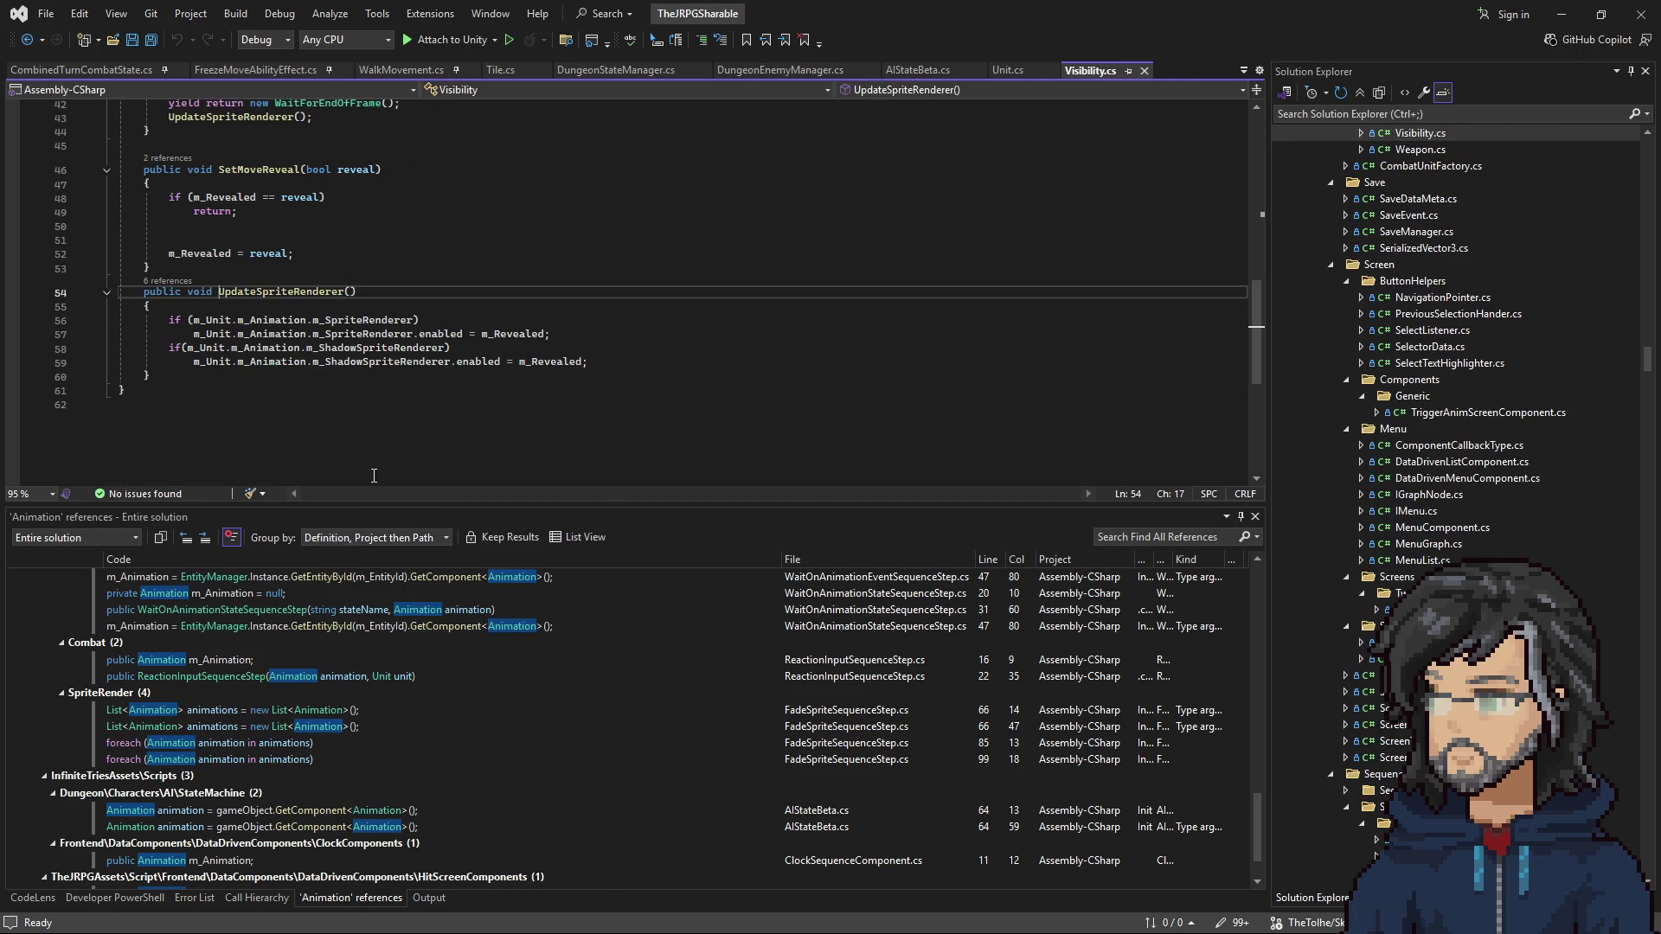
{"action": "left_click", "coordinate": [28, 40]}
Step: In DungeonEnemyManager.cs, highlight uses of obj and aiStateMachine around AddressablesInstantiateAsync
{"action": "scroll", "coordinate": [367, 405], "scroll_direction": "up", "scroll_amount": 2}
{"action": "scroll", "coordinate": [368, 405], "scroll_direction": "up", "scroll_amount": 4}
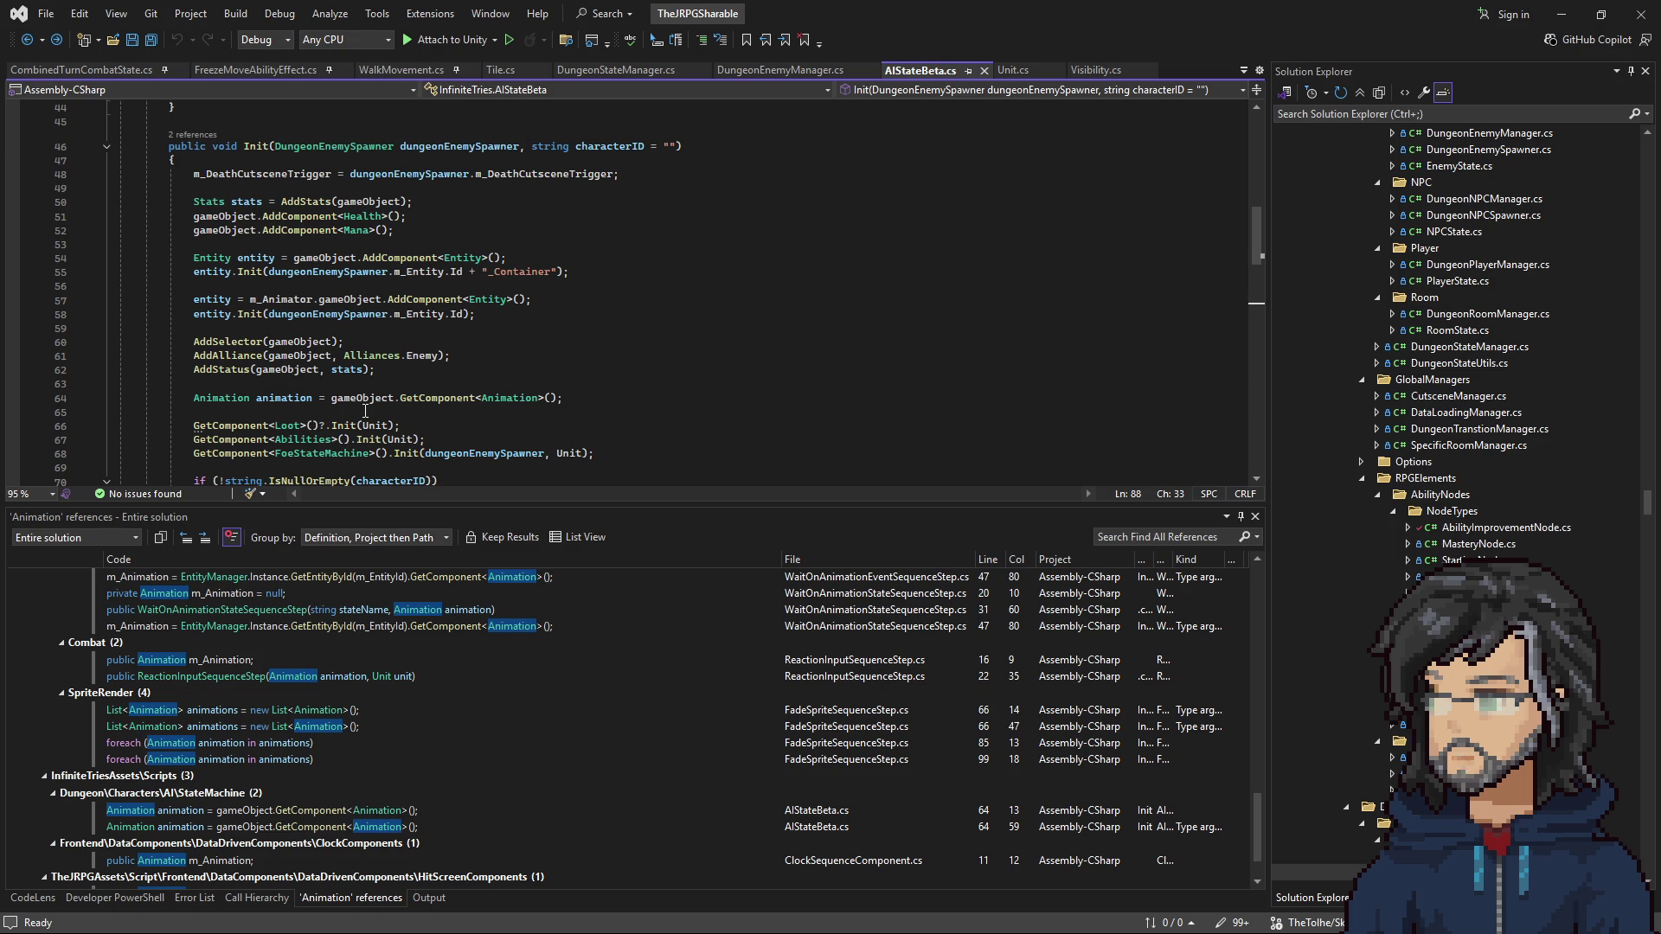
{"action": "scroll", "coordinate": [365, 410], "scroll_direction": "up", "scroll_amount": 4}
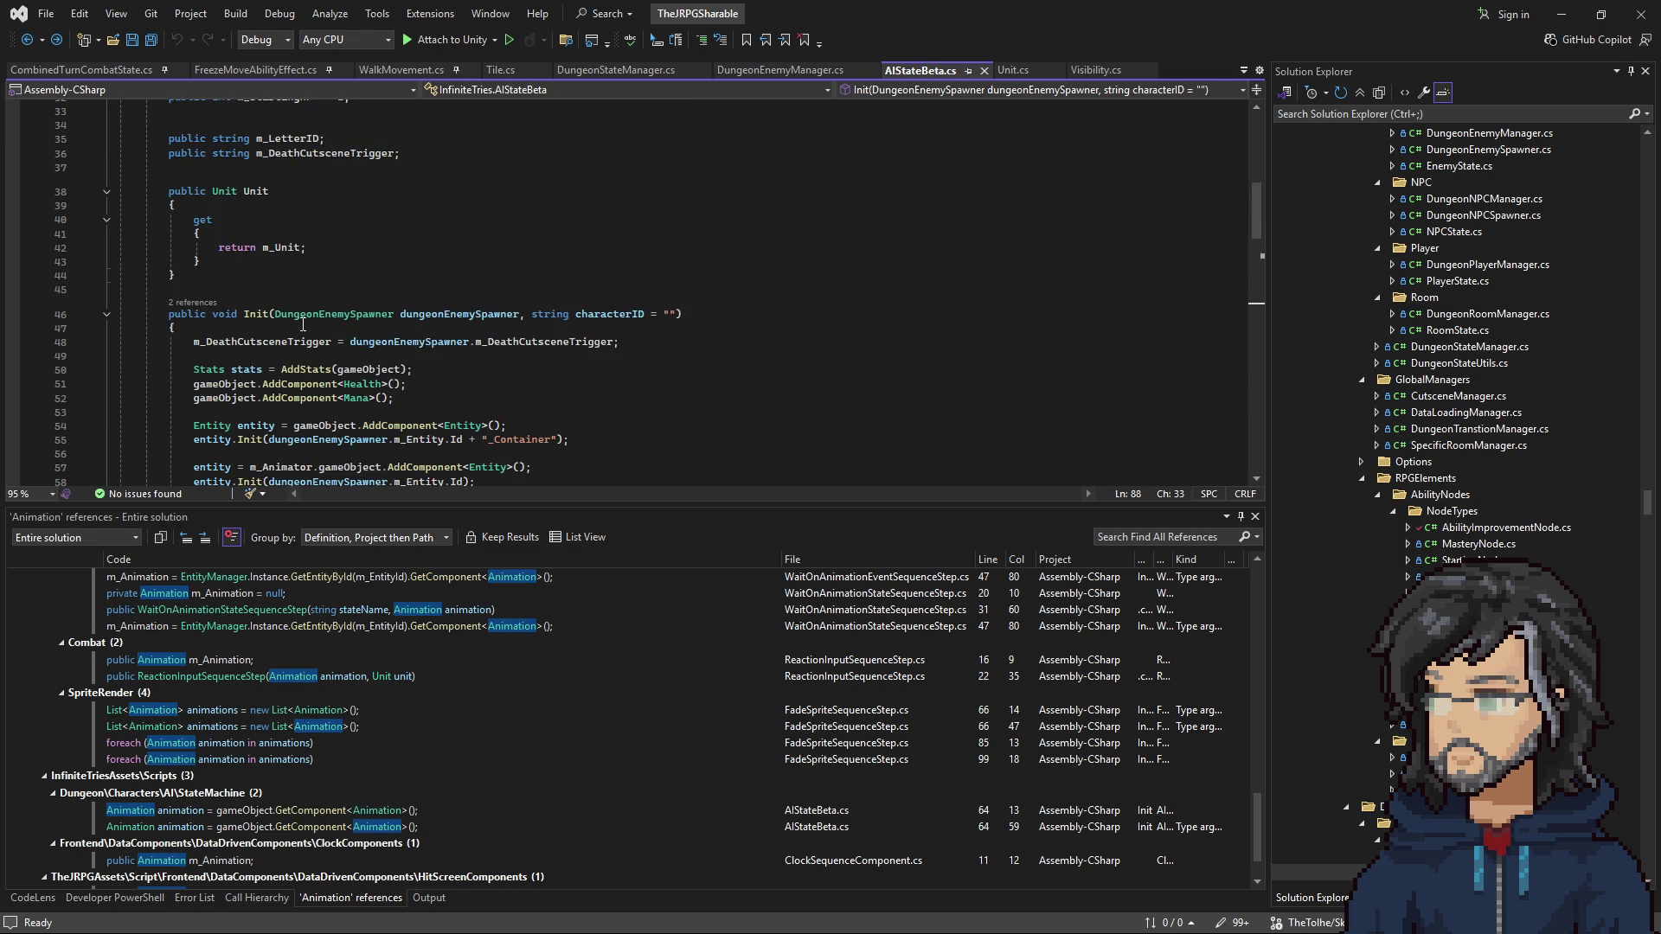
{"action": "left_click", "coordinate": [808, 76]}
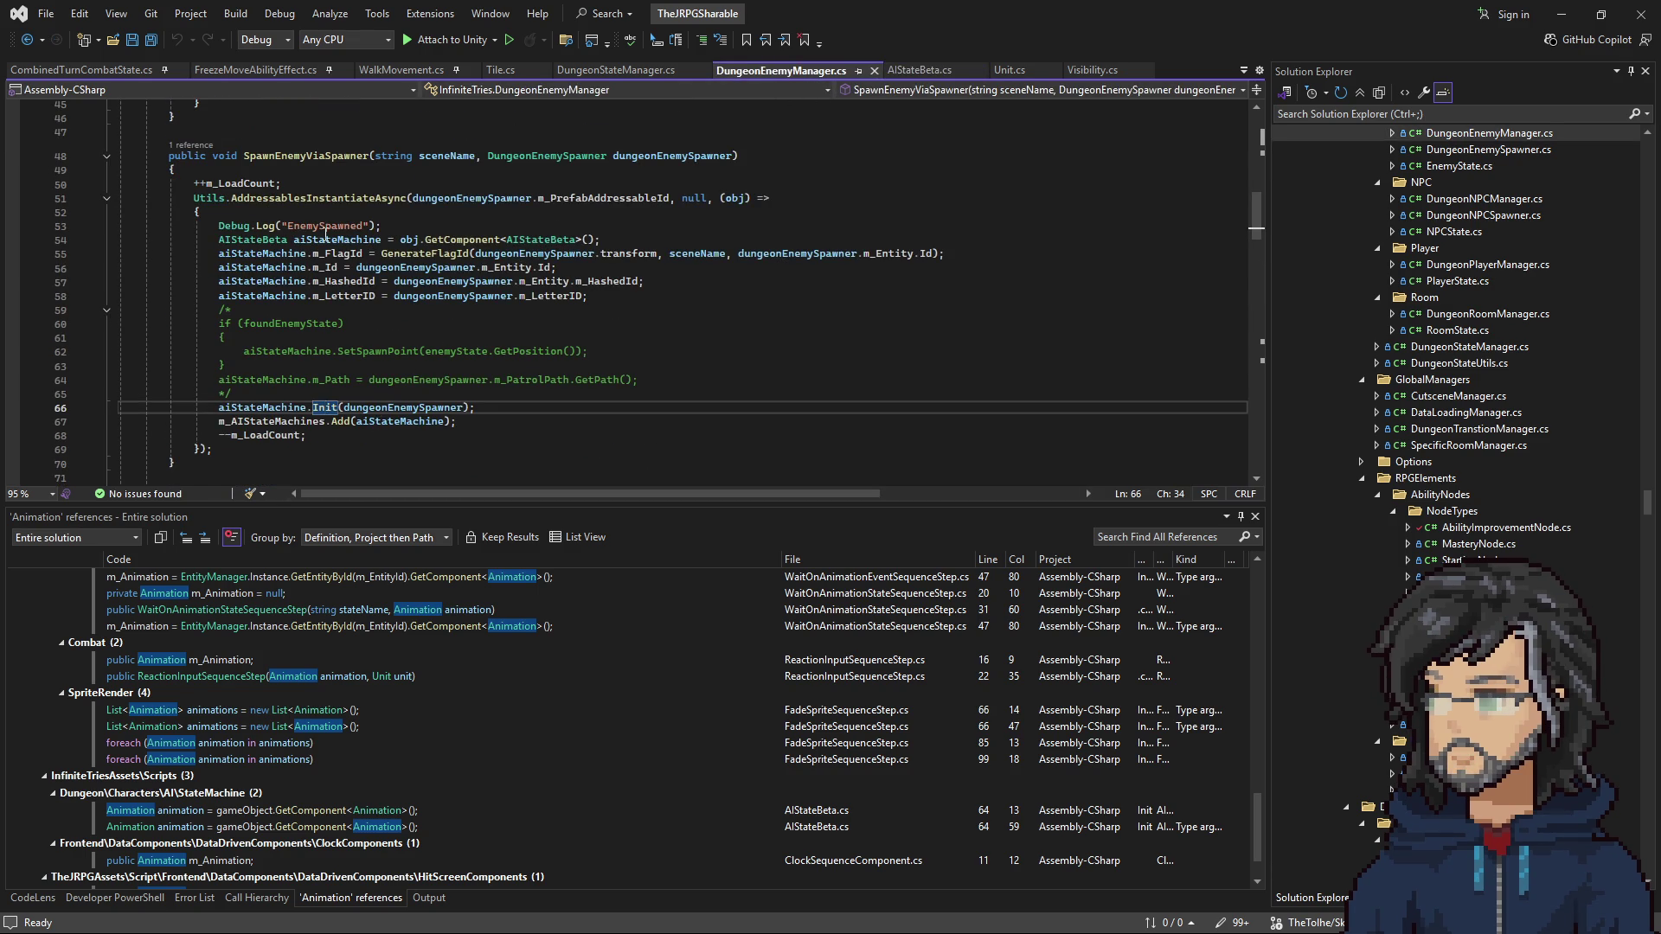
{"action": "scroll", "coordinate": [336, 256], "scroll_direction": "up", "scroll_amount": 3}
{"action": "double_click", "coordinate": [352, 326]}
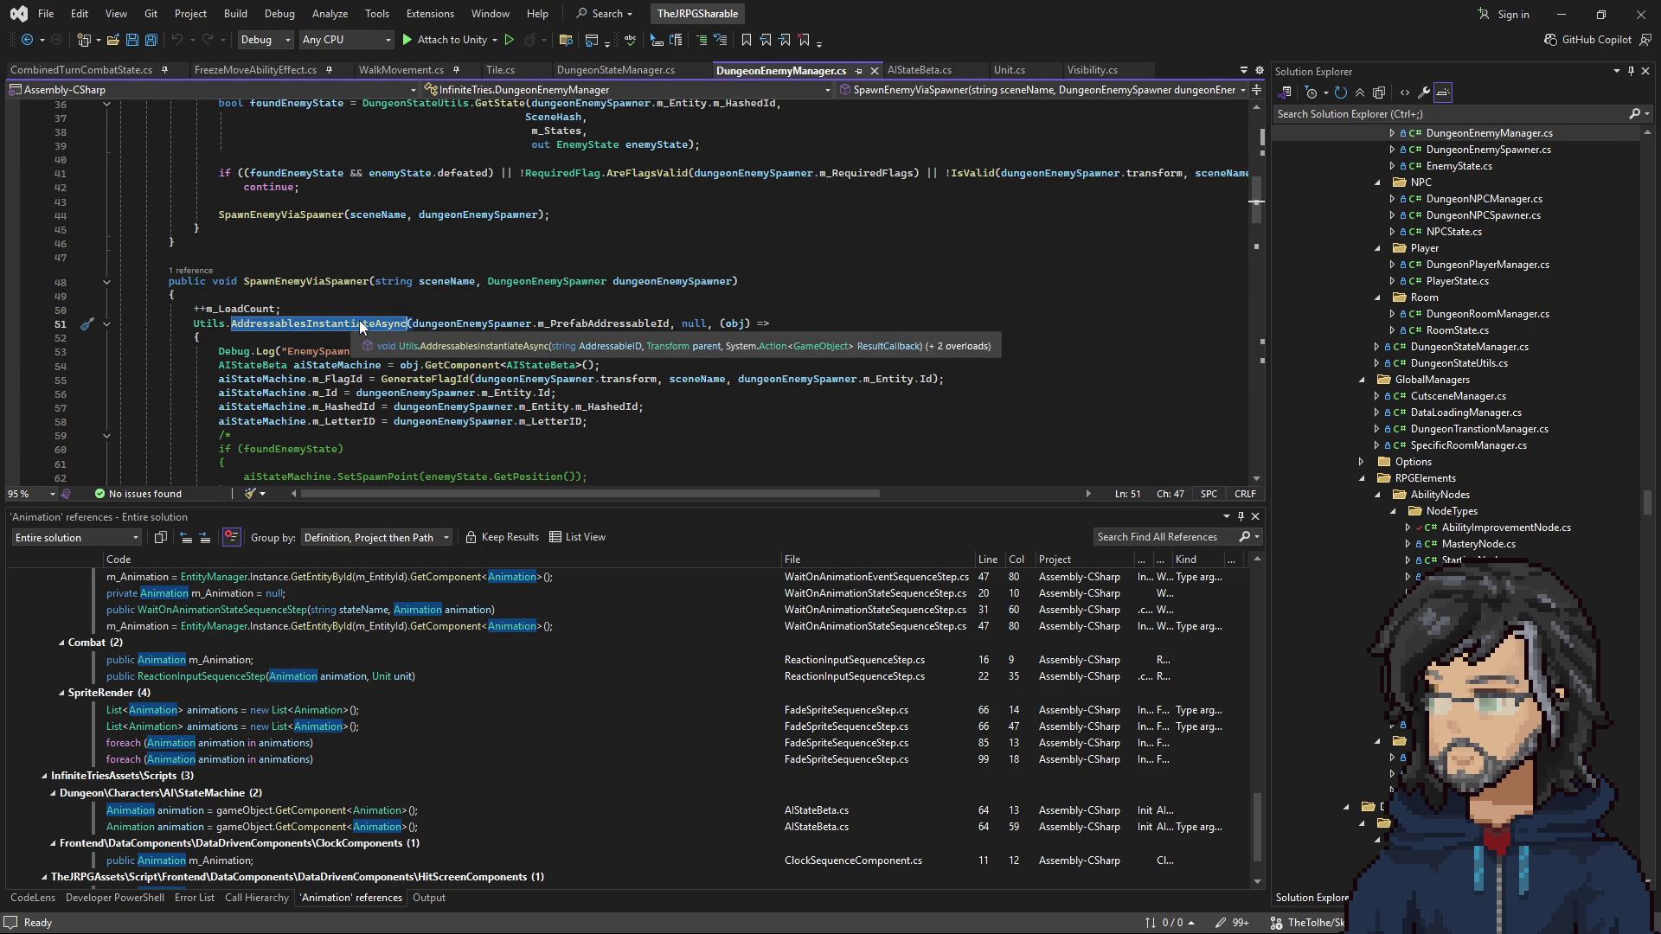
{"action": "double_click", "coordinate": [413, 365]}
{"action": "scroll", "coordinate": [571, 377], "scroll_direction": "down", "scroll_amount": 3}
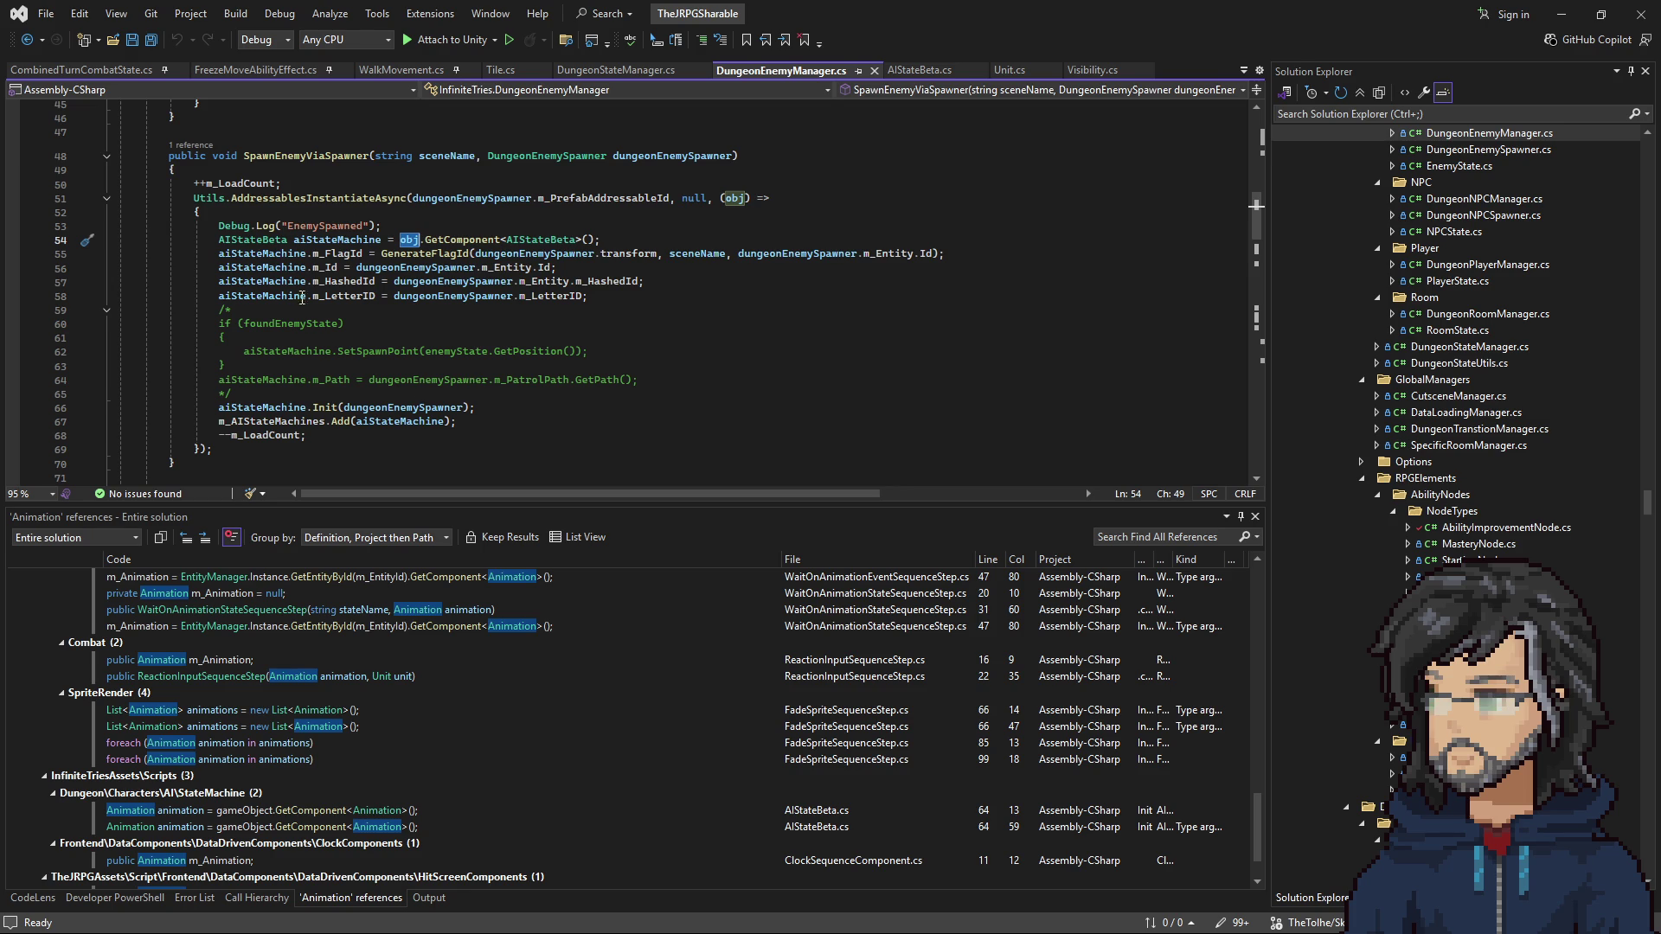
{"action": "double_click", "coordinate": [313, 240]}
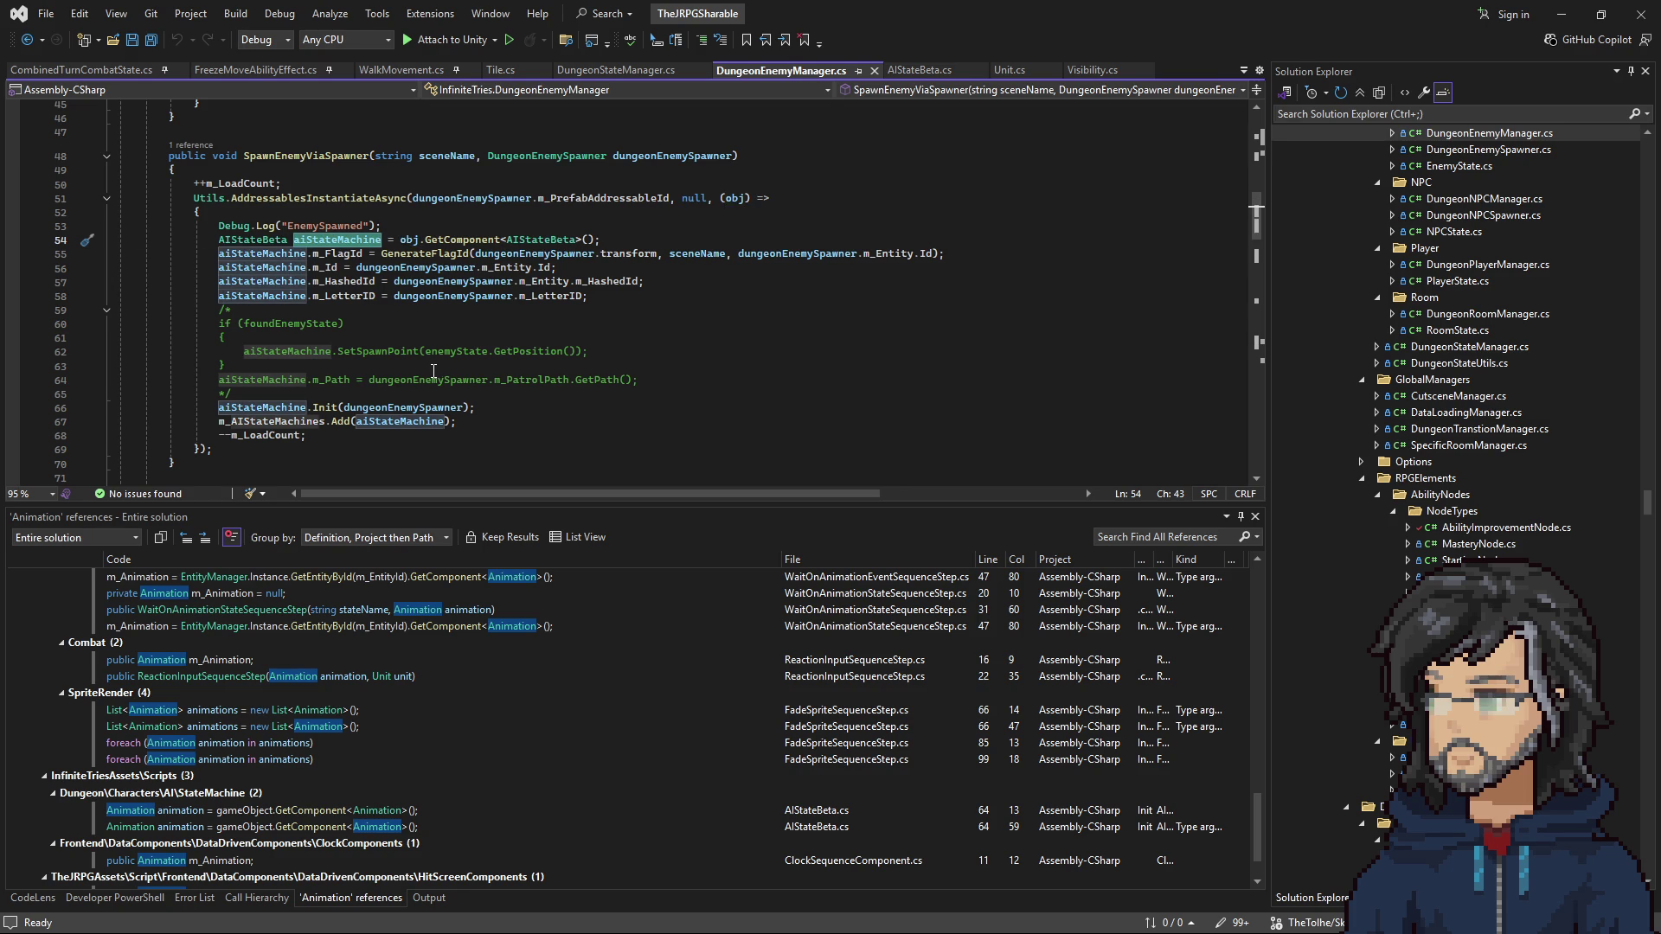
Step: Go to the Init definition in AIStateBeta.cs and highlight dungeonEnemySpawner and gameObject uses
{"action": "left_click", "coordinate": [313, 408]}
{"action": "right_click", "coordinate": [322, 407]}
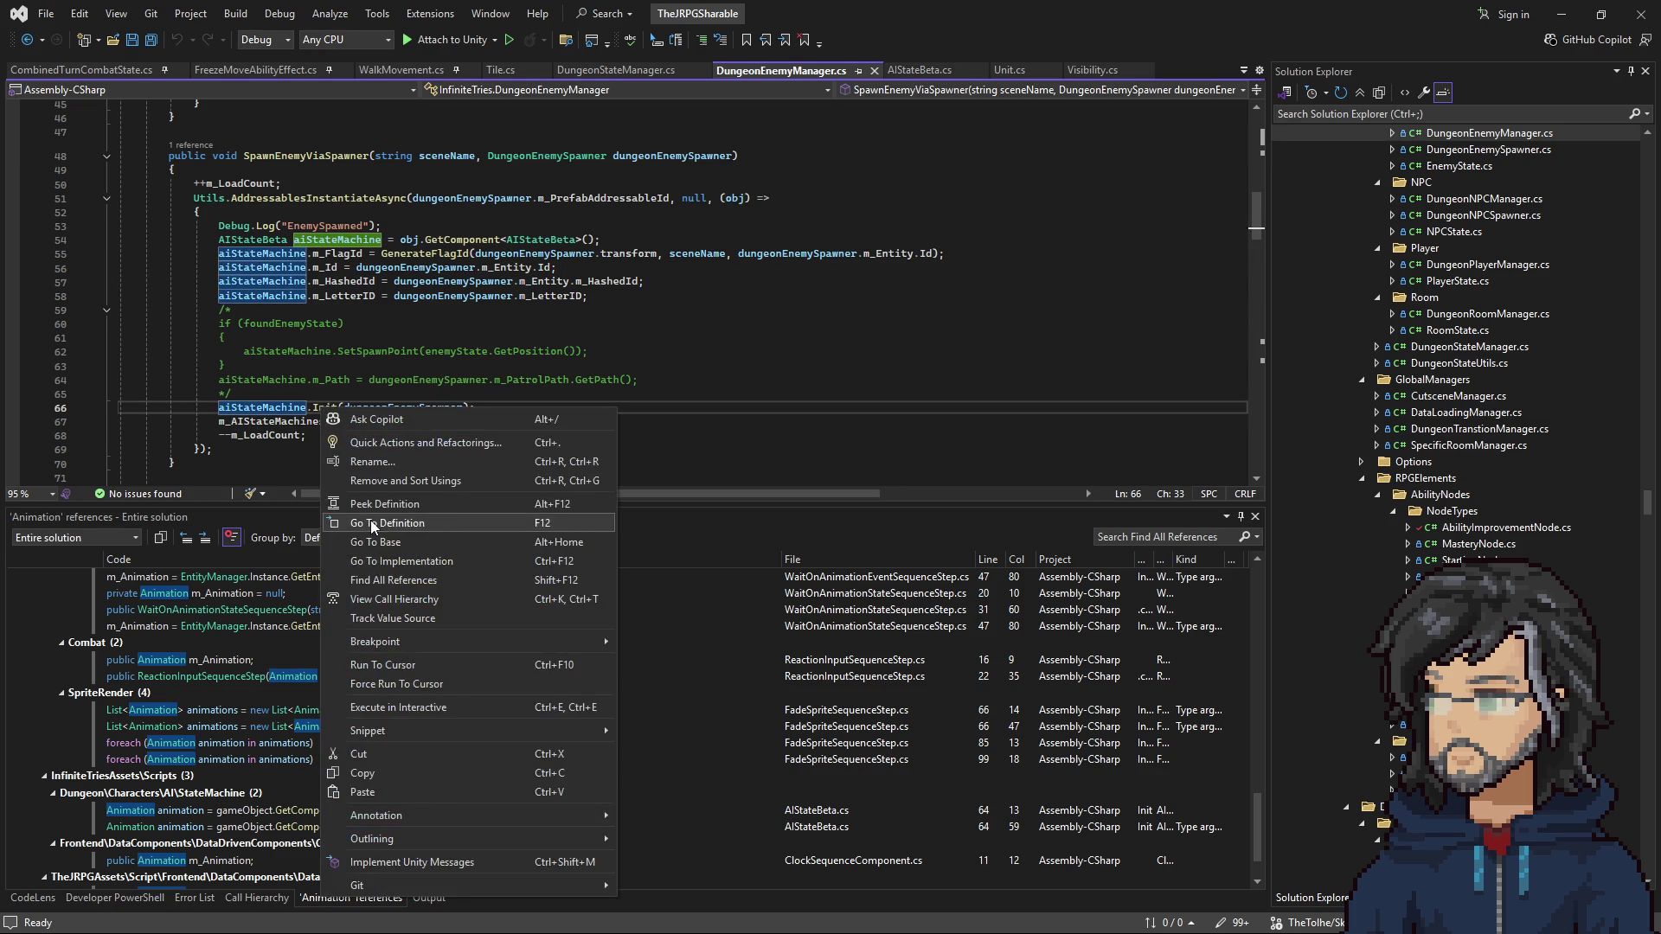
{"action": "left_click", "coordinate": [365, 523]}
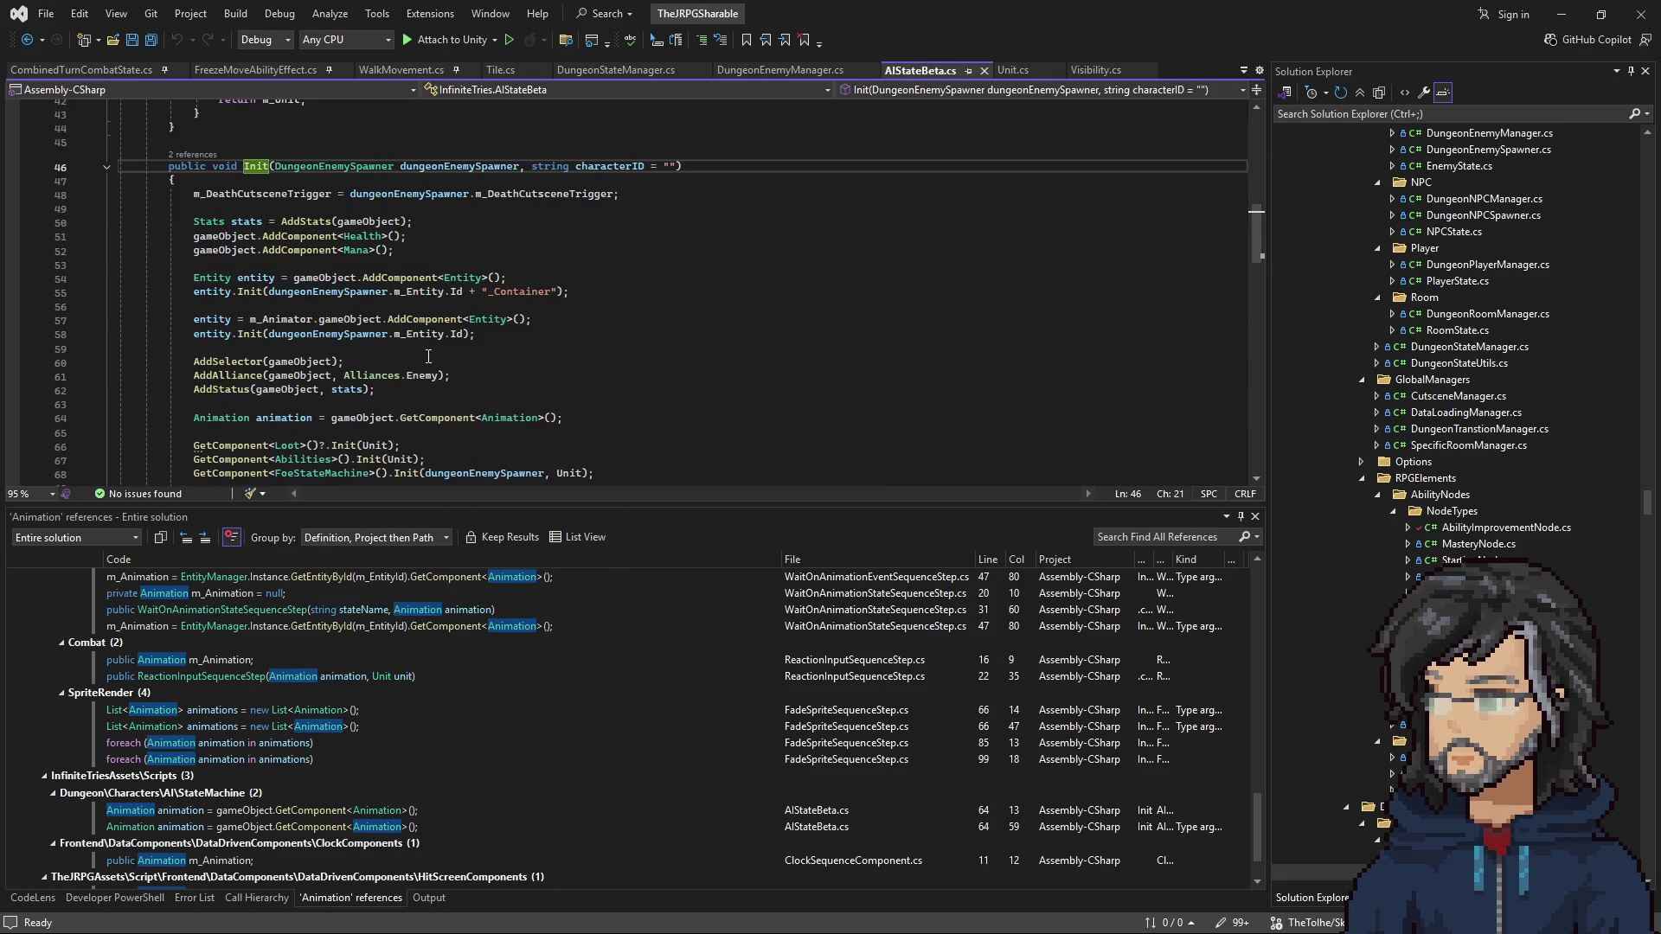
{"action": "scroll", "coordinate": [395, 267], "scroll_direction": "down", "scroll_amount": 1}
{"action": "double_click", "coordinate": [402, 125]}
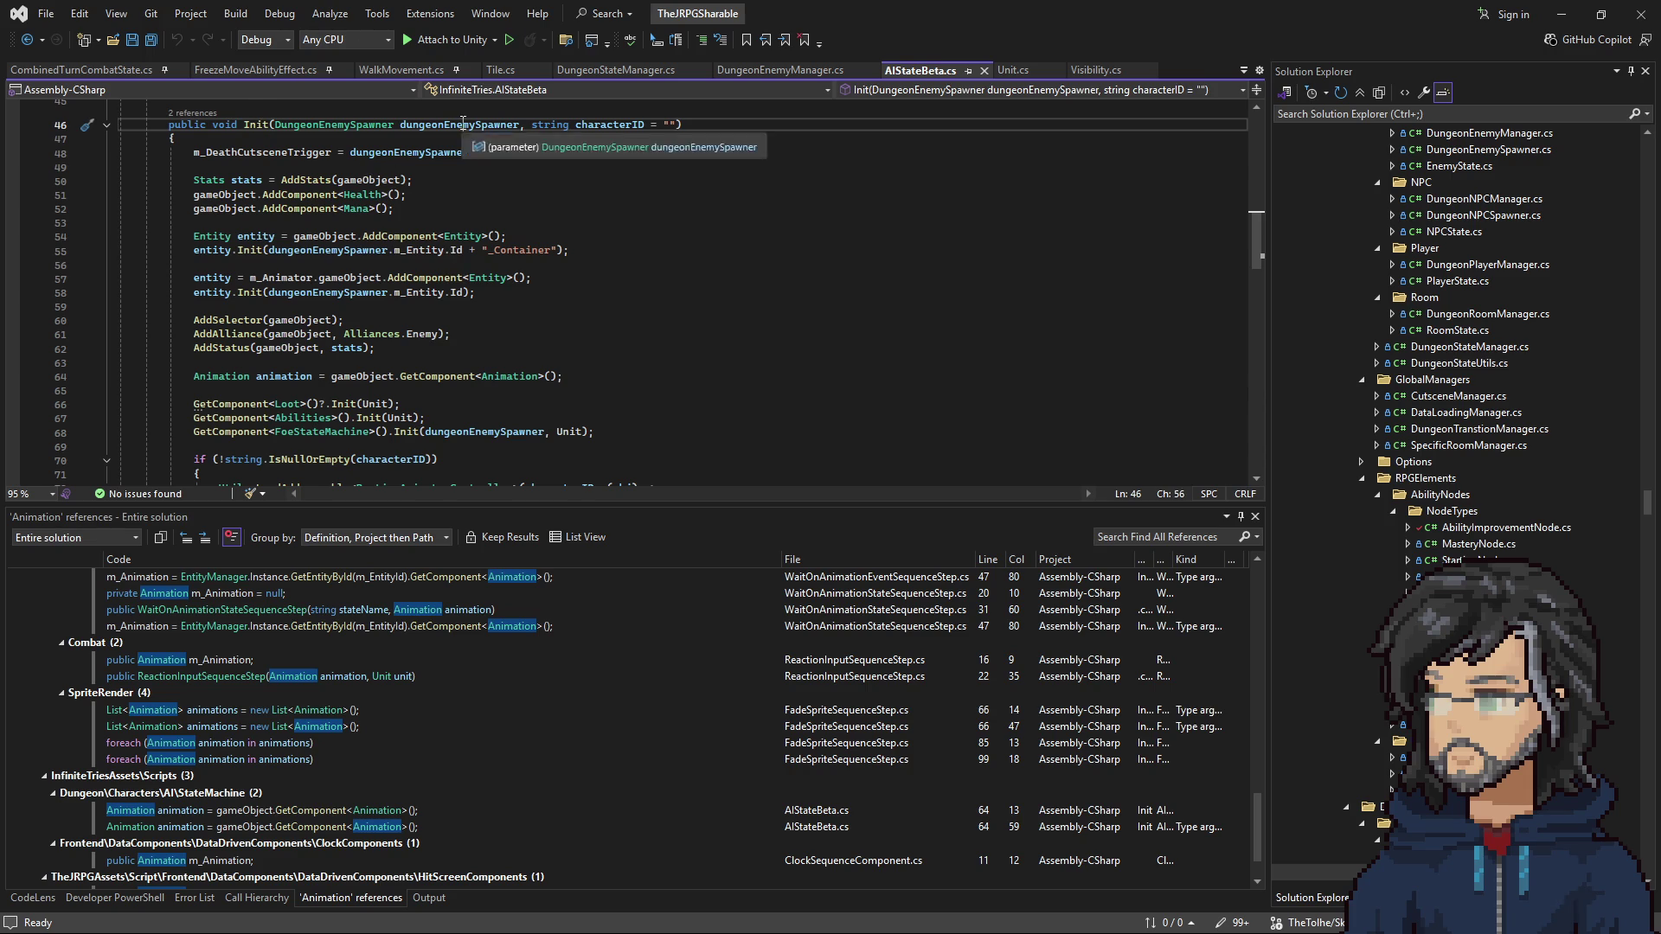
{"action": "double_click", "coordinate": [360, 178]}
Step: Scroll down Init to the Match call and check its code actions
{"action": "scroll", "coordinate": [426, 278], "scroll_direction": "down", "scroll_amount": 3}
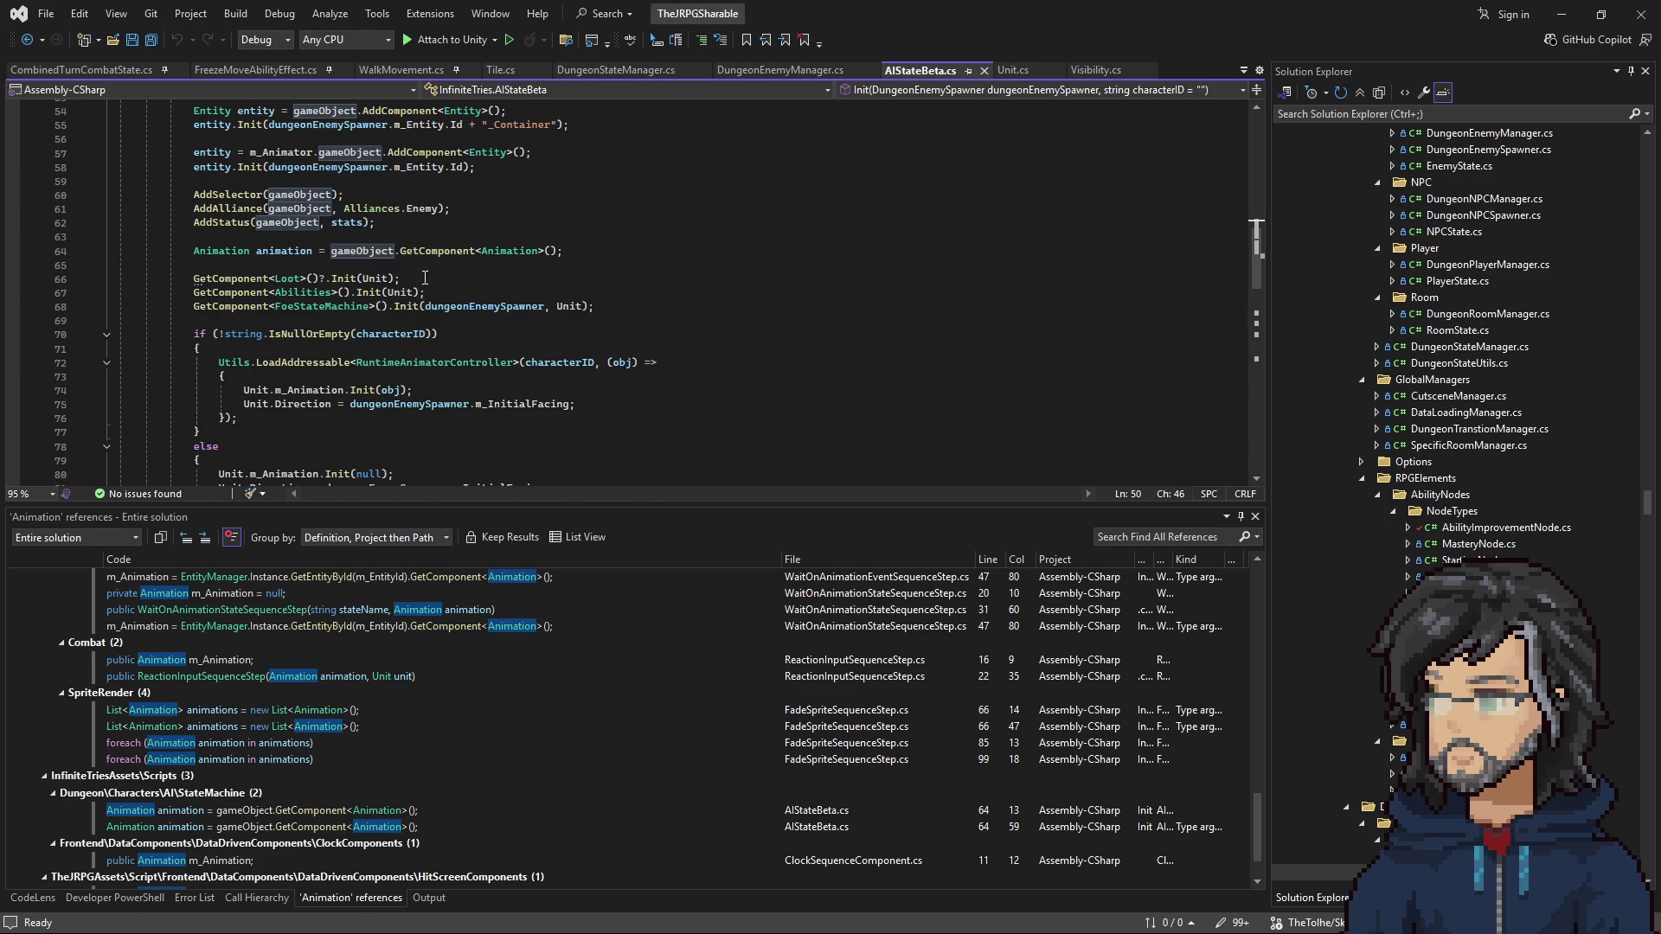
{"action": "scroll", "coordinate": [424, 278], "scroll_direction": "down", "scroll_amount": 4}
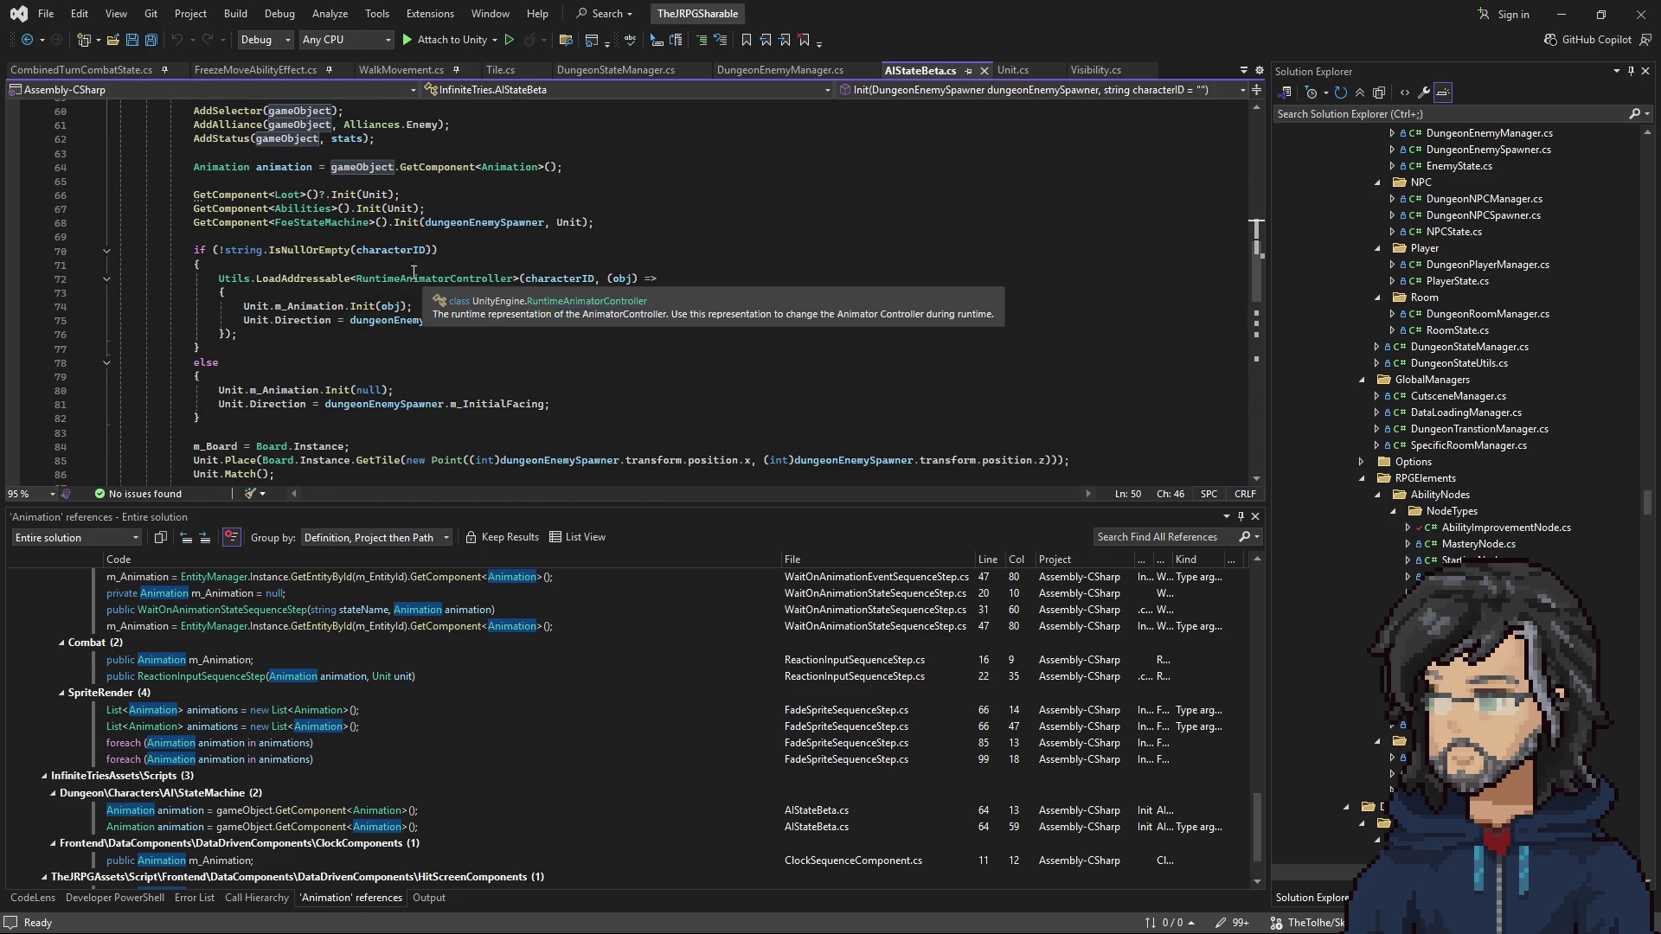
{"action": "scroll", "coordinate": [384, 271], "scroll_direction": "down", "scroll_amount": 2}
{"action": "scroll", "coordinate": [339, 292], "scroll_direction": "down", "scroll_amount": 14}
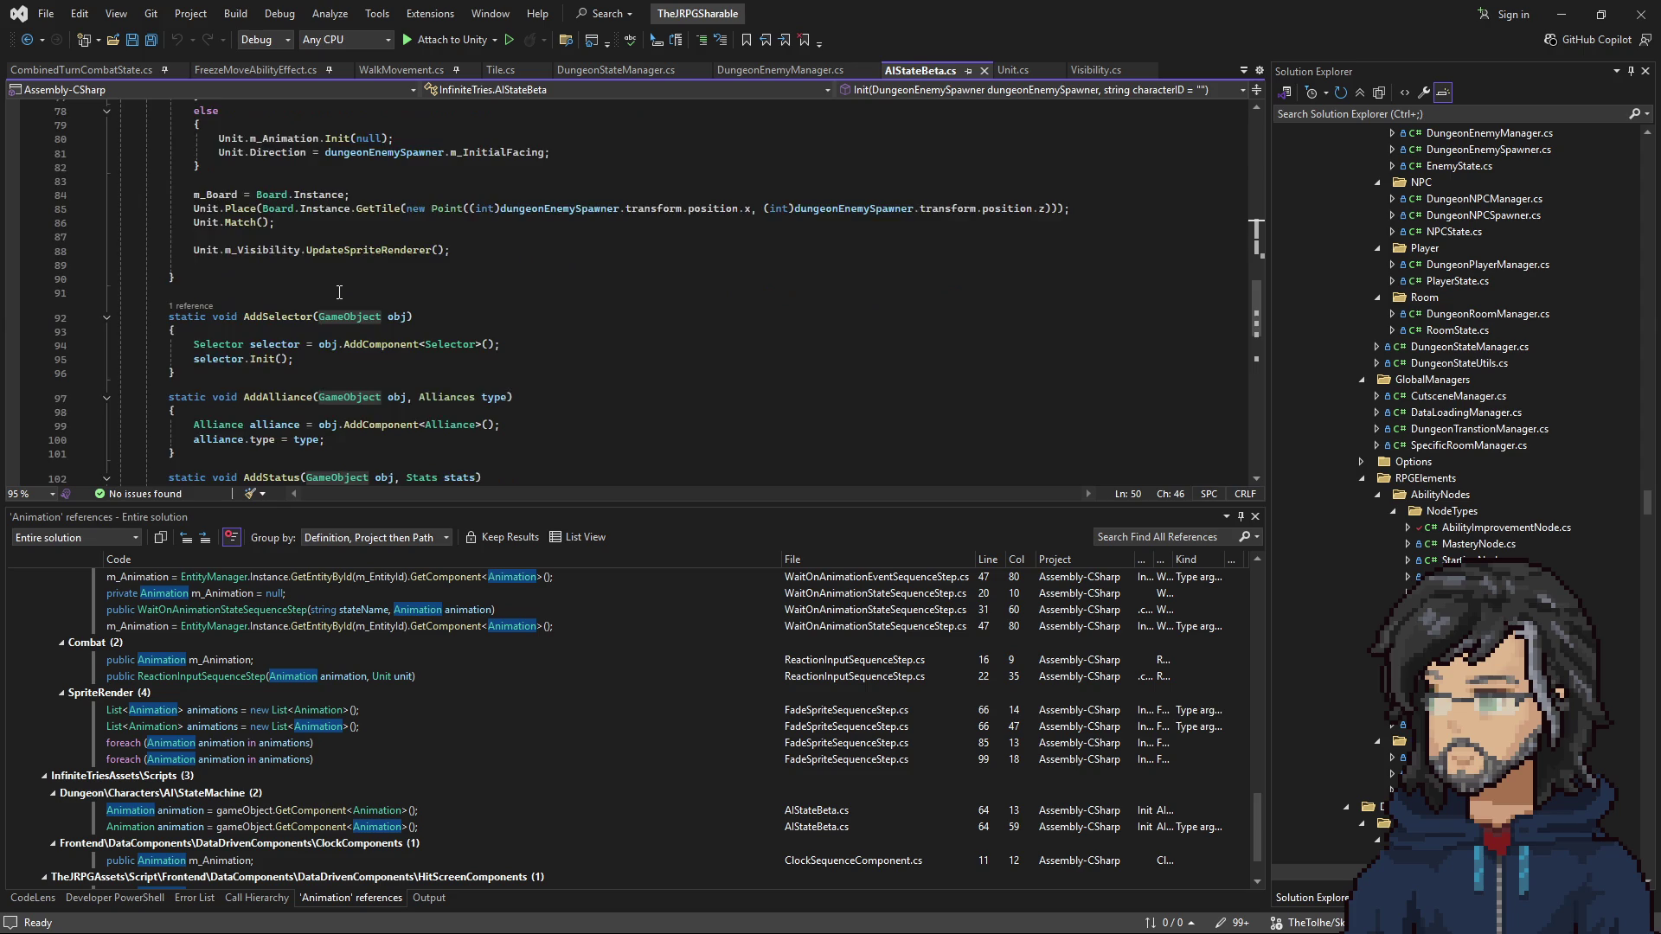
{"action": "scroll", "coordinate": [363, 285], "scroll_direction": "up", "scroll_amount": 15}
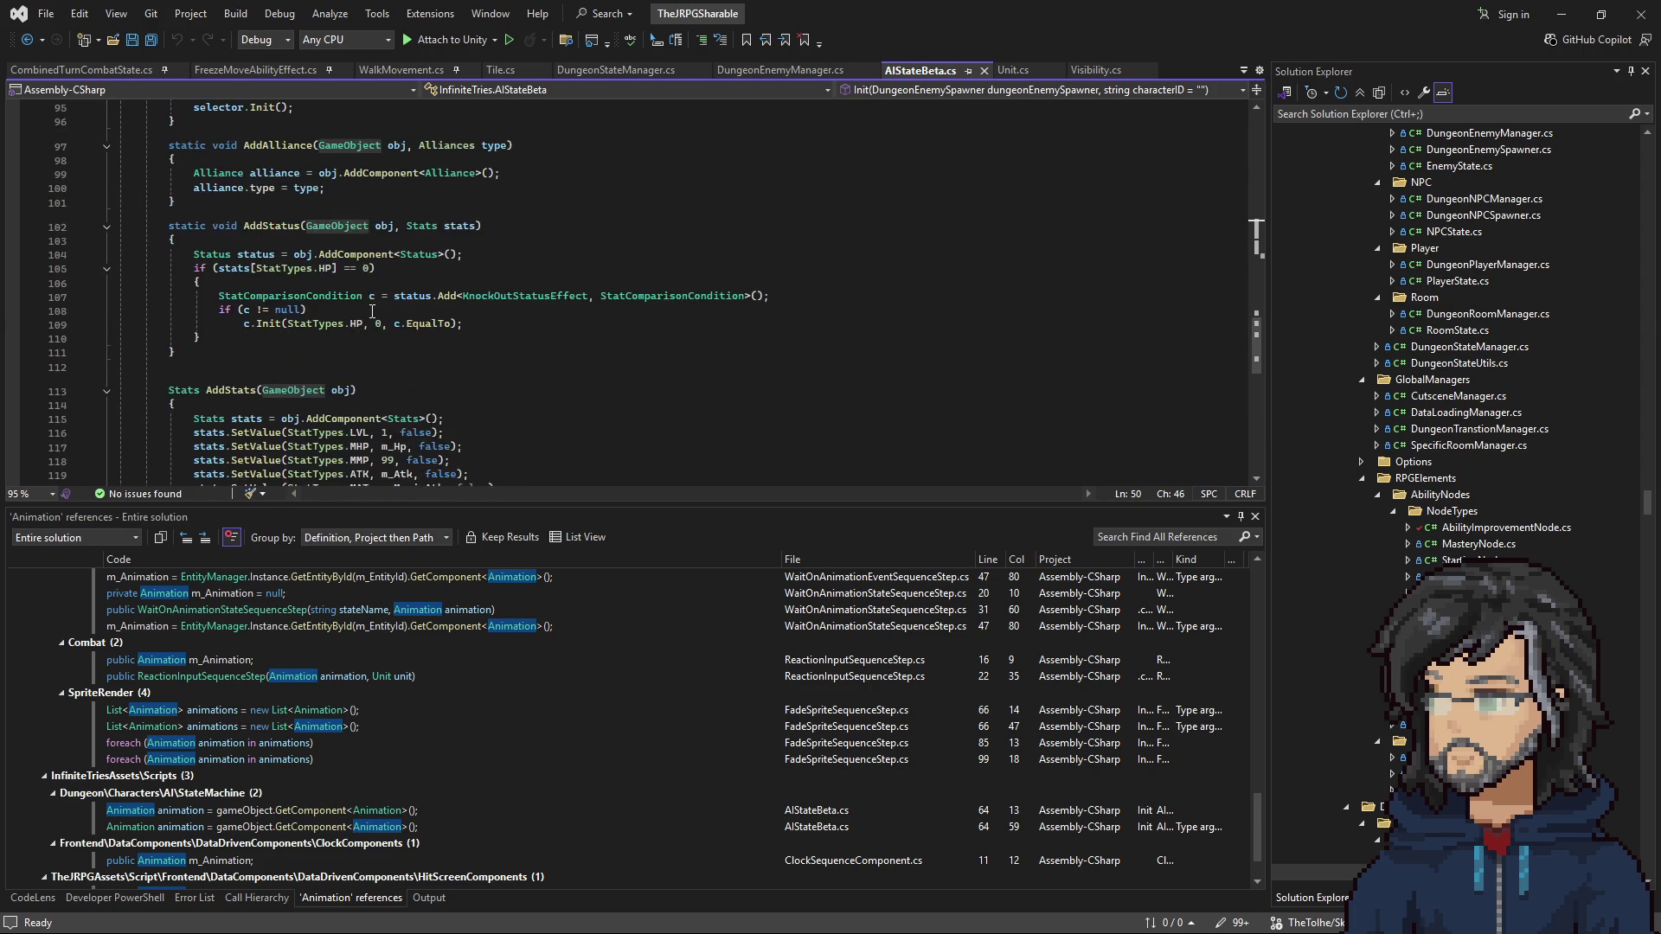
{"action": "right_click", "coordinate": [225, 334]}
{"action": "key", "text": "Escape"}
Step: Go to the Match definition in Unit.cs and select the m_FloorObjectParent parent expression on line 209
{"action": "right_click", "coordinate": [240, 349]}
{"action": "left_click", "coordinate": [305, 464]}
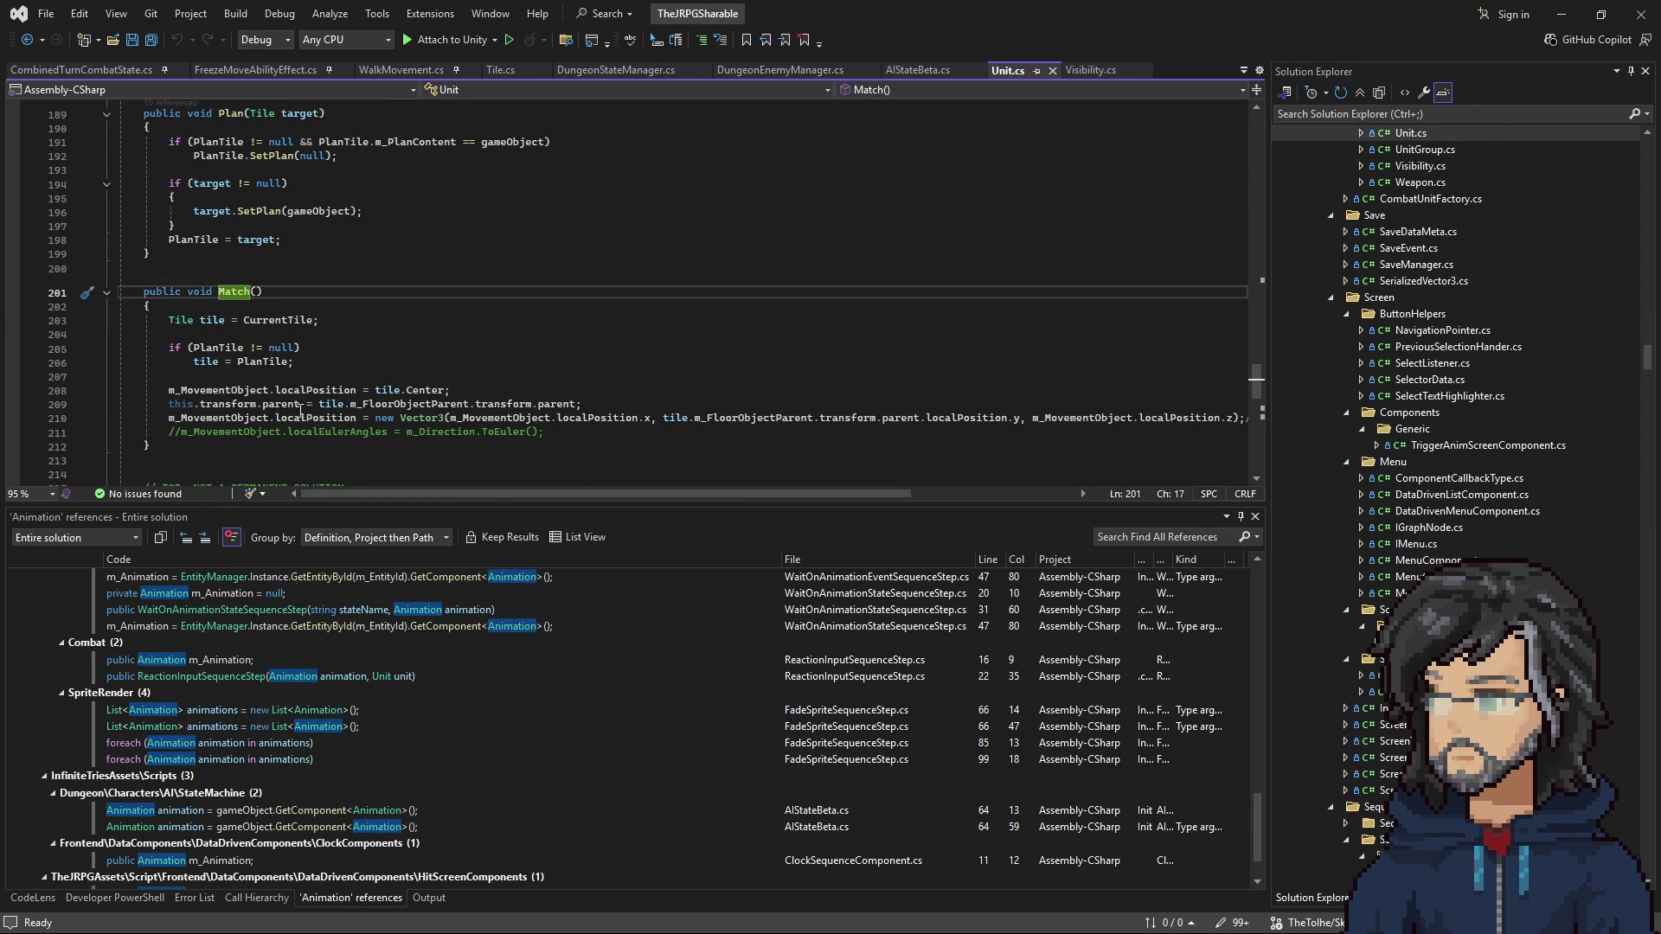
{"action": "mouse_move", "coordinate": [214, 397]}
{"action": "left_mouse_down"}
{"action": "mouse_move", "coordinate": [433, 418]}
{"action": "mouse_move", "coordinate": [1081, 419]}
{"action": "left_mouse_up"}
{"action": "double_click", "coordinate": [403, 404]}
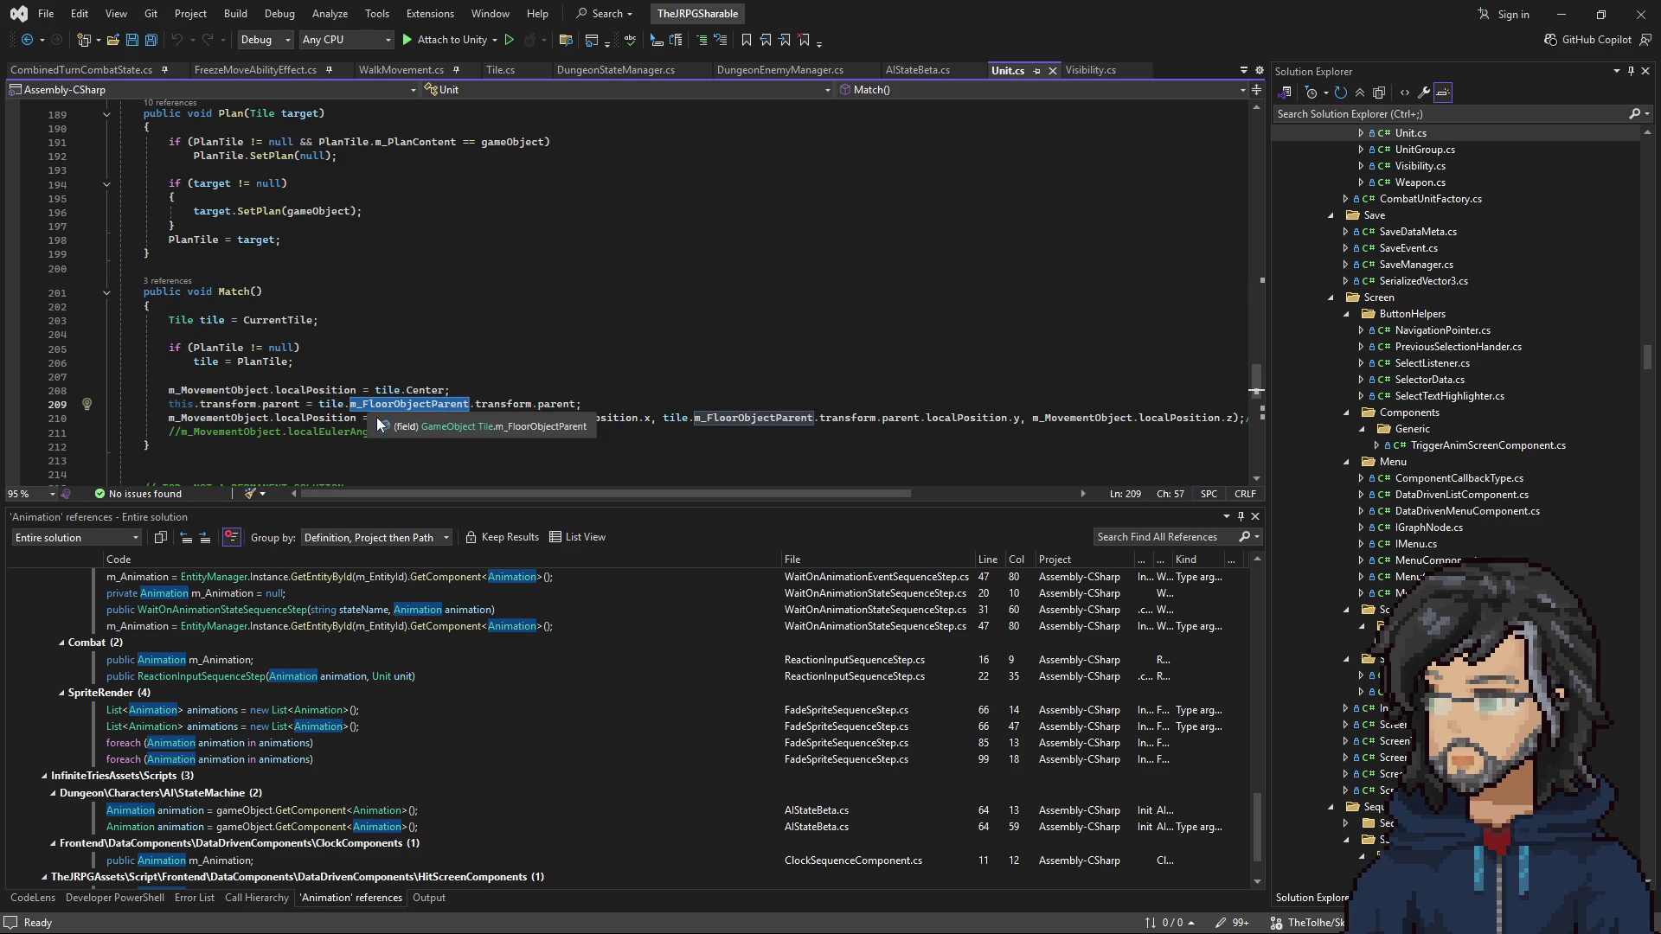
{"action": "key", "text": "Up"}
{"action": "key", "text": "Up"}
{"action": "key", "text": "Up"}
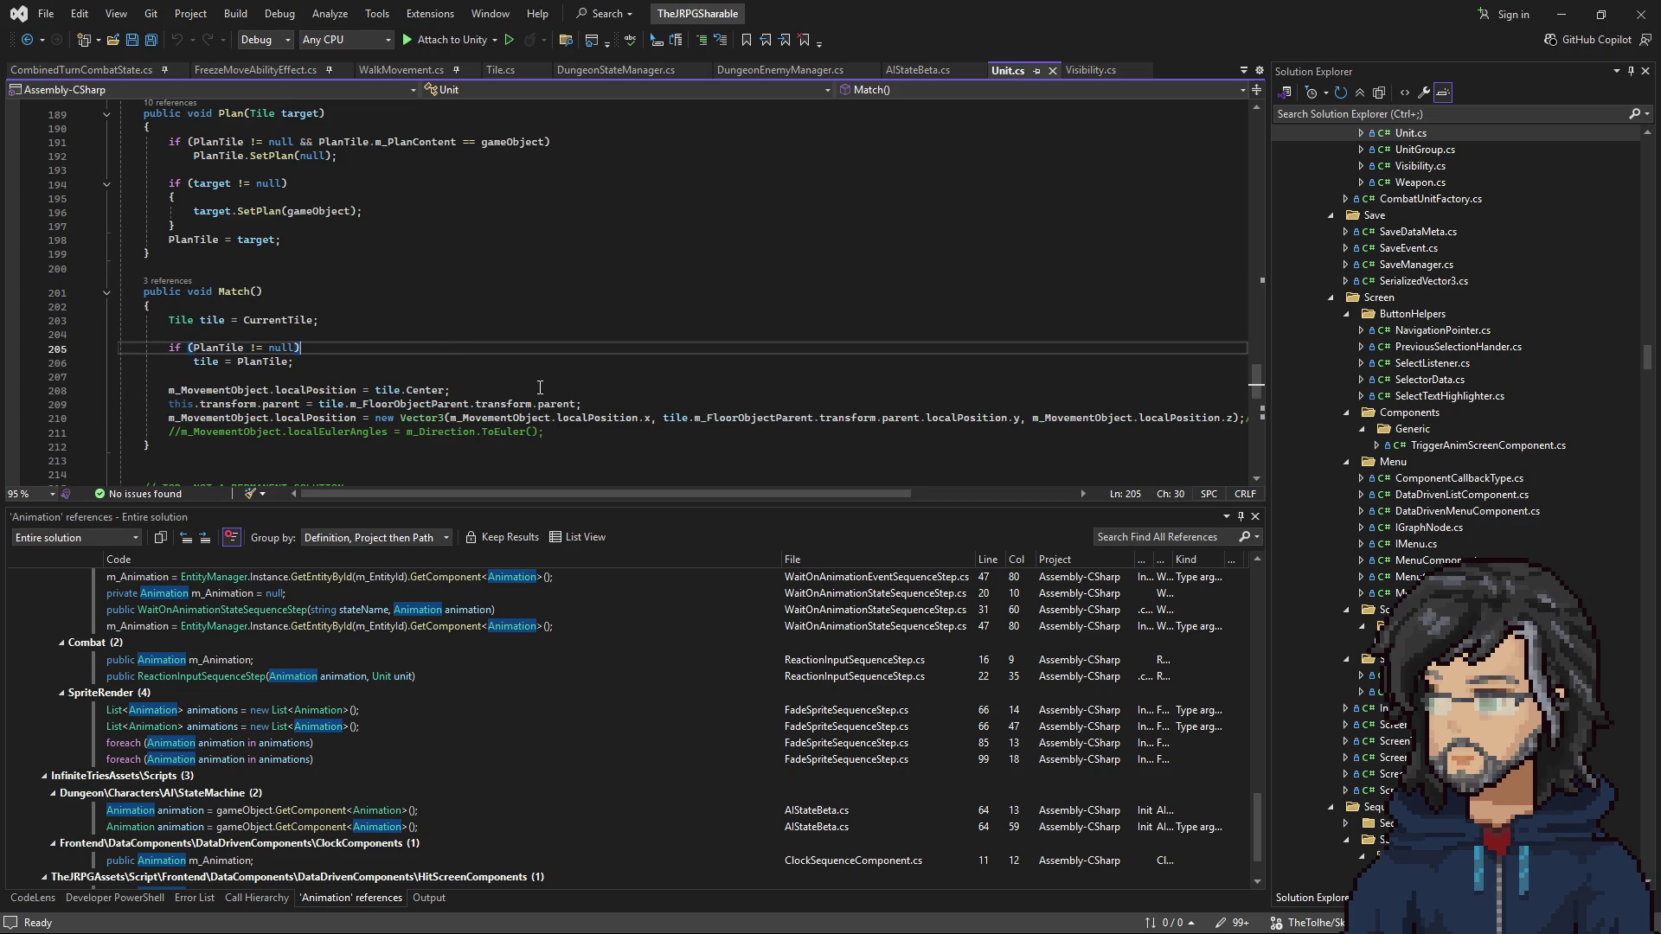
{"action": "left_click_drag", "start_coordinate": [575, 404], "coordinate": [319, 404]}
{"action": "key", "text": "ctrl+c"}
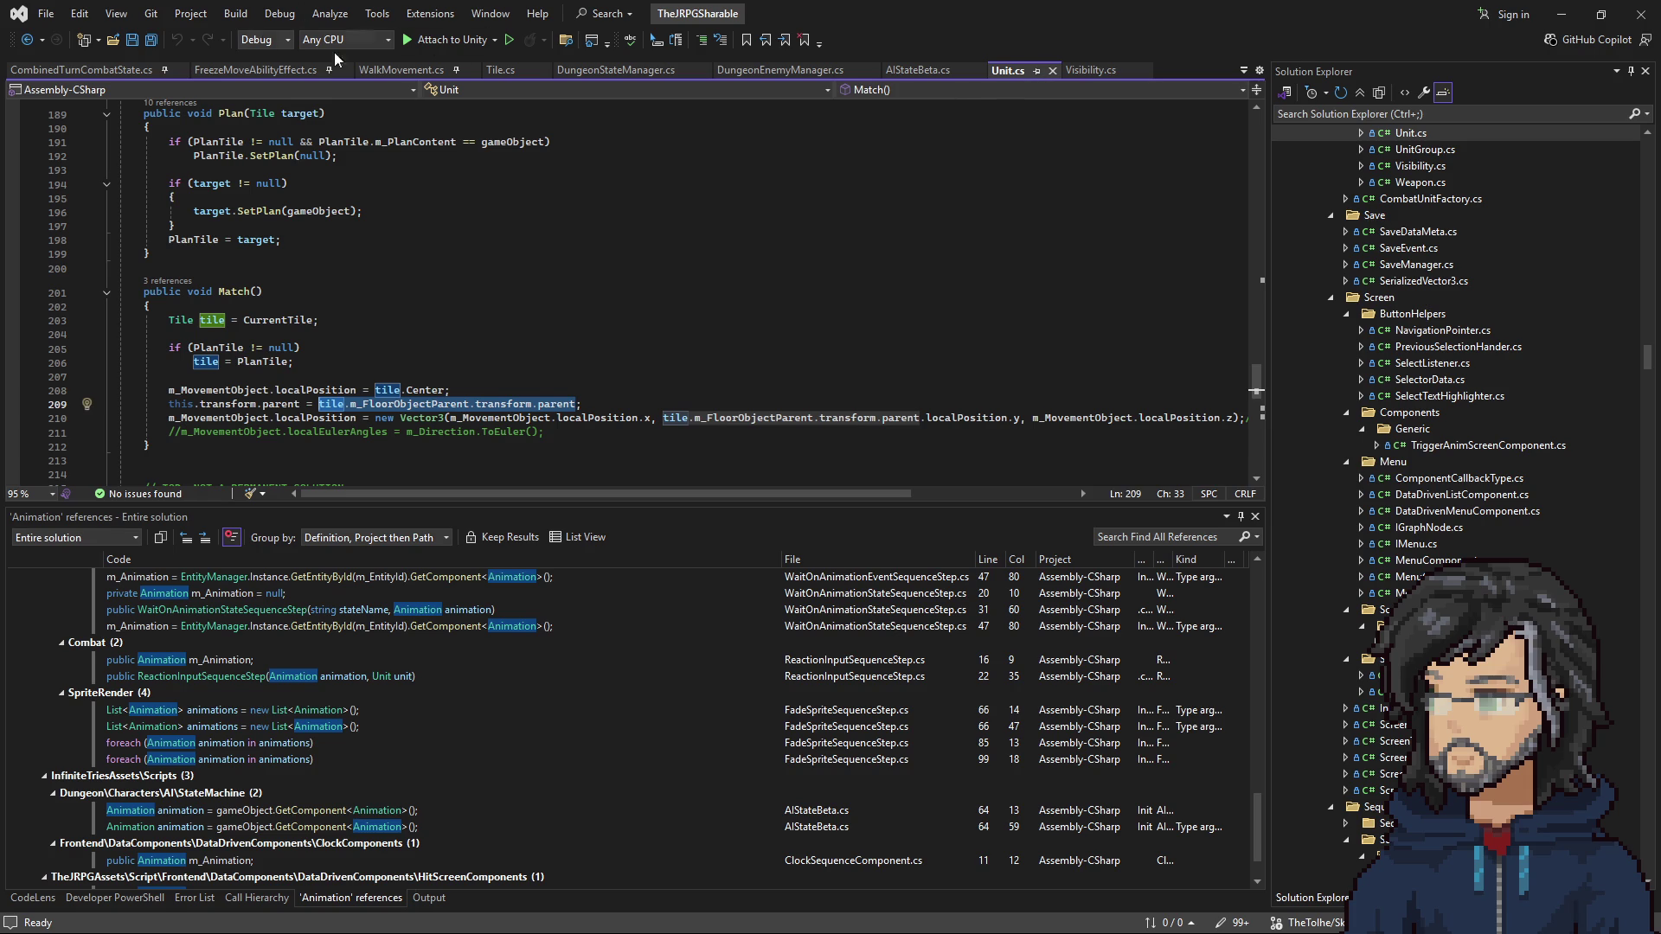
Step: In Tile.cs line 437, use m_FloorObjectParent.transform.parent as the prop parent and save
{"action": "left_click", "coordinate": [505, 72]}
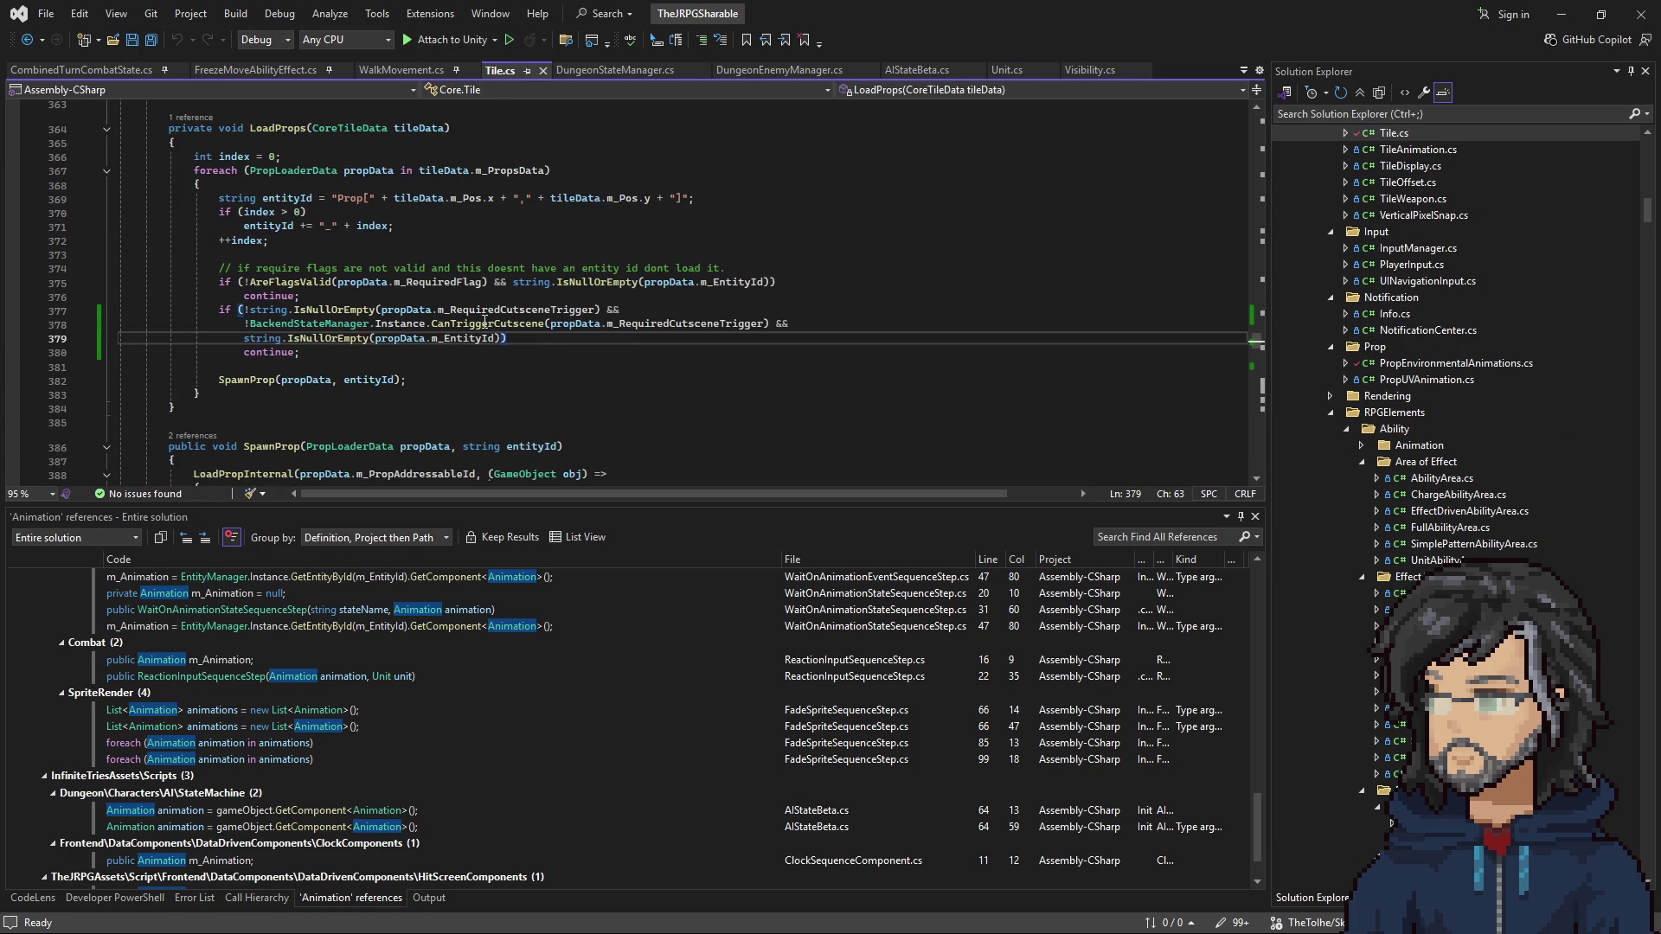
{"action": "scroll", "coordinate": [470, 368], "scroll_direction": "down", "scroll_amount": 2}
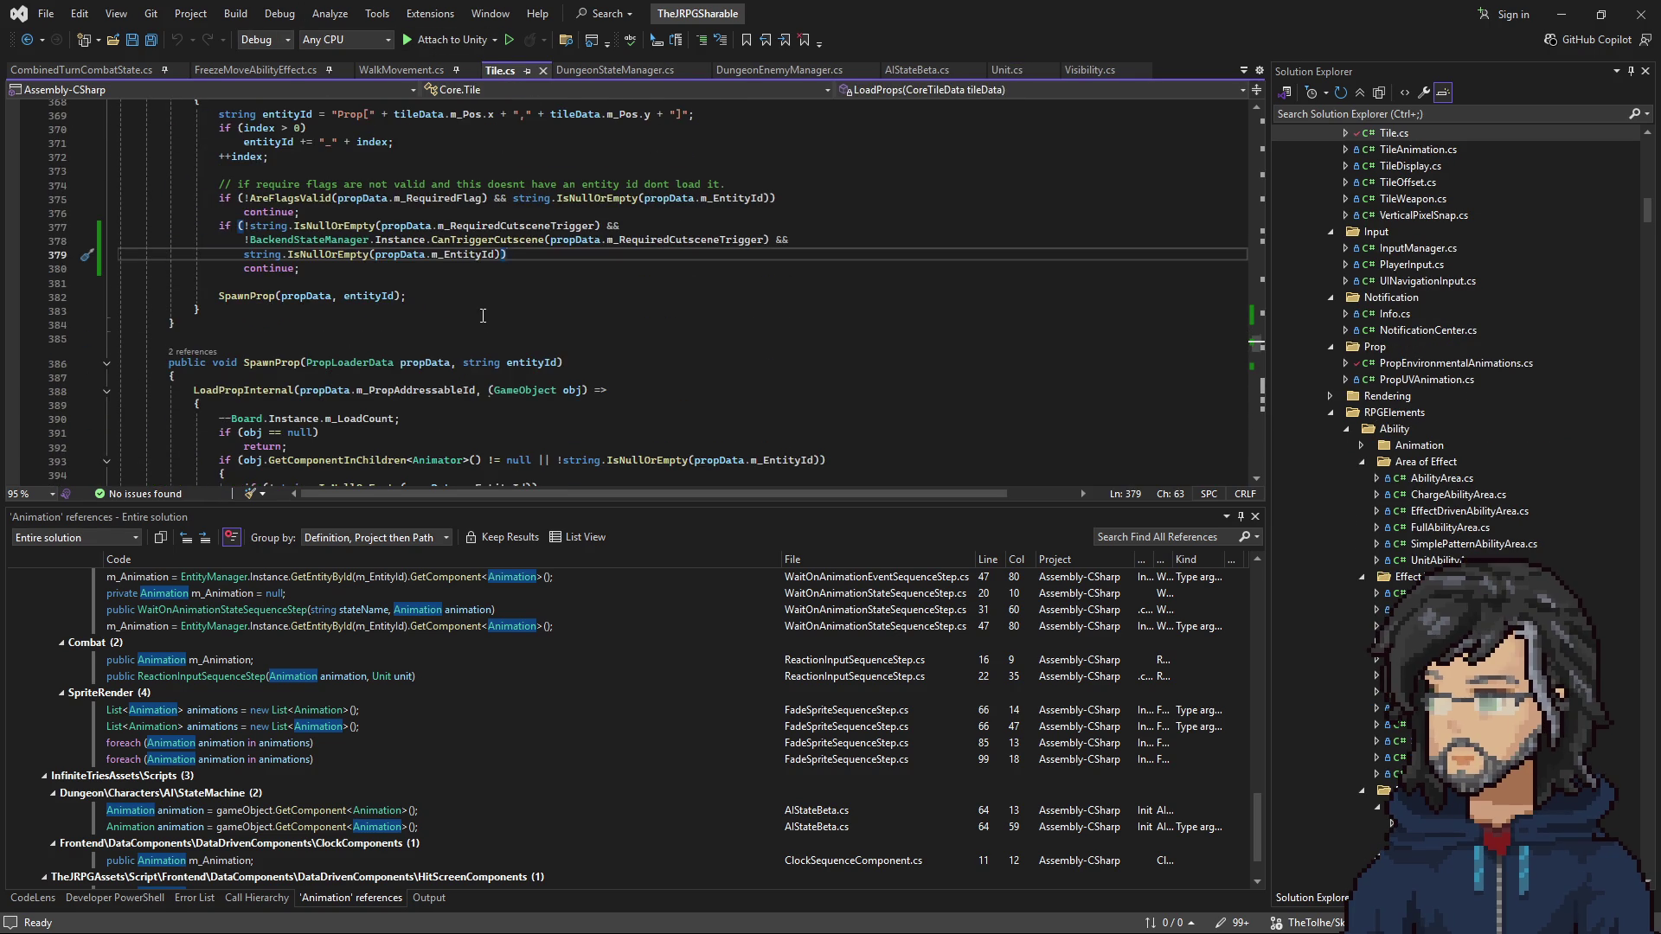
{"action": "scroll", "coordinate": [483, 315], "scroll_direction": "down", "scroll_amount": 11}
{"action": "scroll", "coordinate": [483, 340], "scroll_direction": "down", "scroll_amount": 9}
{"action": "mouse_move", "coordinate": [444, 247]}
{"action": "left_mouse_down"}
{"action": "mouse_move", "coordinate": [598, 247]}
{"action": "mouse_move", "coordinate": [468, 246]}
{"action": "left_mouse_up"}
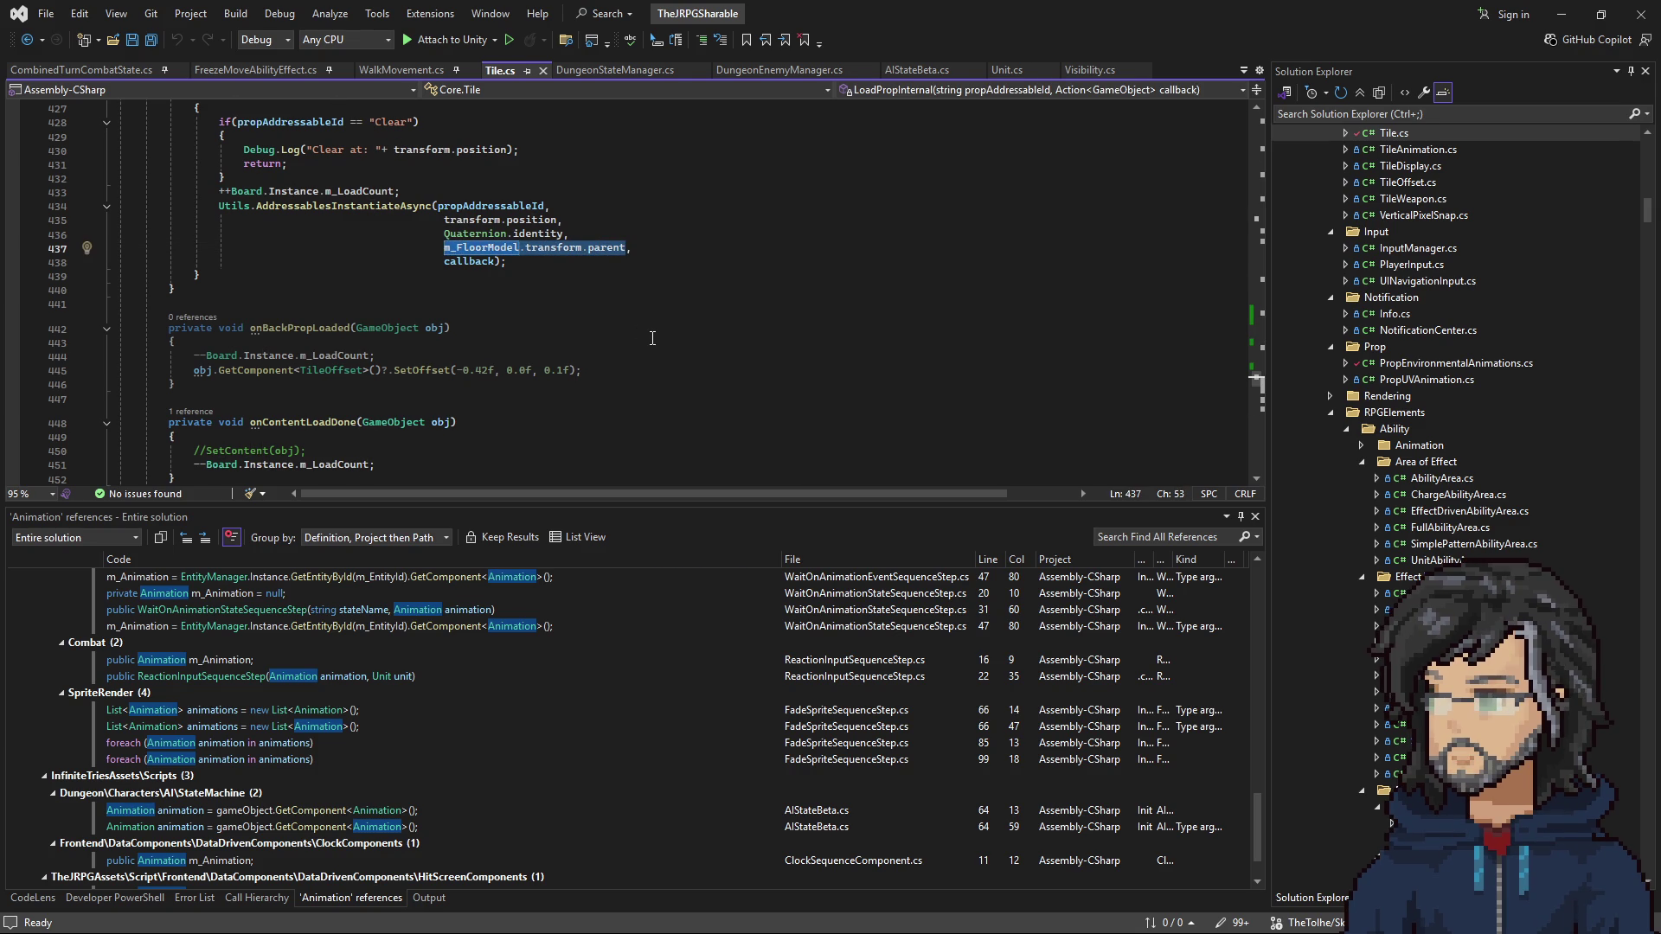
{"action": "key", "text": "ctrl+v"}
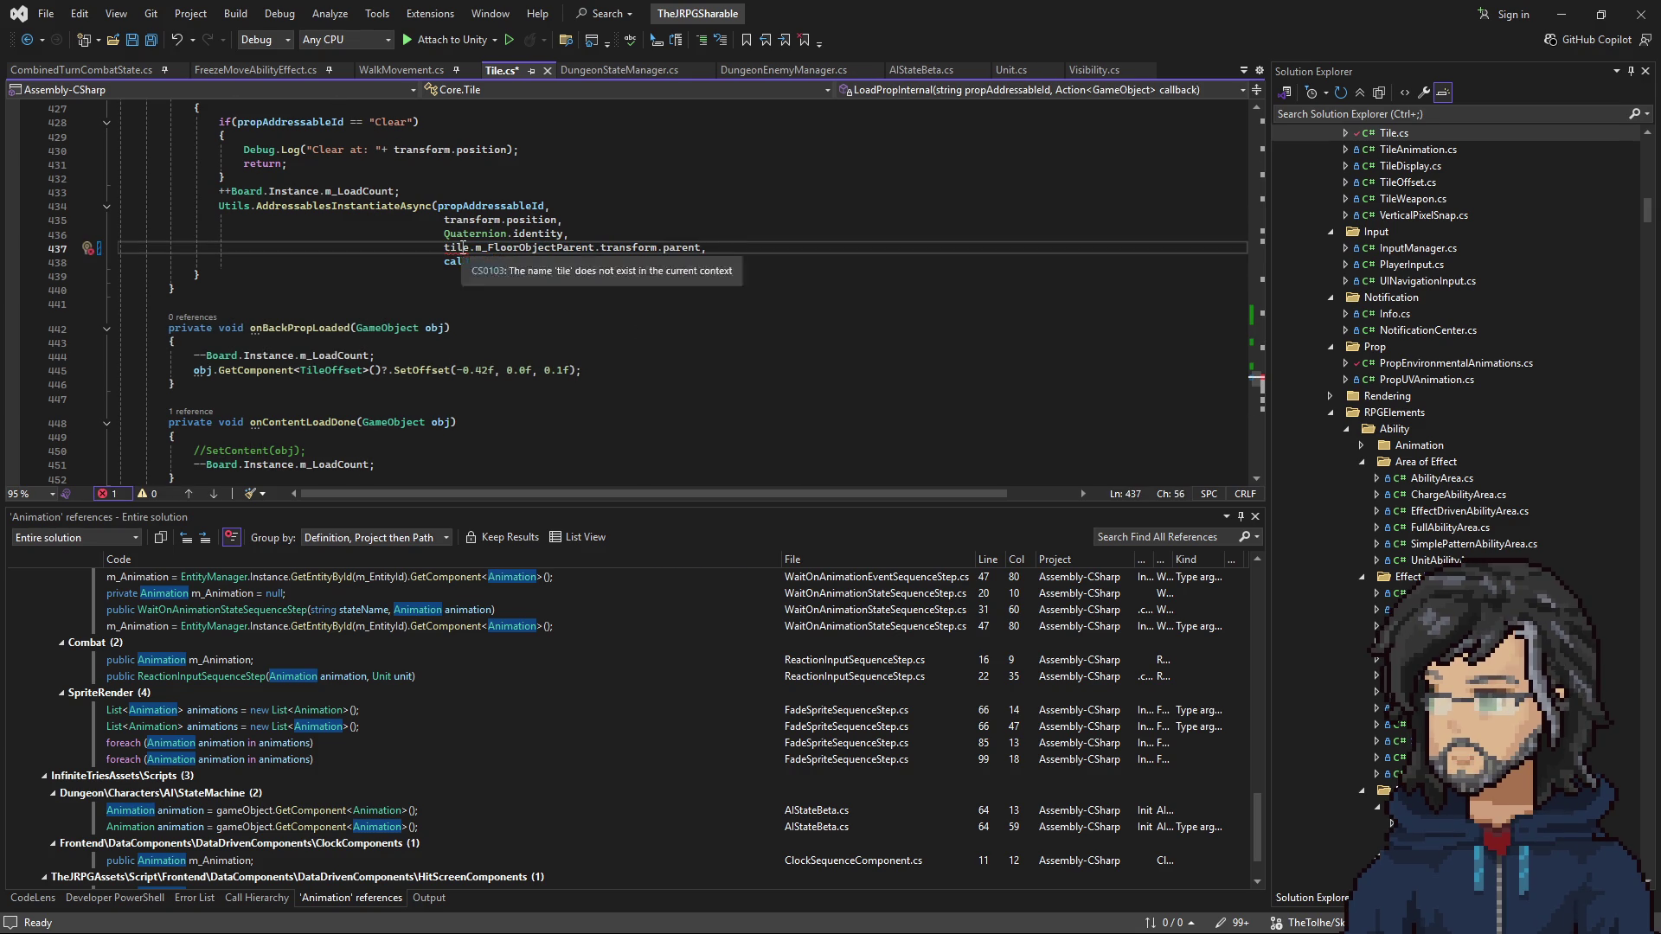
{"action": "left_click_drag", "start_coordinate": [444, 247], "coordinate": [475, 247]}
{"action": "key", "text": "BackSpace"}
{"action": "left_click", "coordinate": [605, 260]}
{"action": "key", "text": "ctrl+s"}
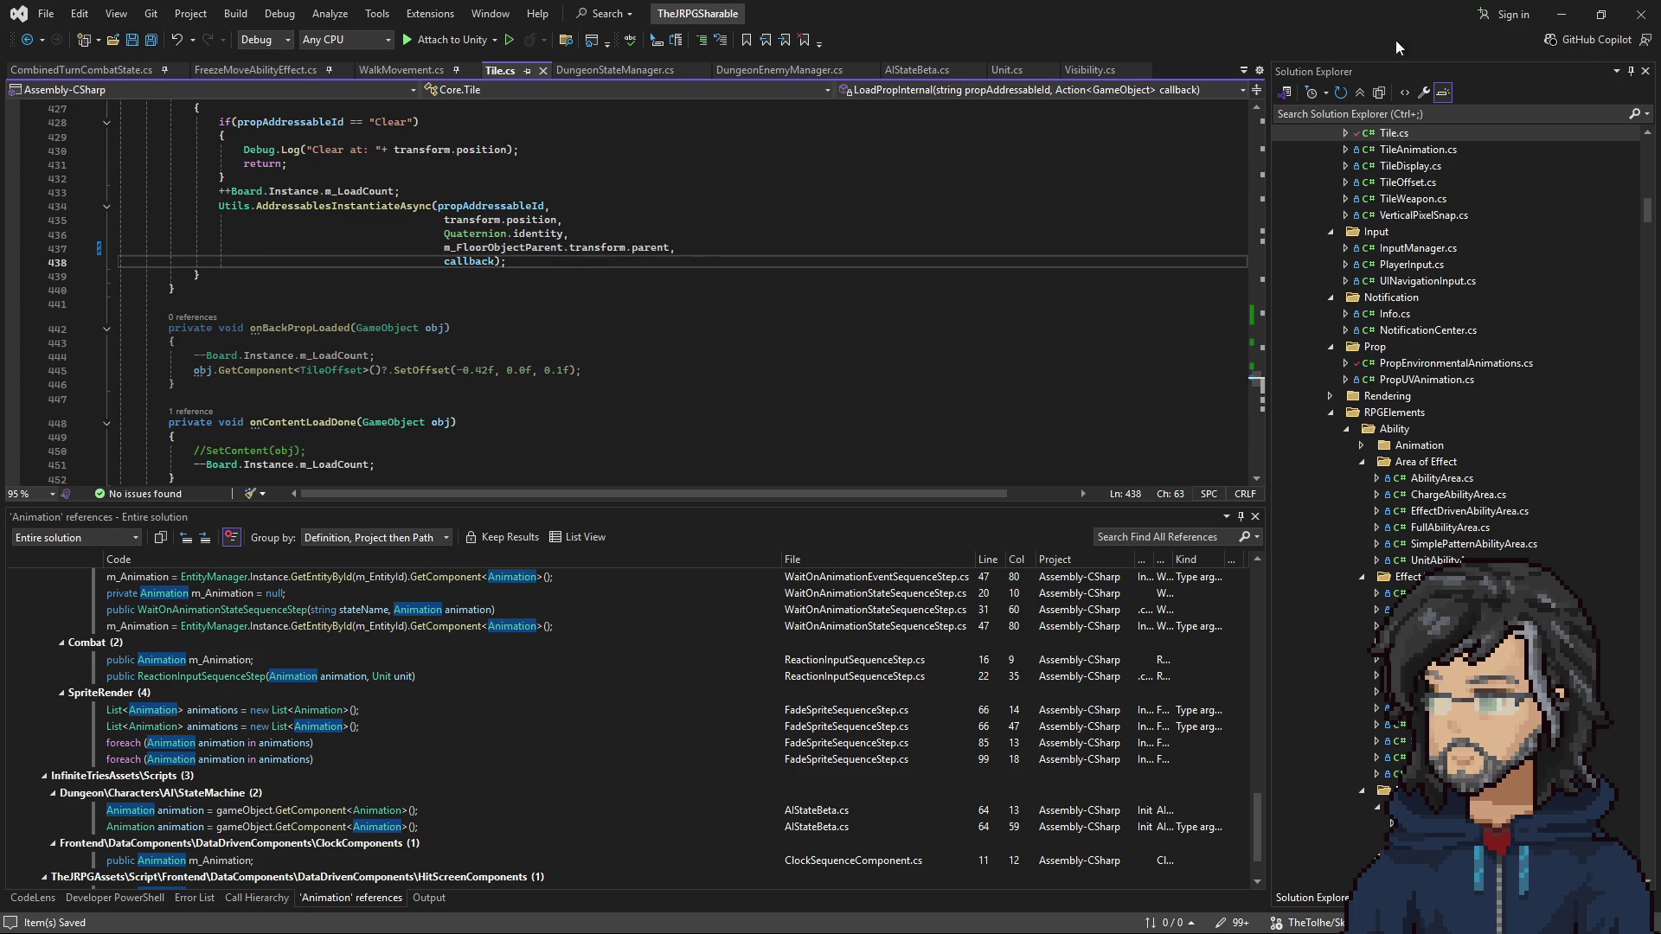
{"action": "left_click", "coordinate": [1562, 13]}
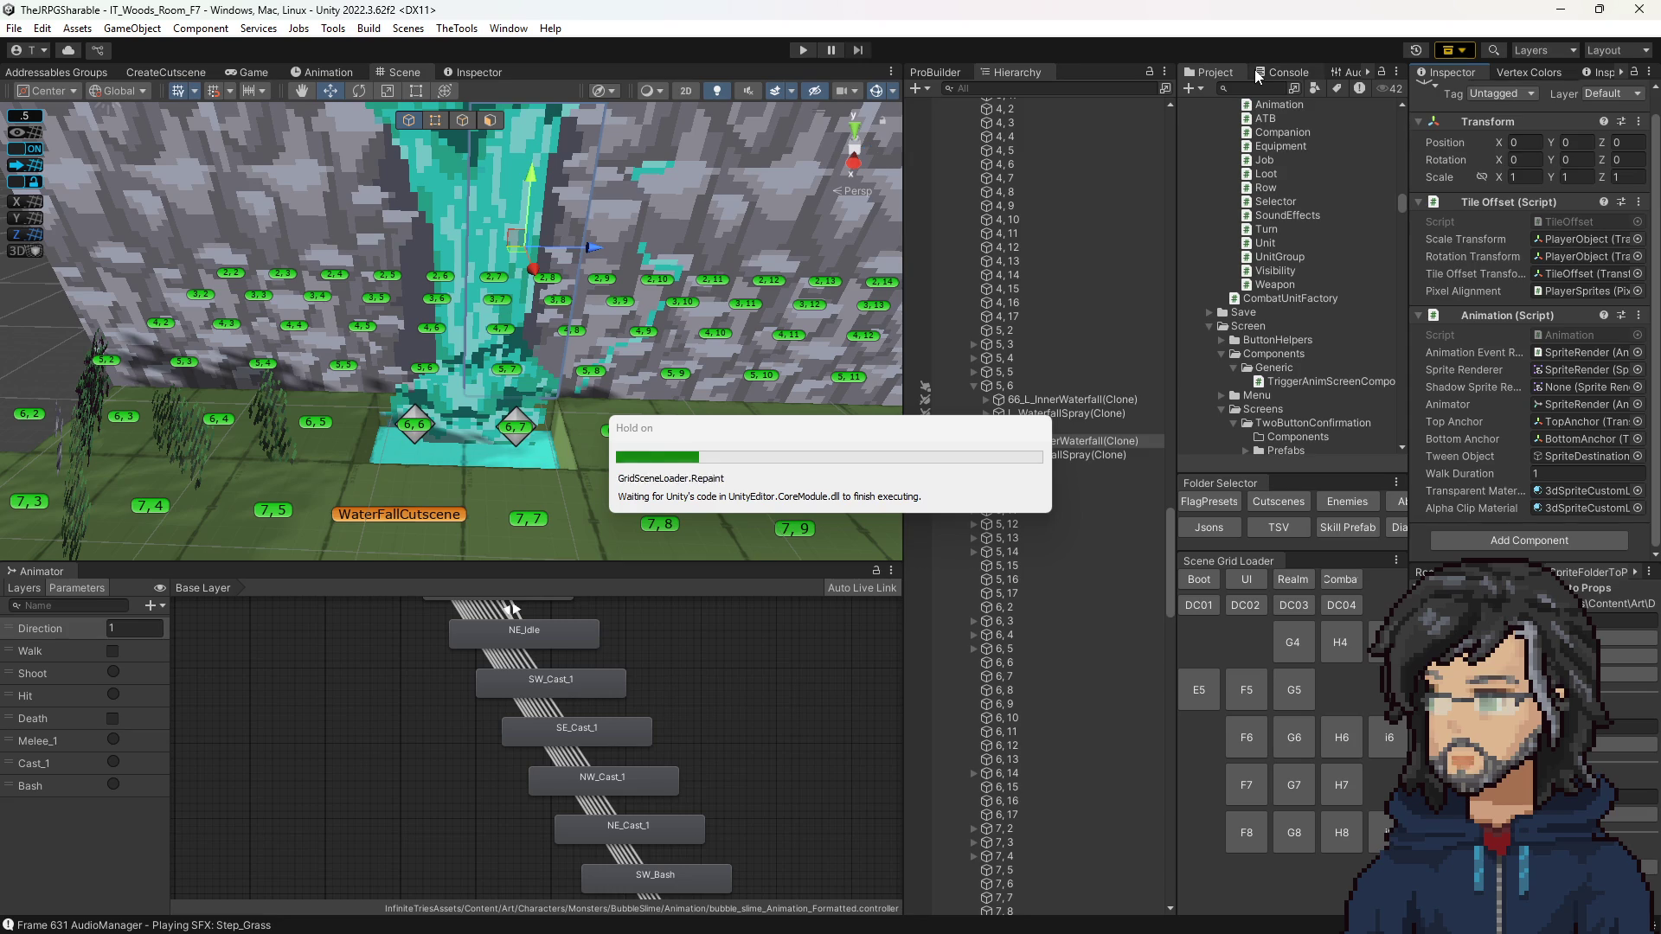
Step: Clear the Console, then start and restart Play mode to load the woods room's waterfall props
{"action": "left_click", "coordinate": [1258, 72]}
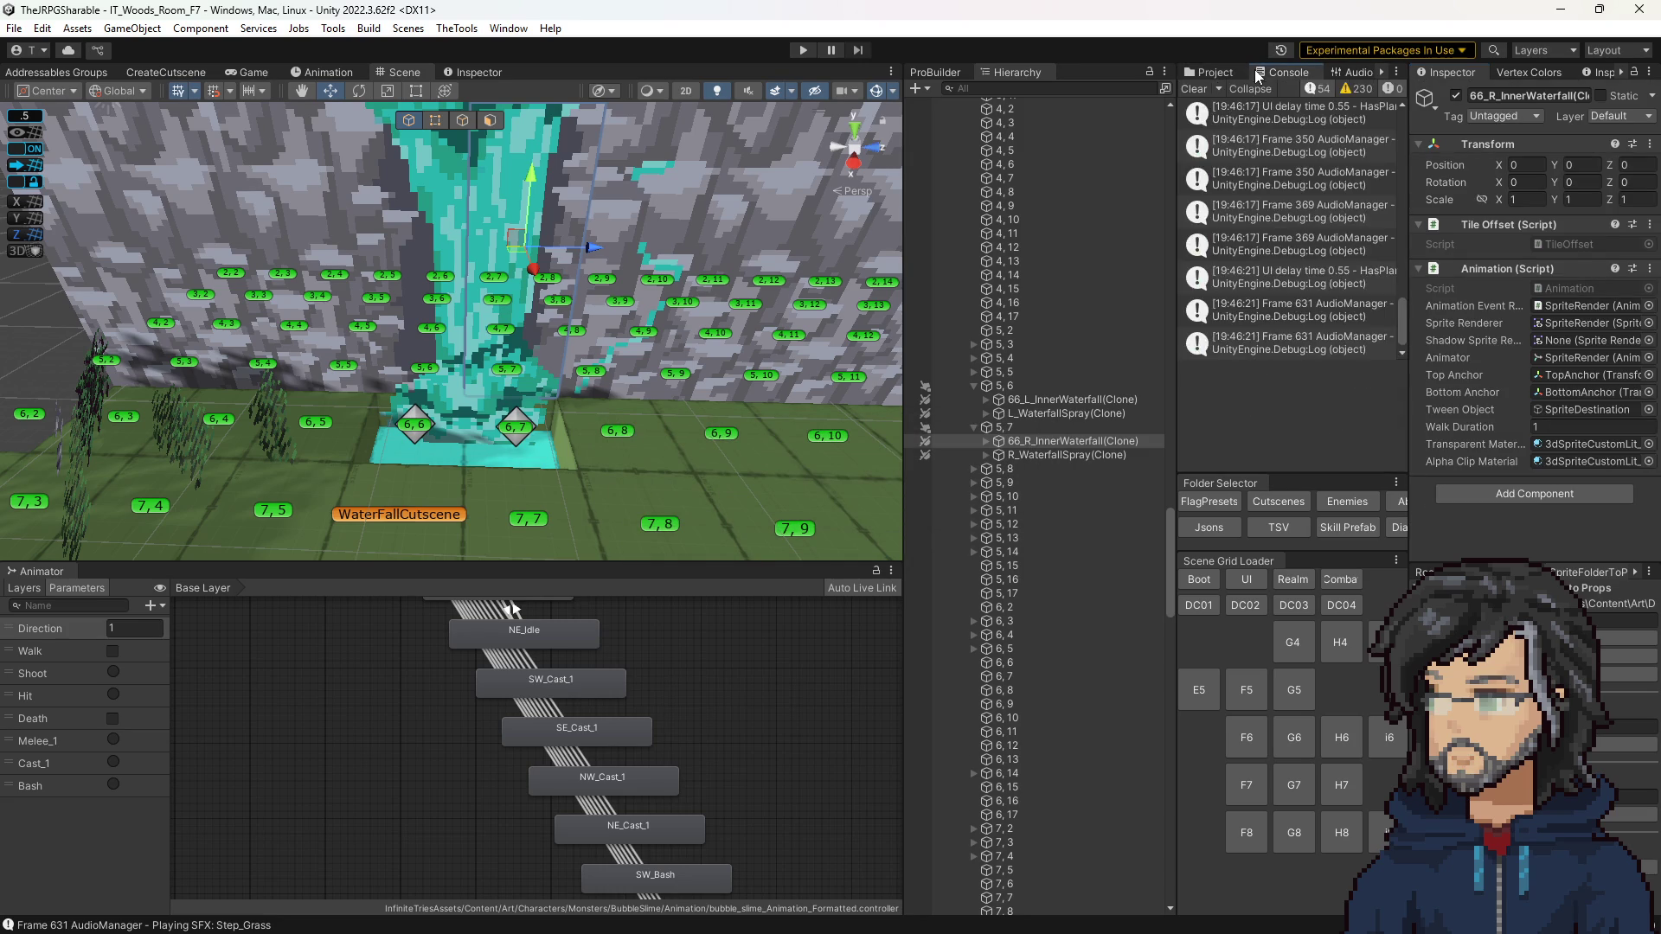
{"action": "left_click", "coordinate": [1195, 88]}
{"action": "left_click", "coordinate": [802, 51]}
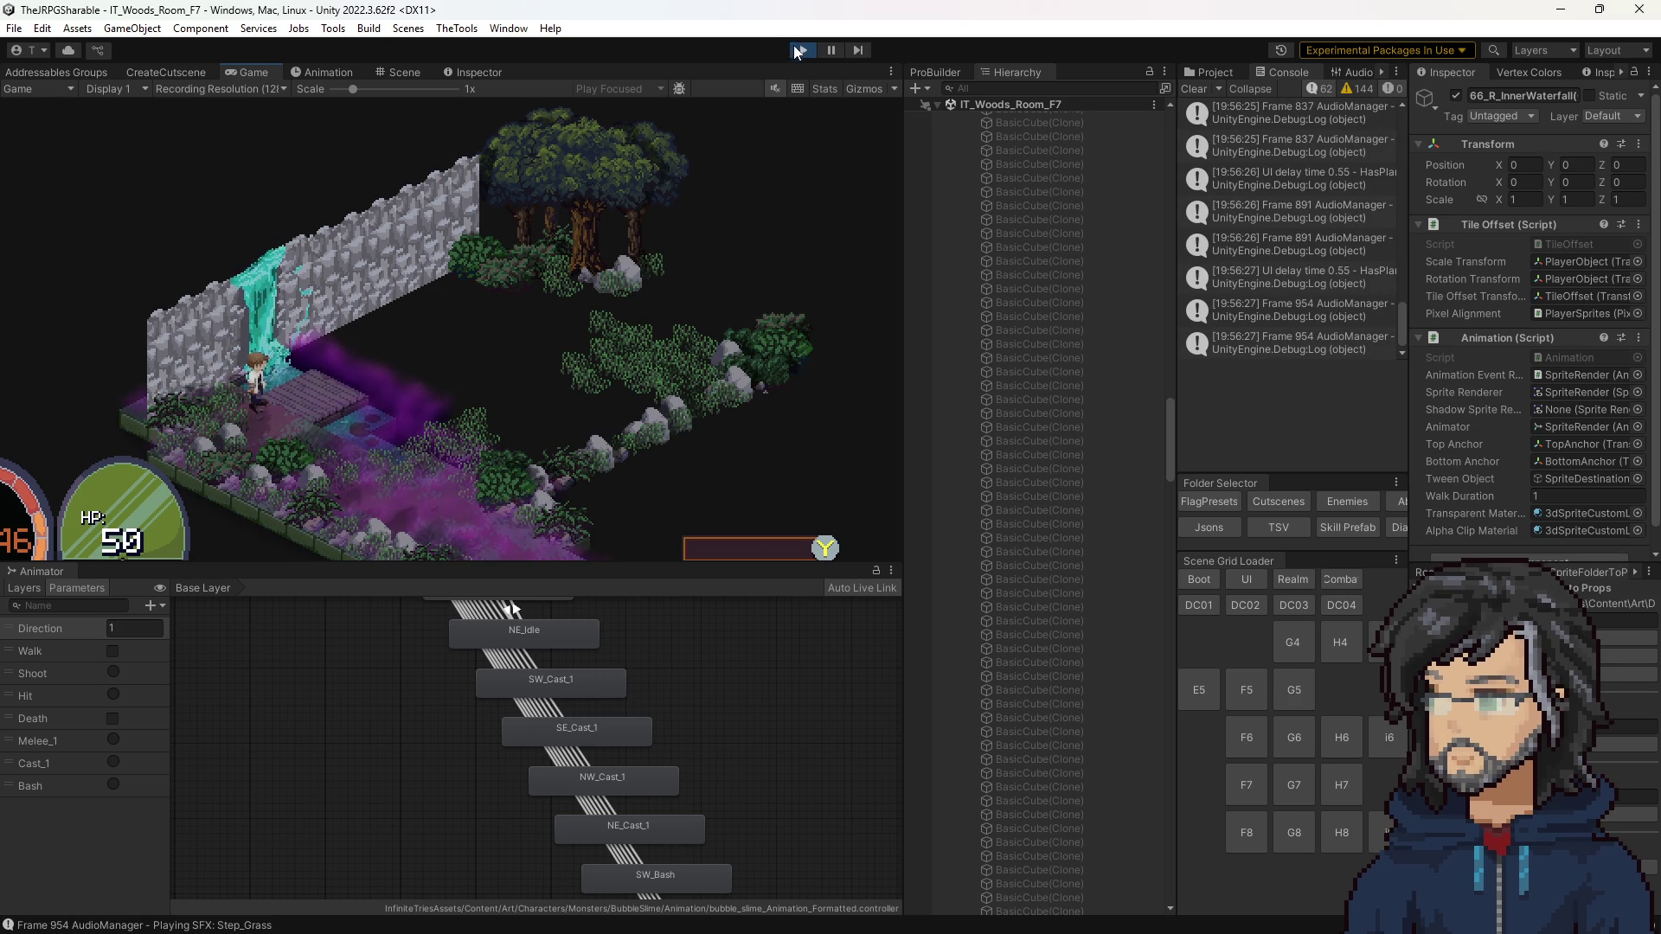
{"action": "left_click", "coordinate": [800, 55]}
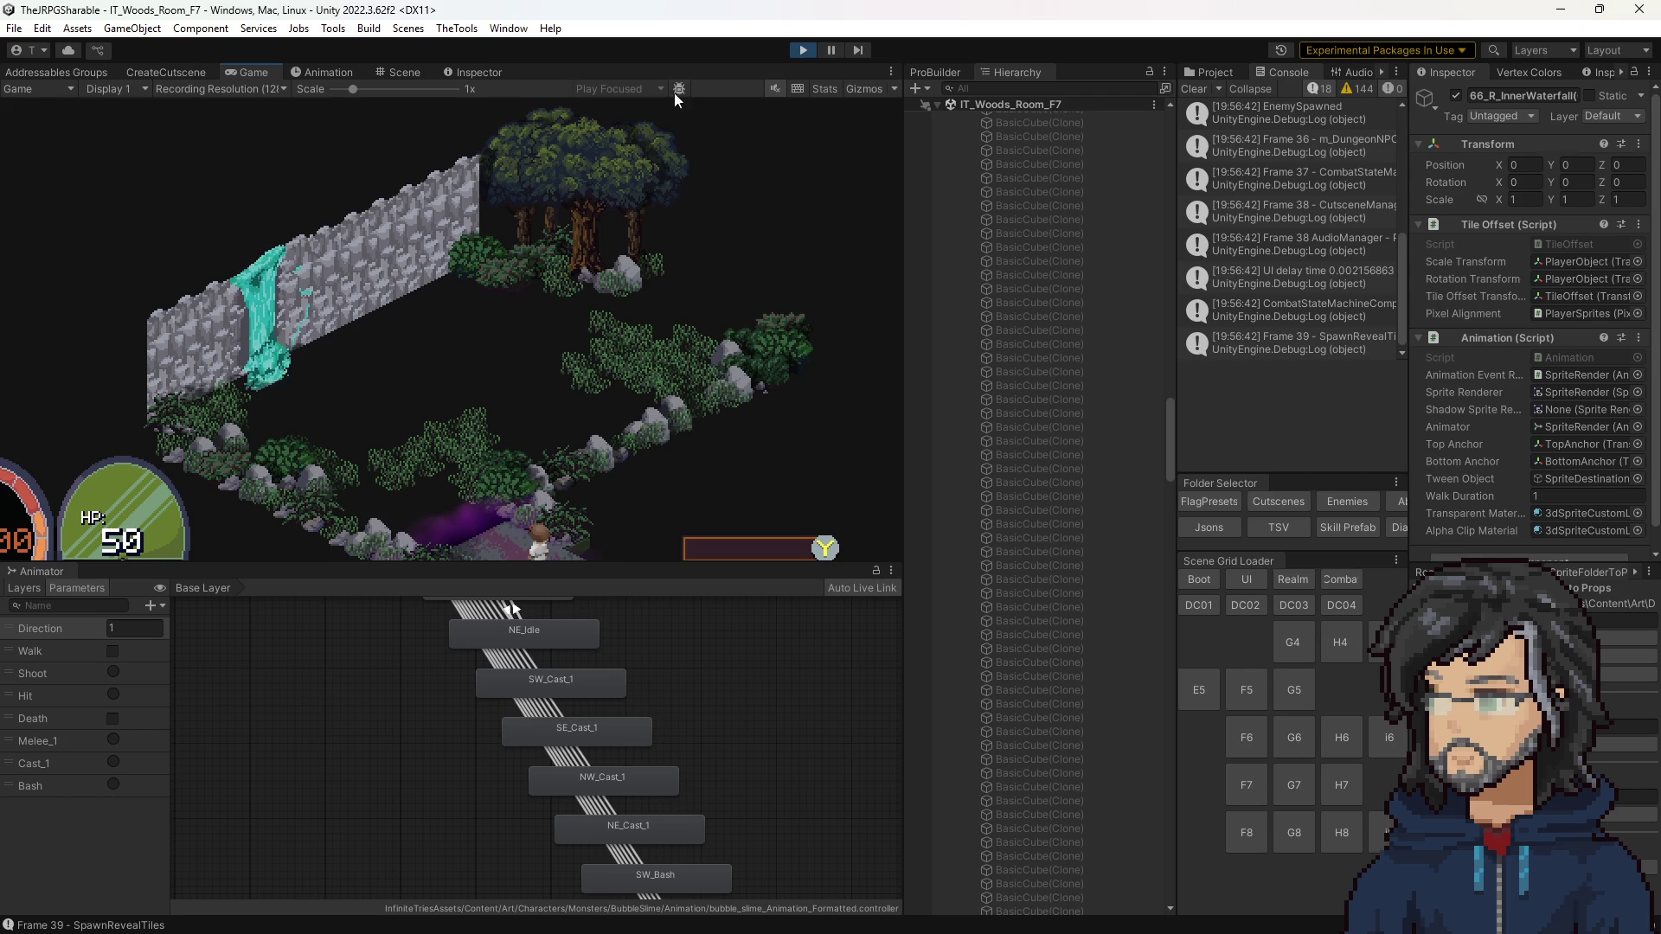
{"action": "scroll", "coordinate": [1048, 344], "scroll_direction": "up", "scroll_amount": 5}
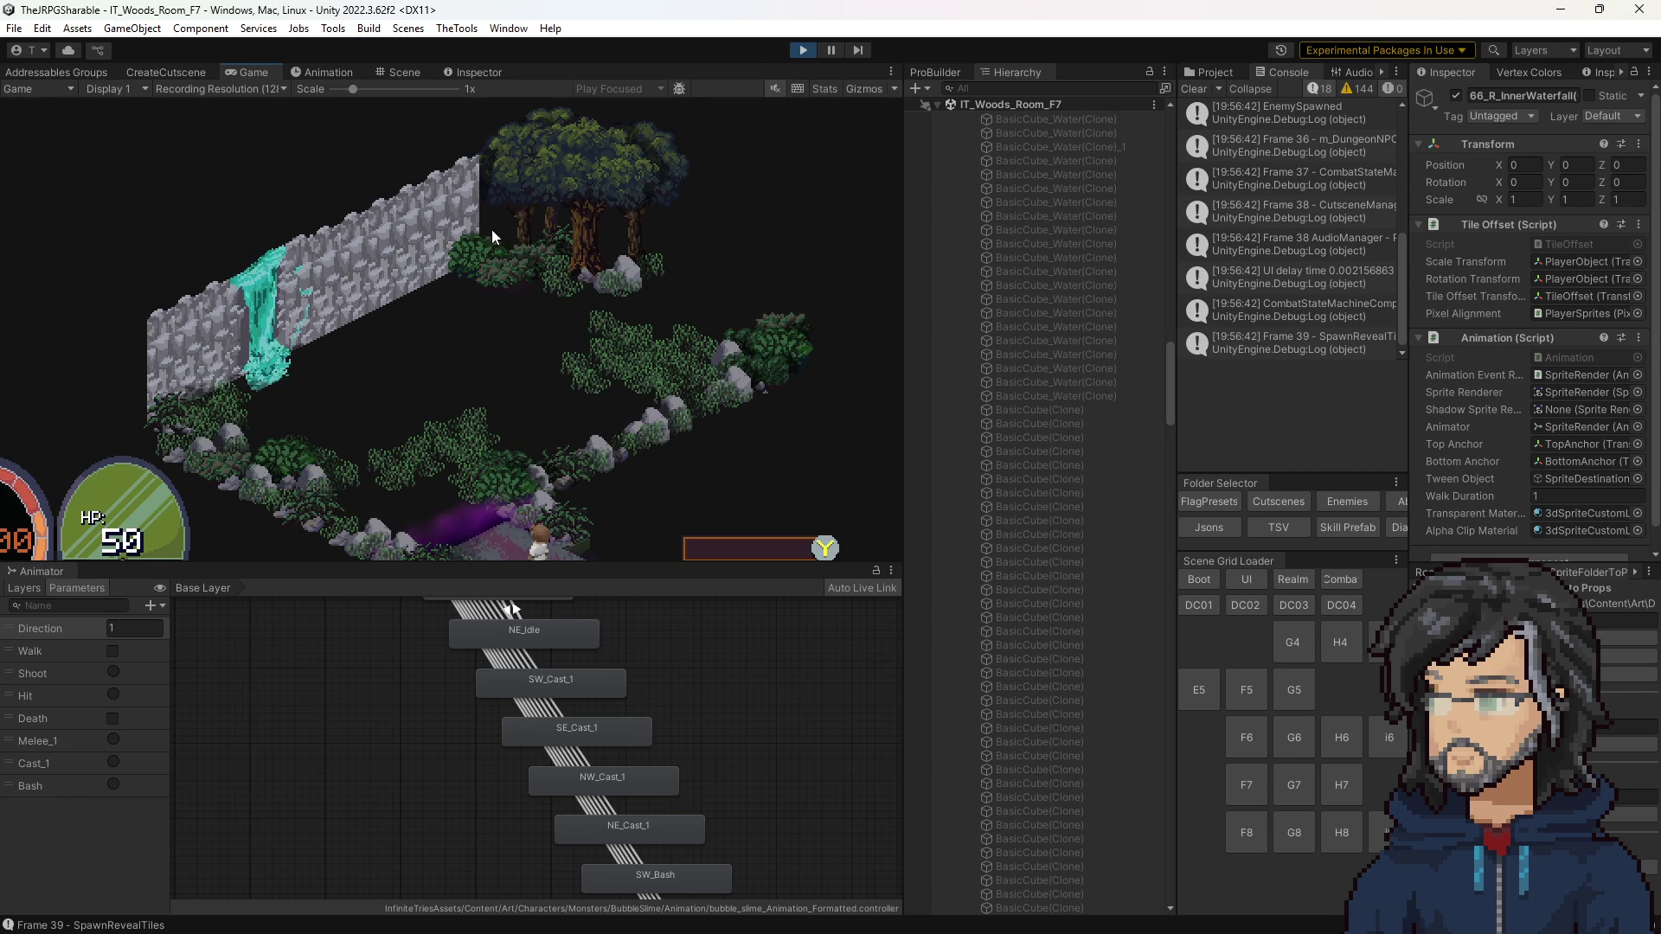
{"action": "left_click", "coordinate": [403, 69]}
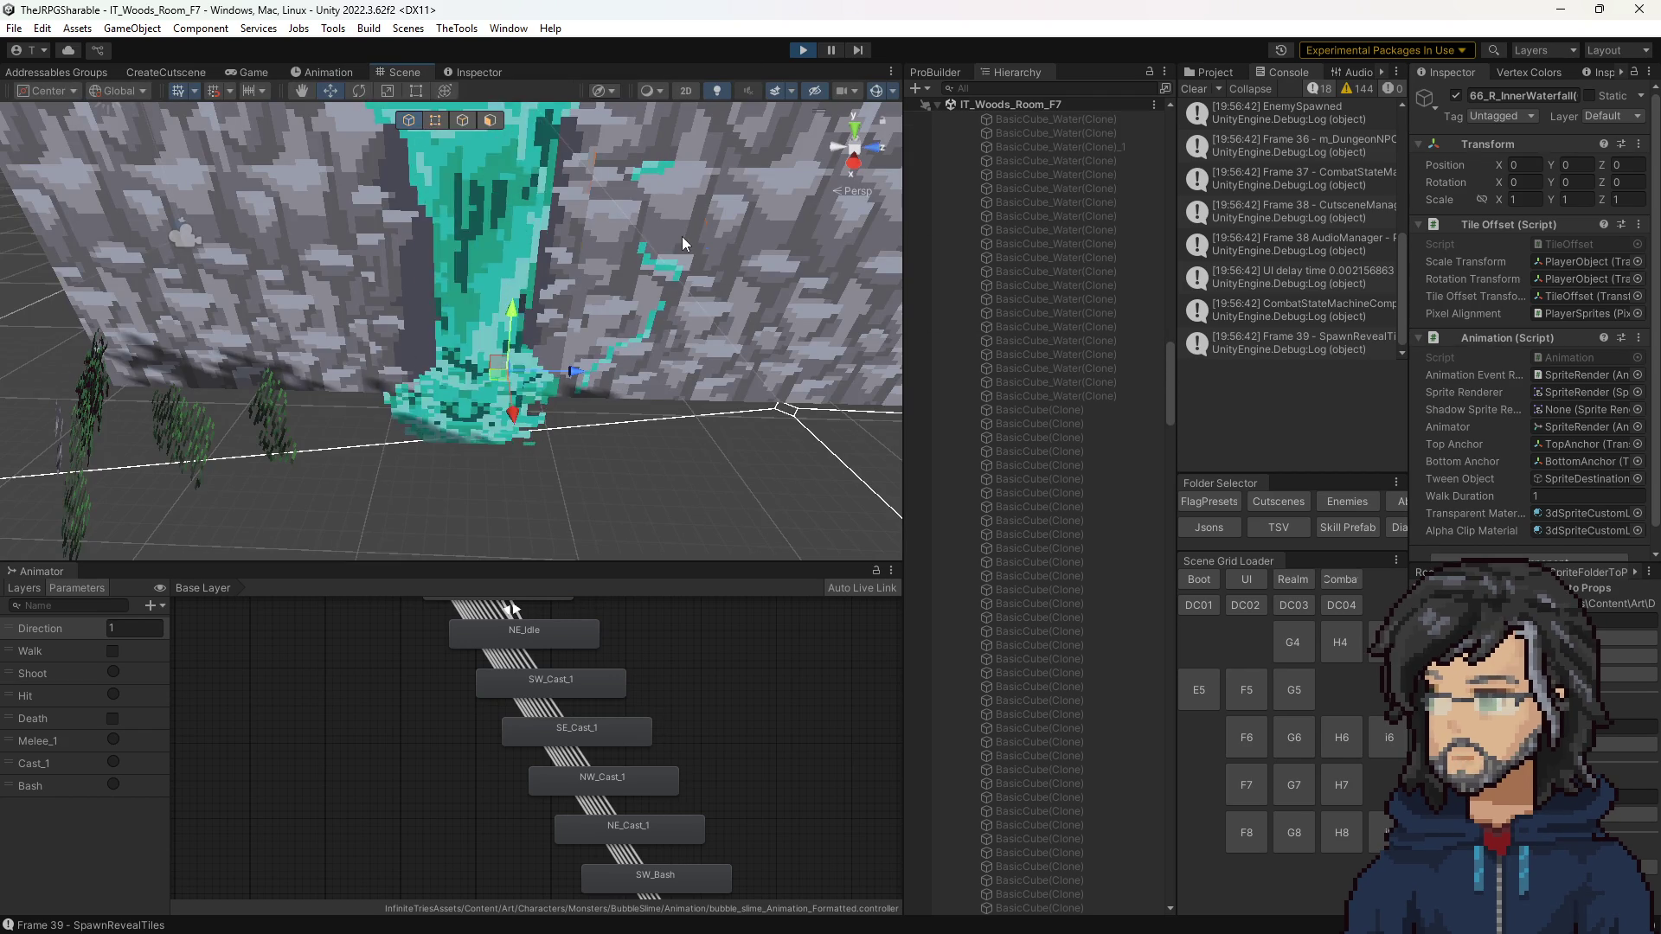
{"action": "left_click", "coordinate": [681, 236]}
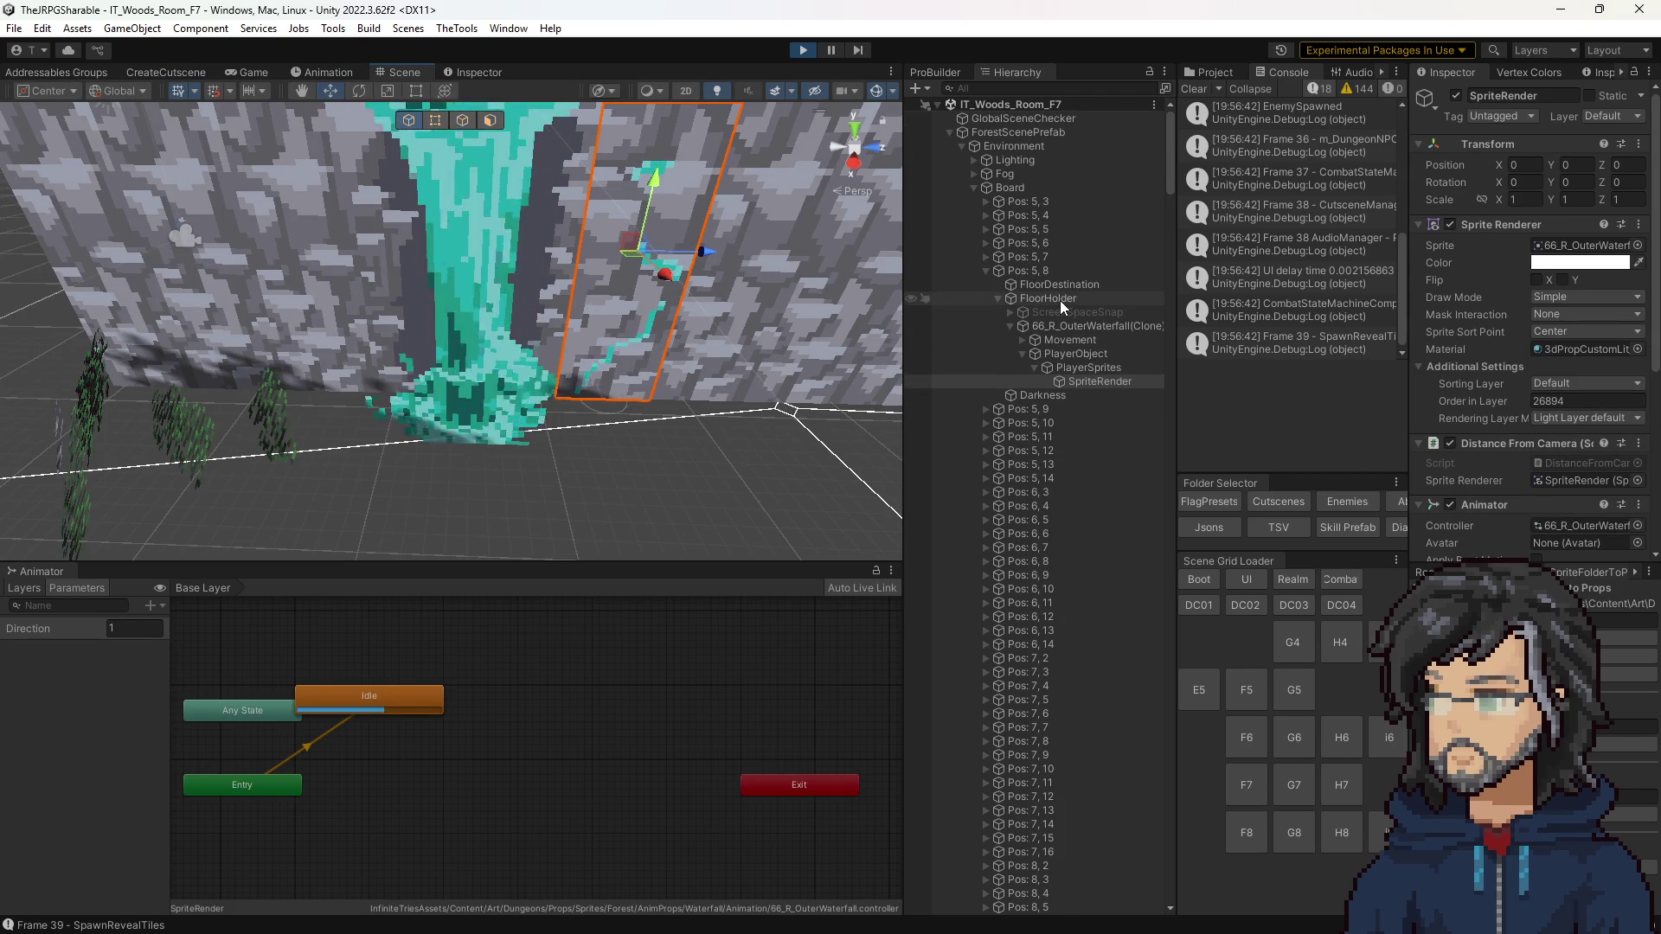
{"action": "left_click", "coordinate": [1060, 299]}
{"action": "left_click", "coordinate": [1043, 326]}
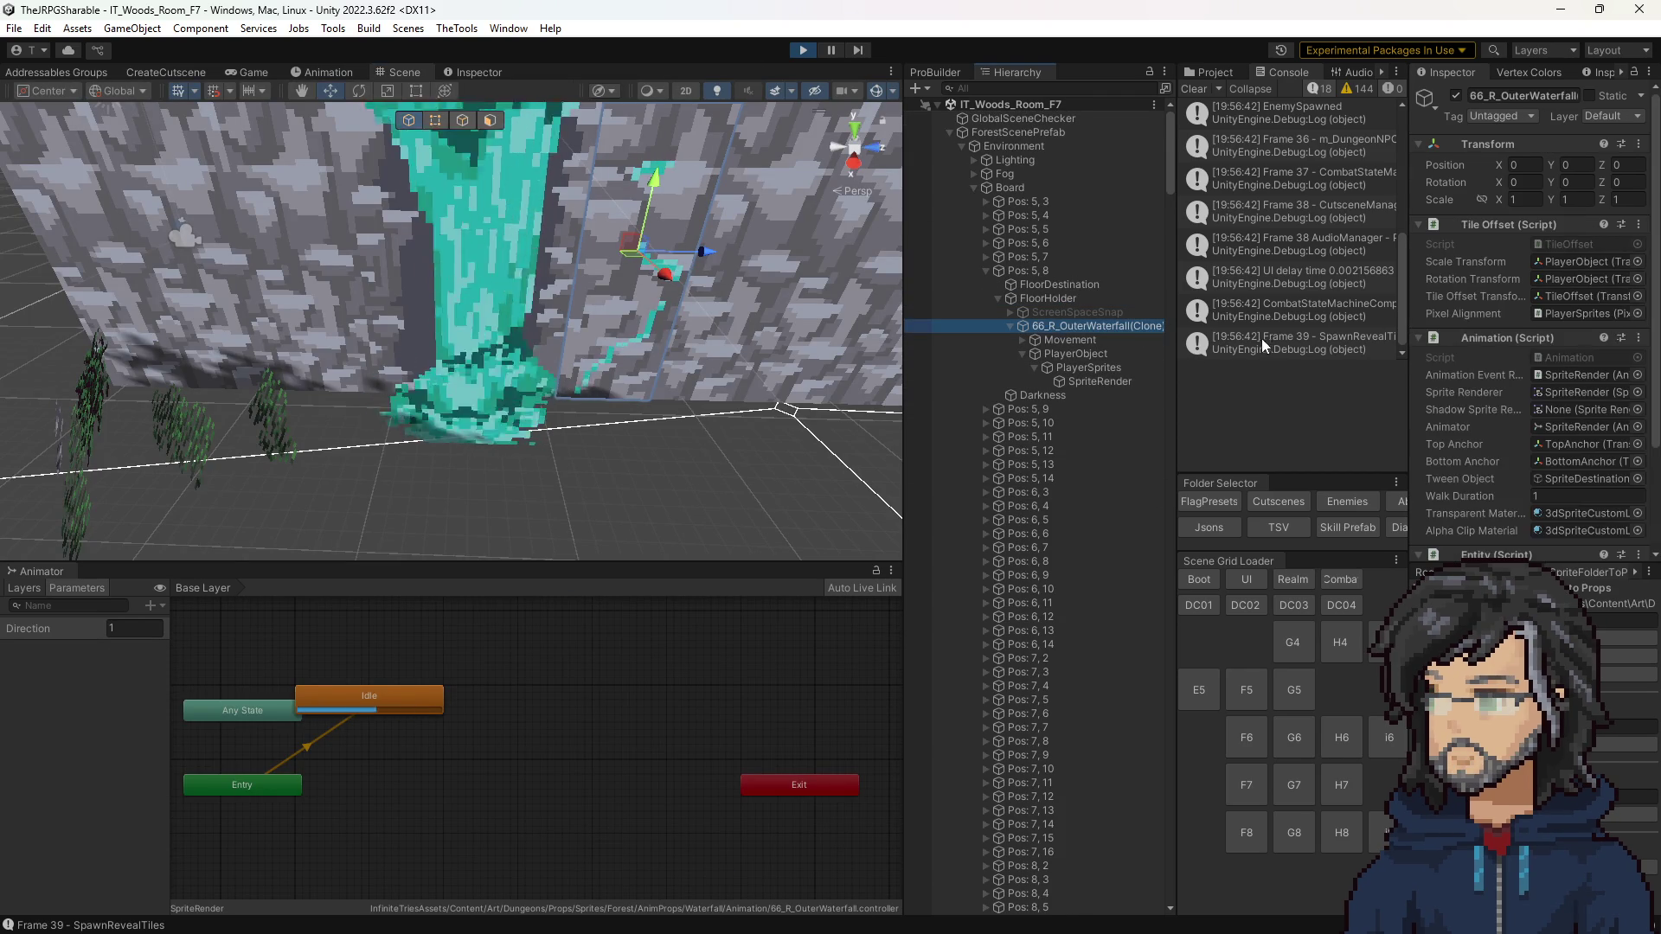
{"action": "scroll", "coordinate": [1614, 401], "scroll_direction": "down", "scroll_amount": 3}
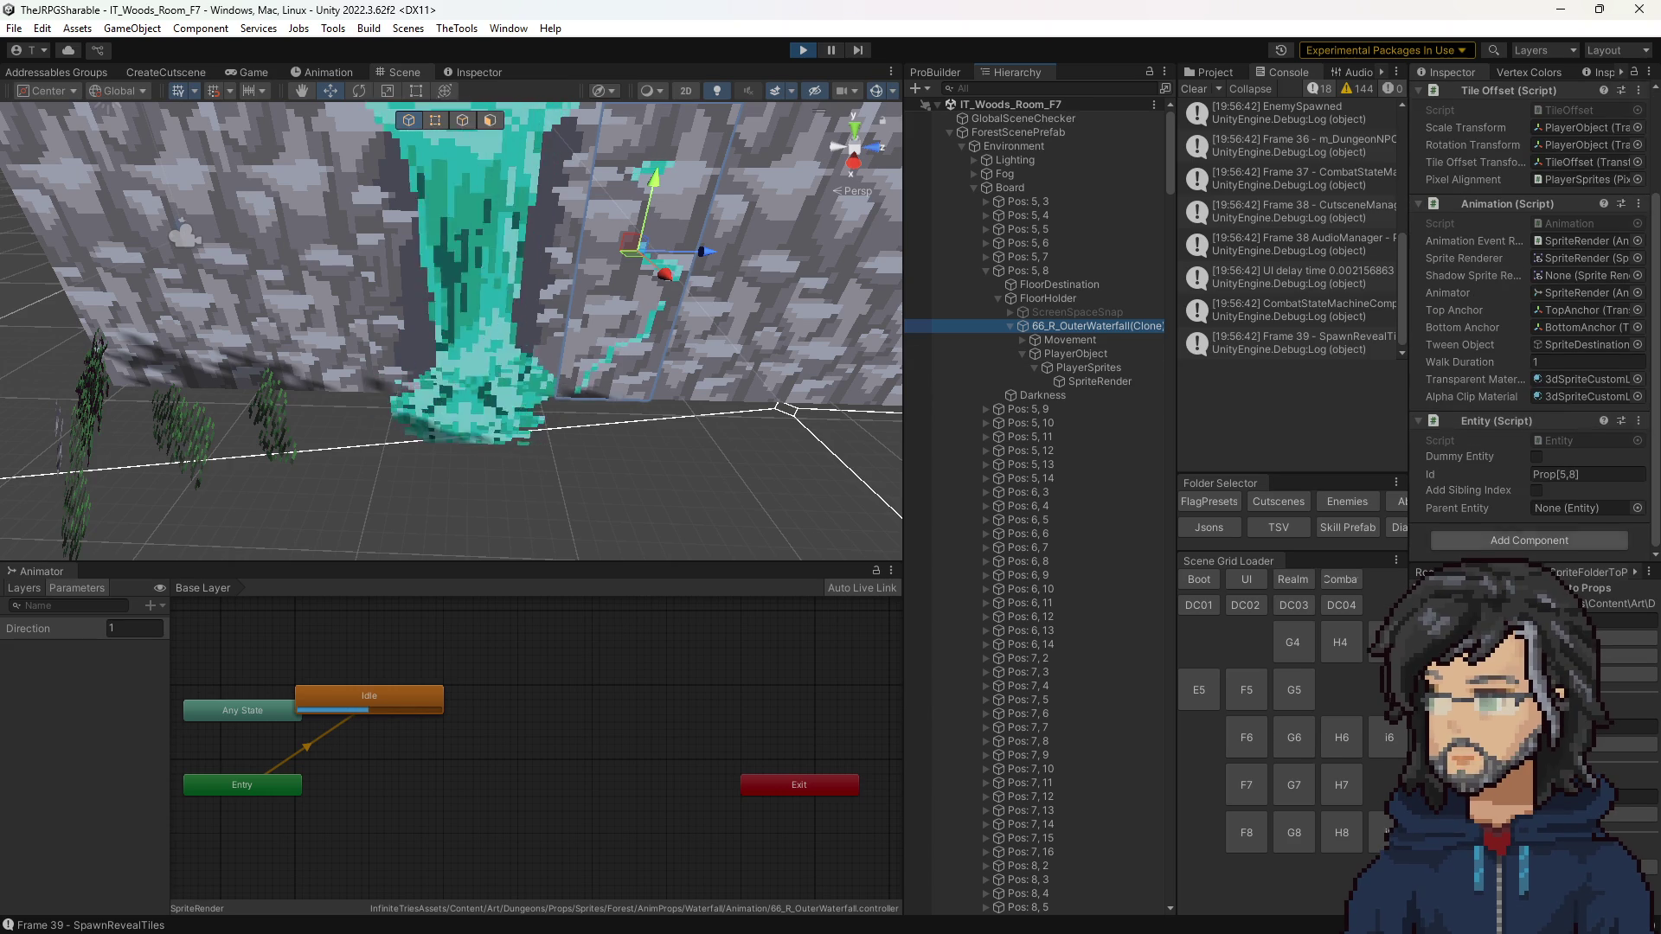
{"action": "left_click", "coordinate": [1066, 381]}
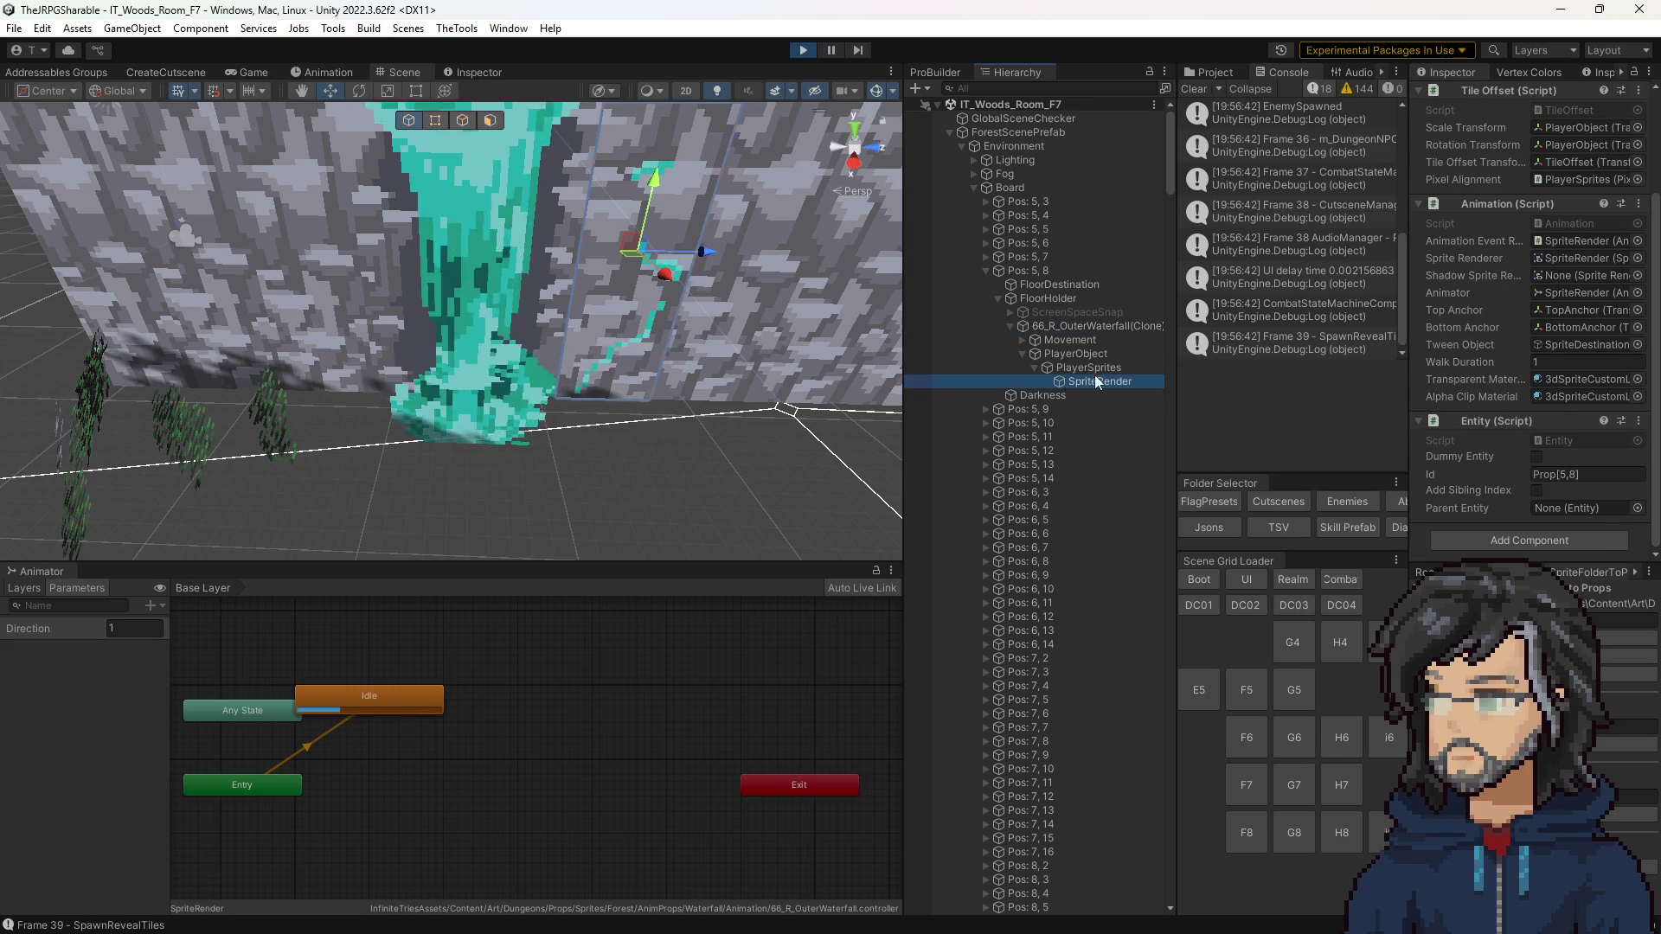
{"action": "left_click", "coordinate": [1451, 225]}
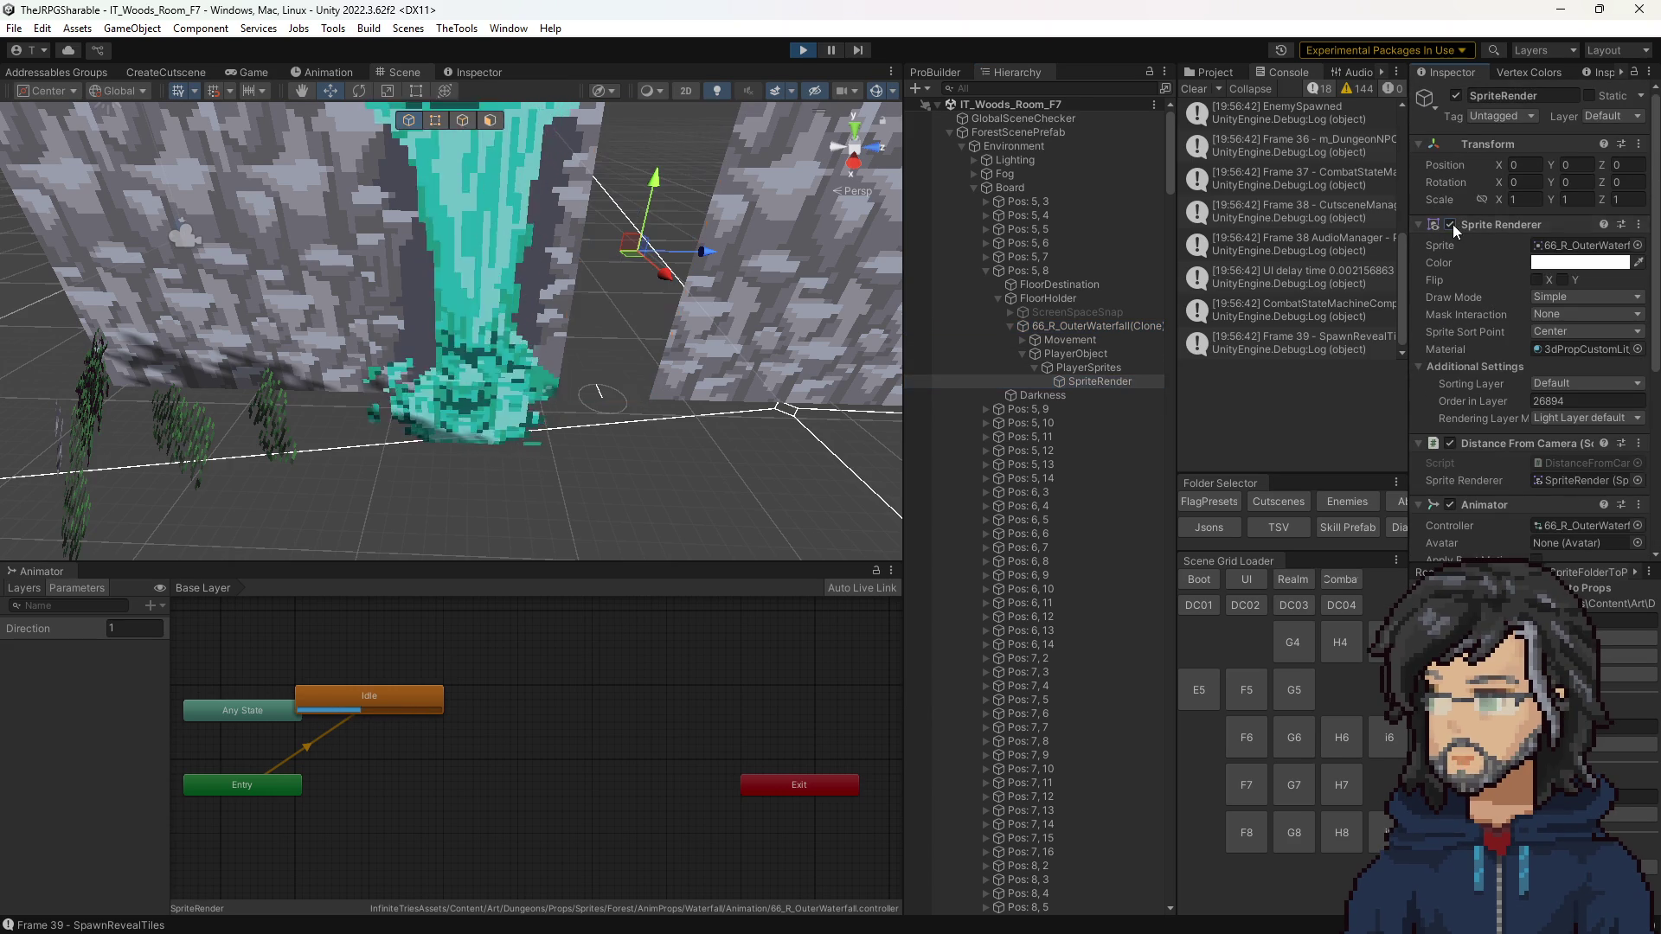
{"action": "scroll", "coordinate": [632, 384], "scroll_direction": "down", "scroll_amount": 5}
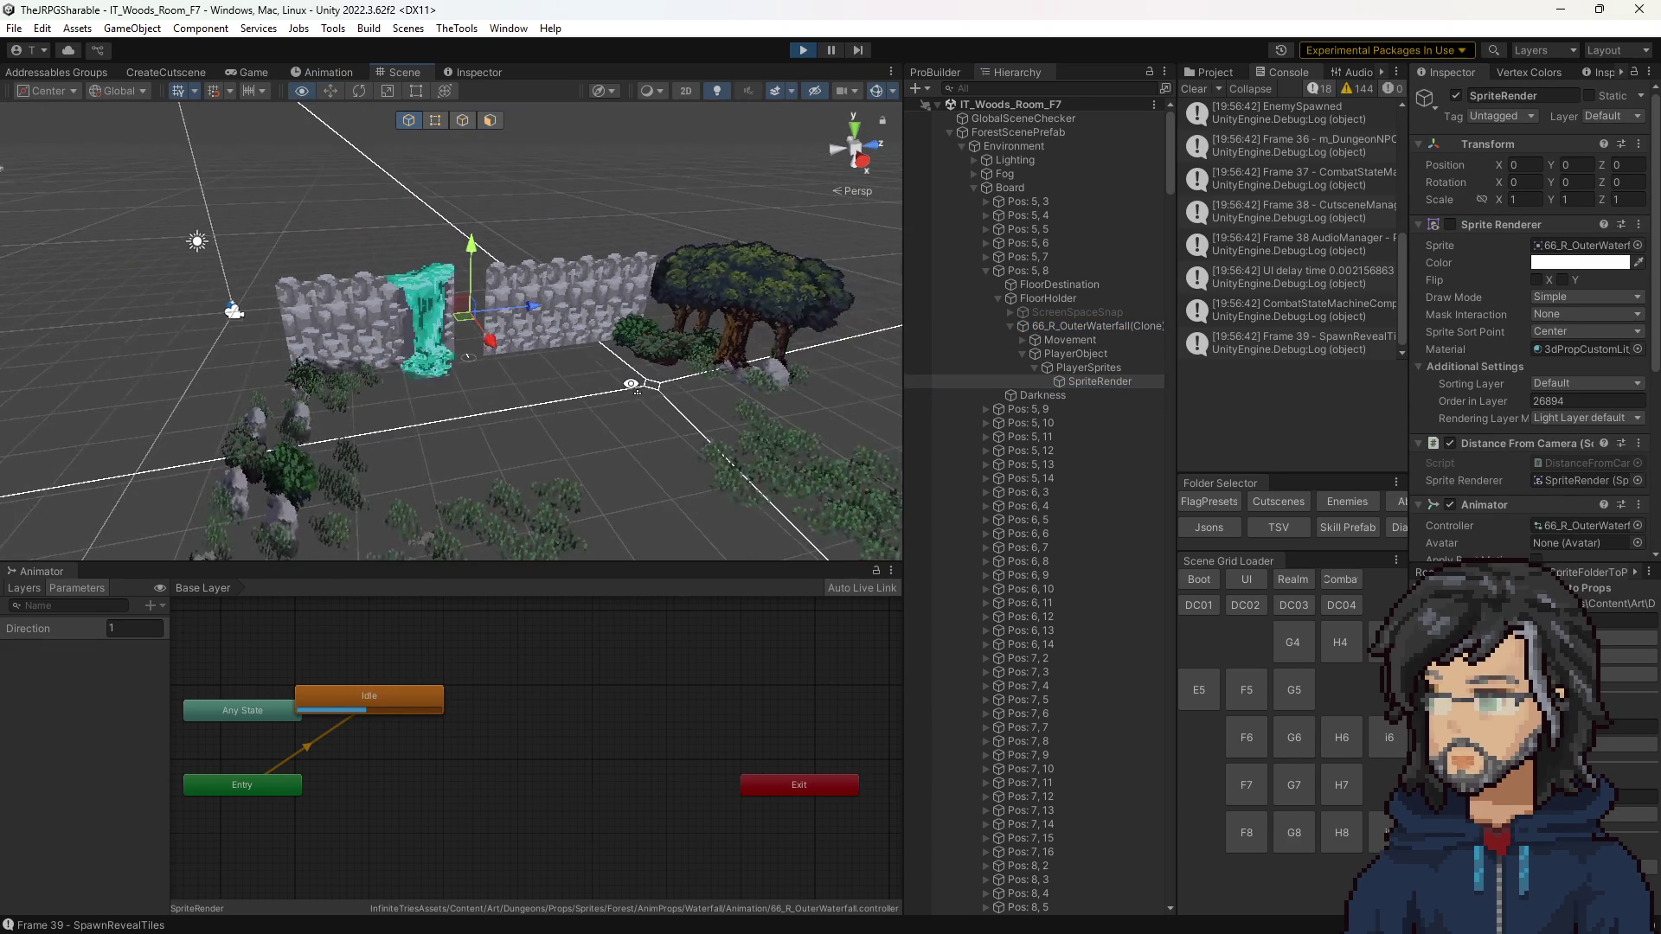
{"action": "scroll", "coordinate": [632, 384], "scroll_direction": "up", "scroll_amount": 3}
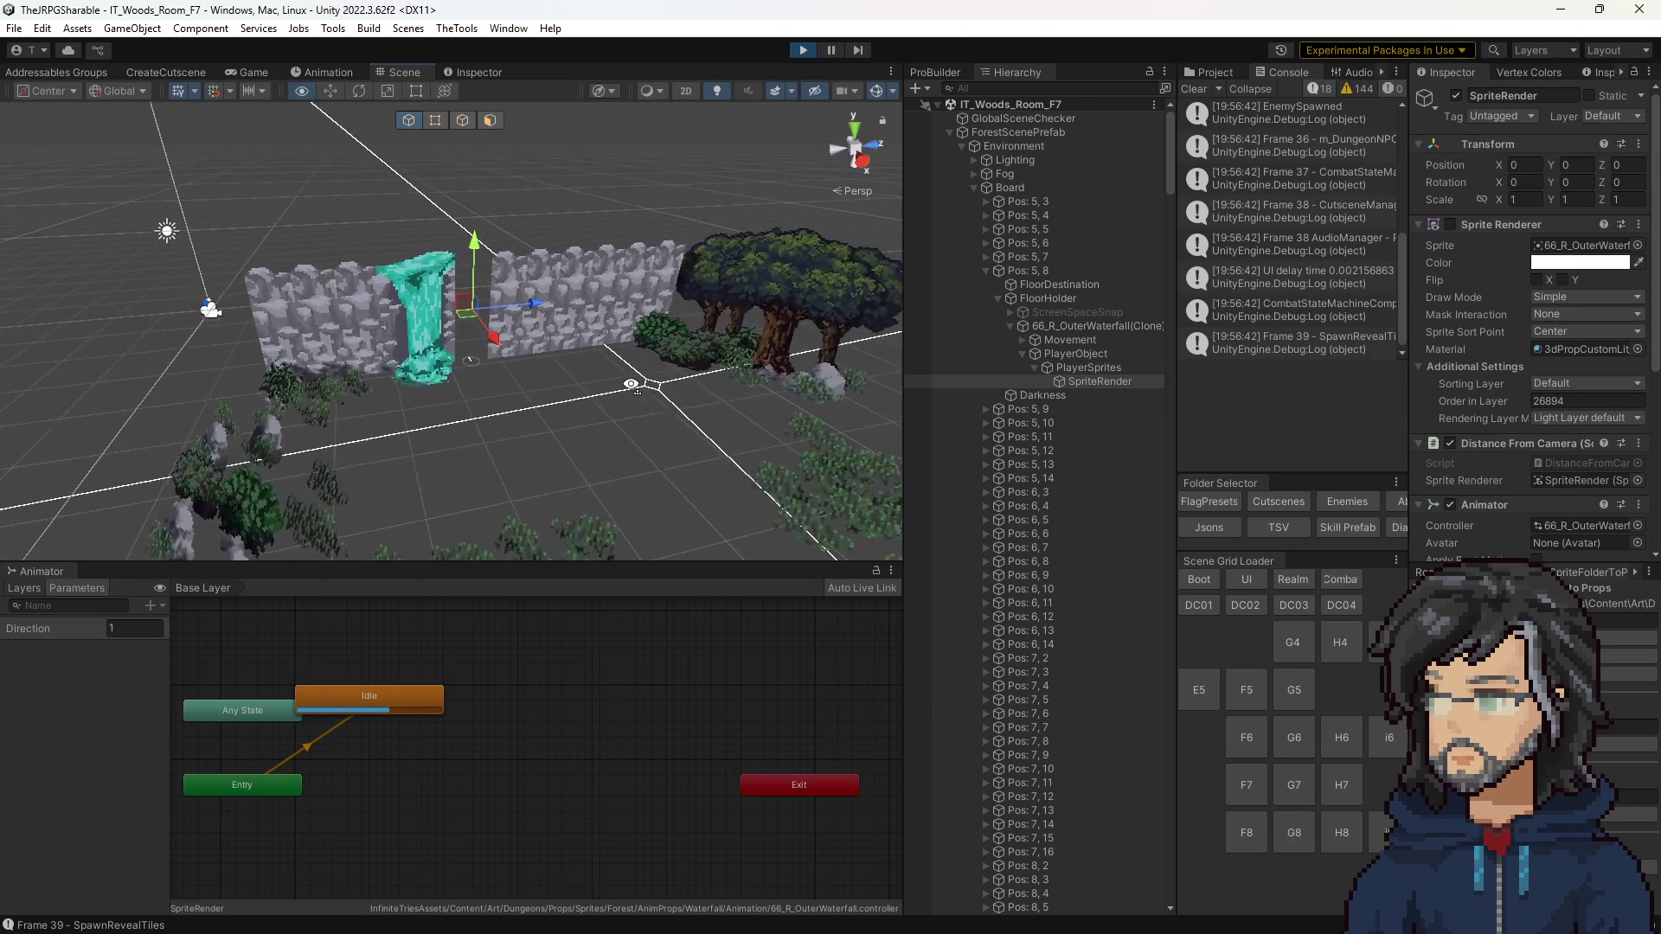
{"action": "left_click", "coordinate": [1450, 225]}
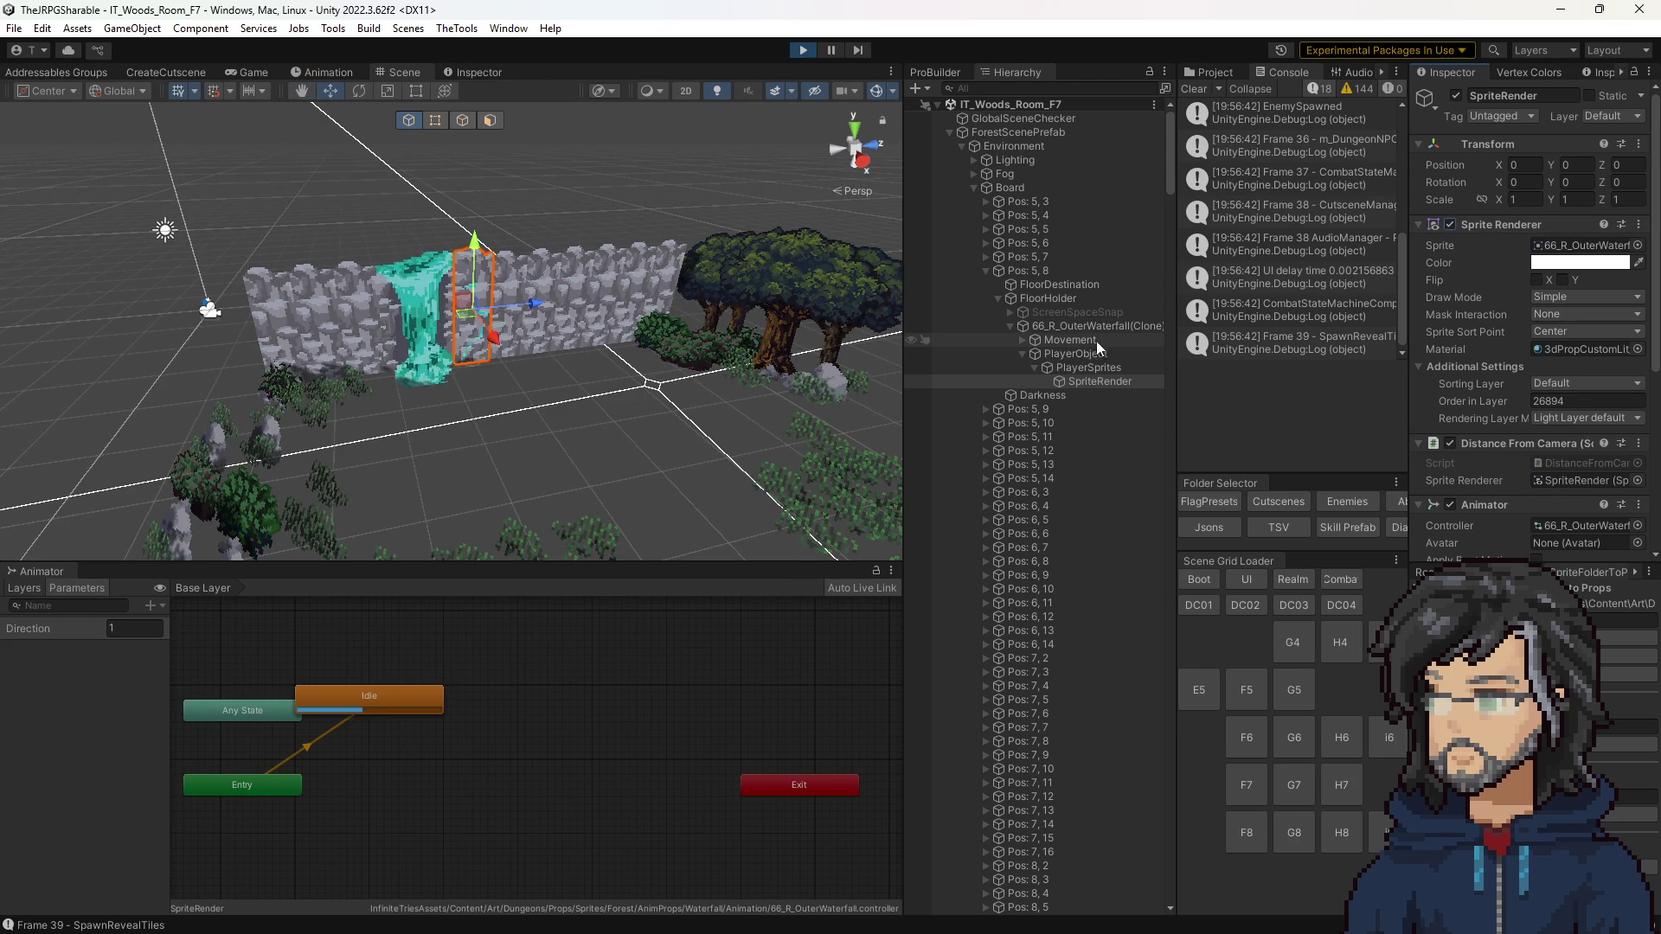
{"action": "left_click", "coordinate": [547, 339]}
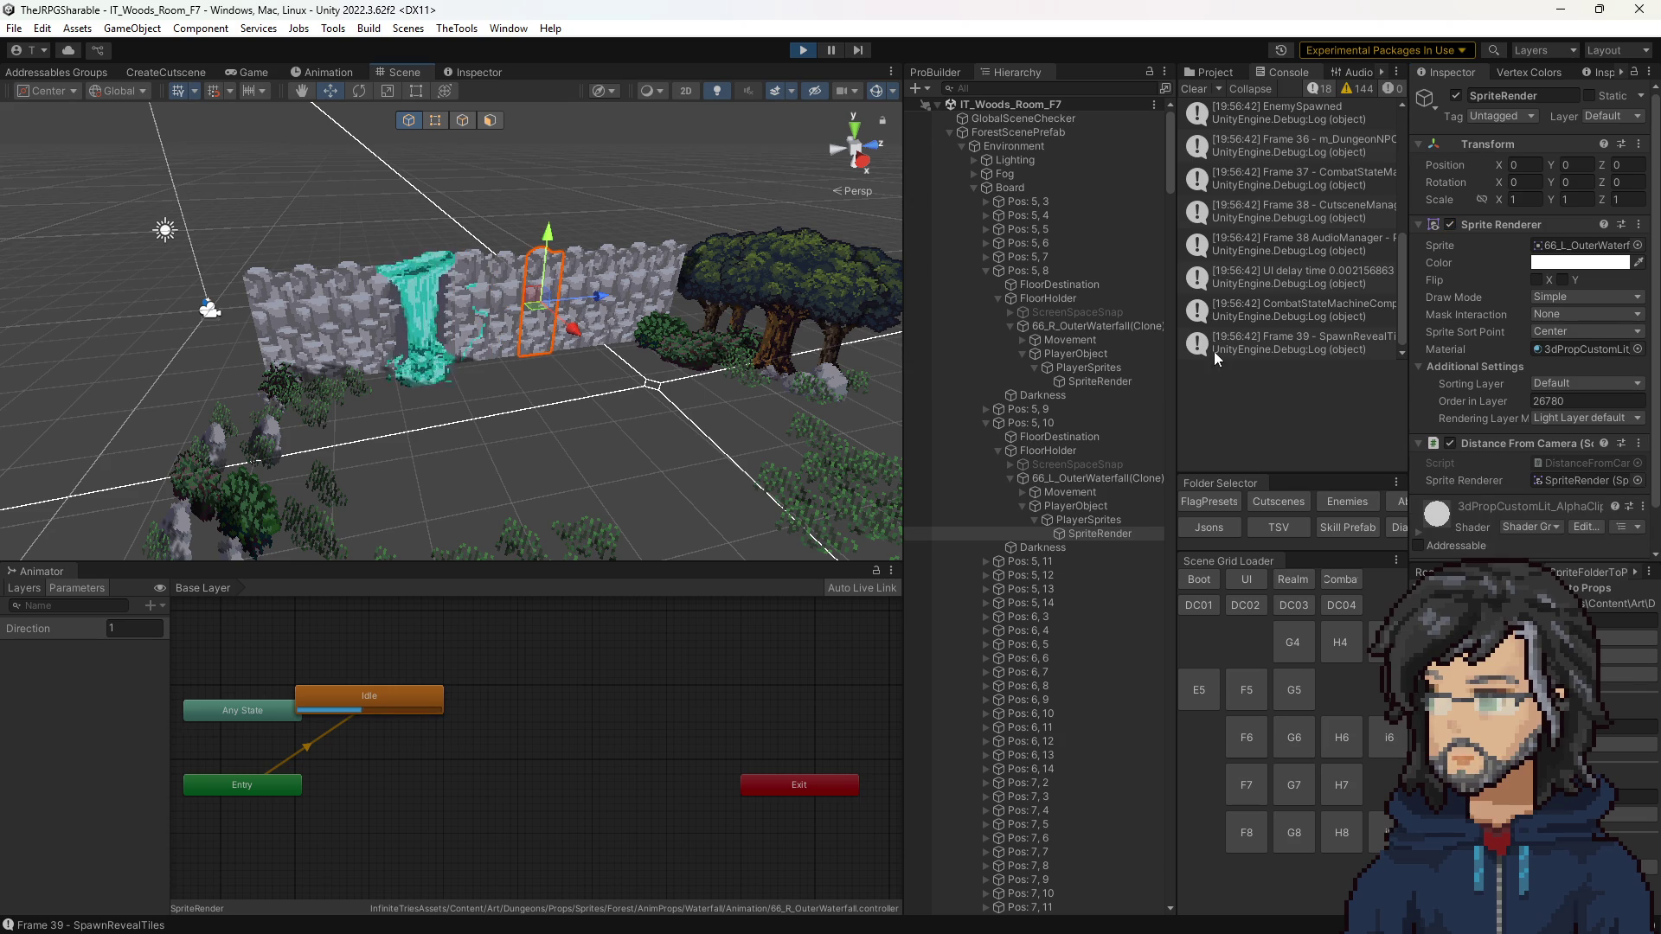
{"action": "left_click", "coordinate": [1061, 480]}
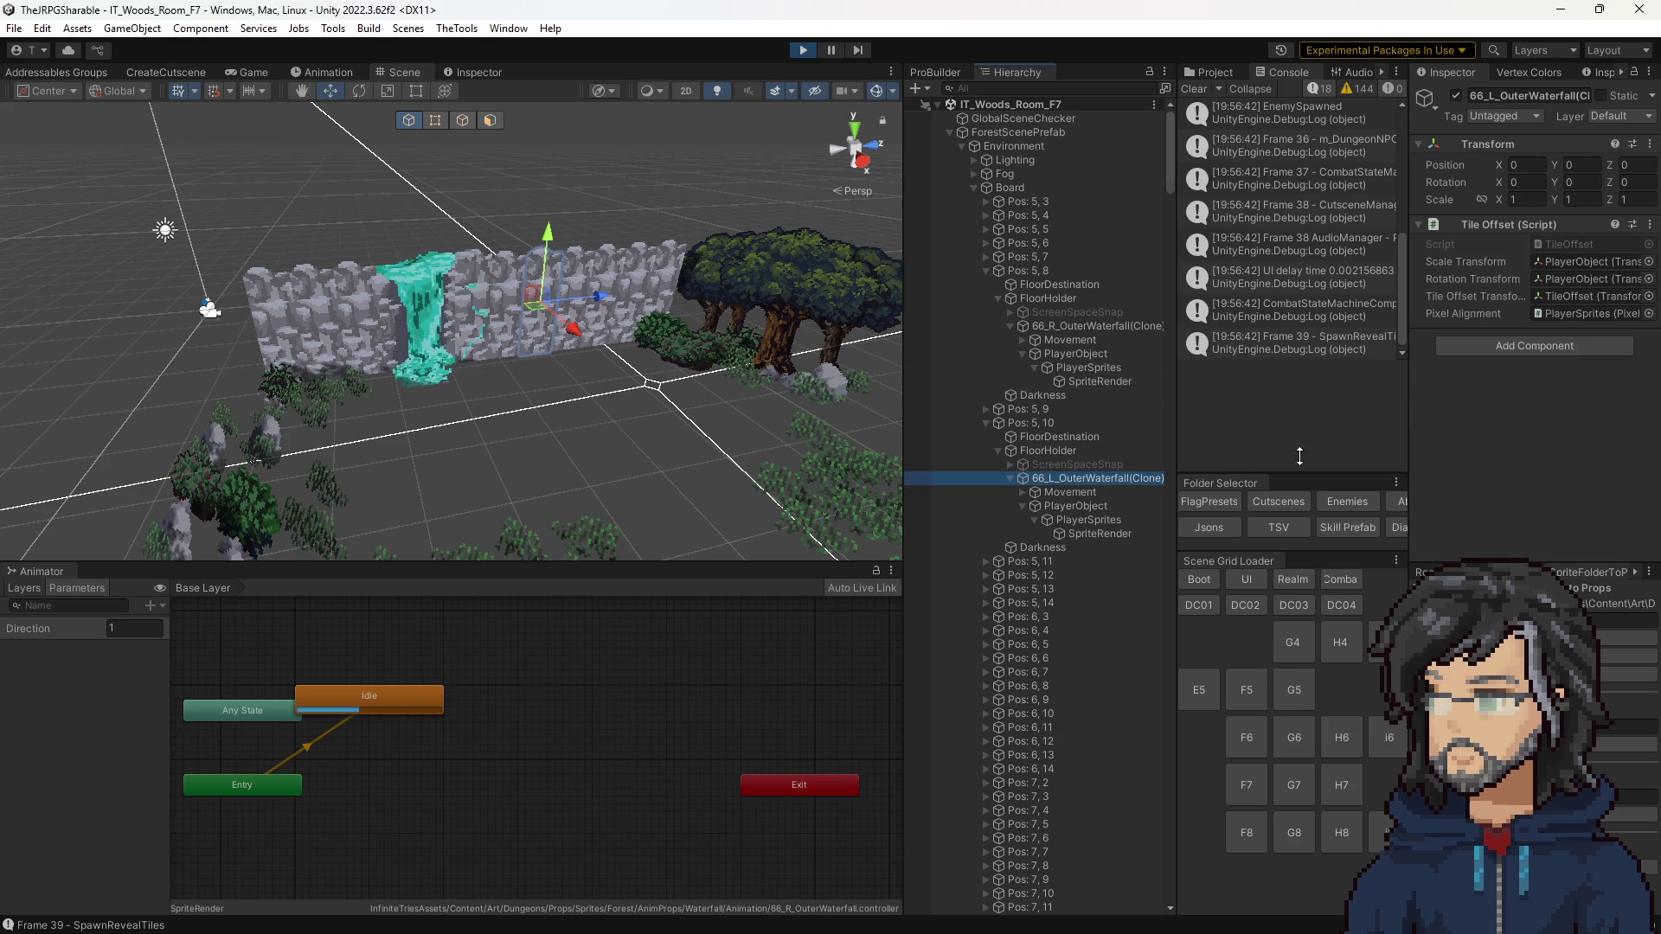
{"action": "left_click", "coordinate": [1548, 278]}
{"action": "left_click", "coordinate": [1553, 296]}
{"action": "left_click", "coordinate": [1553, 314]}
{"action": "left_click", "coordinate": [1116, 533]}
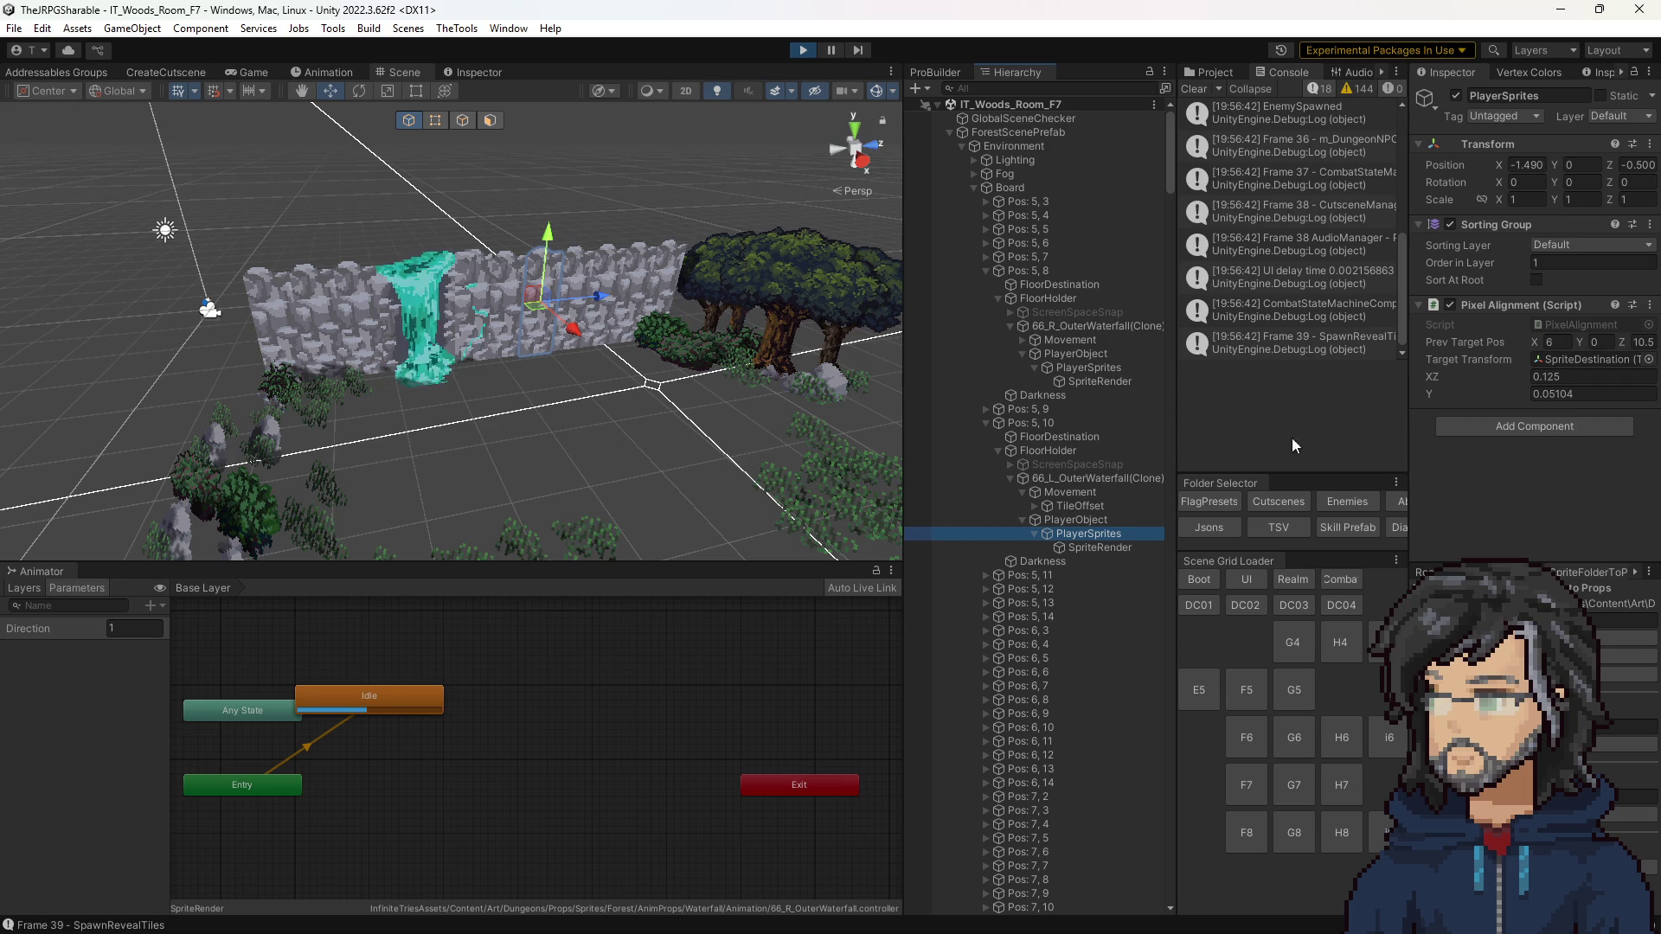
{"action": "left_click", "coordinate": [1109, 551]}
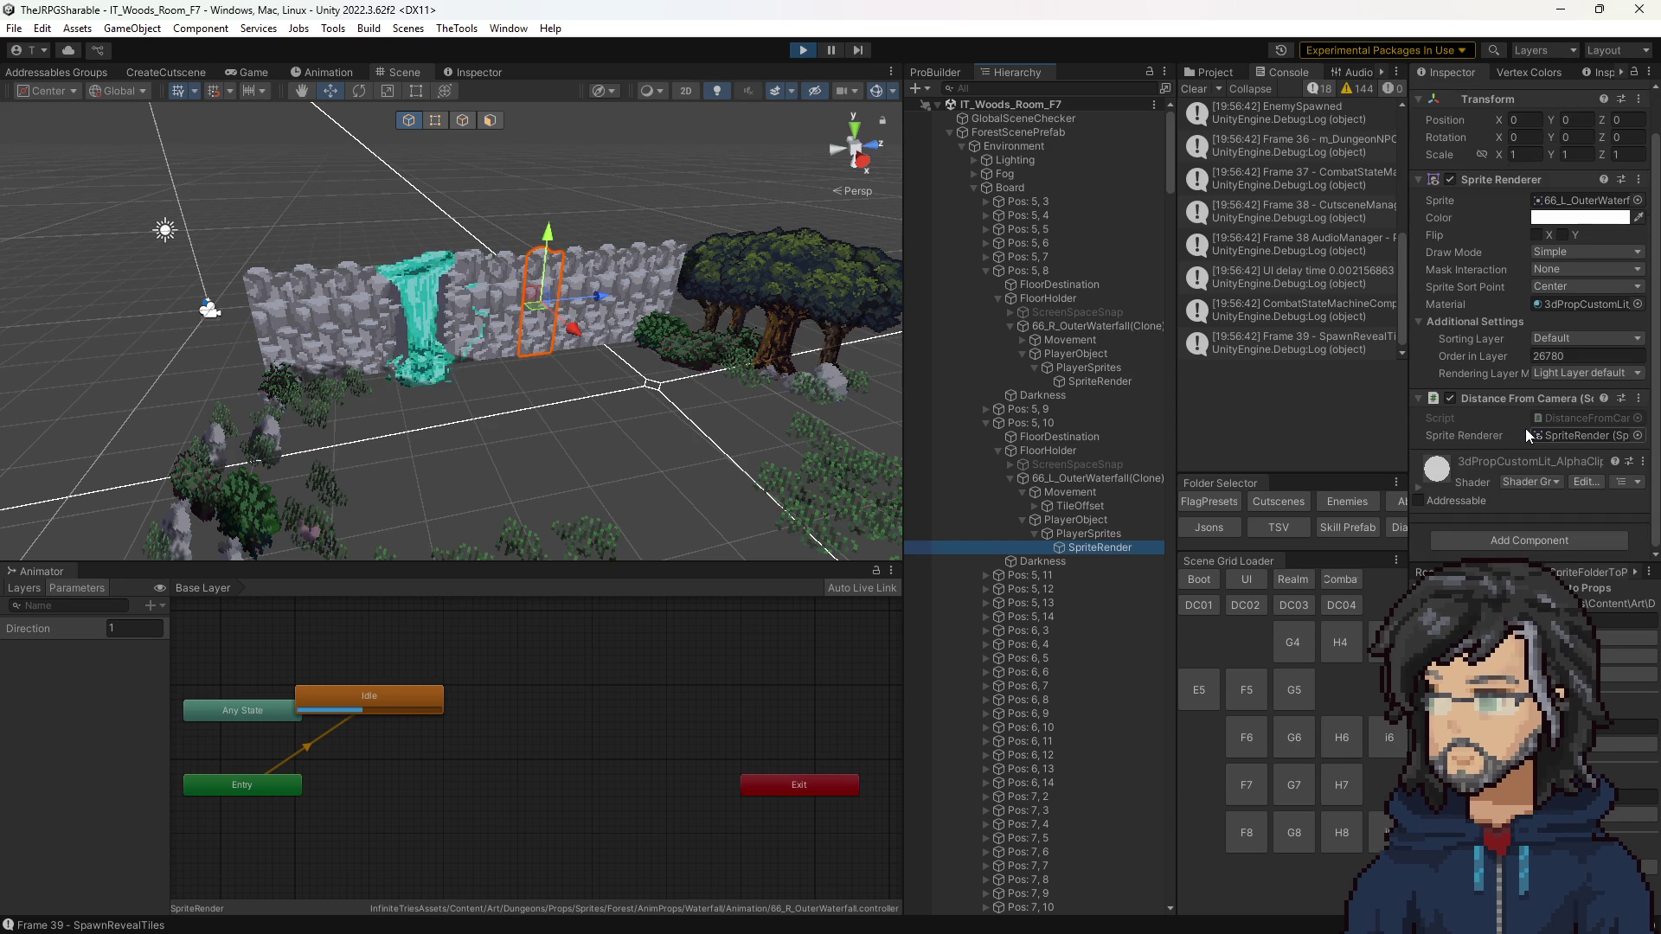
{"action": "scroll", "coordinate": [1525, 434], "scroll_direction": "up", "scroll_amount": 2}
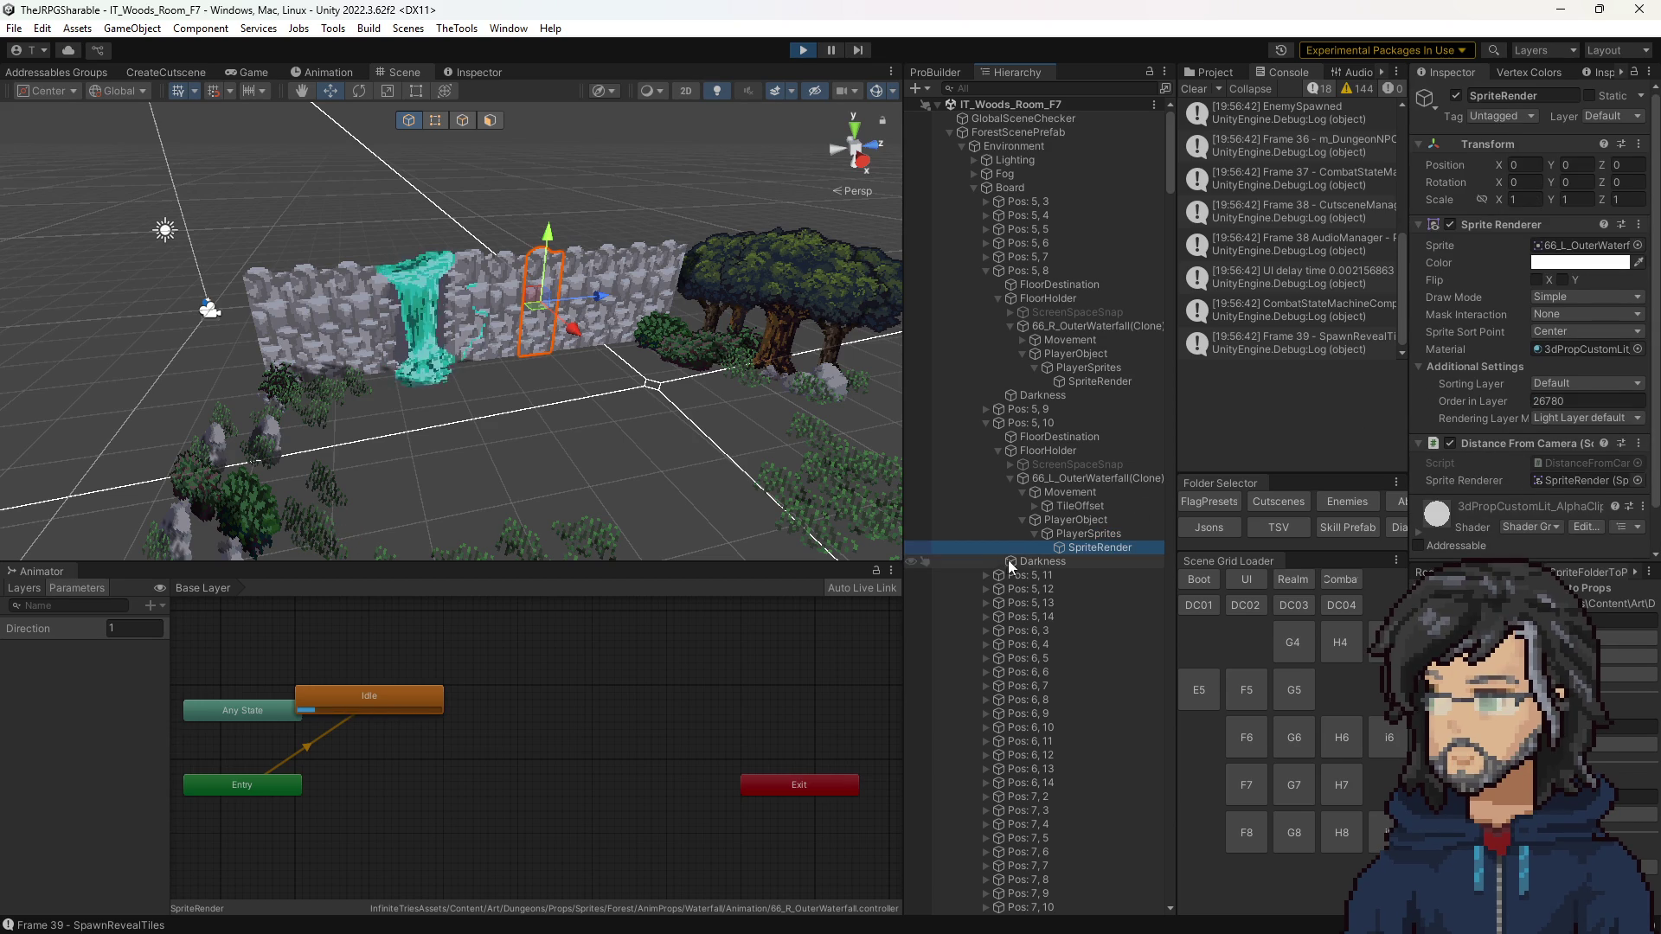
{"action": "left_click", "coordinate": [1055, 481]}
{"action": "left_click", "coordinate": [1062, 507]}
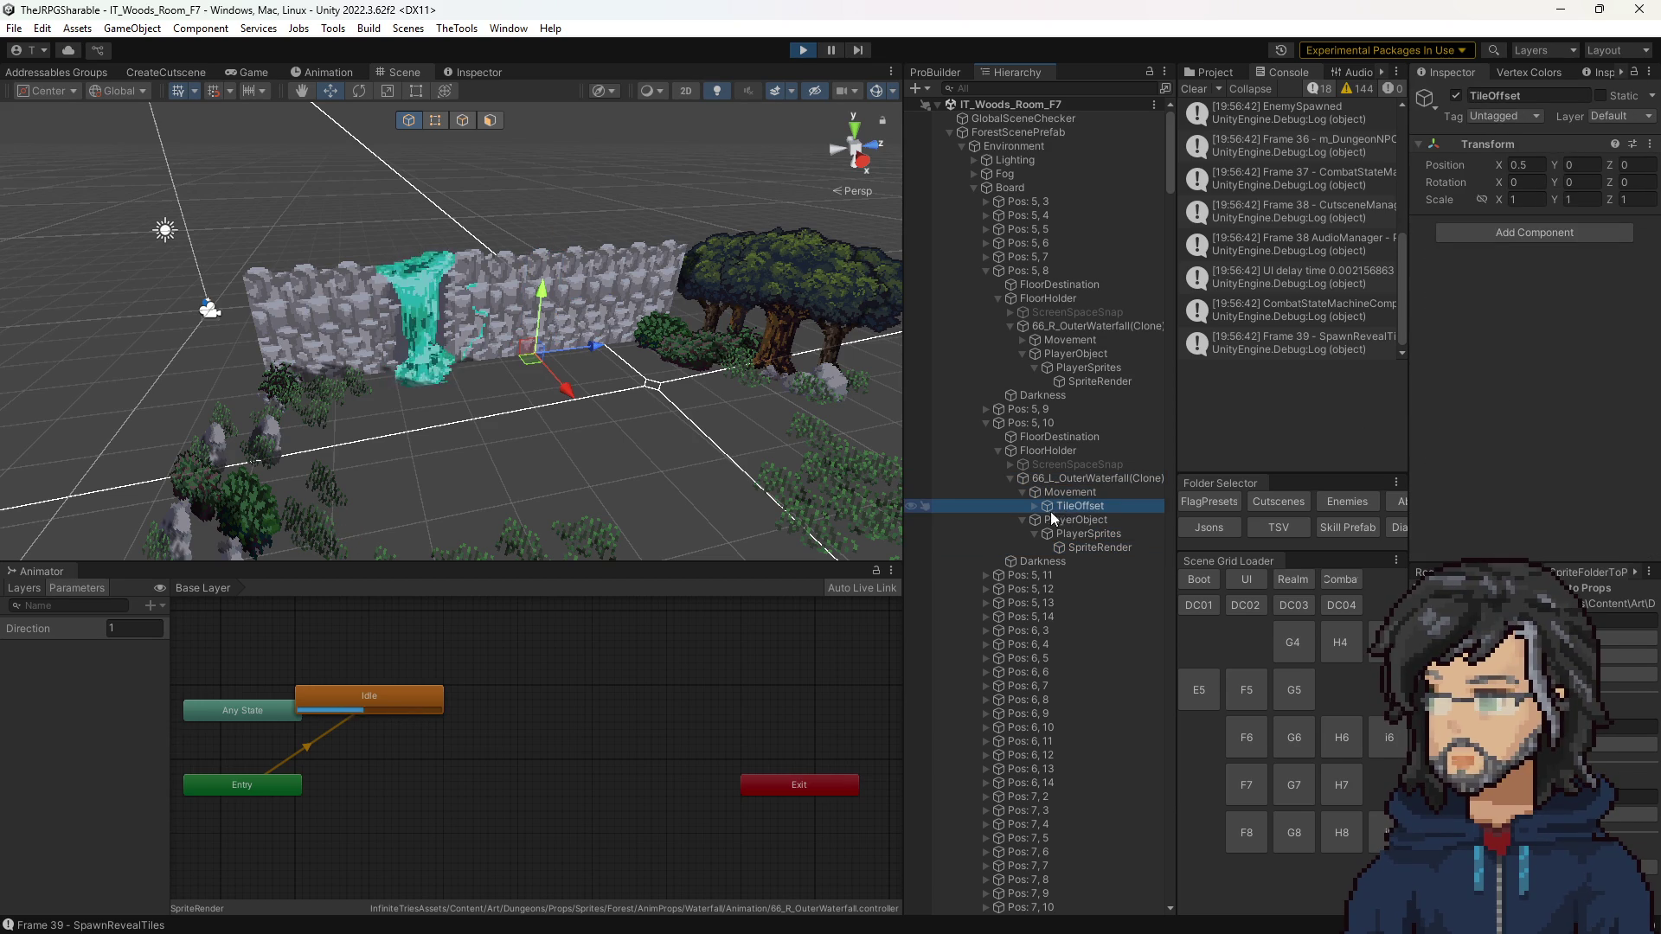
{"action": "left_click", "coordinate": [1033, 506]}
{"action": "left_click", "coordinate": [1059, 514]}
{"action": "key", "text": "Down"}
{"action": "key", "text": "Down"}
{"action": "key", "text": "Down"}
{"action": "key", "text": "Down"}
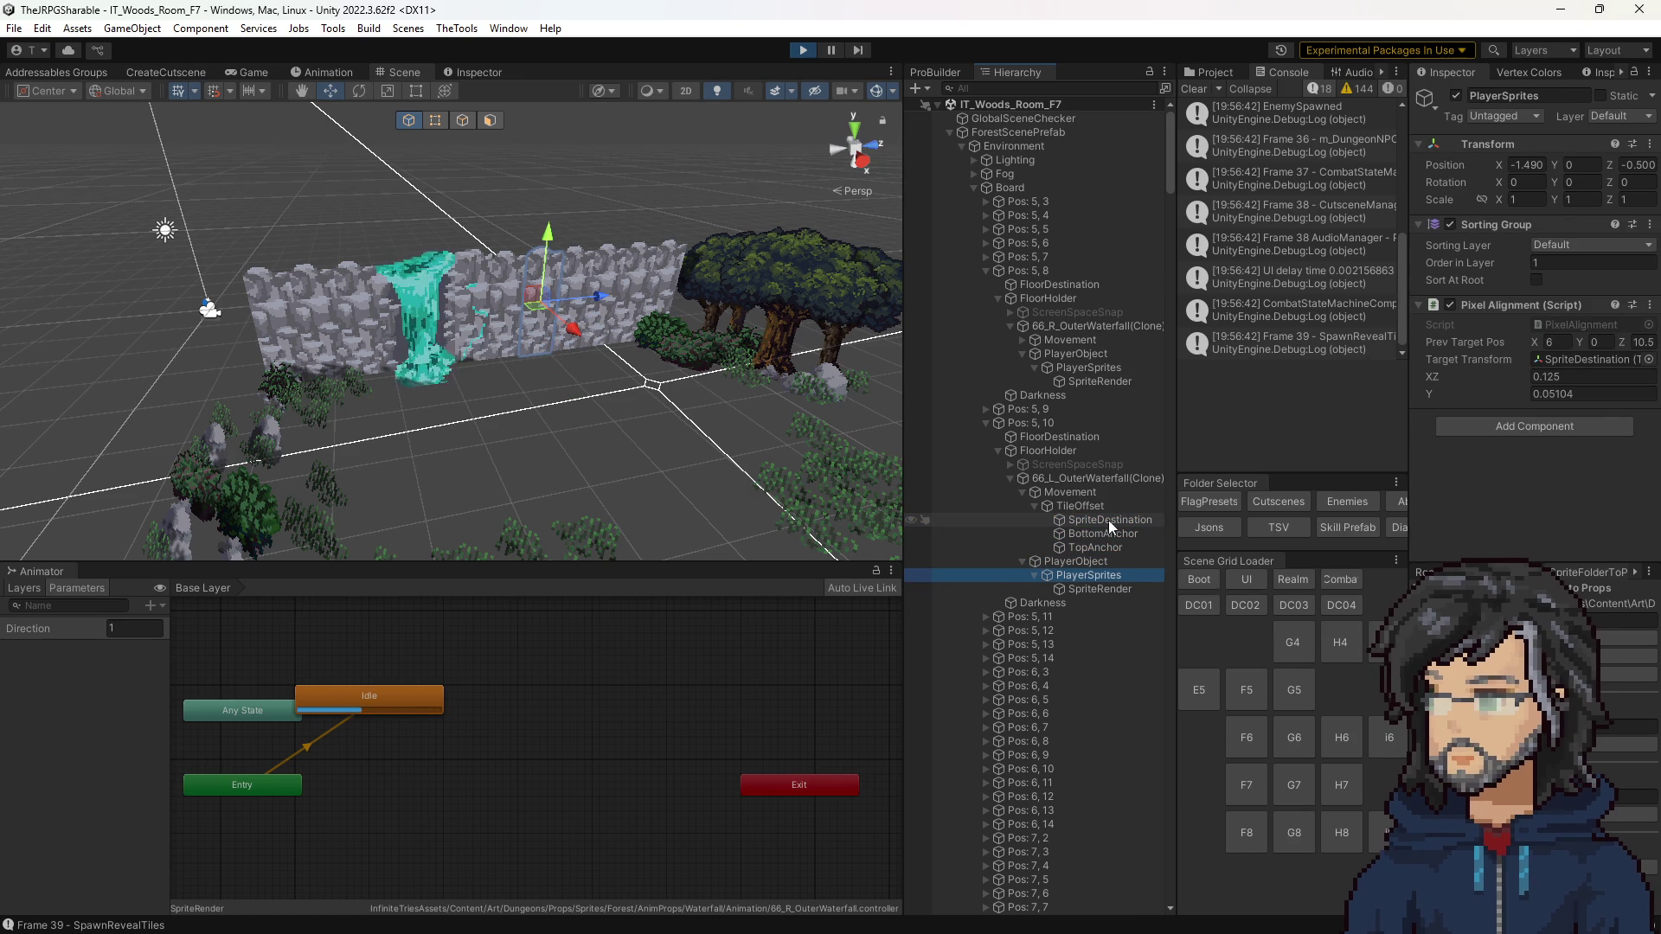
{"action": "left_click", "coordinate": [1110, 593]}
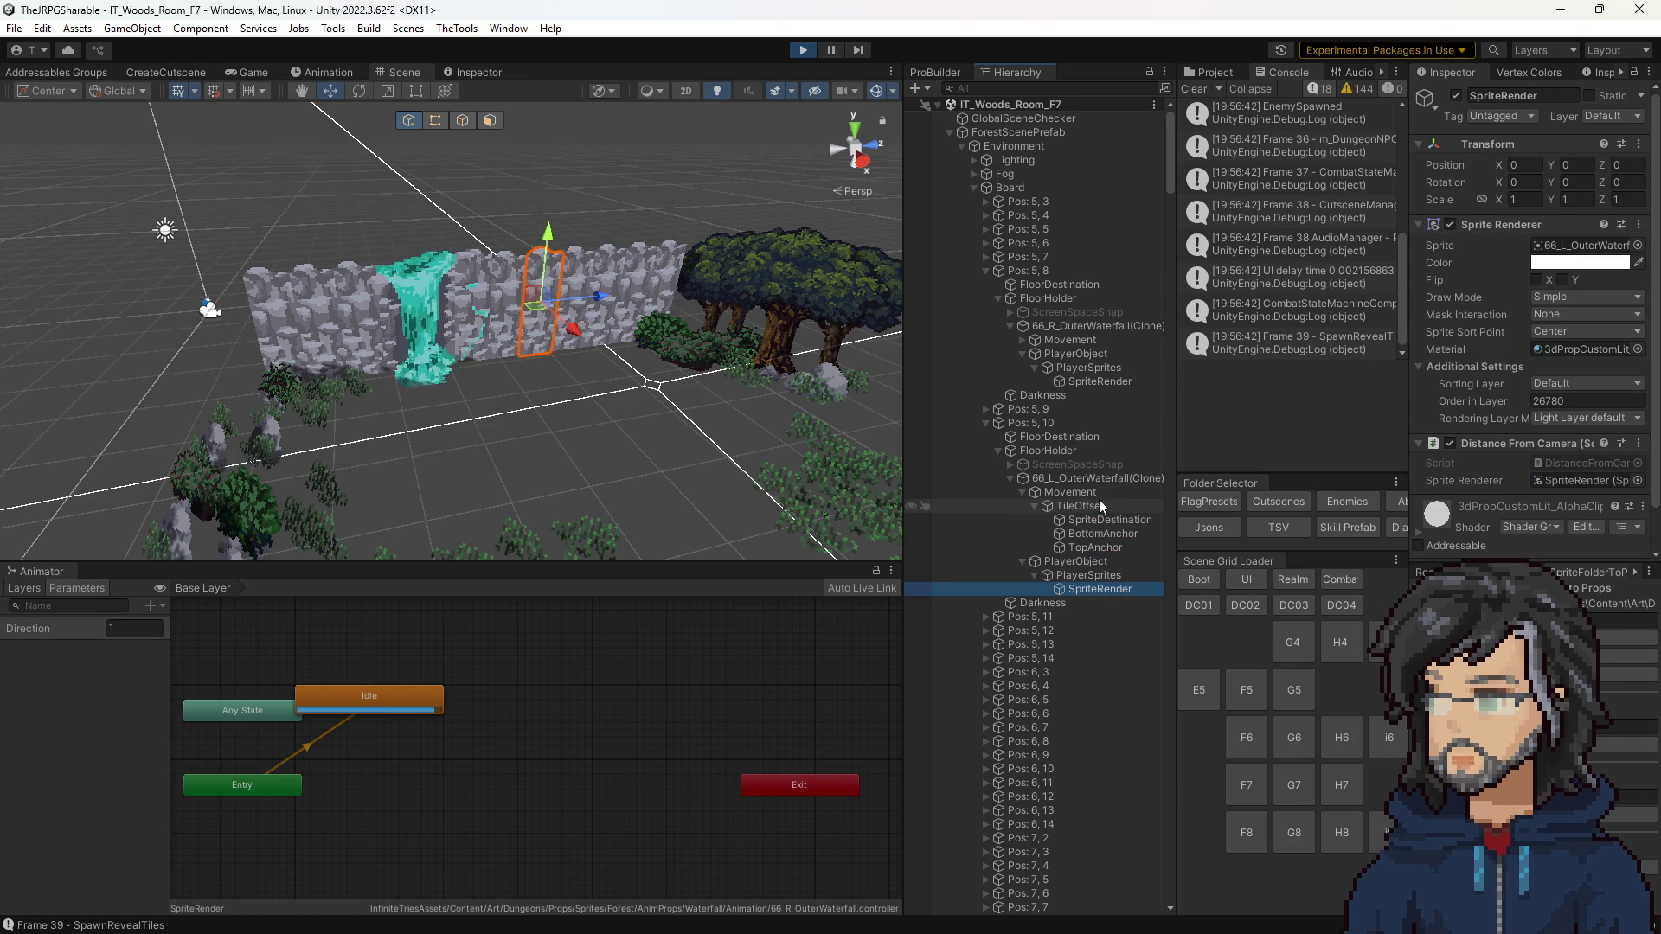
{"action": "left_click", "coordinate": [1109, 479]}
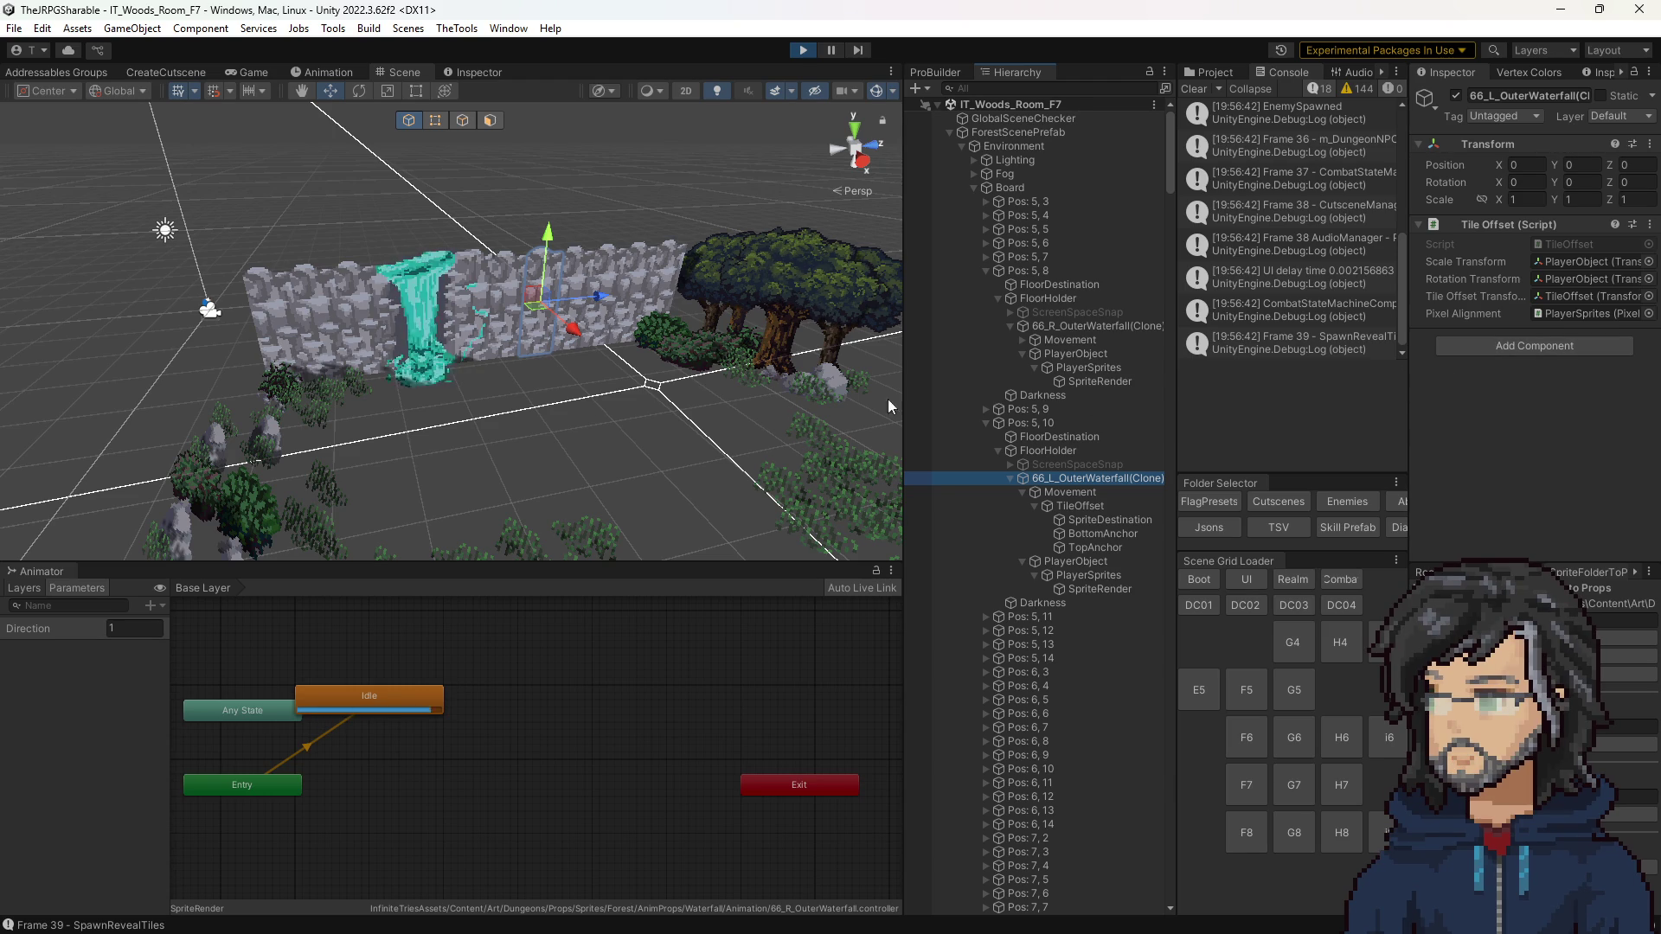
{"action": "double_click", "coordinate": [1553, 244]}
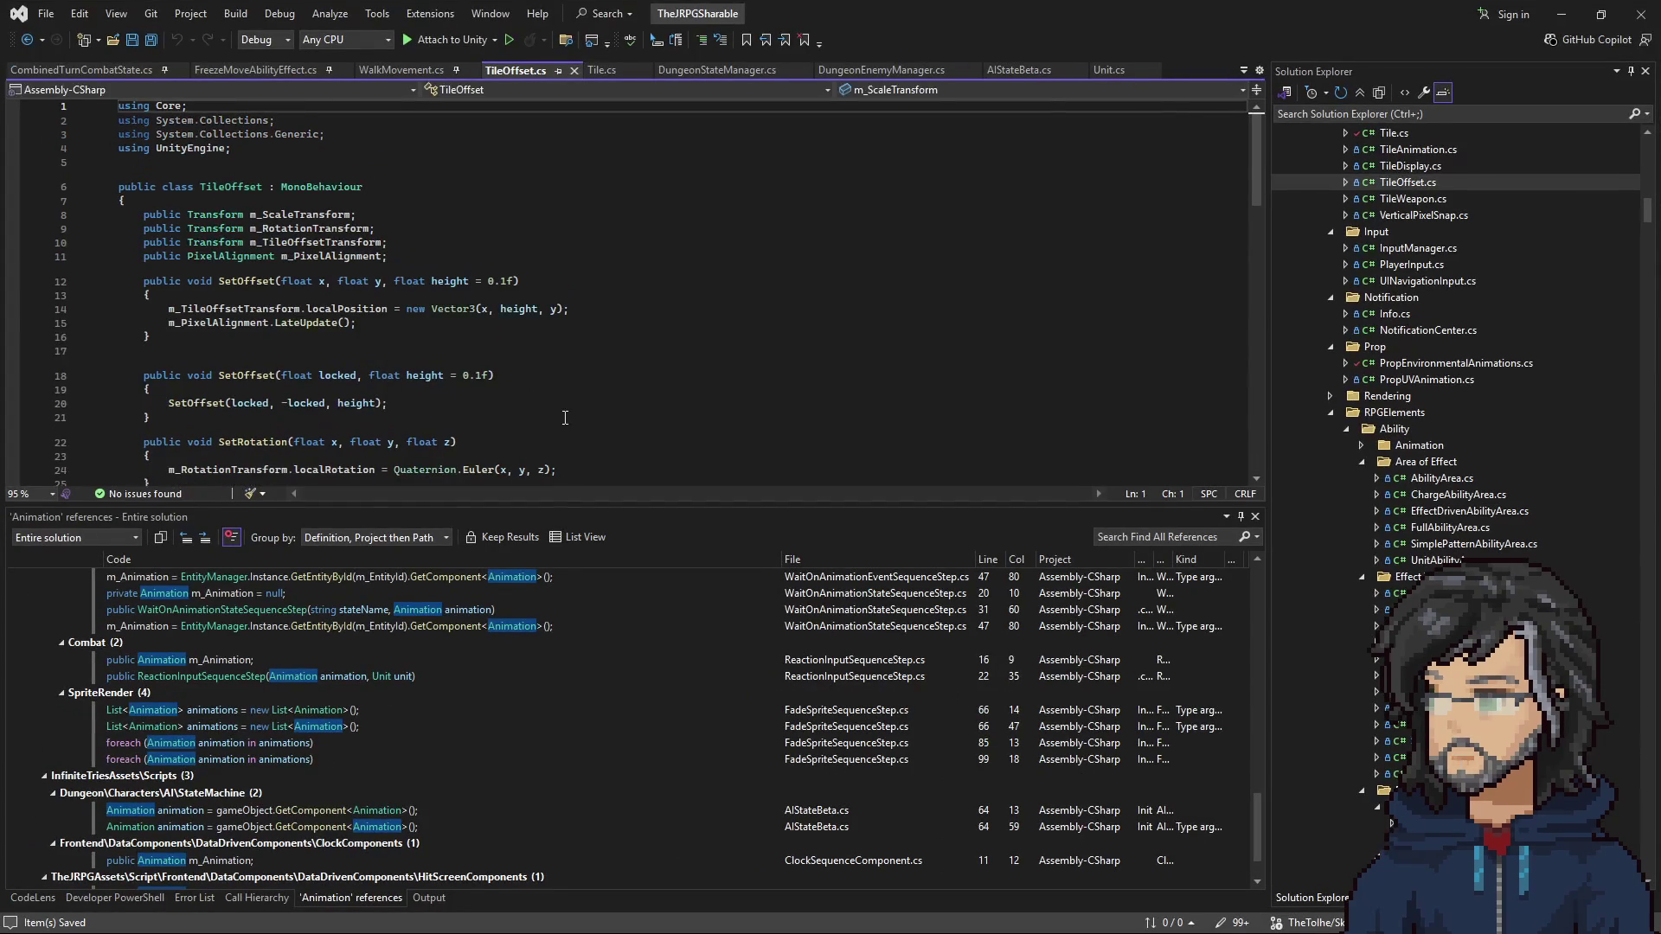
{"action": "left_click", "coordinate": [1562, 14]}
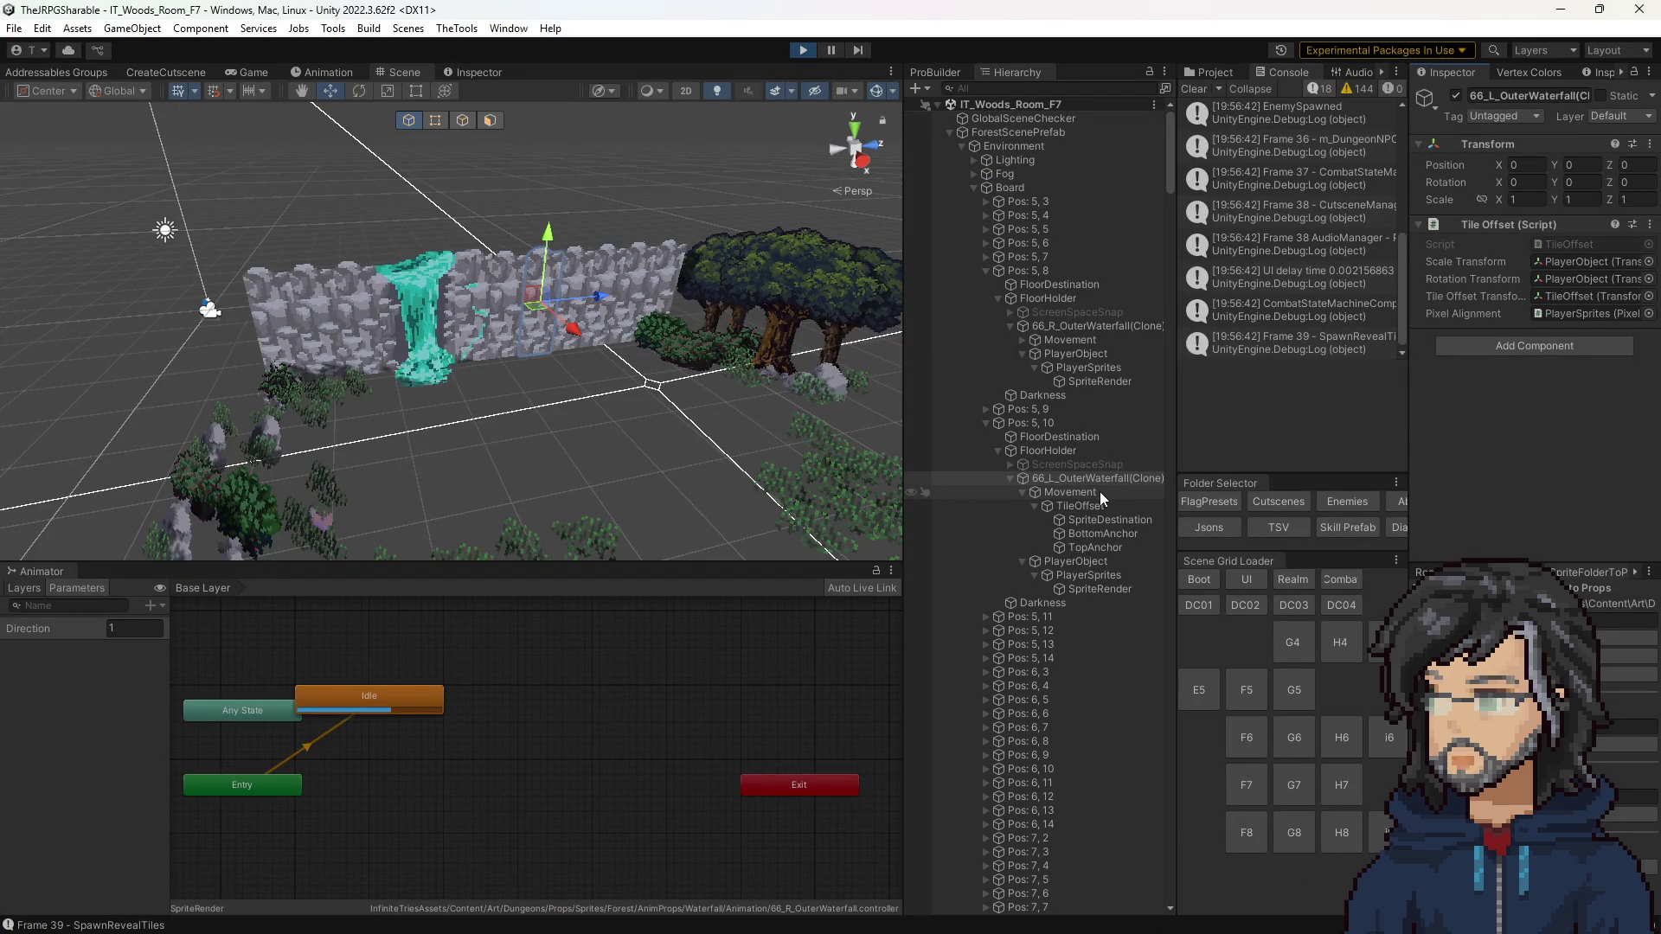
Step: Compare the waterfall SpriteRender child with its parent clone in the Hierarchy
{"action": "left_click", "coordinate": [1090, 588]}
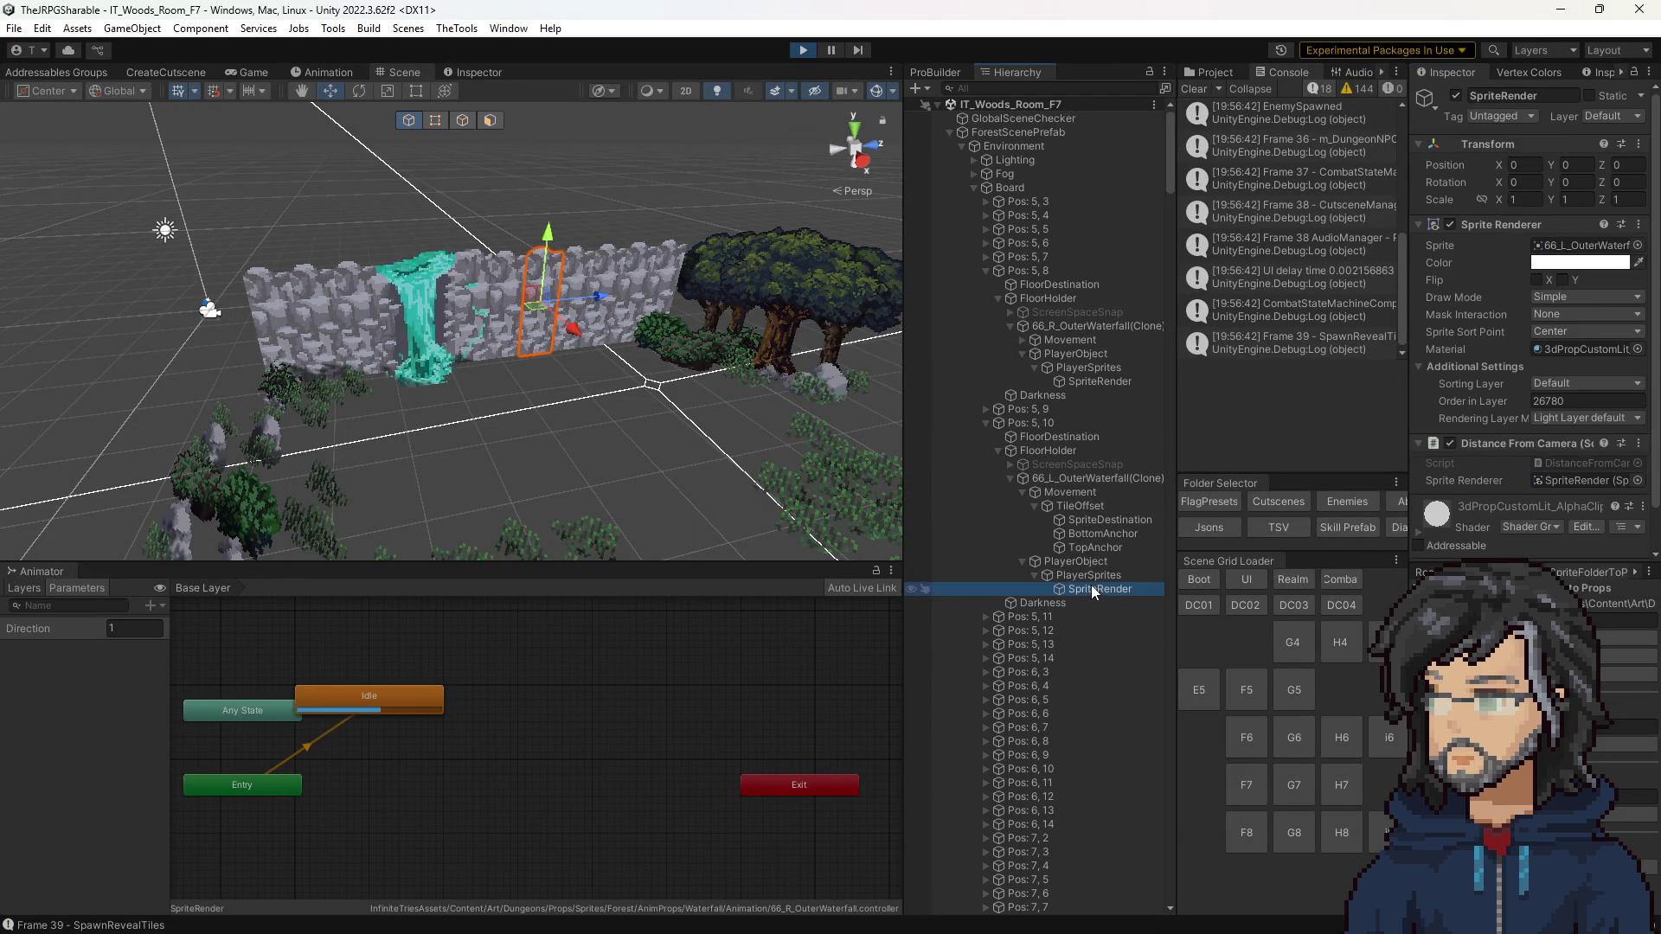
{"action": "left_click", "coordinate": [1067, 478]}
{"action": "left_click", "coordinate": [1107, 590]}
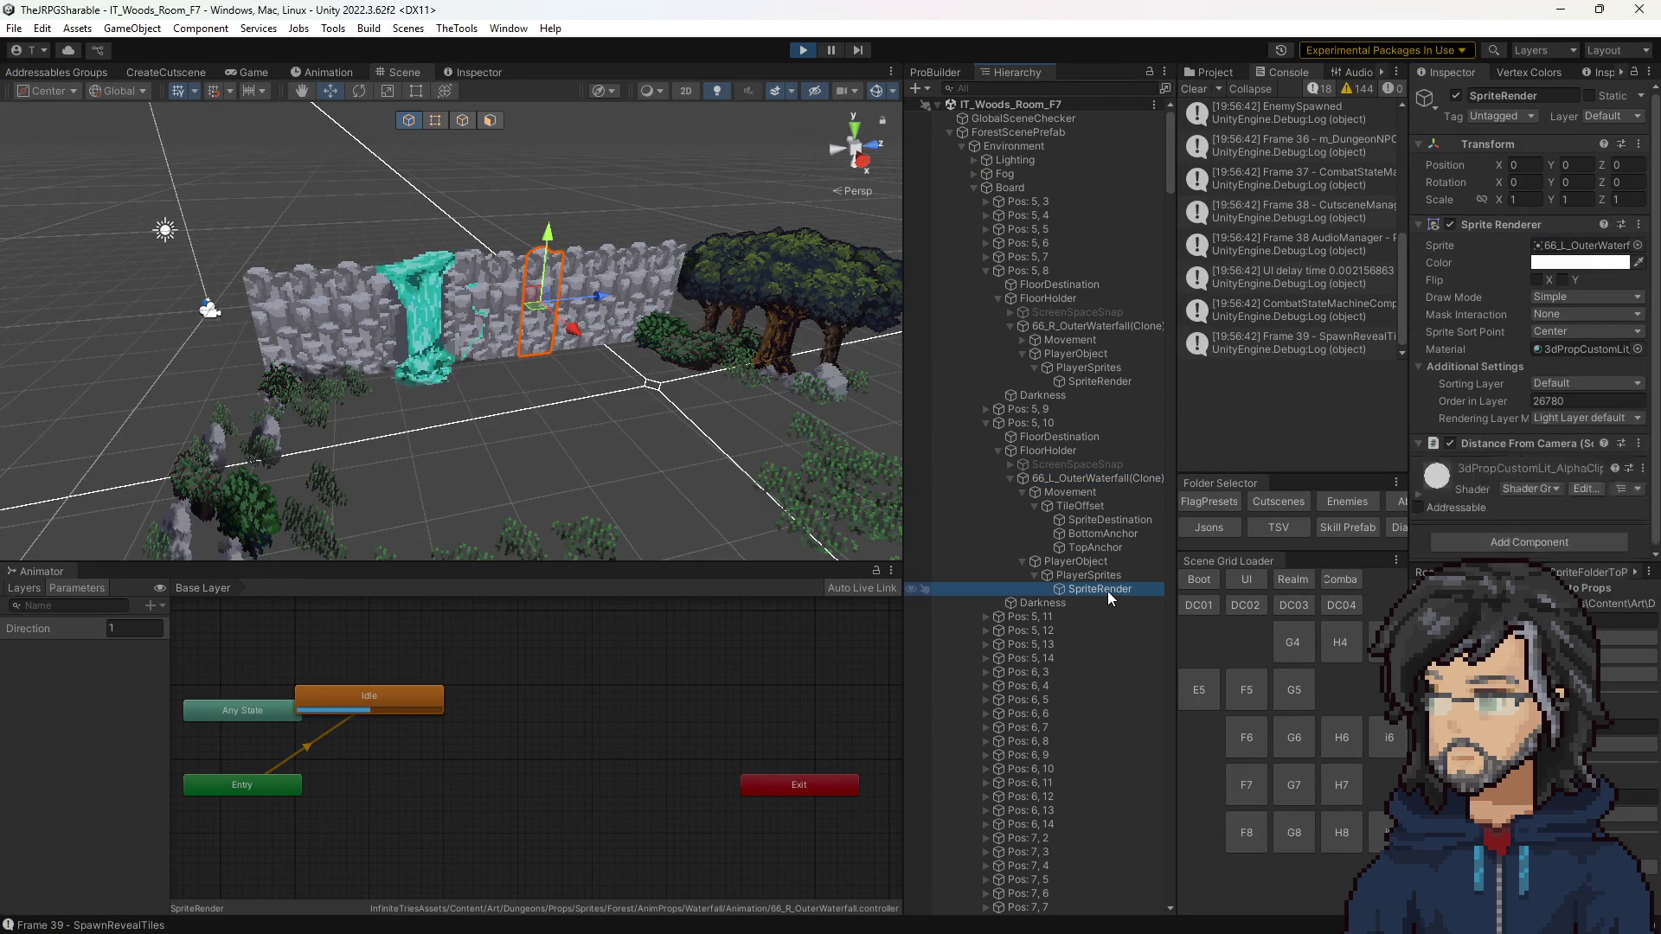
{"action": "left_click", "coordinate": [1075, 483]}
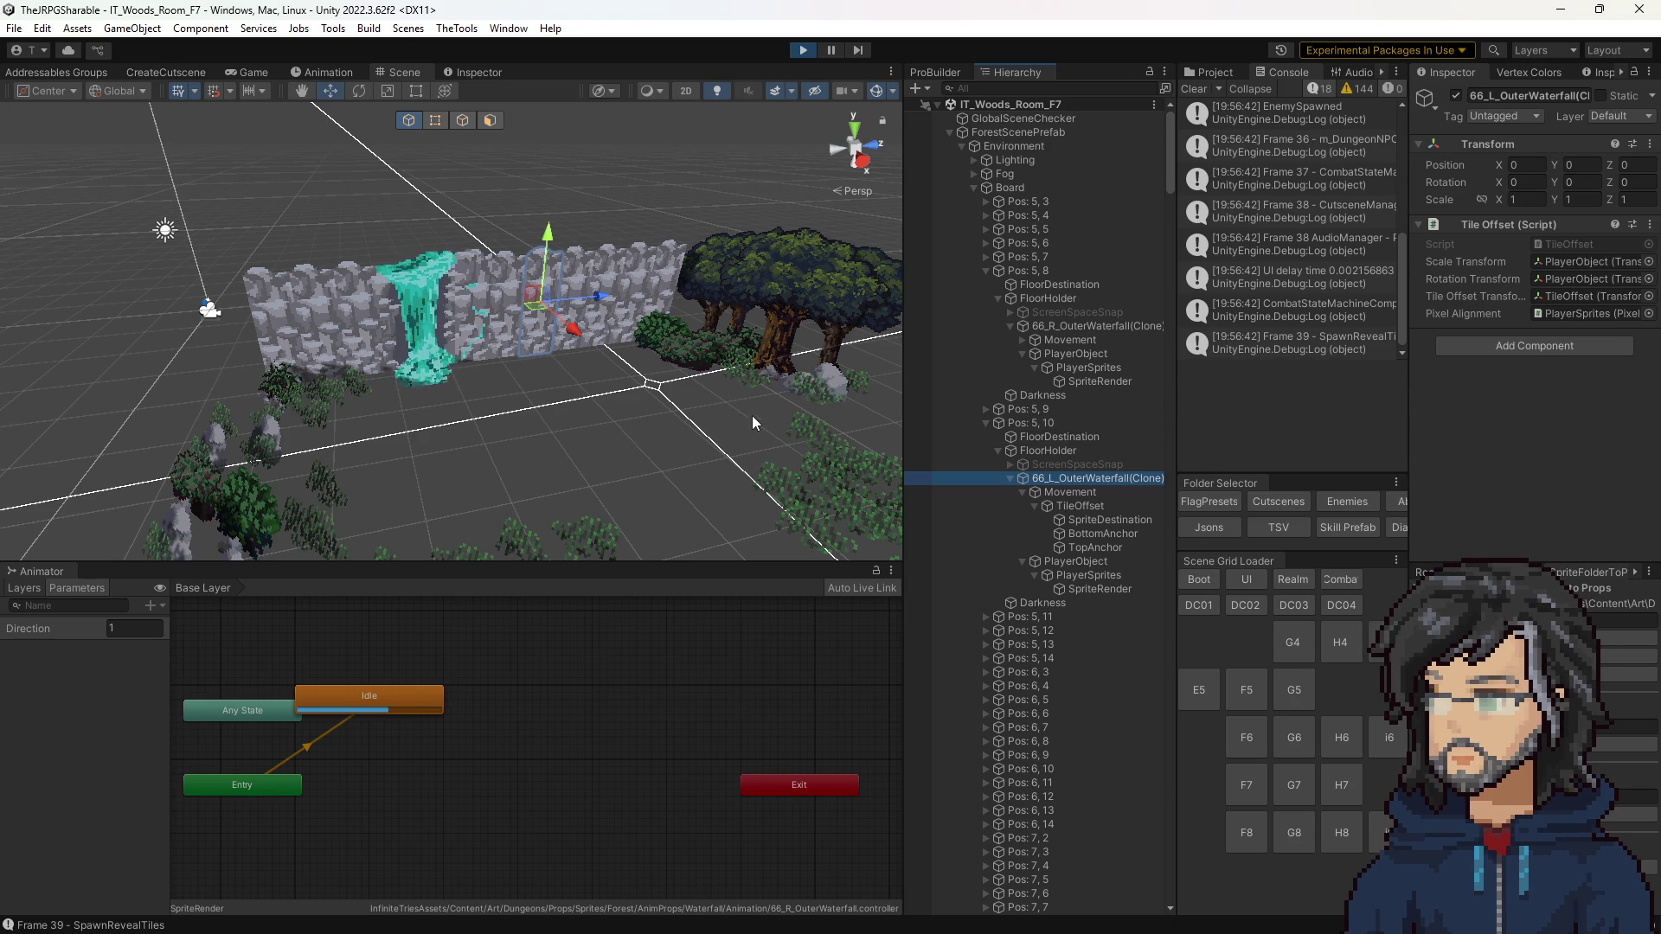
Step: Select the wall-side waterfall and its second 66_L_OuterWaterfall(Clone), then search components for 'sound'
{"action": "left_click", "coordinate": [639, 343]}
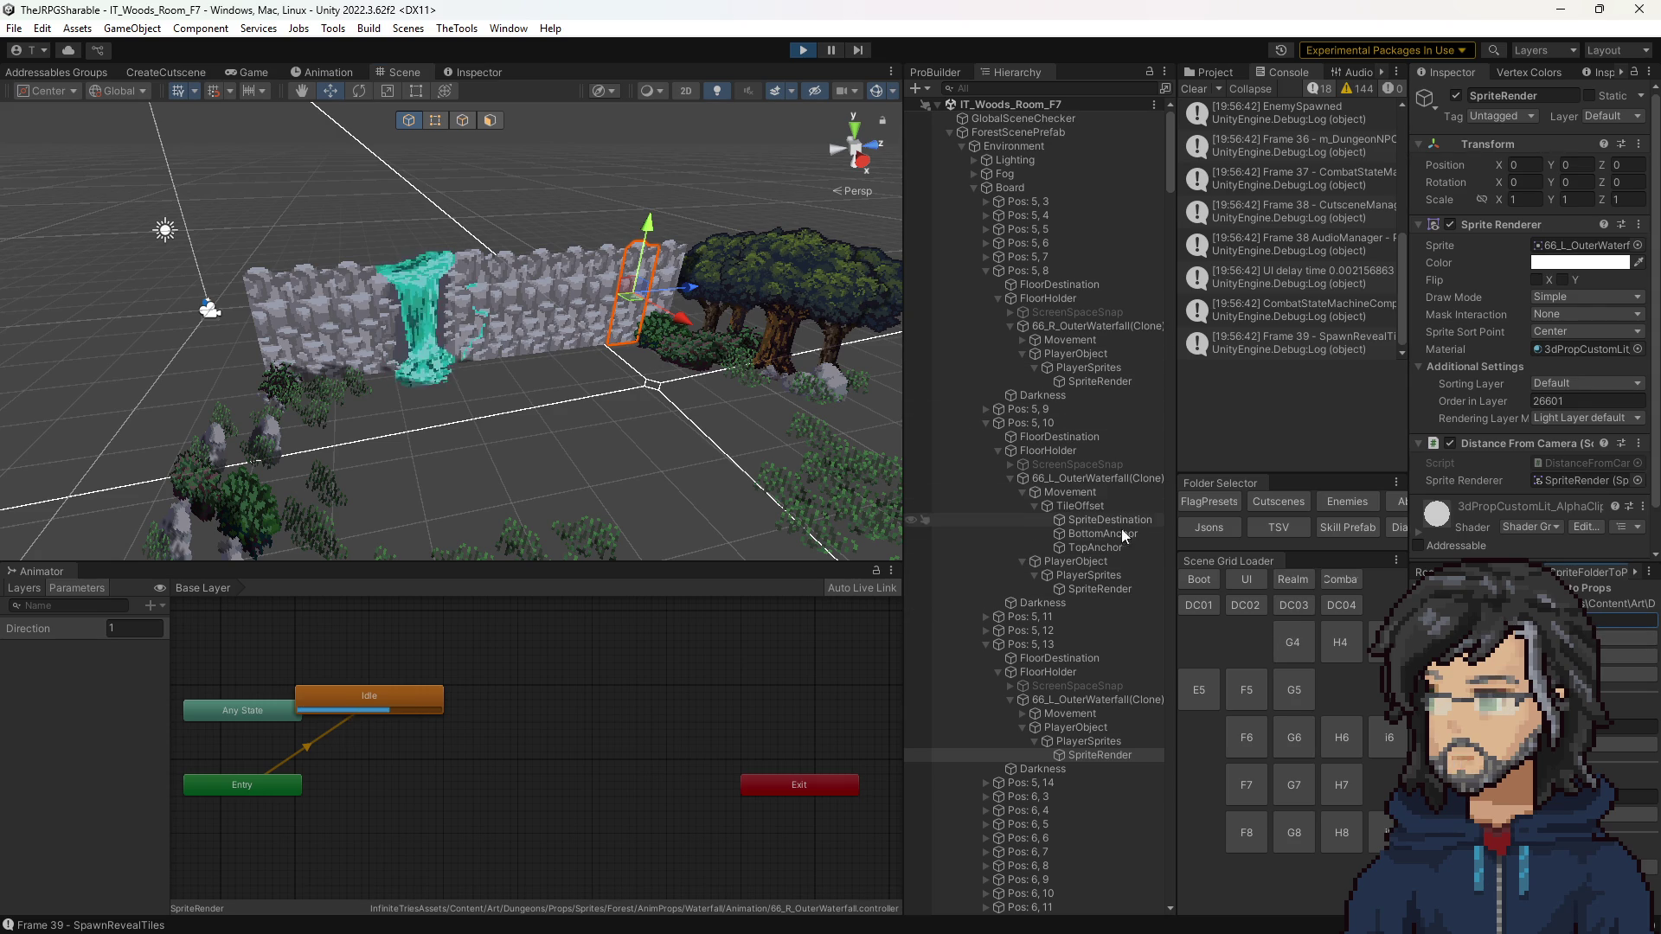
{"action": "left_click", "coordinate": [1063, 701]}
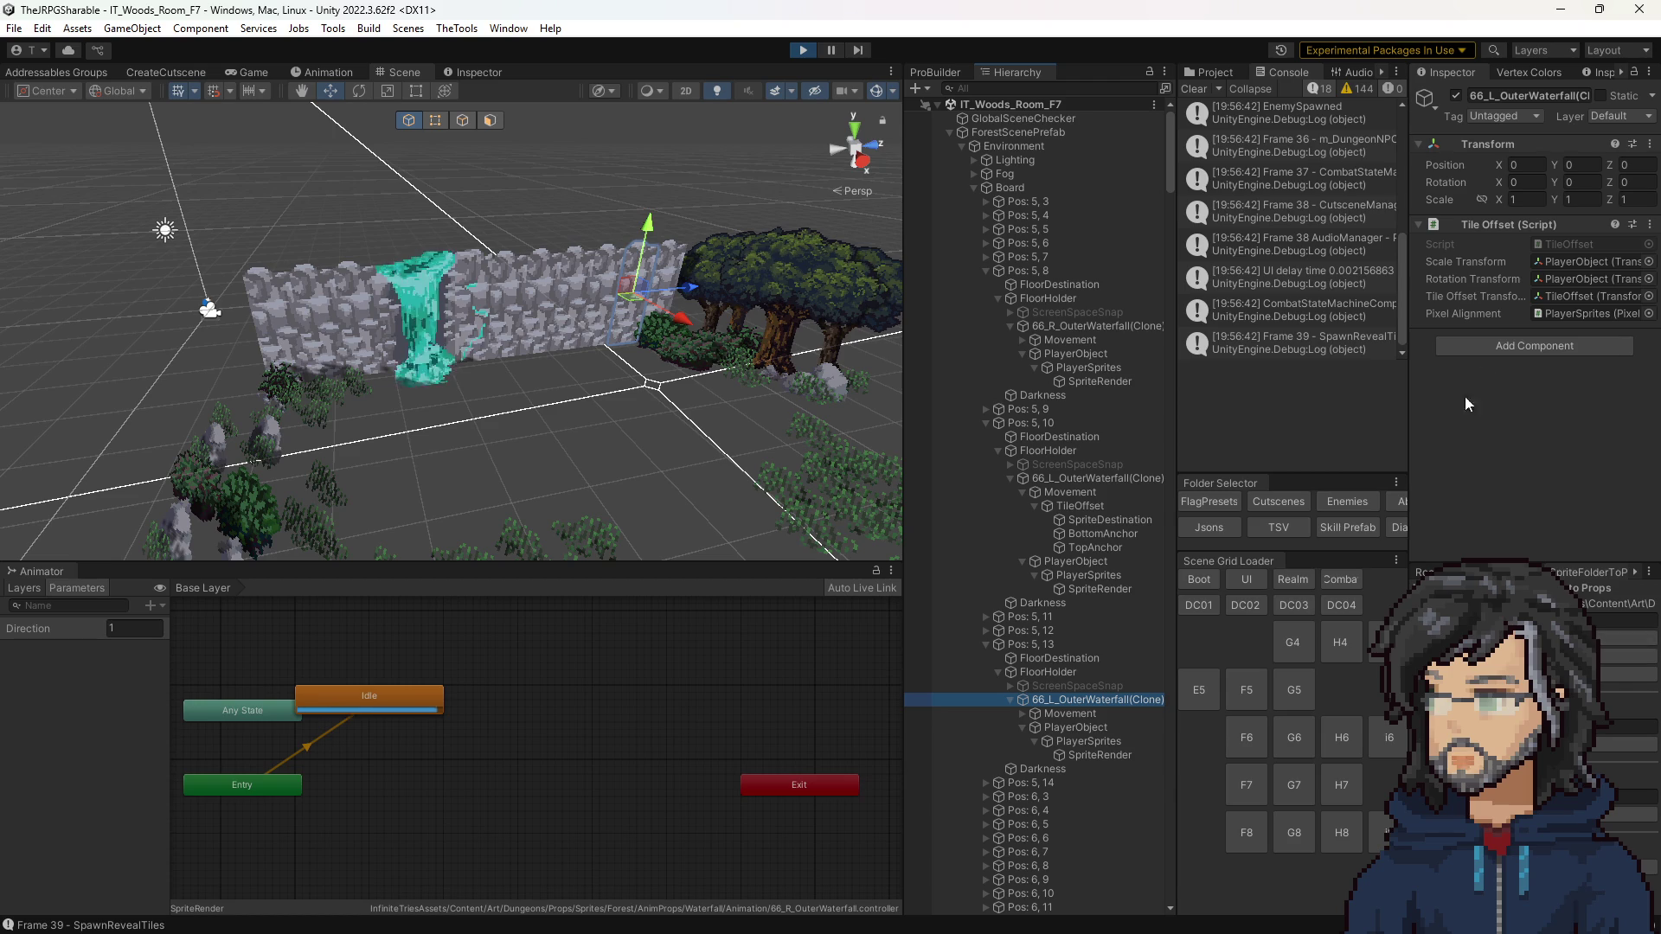
{"action": "left_click", "coordinate": [1499, 339]}
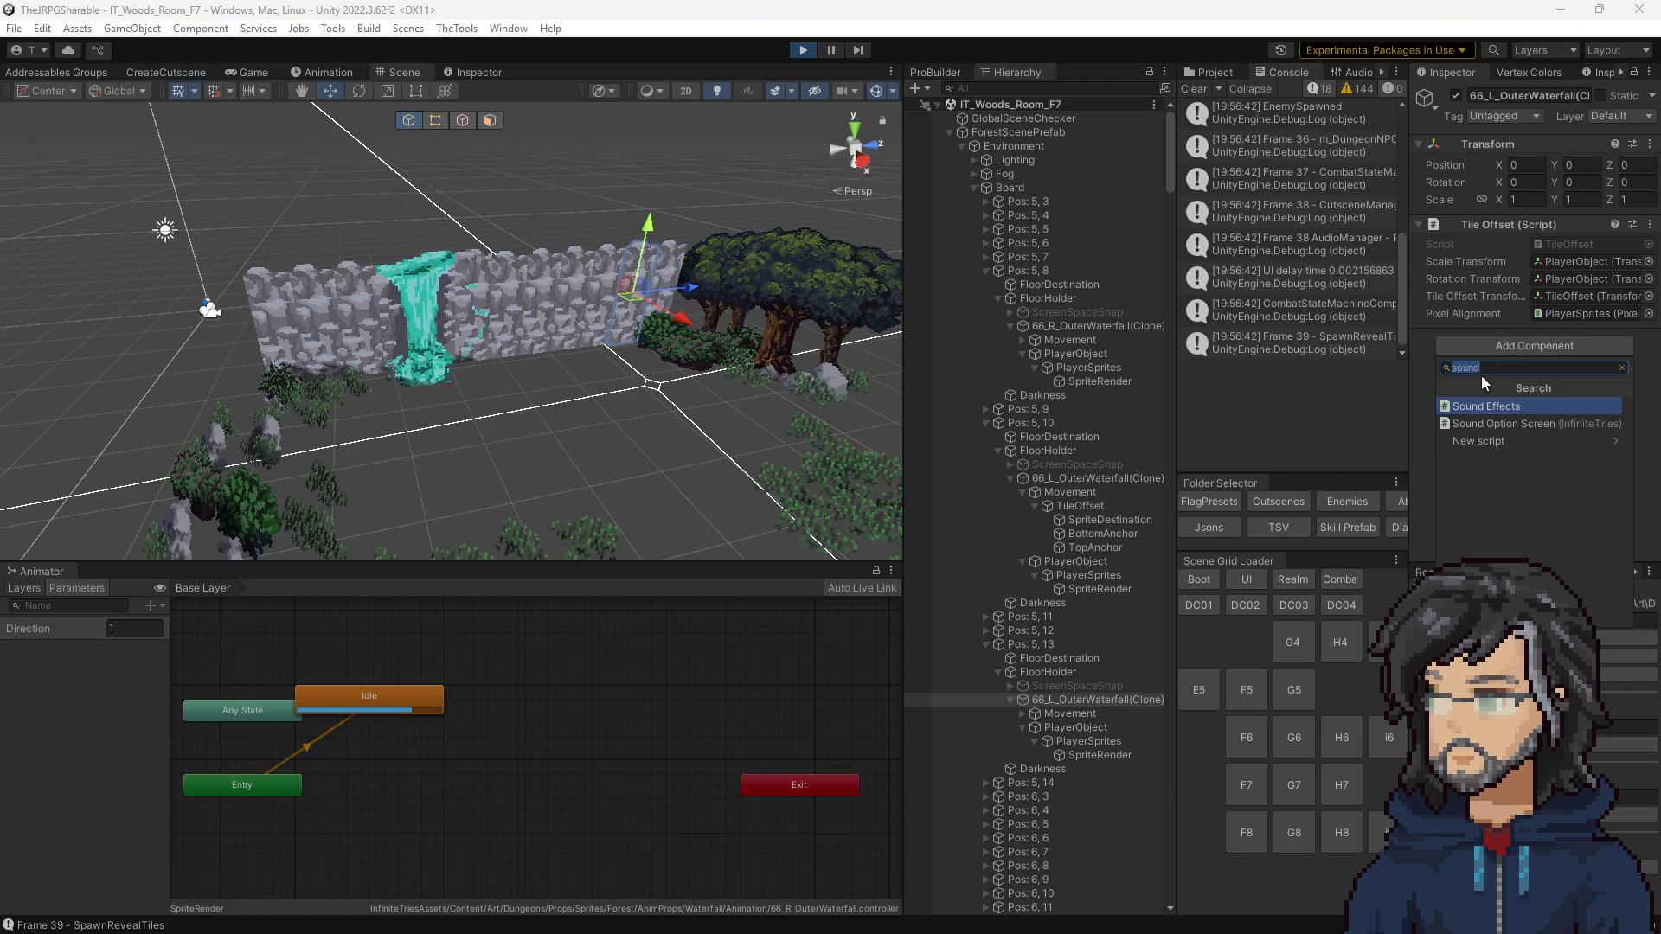
Step: Toggle the second waterfall's Sprite Renderer off and back on to identify it, then view the running game
{"action": "left_click", "coordinate": [1562, 240]}
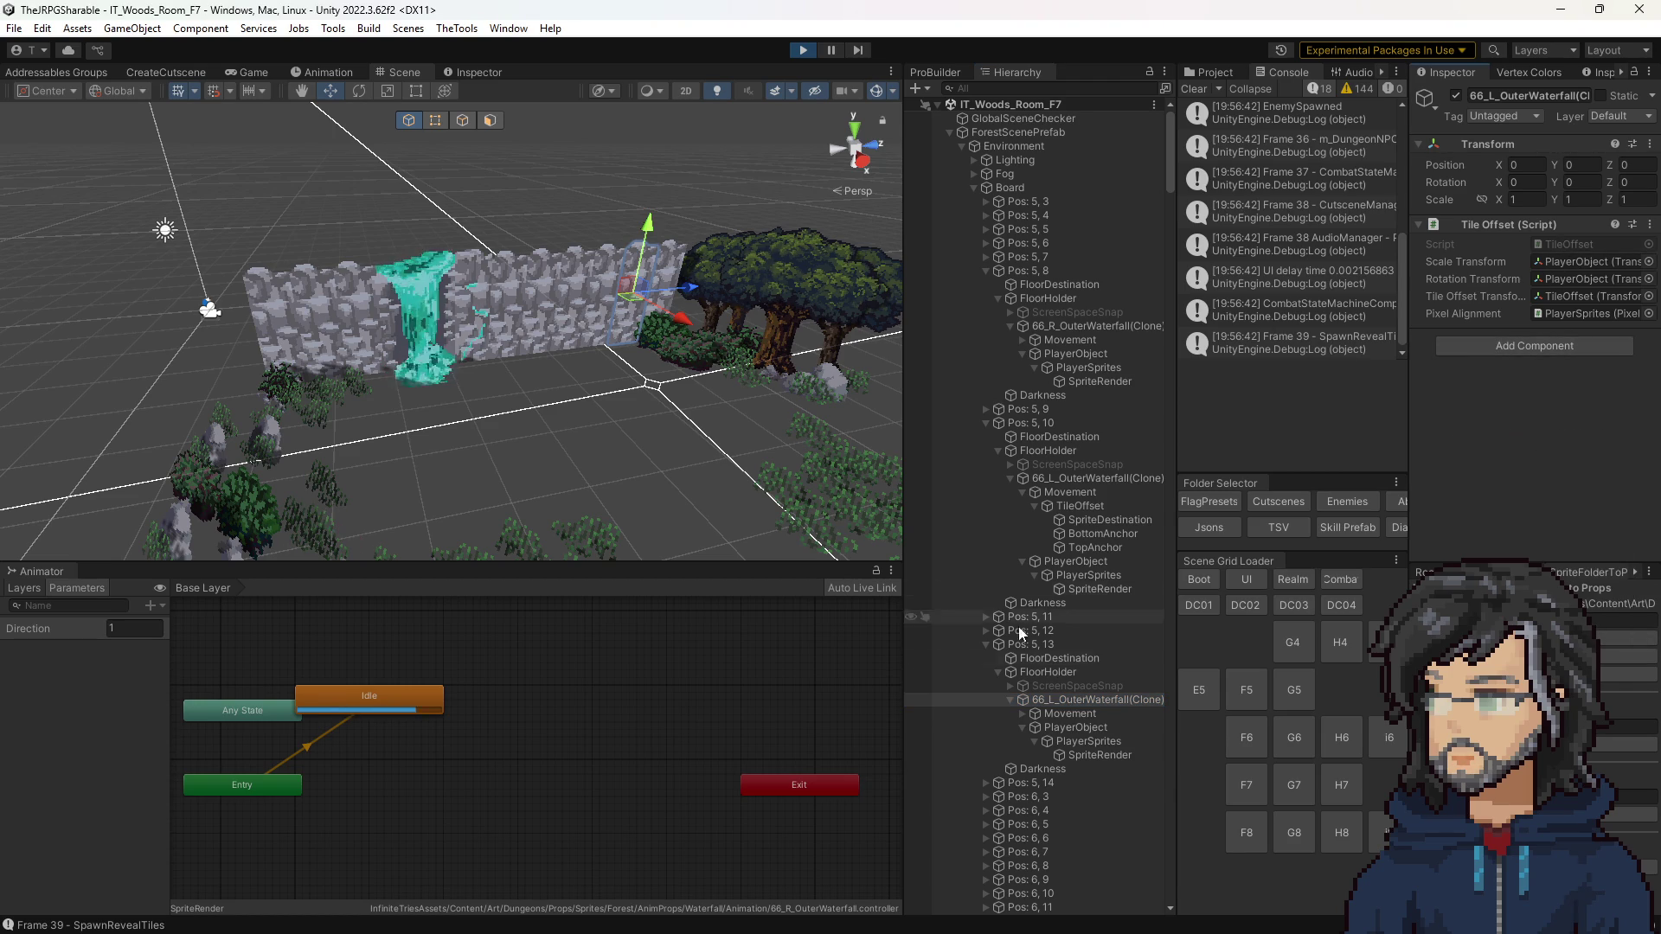
{"action": "left_click", "coordinate": [1099, 755]}
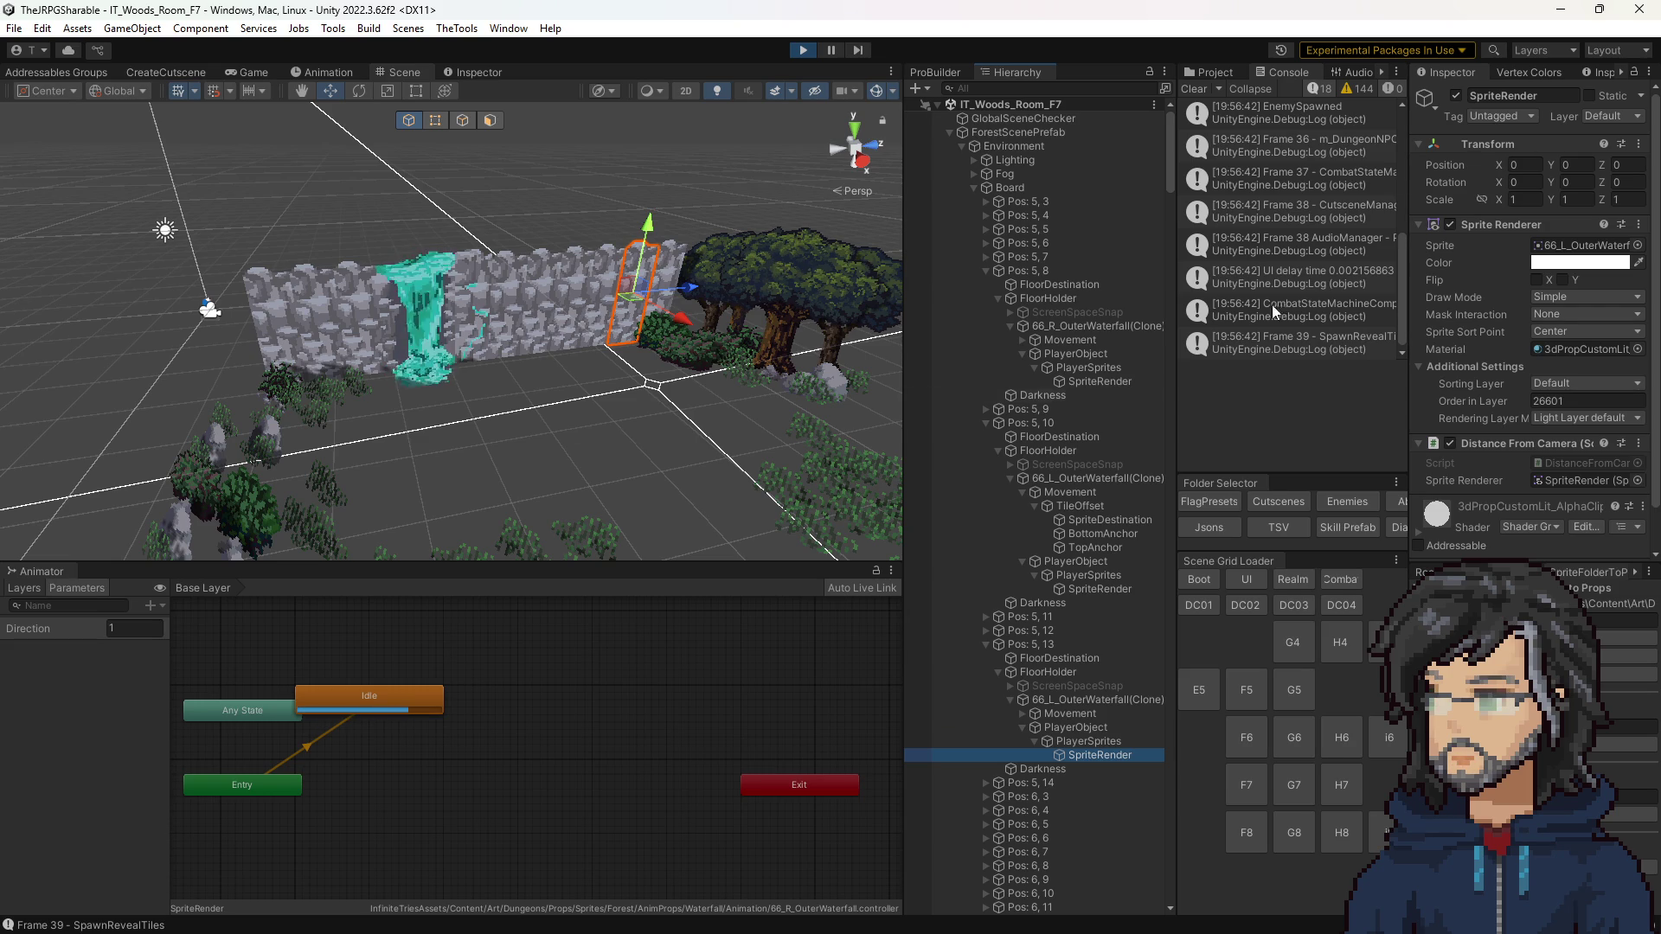
{"action": "left_click", "coordinate": [1448, 223]}
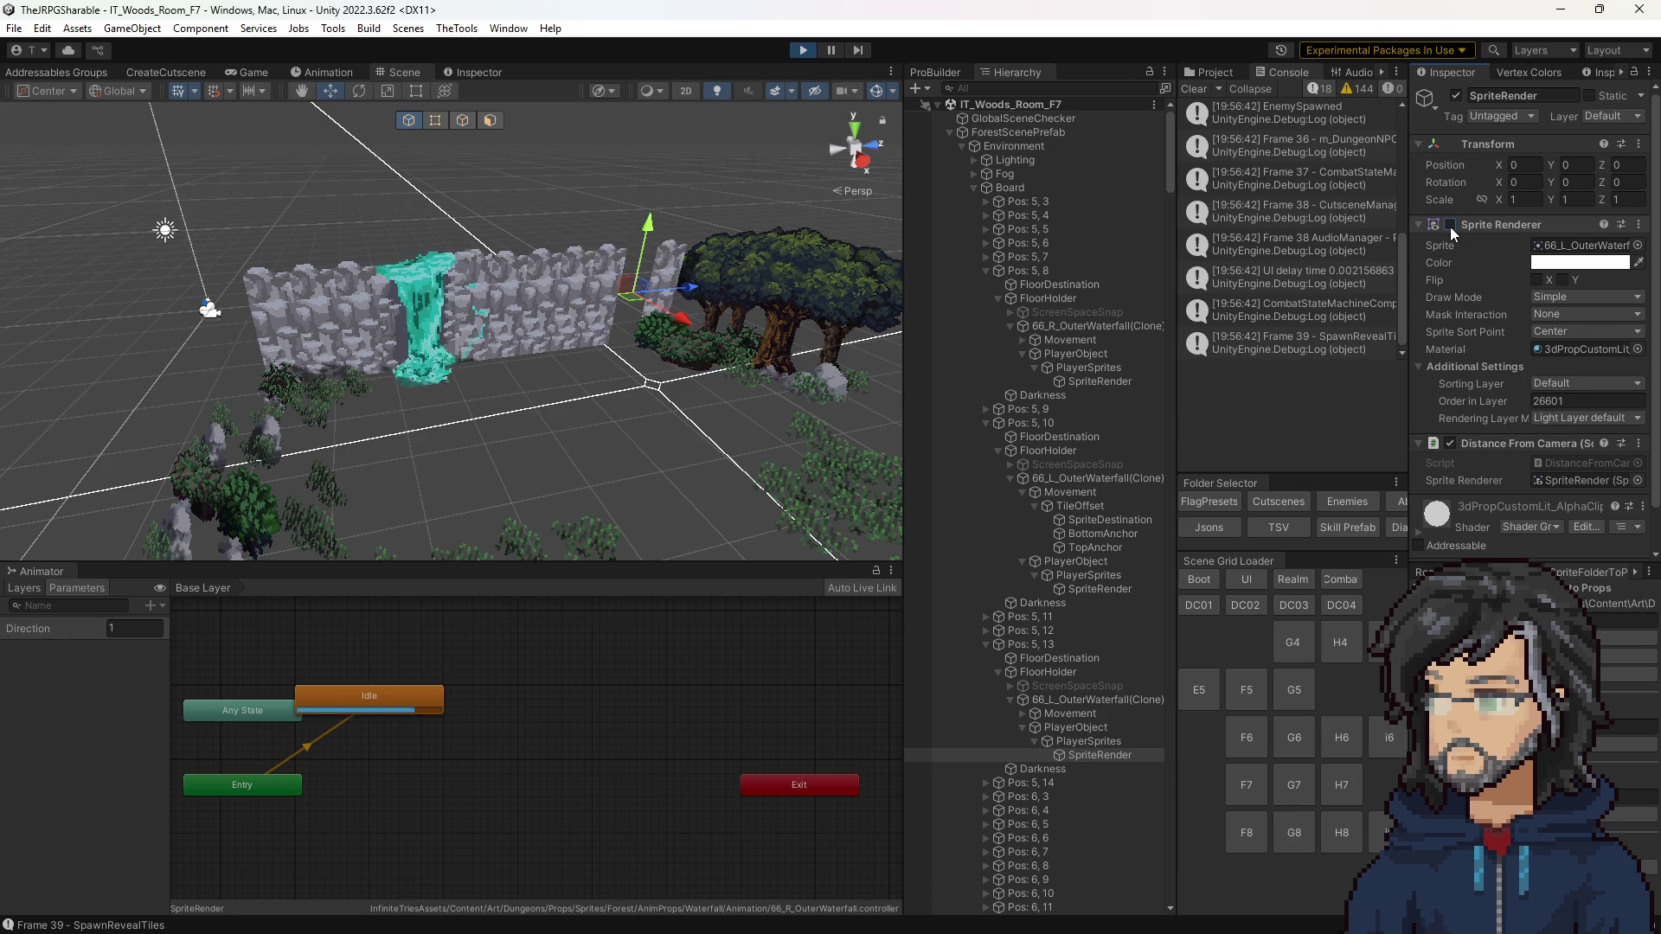
{"action": "left_click", "coordinate": [1449, 225]}
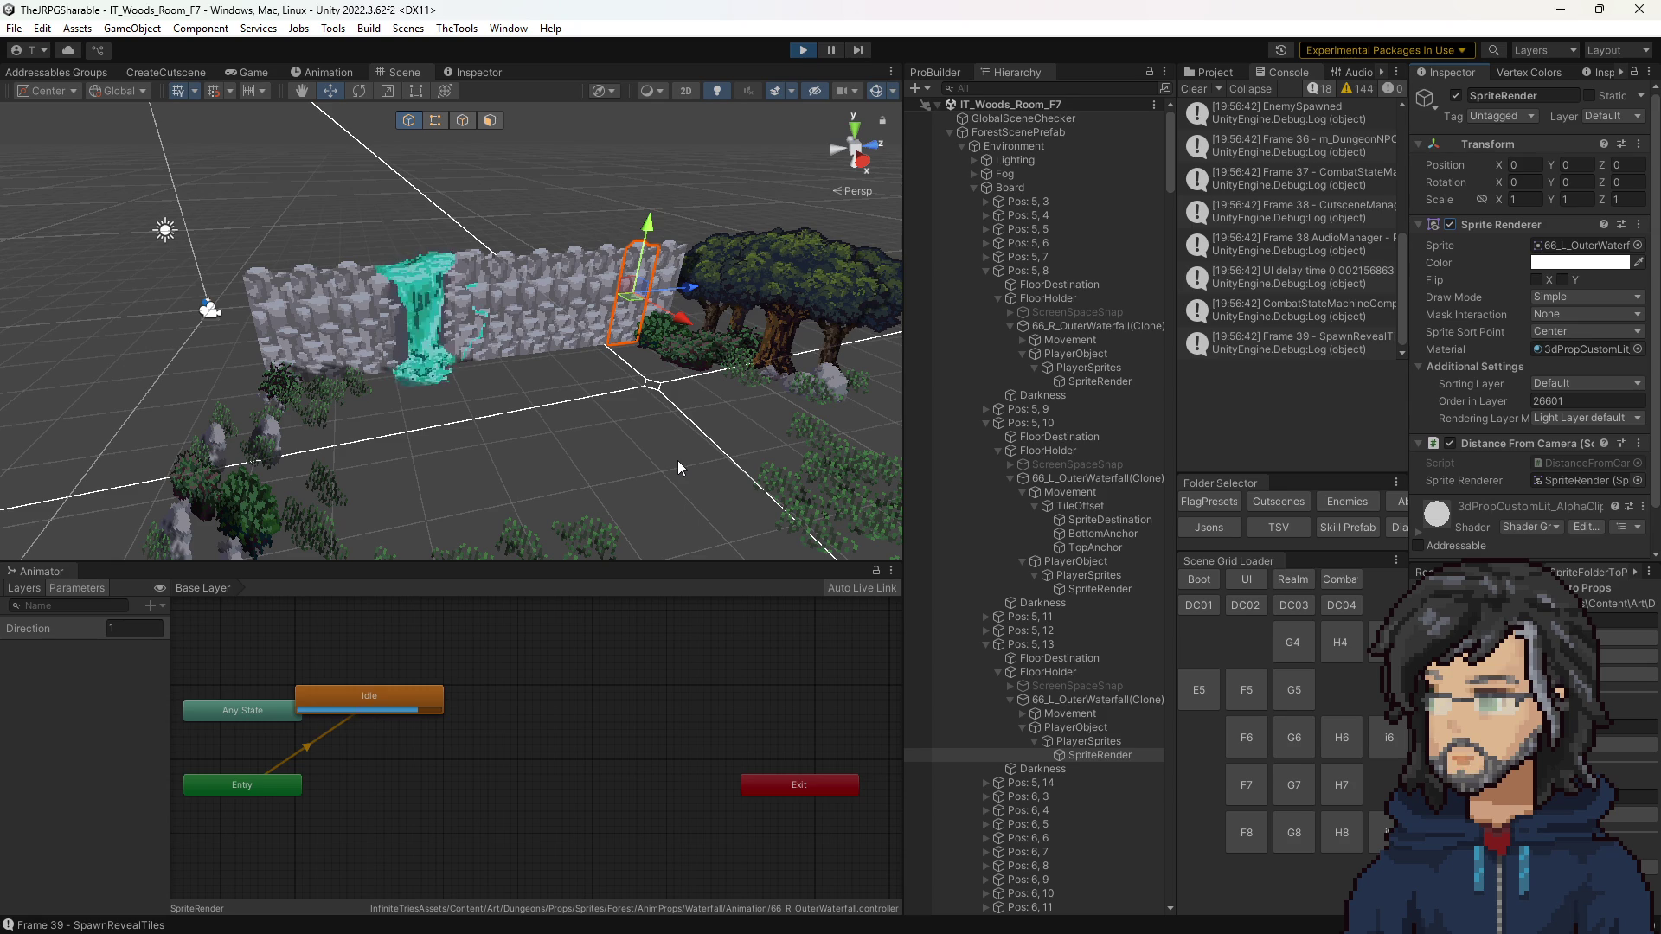
{"action": "left_click", "coordinate": [251, 70]}
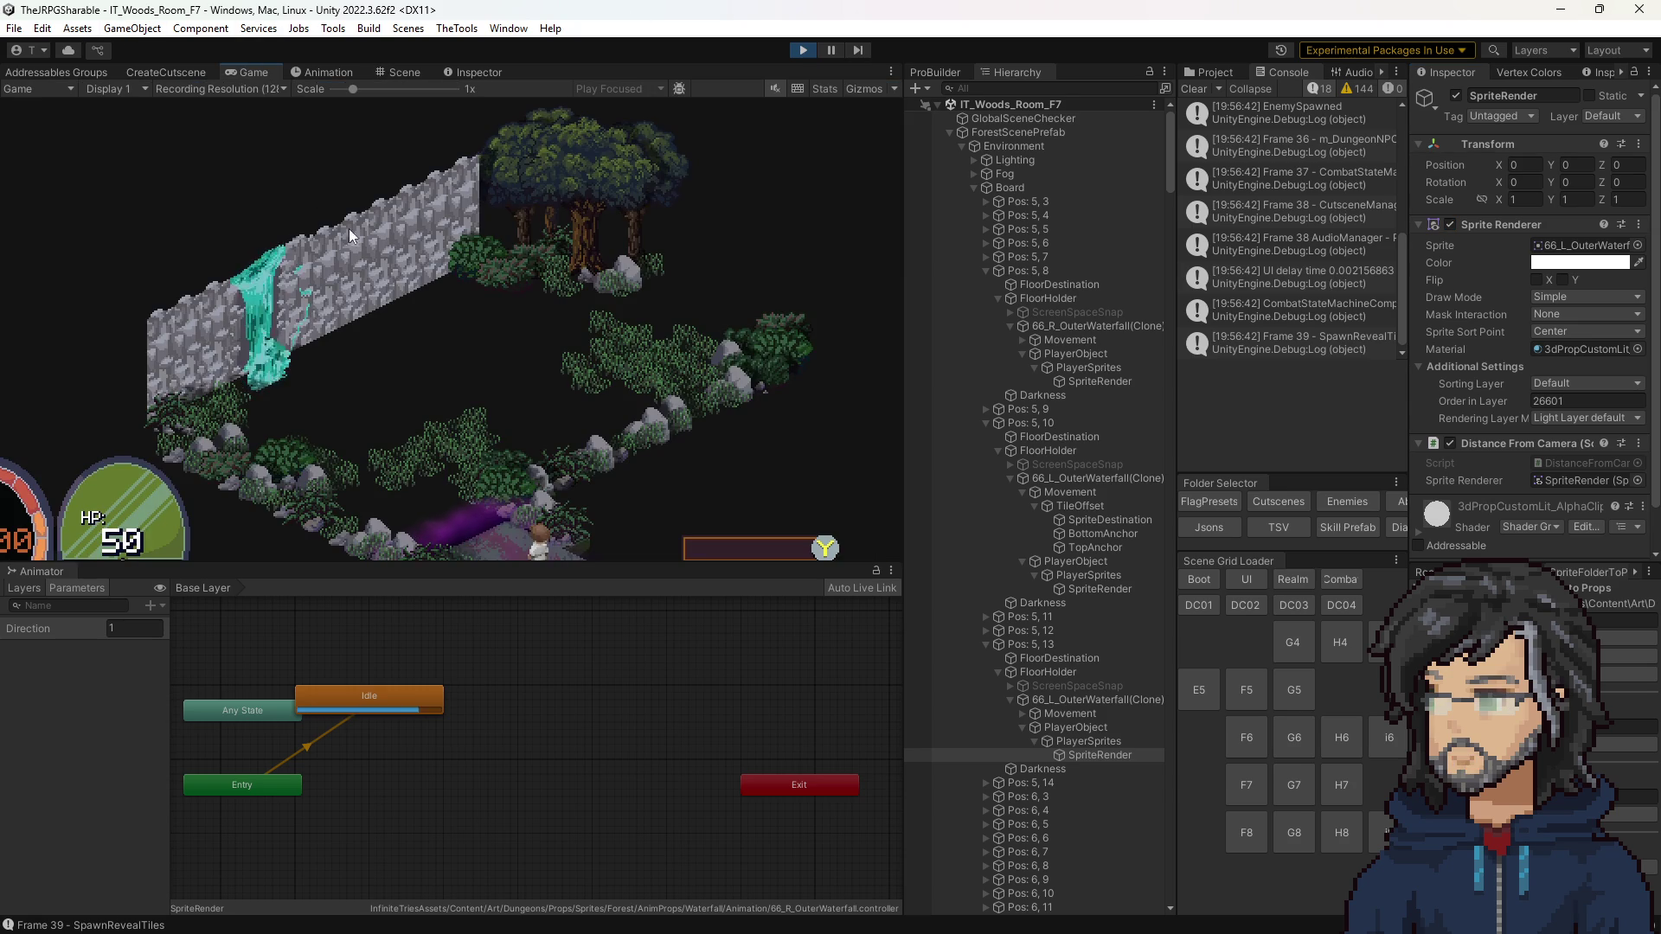
Step: Walk the character into the waterfall, then stop Play mode
{"action": "key", "text": "Left"}
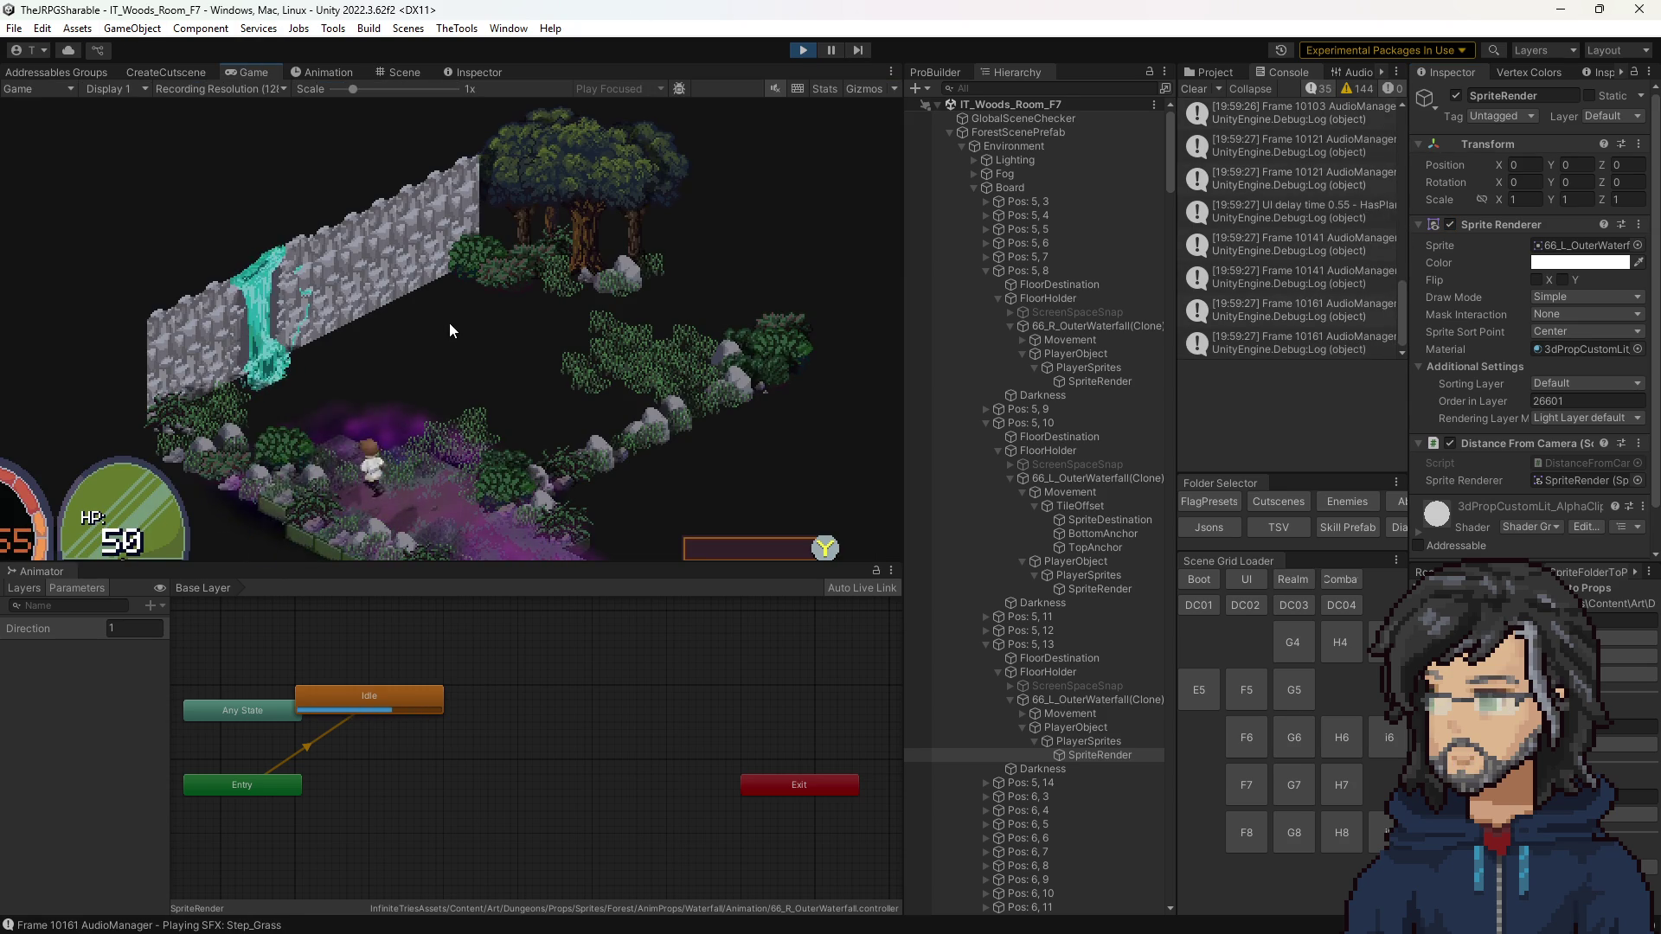
{"action": "key", "text": "Up"}
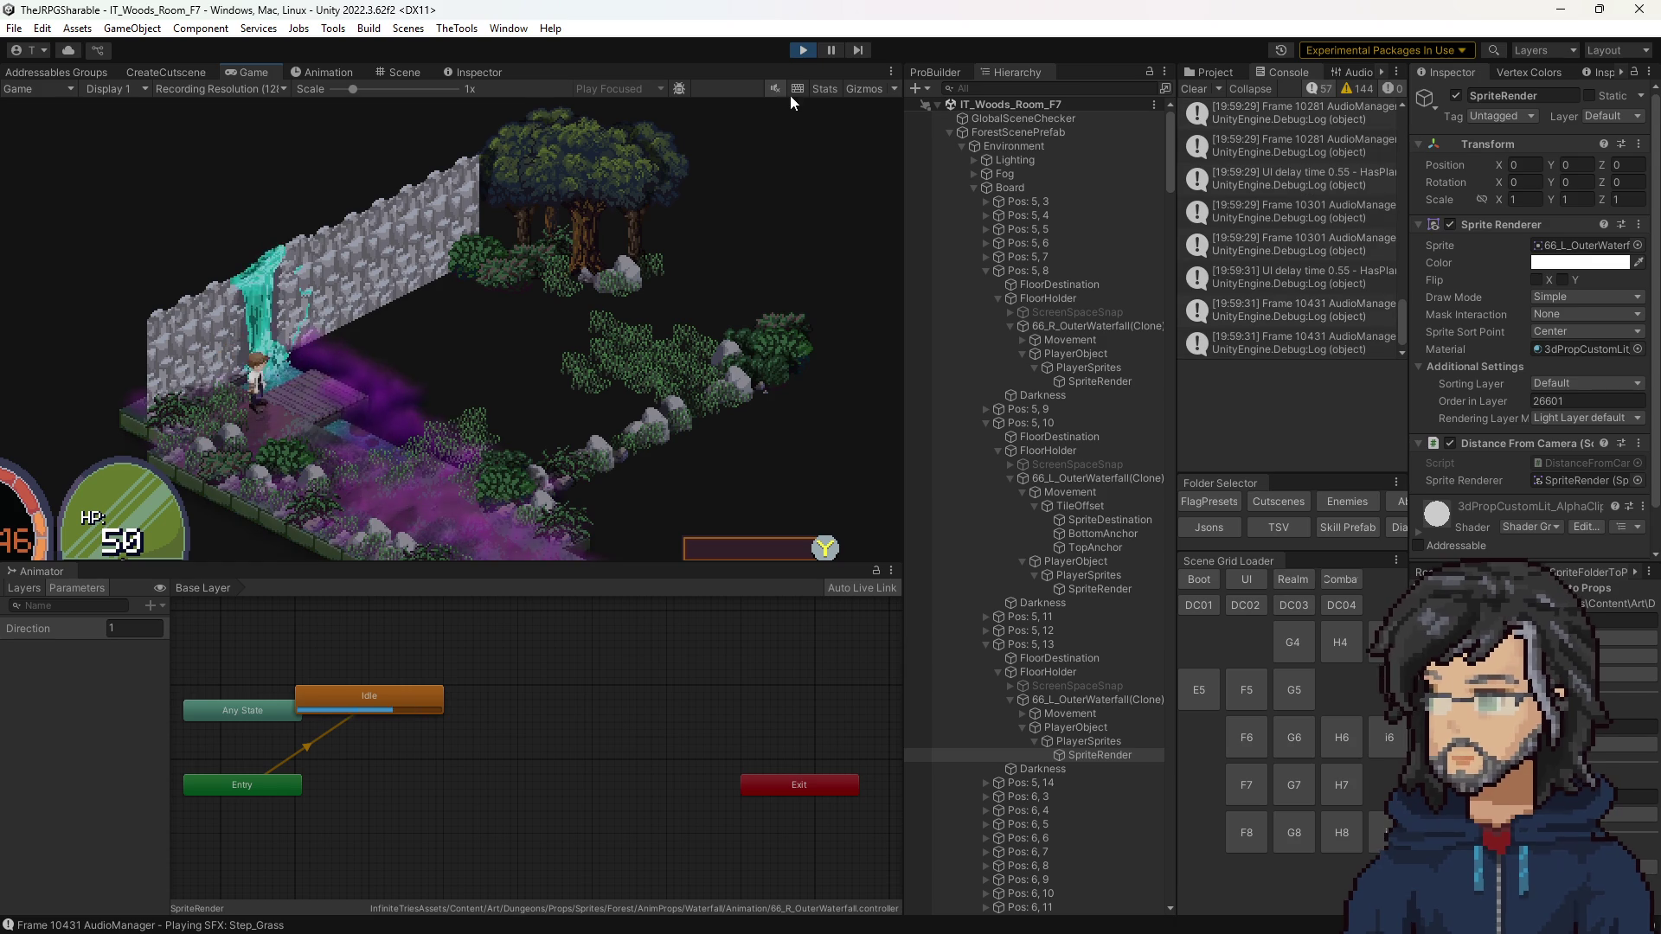
{"action": "left_click", "coordinate": [803, 50]}
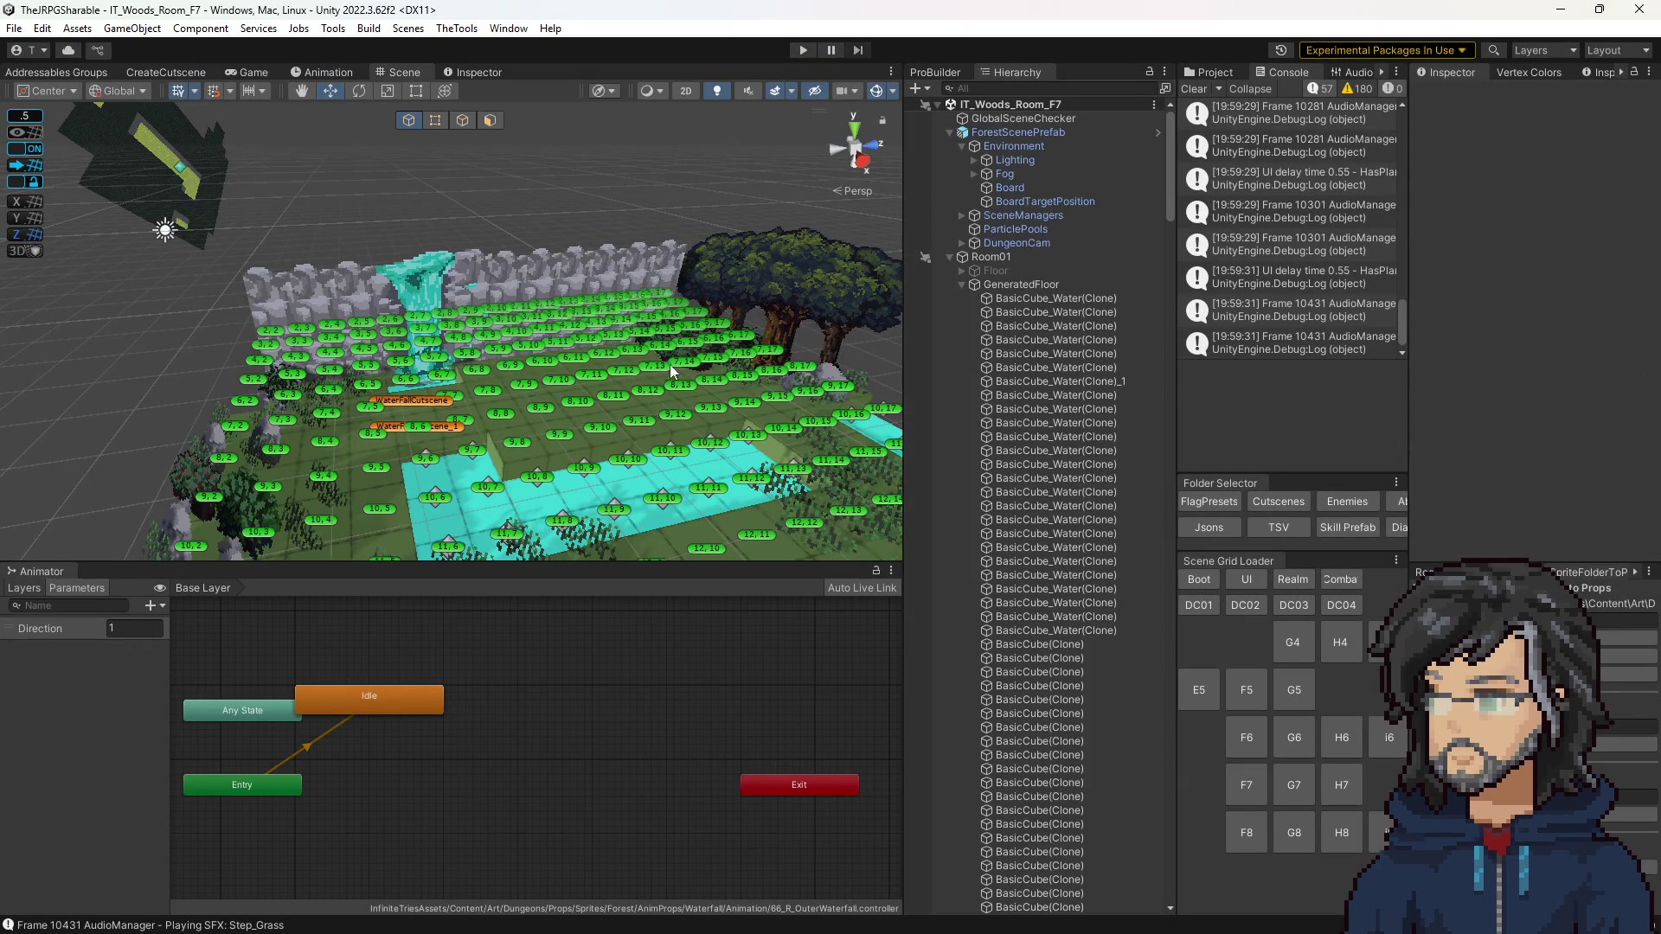
Step: Orbit the Scene view over the floor tiles and pick the river sound object on the water
{"action": "scroll", "coordinate": [1061, 426], "scroll_direction": "down", "scroll_amount": 5}
{"action": "scroll", "coordinate": [1062, 426], "scroll_direction": "down", "scroll_amount": 10}
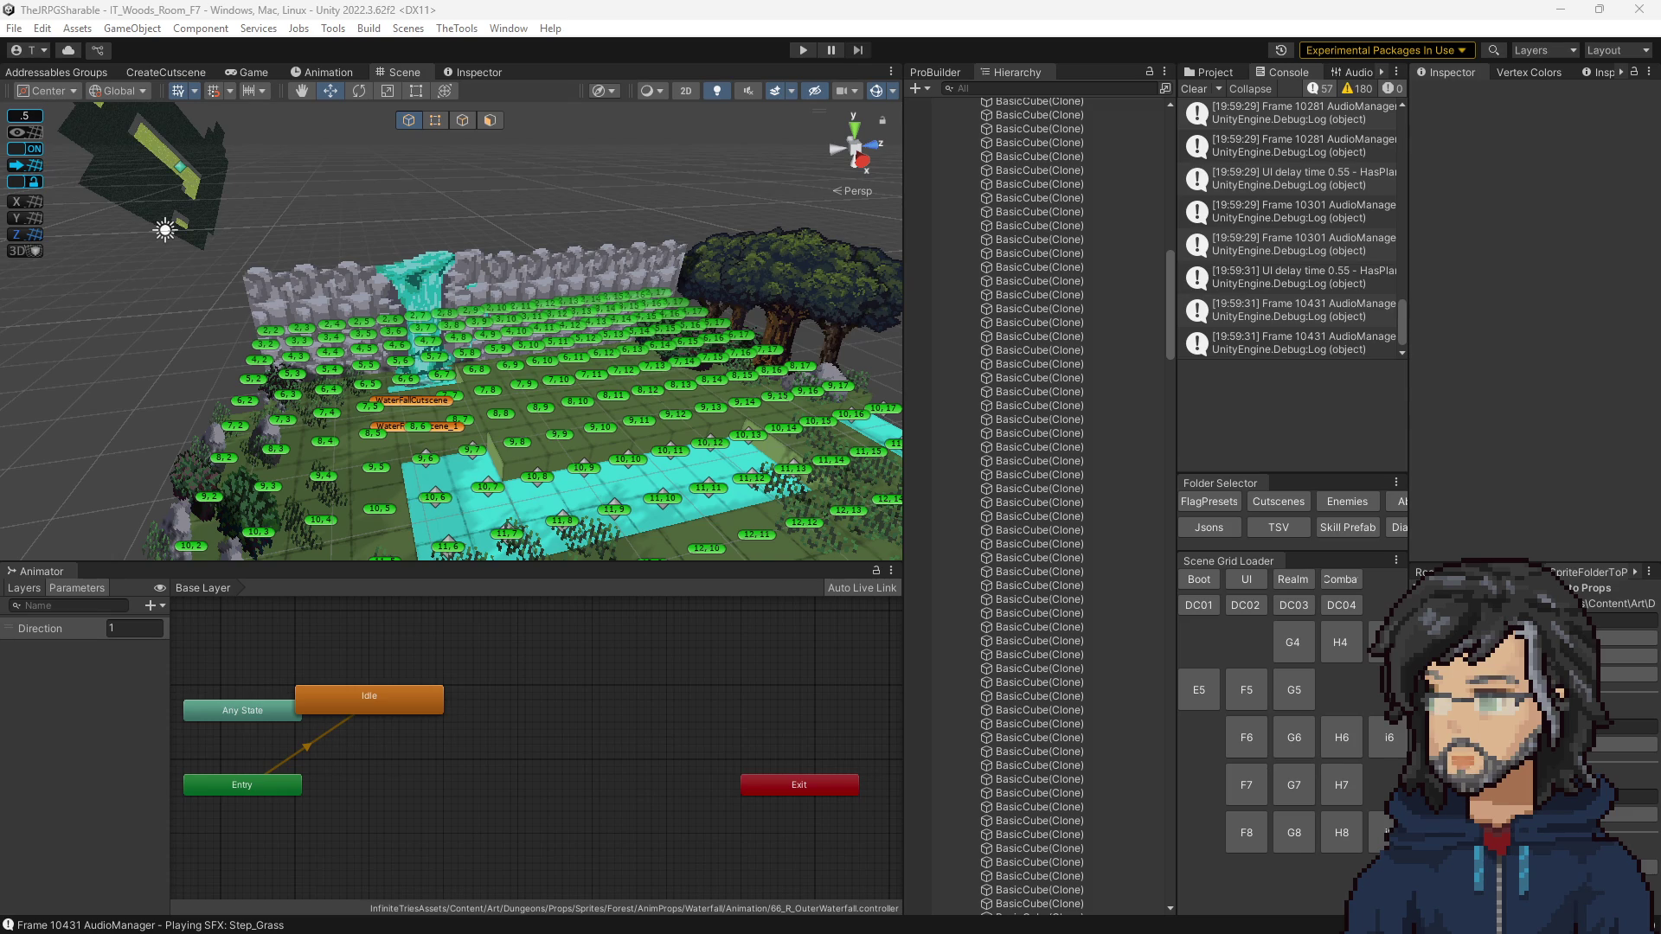
{"action": "mouse_move", "coordinate": [543, 449]}
{"action": "left_mouse_down"}
{"action": "mouse_move", "coordinate": [545, 426]}
{"action": "mouse_move", "coordinate": [588, 456]}
{"action": "left_mouse_up"}
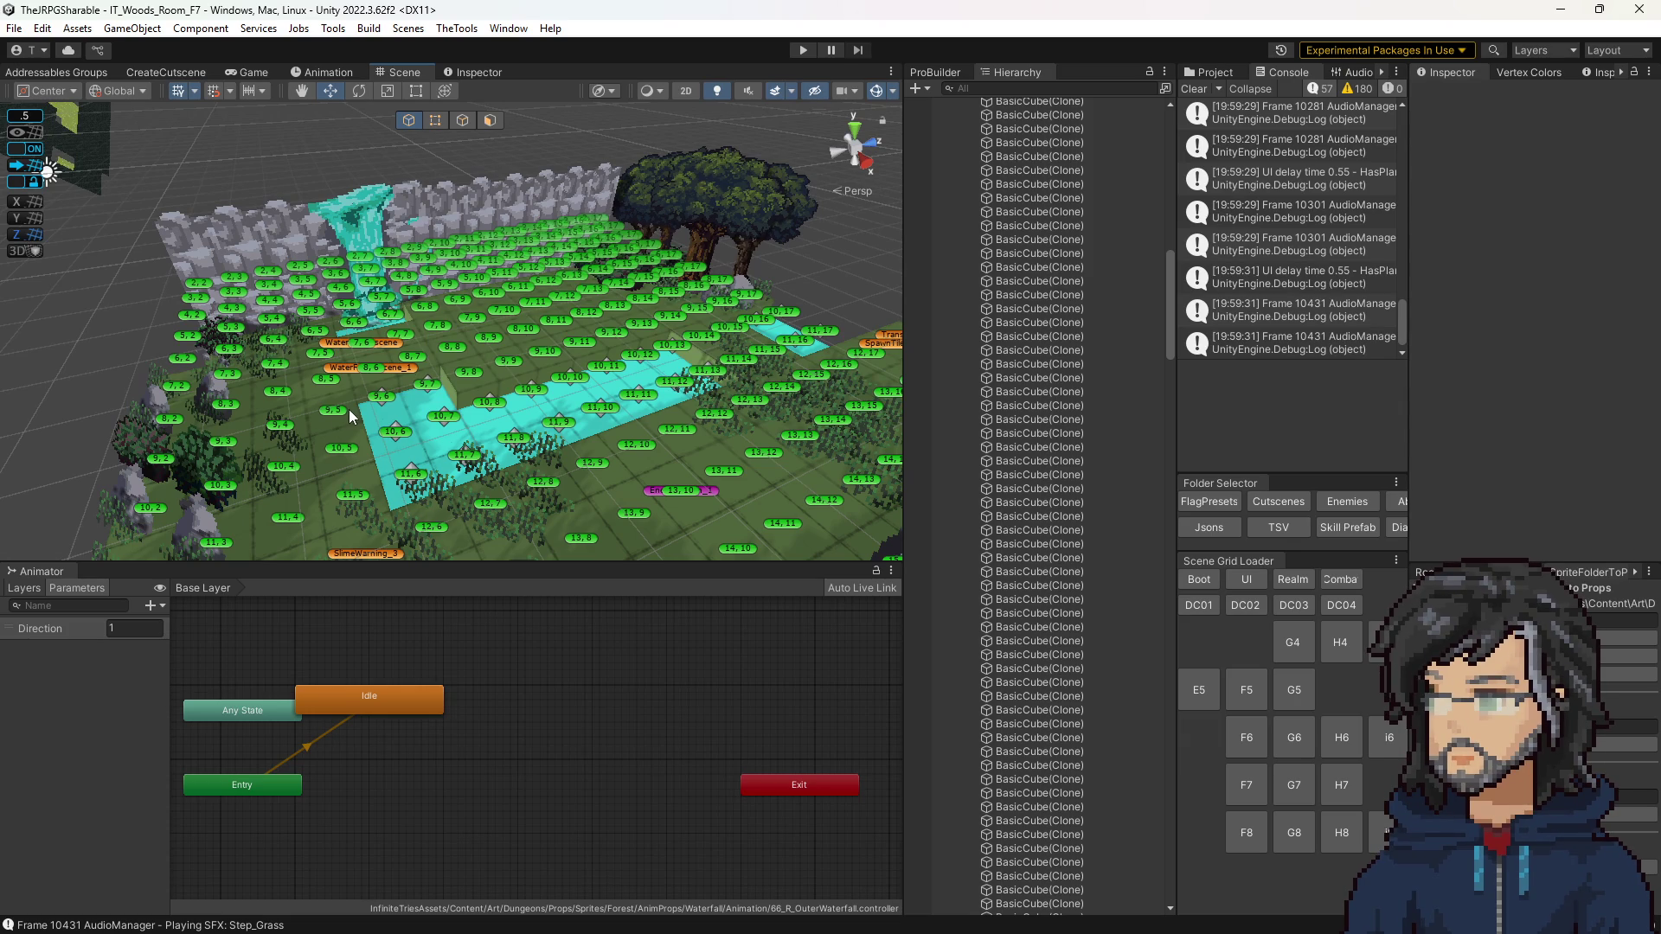
{"action": "left_click", "coordinate": [534, 390]}
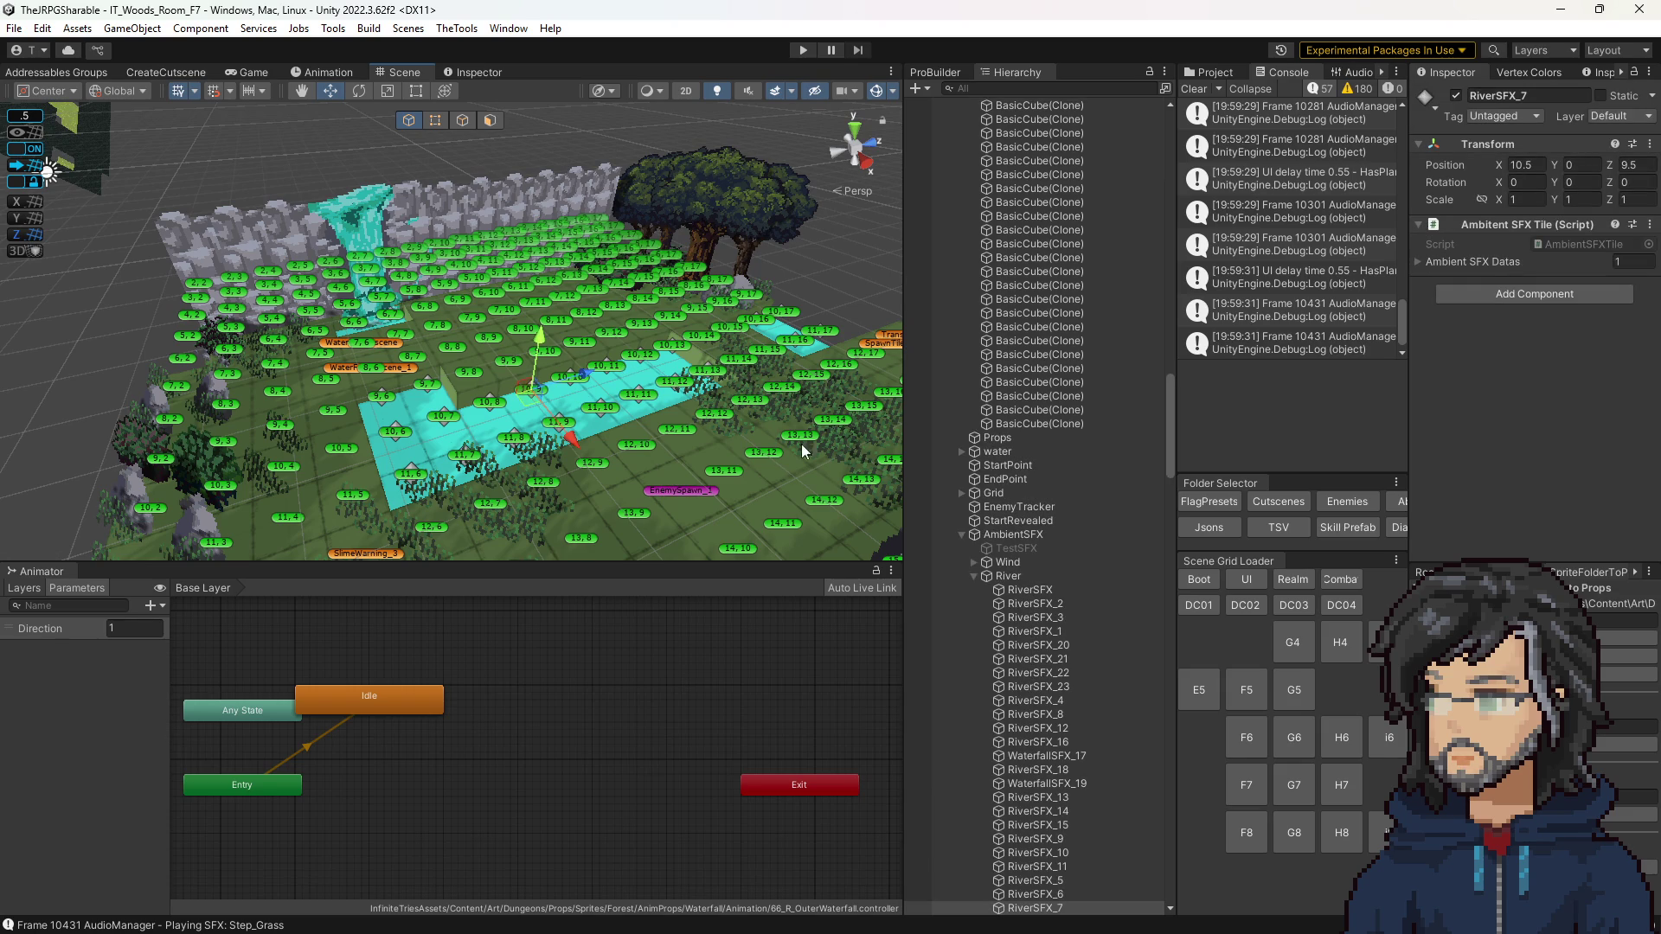
Step: Locate RiverSFX_7 under AmbientSFX > River and move the view closer over the river tiles
{"action": "scroll", "coordinate": [1003, 657], "scroll_direction": "down", "scroll_amount": 5}
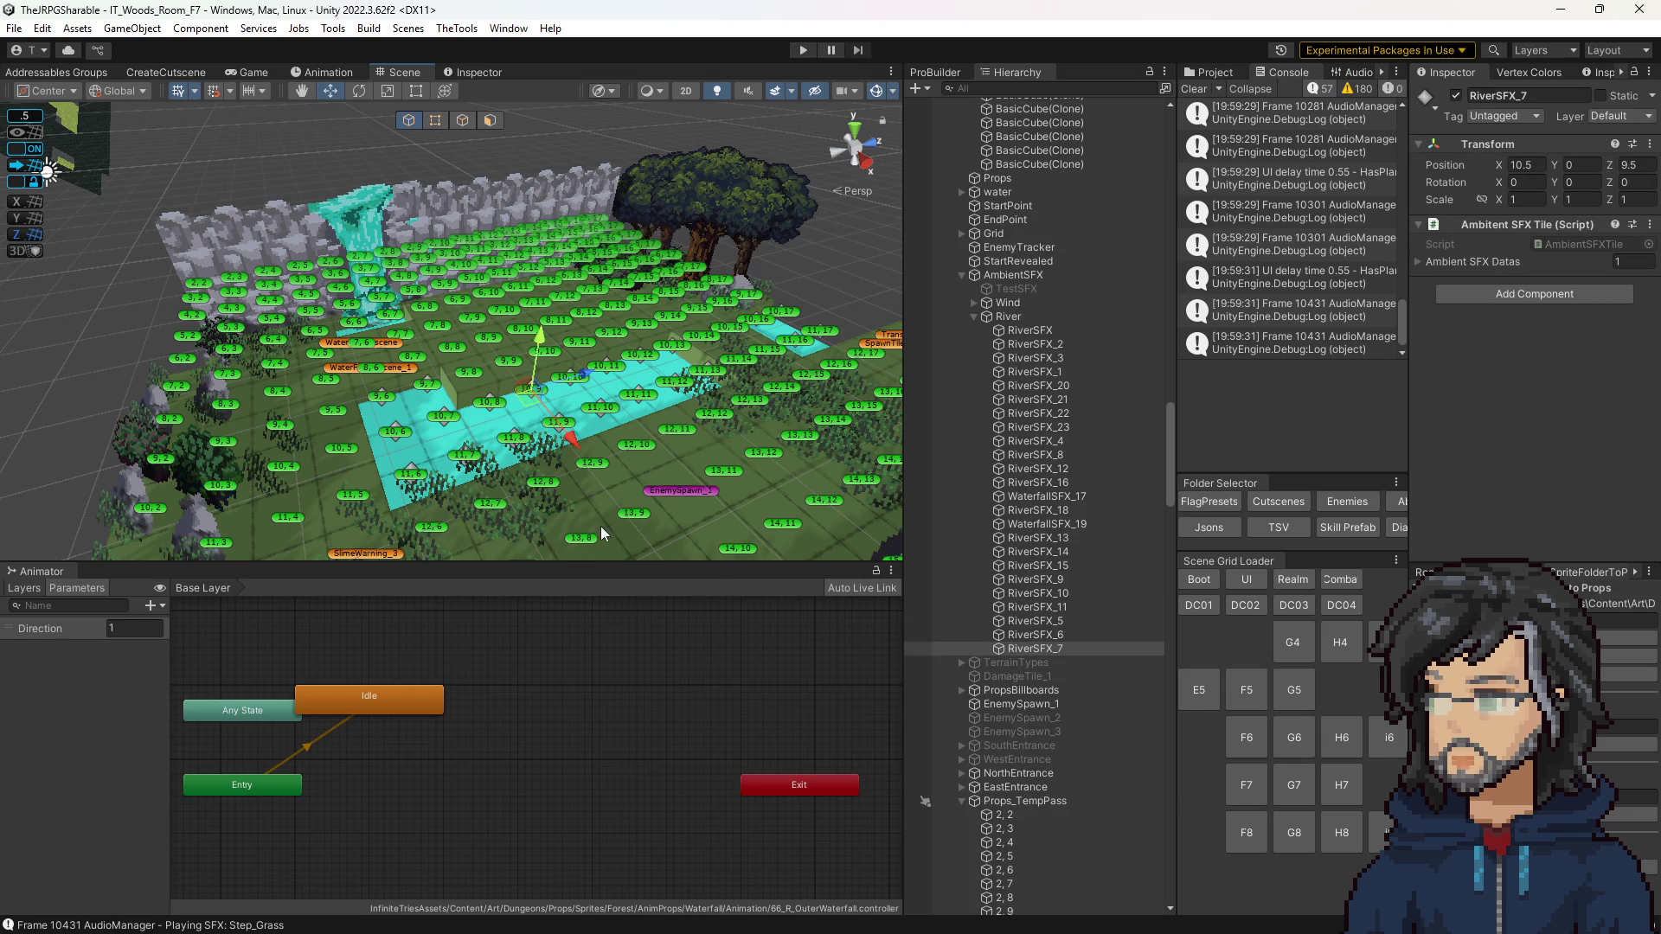
{"action": "scroll", "coordinate": [603, 533], "scroll_direction": "down", "scroll_amount": 10}
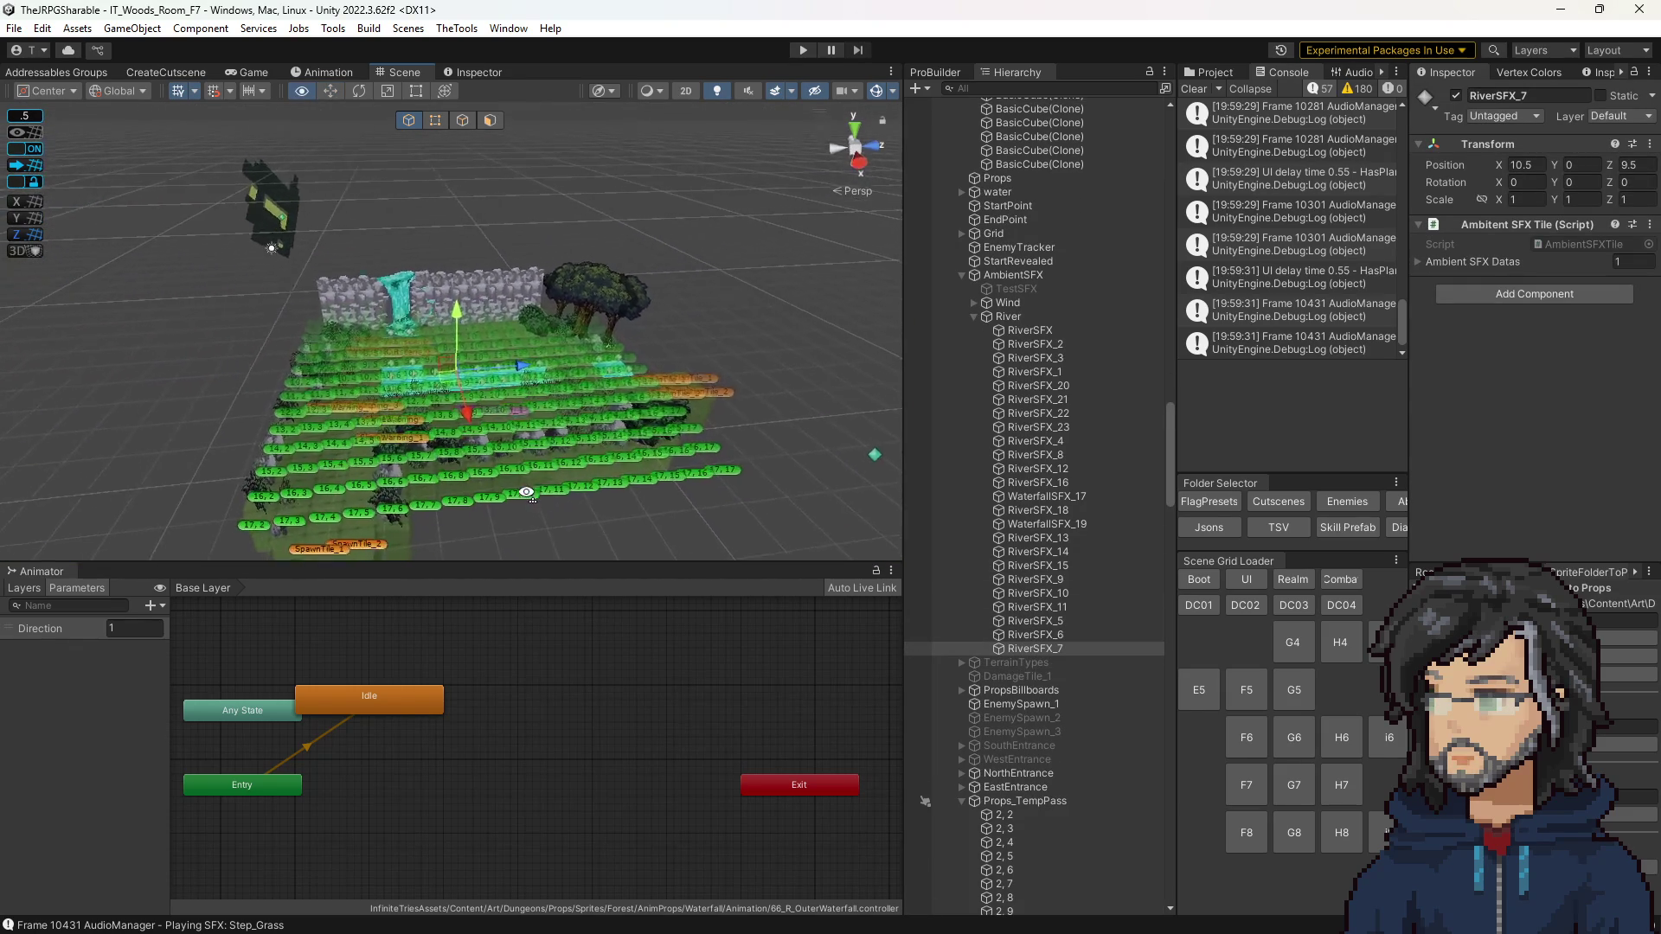
{"action": "scroll", "coordinate": [527, 493], "scroll_direction": "up", "scroll_amount": 8}
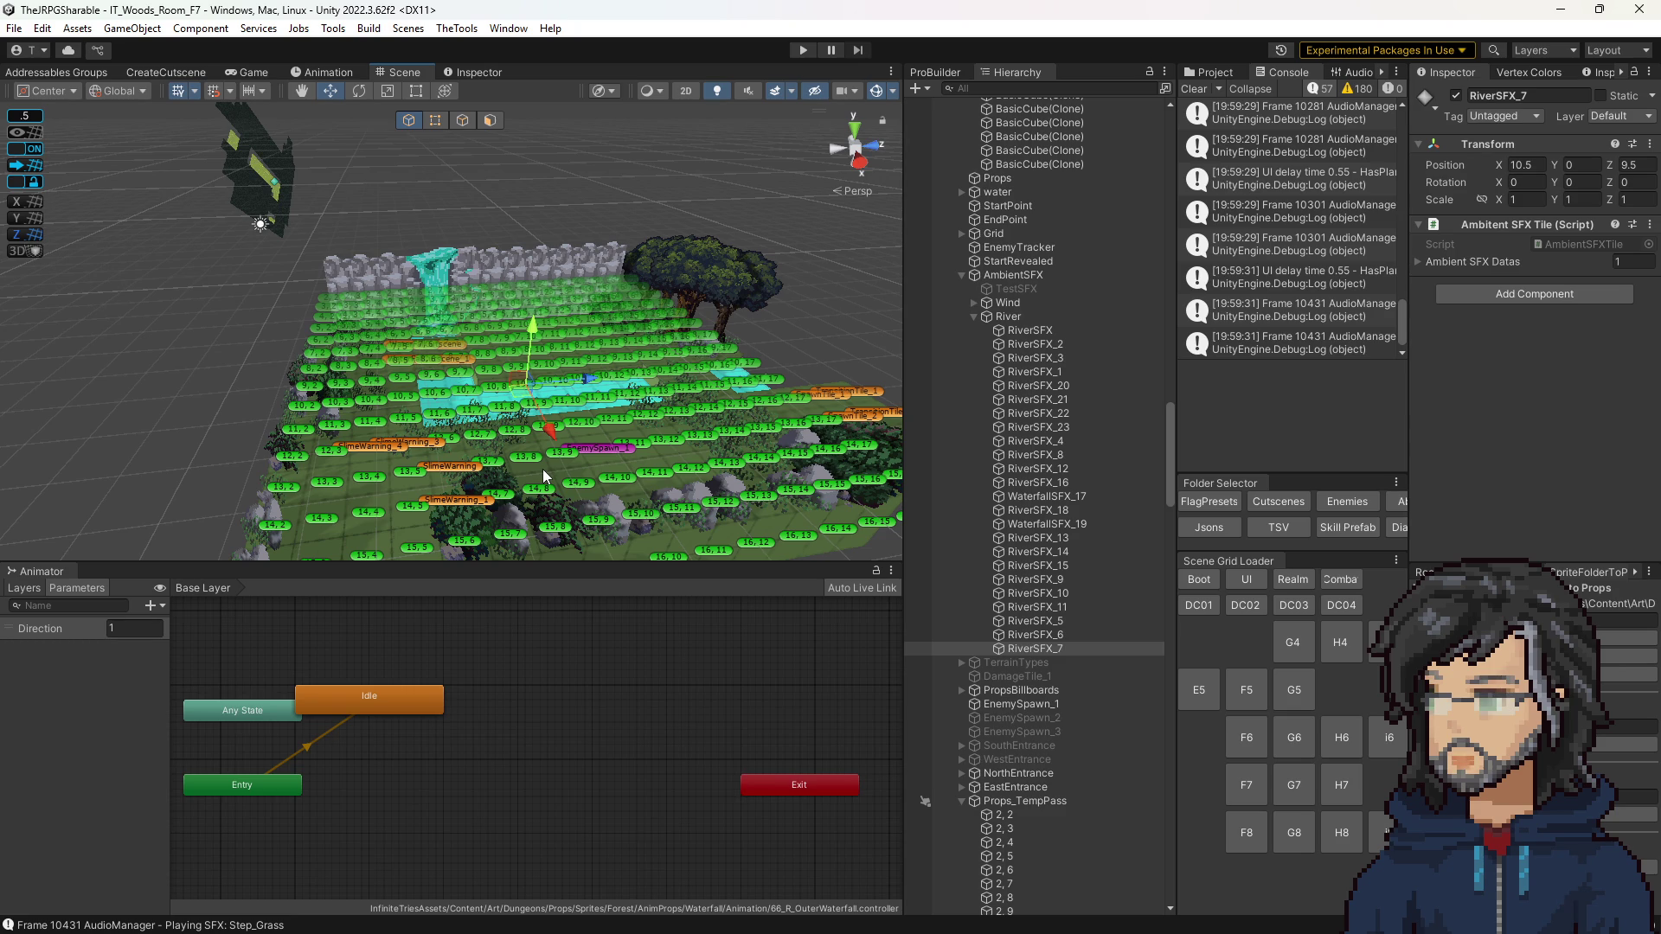
{"action": "mouse_move", "coordinate": [680, 436]}
{"action": "left_mouse_down"}
{"action": "mouse_move", "coordinate": [813, 478]}
{"action": "mouse_move", "coordinate": [849, 462]}
{"action": "mouse_move", "coordinate": [713, 459]}
{"action": "left_mouse_up"}
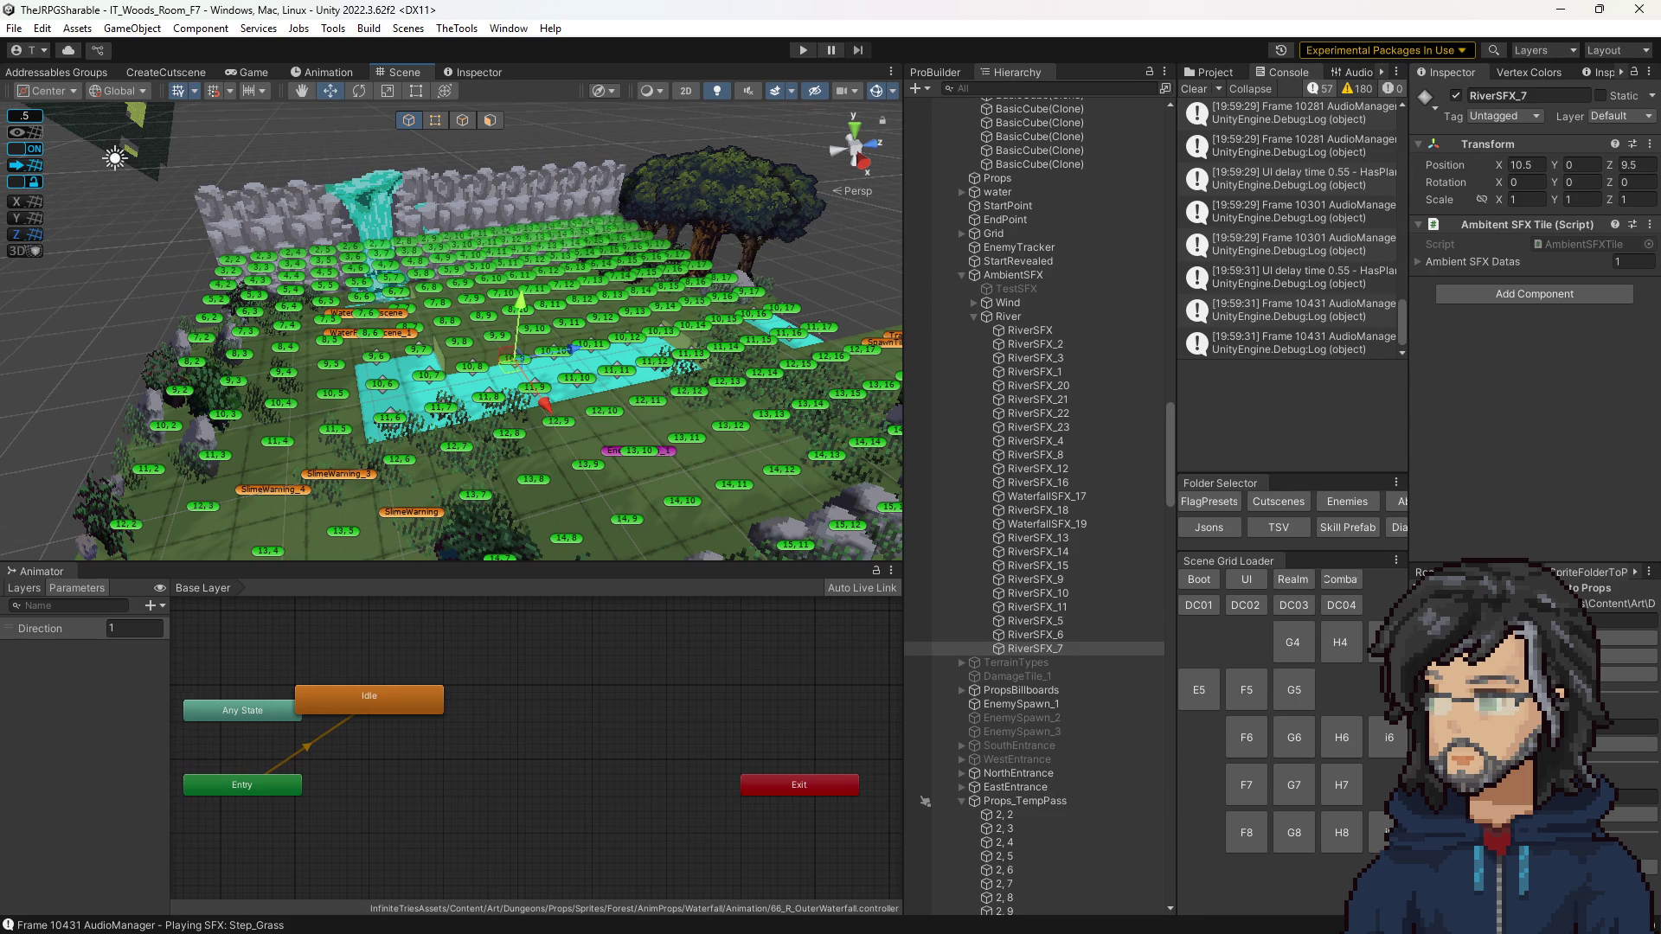